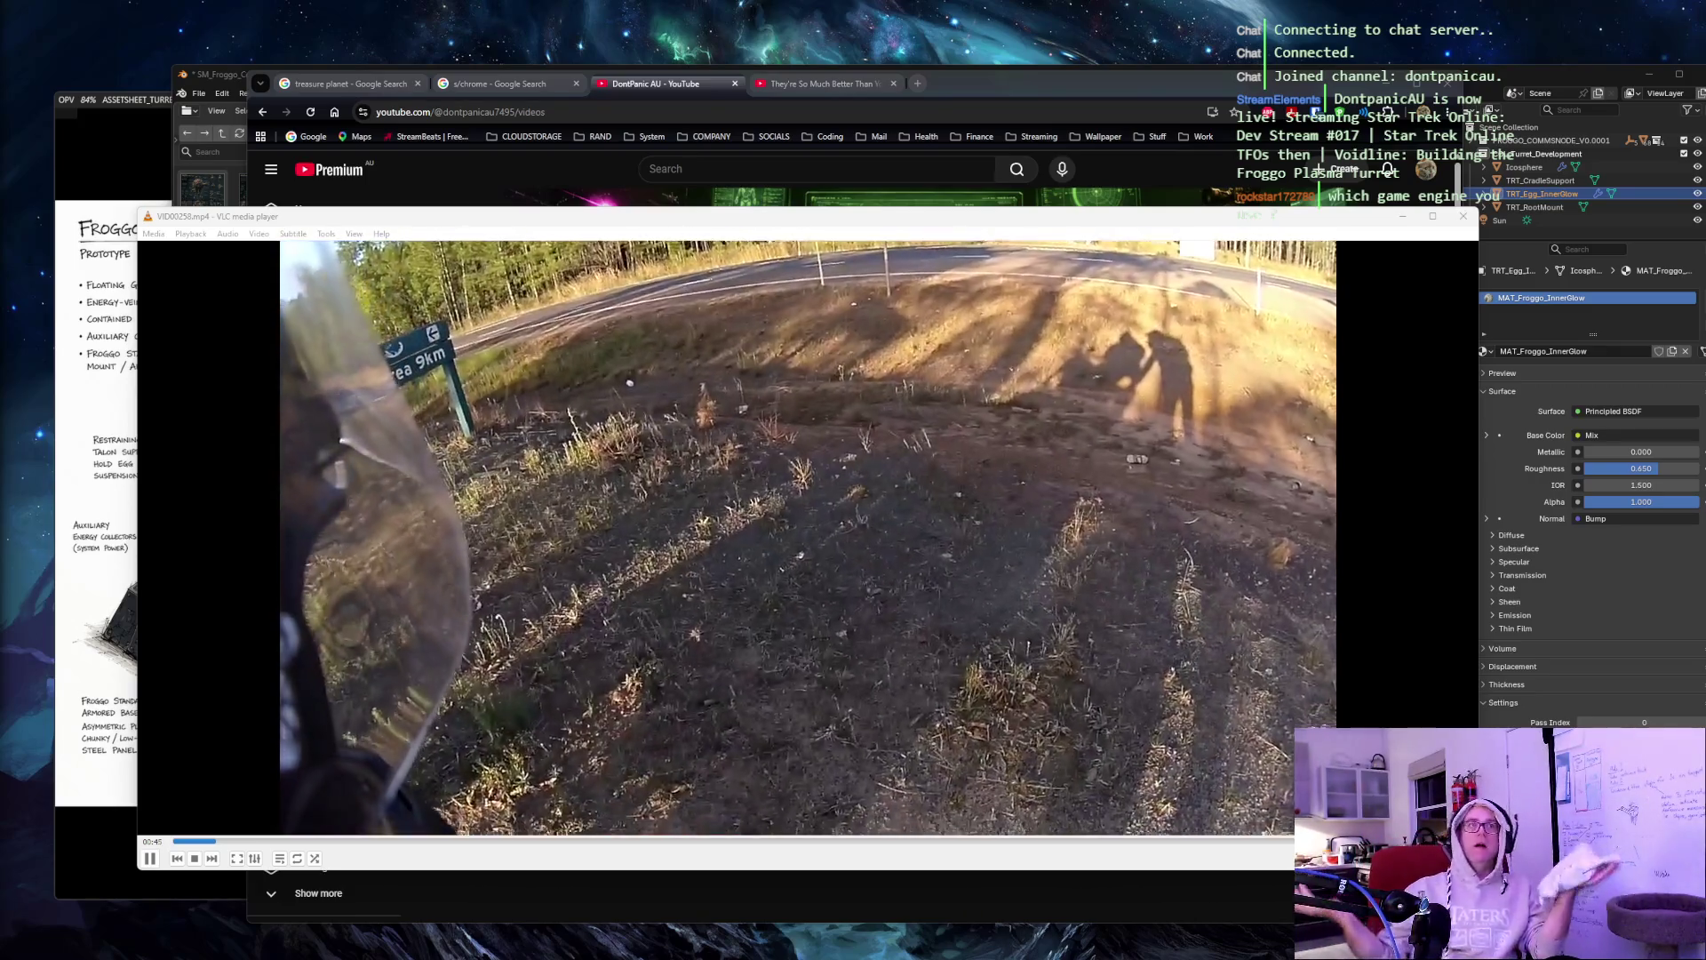
Close the channel videos tab and the Chrome and Treasure Planet search-result tabs.
left_click(735, 84)
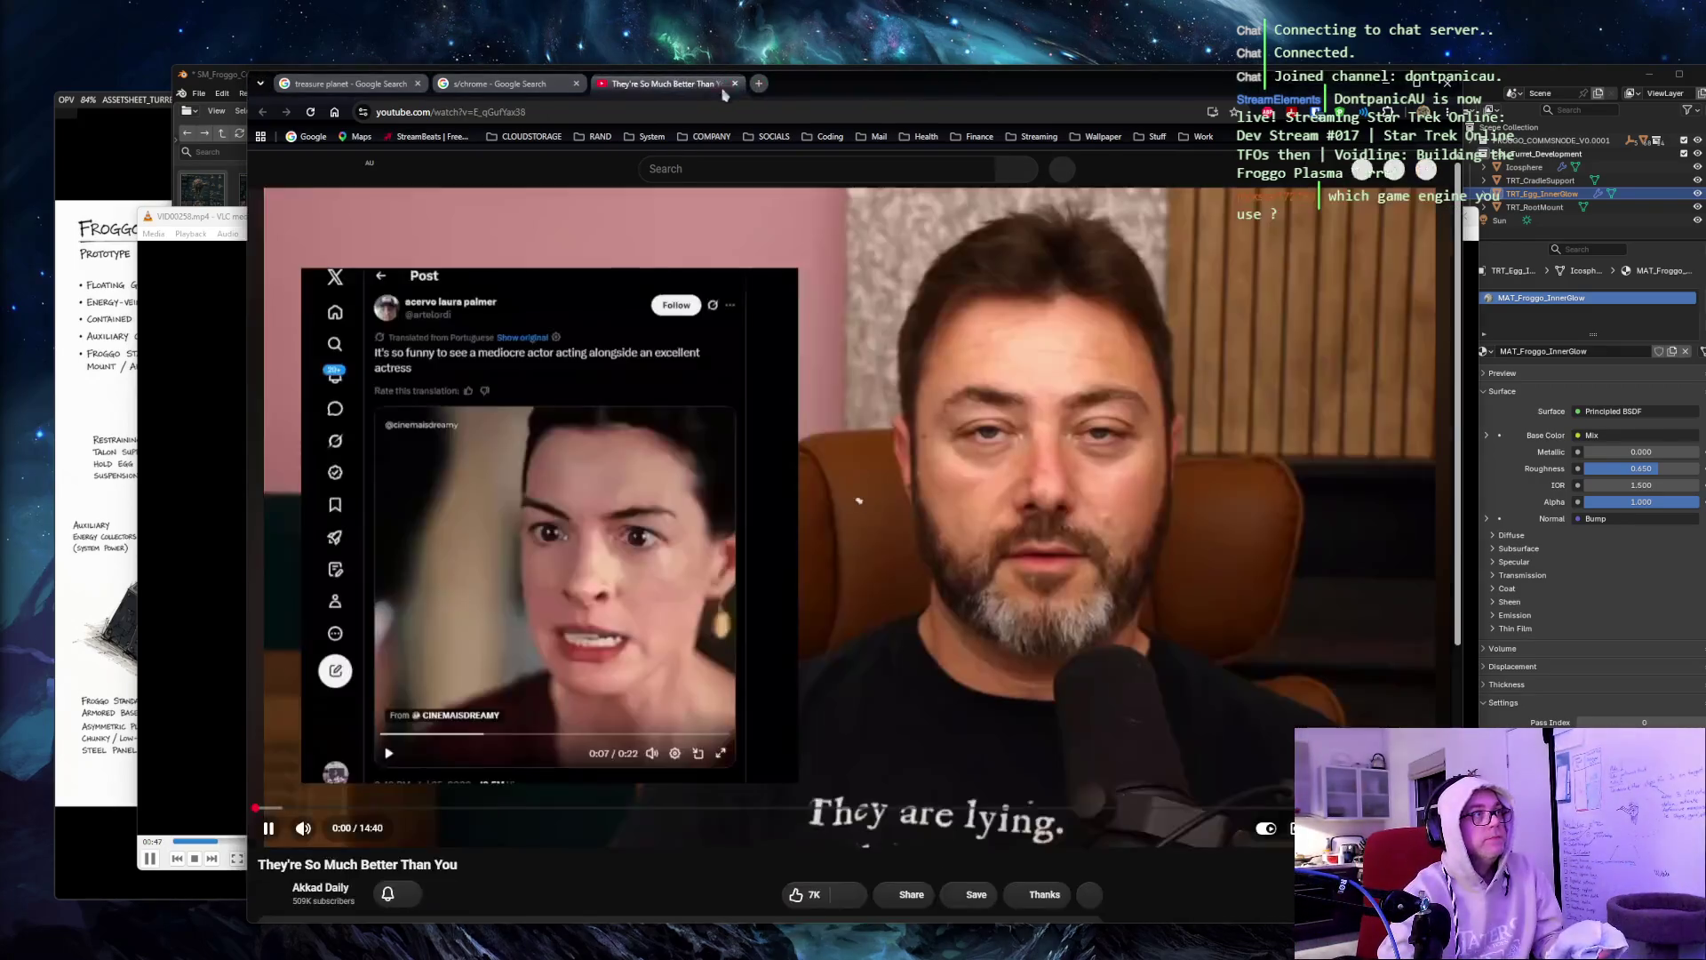
left_click(576, 83)
left_click(418, 84)
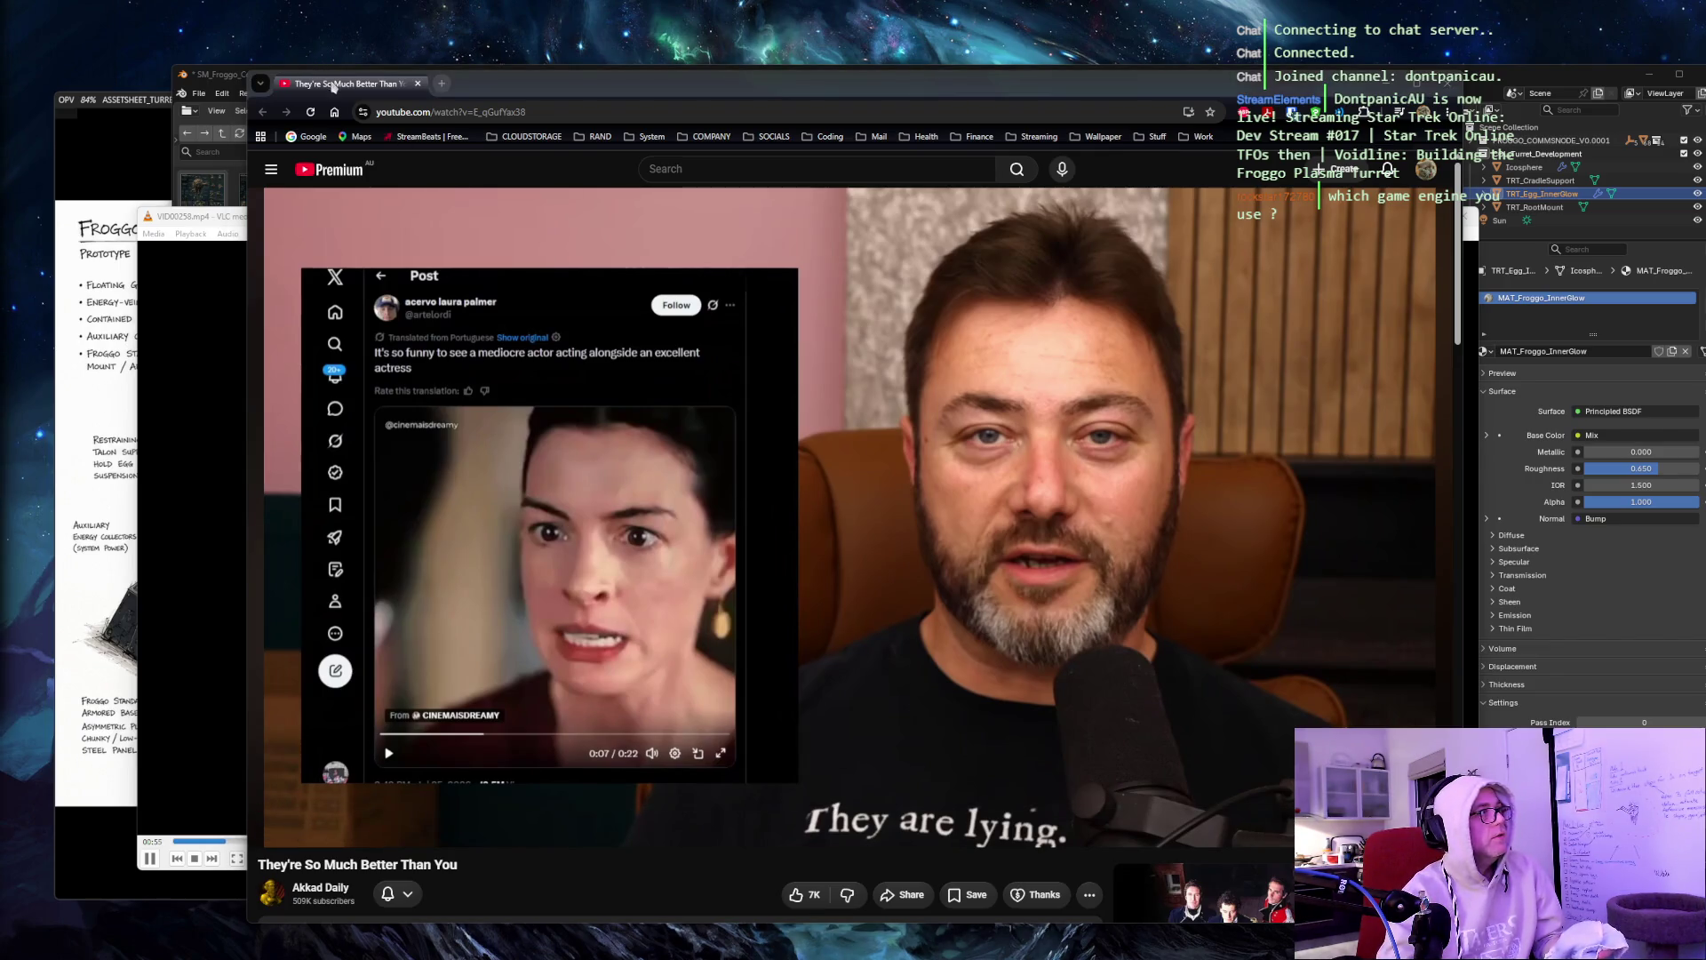
key("super+shift+Left")
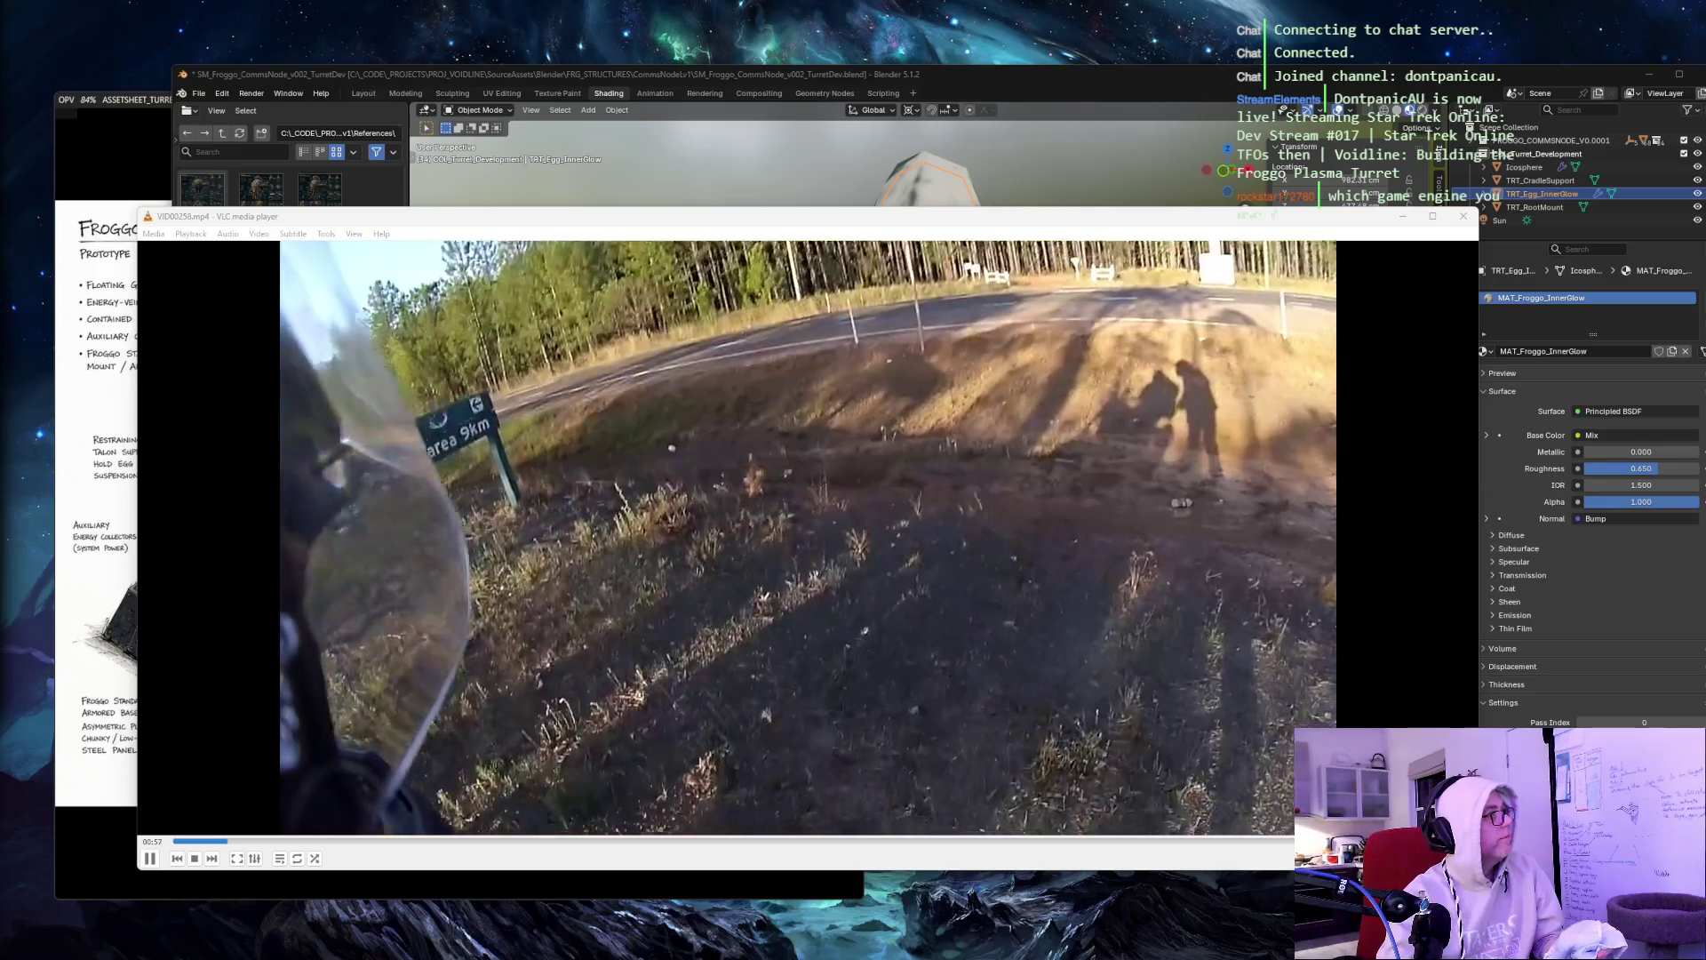
key("super+shift+Right")
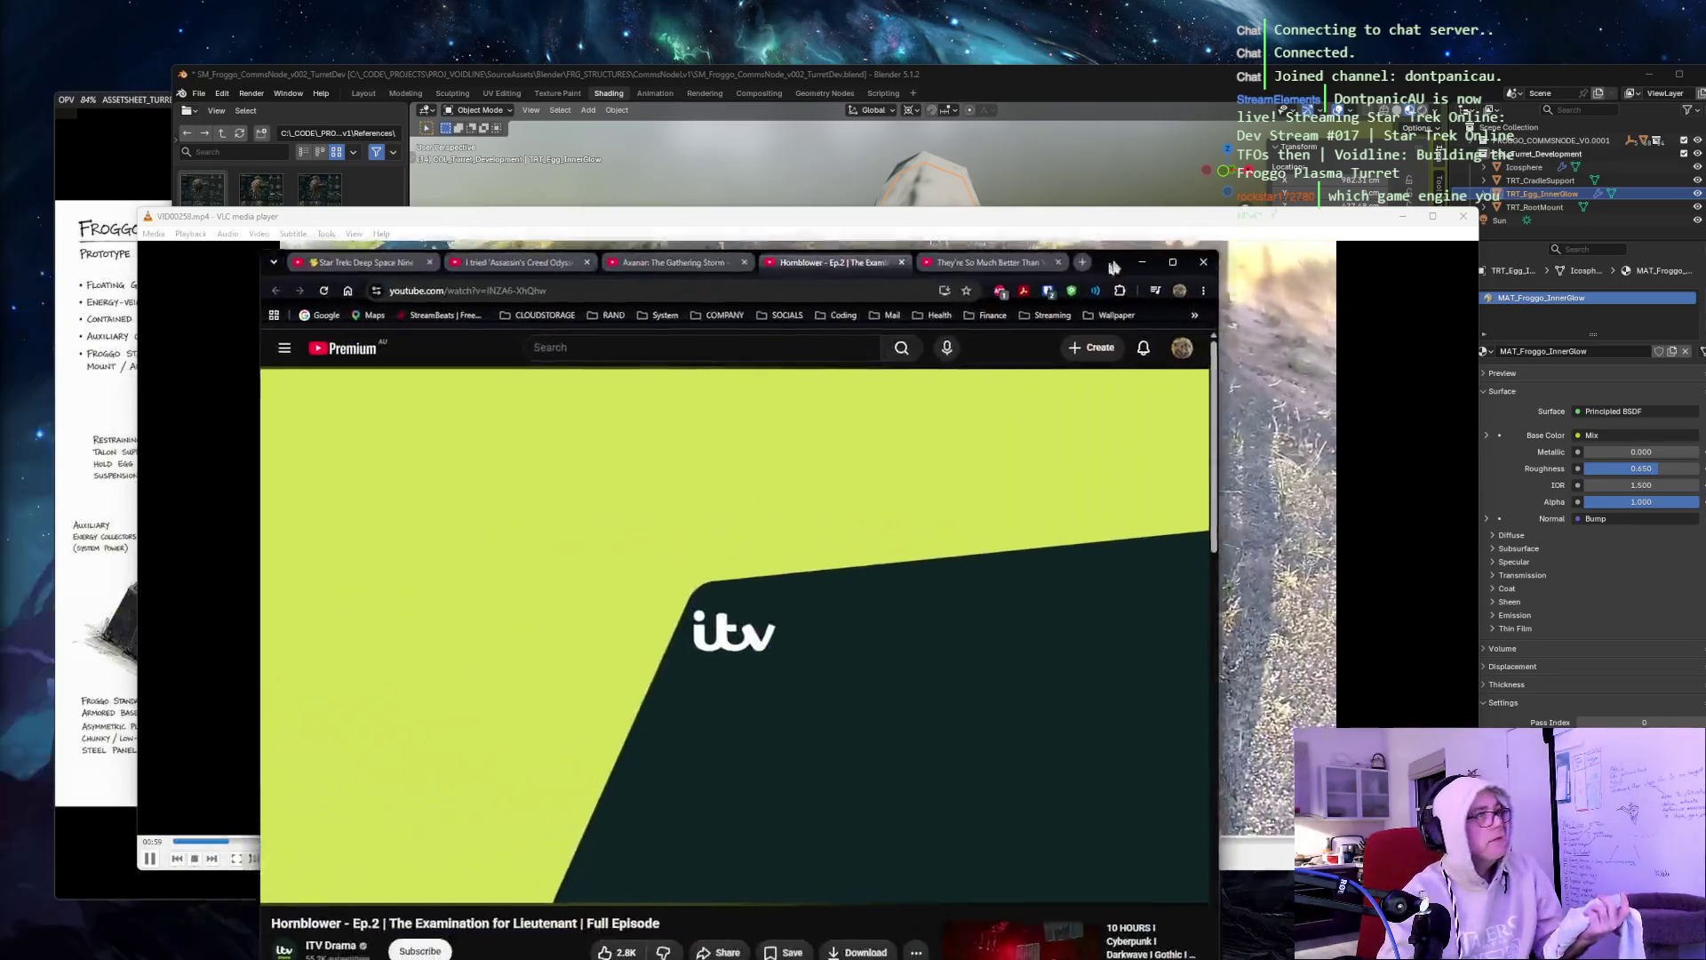
Cycle through the video tabs, move Hornblower to the last position, and minimize Chrome.
left_click(743, 256)
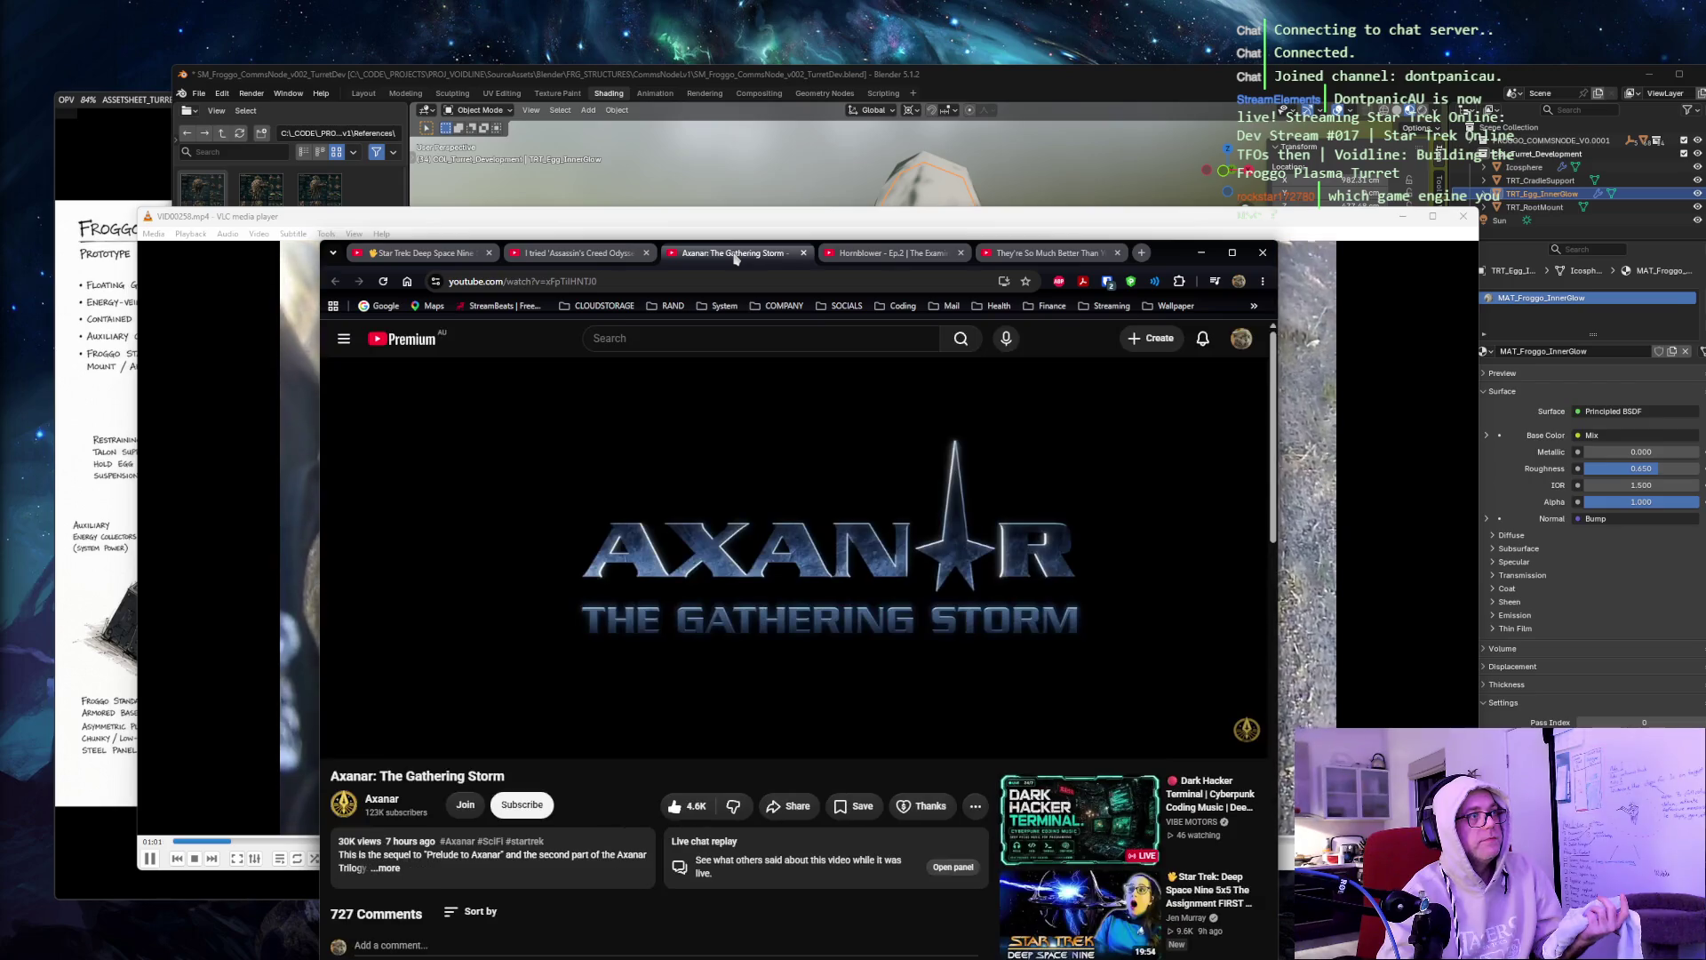
left_click(607, 256)
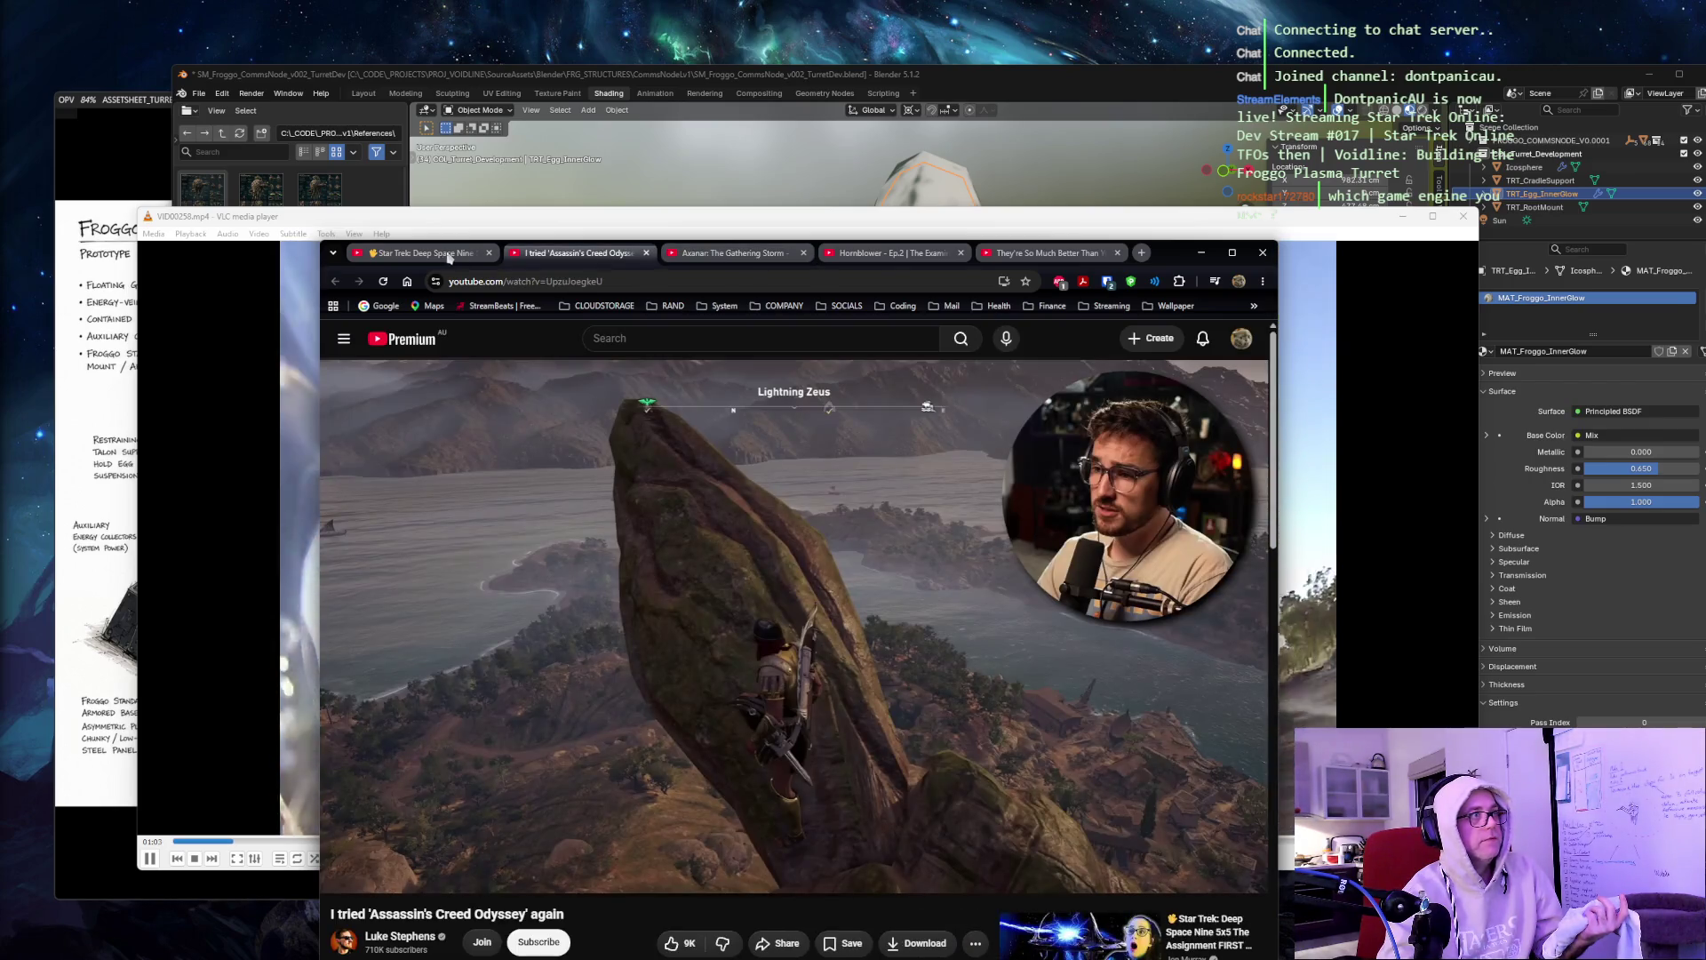
left_click(446, 256)
left_click(1065, 258)
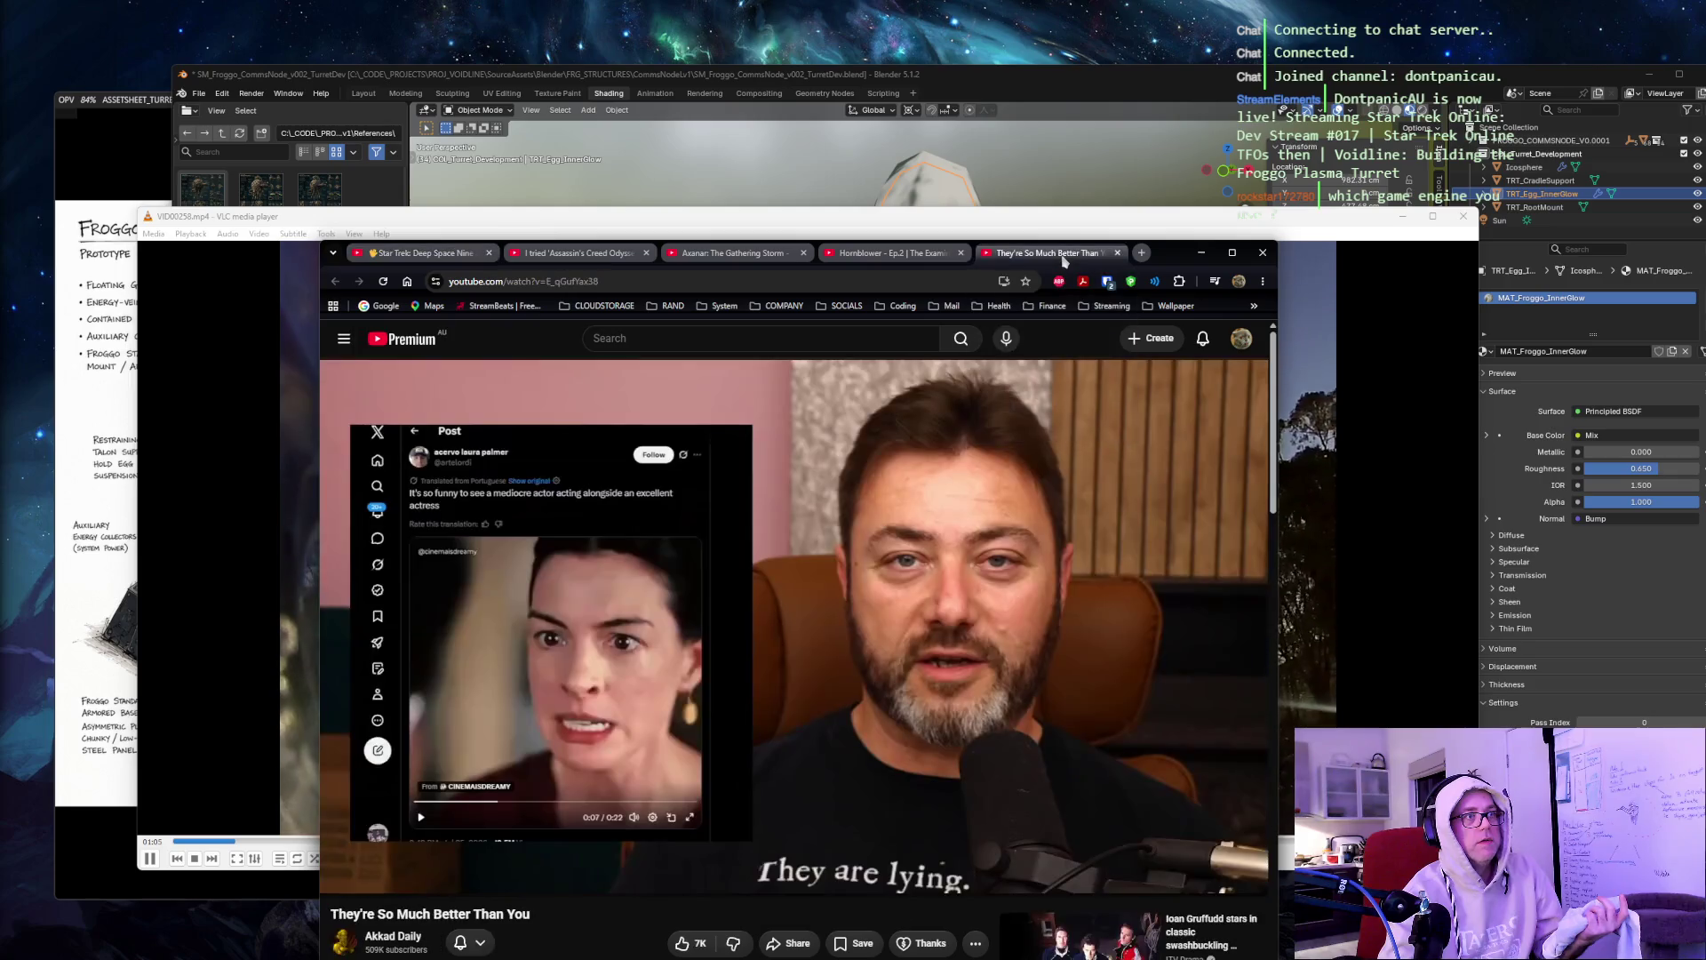
left_click_drag(888, 254, 1047, 254)
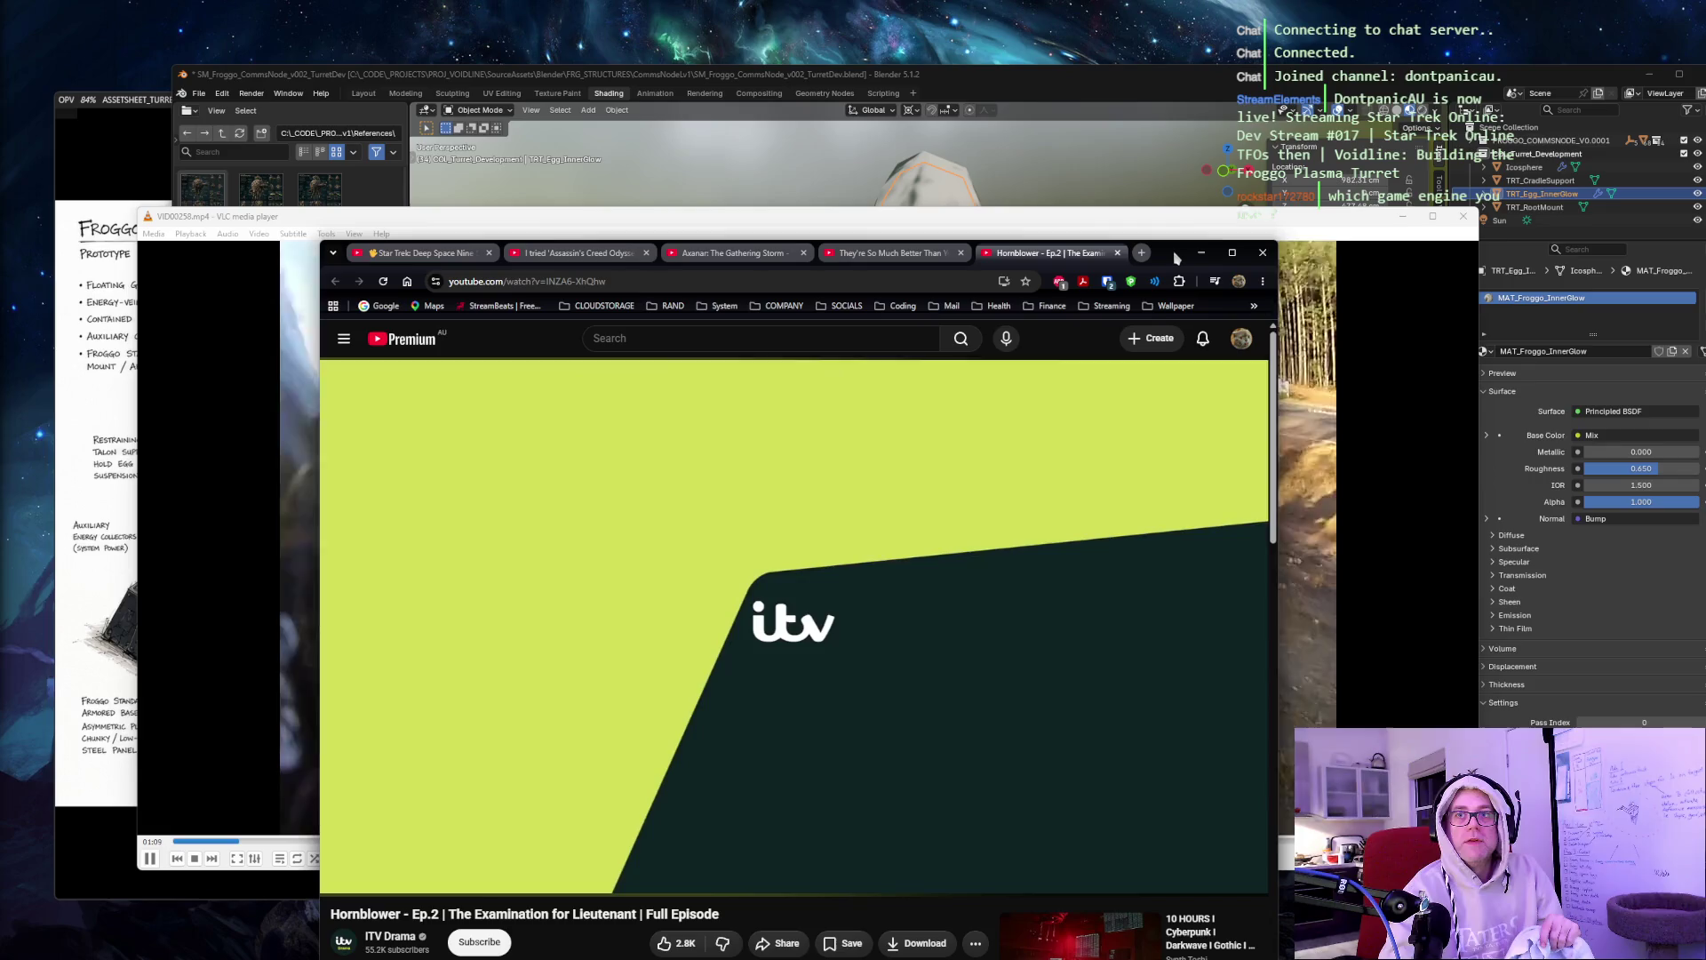
left_click(1201, 252)
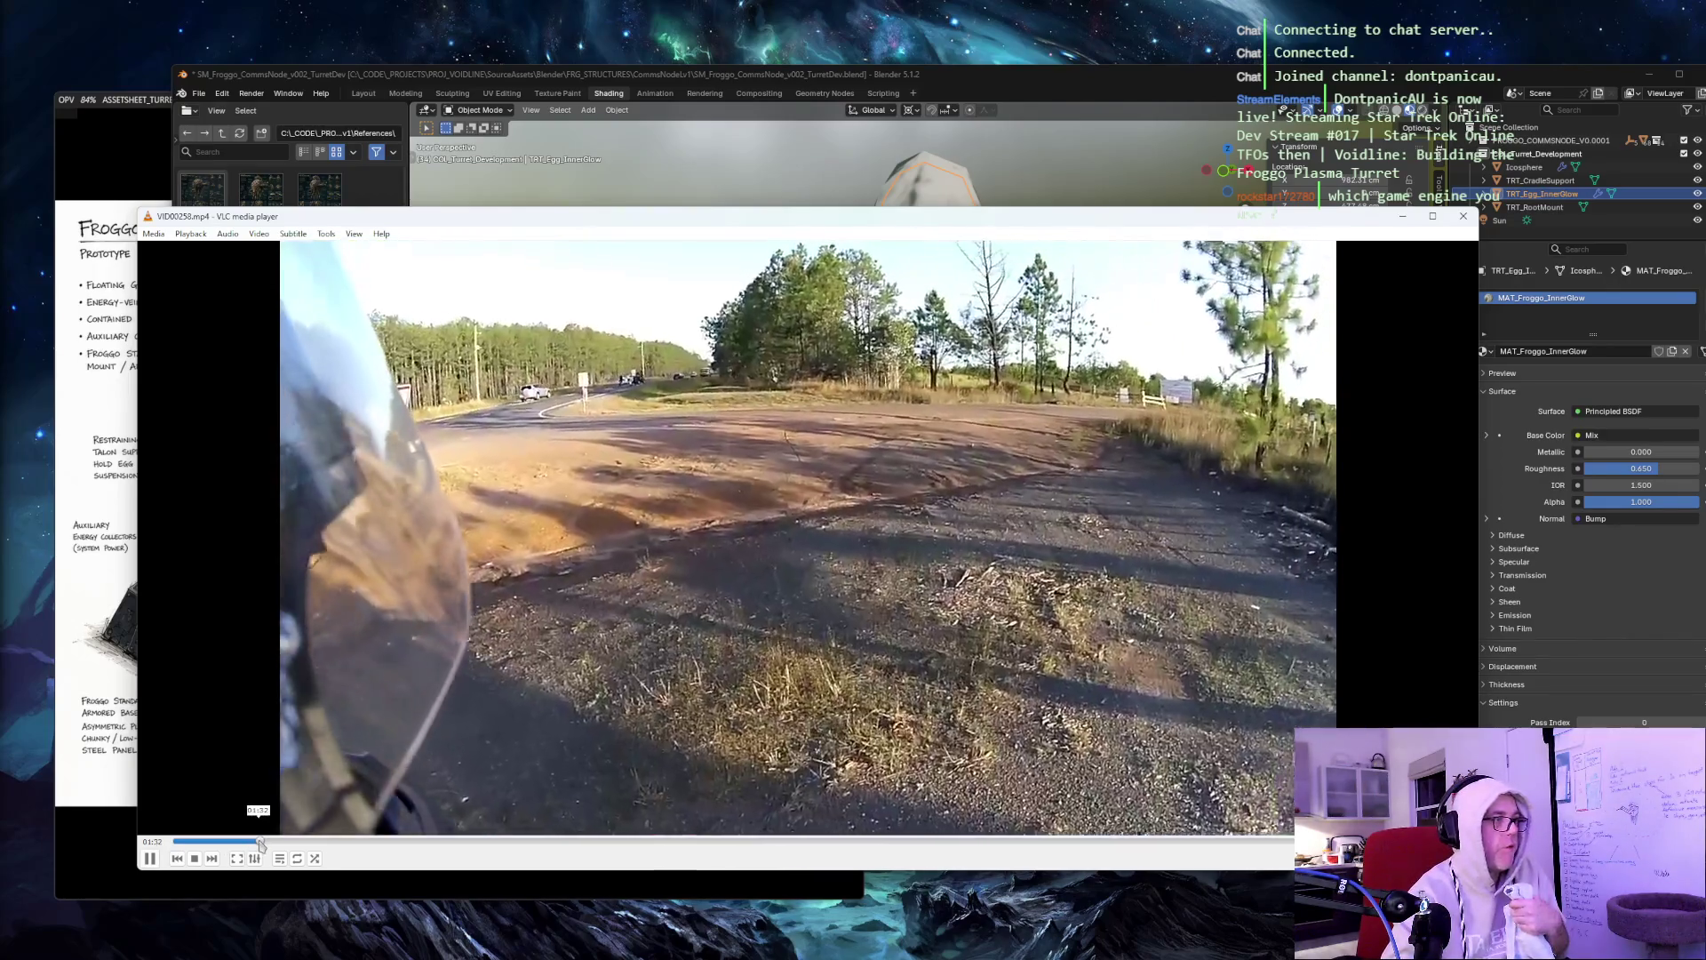
Seek the VLC ride video to 01:42, back to 01:40, then ahead to about 06:00.
left_click(271, 842)
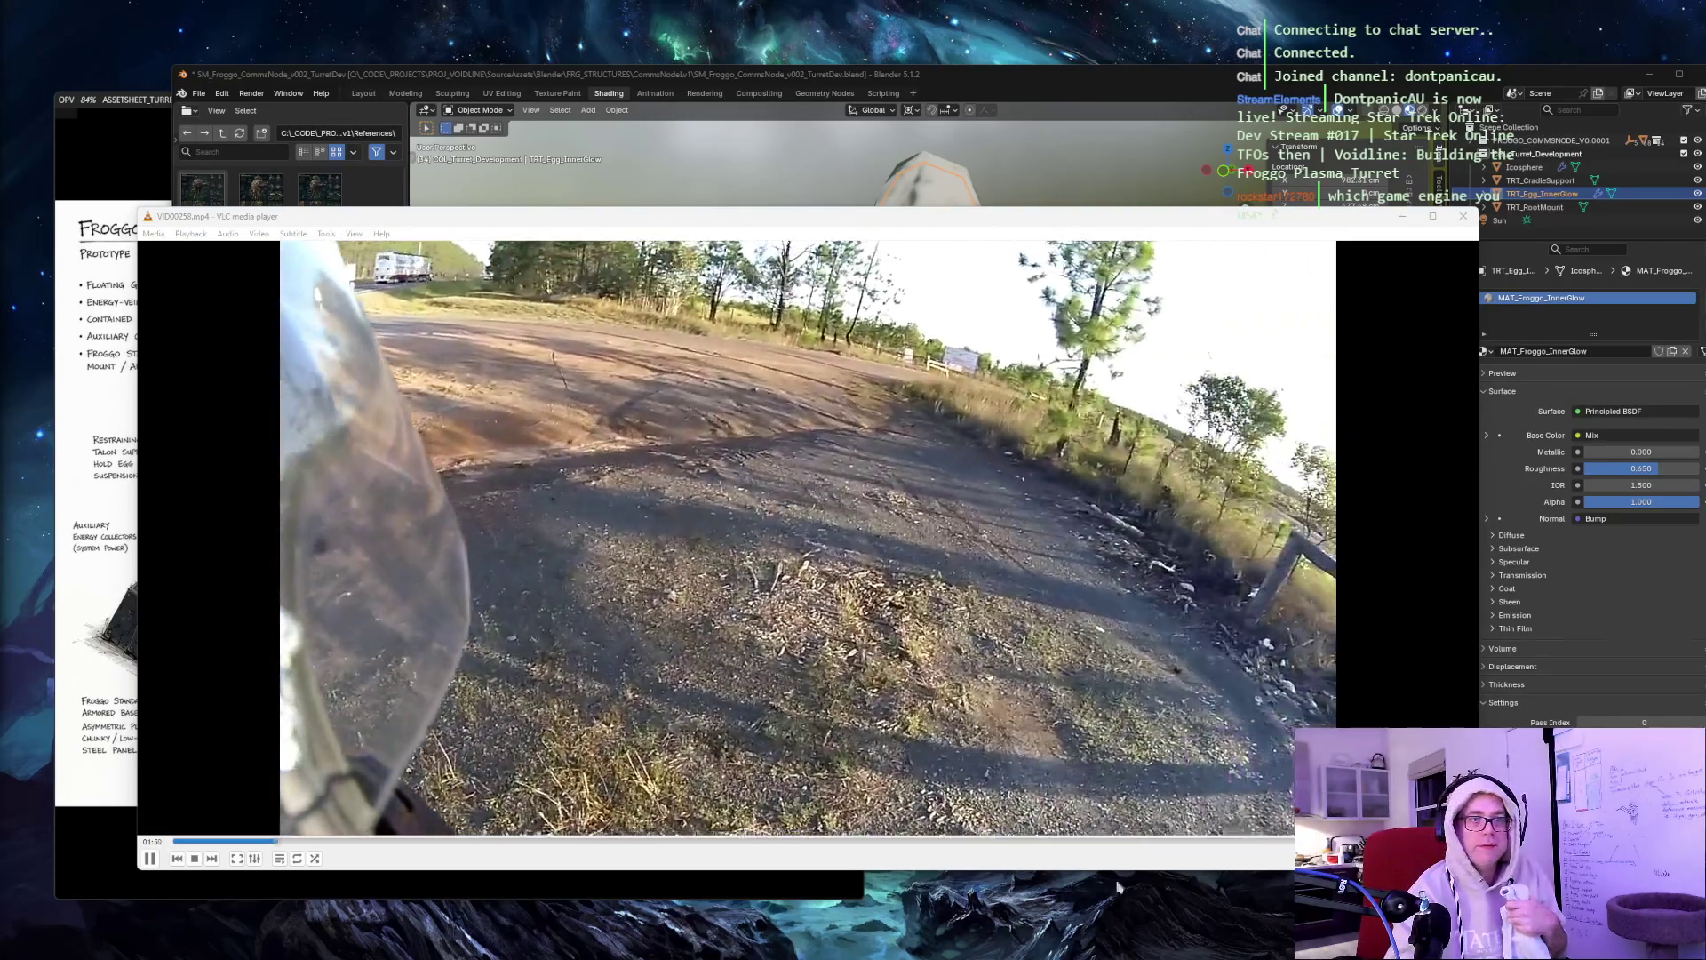
key("alt+Tab")
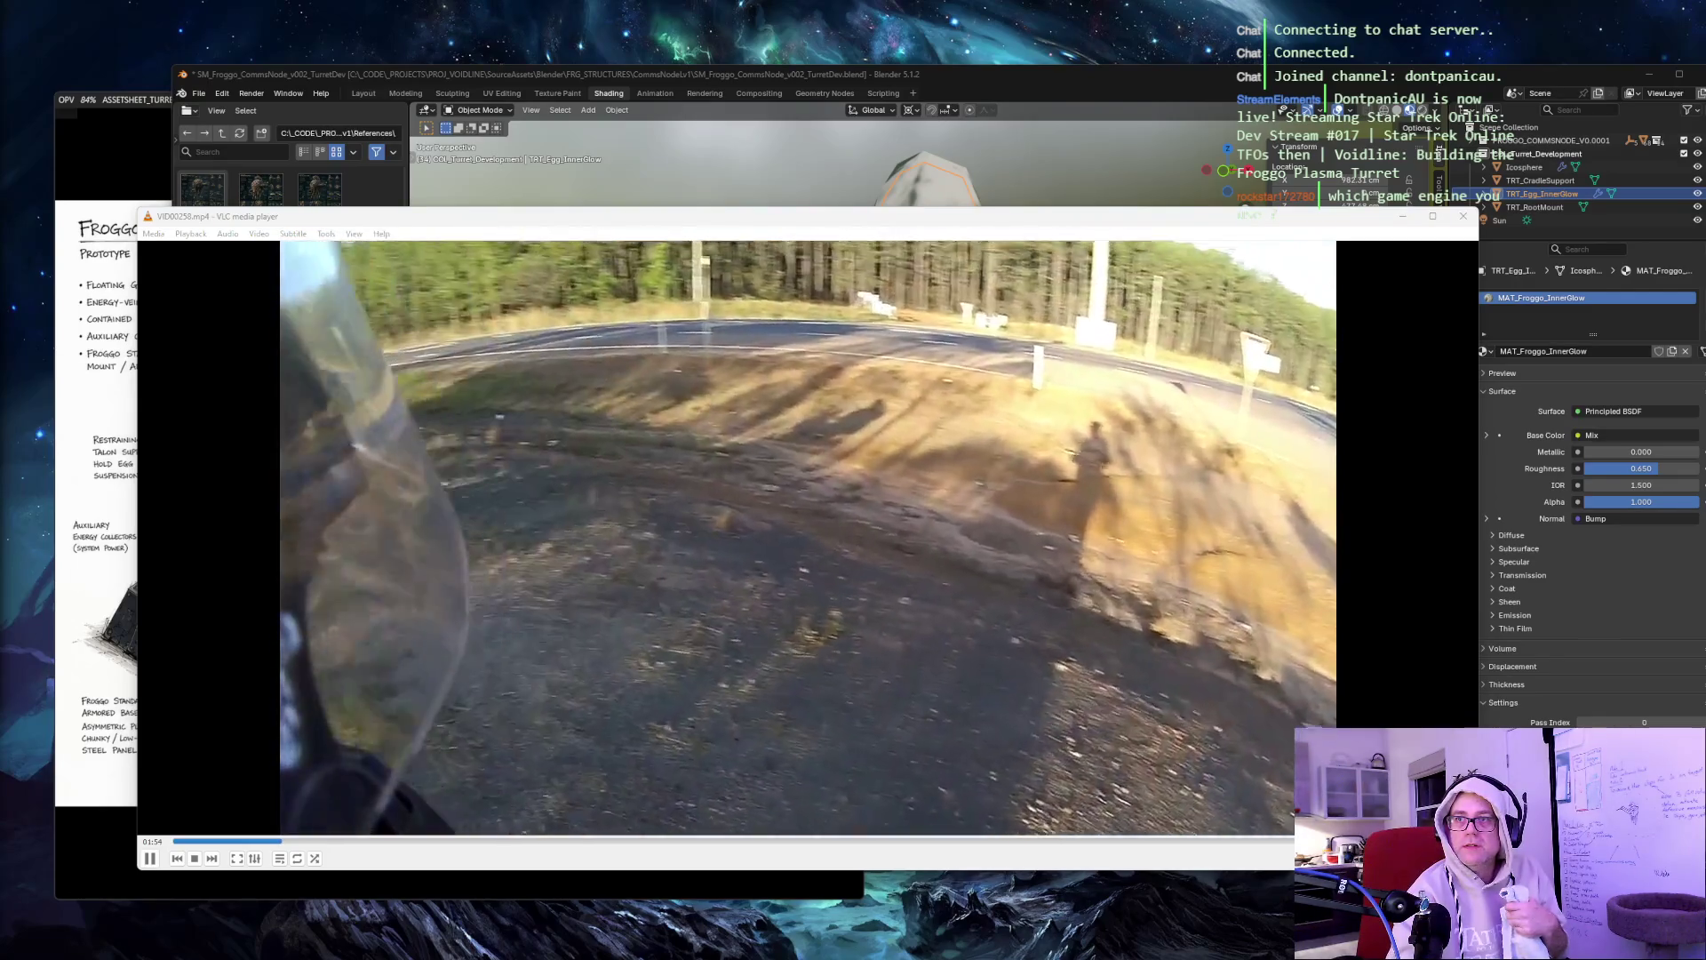
left_click(816, 231)
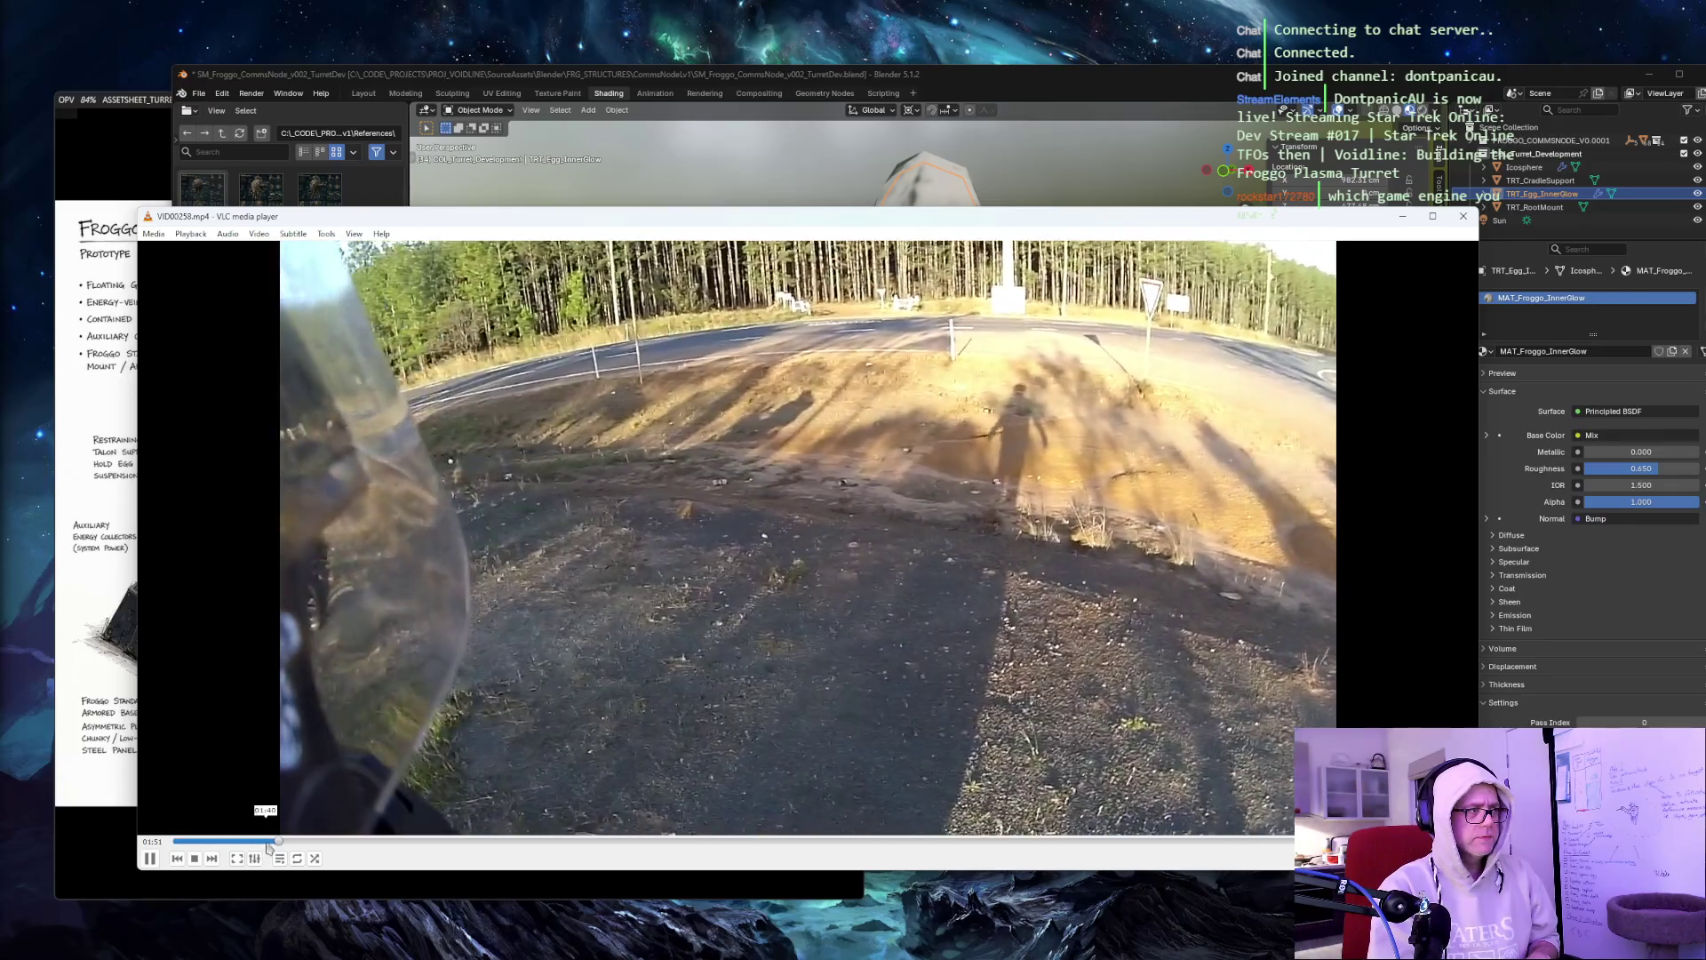
left_click(268, 841)
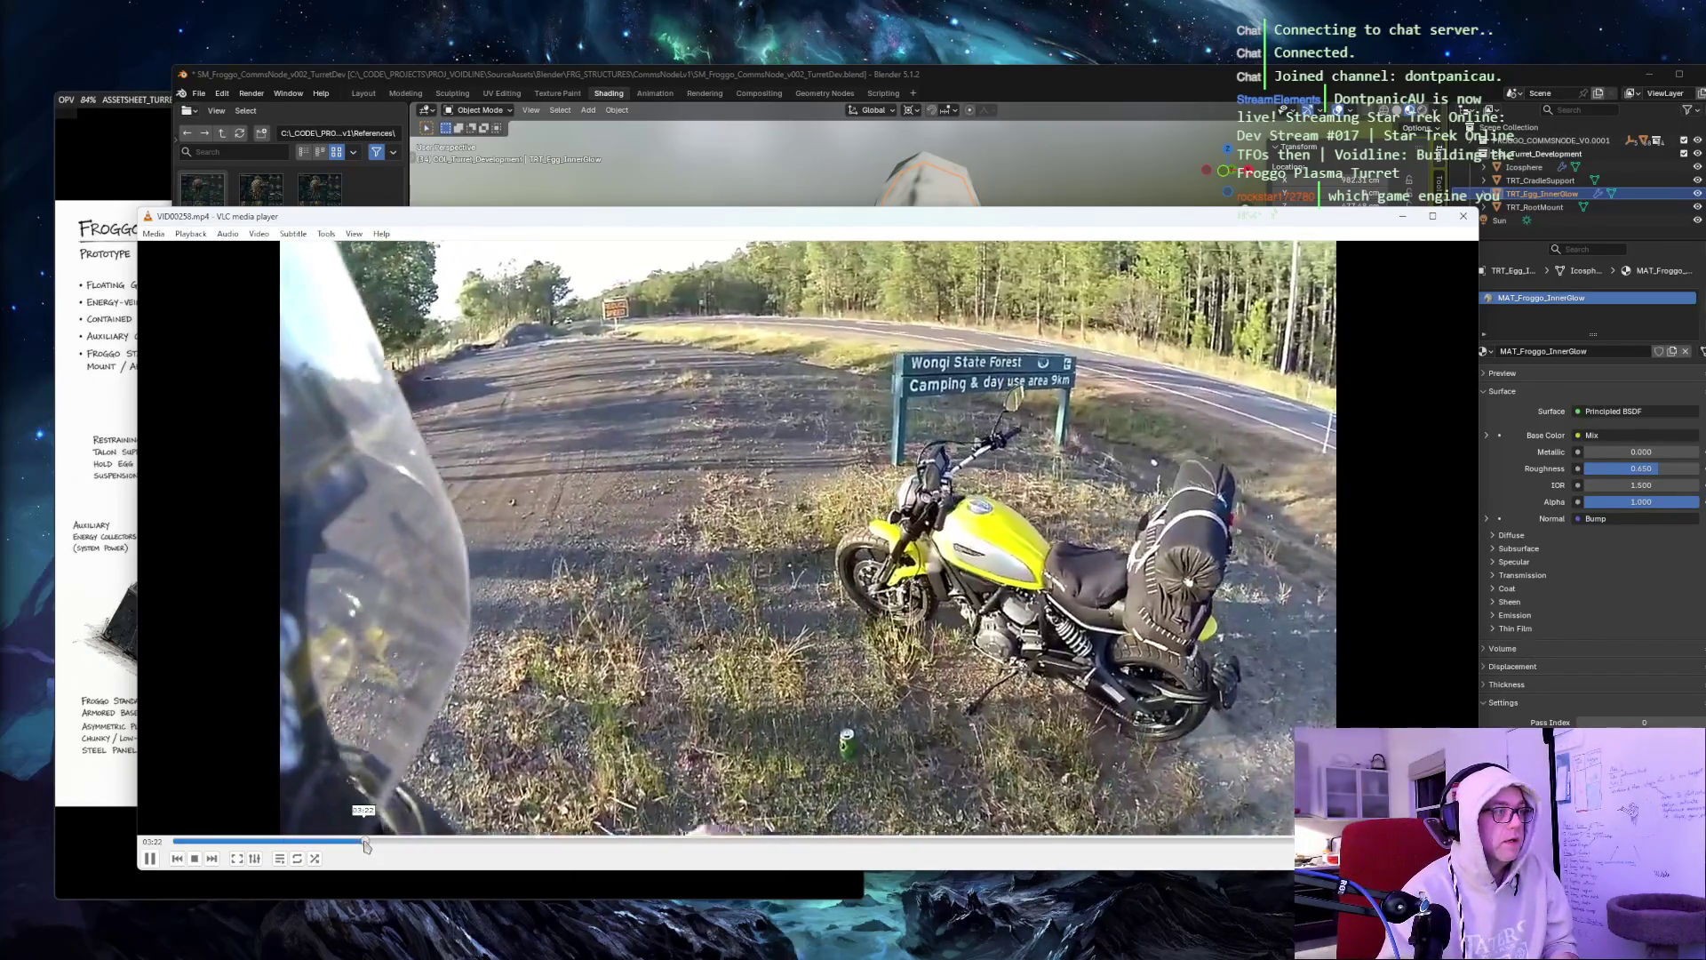
left_click_drag(440, 845, 517, 844)
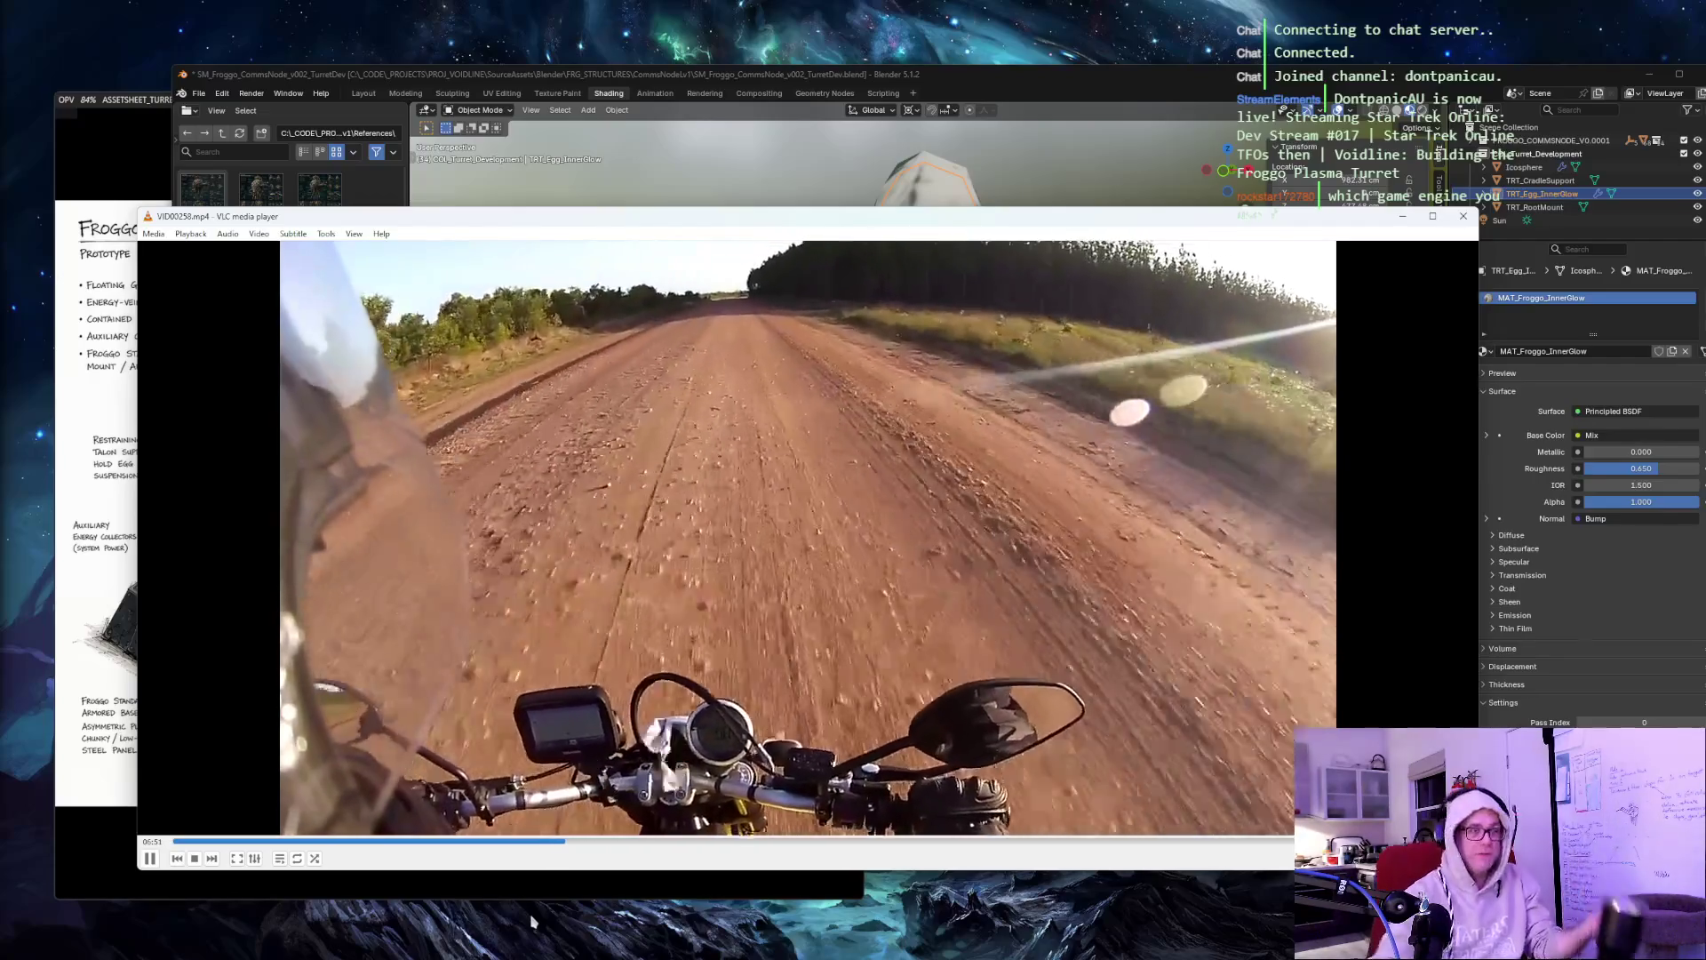
Skip the ride video ahead to about 10:41, then to about 12:00.
left_click(783, 843)
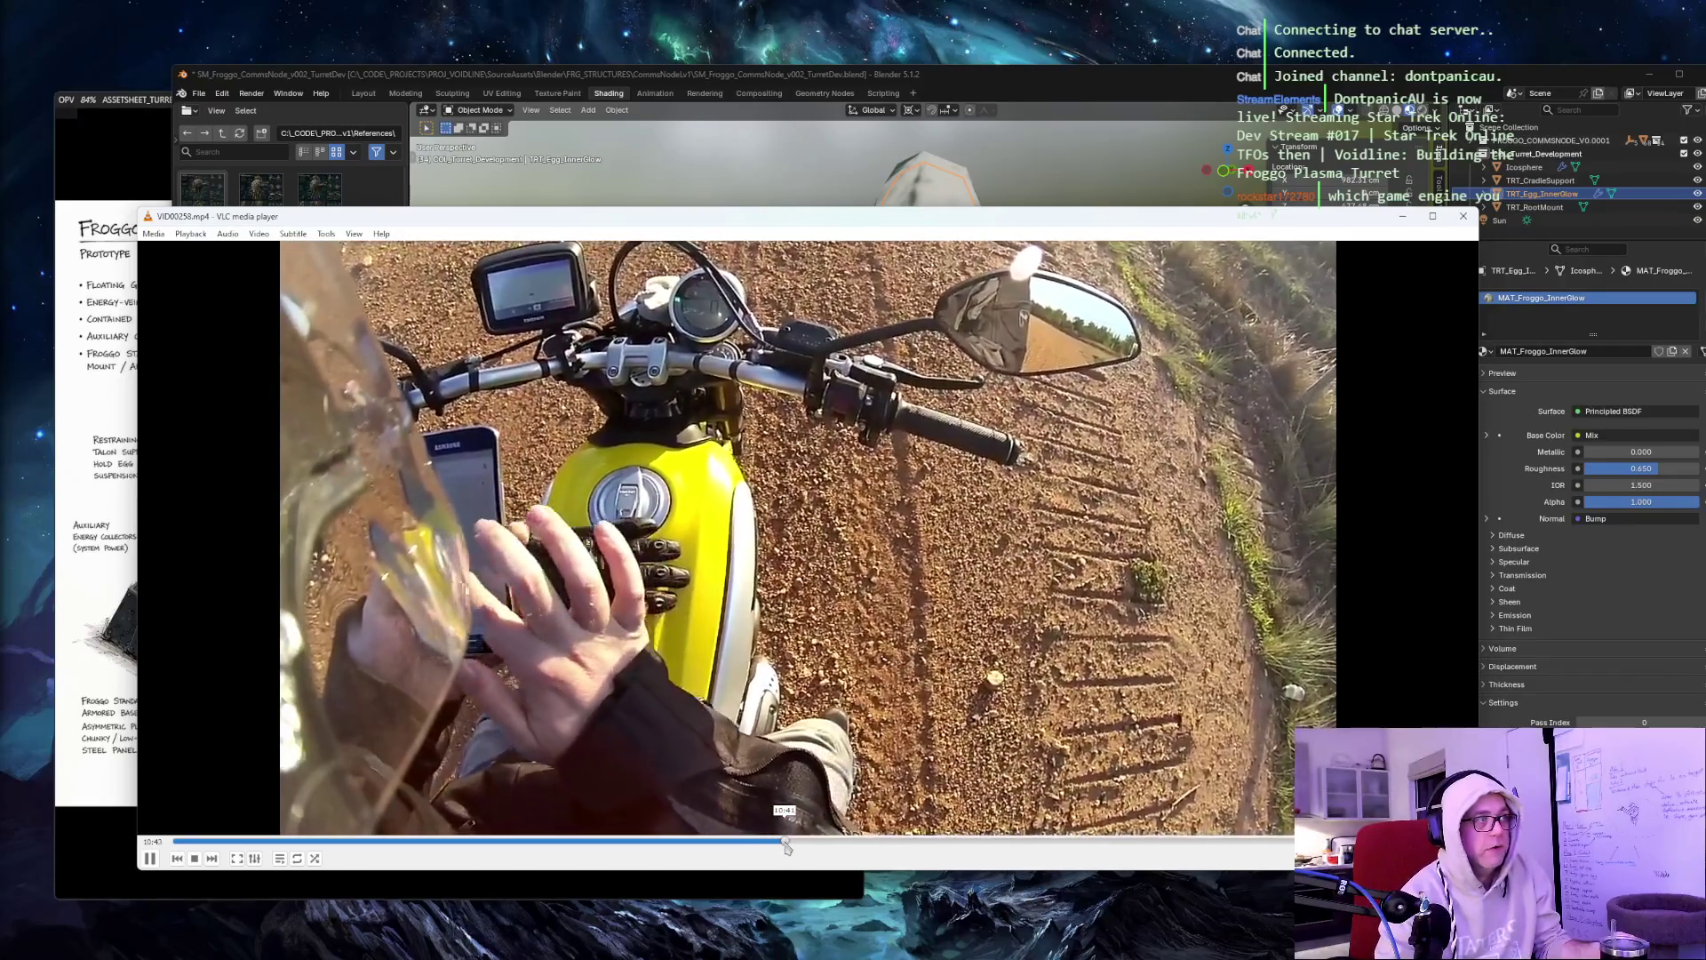
left_click(860, 842)
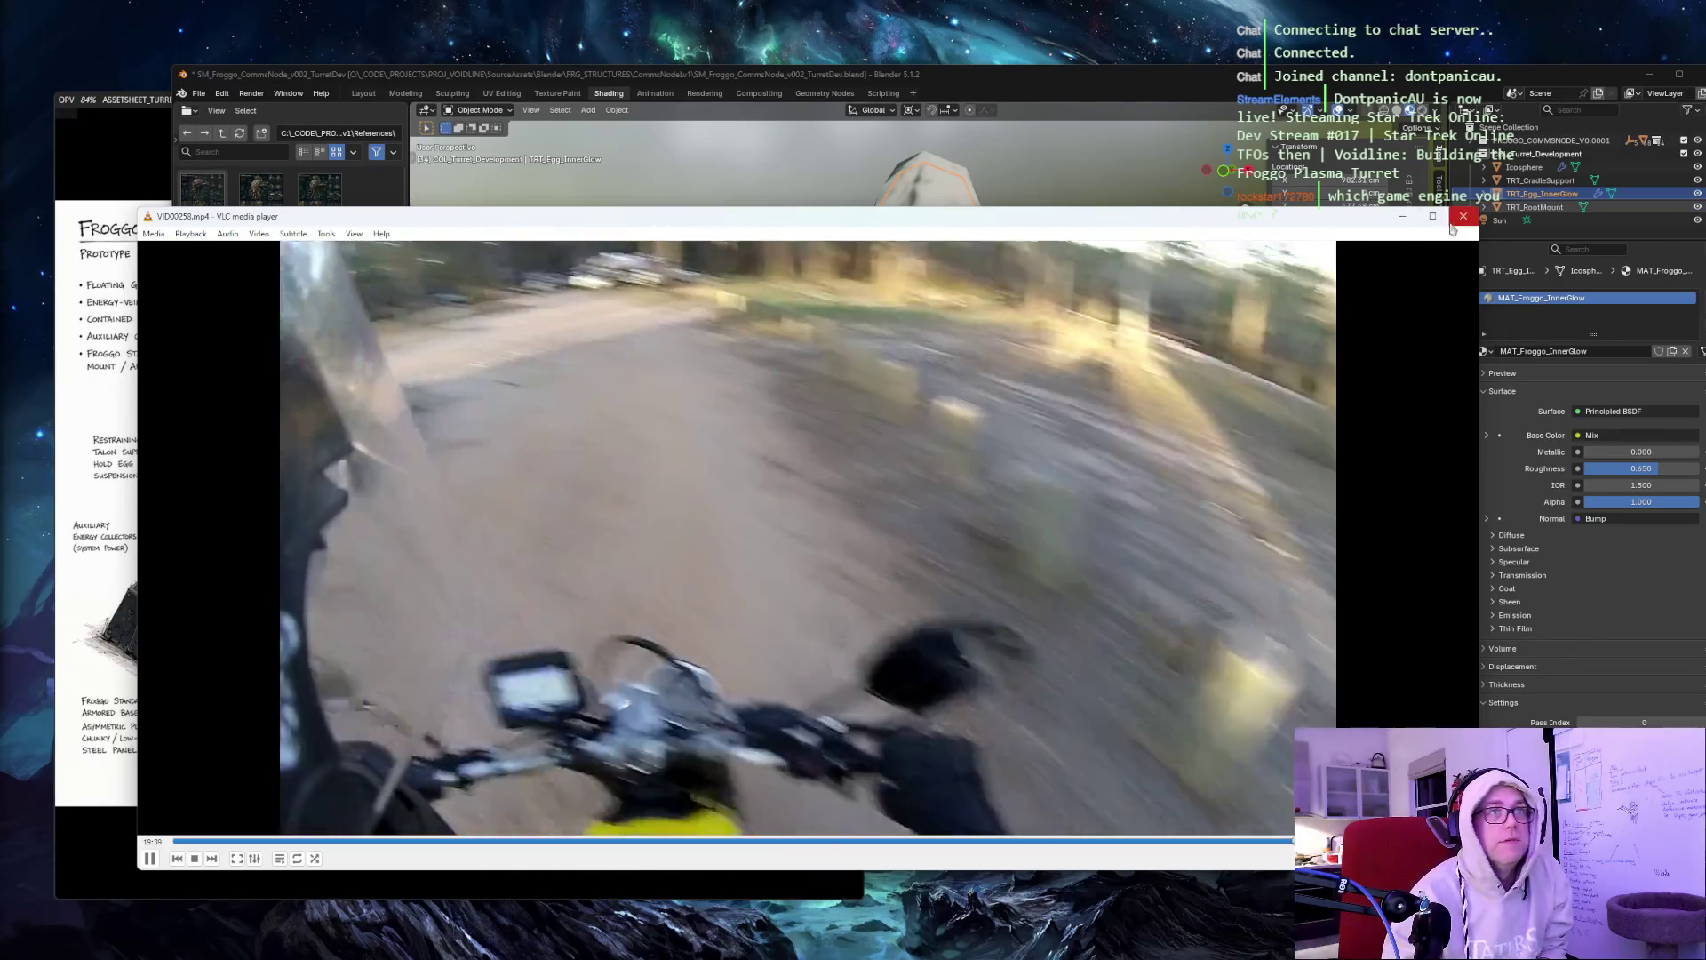
Close VLC and reposition the Blender window on screen.
left_click(1452, 226)
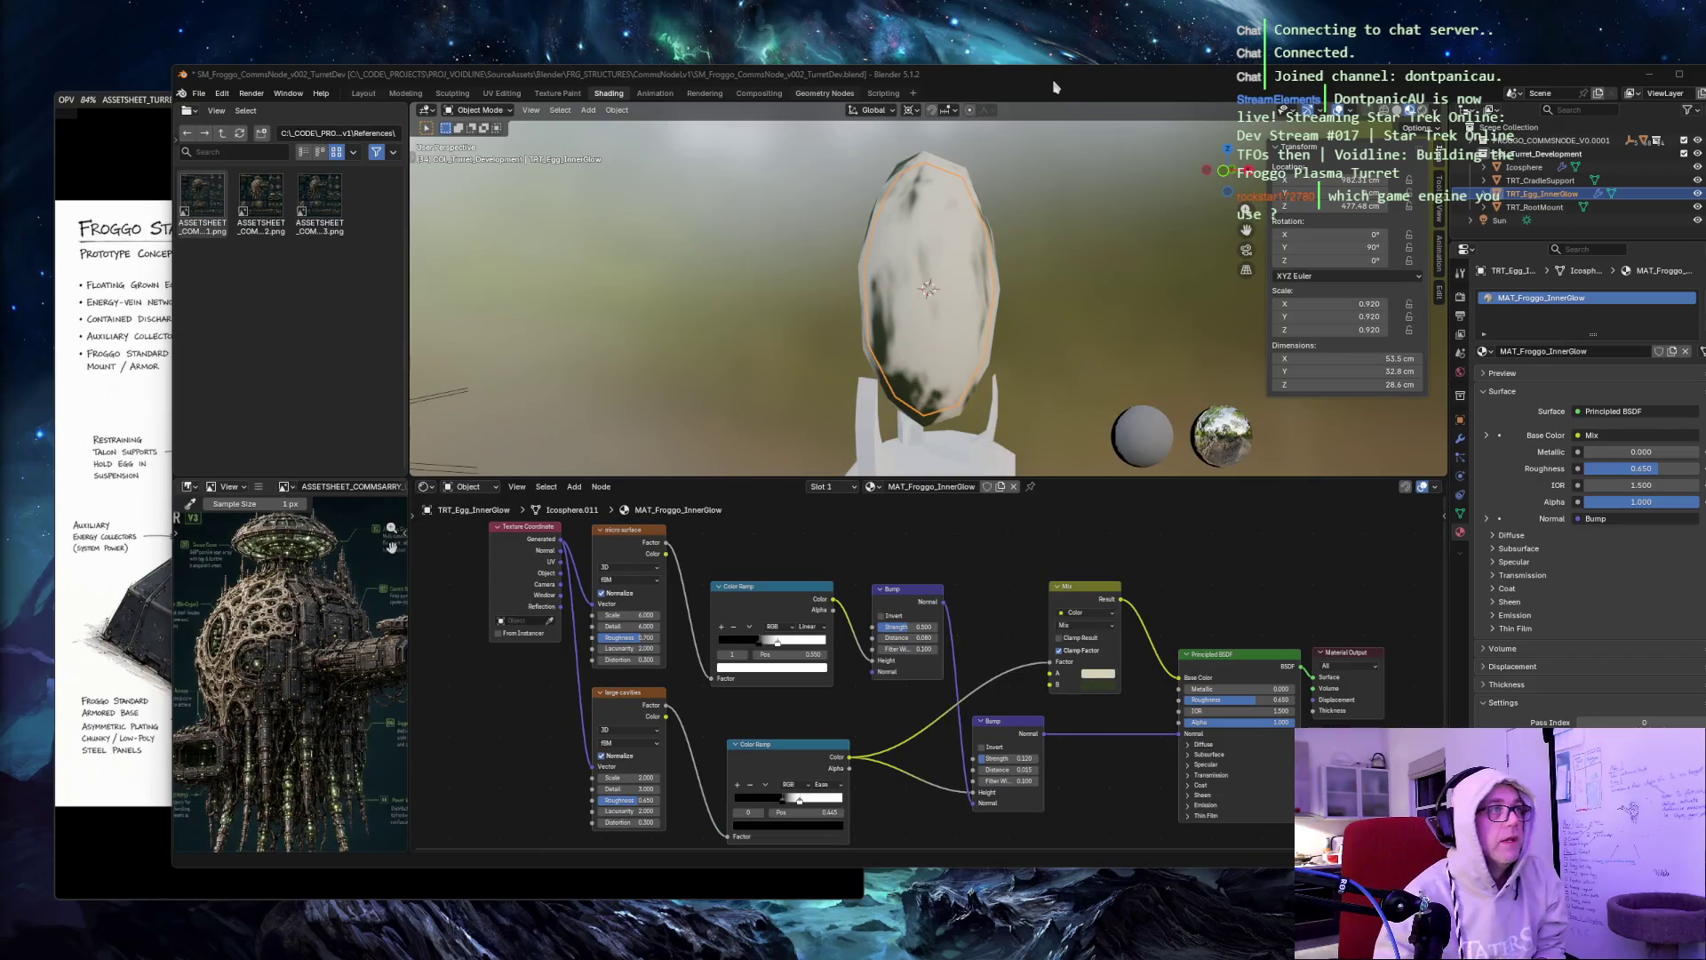
mouse_move(1062, 79)
left_mouse_down()
mouse_move(996, 108)
mouse_move(984, 140)
left_mouse_up()
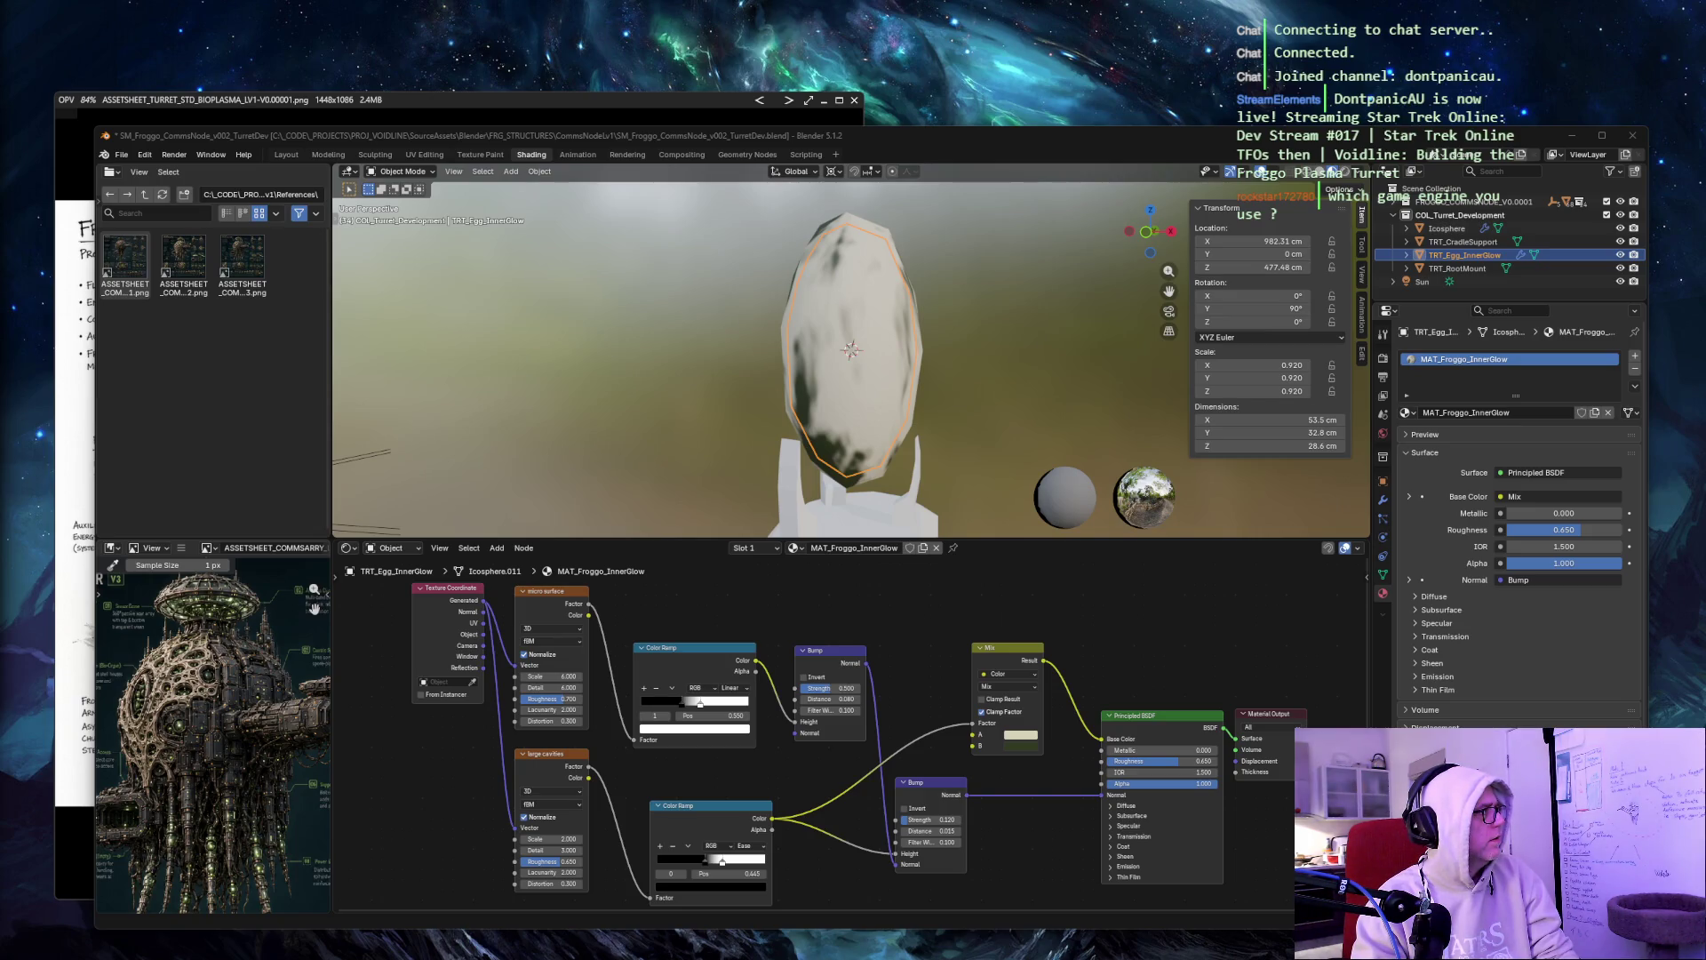
Delete all existing MAT_Froggo_InnerGlow nodes and add an Add Shader node.
key("a")
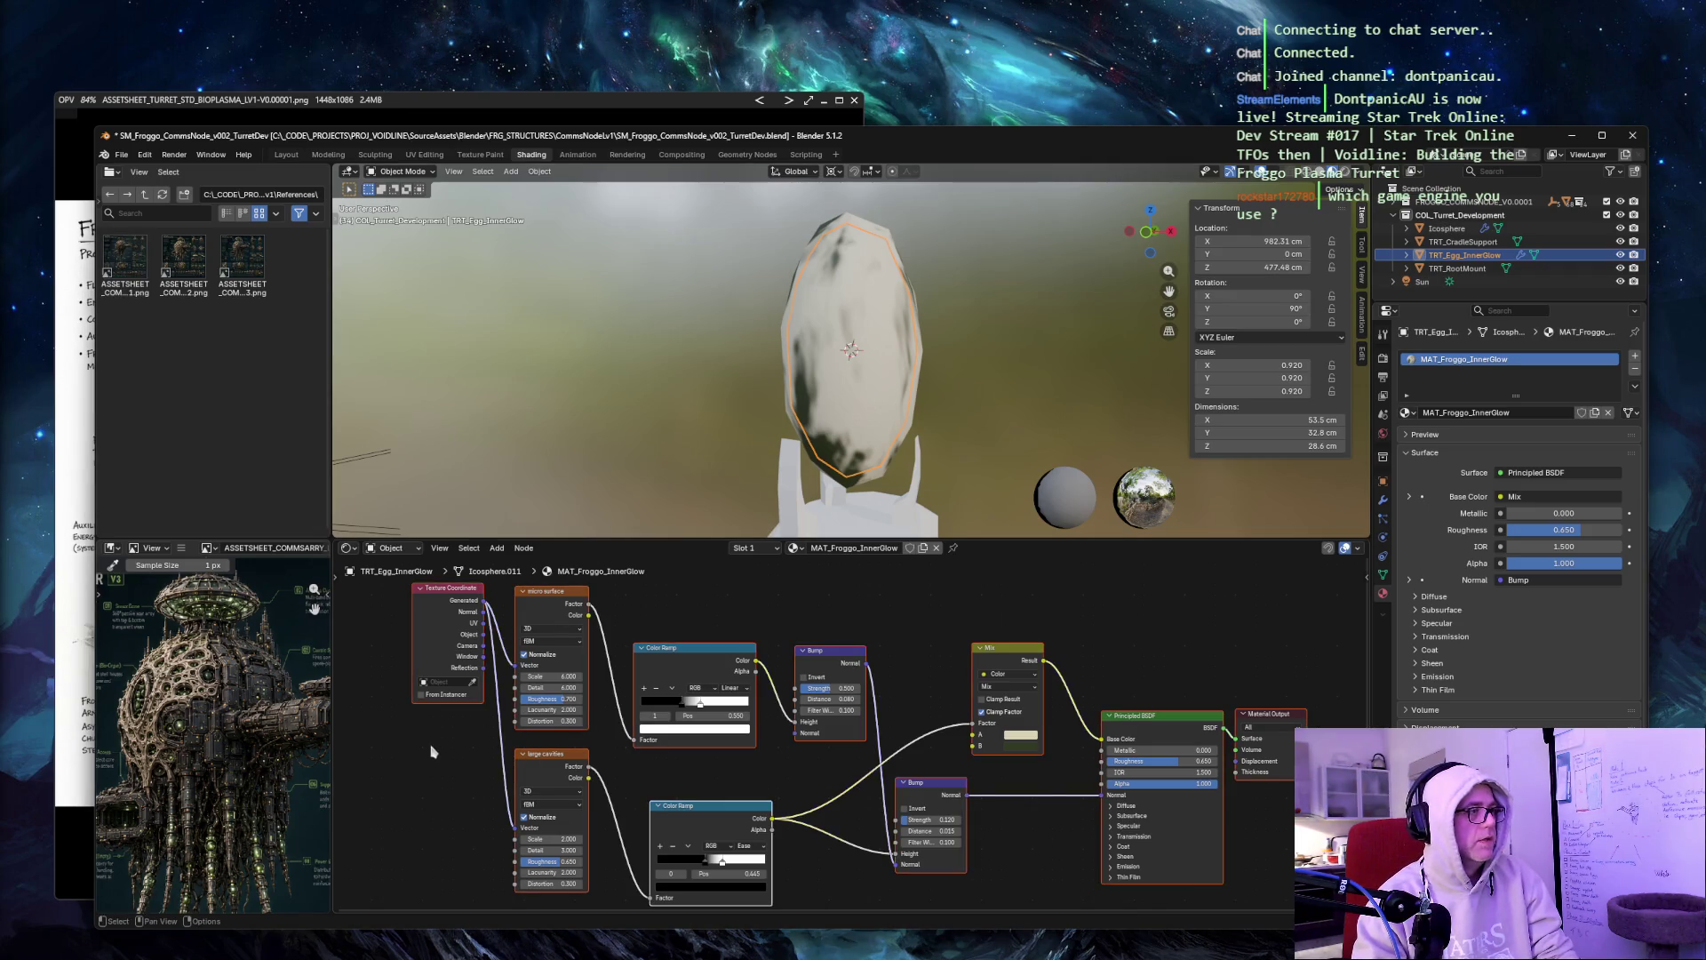
key("x")
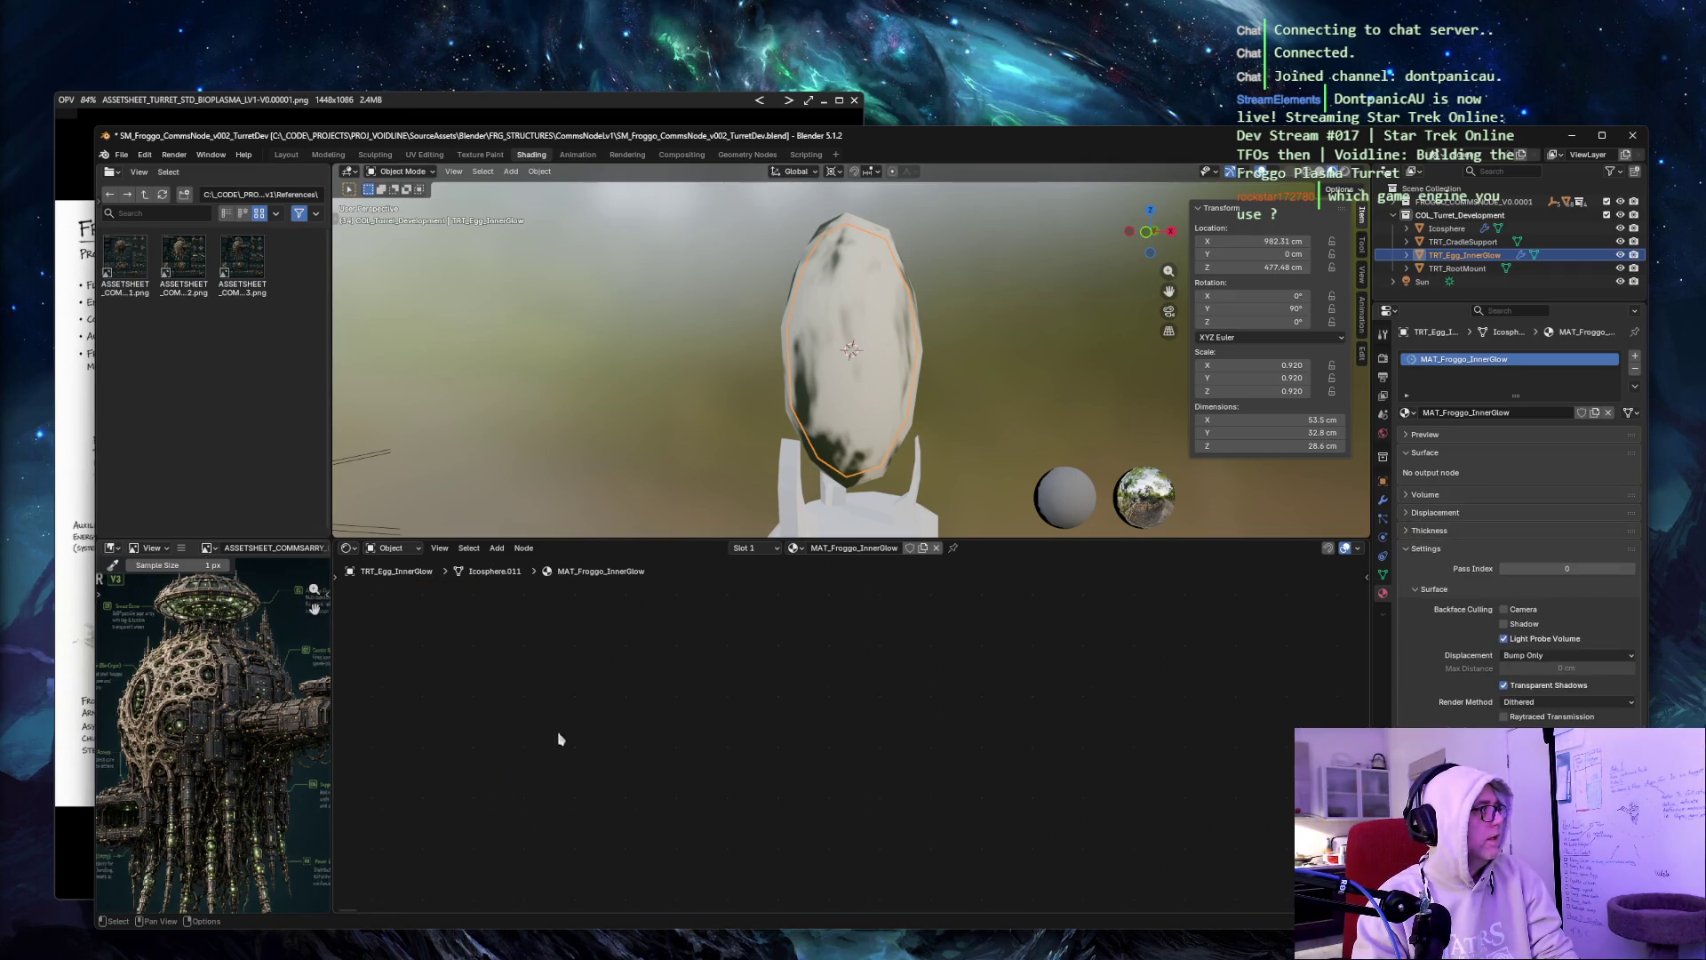
key("shift+a")
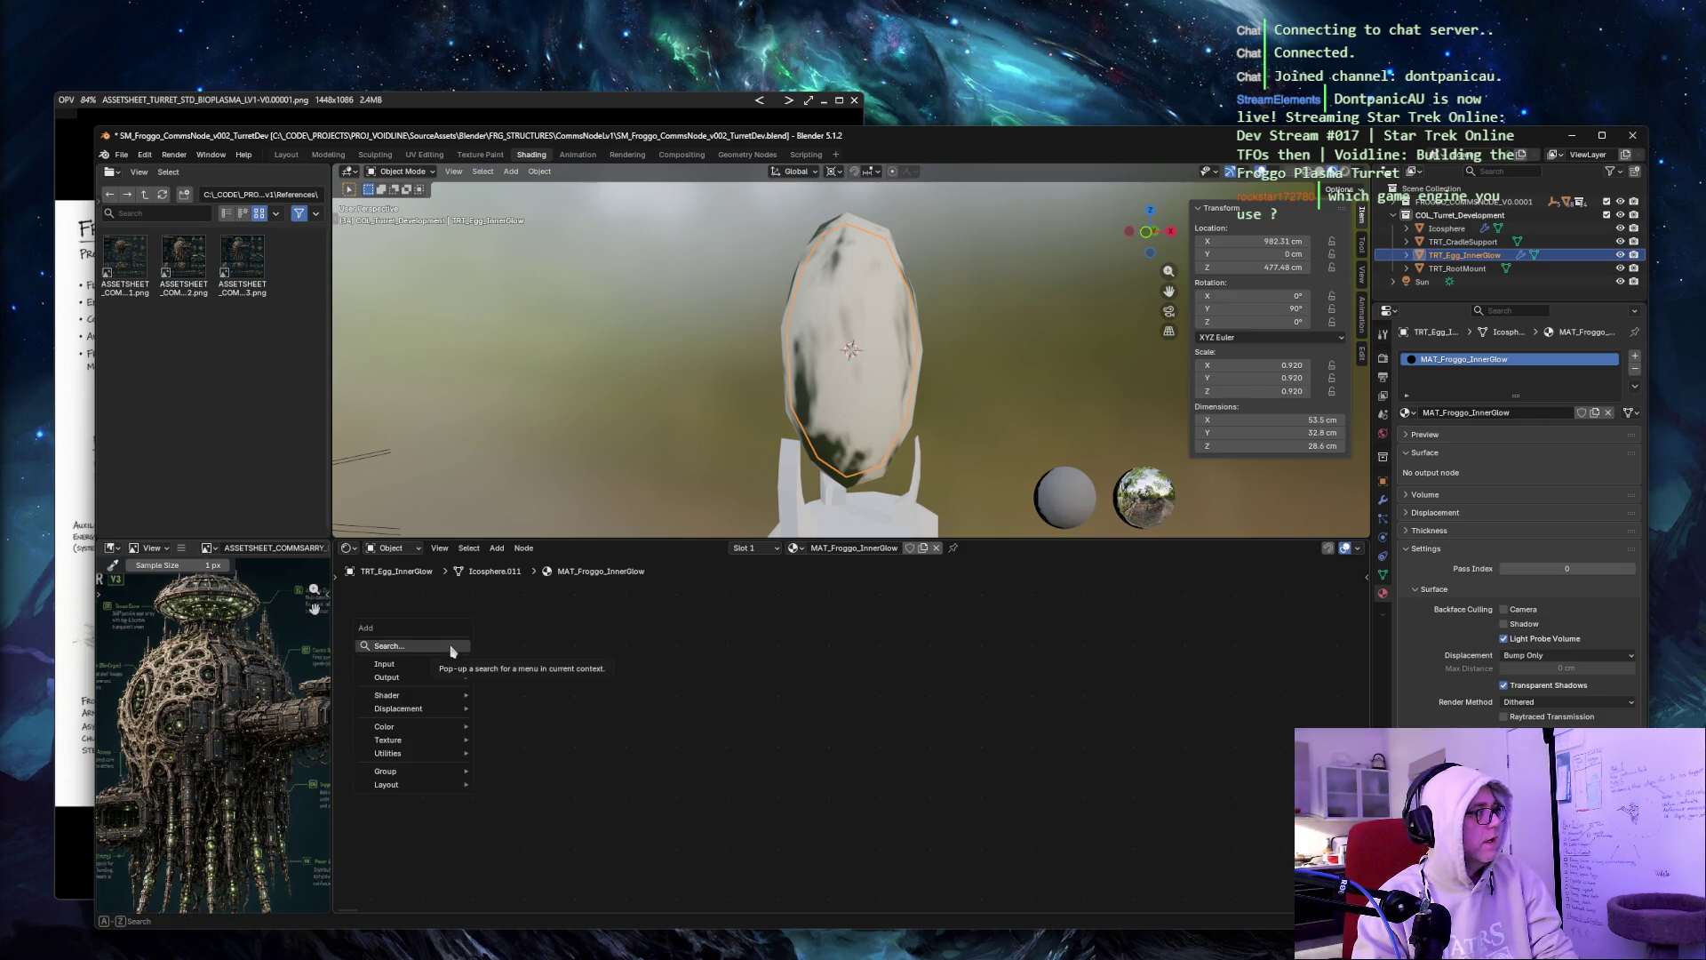
left_click(452, 651)
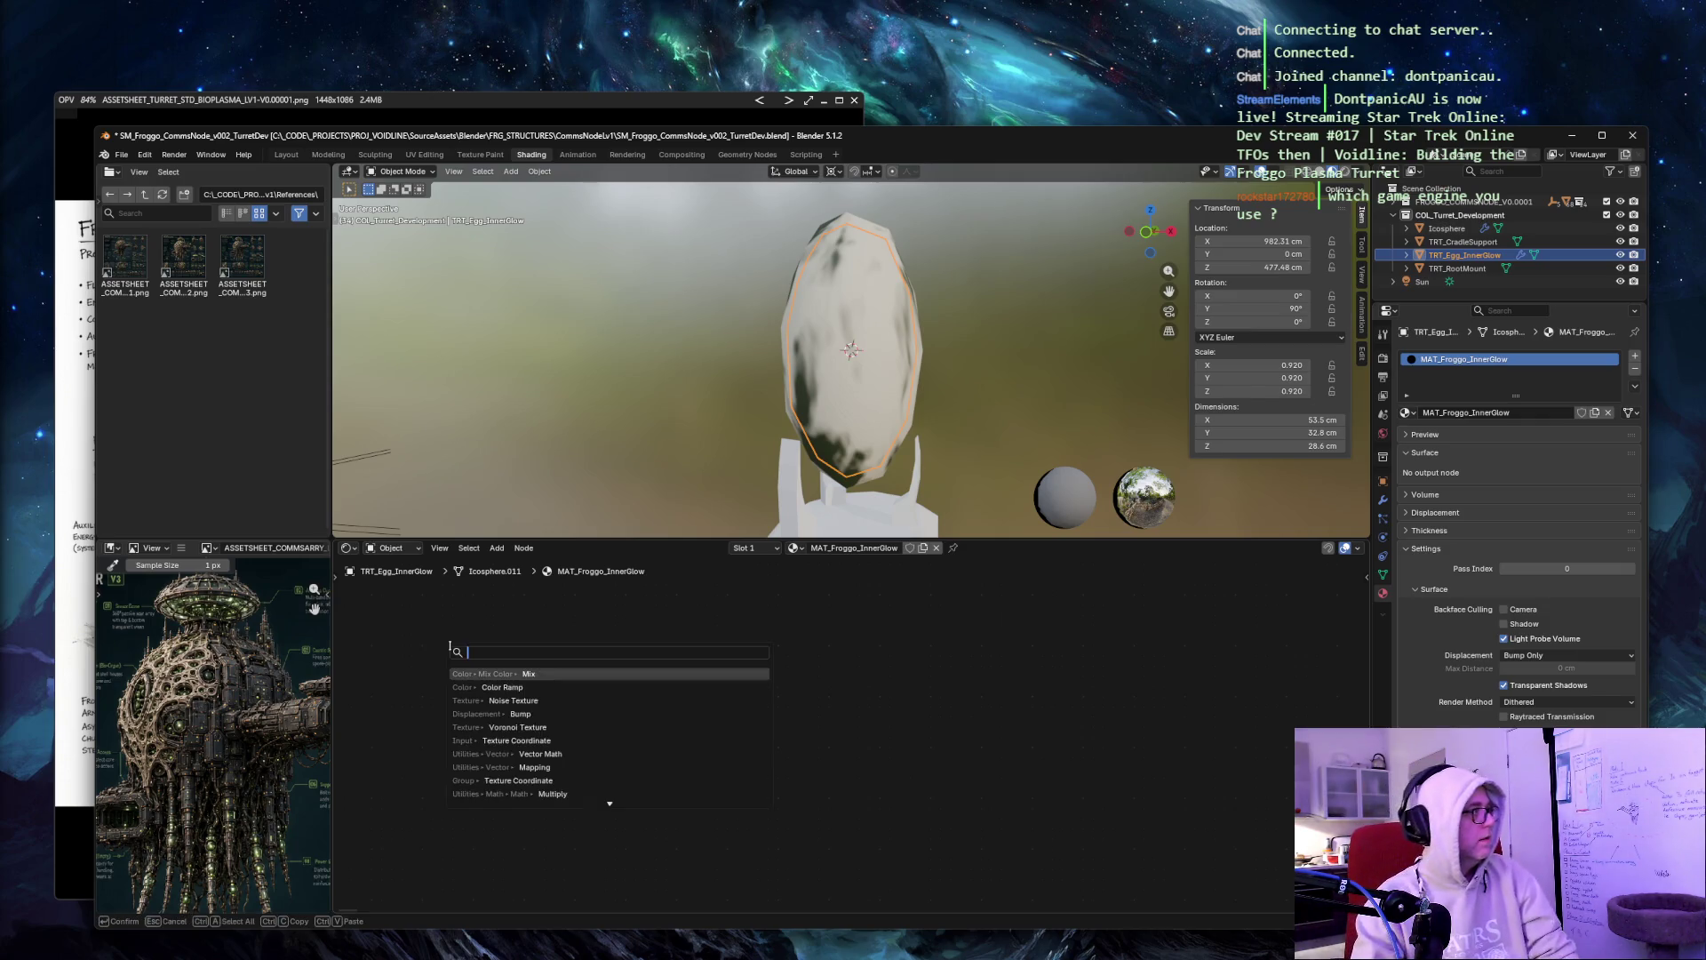
type("add shader")
key("Return")
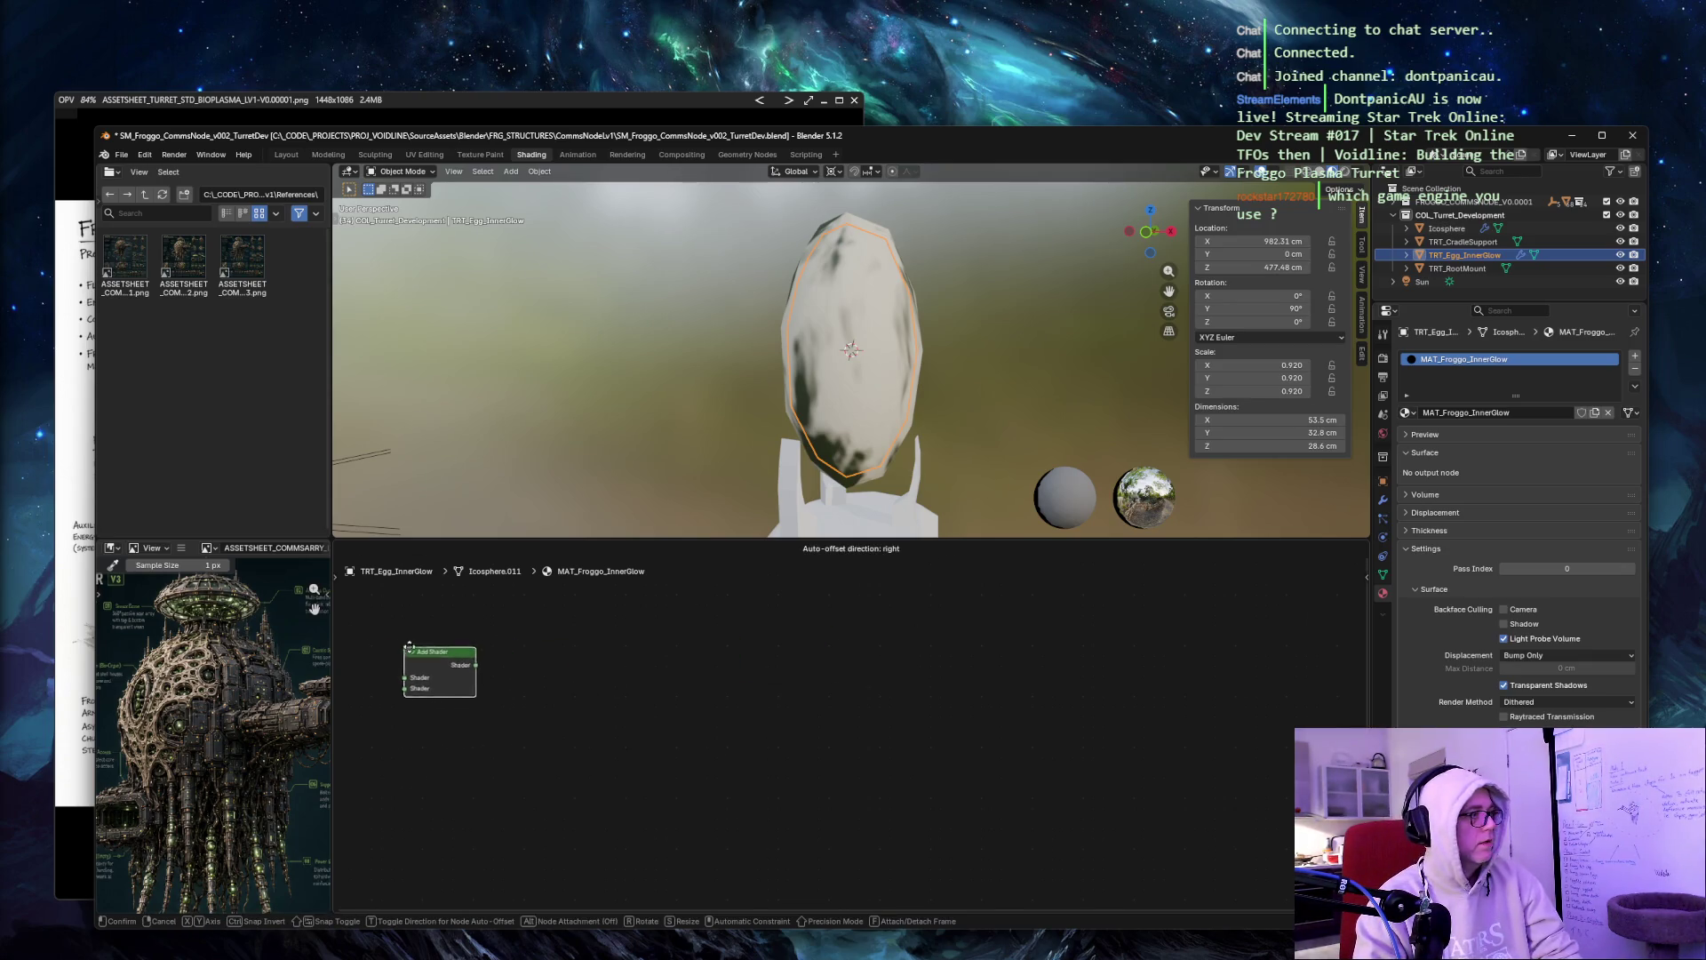
left_click(460, 645)
left_click(795, 667)
Add a Principled BSDF node to the right of the Add Shader.
key("shift+a")
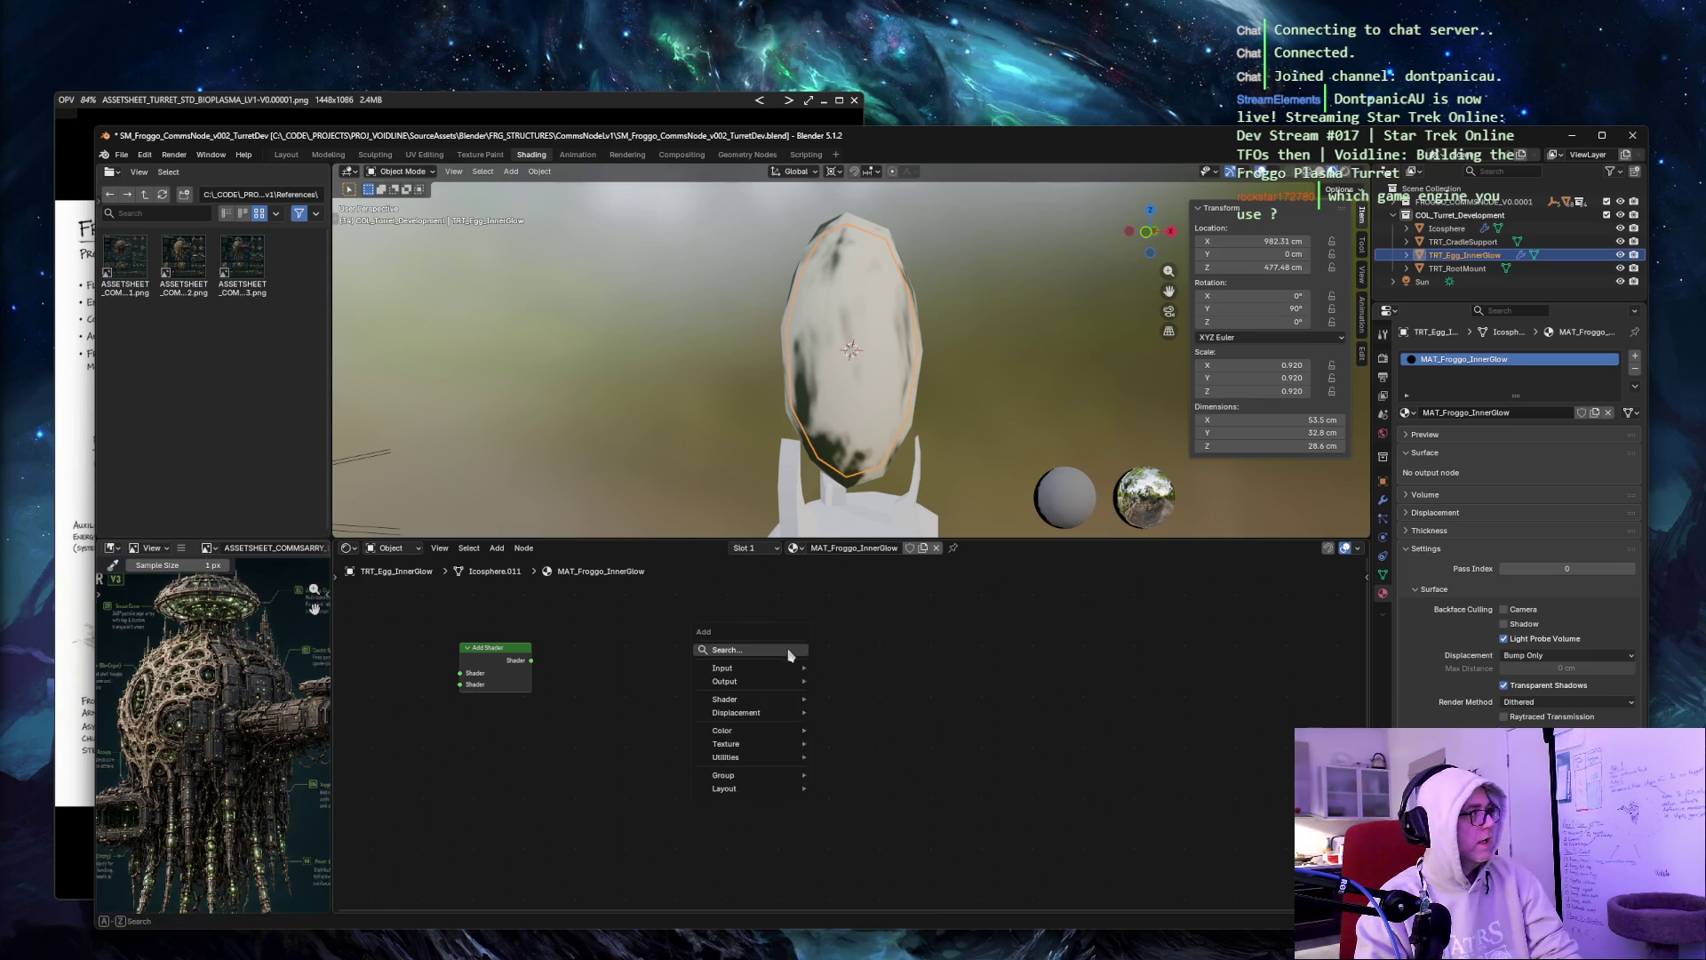
type("principled")
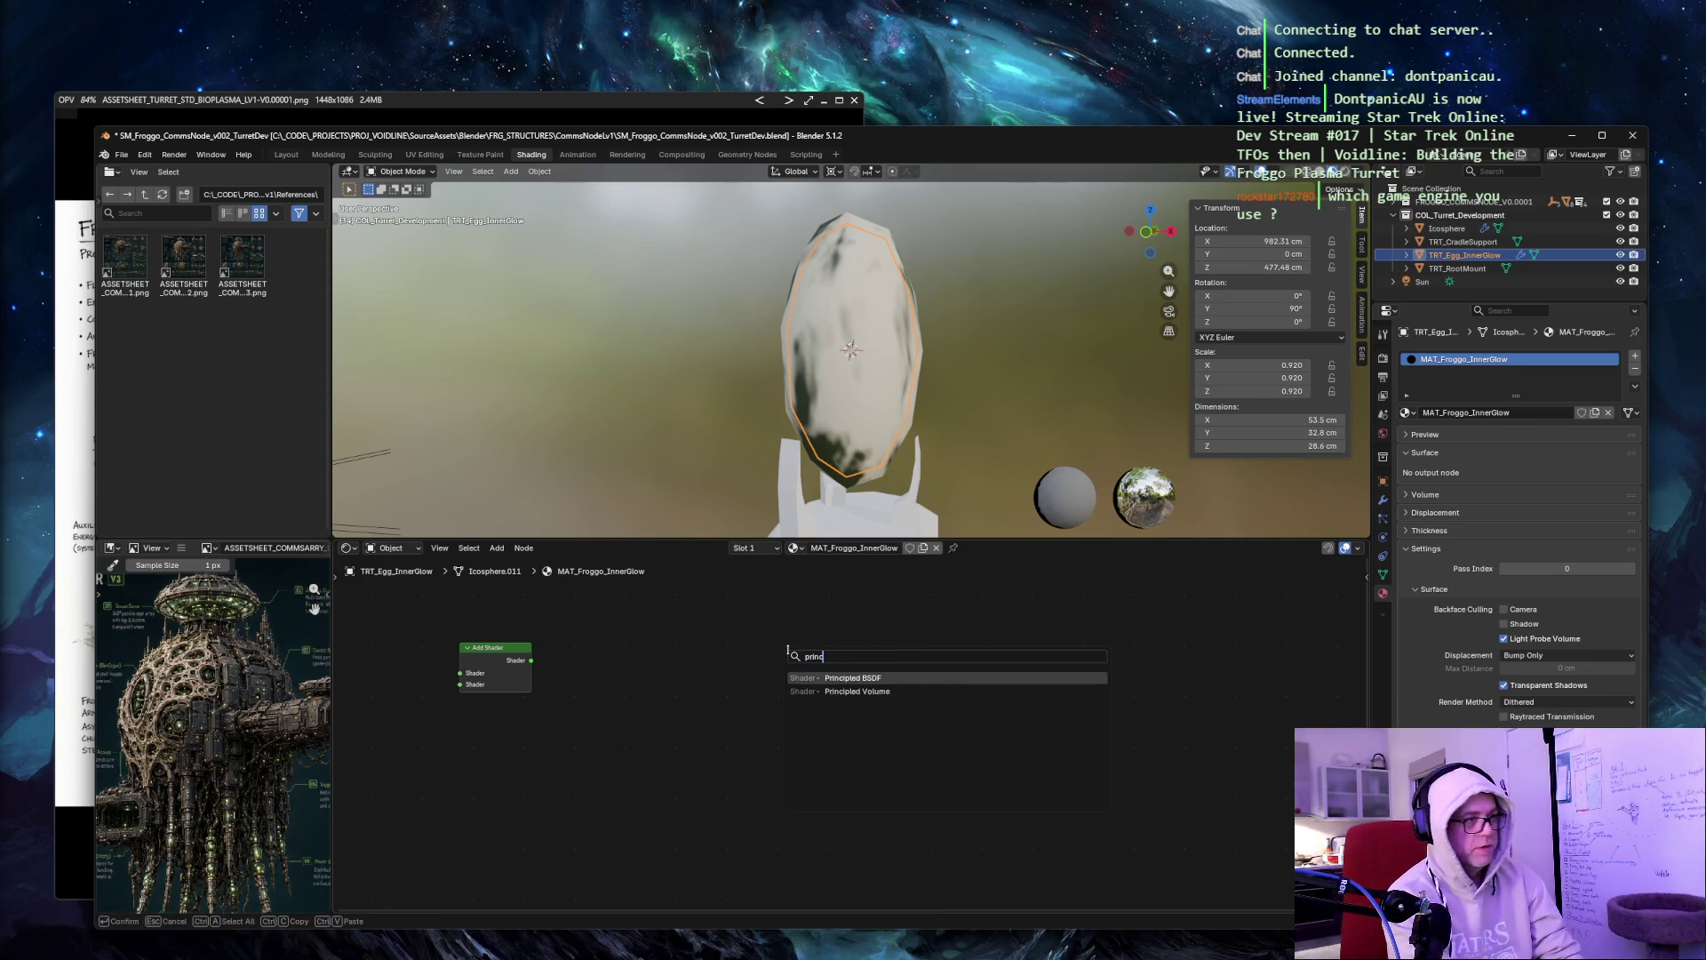
key("Return")
left_click(1061, 614)
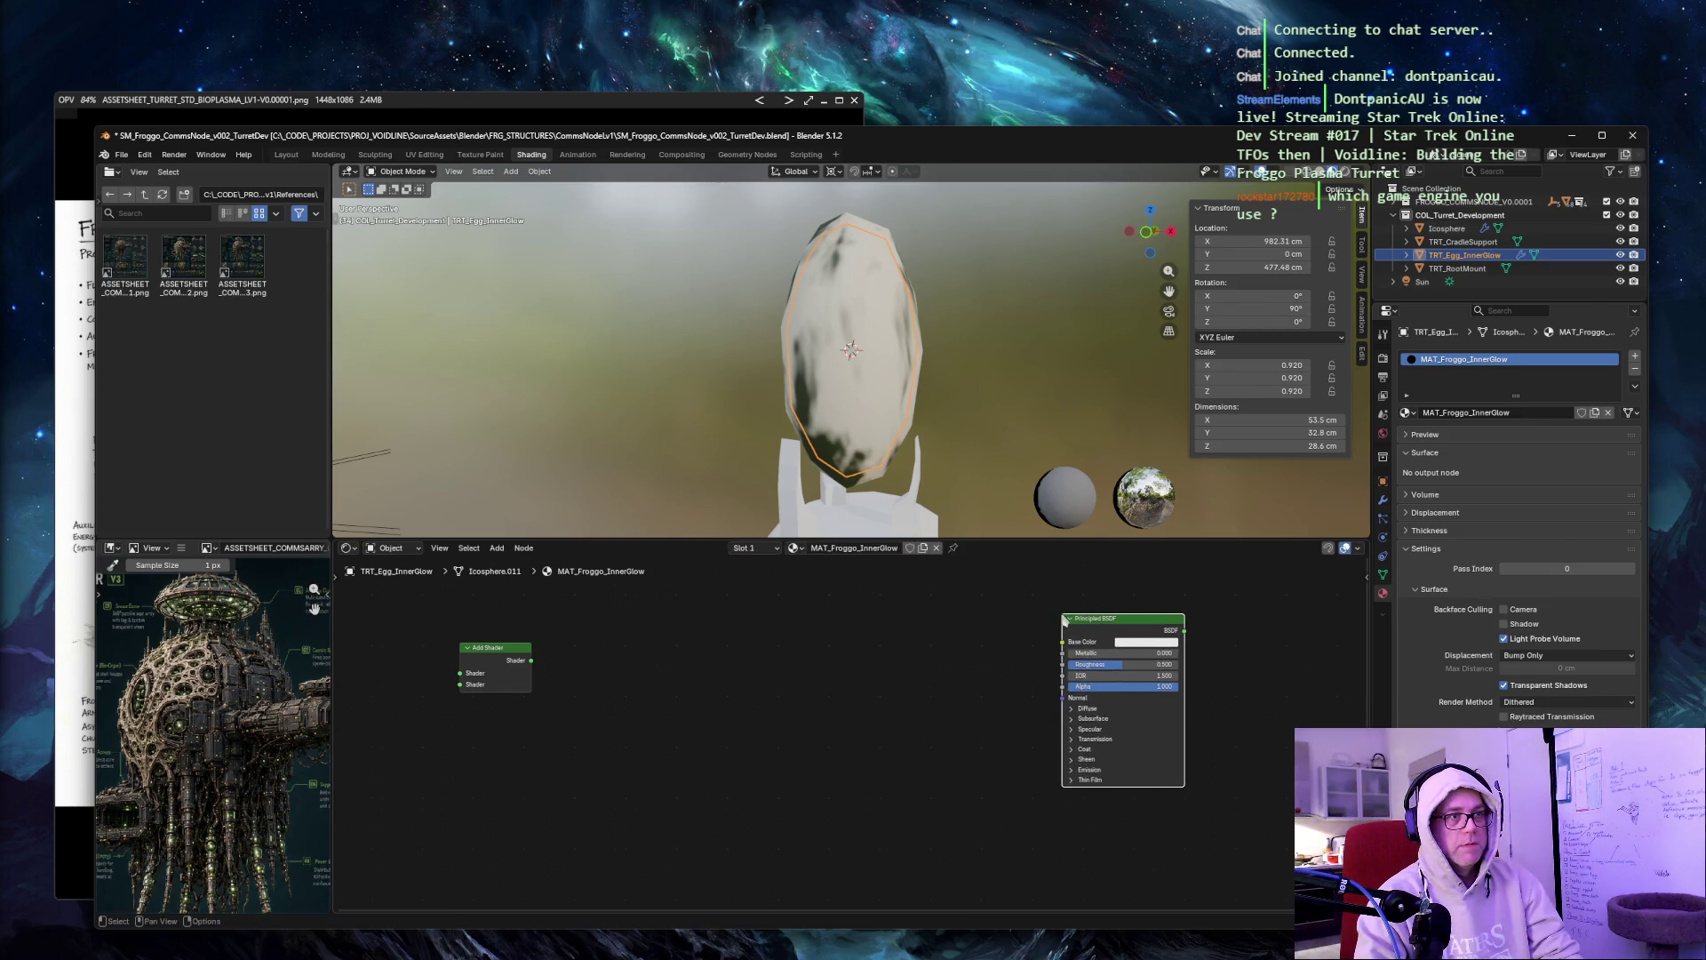
left_click(504, 629)
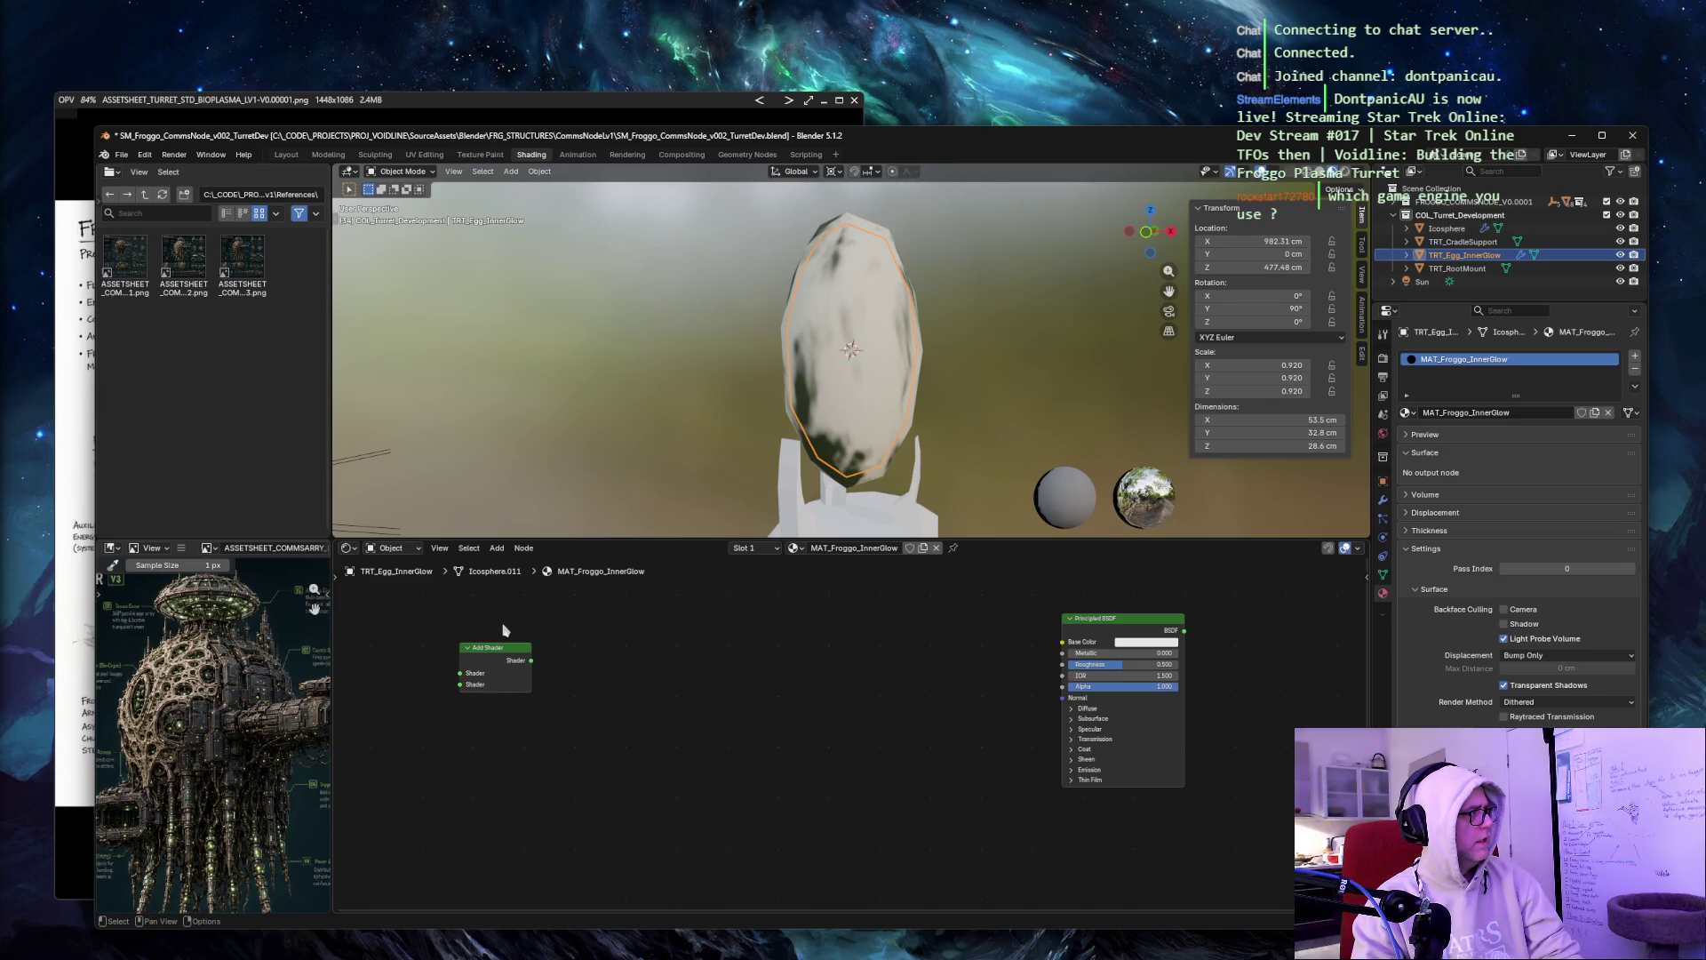
right_click(666, 643)
mouse_move(677, 643)
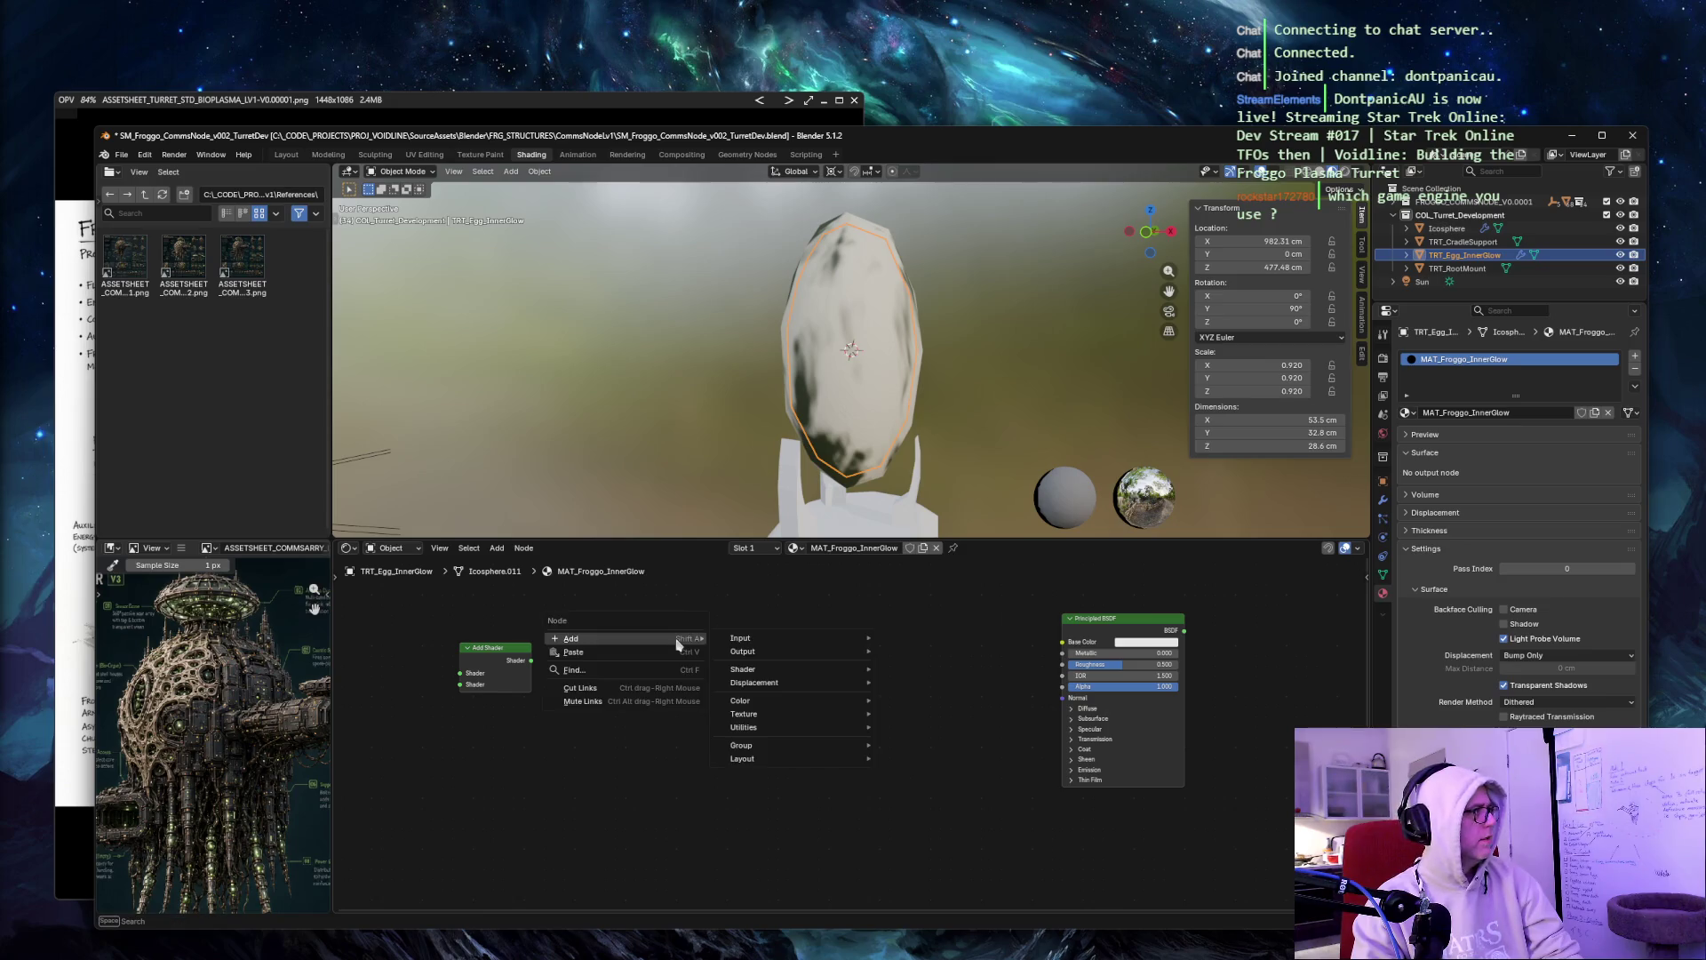
right_click(660, 650)
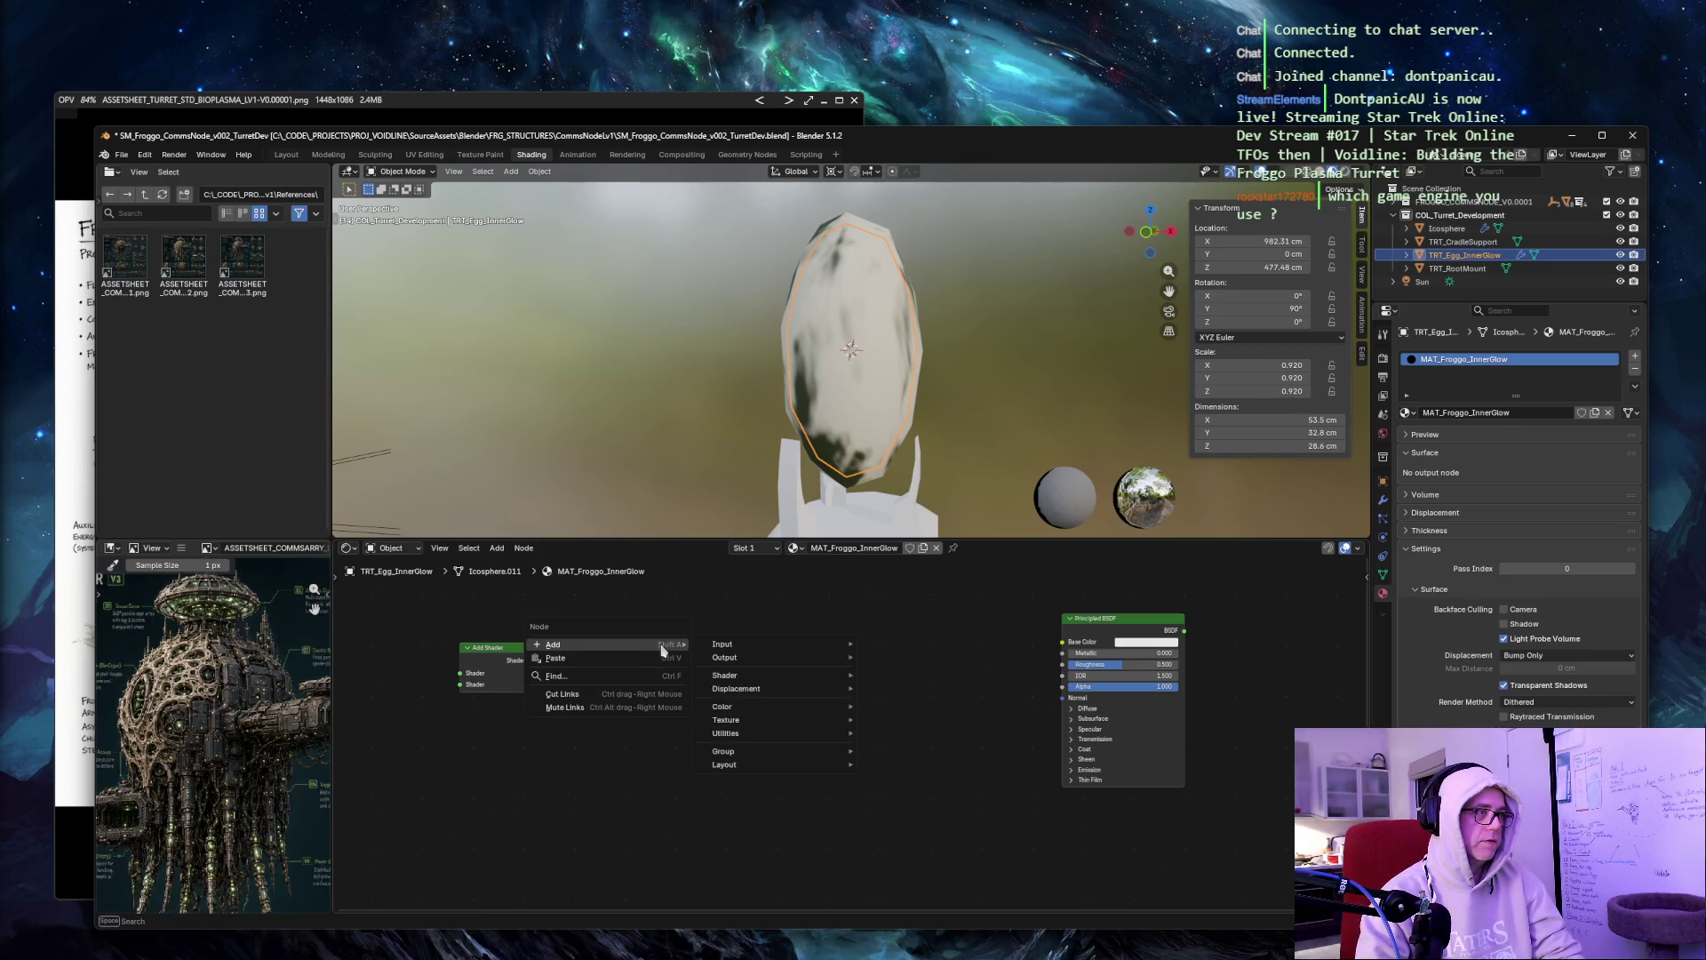
left_click(773, 624)
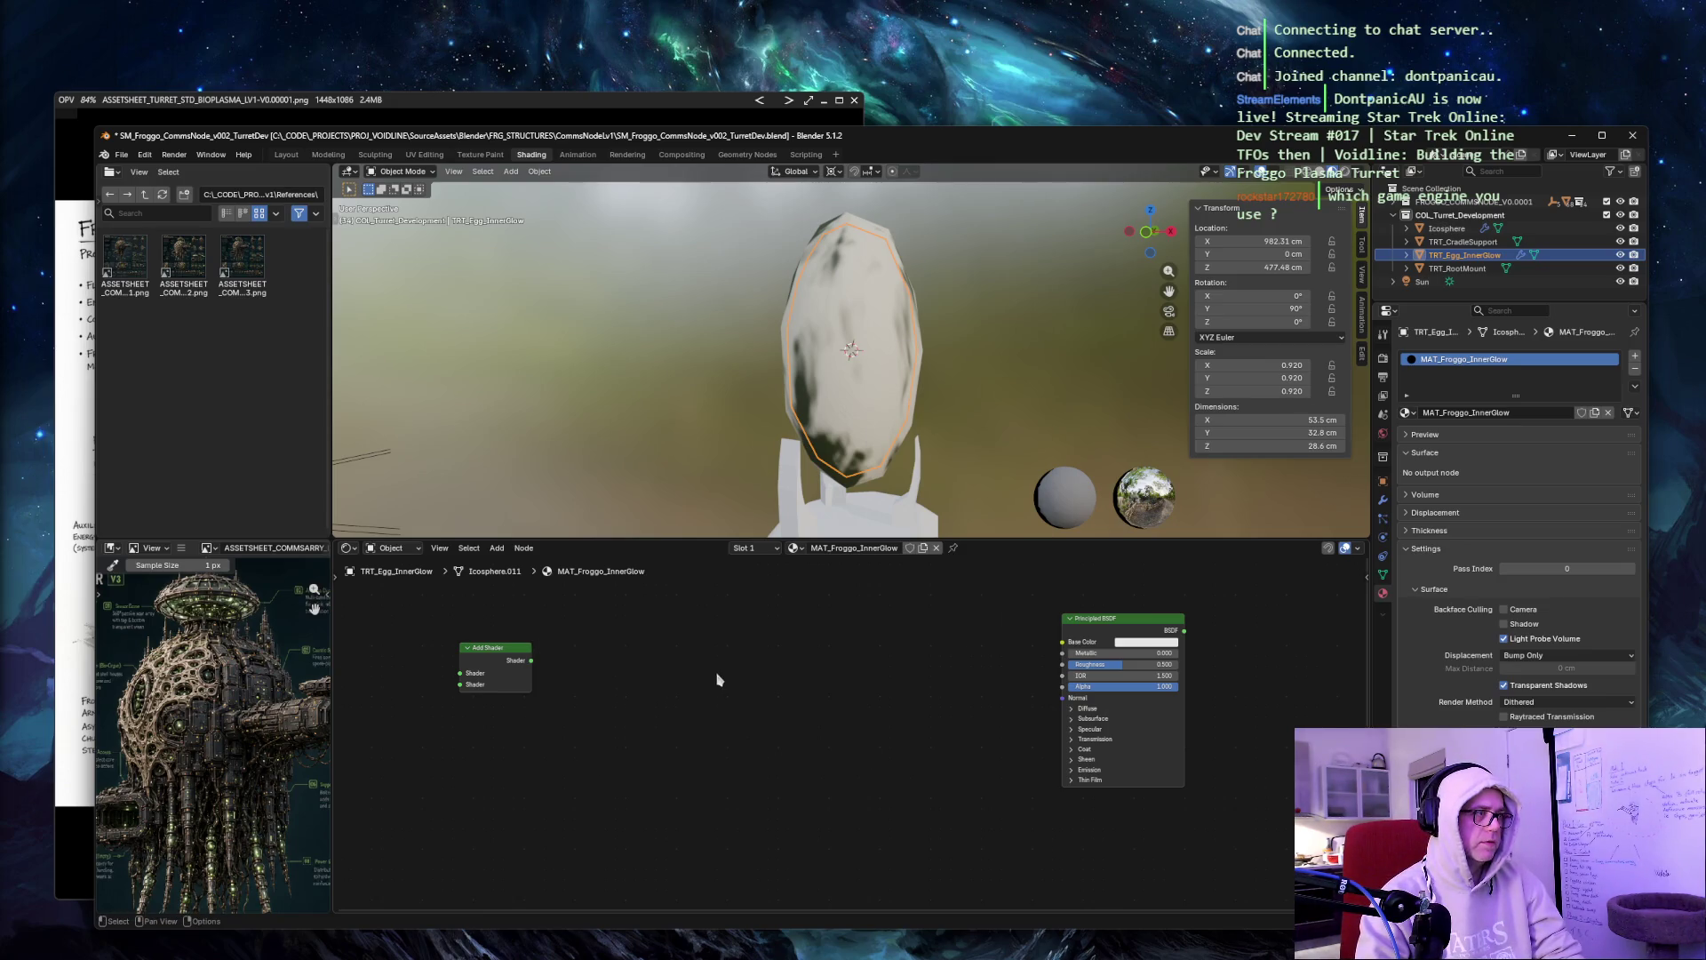
right_click(669, 710)
mouse_move(669, 708)
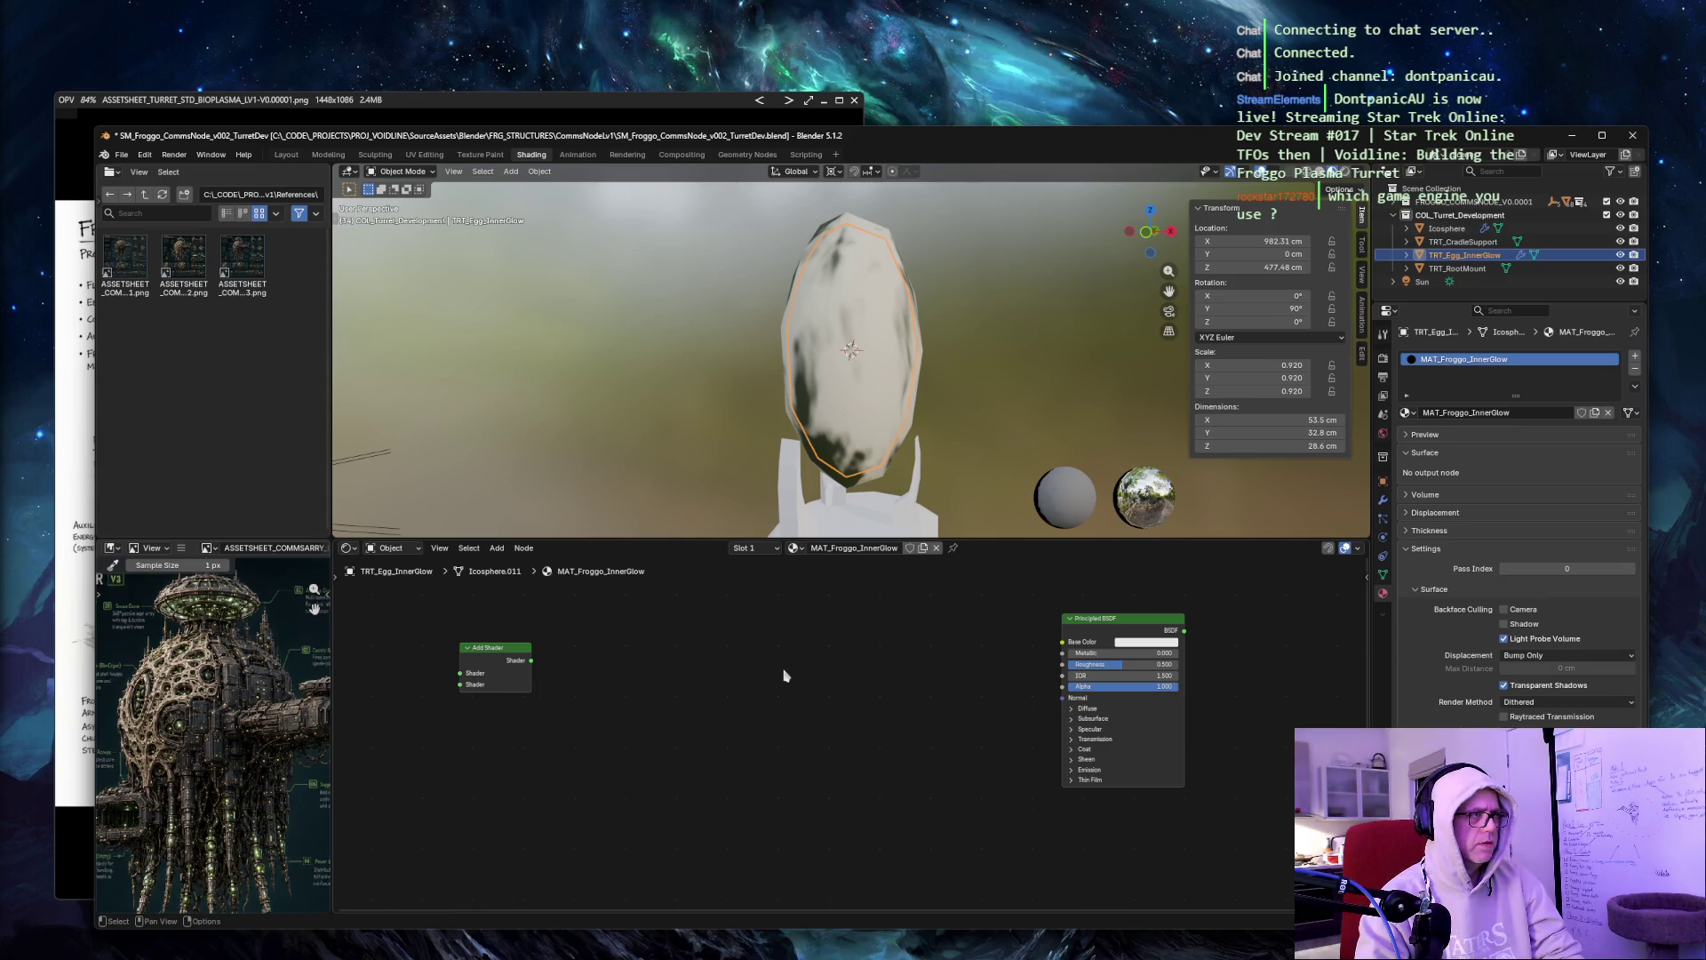
Add a Material Output node and link the Principled BSDF into its Surface input.
key("shift+a")
key("shift+a")
left_click(834, 666)
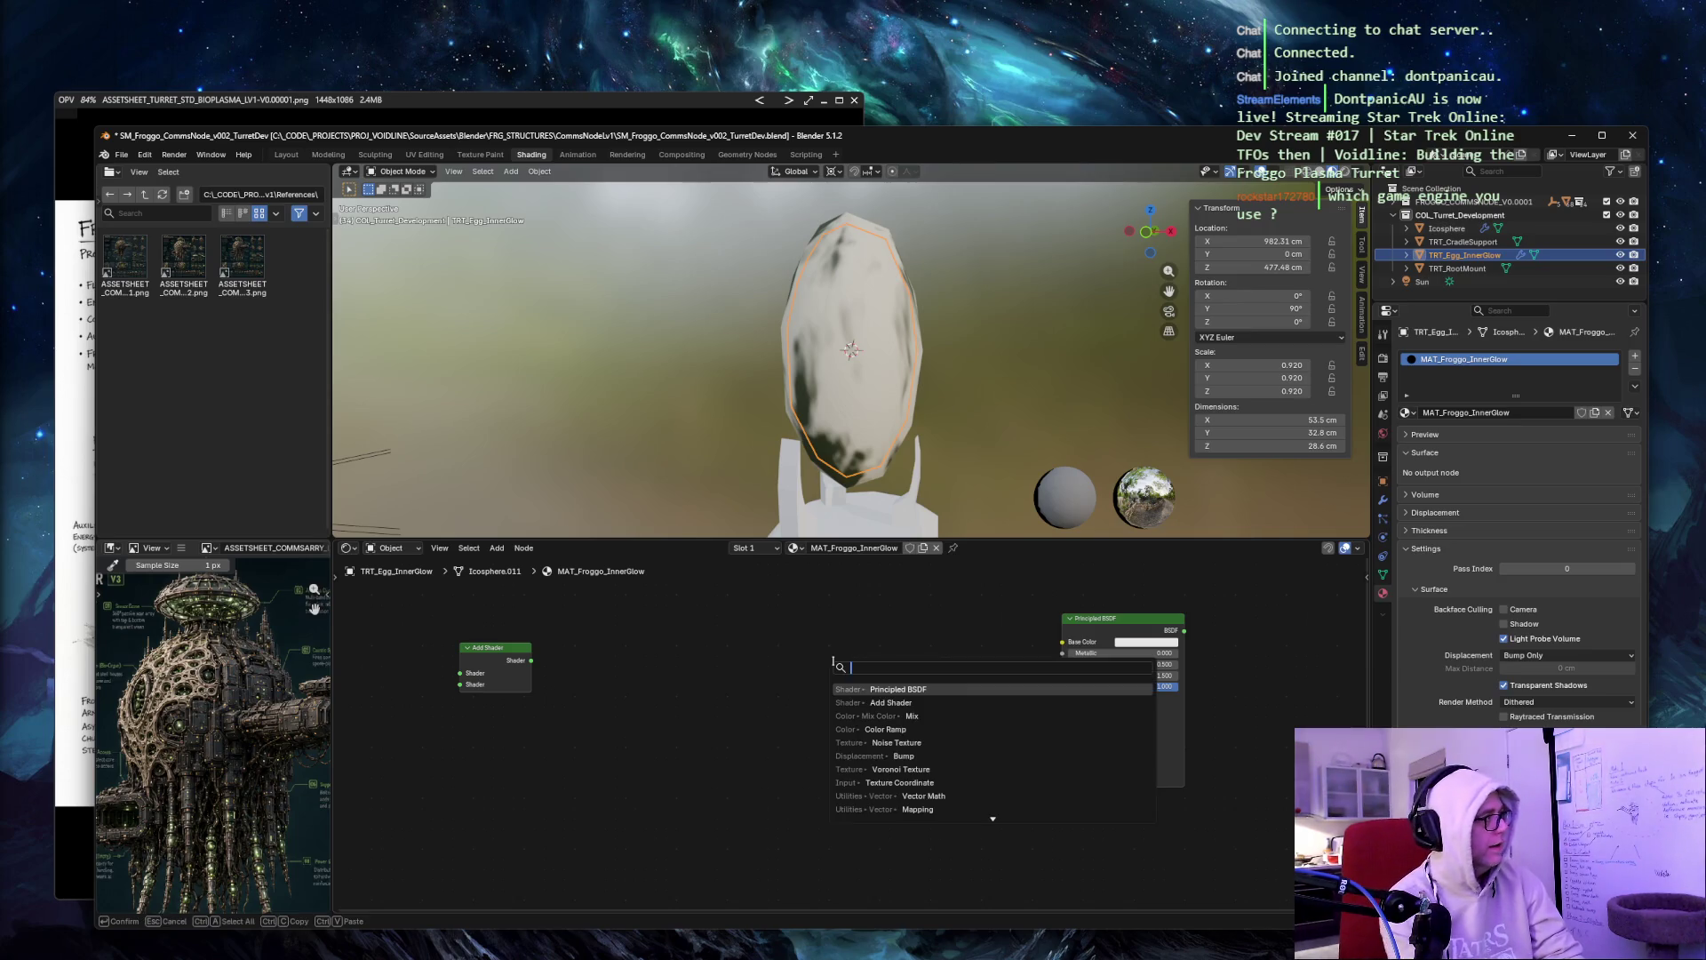
type("material o")
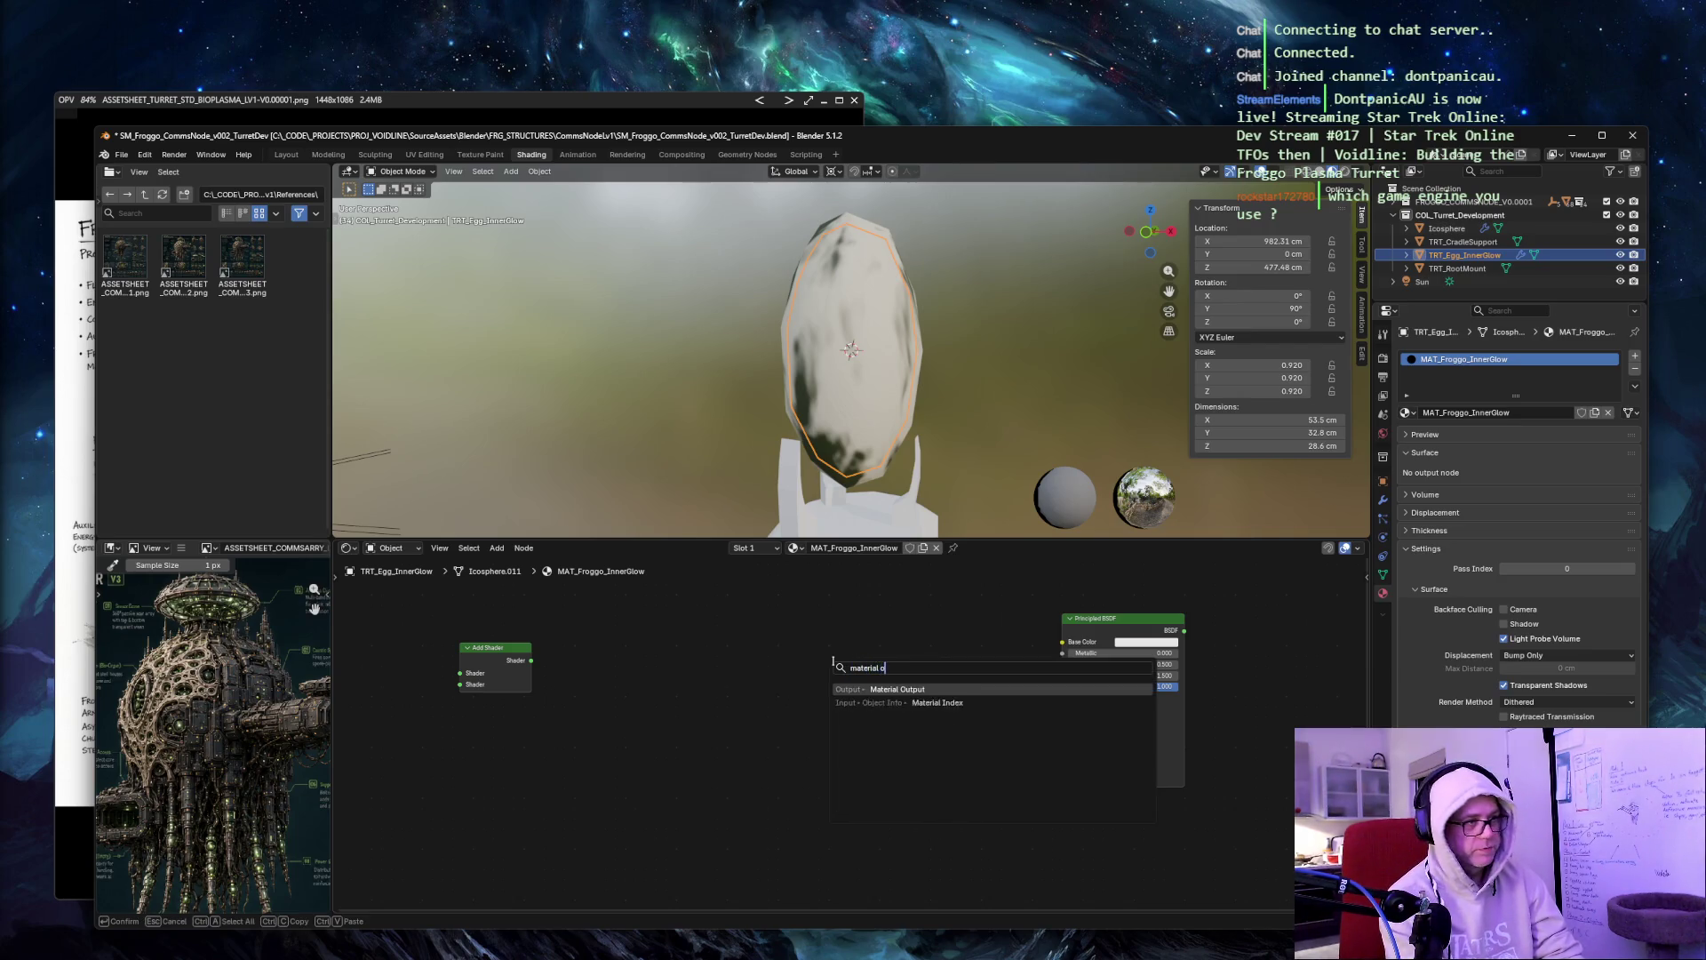
key("Return")
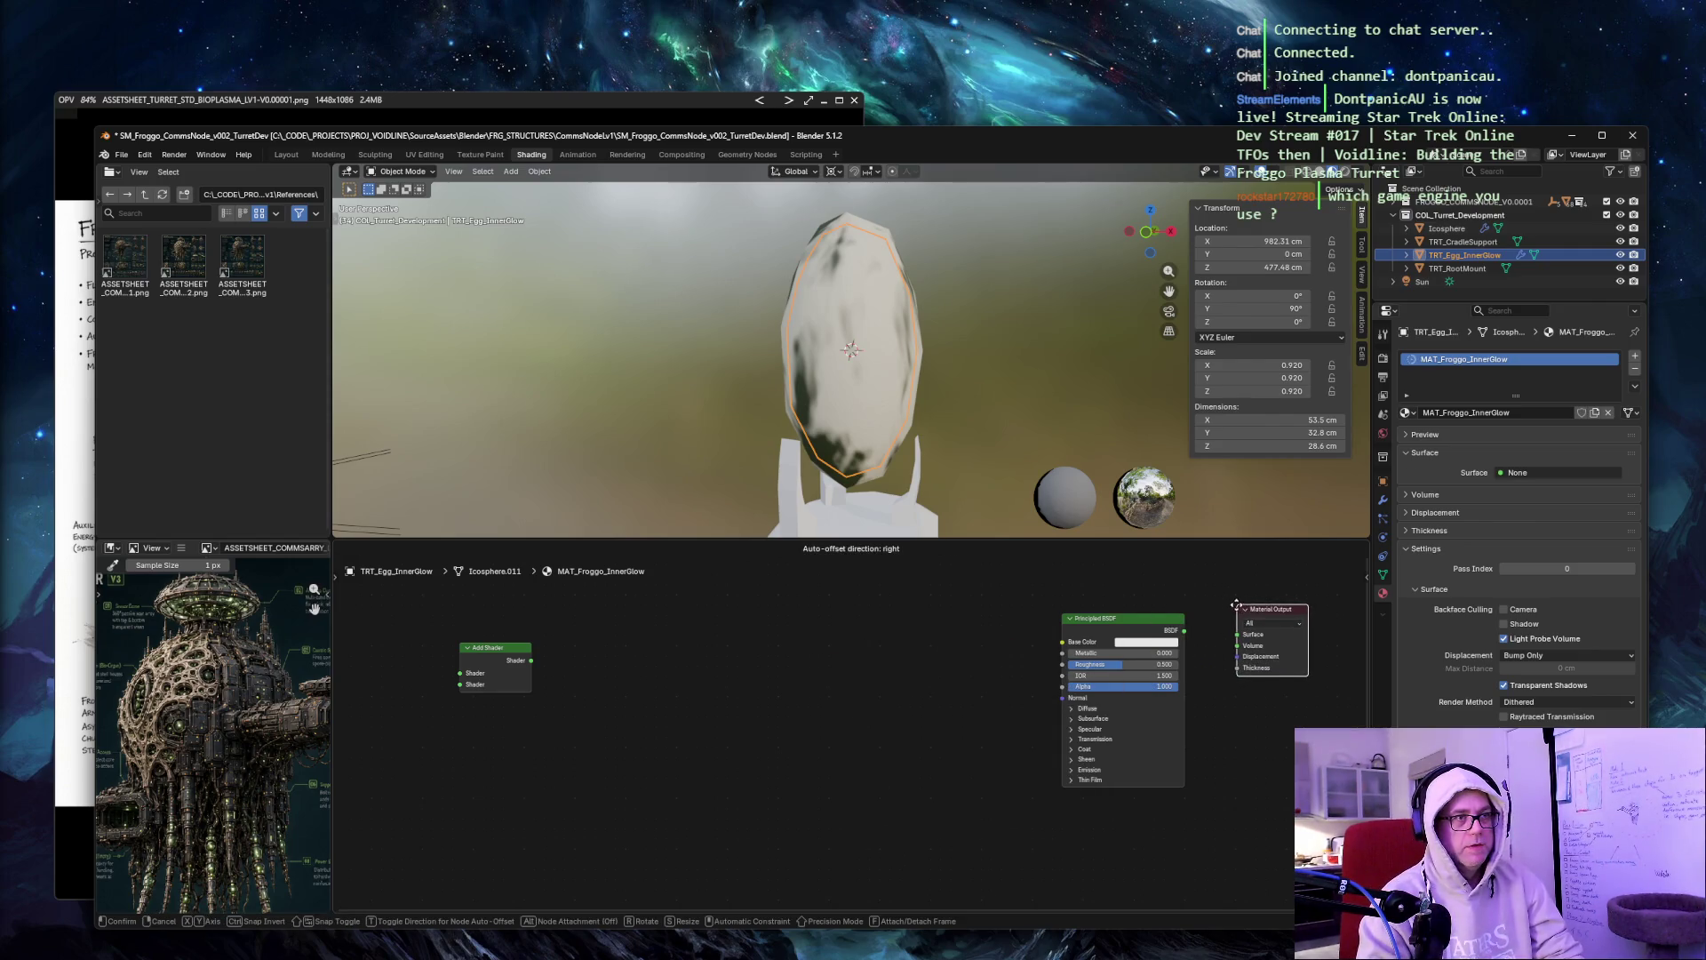
left_click(1236, 605)
left_click(1171, 643, "ctrl+shift")
left_click_drag(1171, 643, 1179, 635)
left_click(1274, 613)
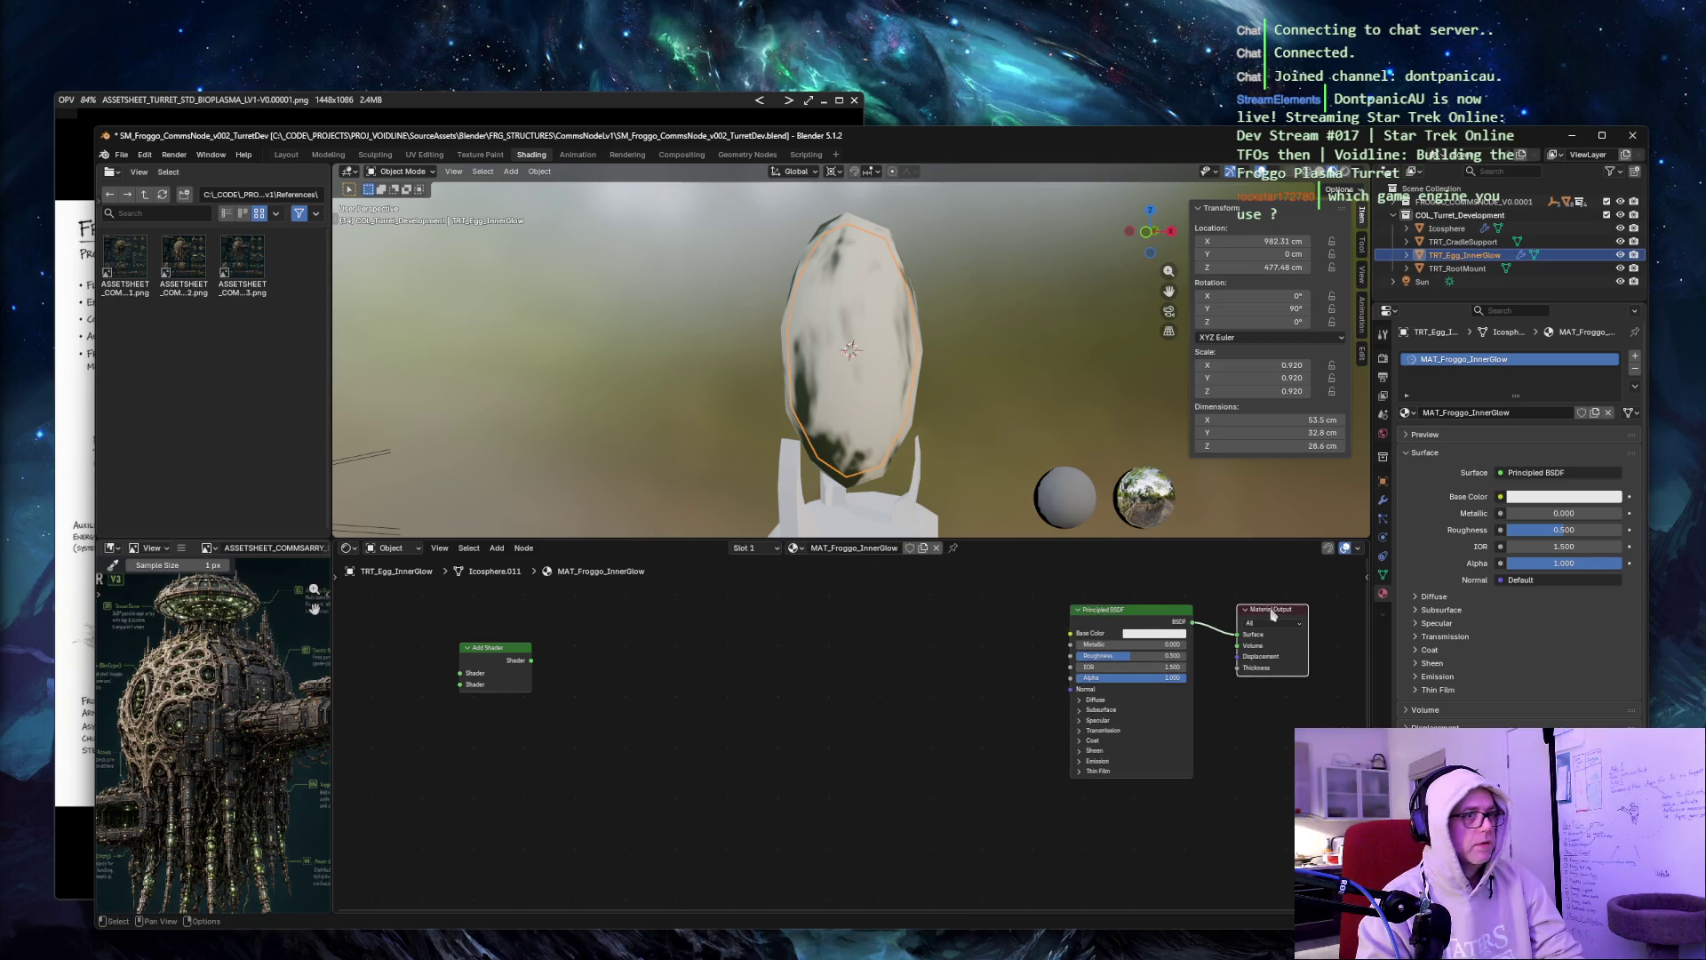
Set the Principled BSDF base colour to dark green hex 102313.
left_click(680, 632)
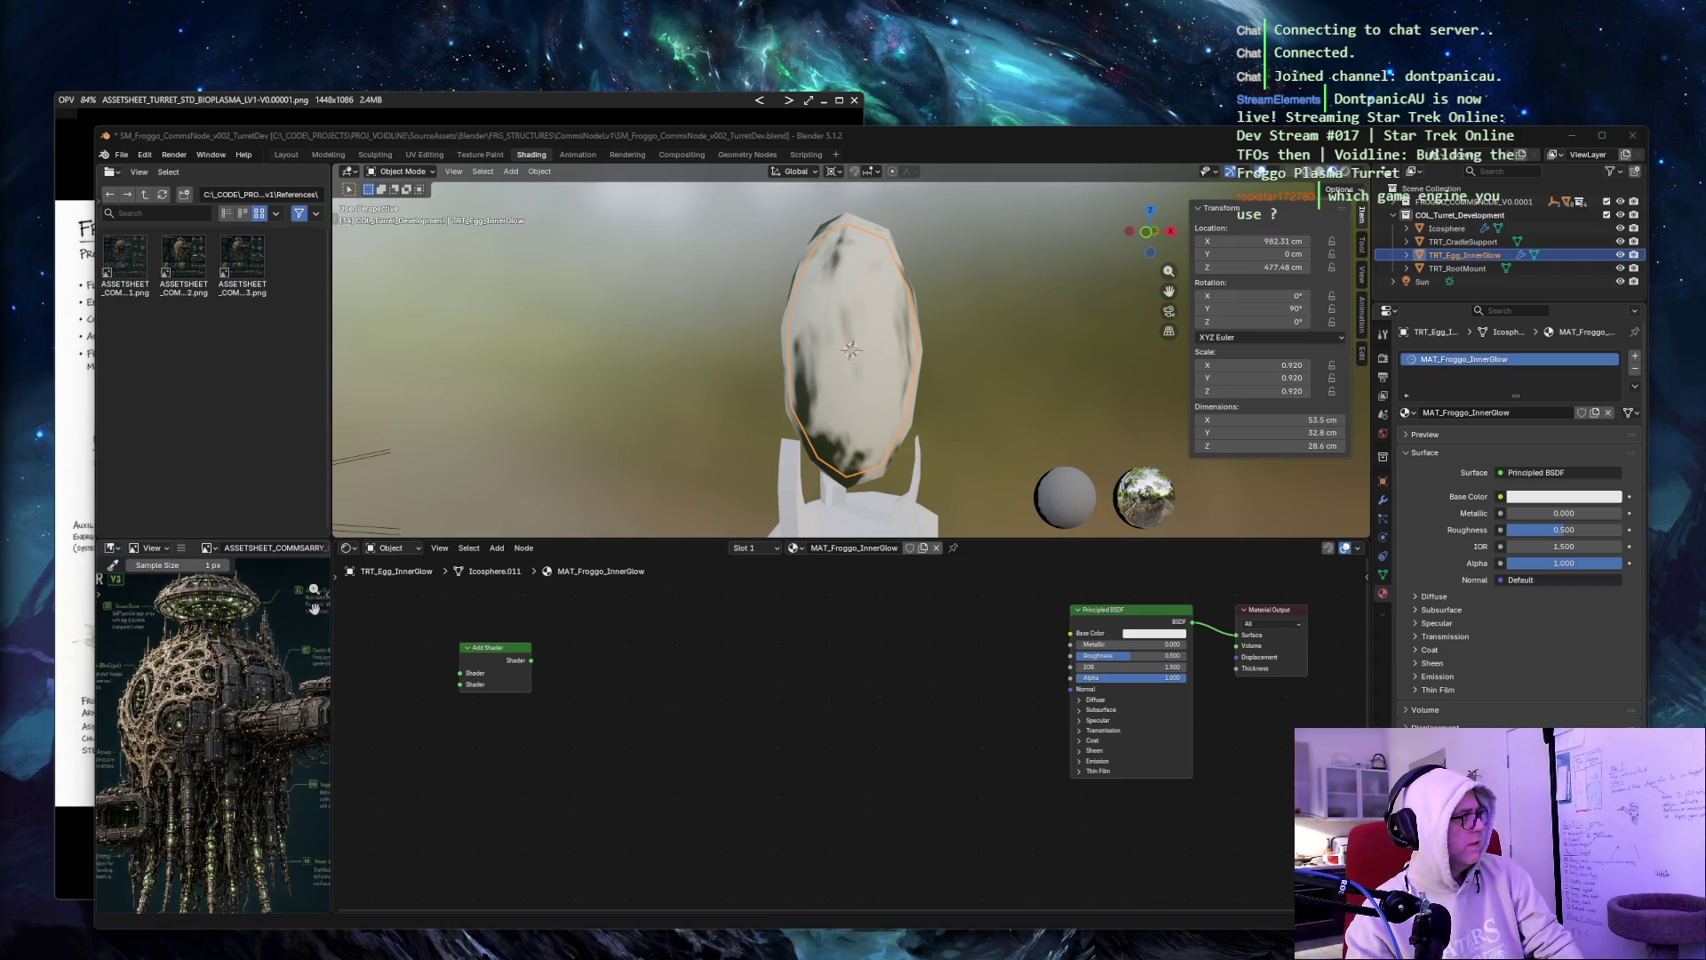
left_click(1153, 633)
left_click(1173, 619)
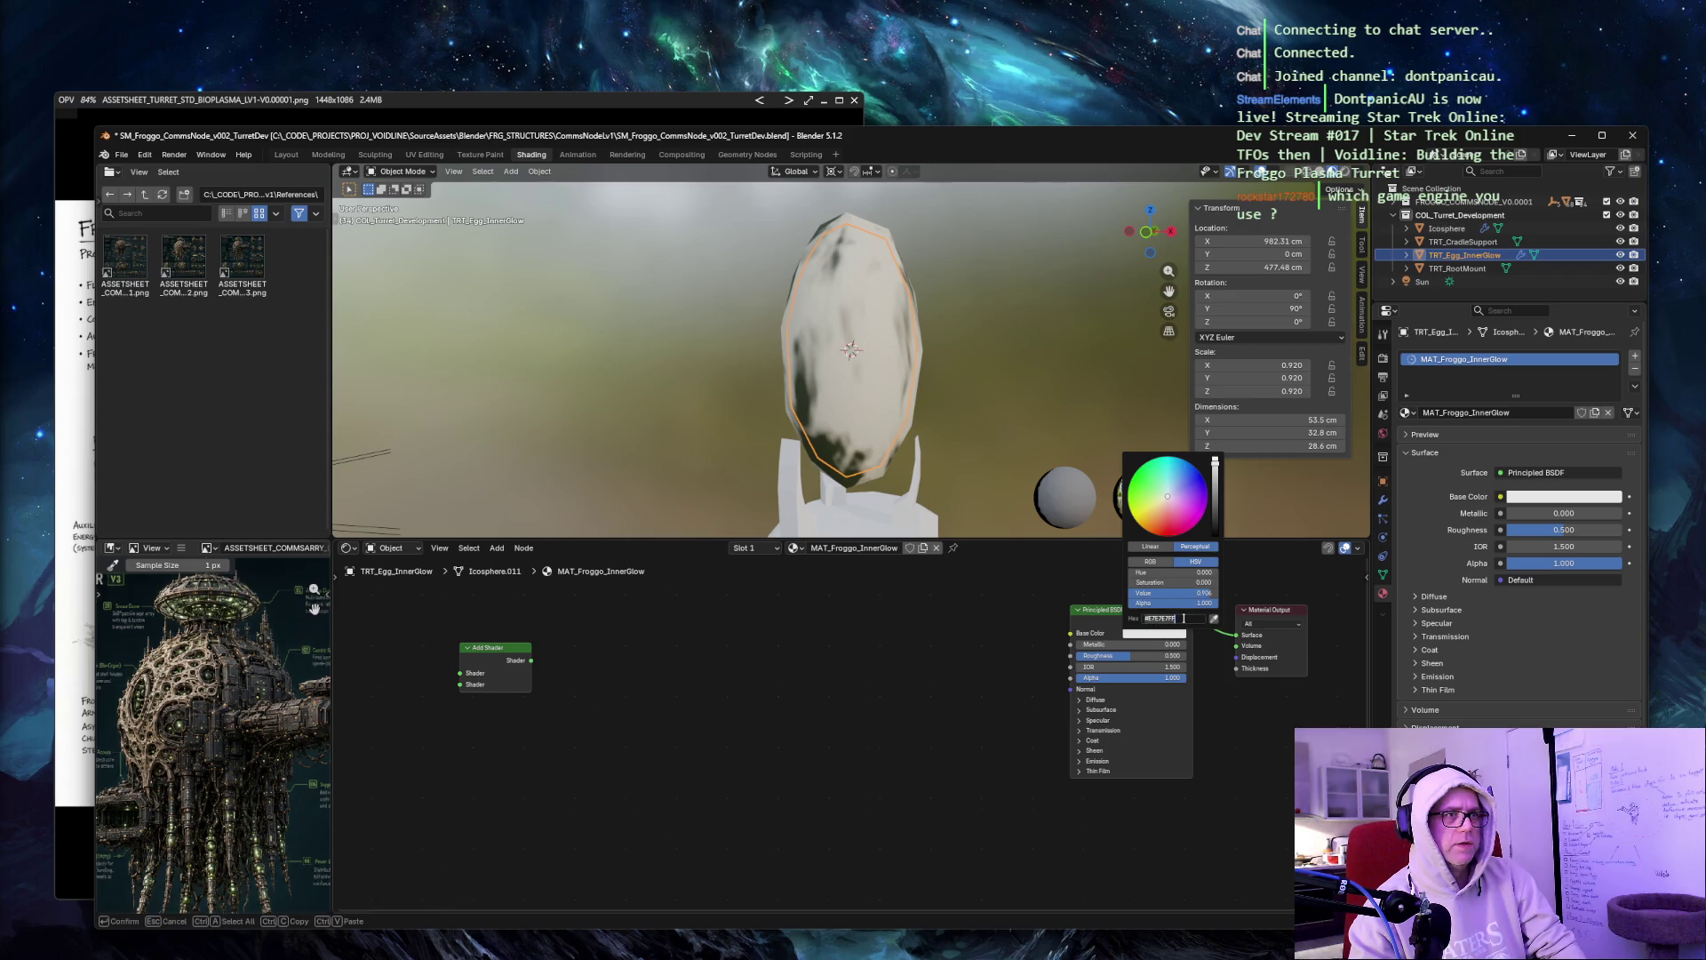
type("#102313FF")
key("Return")
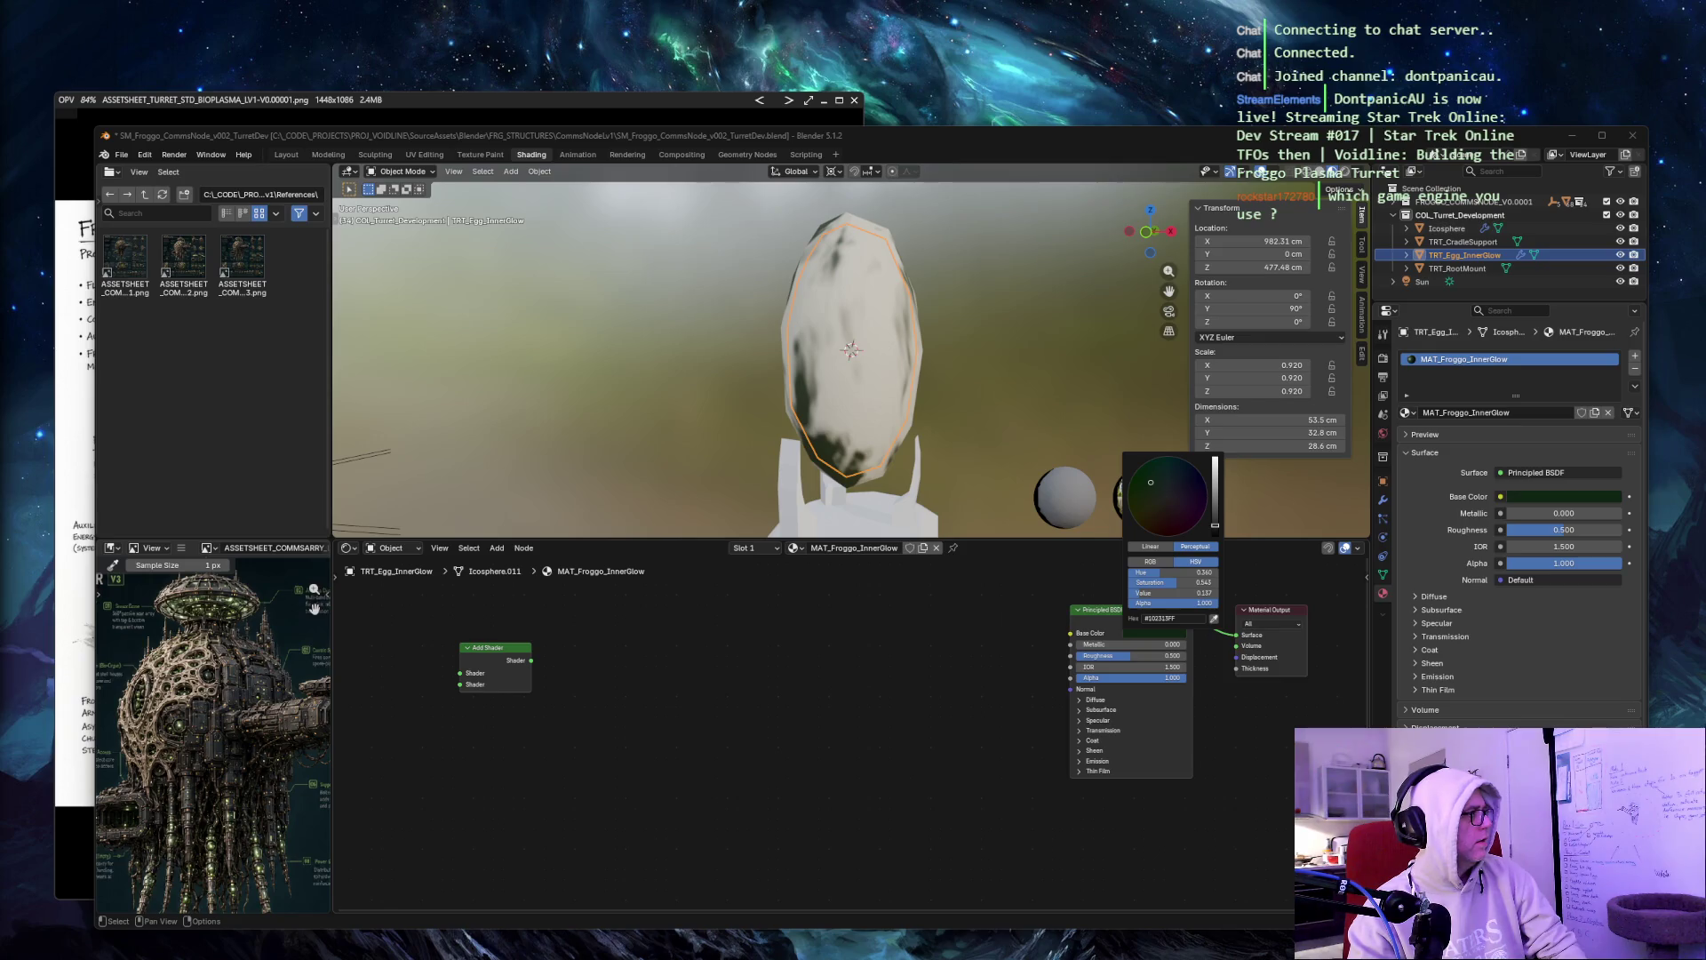
Give the shader a bright green emission colour with strength 4.
left_click(1081, 762)
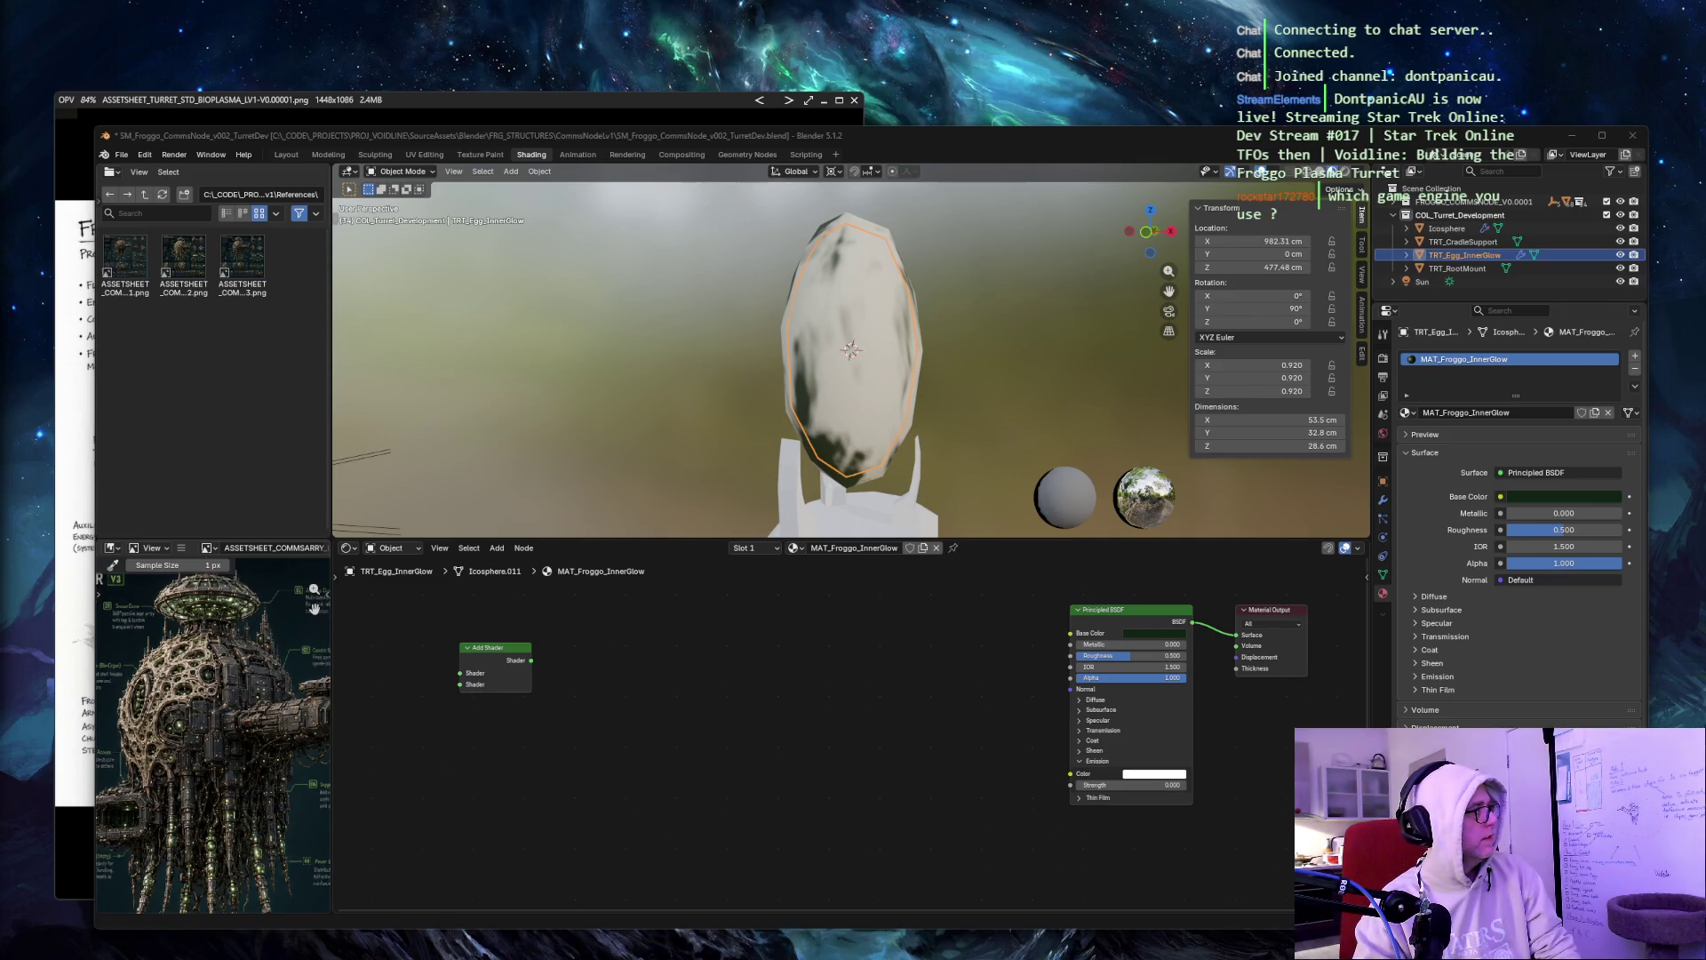
left_click(1155, 774)
key("ctrl+v")
key("Return")
left_click(1155, 785)
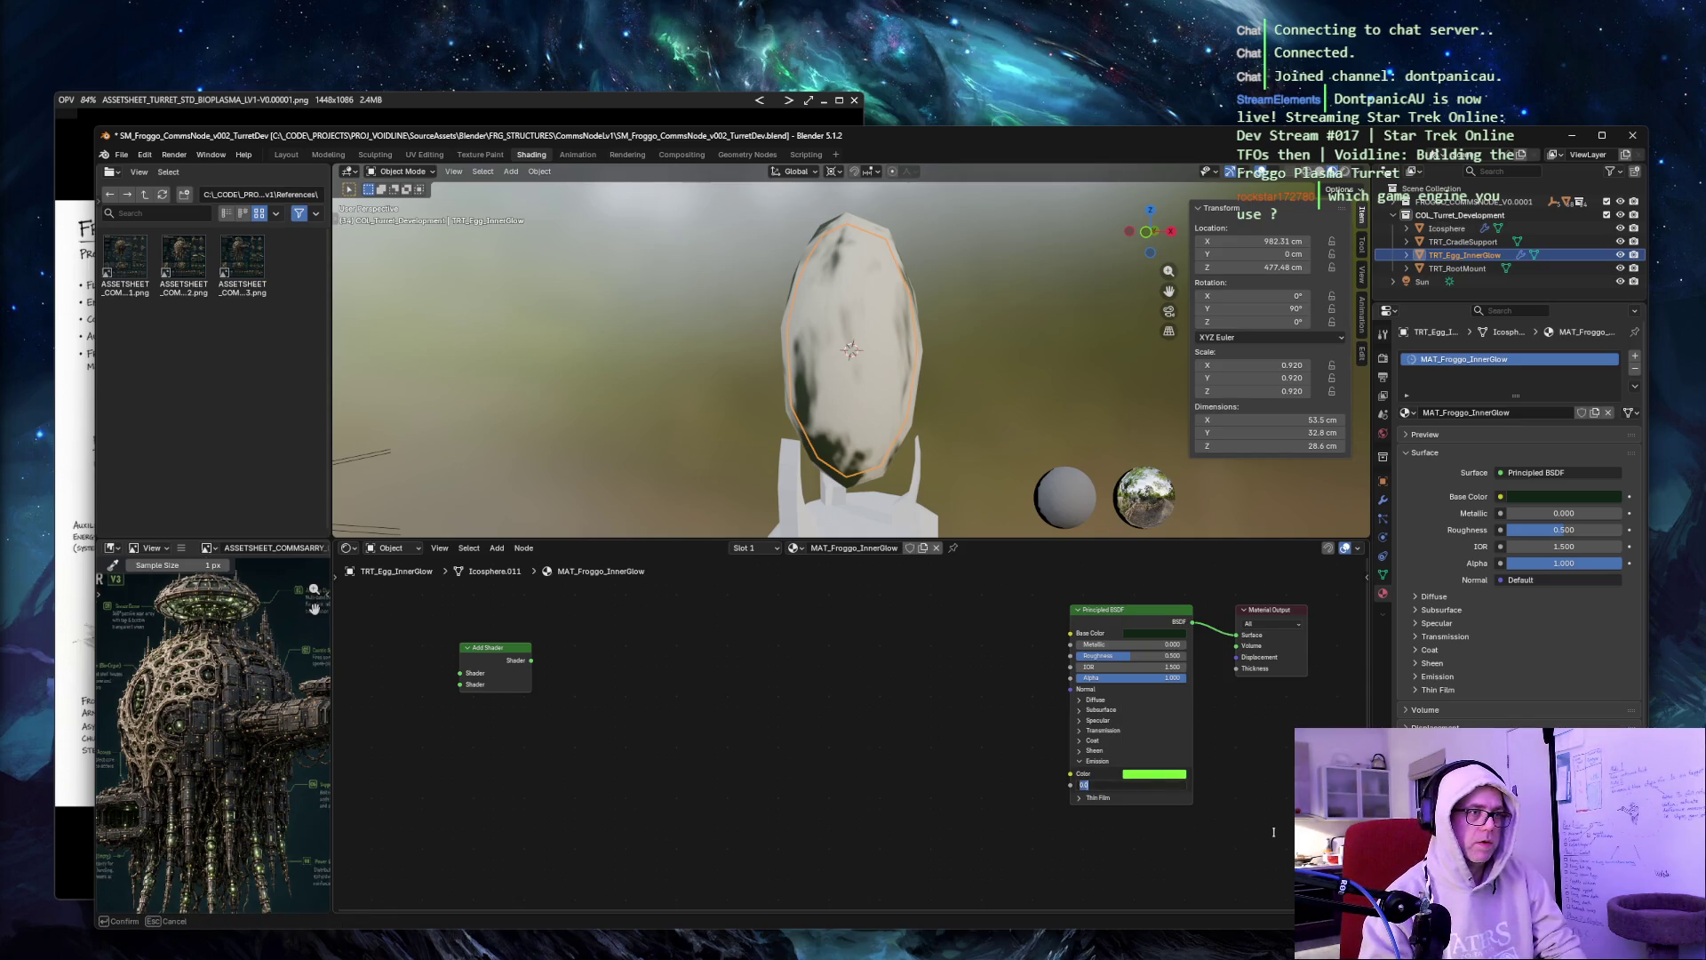
type("4")
key("Return")
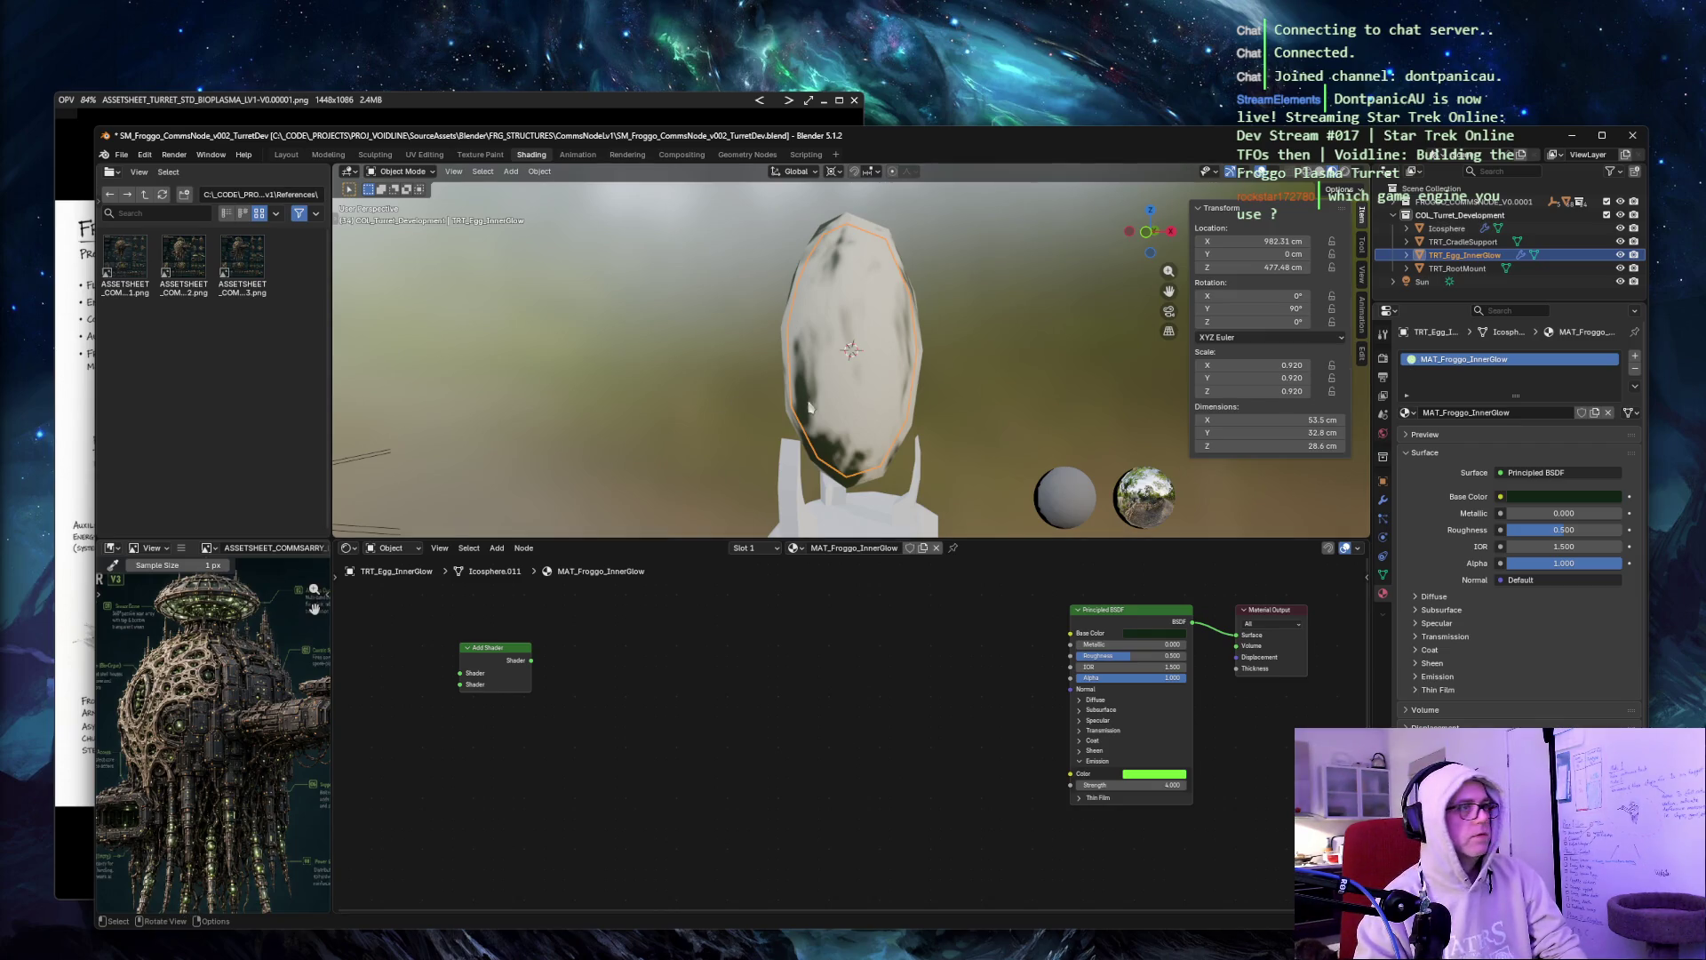
Apply scale on TRT_Egg_InnerGlow so it reads 1.000, then select the Icosphere shell.
left_click(783, 348)
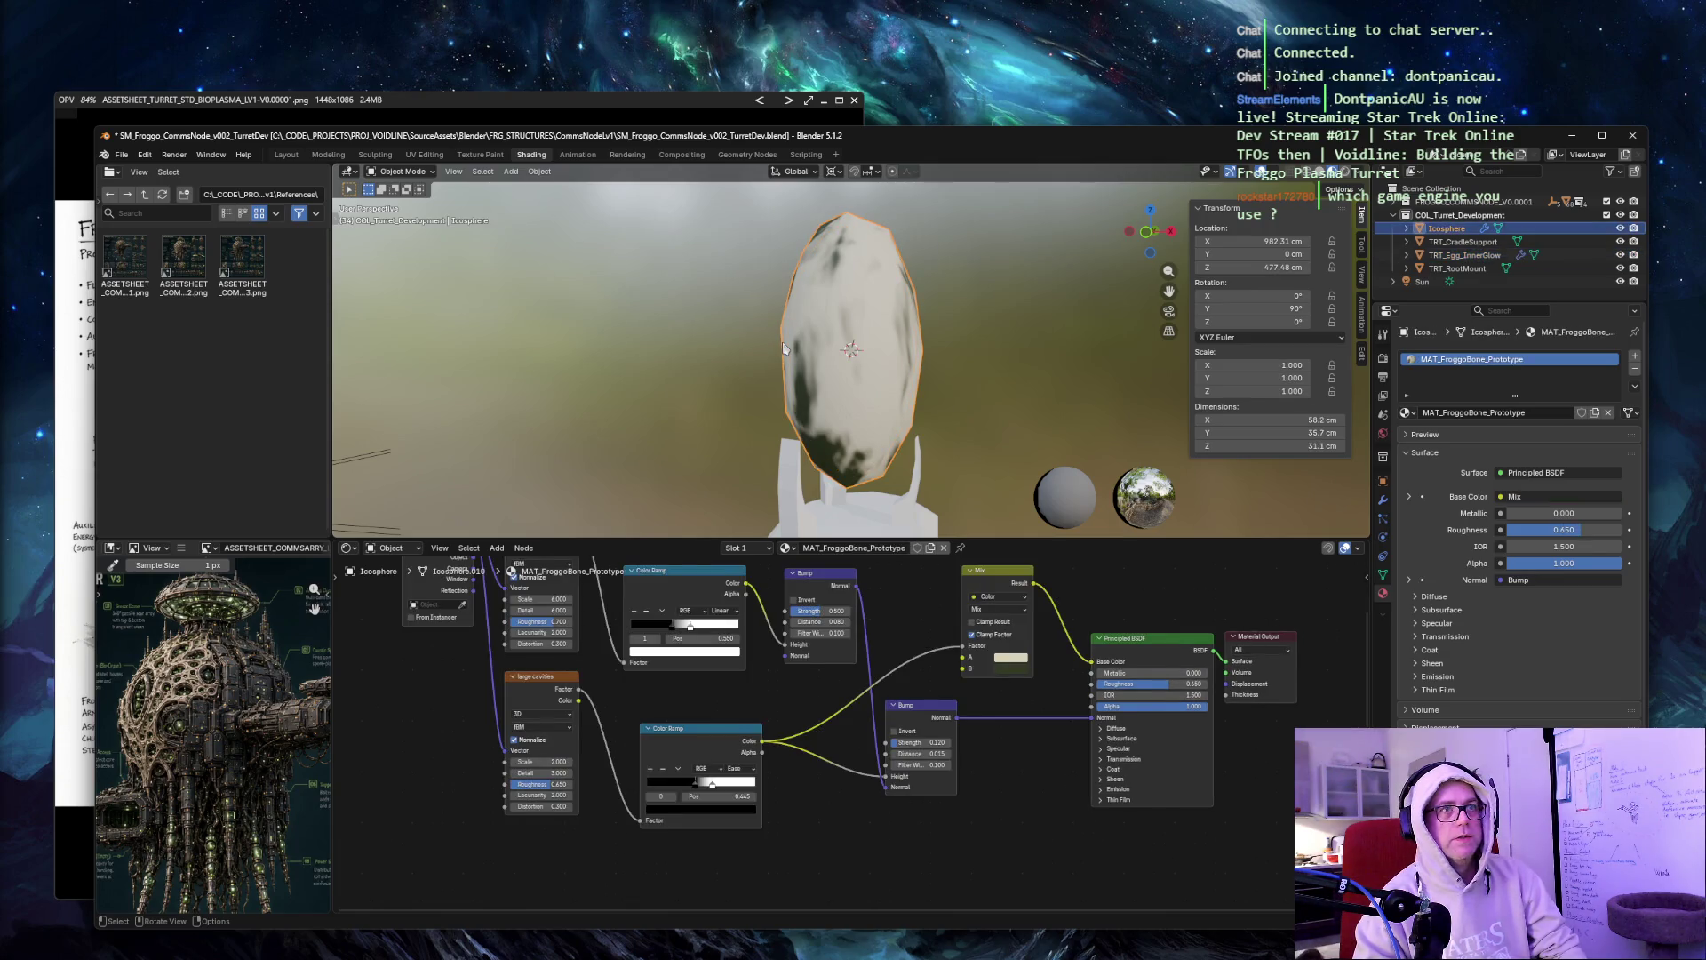
left_click(1465, 257)
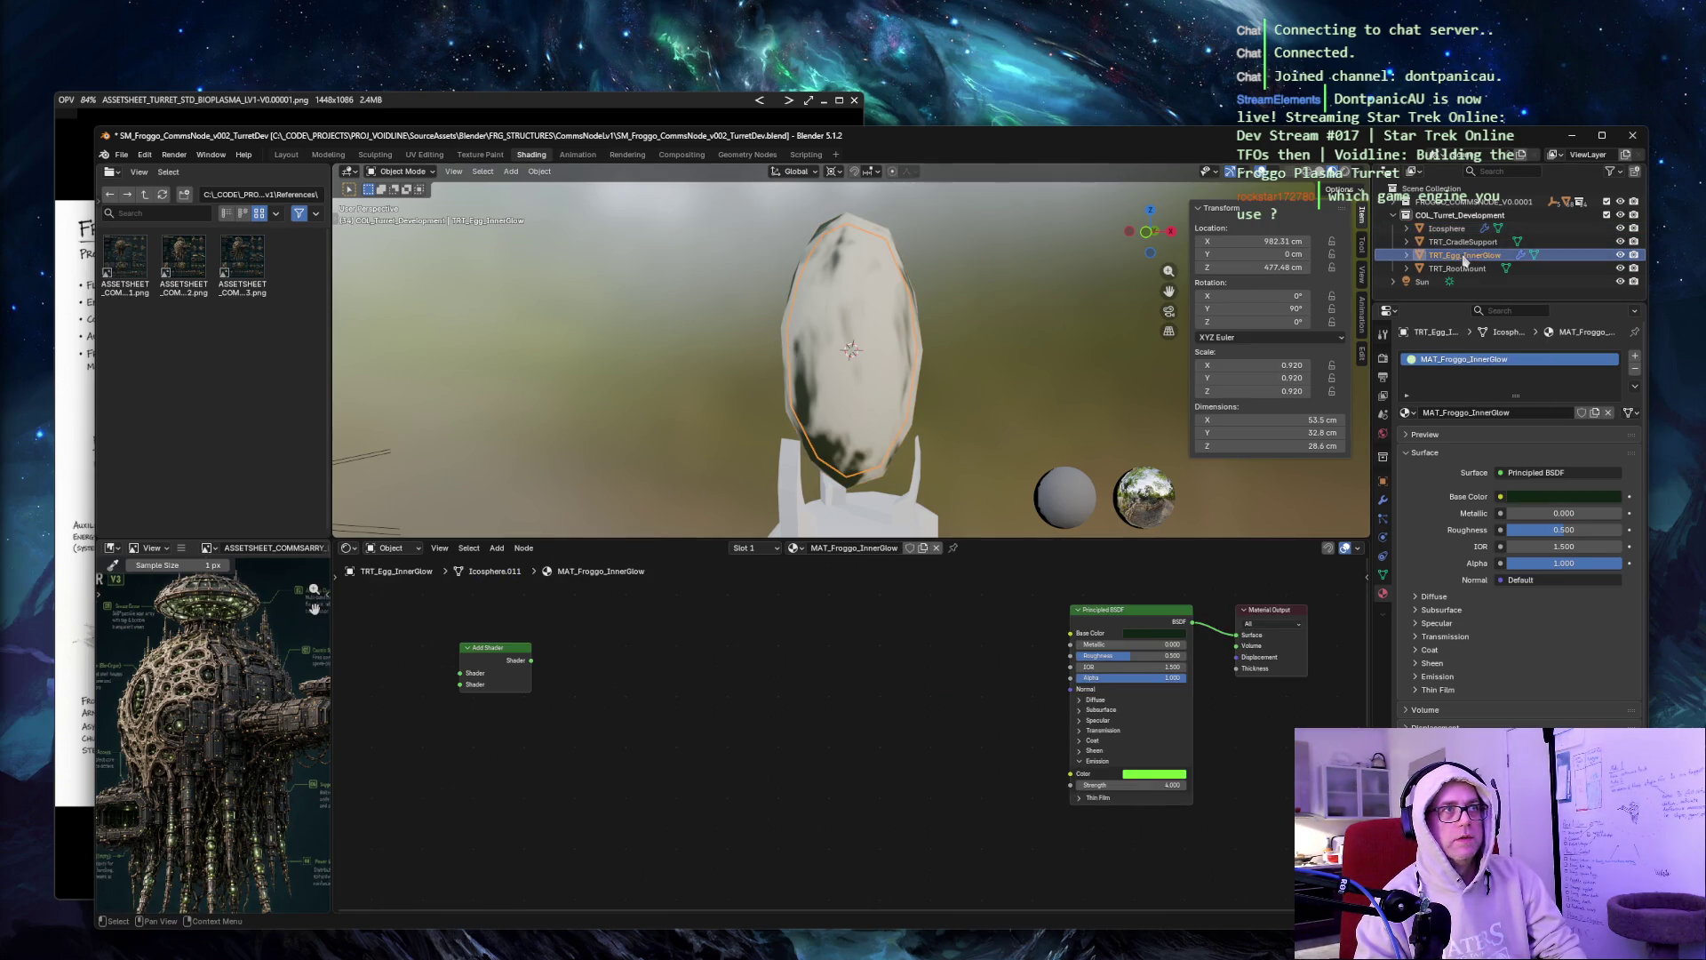
key("ctrl+a")
left_click(1013, 380)
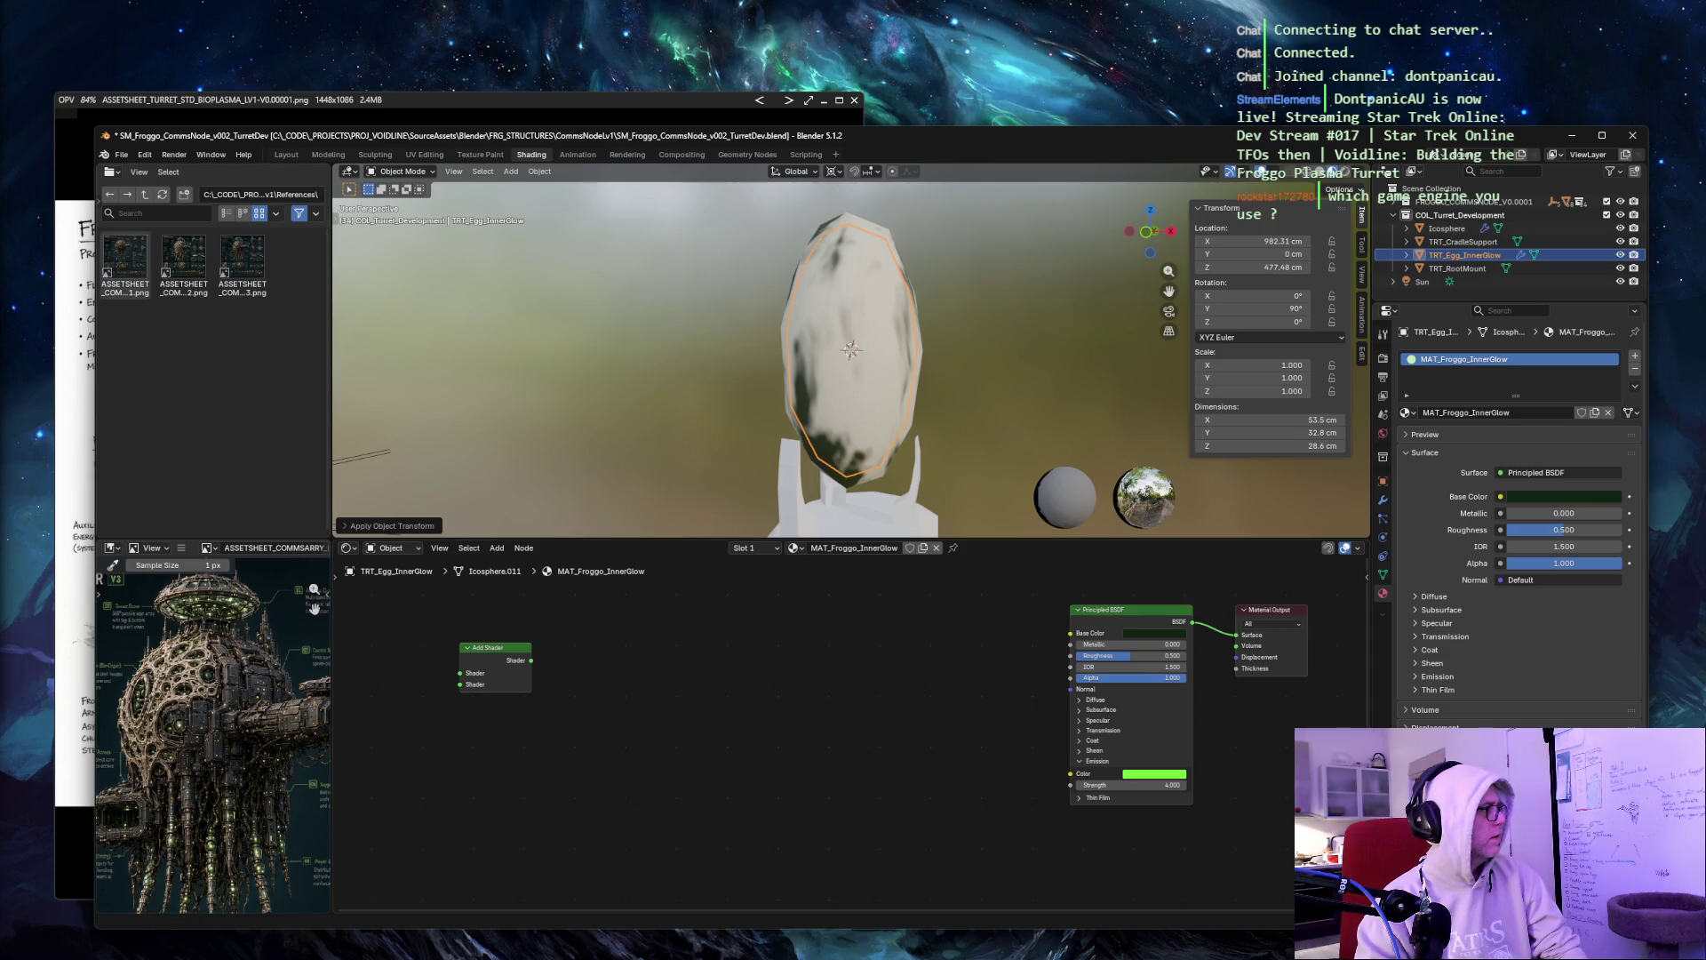
mouse_move(125, 258)
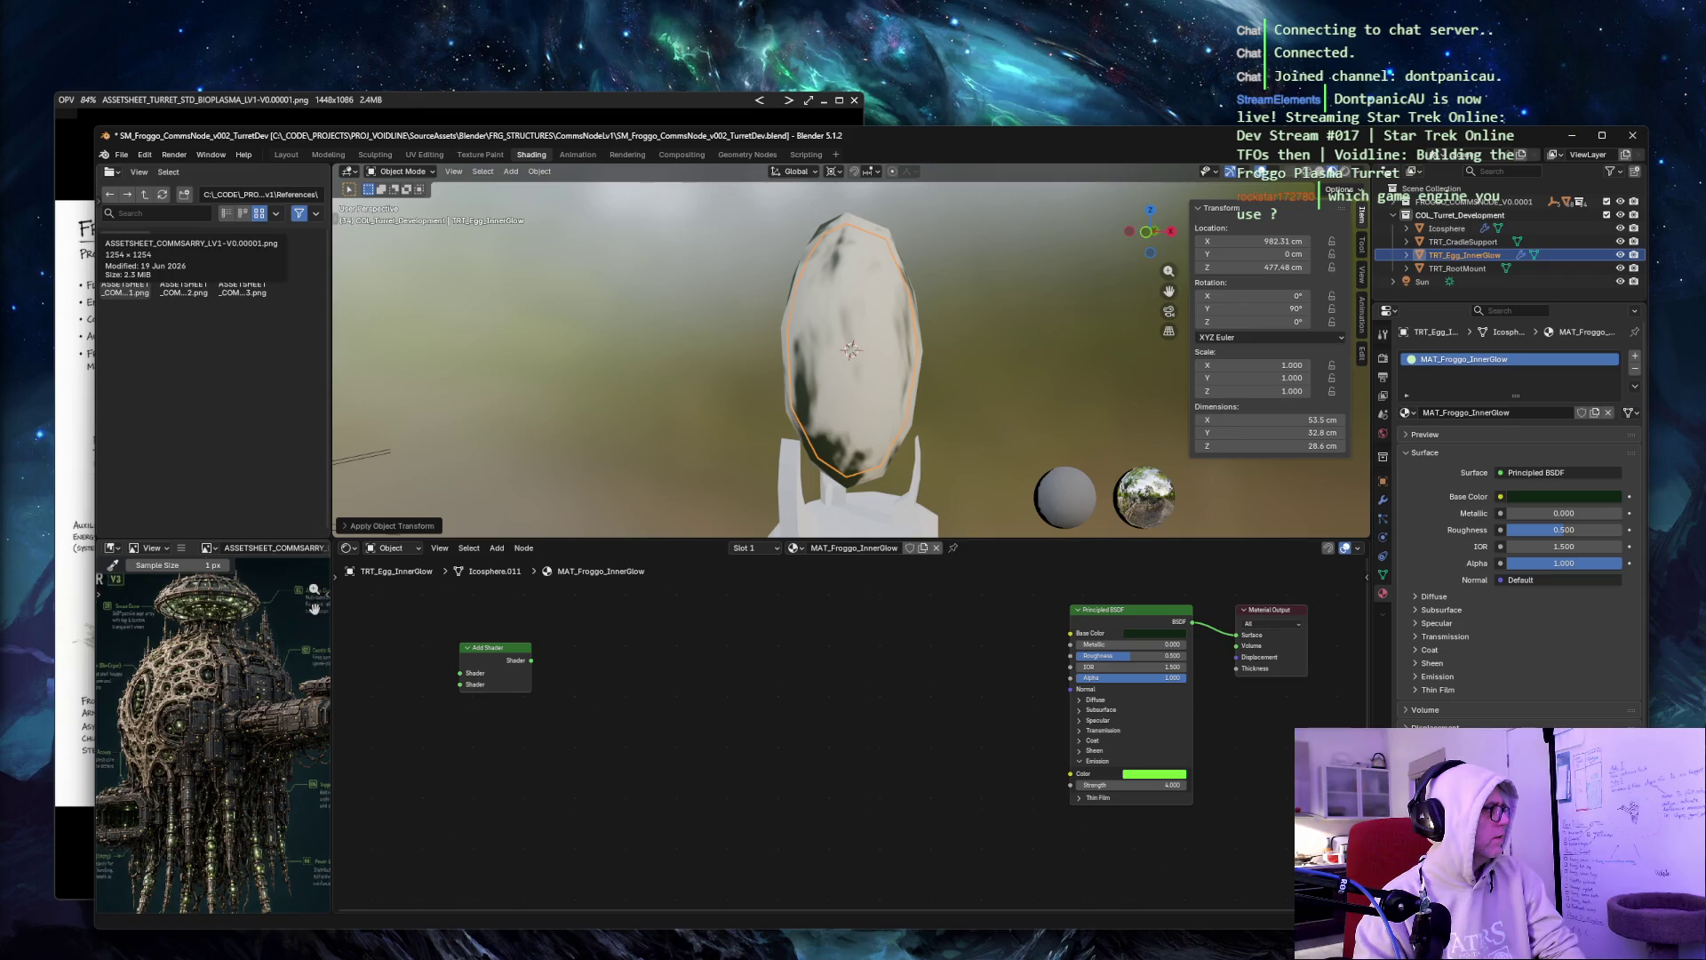
left_click(981, 255)
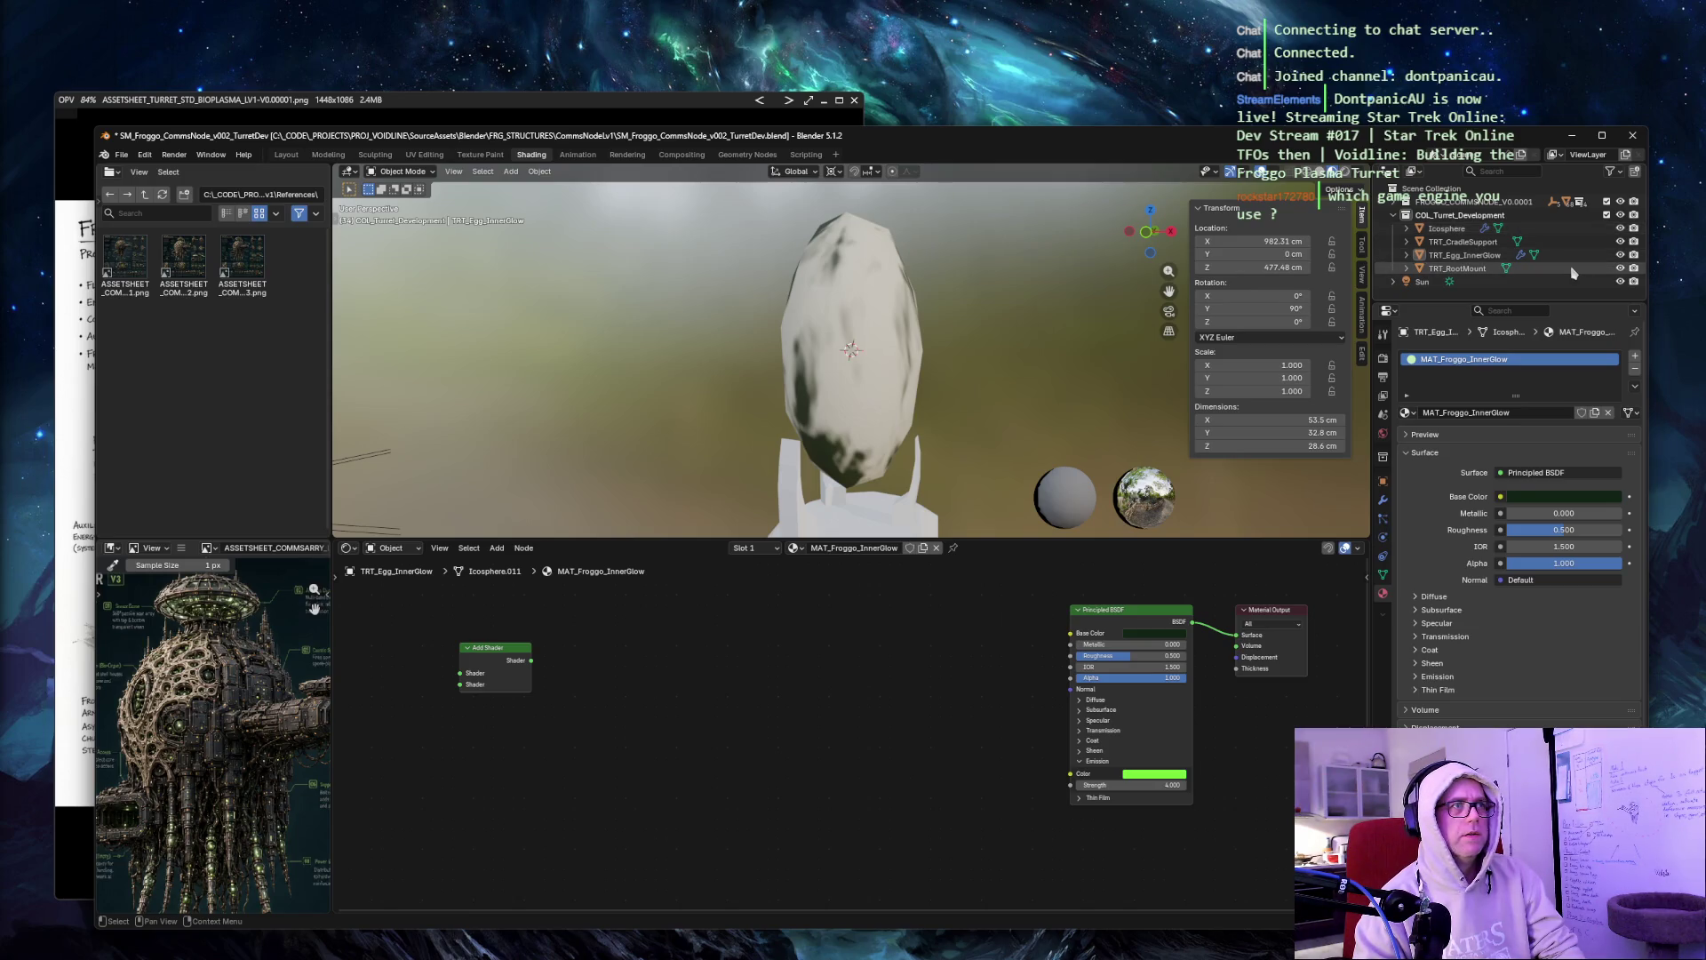
left_click(842, 227)
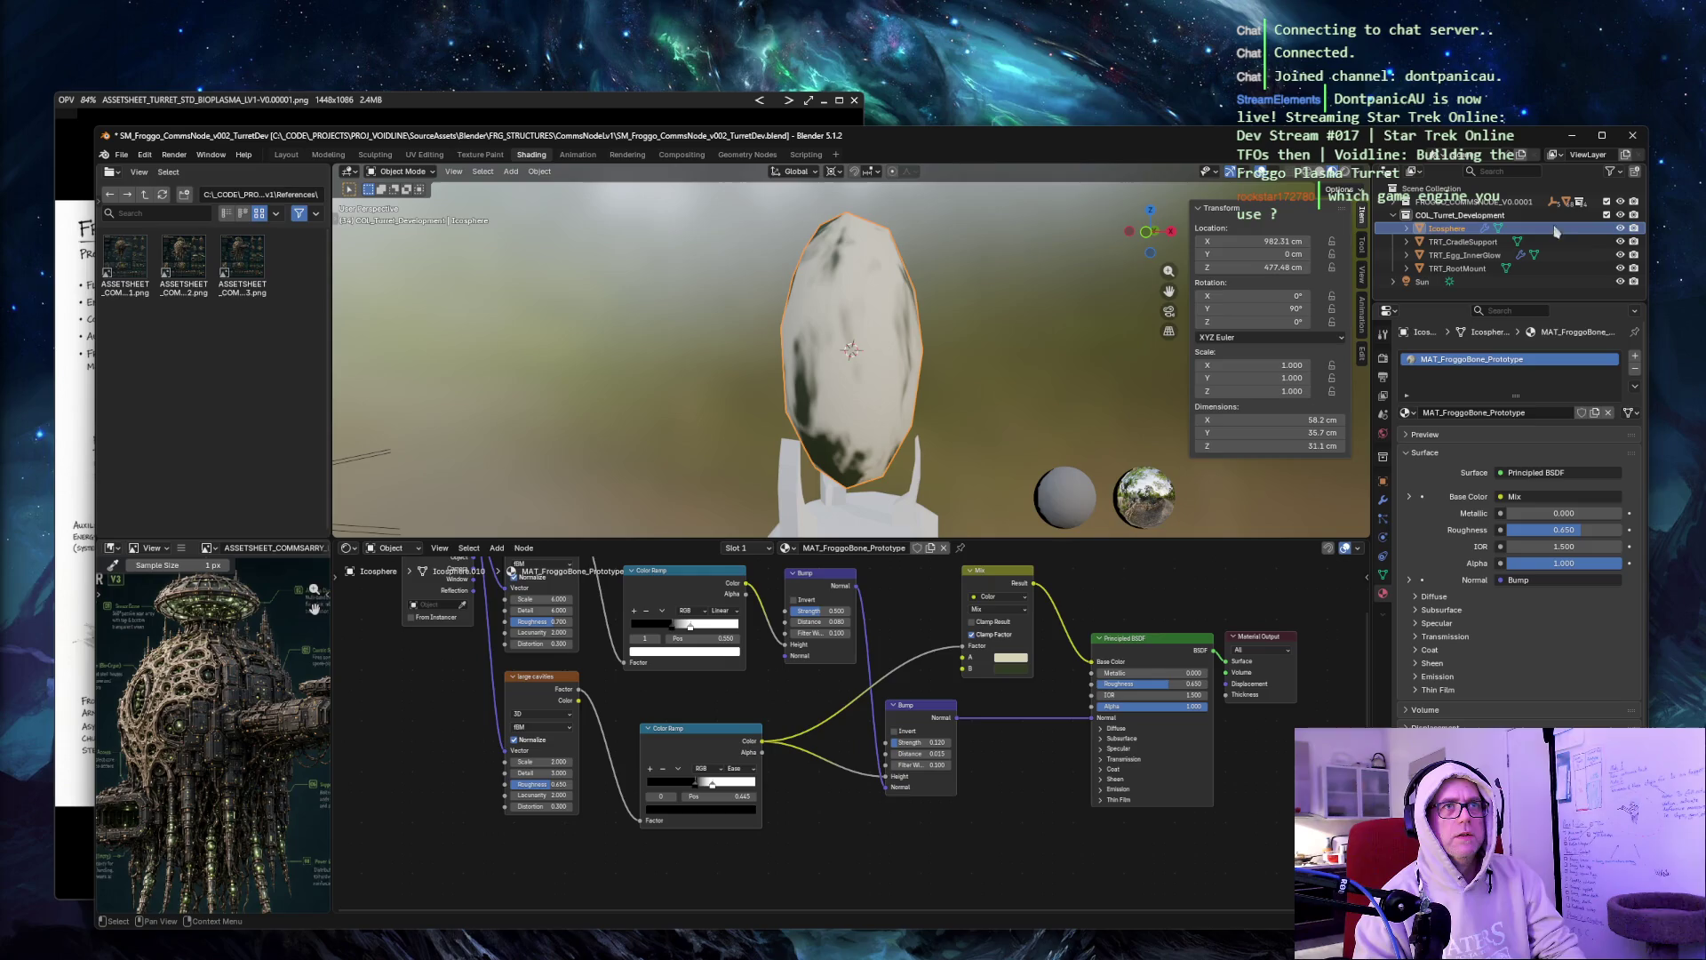
left_click(1619, 228)
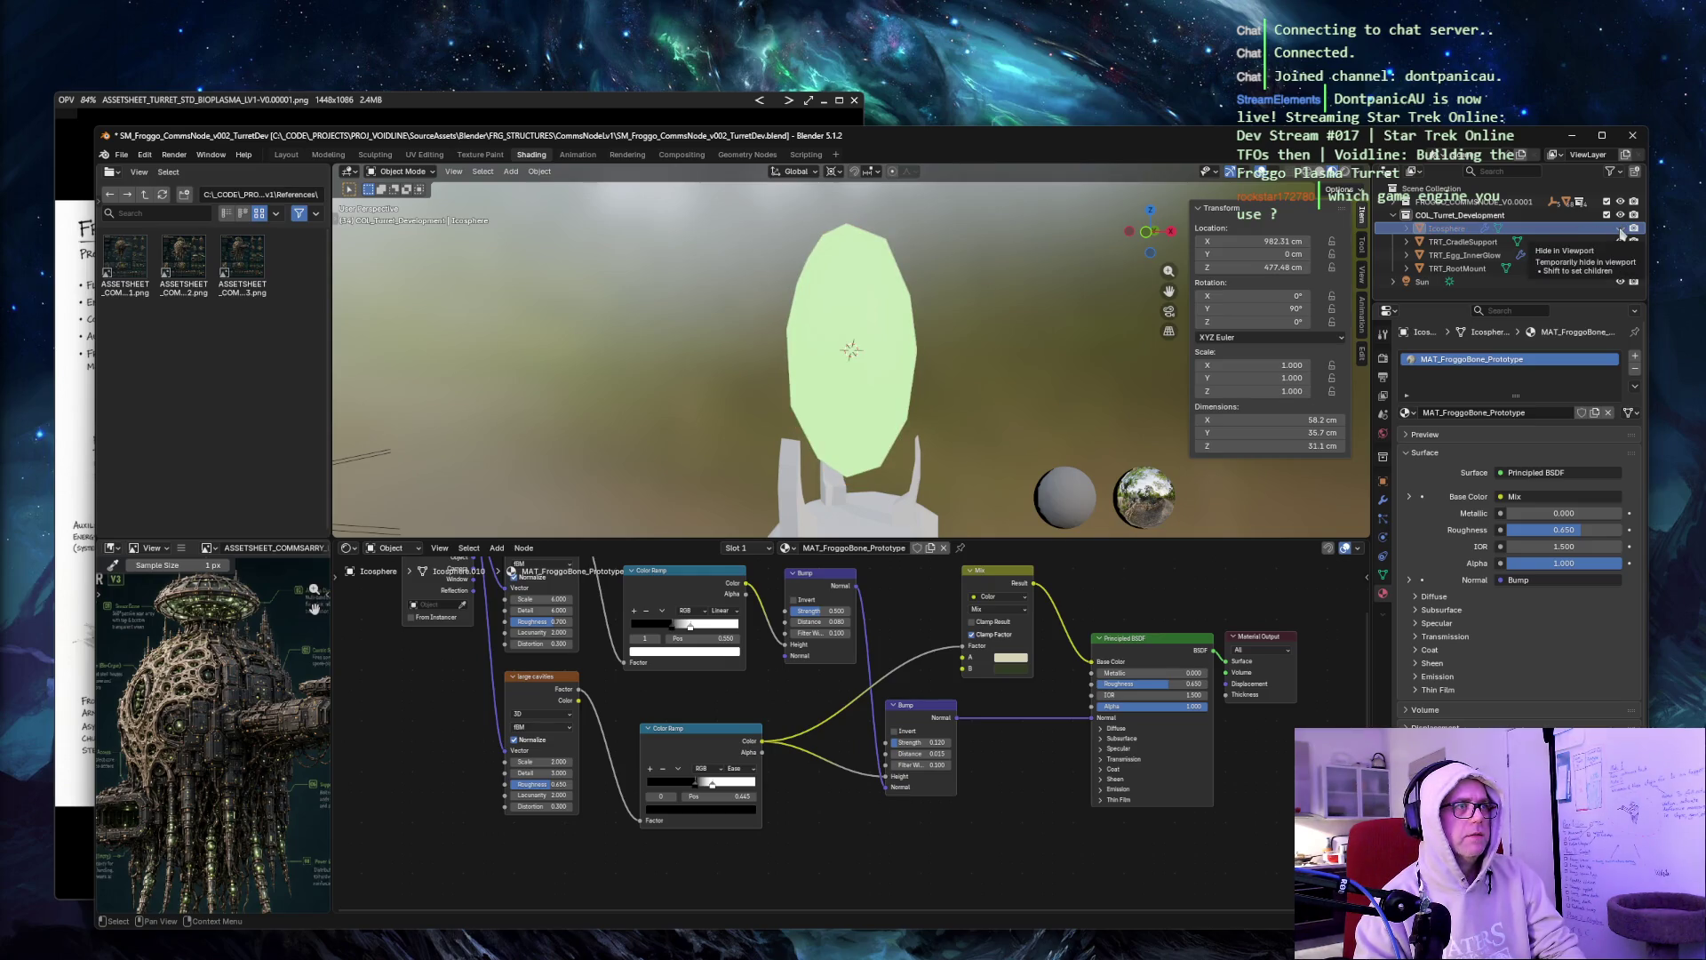
left_click(1620, 228)
mouse_move(1102, 244)
middle_mouse_down()
mouse_move(1053, 258)
mouse_move(1076, 298)
middle_mouse_up()
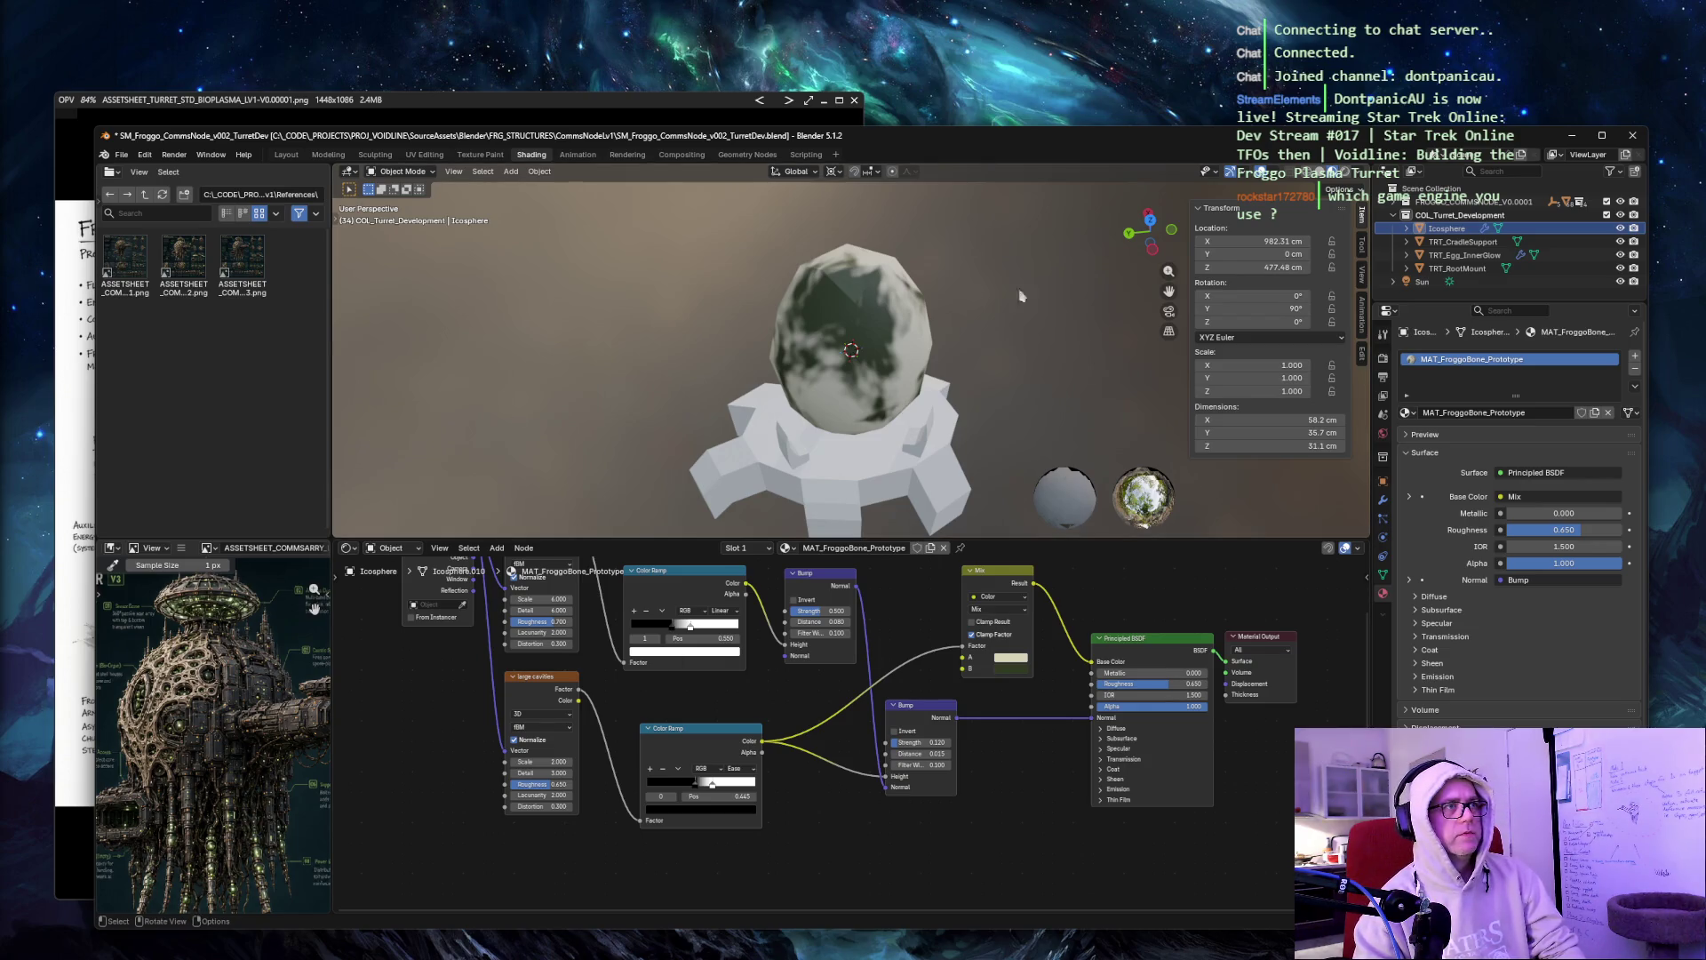
left_click(1496, 256)
middle_click_drag(1004, 233, 994, 201)
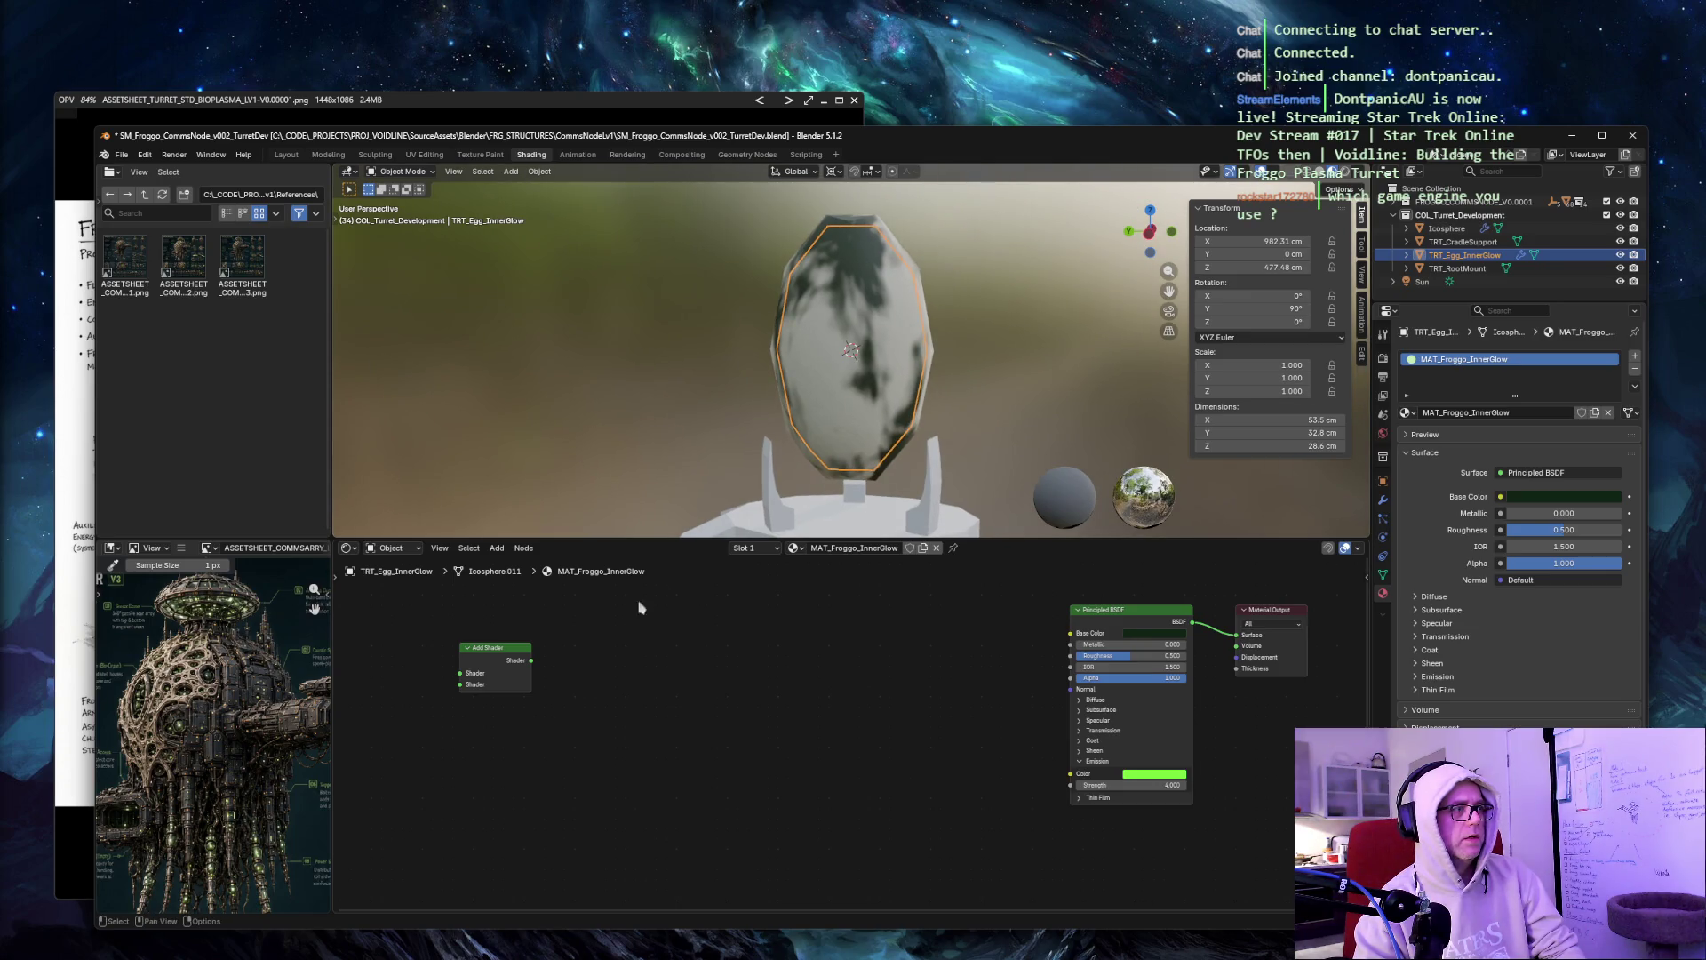
scroll(591, 676, "down", 1)
scroll(900, 773, "up", 1)
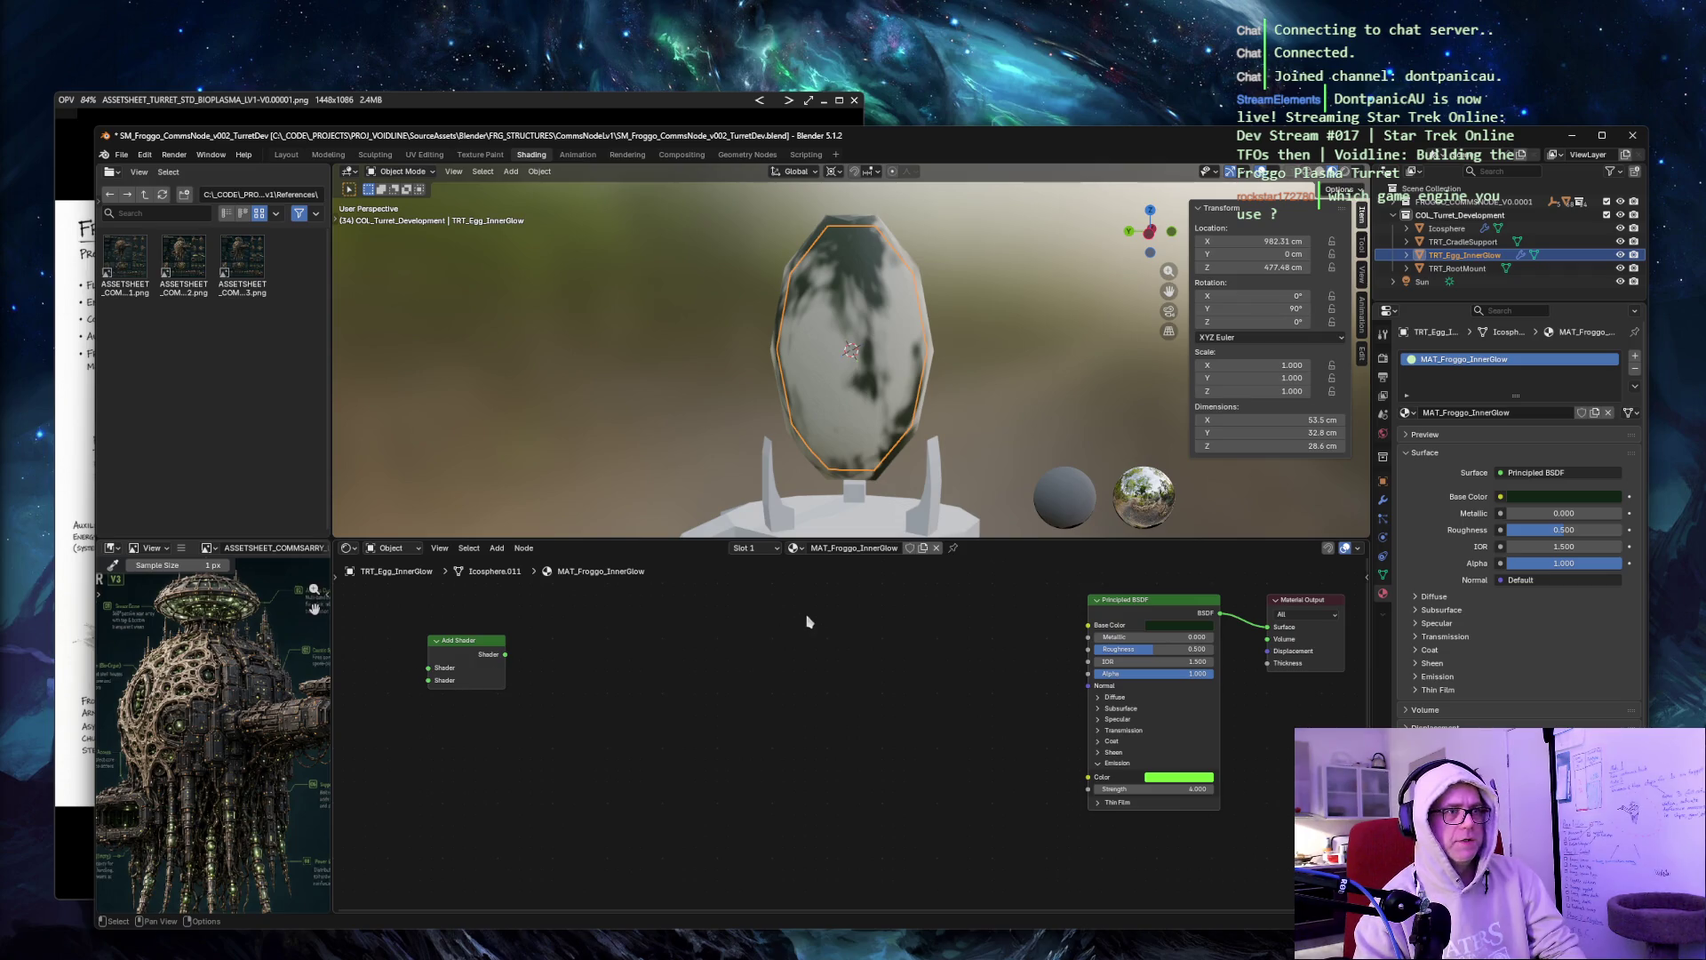
middle_click_drag(826, 611, 805, 602)
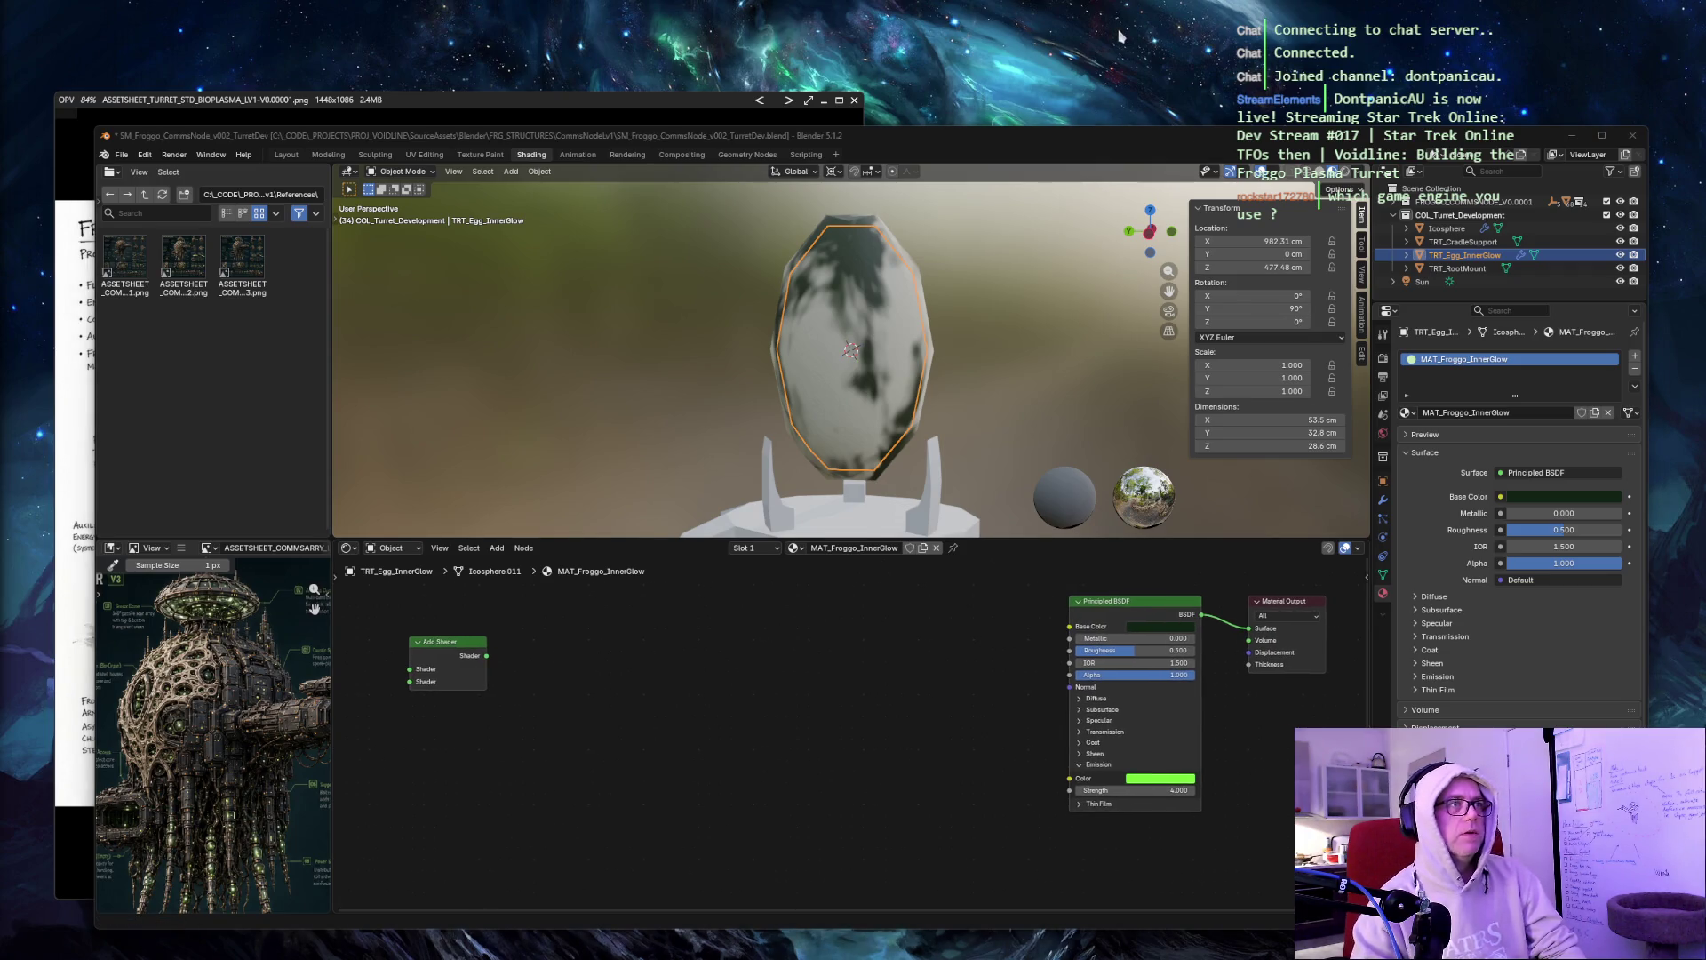
Delete the unused Add Shader node and centre the Principled BSDF and Material Output.
key("ctrl+Print")
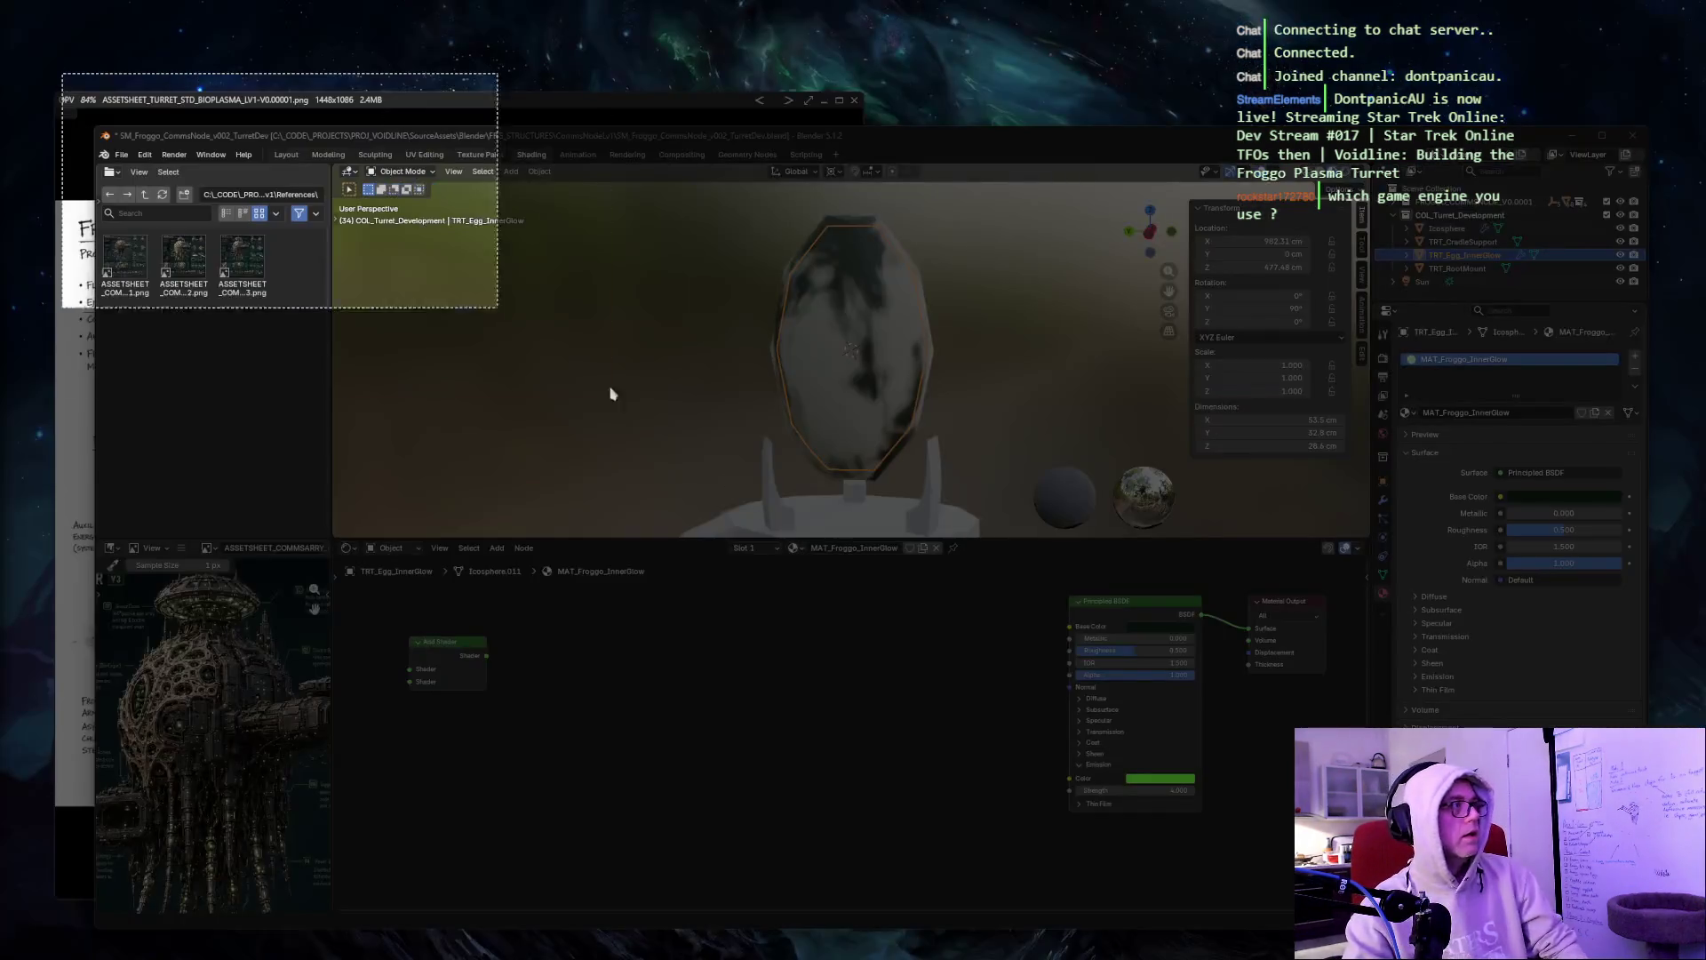
key("Return")
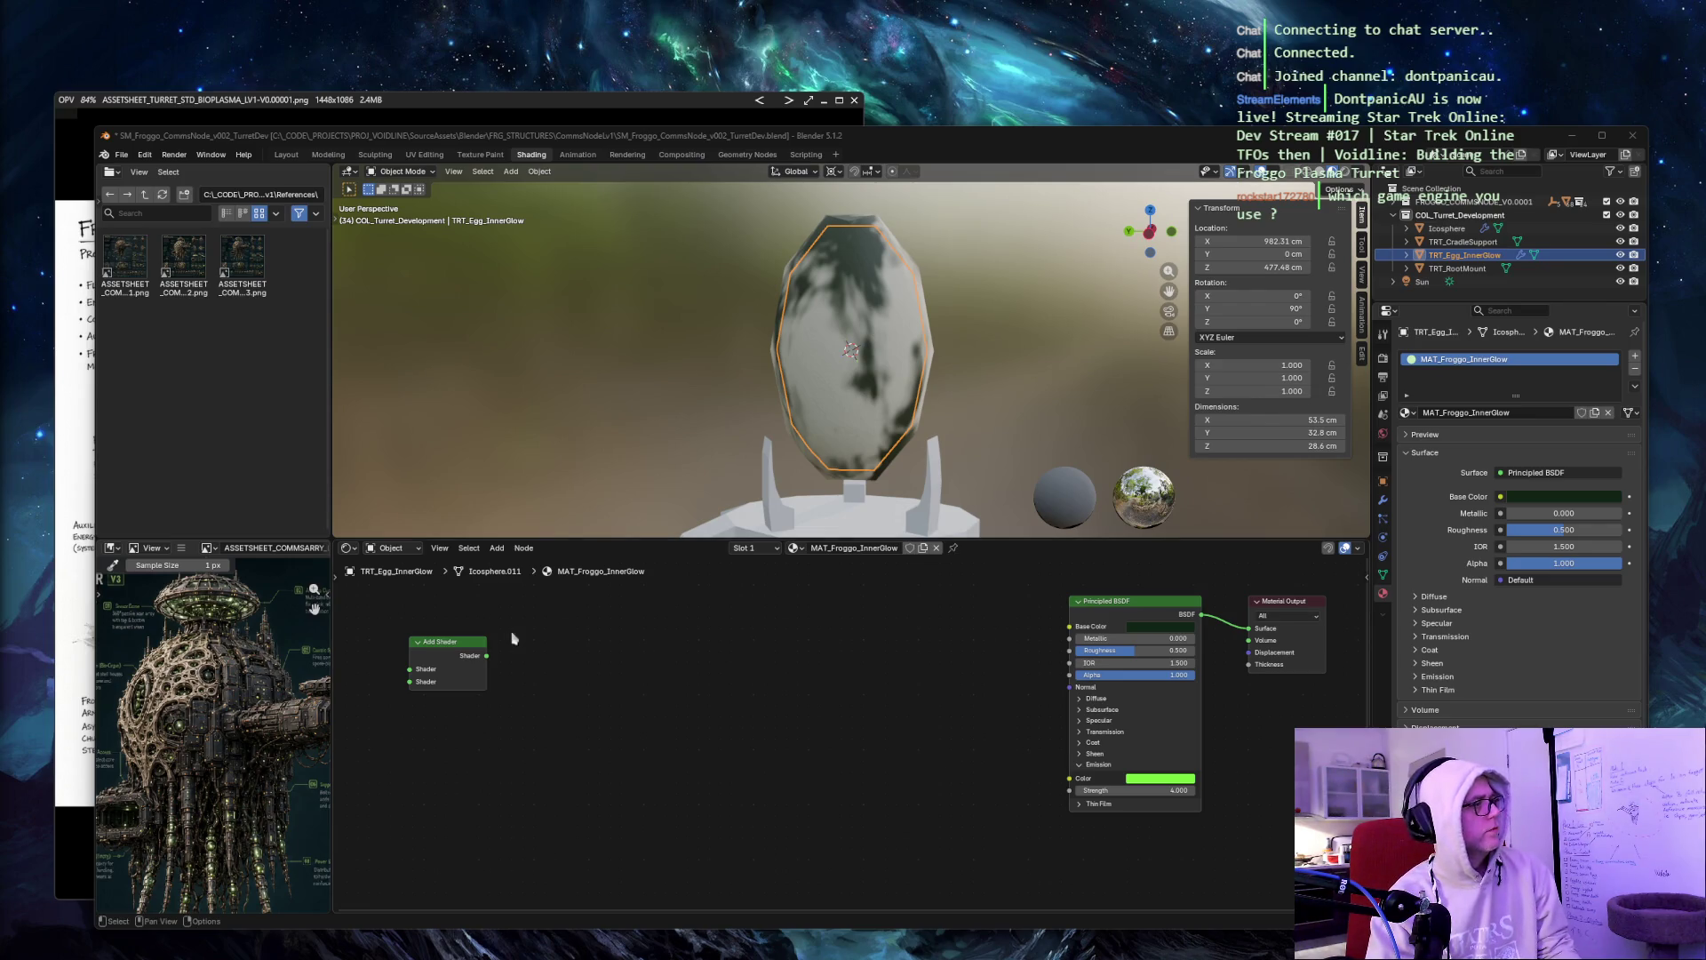
left_click(456, 683)
key("x")
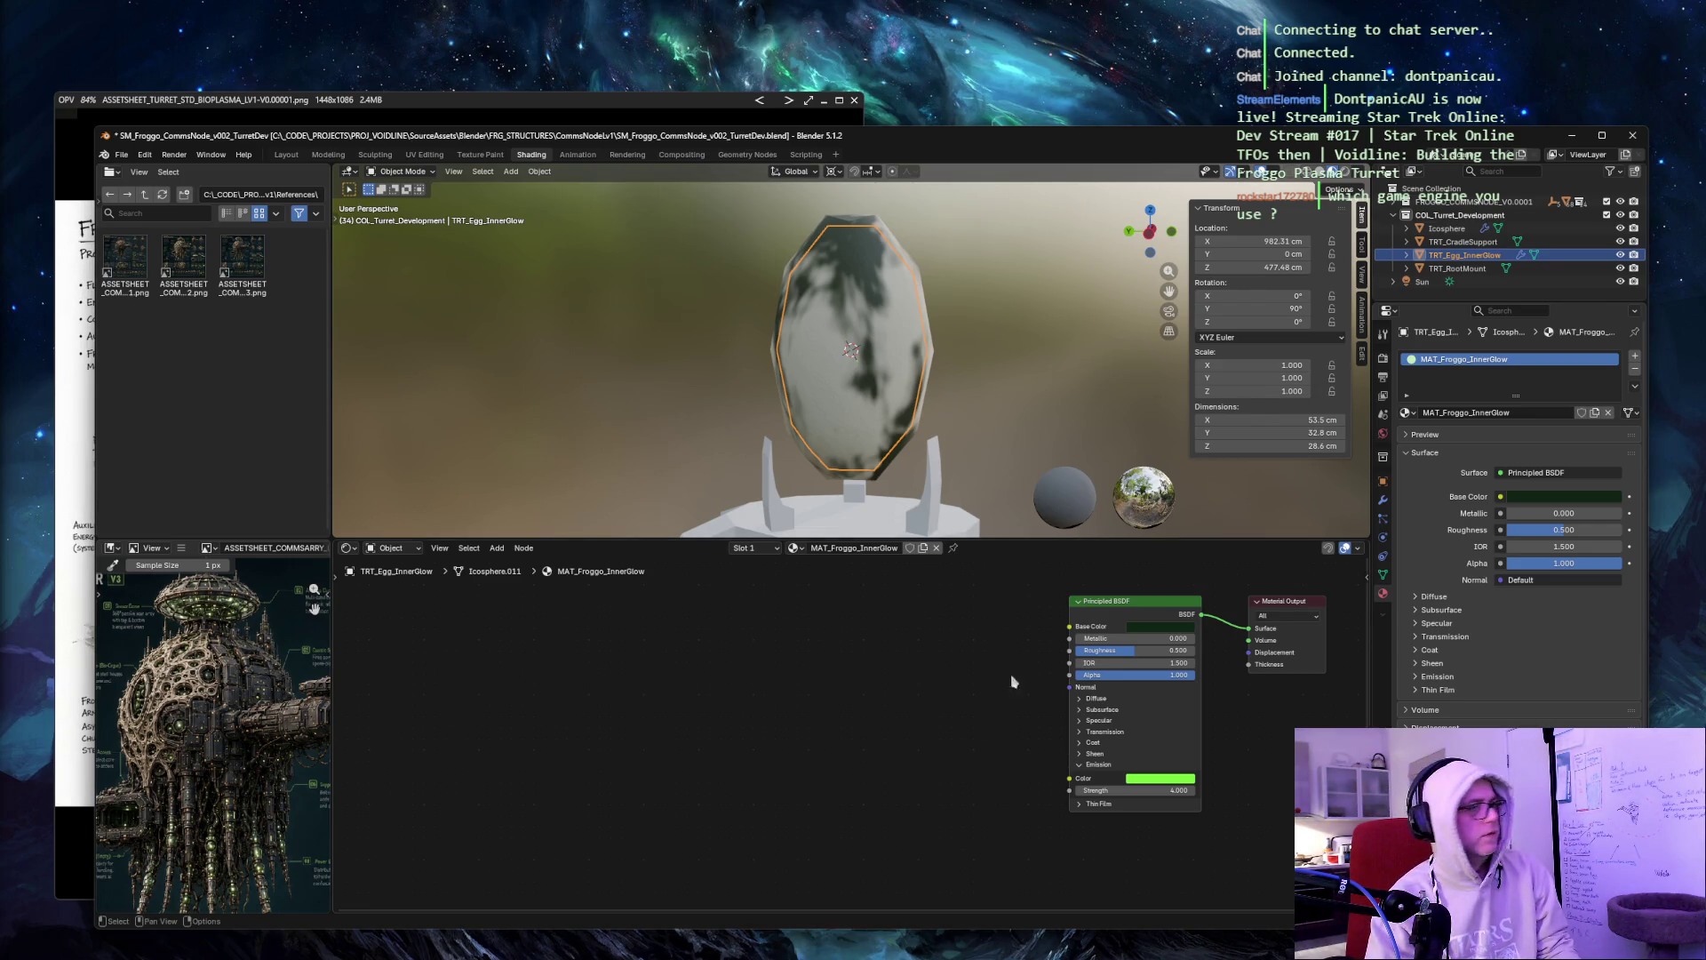
key("a")
left_click_drag(1153, 601, 507, 609)
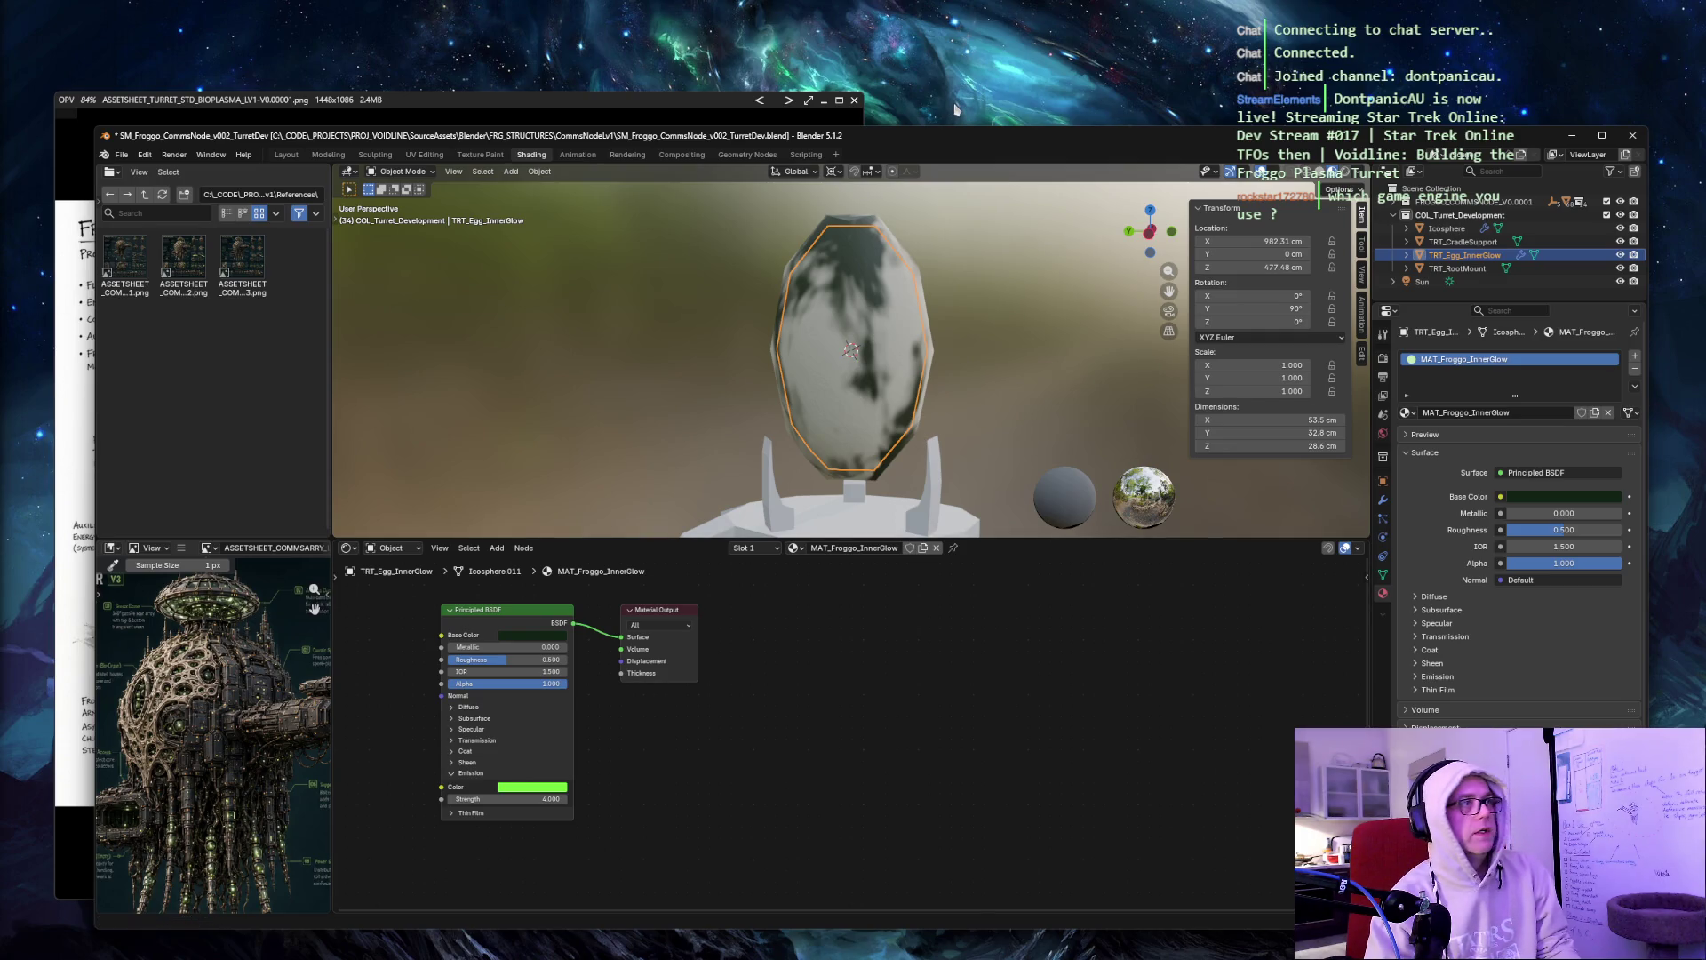
Save SM_Froggo_CommsNode_v002_TurretDev.blend and select the COL_Turret_Development collection.
key("ctrl+s")
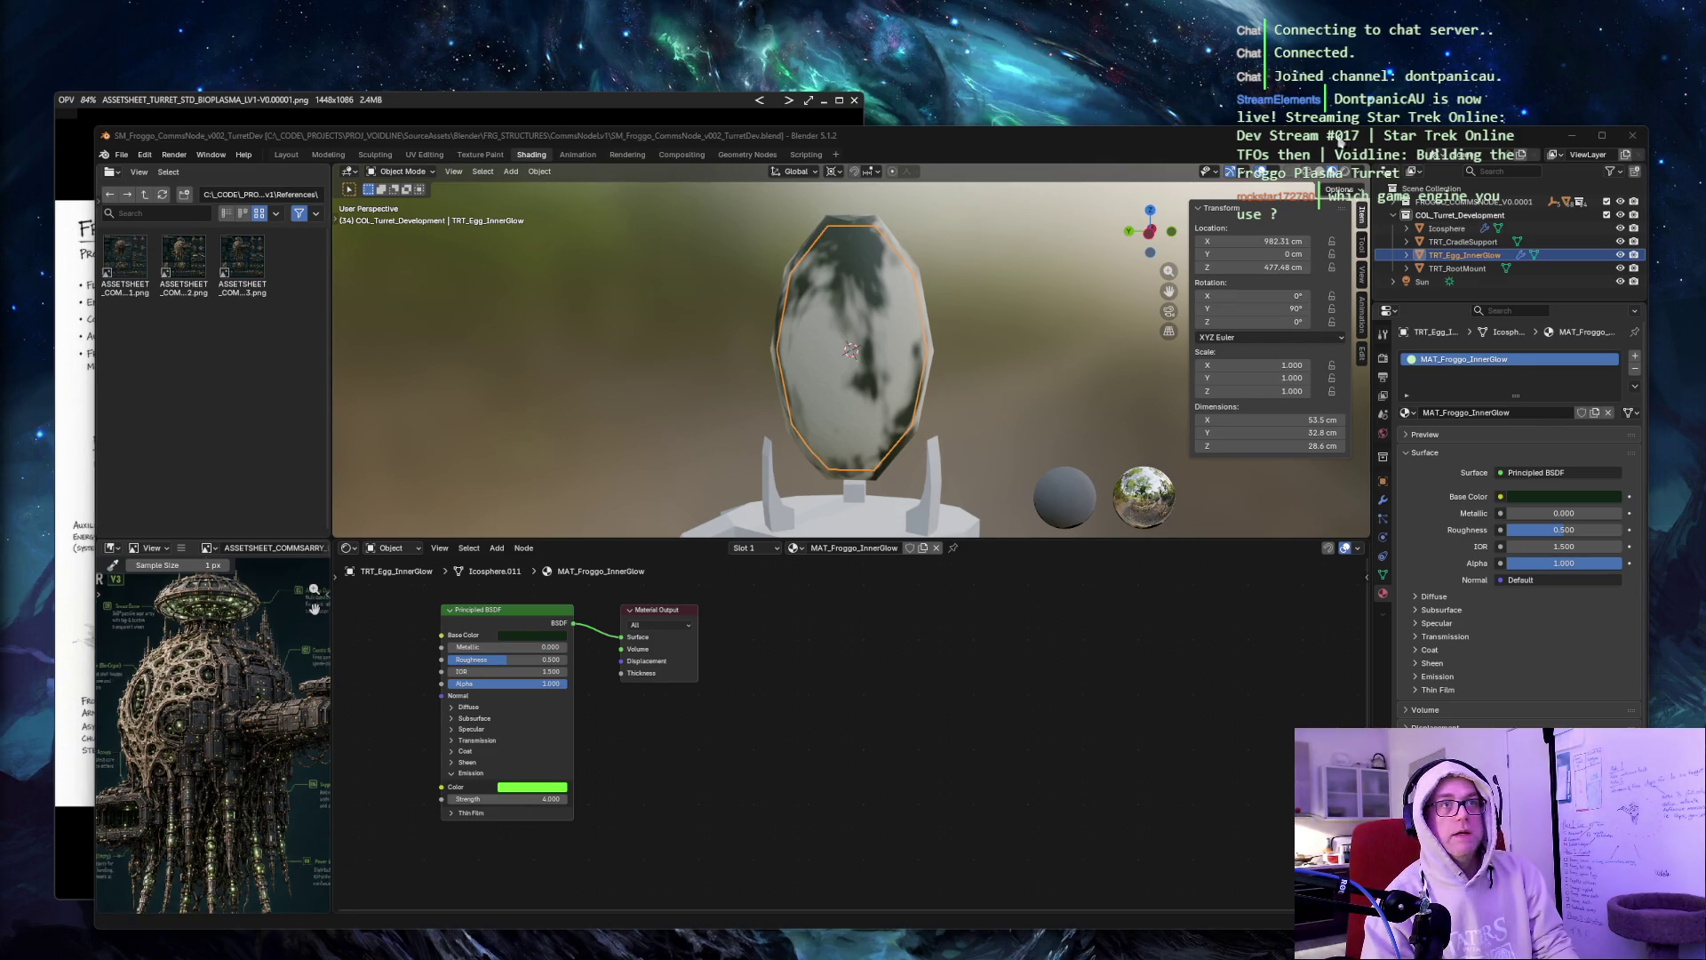
left_click(1453, 219)
right_click(1453, 219)
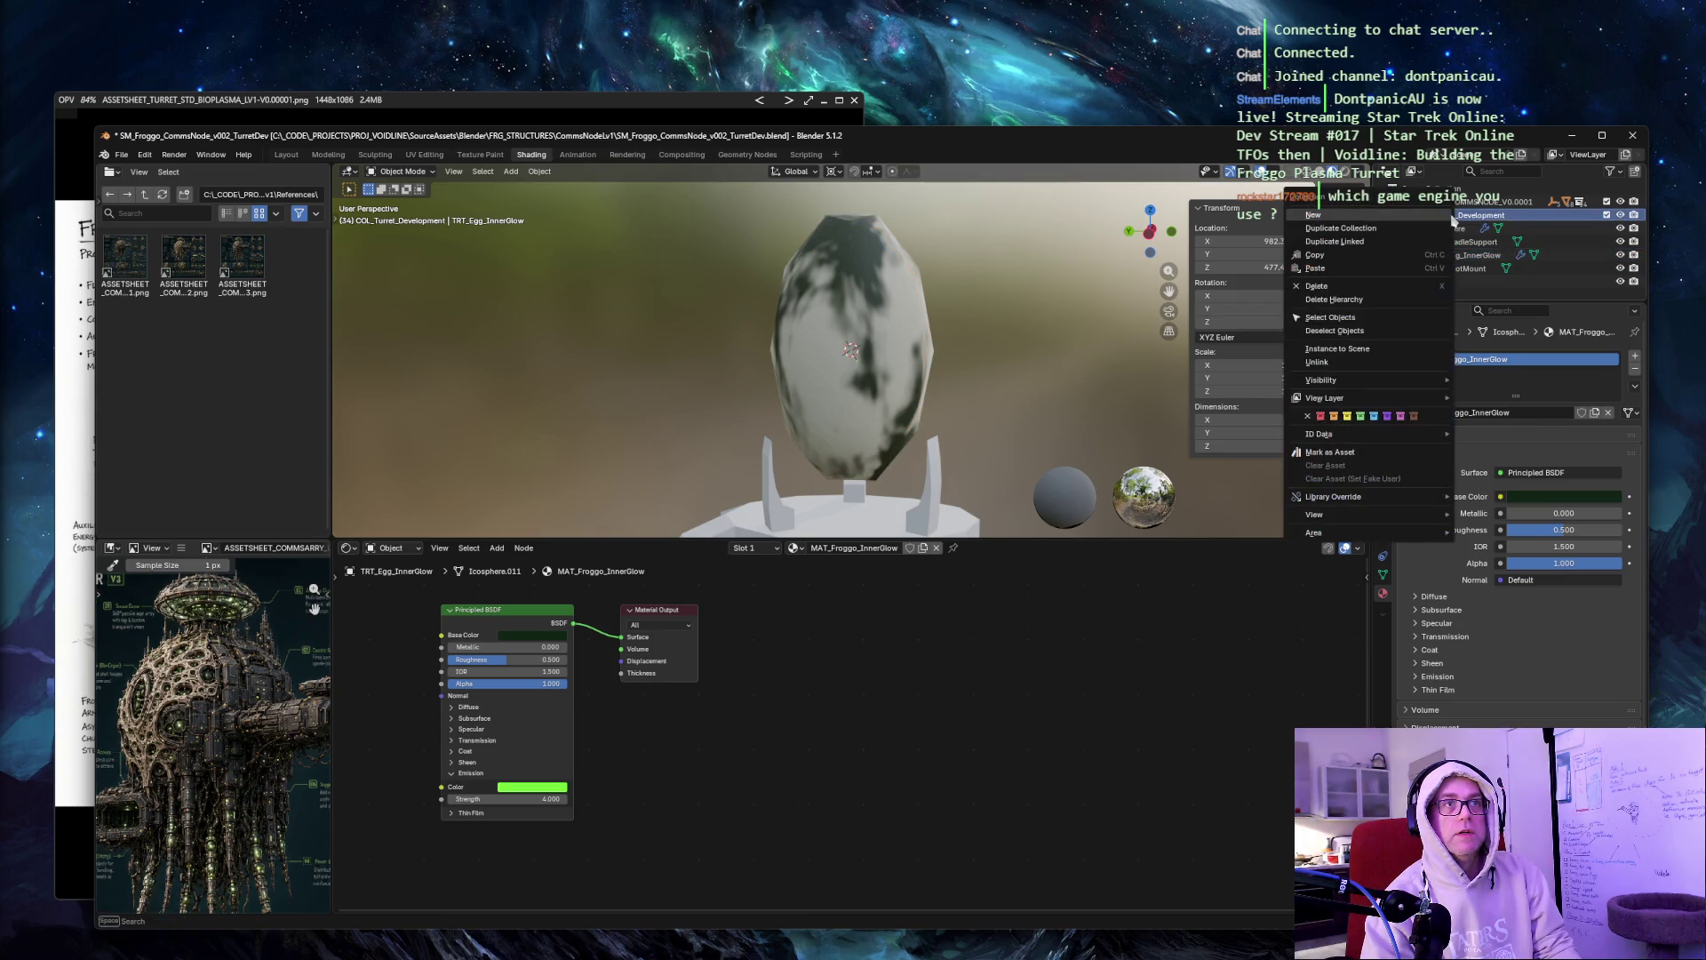
Create a collection named CUT_TurretEgg_Holes inside COL_Turret_Development.
left_click(1620, 174)
left_click(1620, 175)
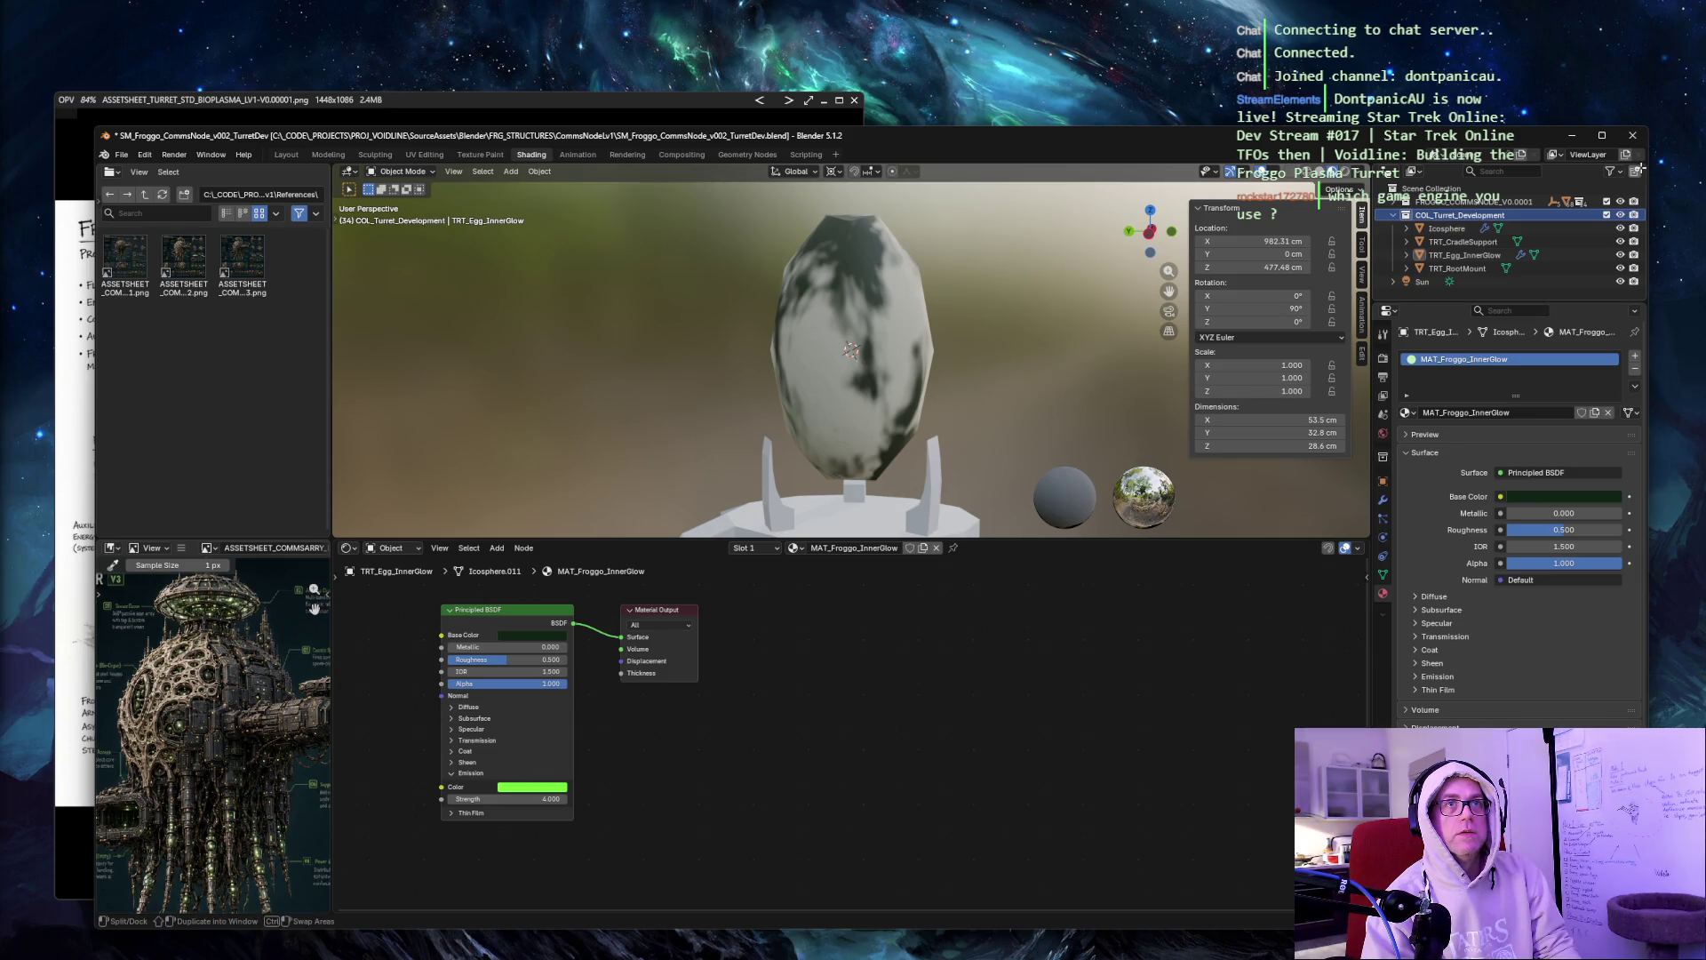
left_click(1637, 175)
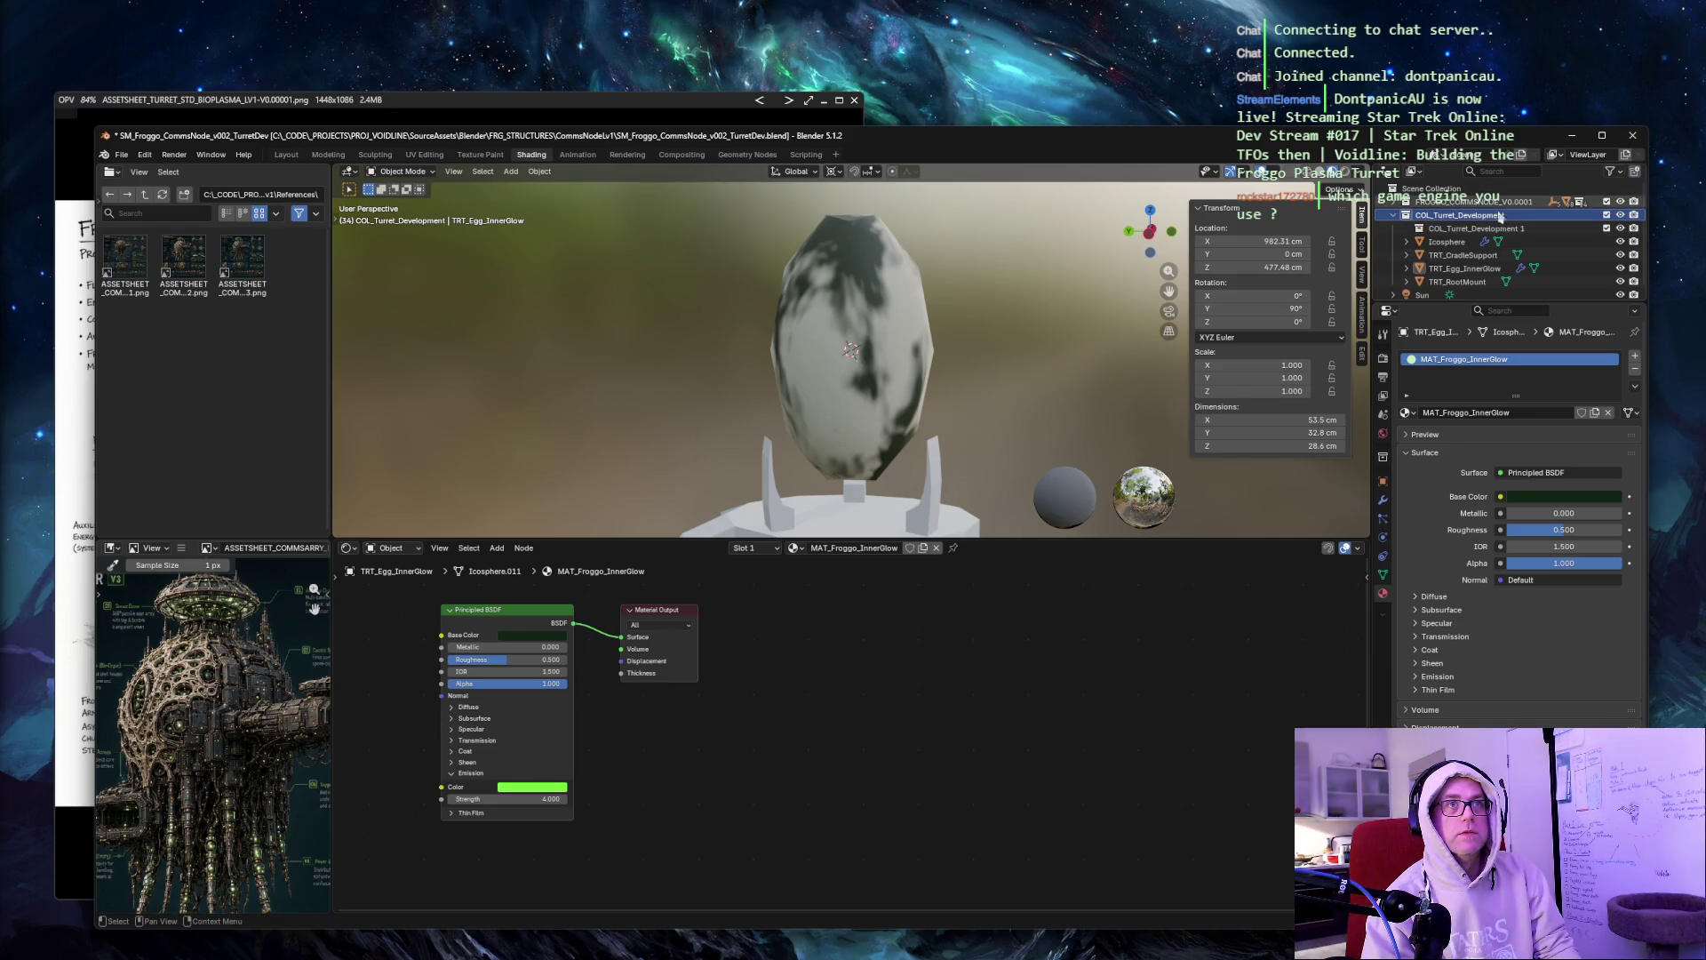
double_click(1475, 229)
type("CUT_TurretEgg_Holes")
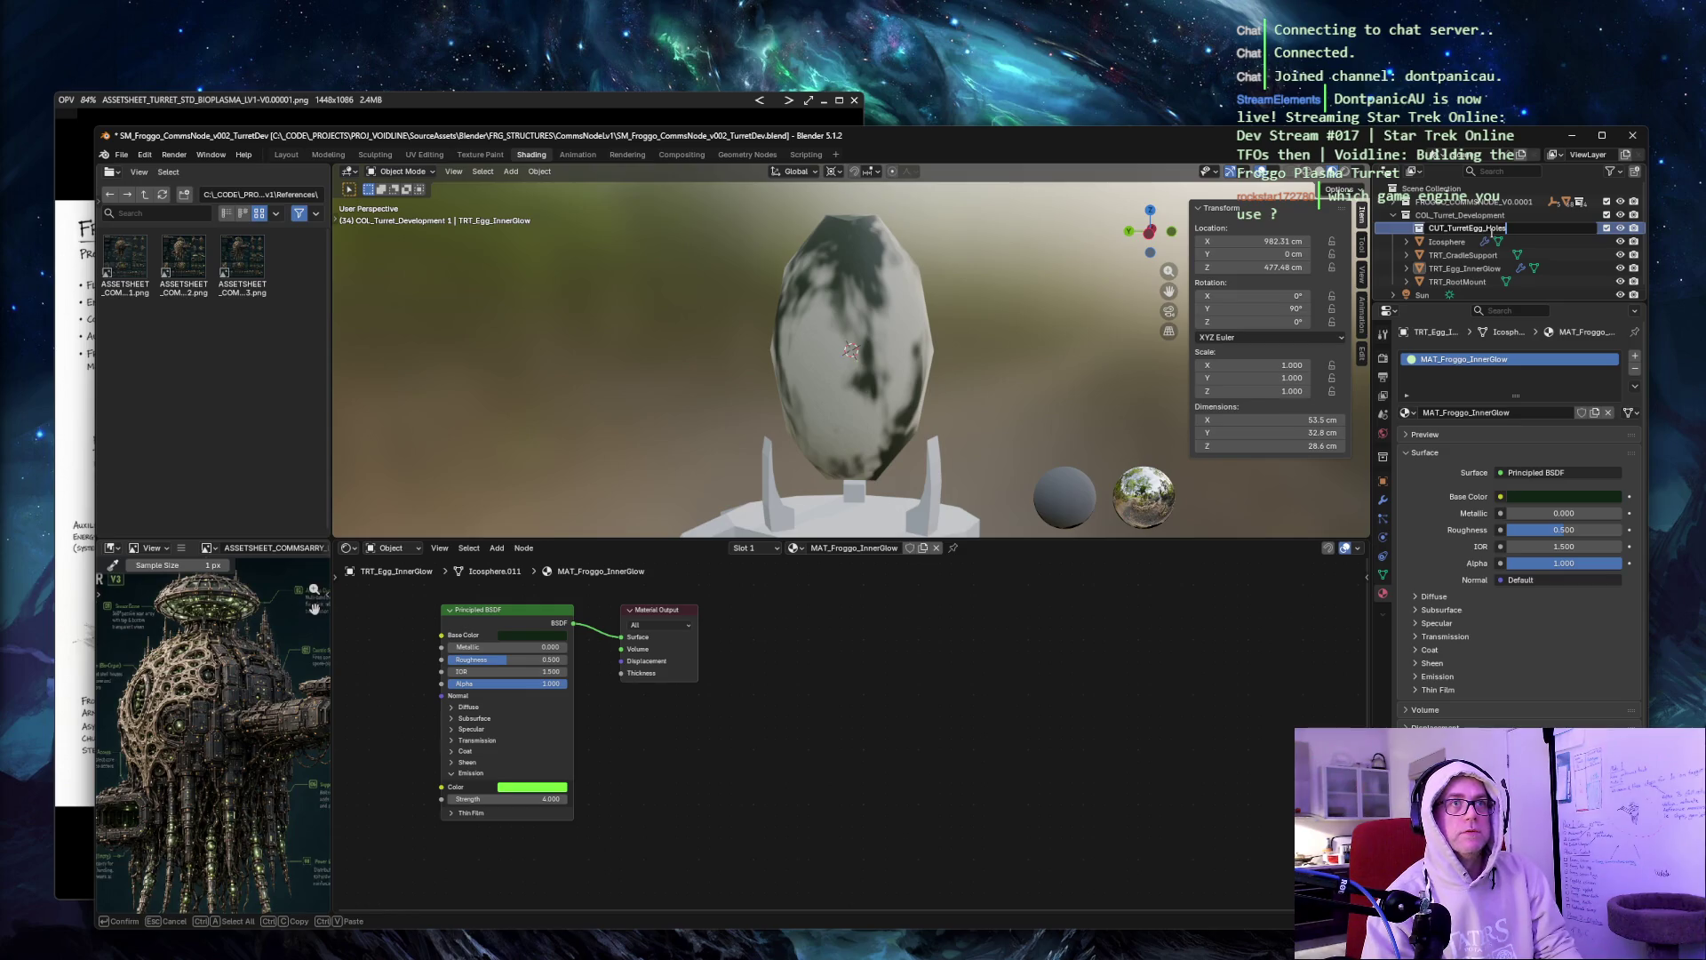
key("Return")
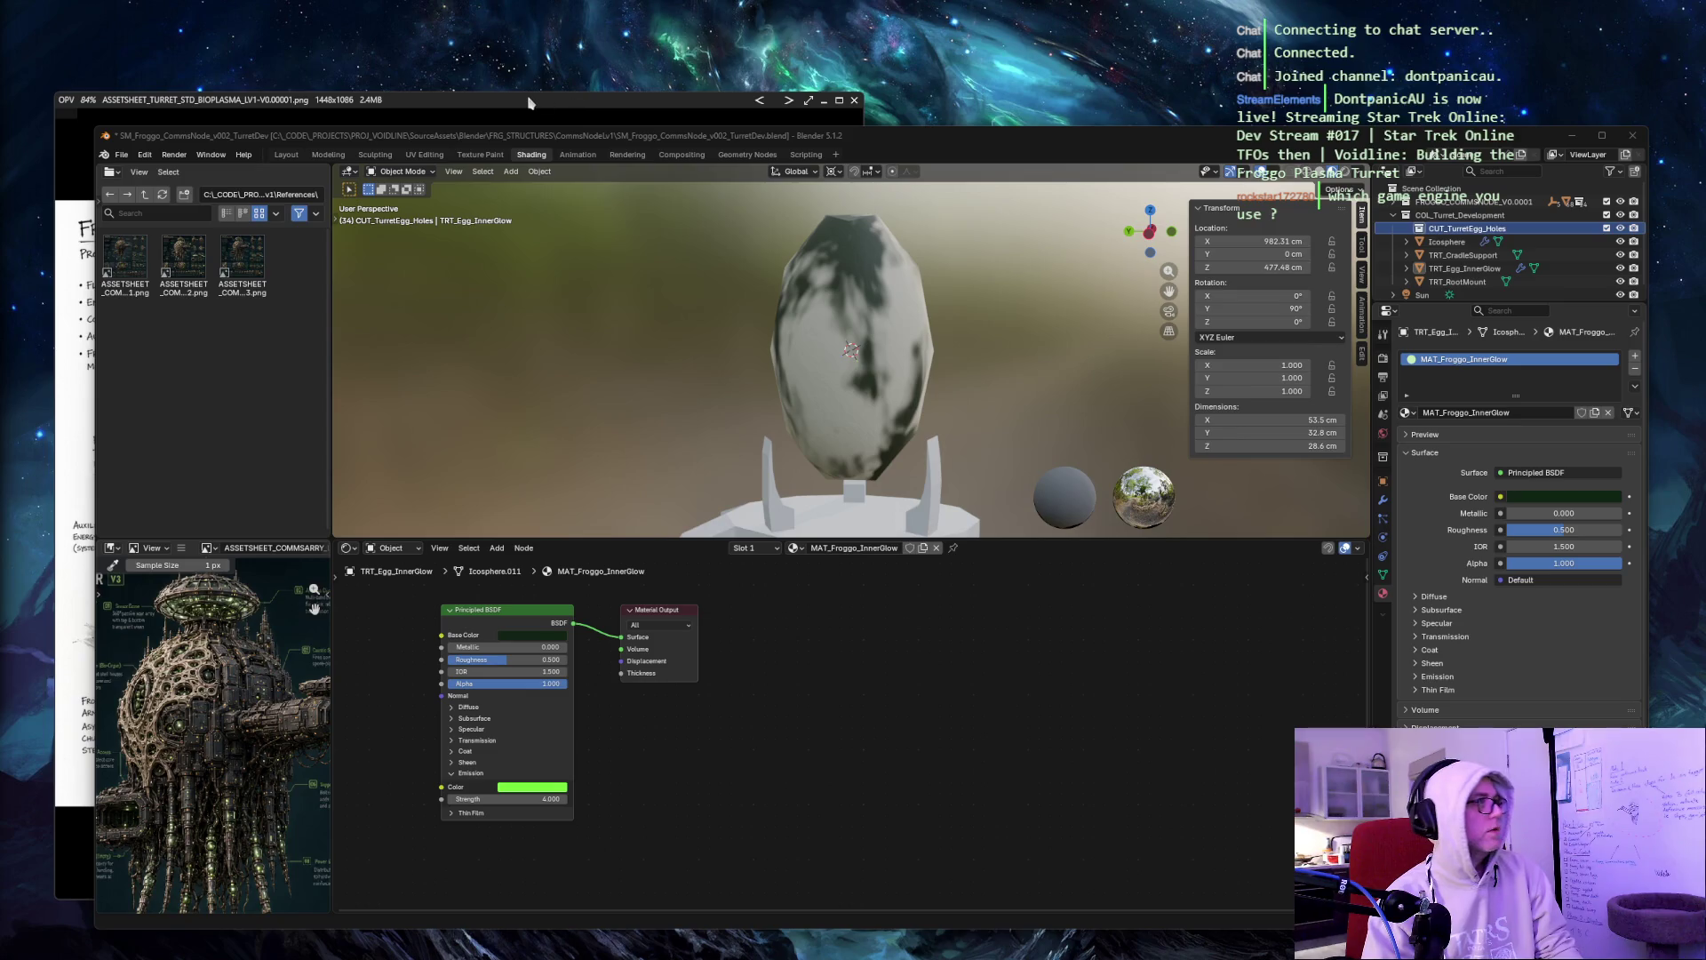
Switch to the Layout workspace and view the egg in Rendered shading.
left_click(286, 154)
mouse_move(507, 312)
middle_mouse_down()
mouse_move(598, 296)
mouse_move(487, 299)
mouse_move(677, 317)
mouse_move(932, 291)
middle_mouse_up()
key("z")
left_click(955, 220)
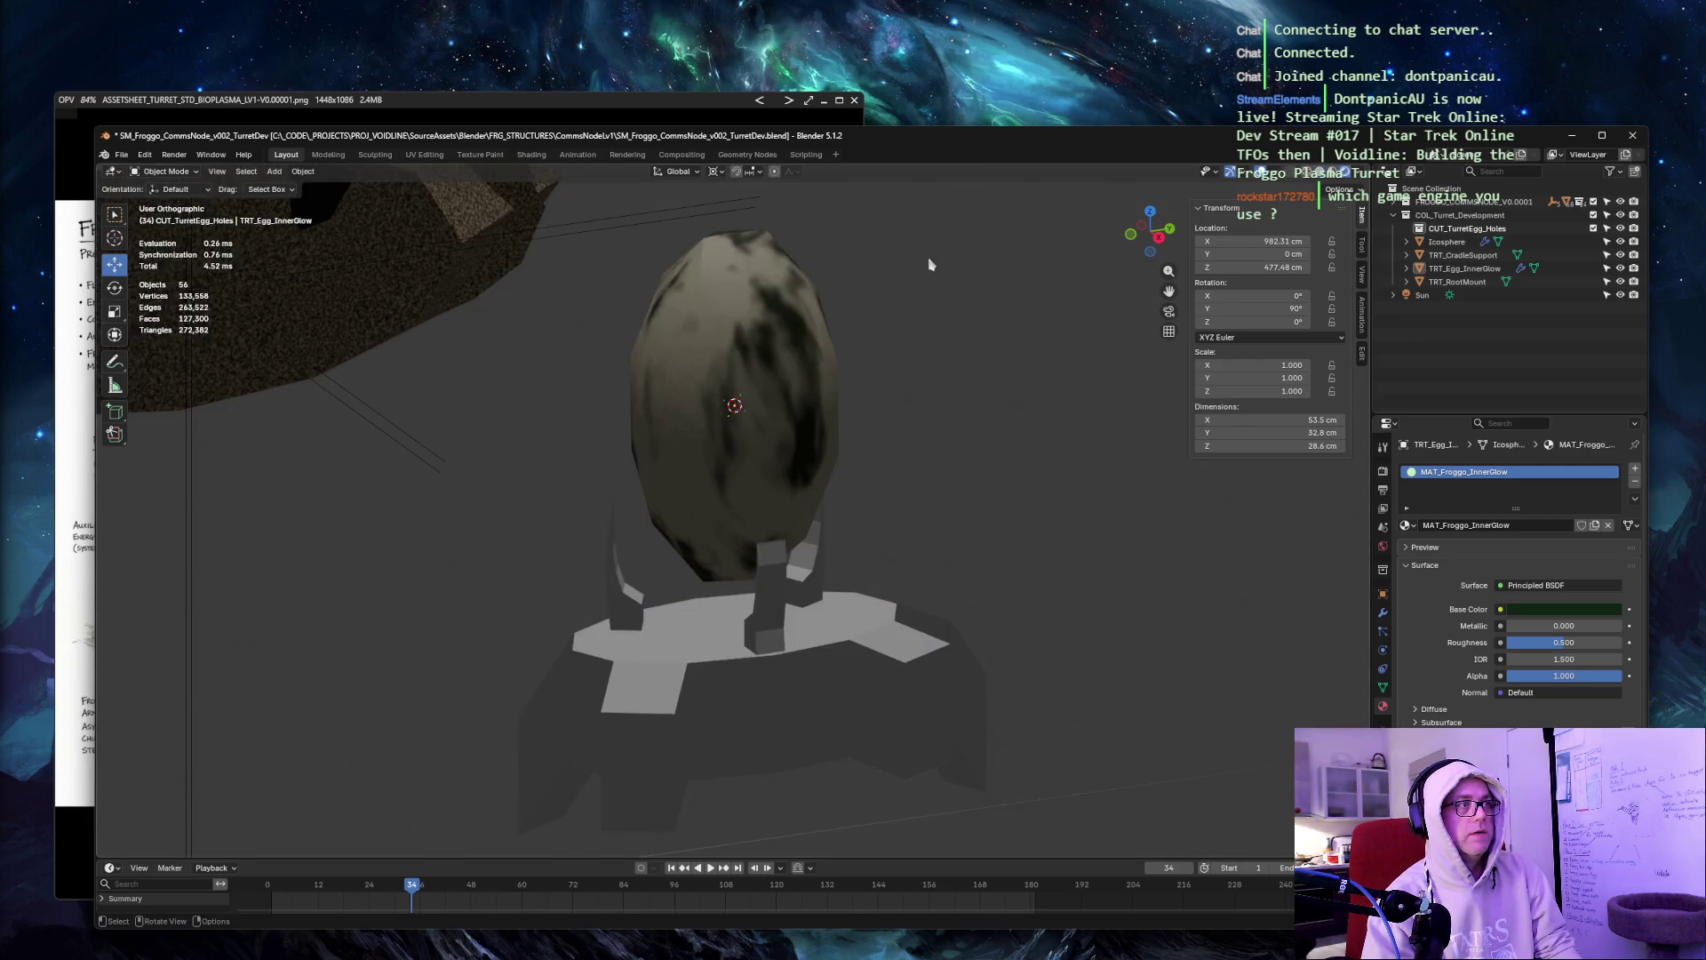
left_click(1622, 229)
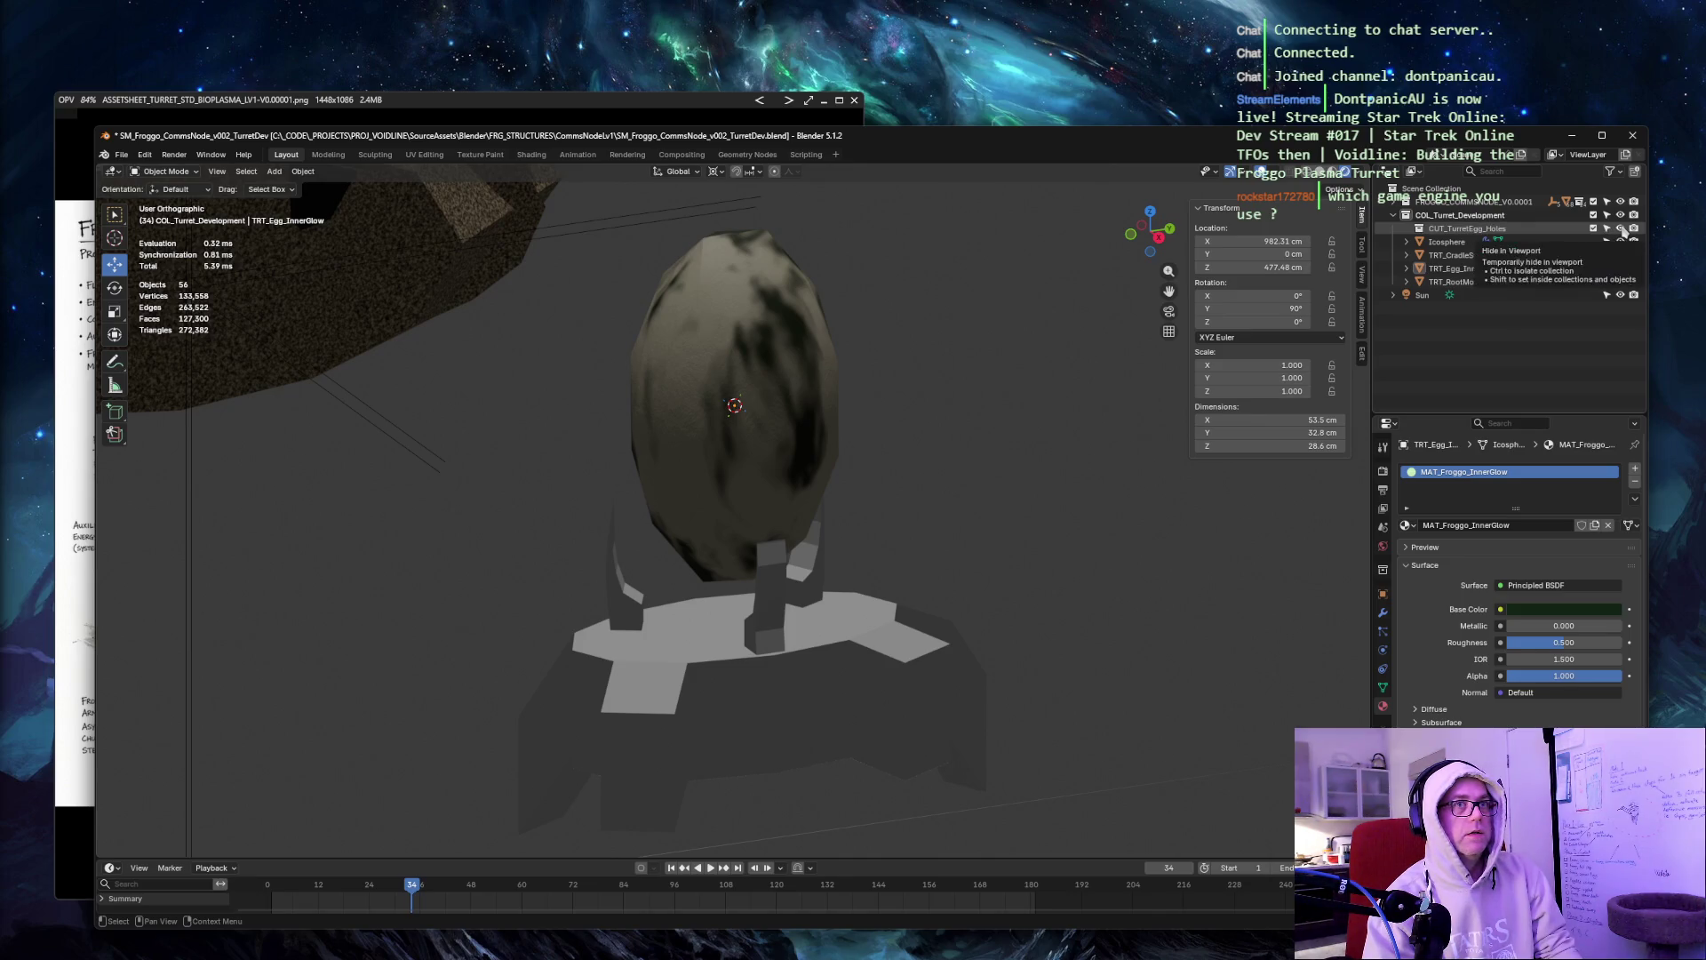
left_click(1620, 242)
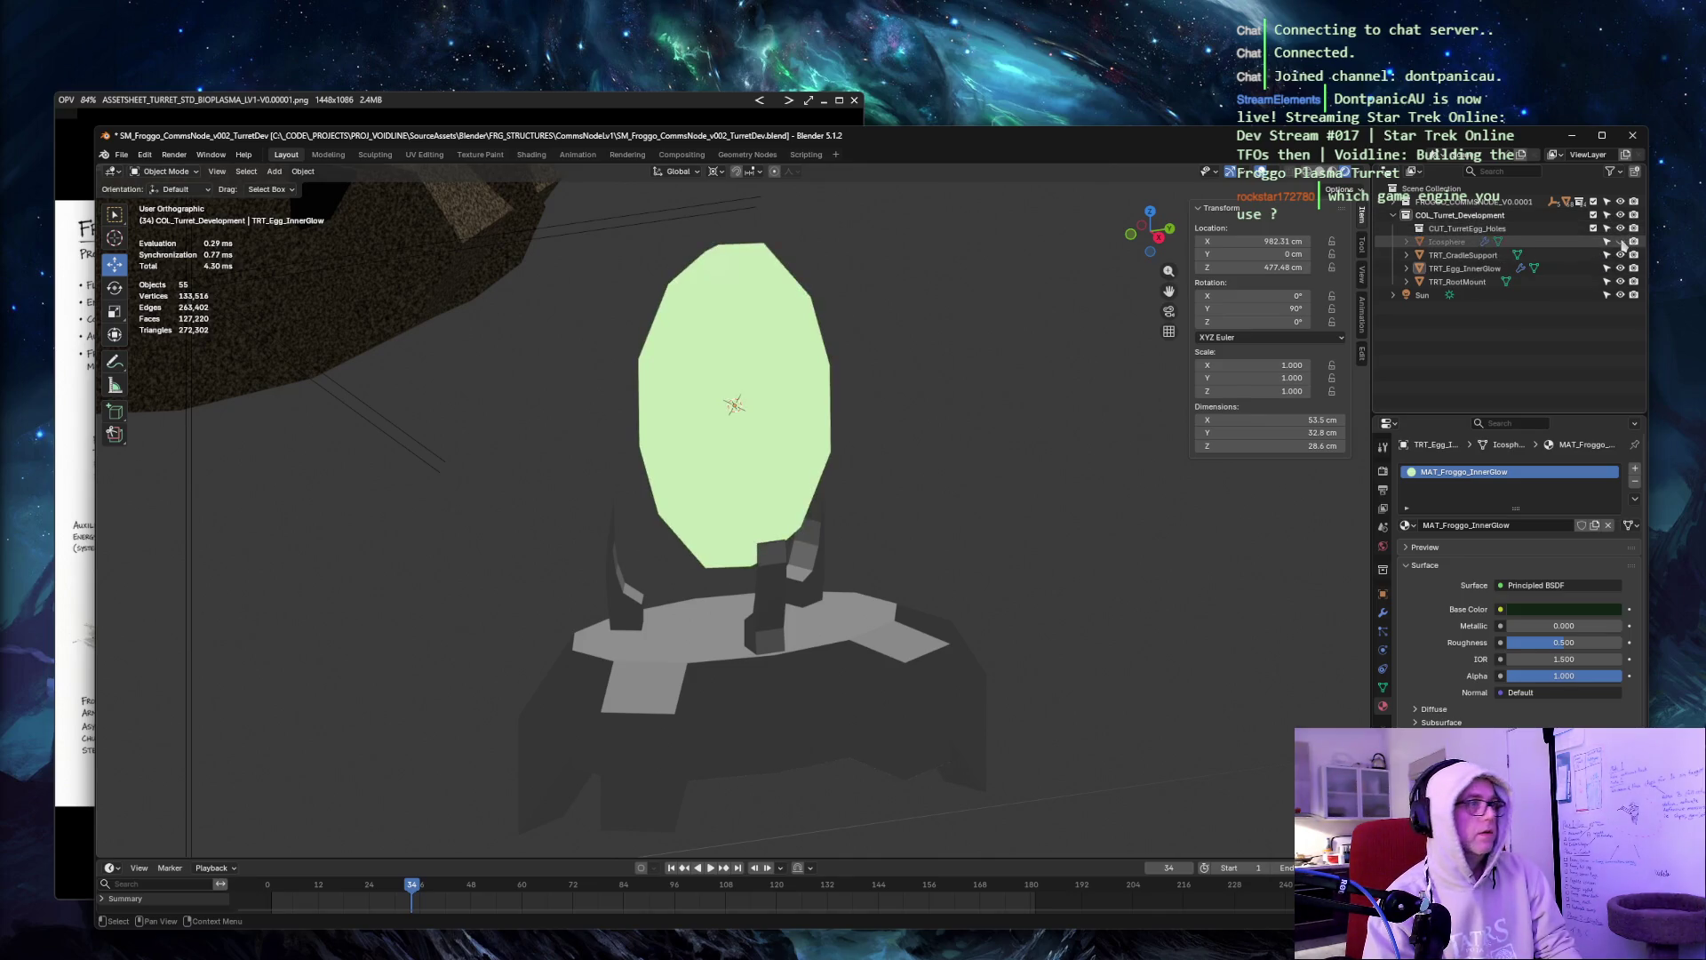
left_click(1619, 241)
mouse_move(1129, 247)
left_mouse_down()
mouse_move(942, 221)
mouse_move(1001, 210)
mouse_move(927, 216)
left_mouse_up()
scroll(925, 213, "up", 2)
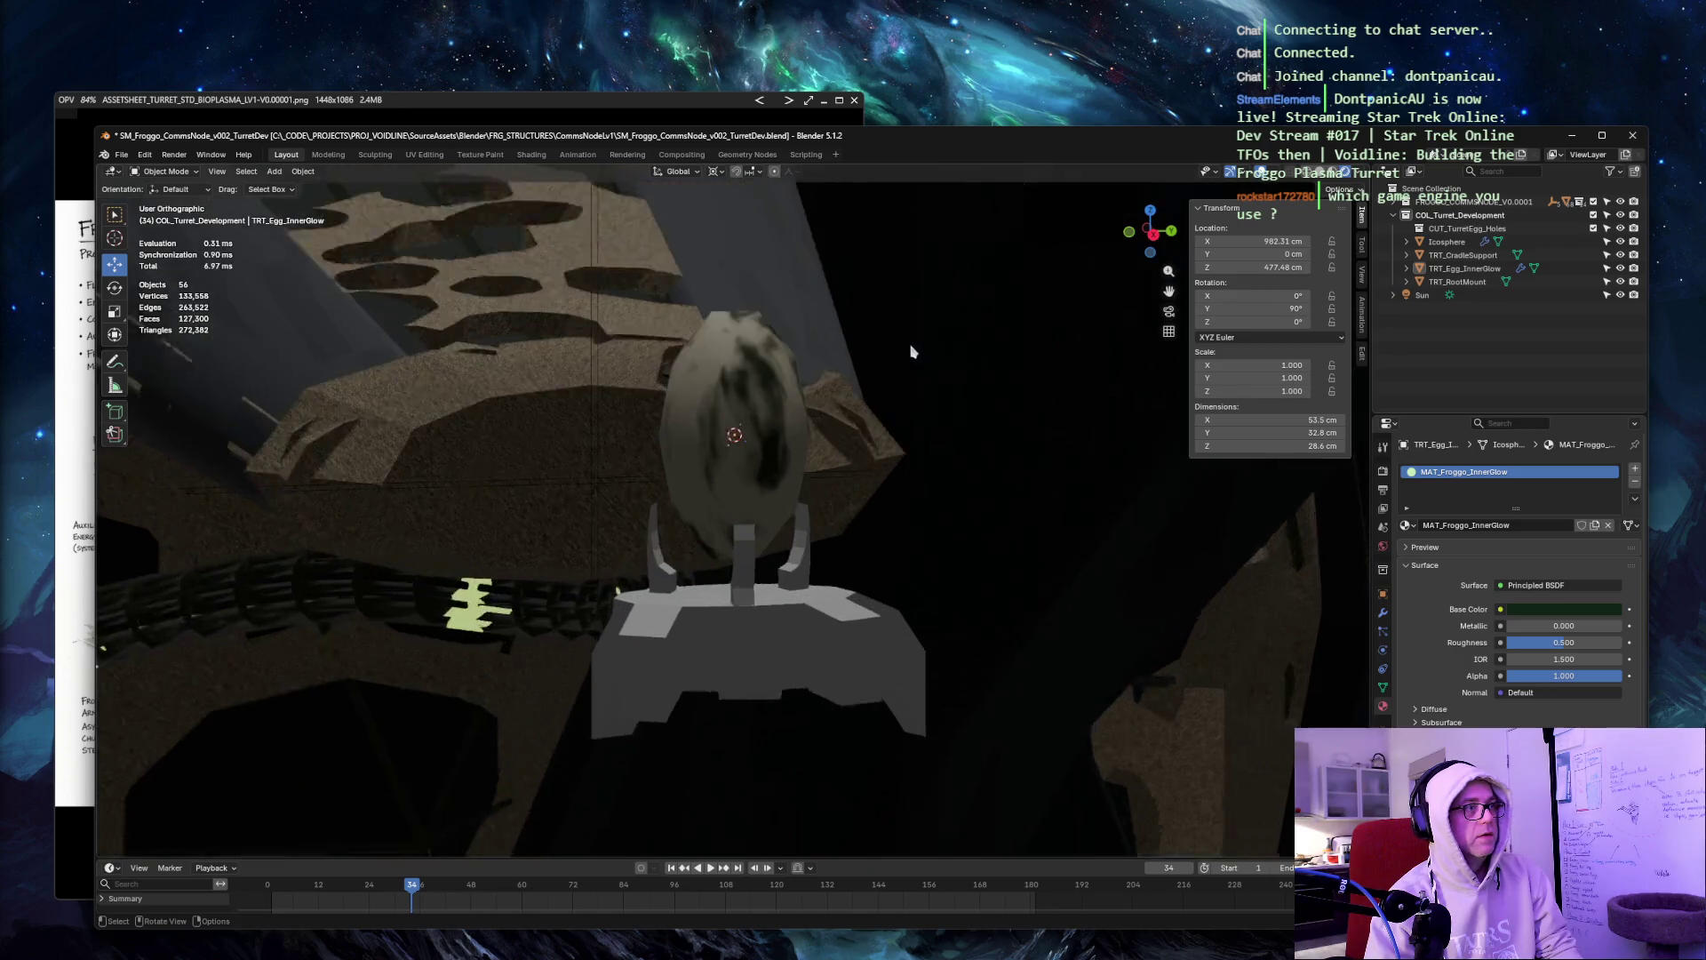
mouse_move(914, 350)
middle_mouse_down()
mouse_move(906, 285)
mouse_move(924, 289)
mouse_move(870, 282)
middle_mouse_up()
left_click(356, 427)
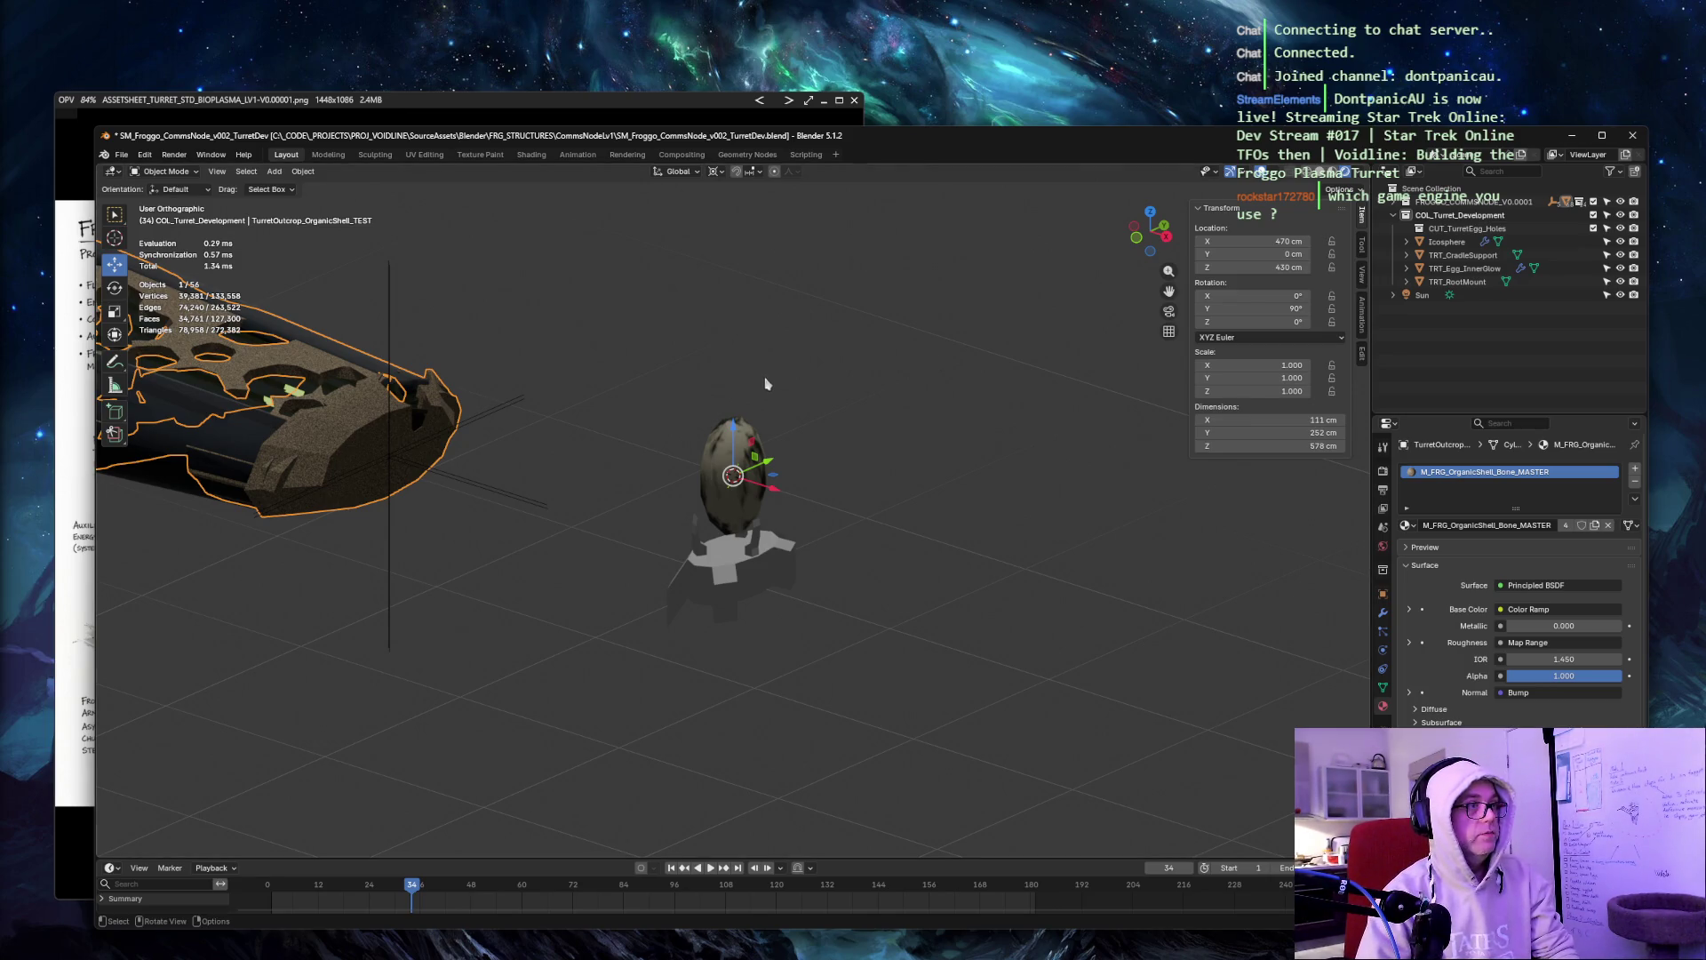
key("KP_Decimal")
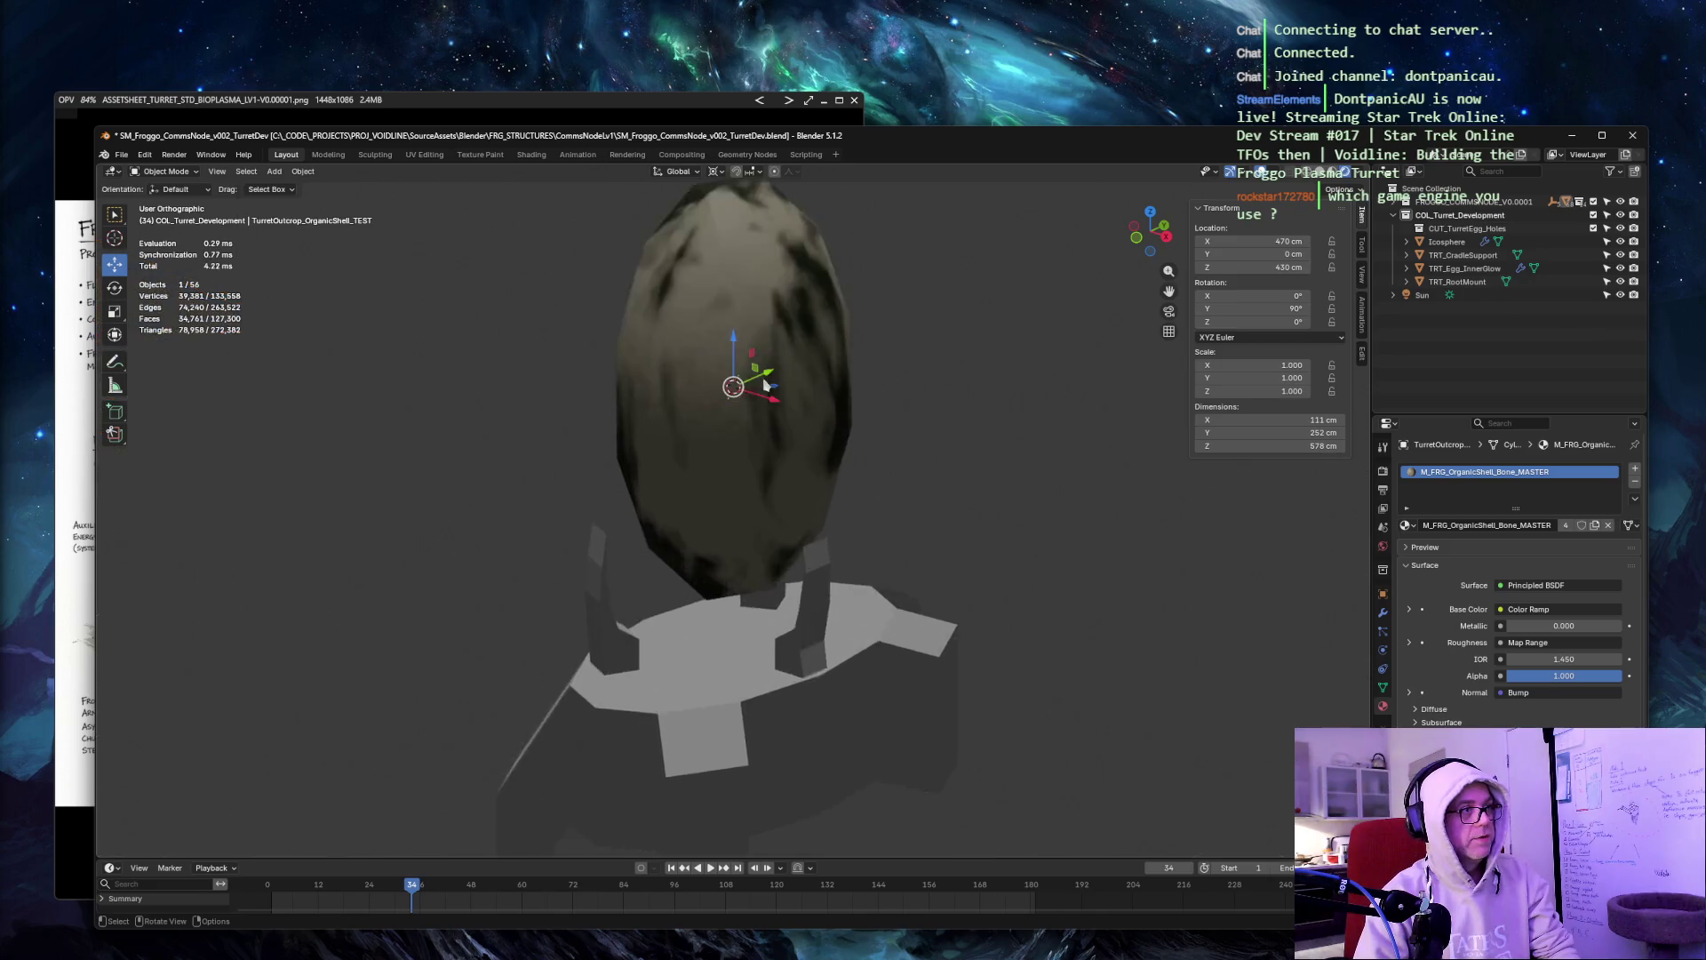
scroll(648, 291, "down", 1)
scroll(648, 291, "down", 8)
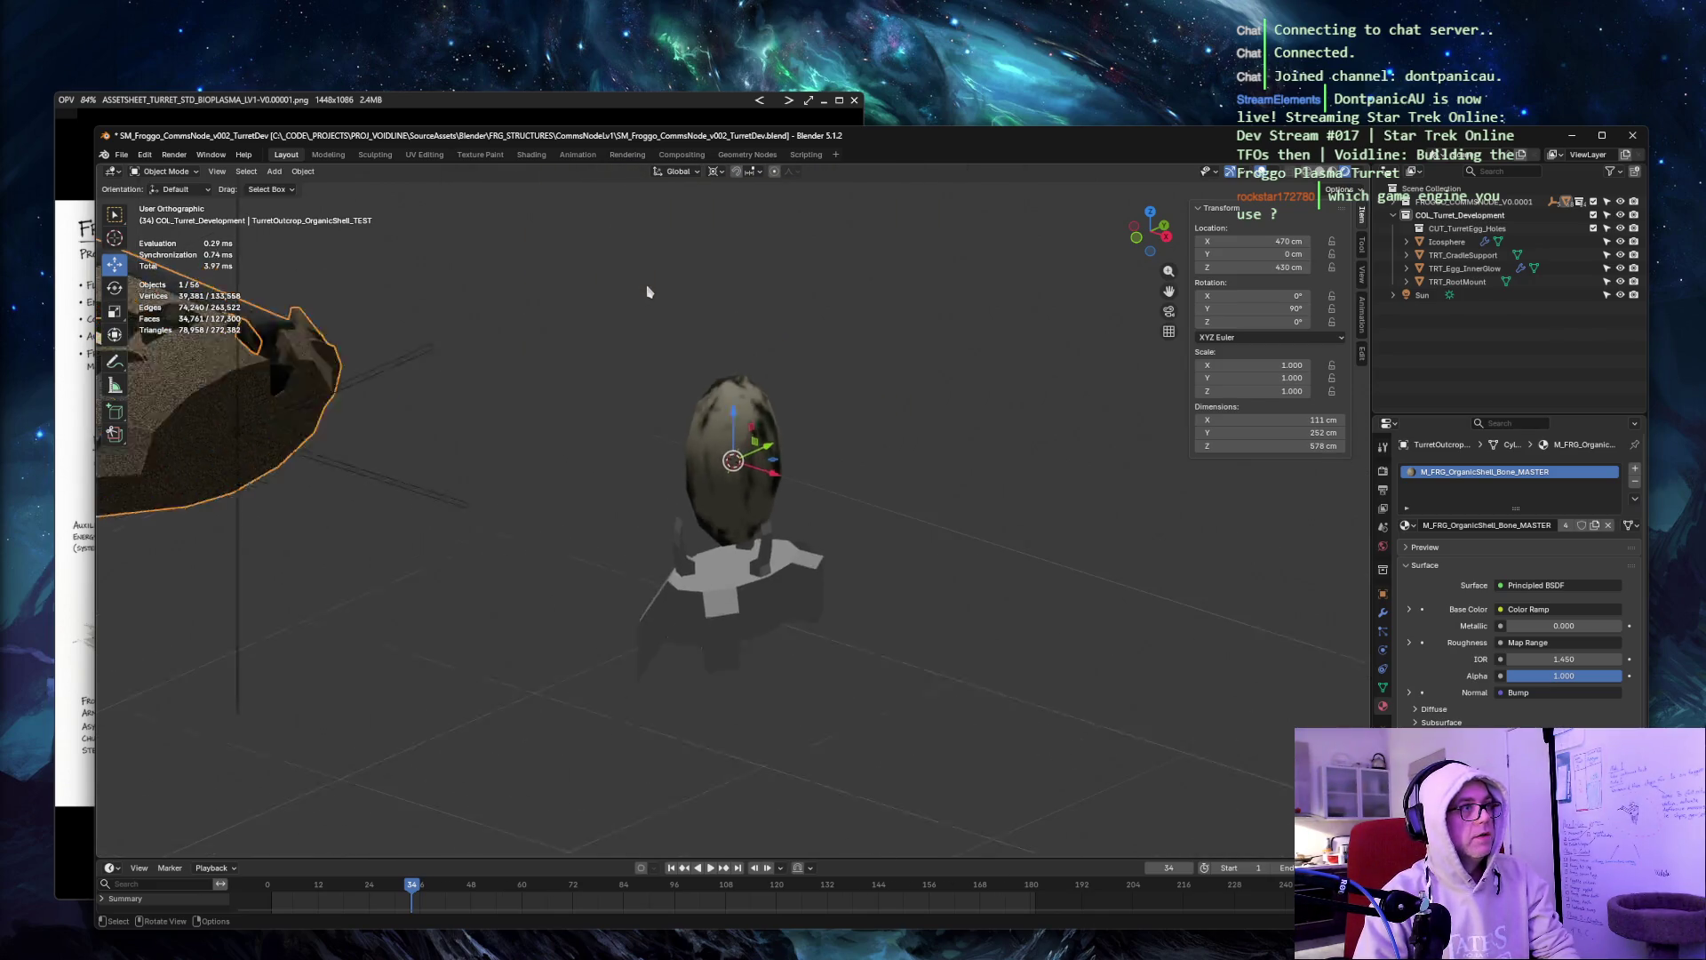
mouse_move(811, 270)
middle_mouse_down()
mouse_move(796, 243)
mouse_move(870, 266)
middle_mouse_up()
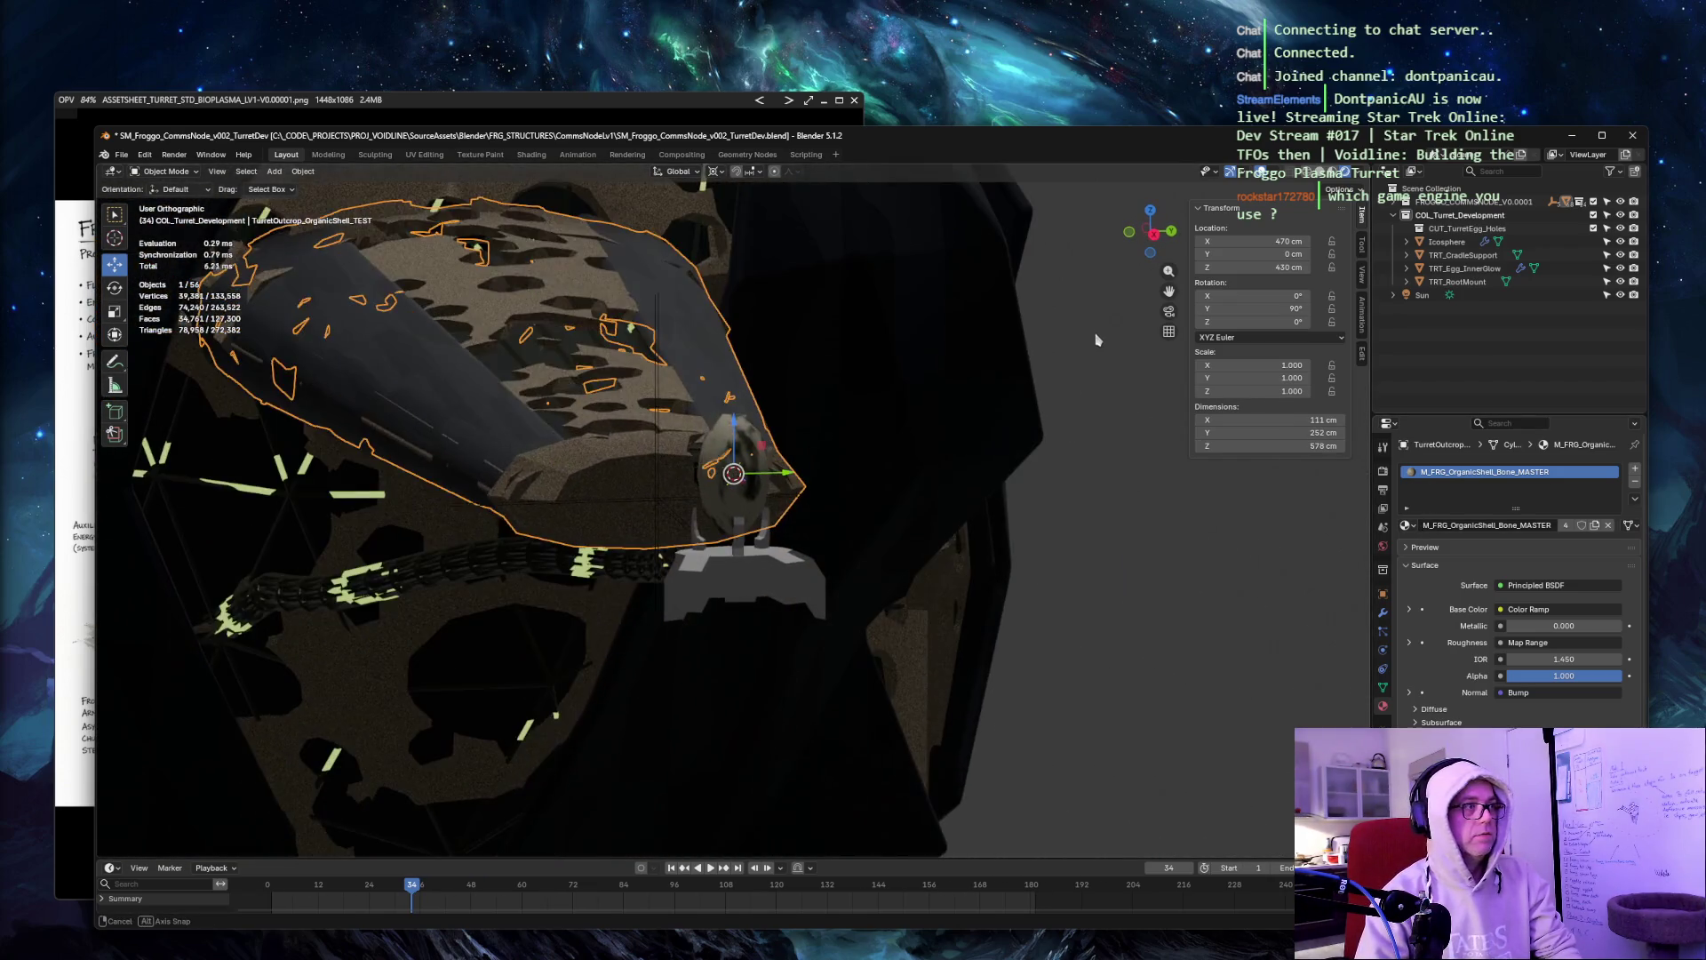
left_click(1405, 525)
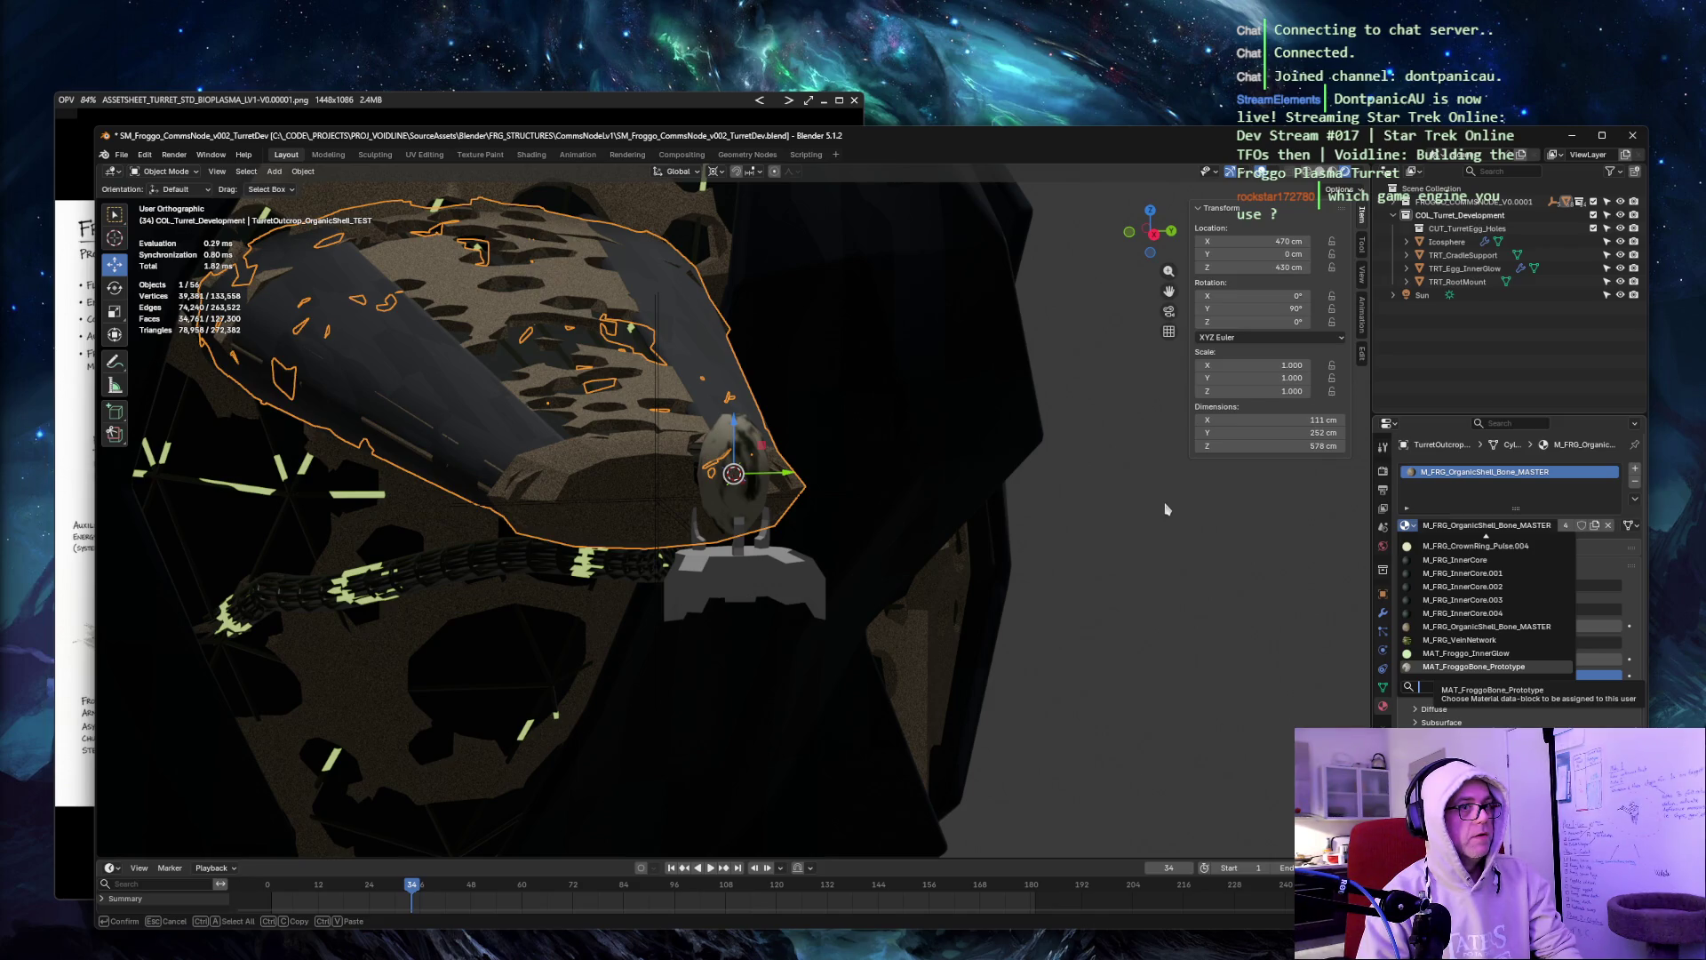
key("Return")
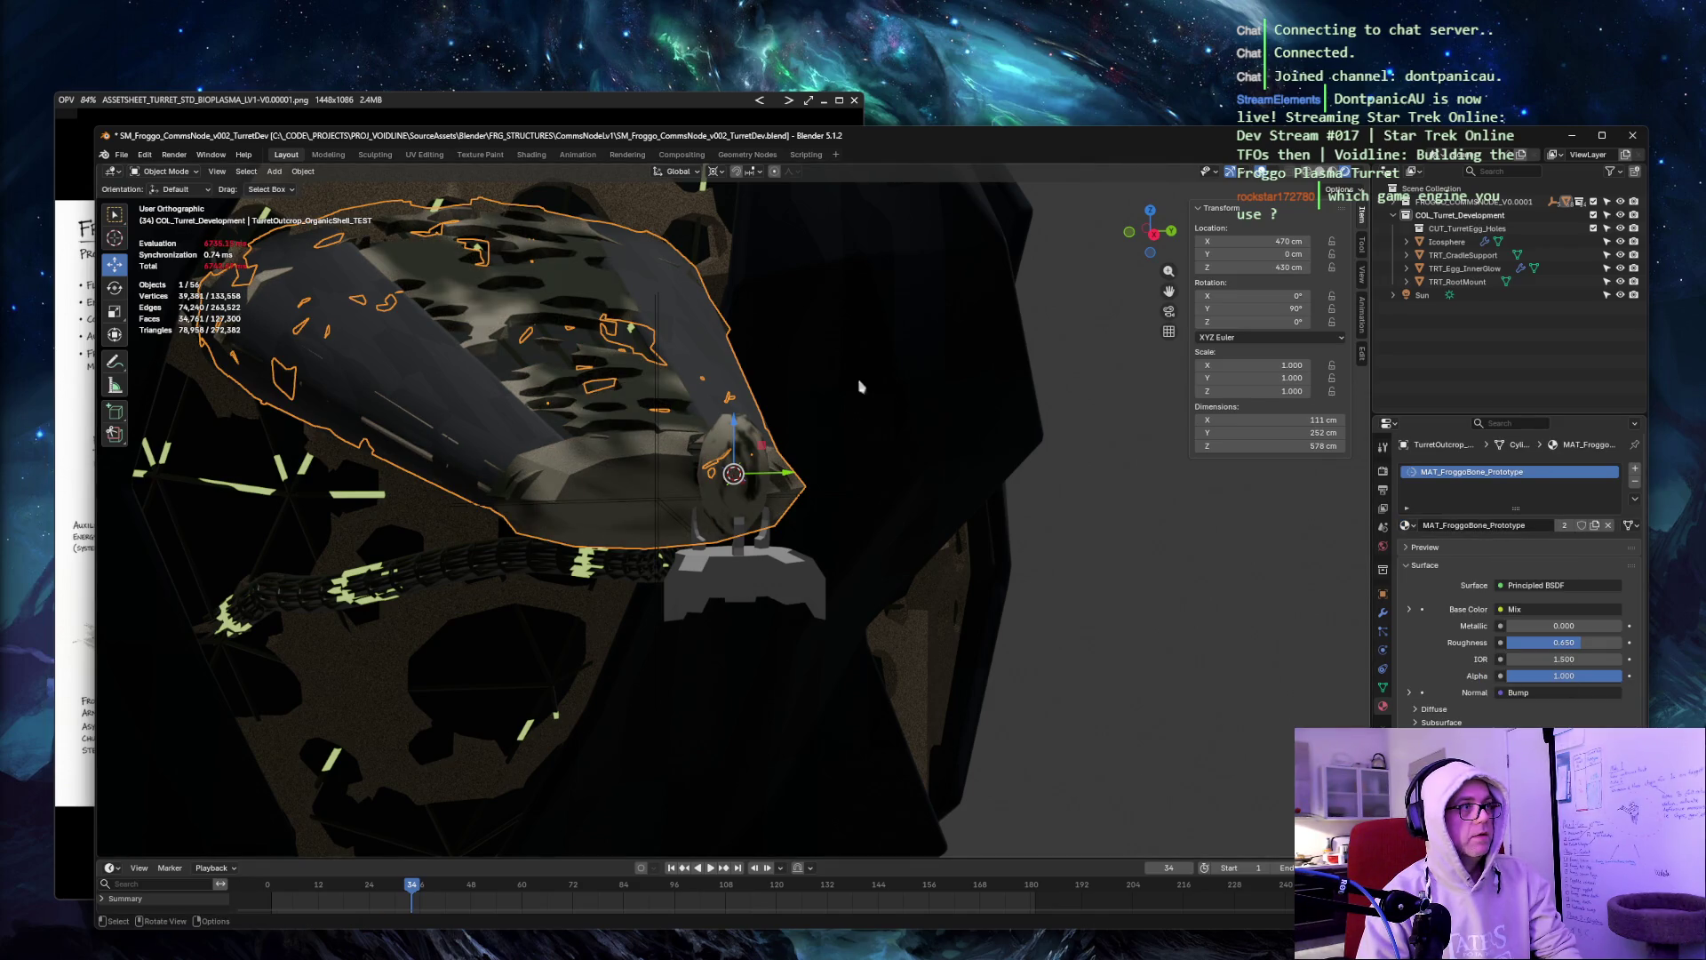
middle_click_drag(1126, 465, 1082, 429)
middle_click_drag(871, 370, 884, 389)
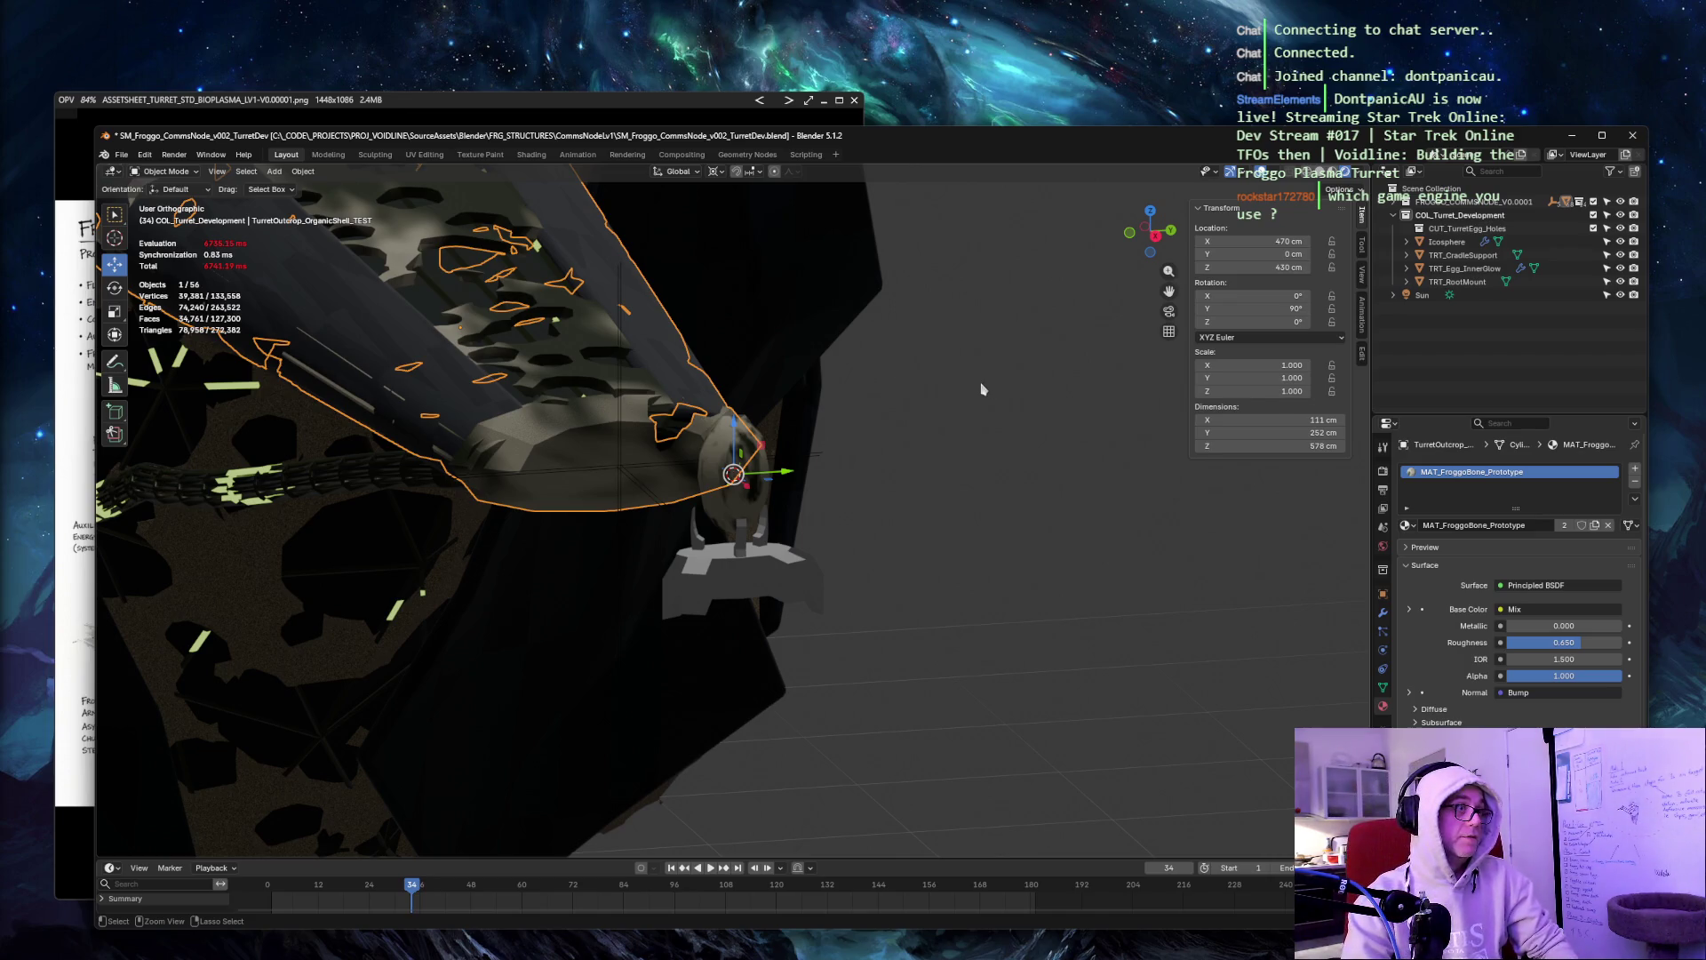
key("ctrl+z")
left_click(915, 369)
mouse_move(923, 373)
middle_mouse_down()
mouse_move(1025, 370)
mouse_move(951, 373)
middle_mouse_up()
scroll(988, 368, "up", 3)
scroll(988, 368, "up", 2)
left_click(952, 373)
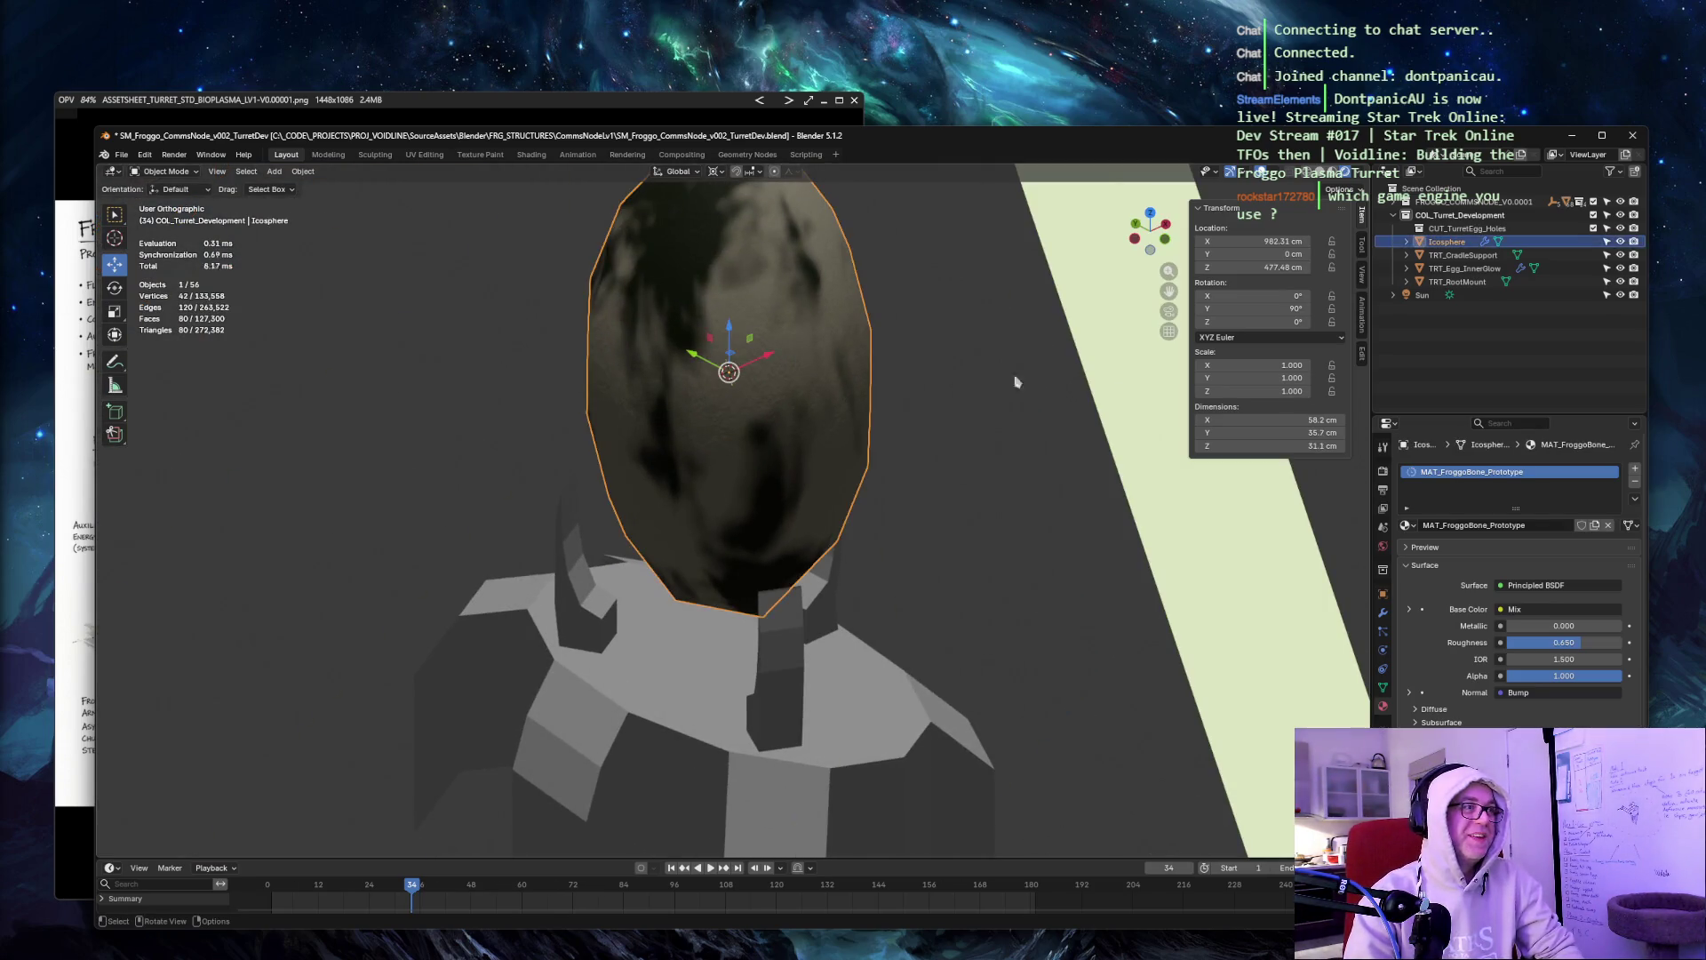
Zoom out around the egg, deselect it, and bring up the Mesh primitives menu.
mouse_move(1143, 394)
middle_mouse_down()
mouse_move(1143, 304)
mouse_move(944, 317)
mouse_move(789, 297)
mouse_move(898, 297)
middle_mouse_up()
scroll(899, 297, "down", 3)
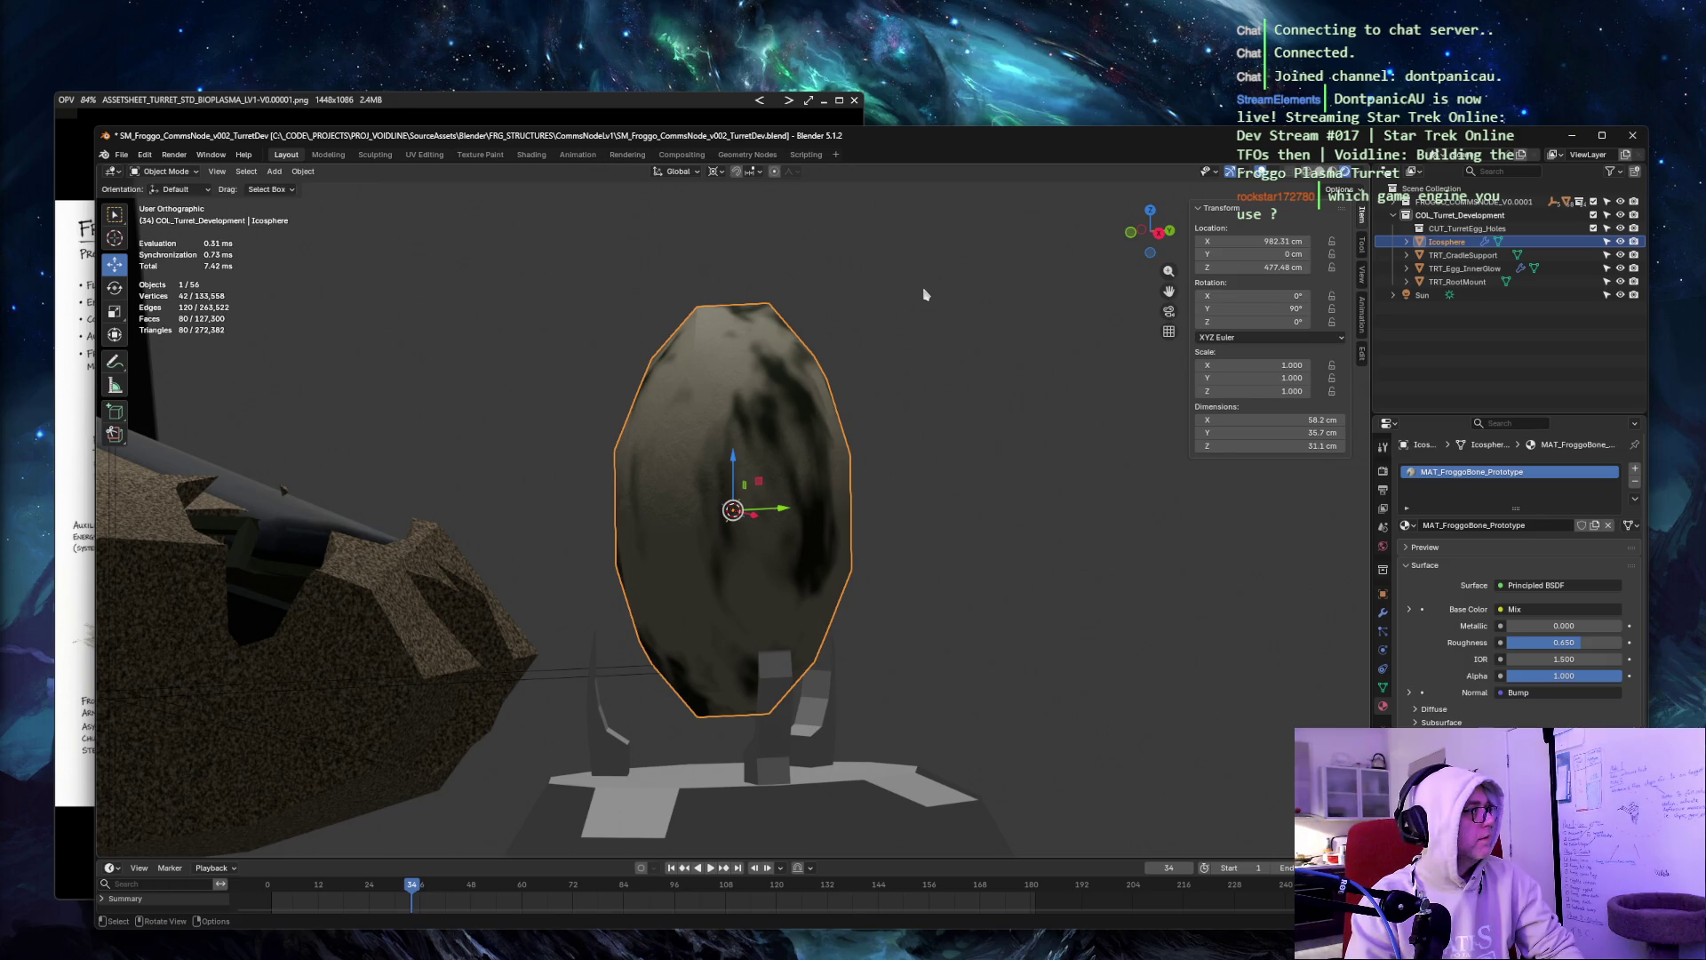
left_click(1037, 361)
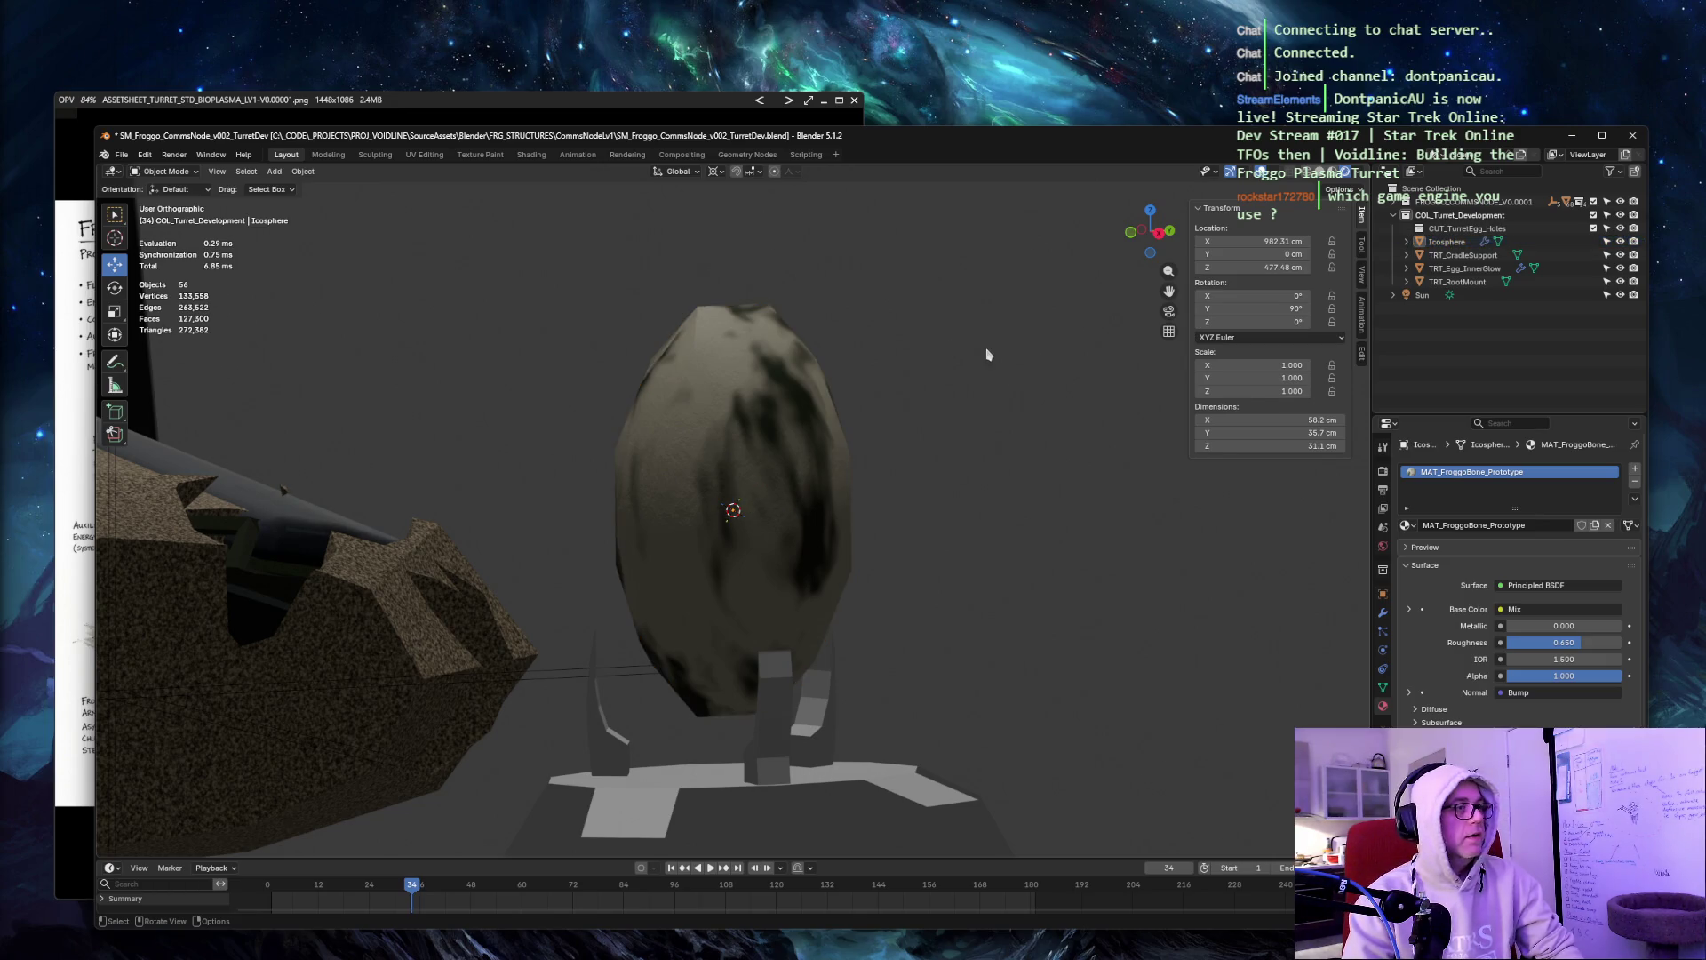
key("shift+a")
mouse_move(983, 365)
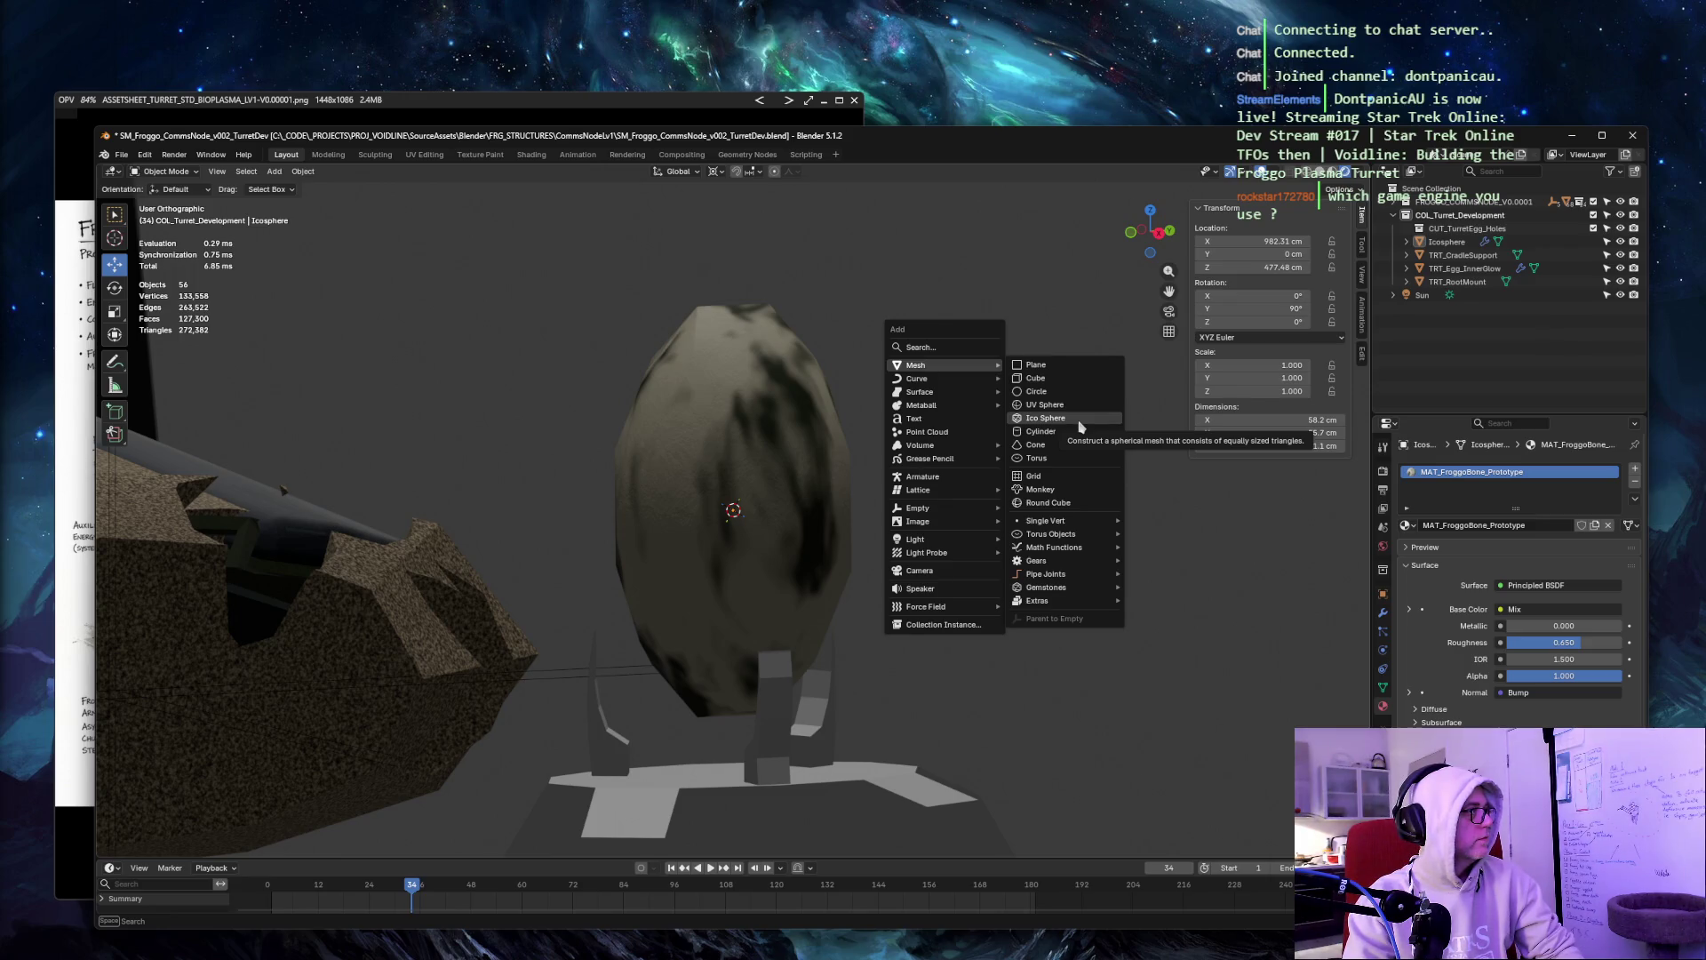
Add an ico sphere at the egg's position with 1 subdivision and 100 cm radius.
left_click(1081, 427)
scroll(1081, 428, "down", 6)
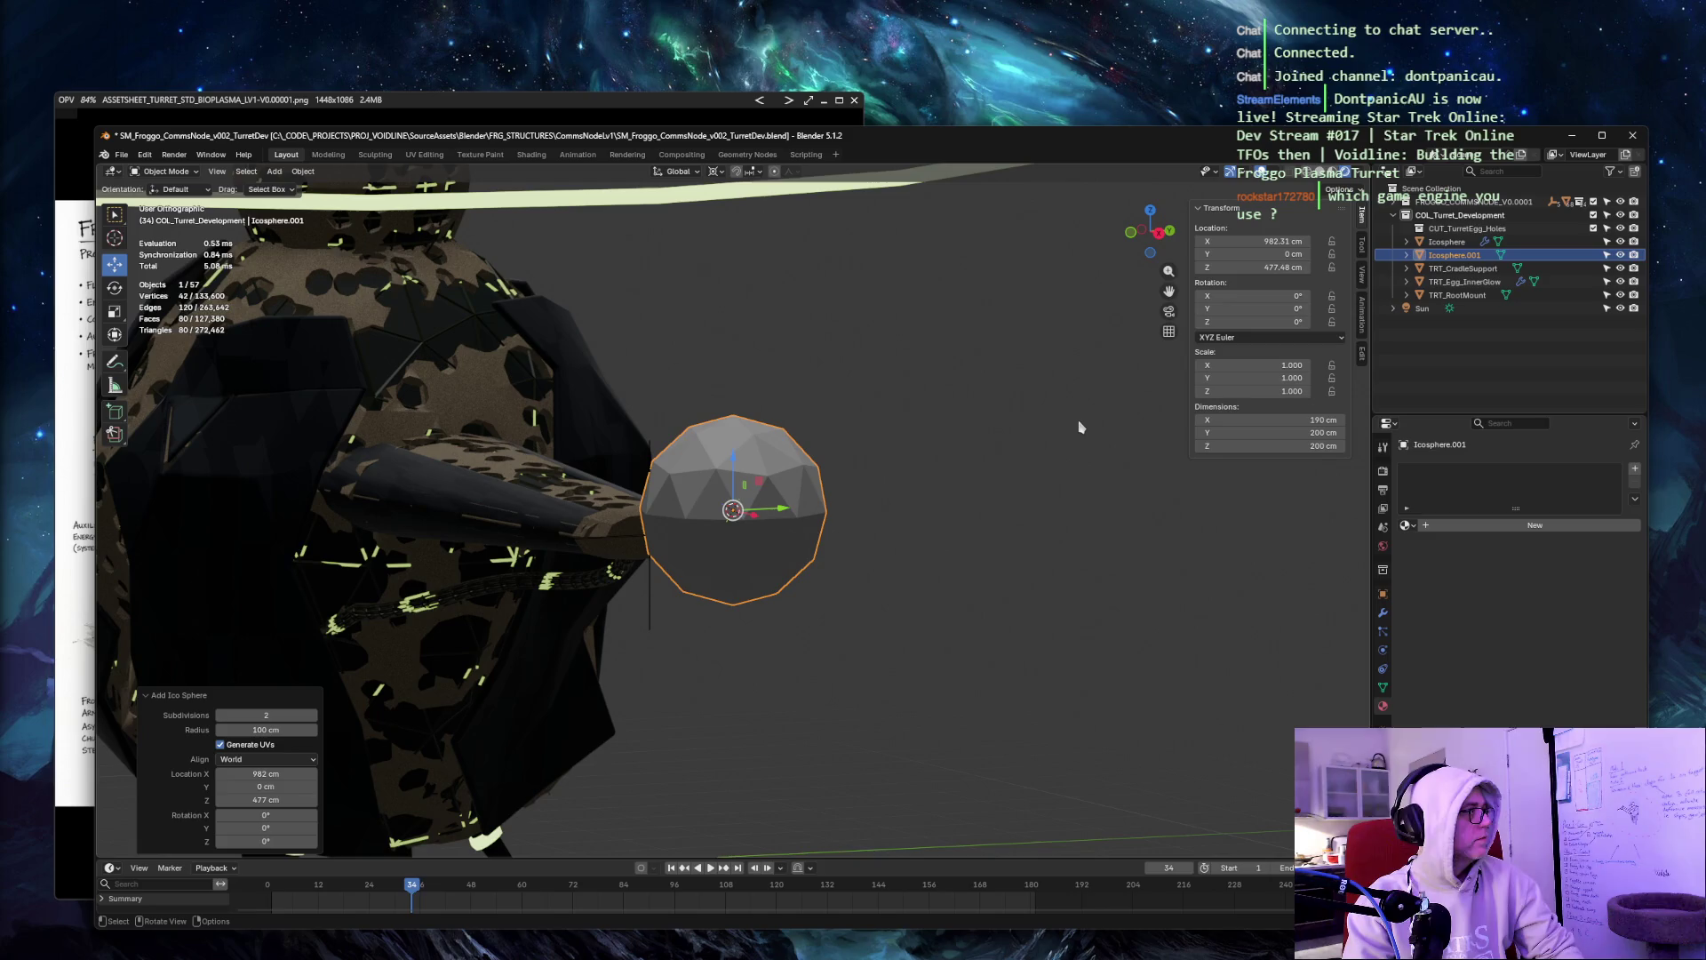
key("F9")
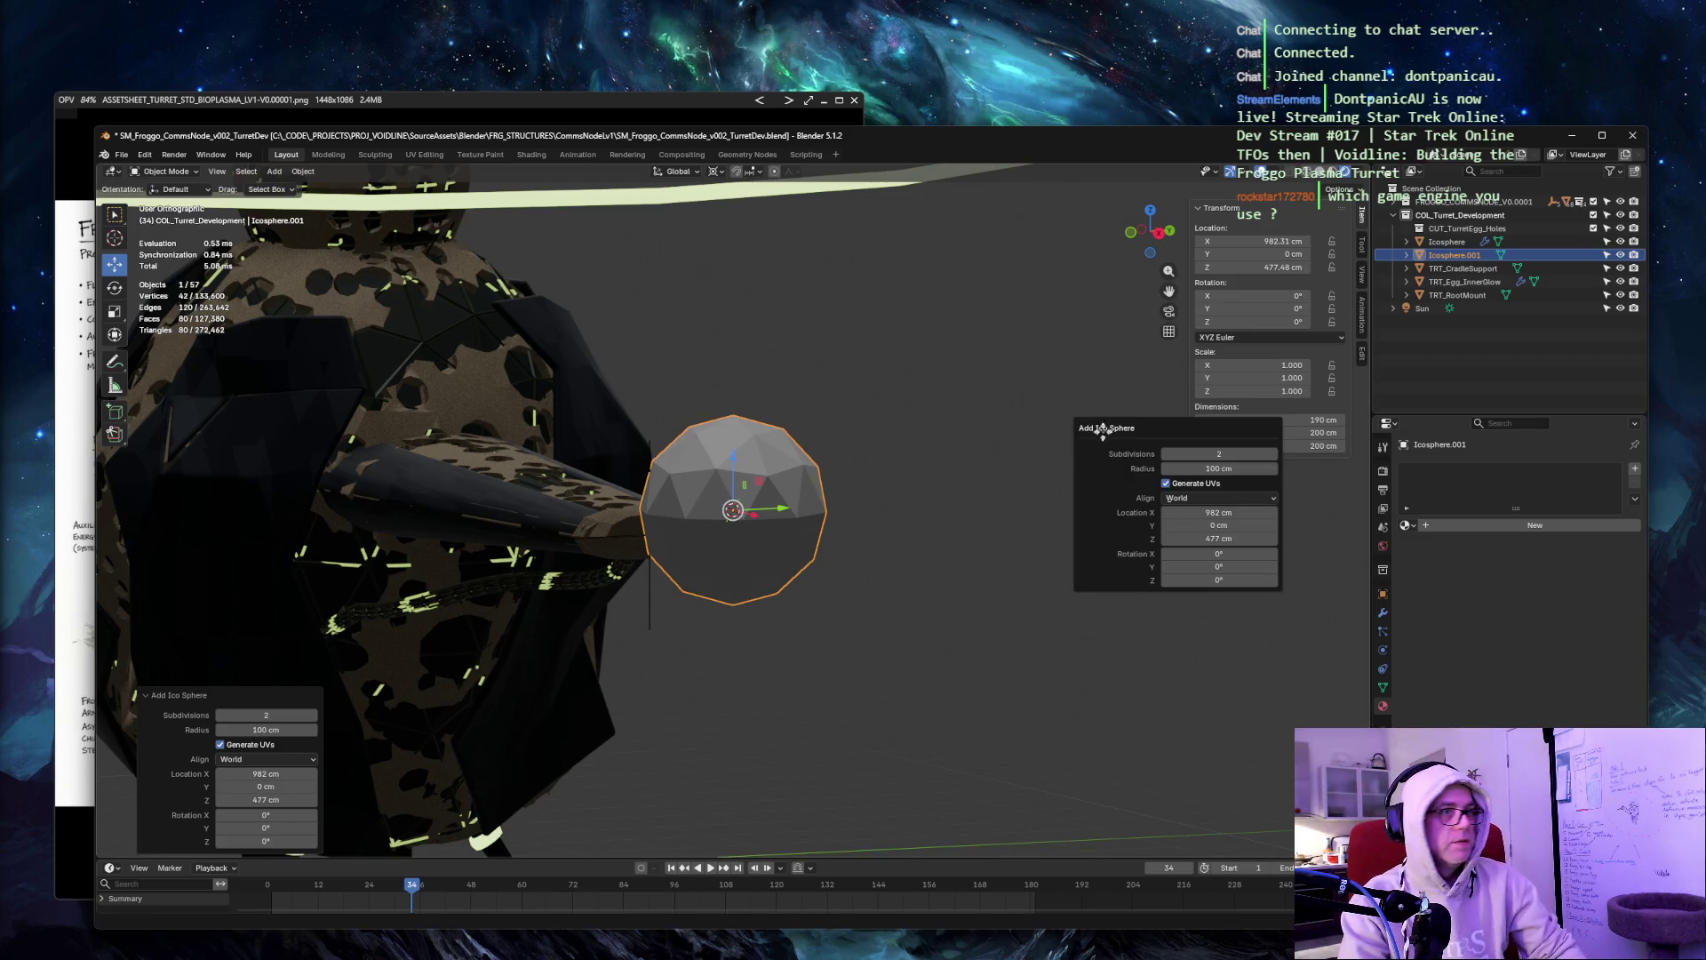
left_click(1240, 454)
type("1")
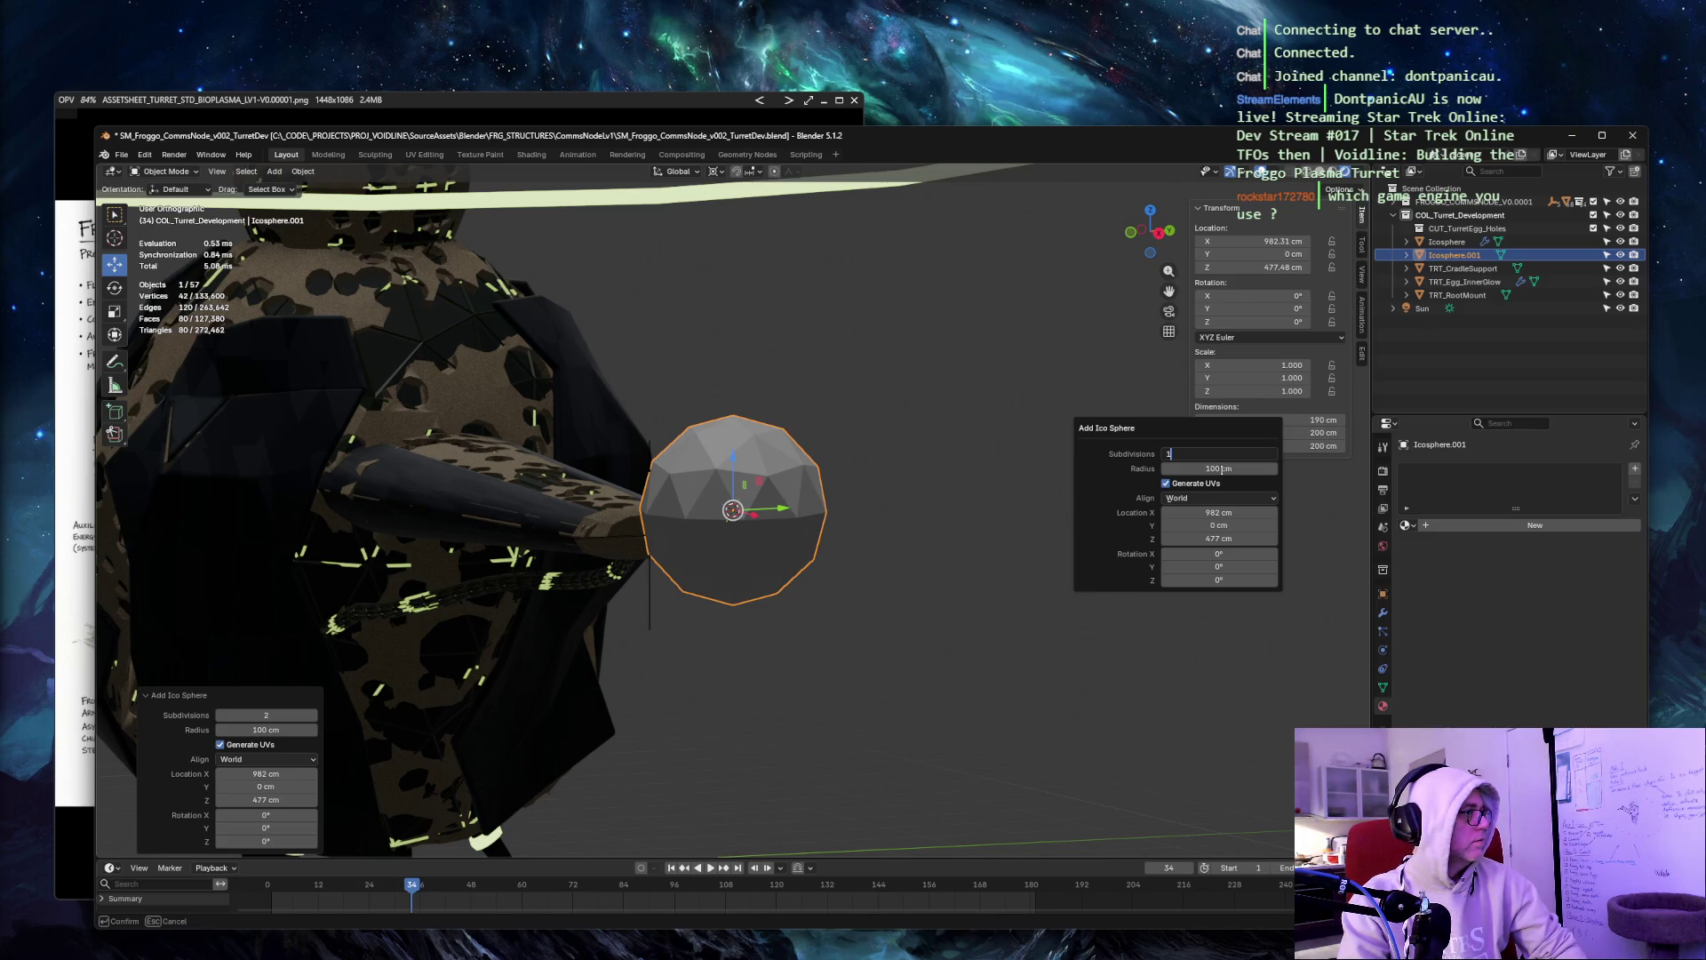
key("Tab")
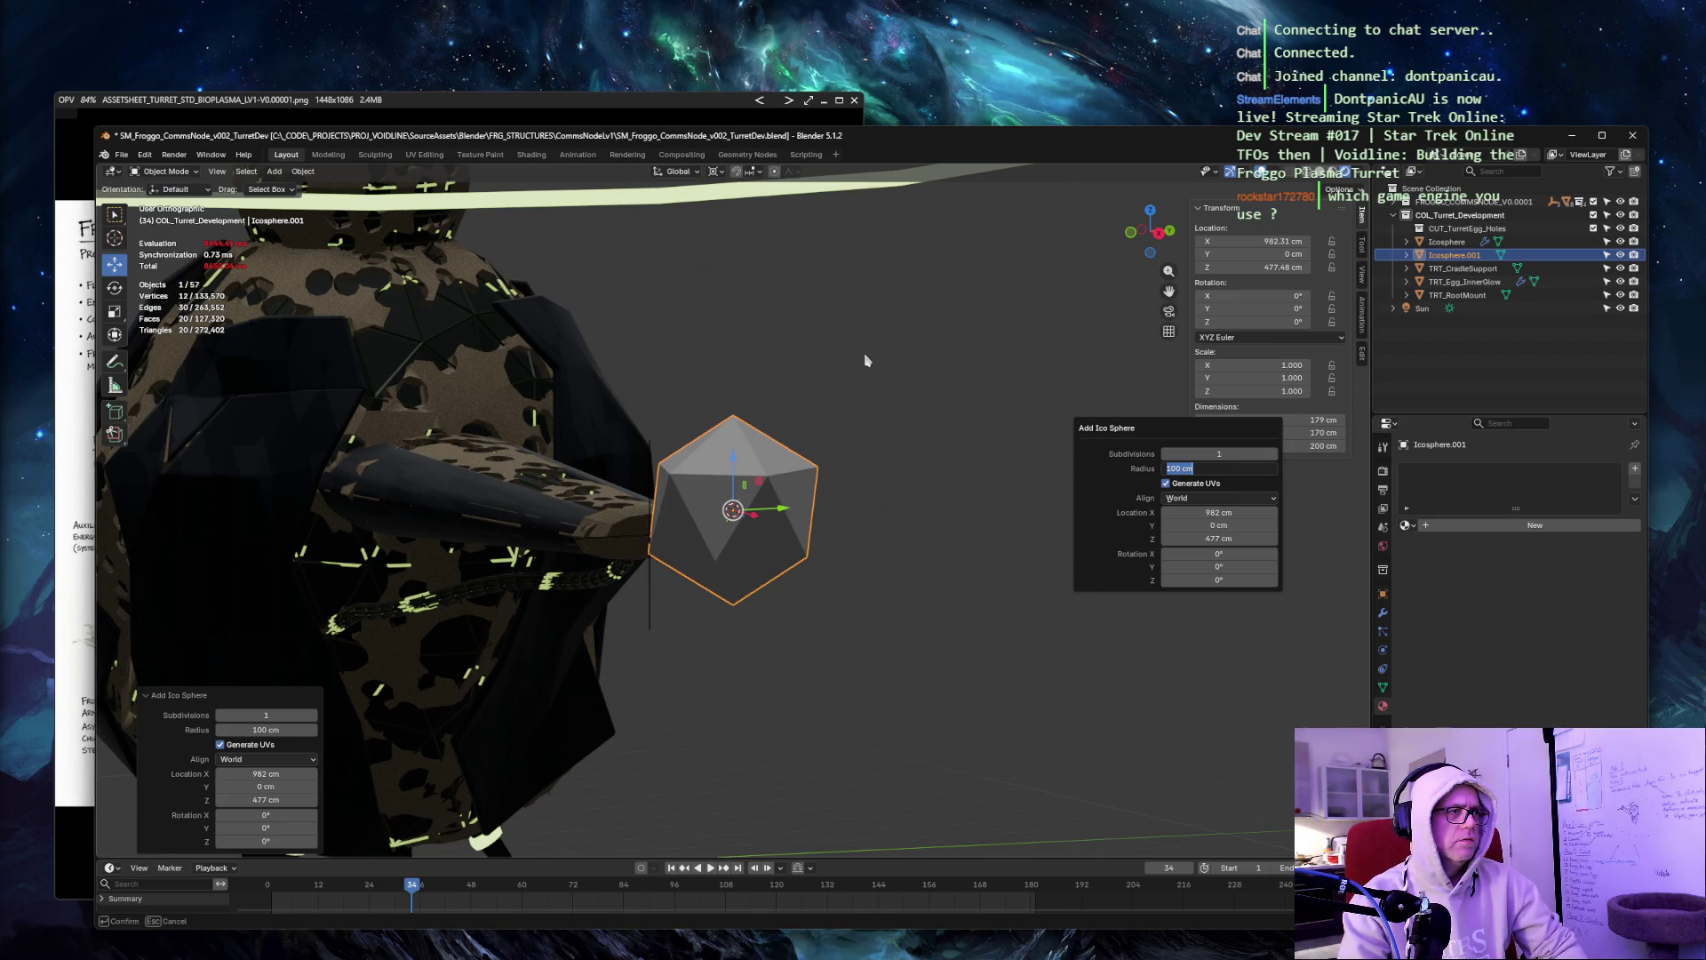
Select the new icosphere and rename it CUT_EggHole_Large_01.
key("Escape")
left_click(793, 328)
mouse_move(792, 327)
middle_mouse_down()
mouse_move(800, 298)
mouse_move(873, 302)
mouse_move(761, 316)
middle_mouse_up()
left_click(702, 450)
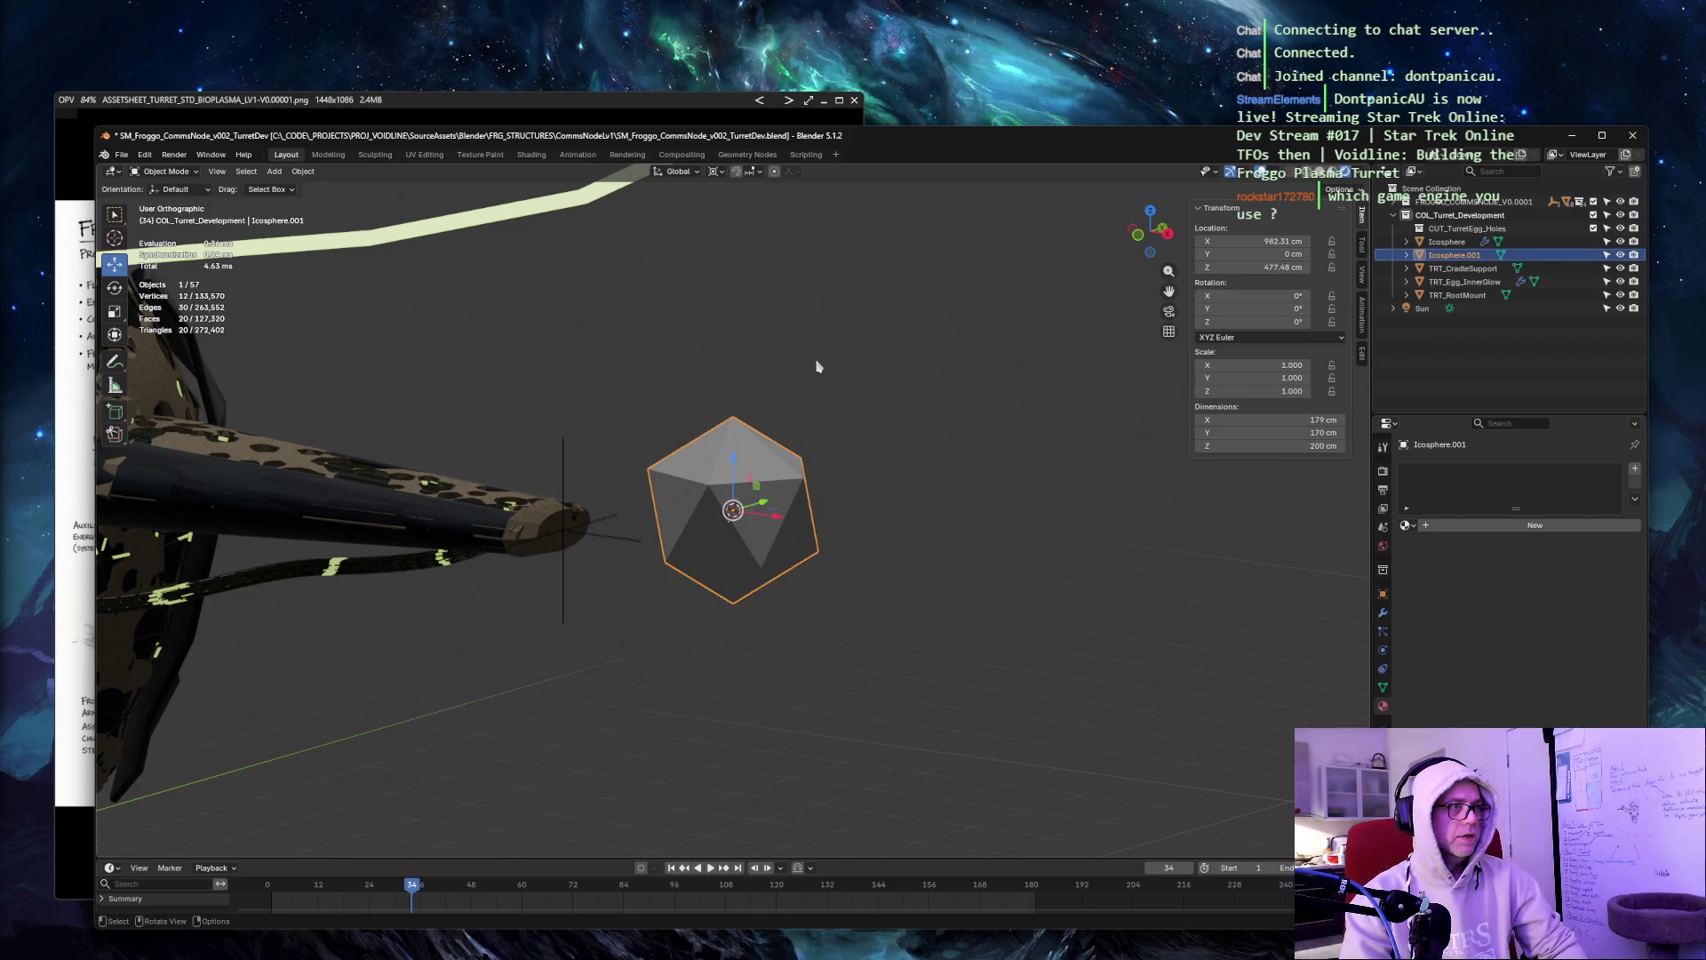
key("F2")
type("CUT_EggHole_Large_01")
key("Return")
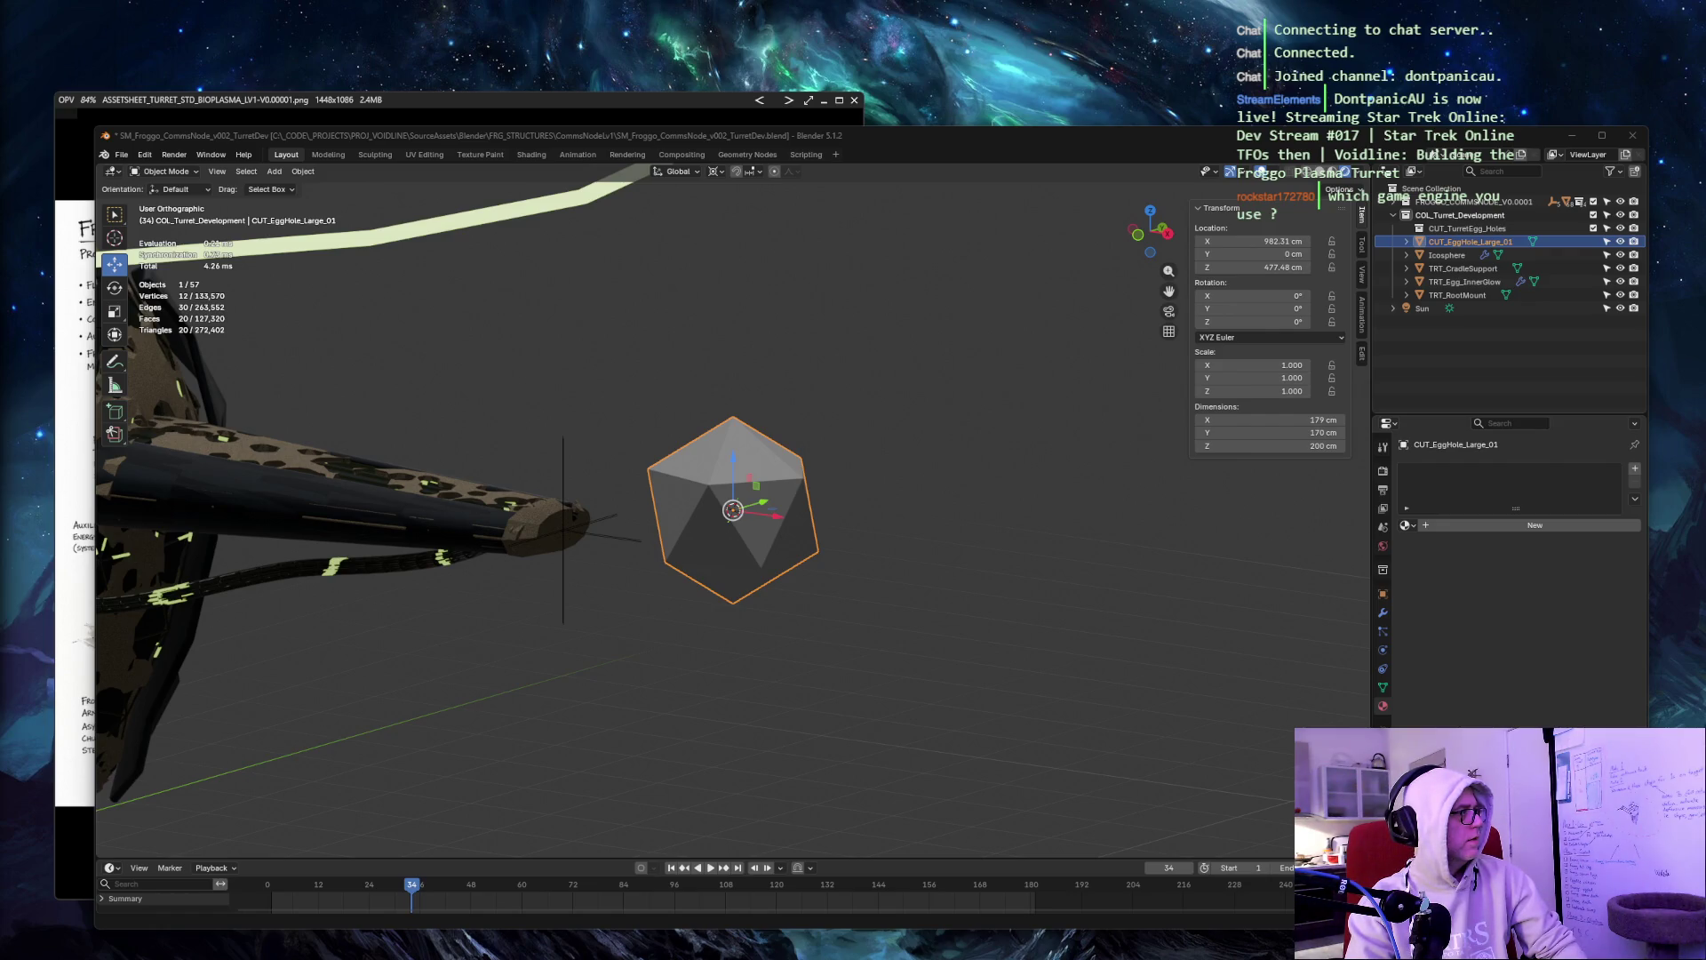
Move CUT_EggHole_Large_01 into the CUT_TurretEgg_Holes collection.
left_click(673, 259)
left_click(773, 456)
left_click_drag(1472, 247, 1467, 233)
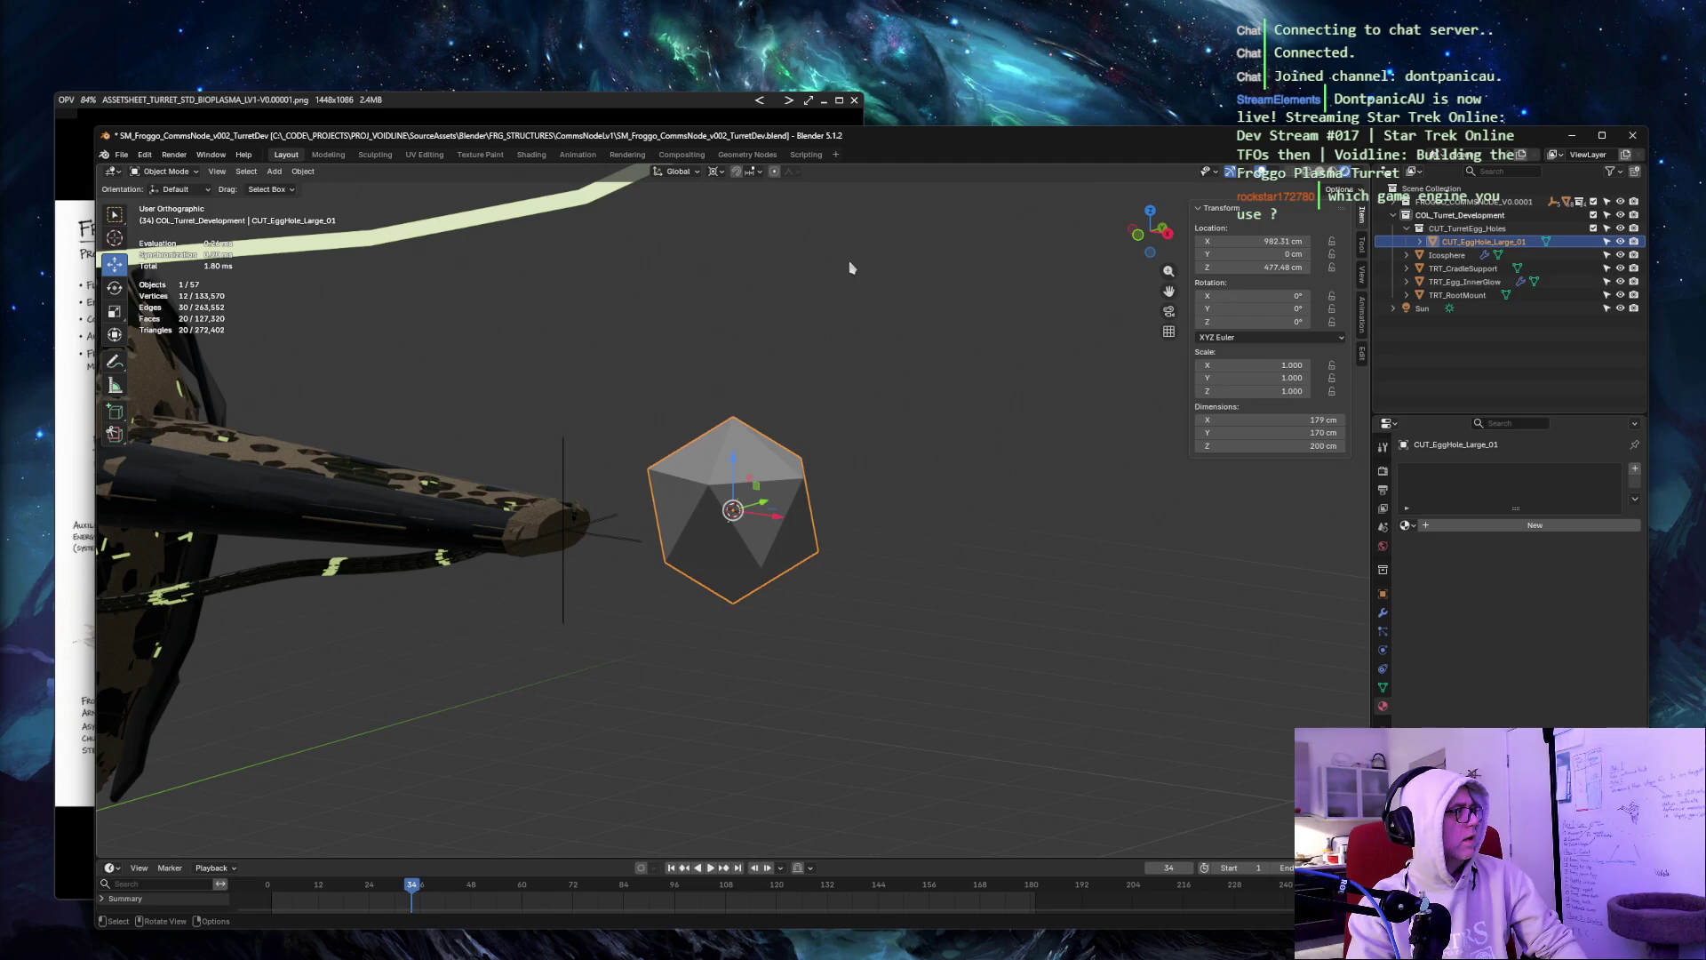
key("m")
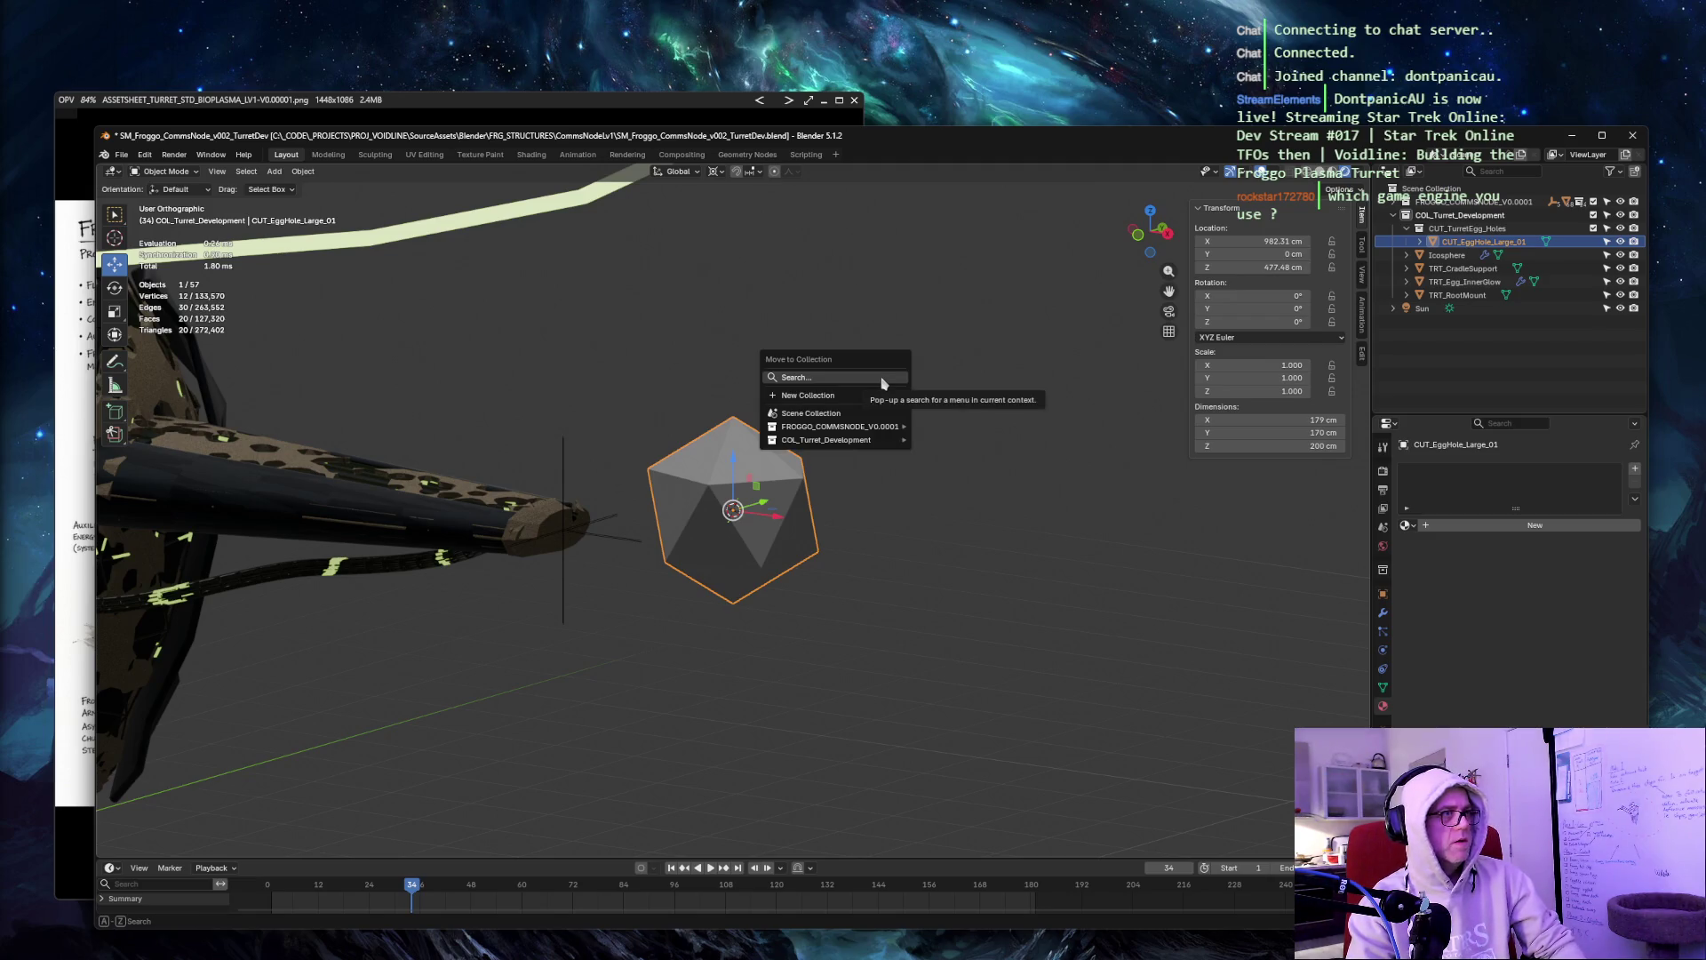
key("Escape")
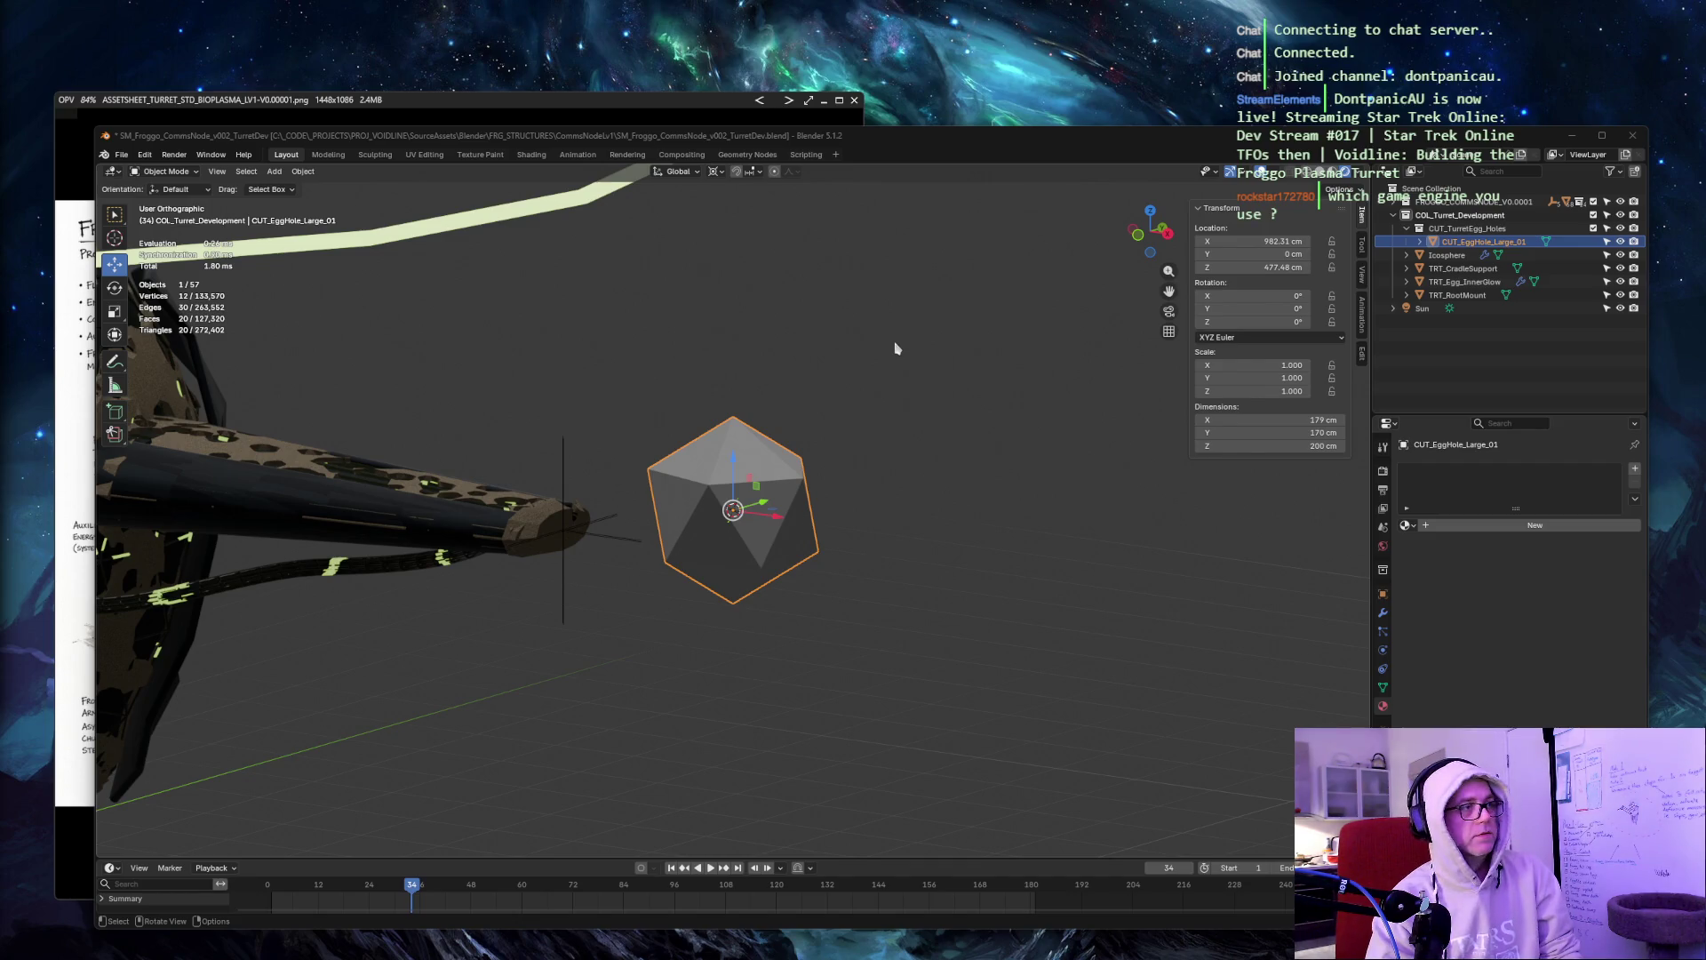
scroll(896, 351, "up", 4)
scroll(896, 351, "down", 1)
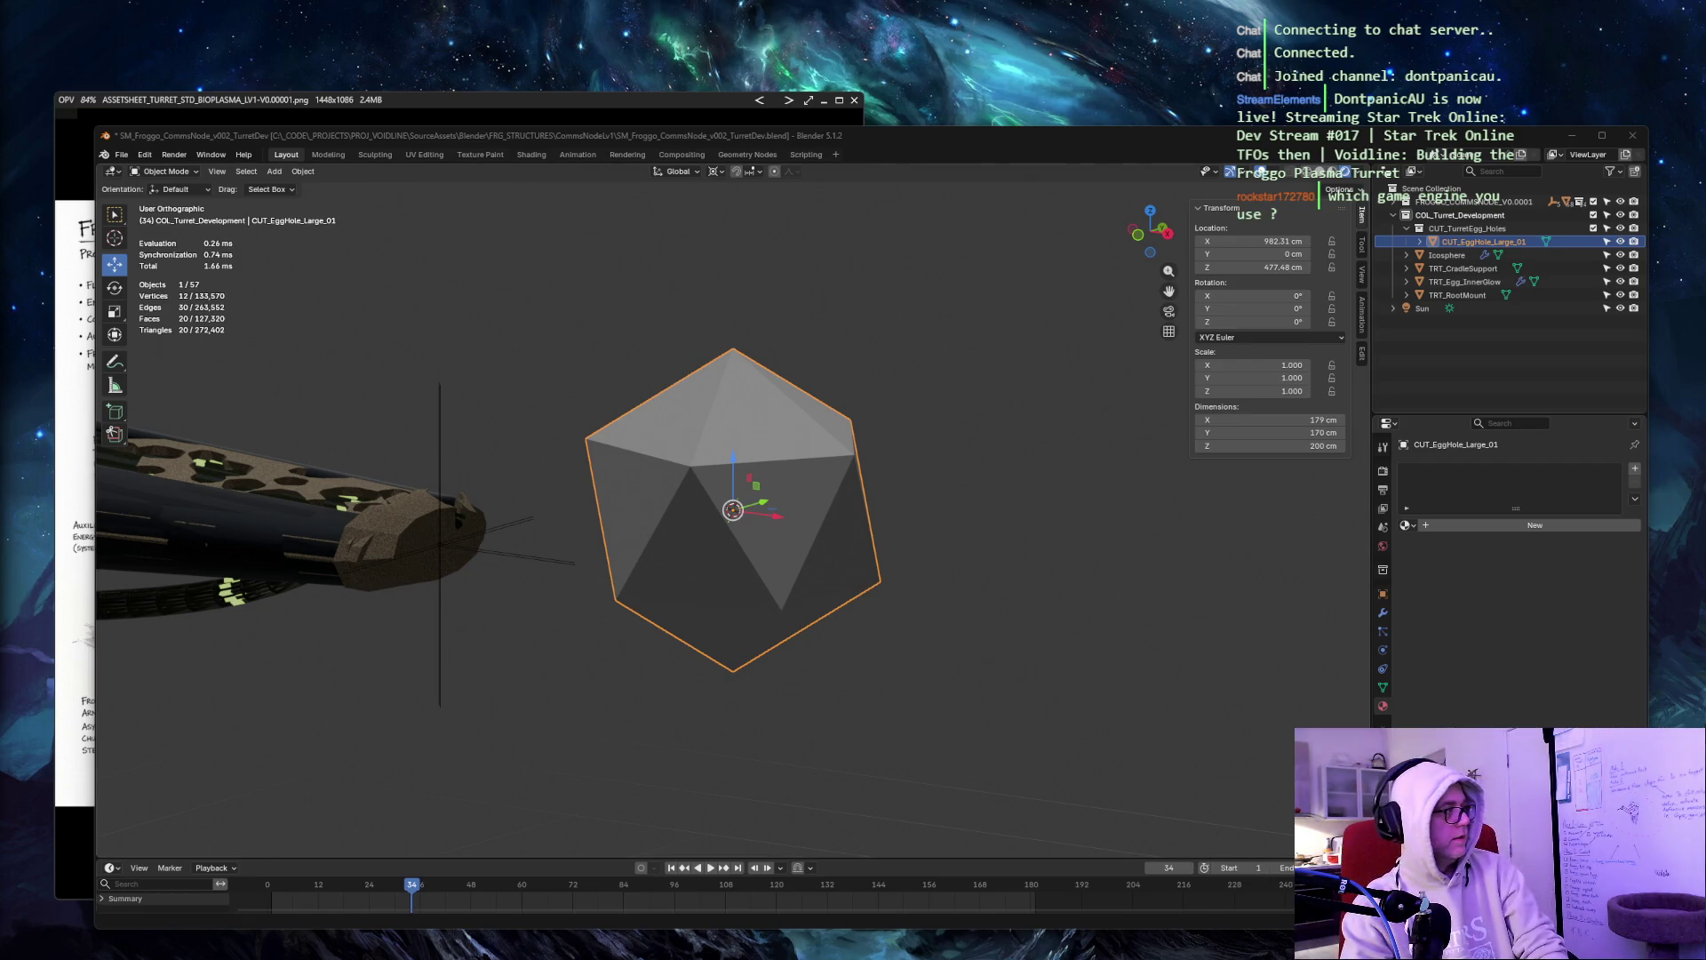
Shrink the icosphere cutter to 0.103 scale and frame it in view.
left_click(896, 369)
key("ctrl+z")
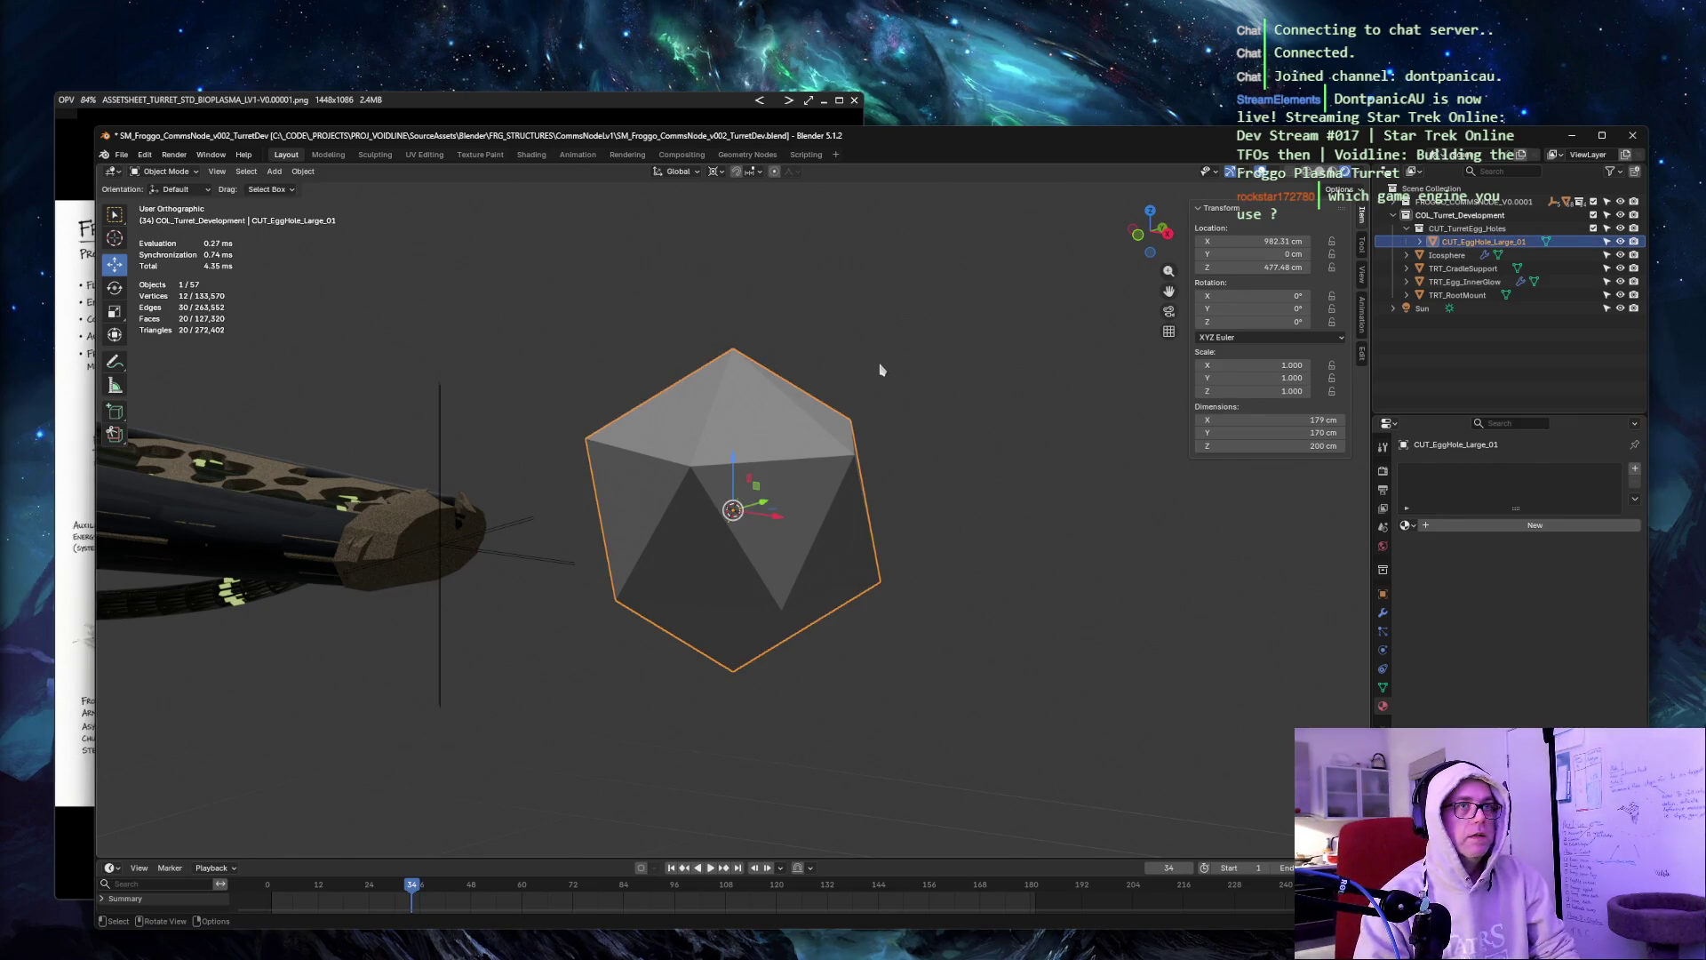
key("s")
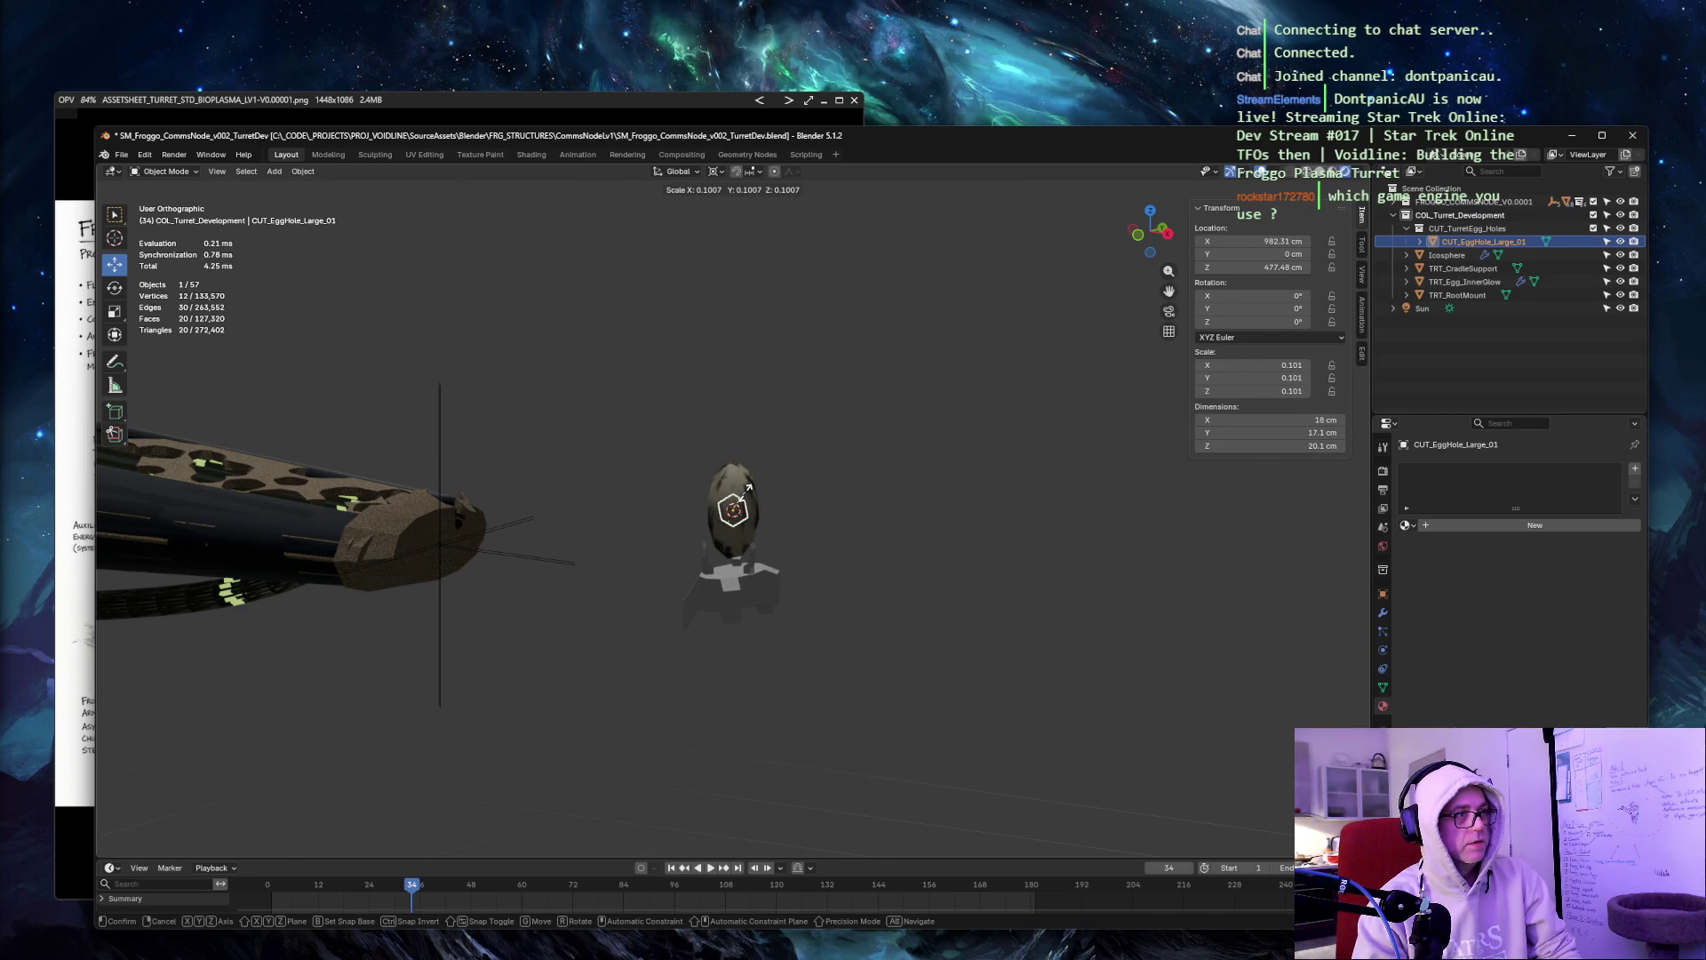
left_click(753, 490)
key("KP_Decimal")
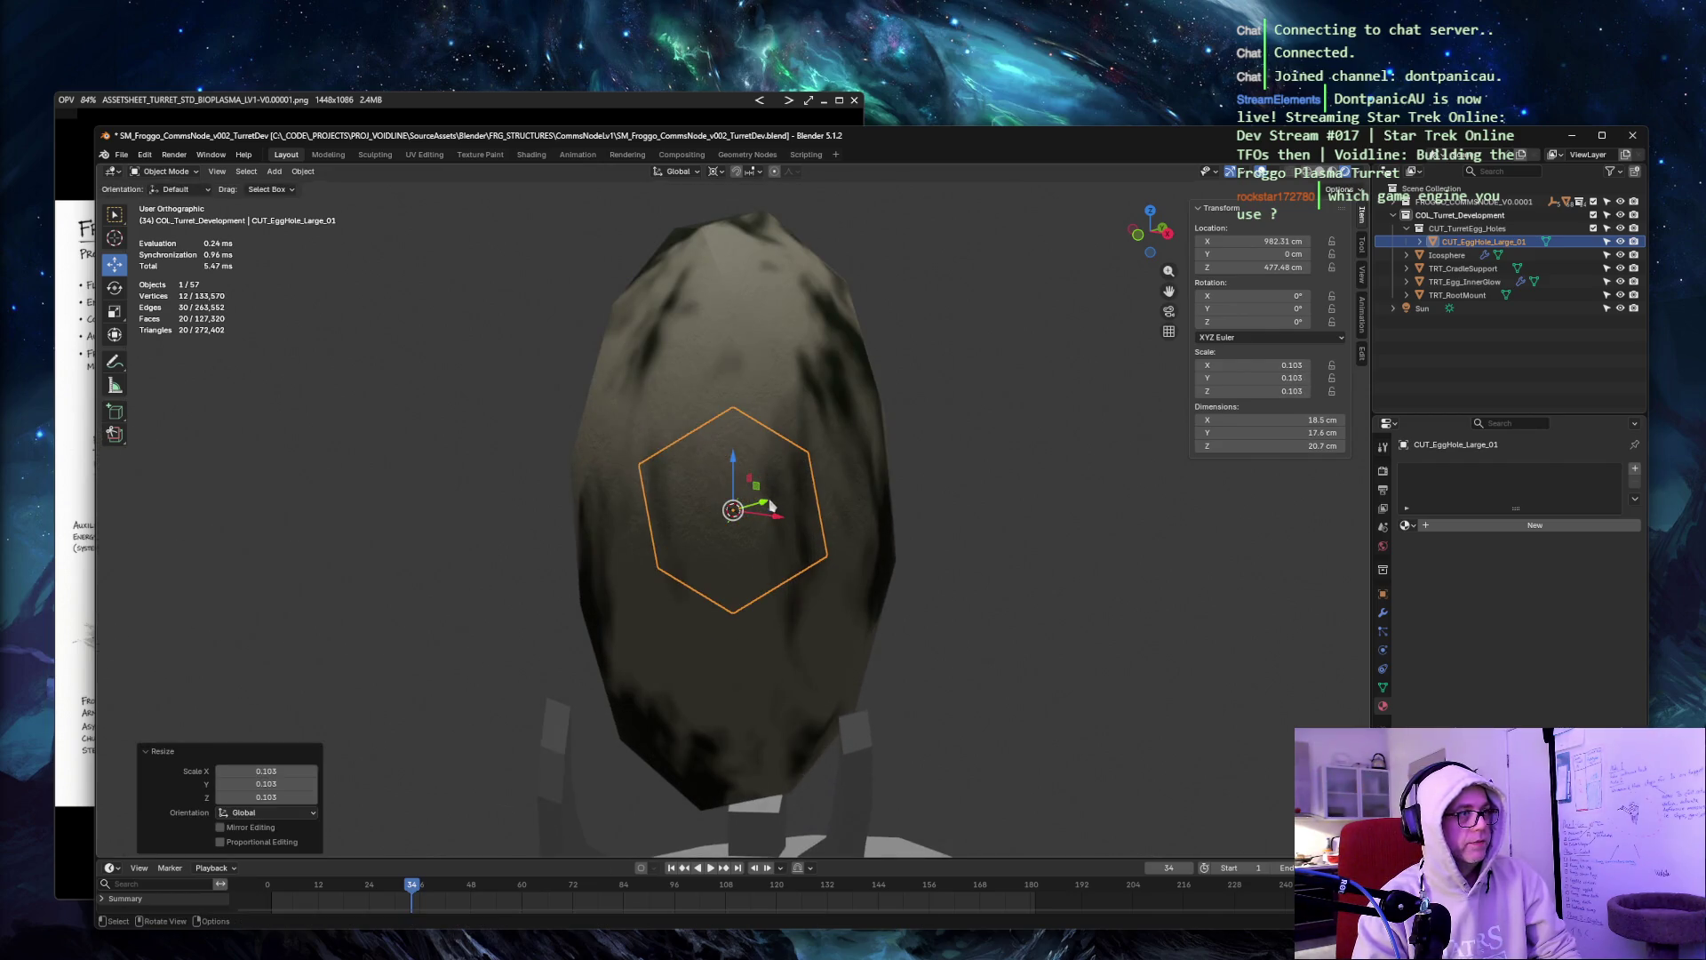
Move the cutter along Y and Z toward the egg's upper side.
left_click_drag(766, 507, 675, 524)
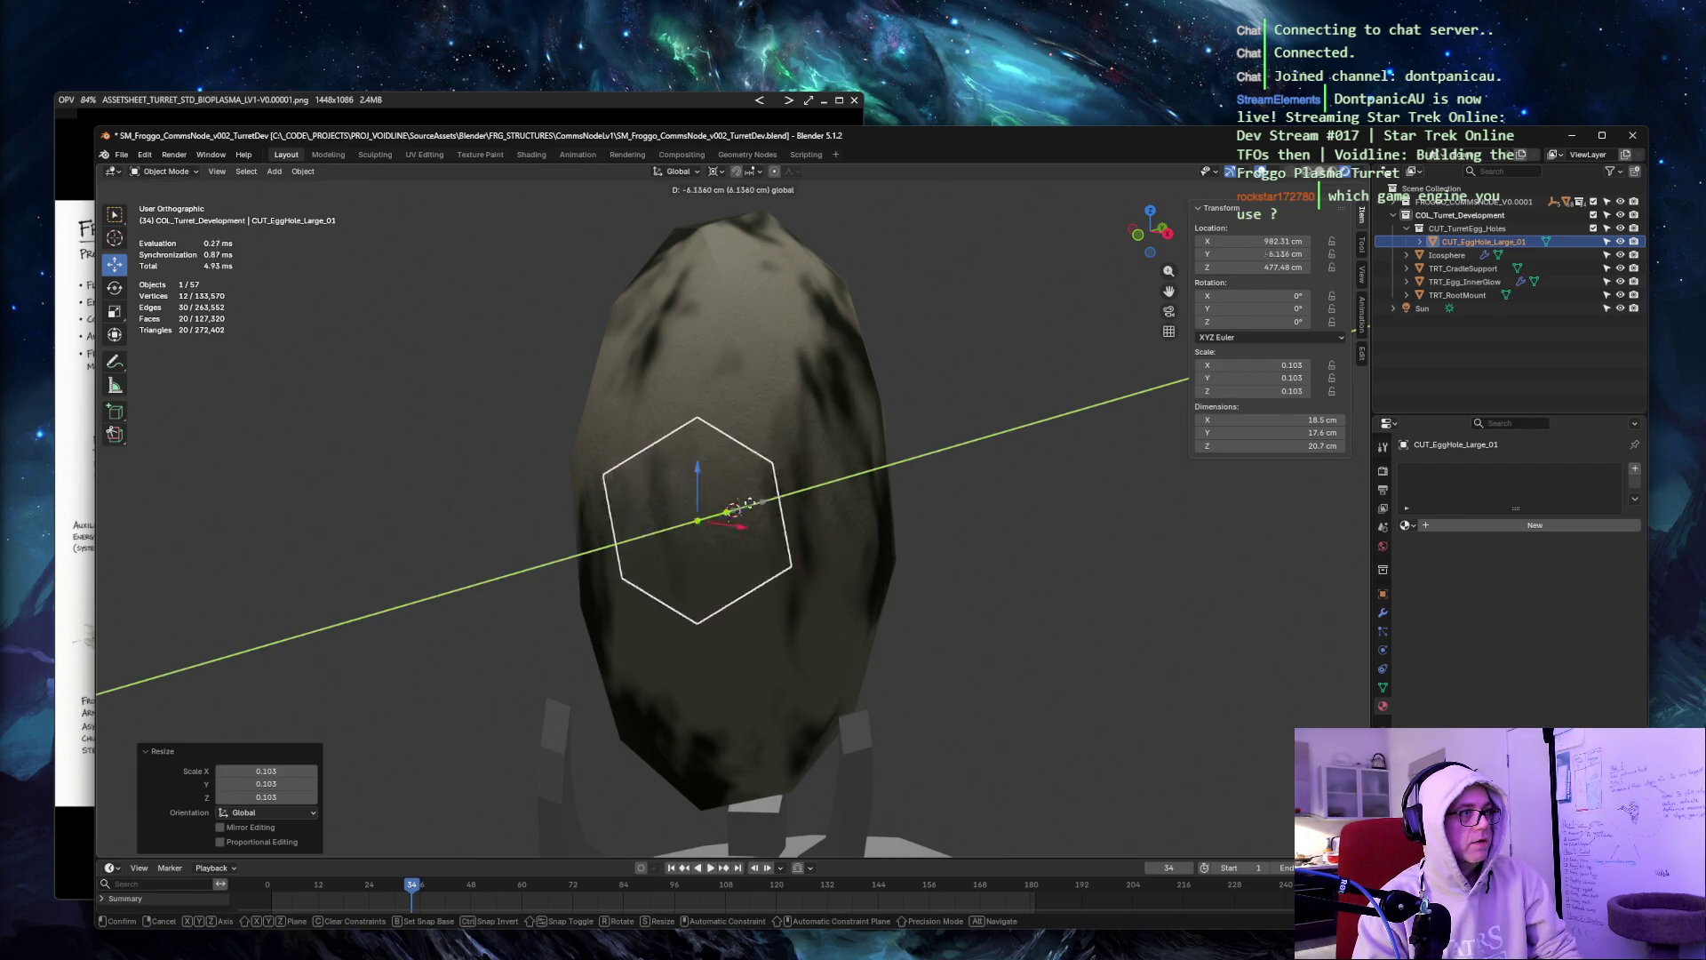
left_click(698, 518)
mouse_move(483, 408)
middle_mouse_down()
mouse_move(600, 389)
mouse_move(745, 468)
middle_mouse_up()
middle_click_drag(1027, 421, 737, 466)
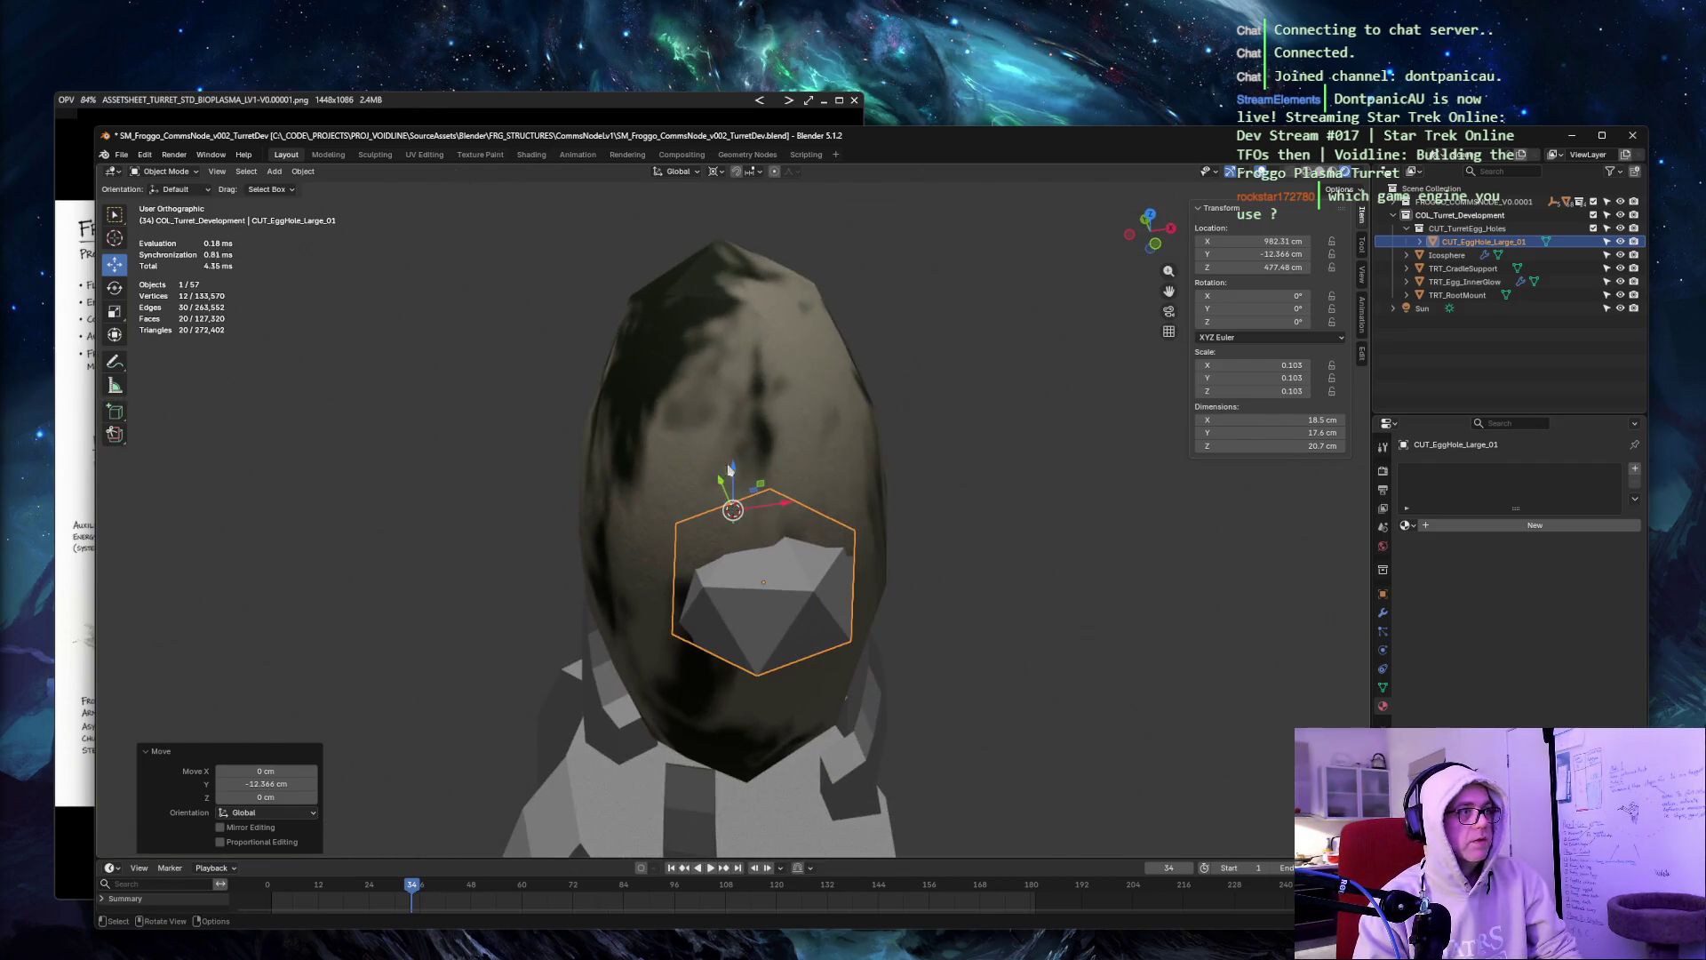
mouse_move(734, 471)
left_mouse_down()
mouse_move(711, 266)
mouse_move(587, 239)
left_mouse_up()
mouse_move(587, 238)
middle_mouse_down()
mouse_move(689, 211)
mouse_move(707, 229)
mouse_move(623, 271)
mouse_move(478, 264)
middle_mouse_up()
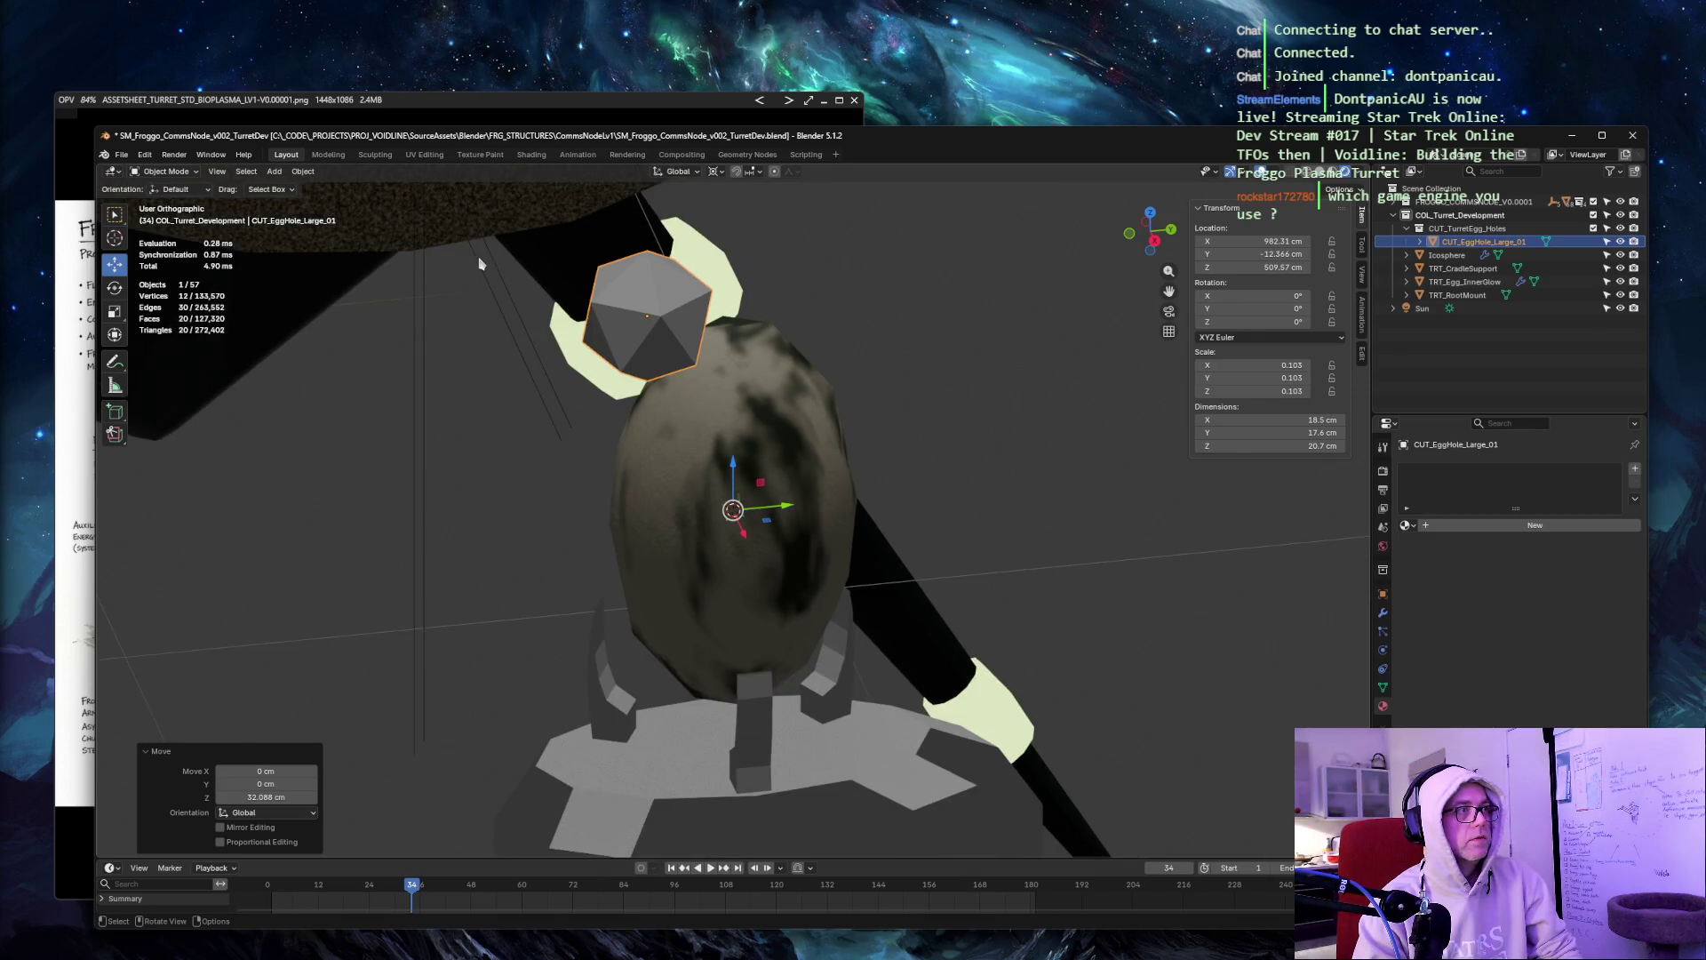
left_click_drag(784, 509, 850, 515)
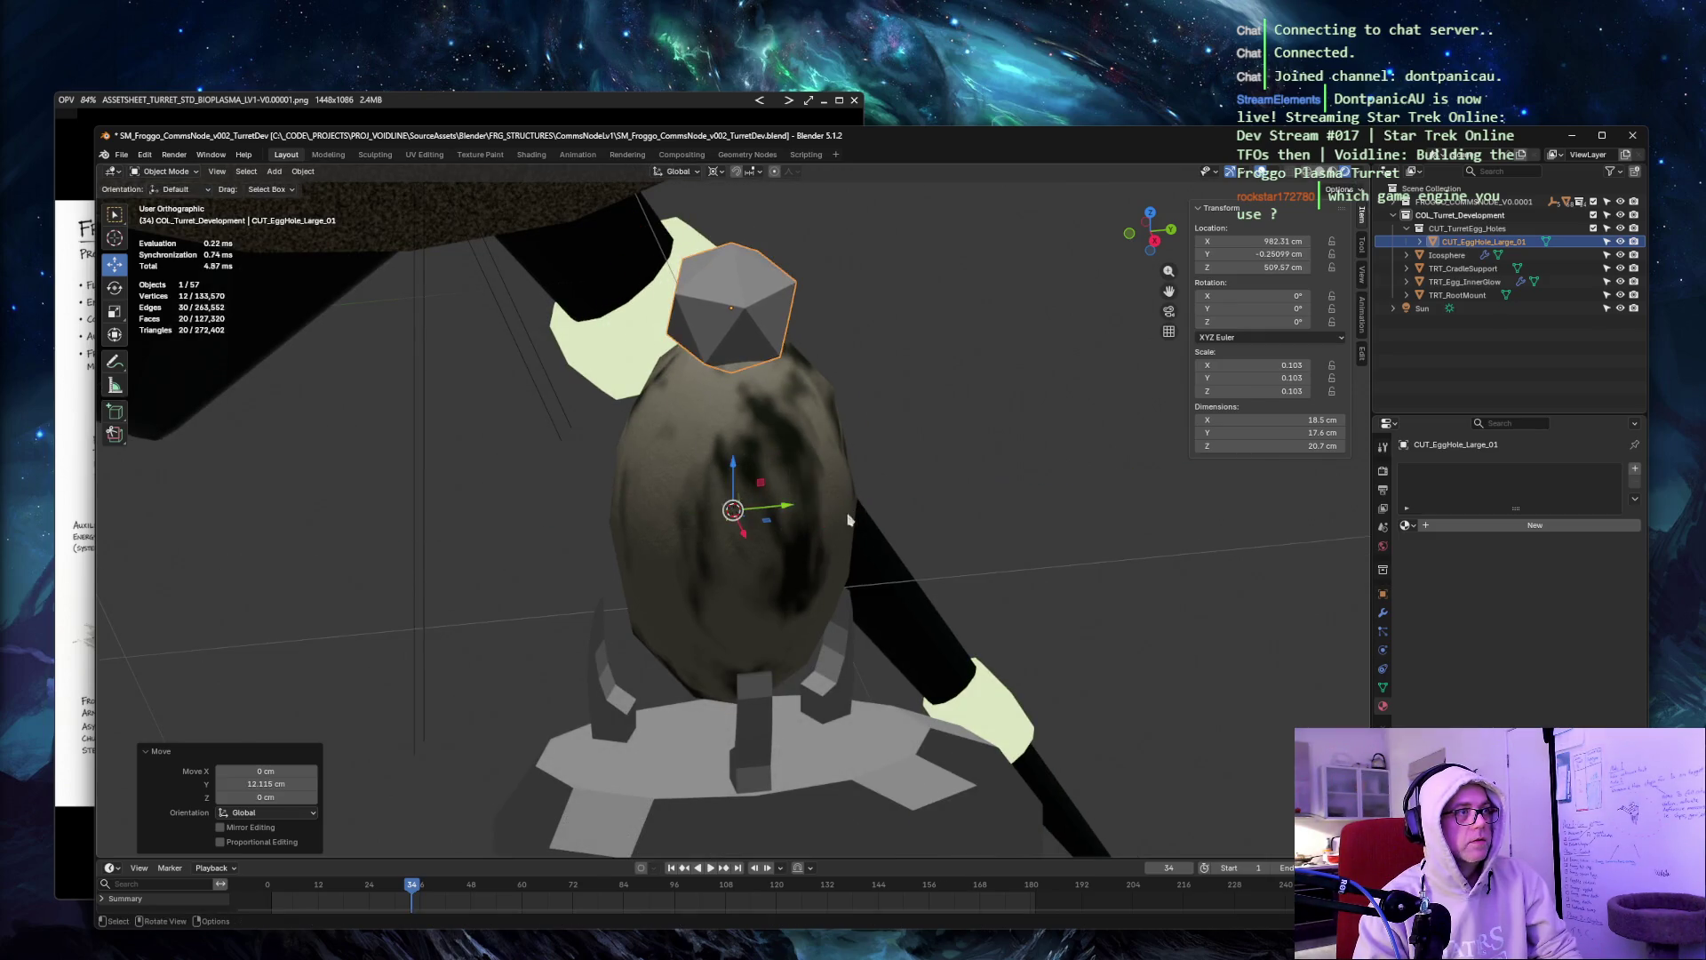
left_click_drag(732, 481, 732, 500)
mouse_move(732, 499)
middle_mouse_down()
mouse_move(799, 418)
mouse_move(742, 375)
mouse_move(745, 522)
mouse_move(963, 373)
mouse_move(728, 498)
mouse_move(869, 361)
mouse_move(772, 326)
mouse_move(746, 507)
mouse_move(868, 456)
mouse_move(782, 497)
mouse_move(694, 450)
mouse_move(837, 381)
mouse_move(807, 385)
mouse_move(809, 408)
middle_mouse_up()
Fine-tune the cutter's Y and Z position so it sits partly embedded in the egg's upper side.
key("KP_Decimal")
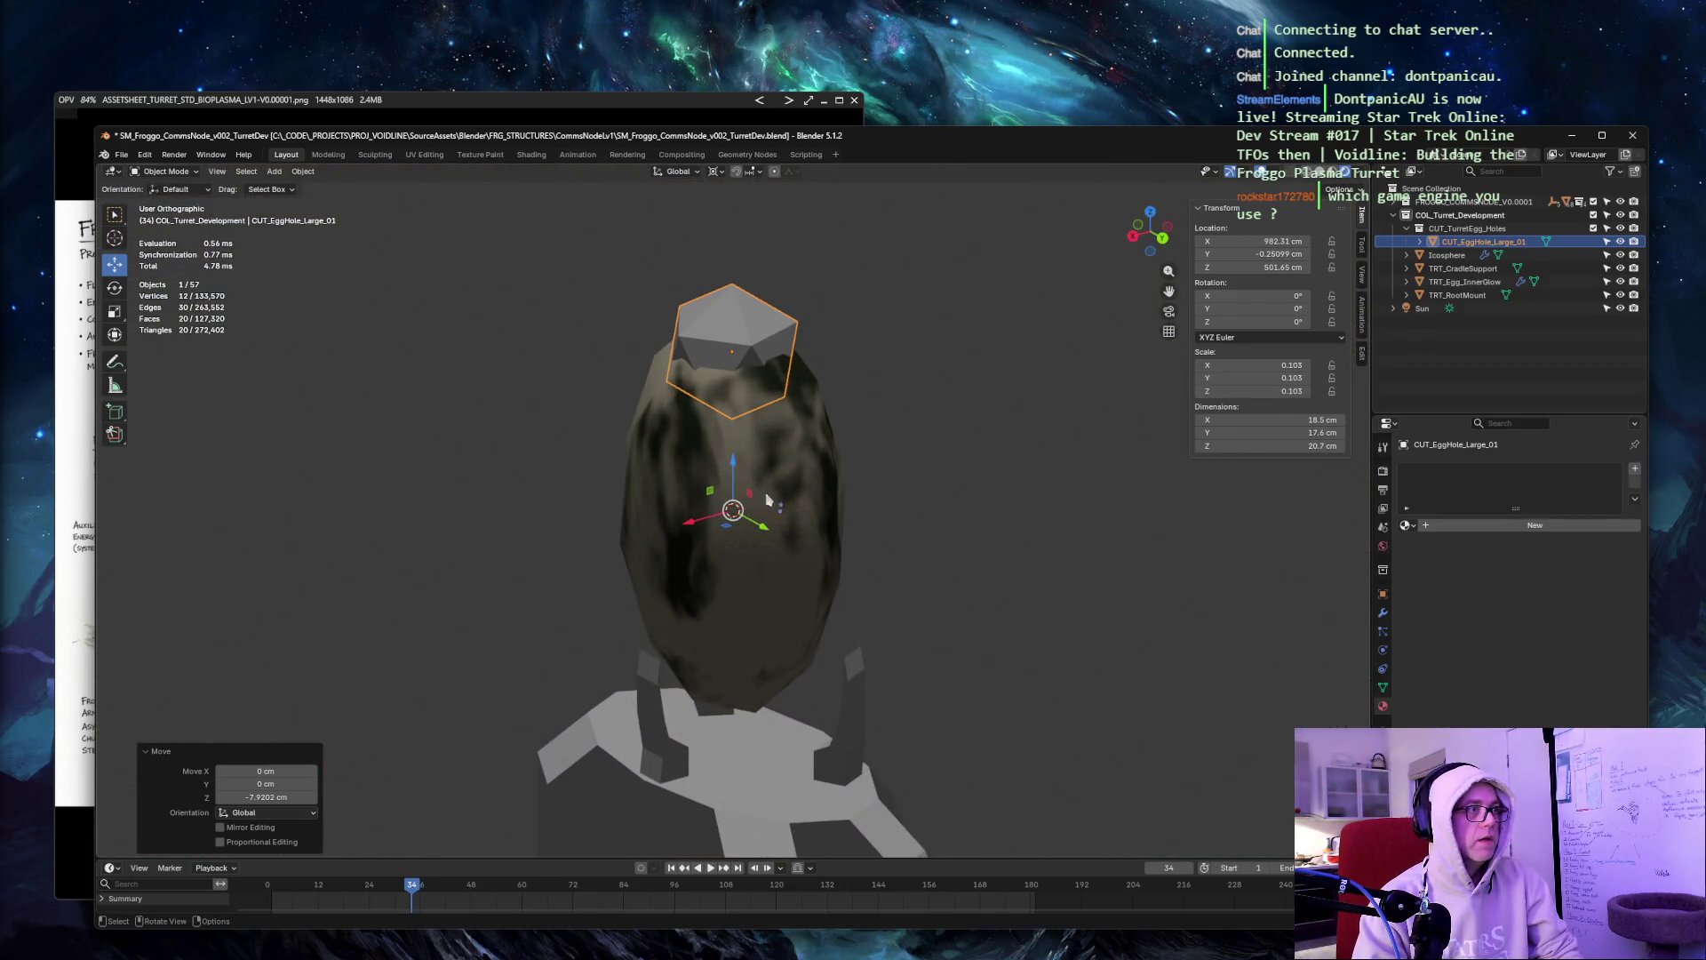
left_click_drag(763, 530, 829, 553)
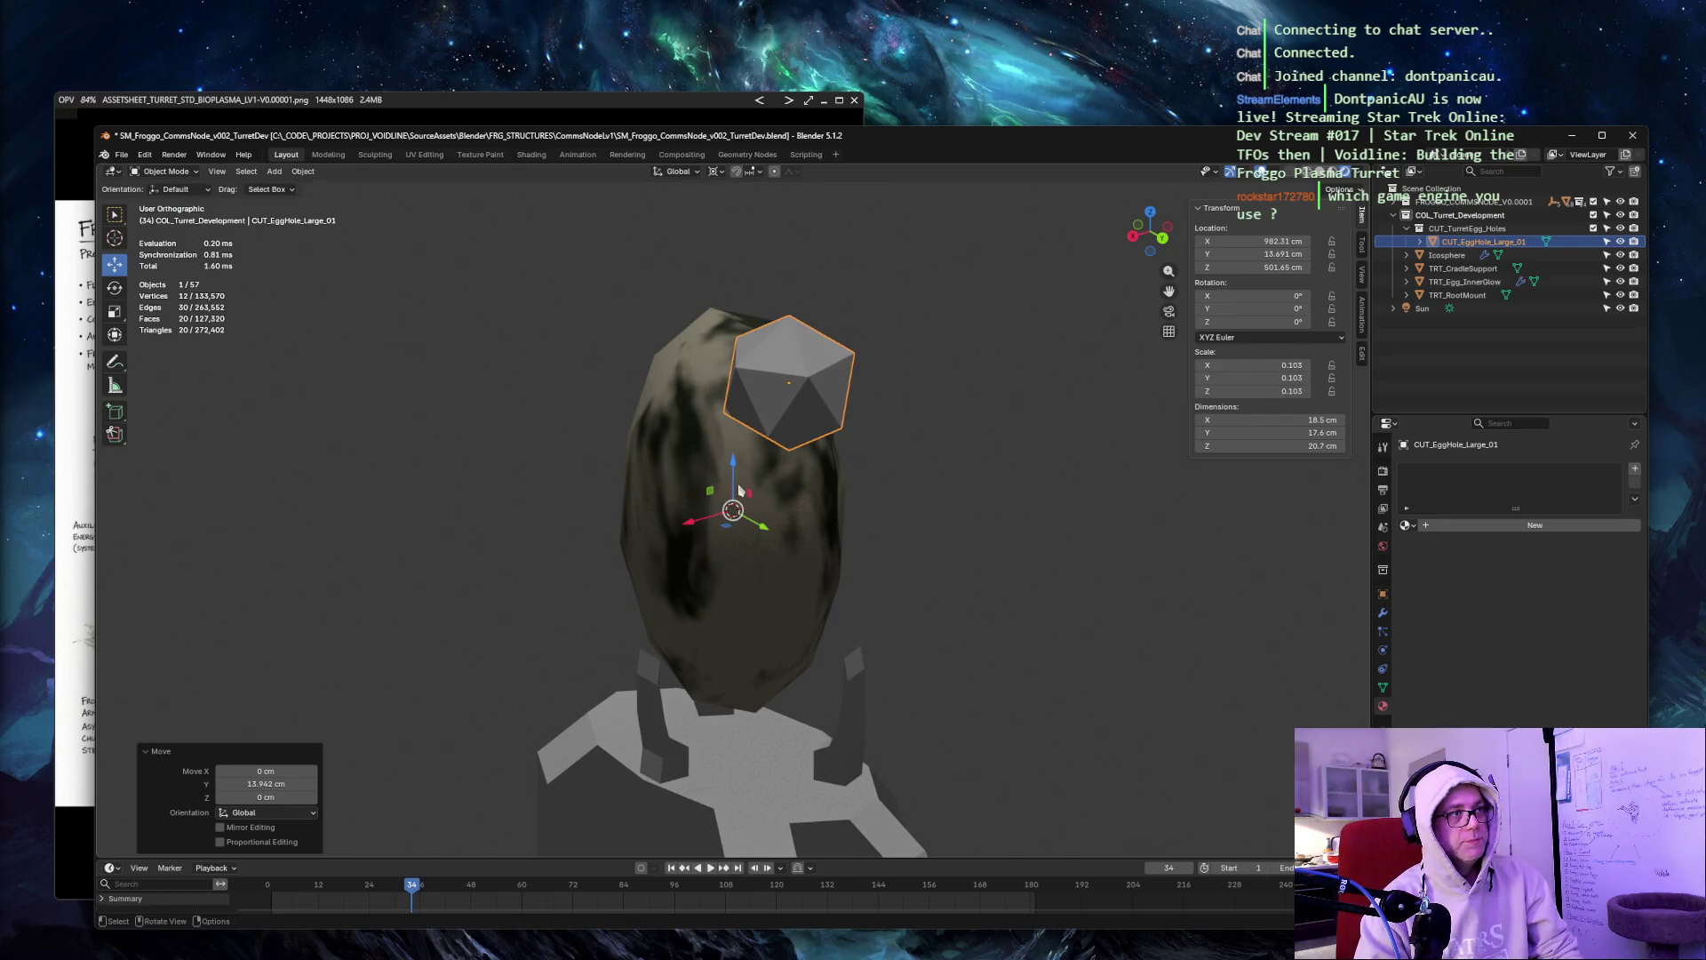
mouse_move(734, 468)
left_mouse_down()
mouse_move(751, 619)
mouse_move(761, 553)
left_mouse_up()
mouse_move(949, 357)
middle_mouse_down()
mouse_move(992, 371)
mouse_move(853, 350)
mouse_move(987, 362)
middle_mouse_up()
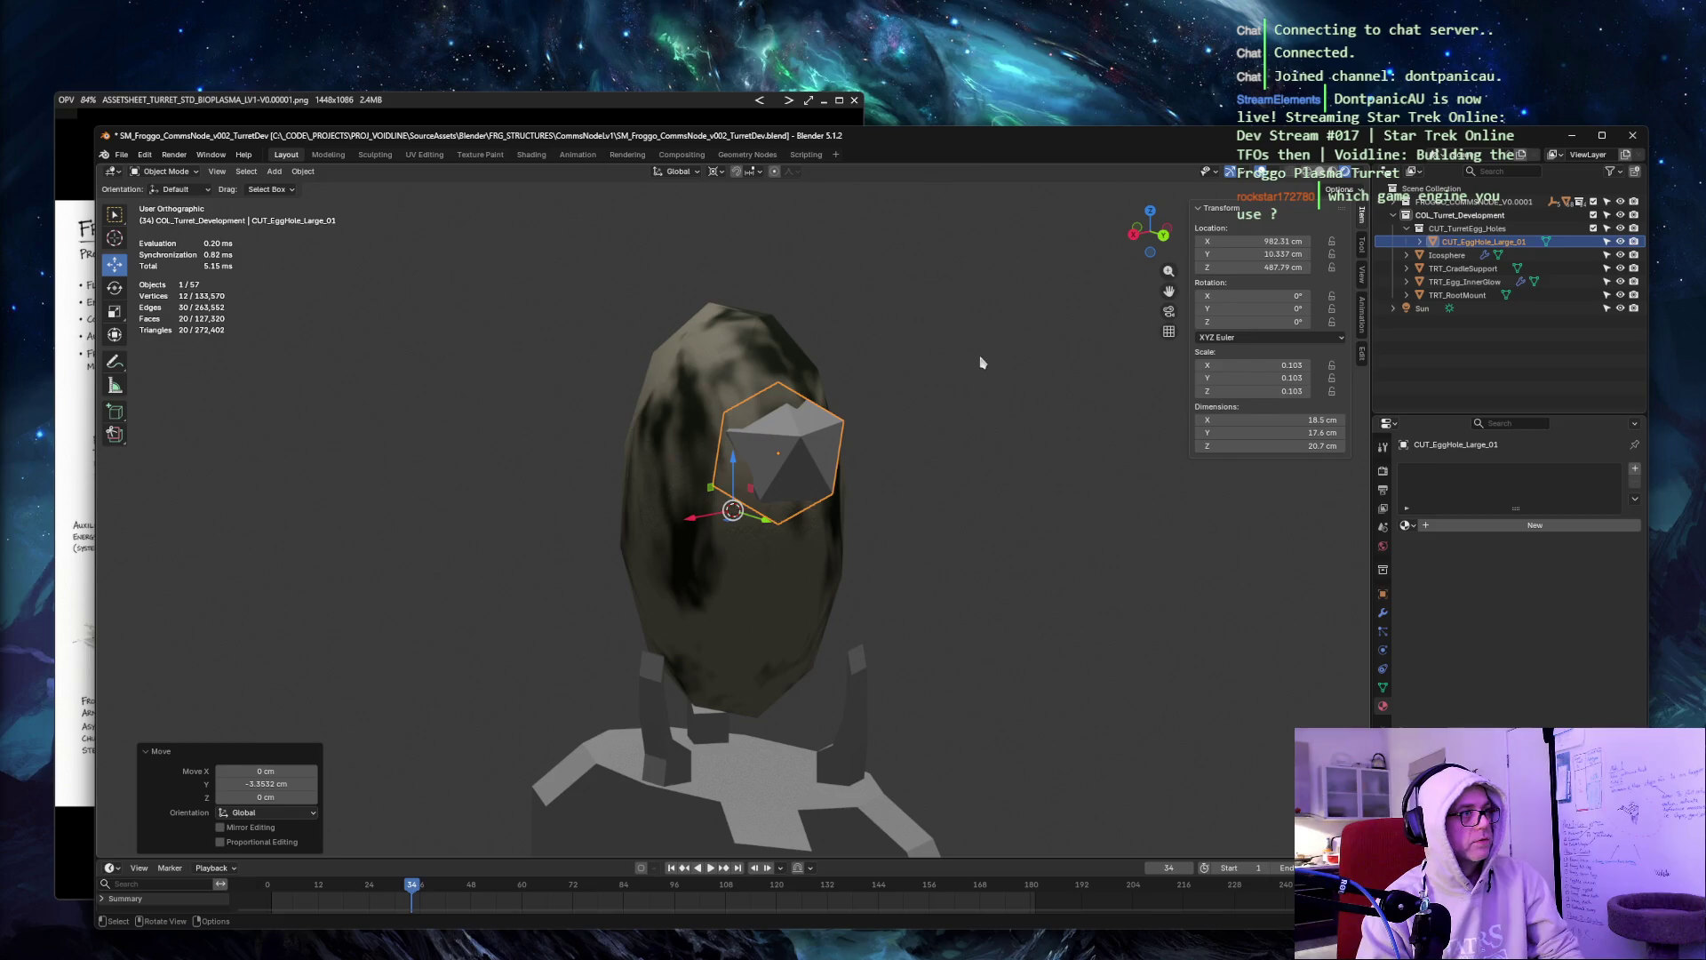
Take a screen capture of the positioned cutter.
left_click(1002, 7)
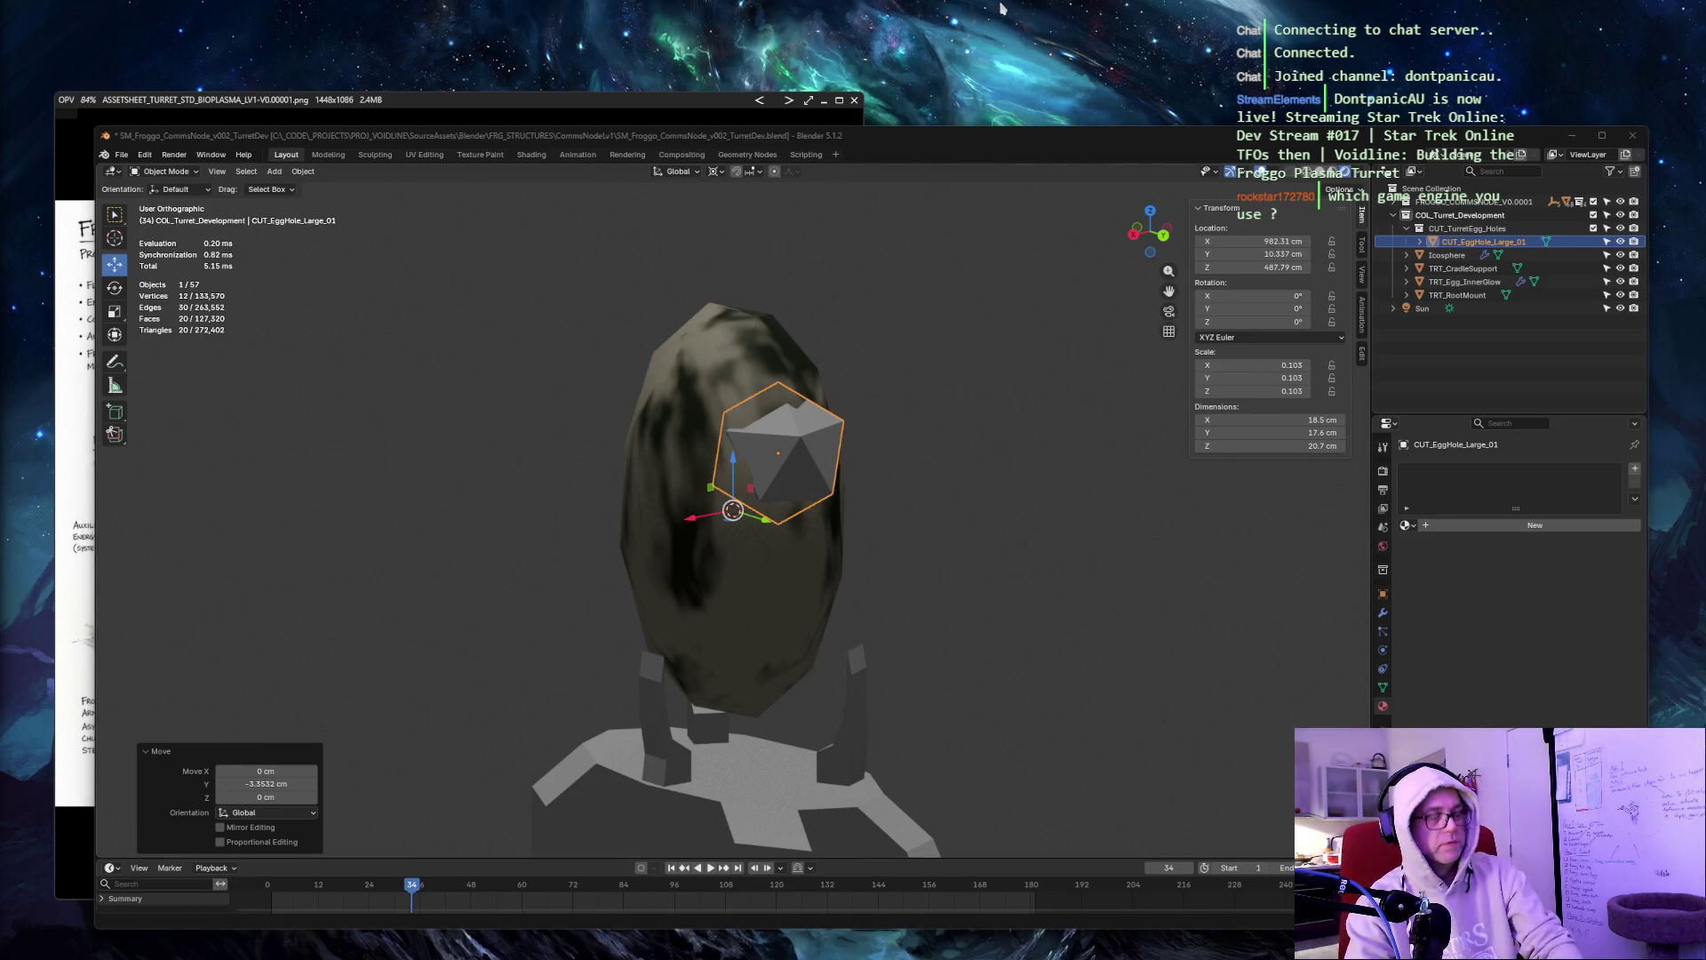
key("super+shift+s")
left_click_drag(525, 218, 1010, 808)
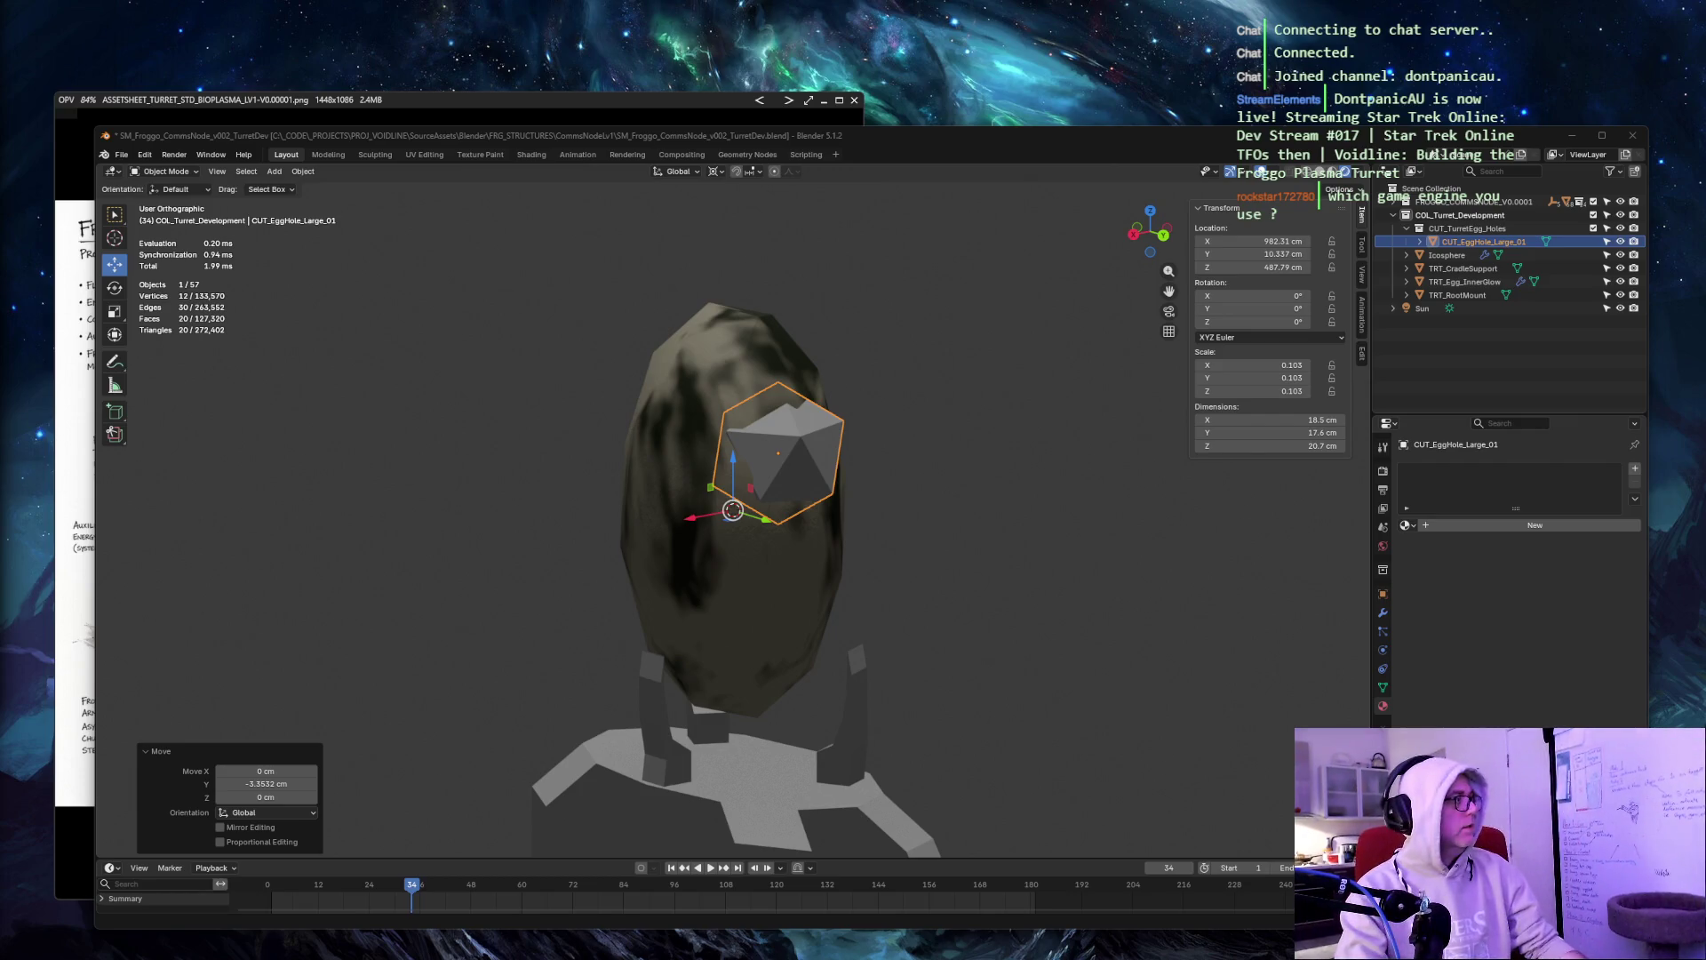
key("alt+a")
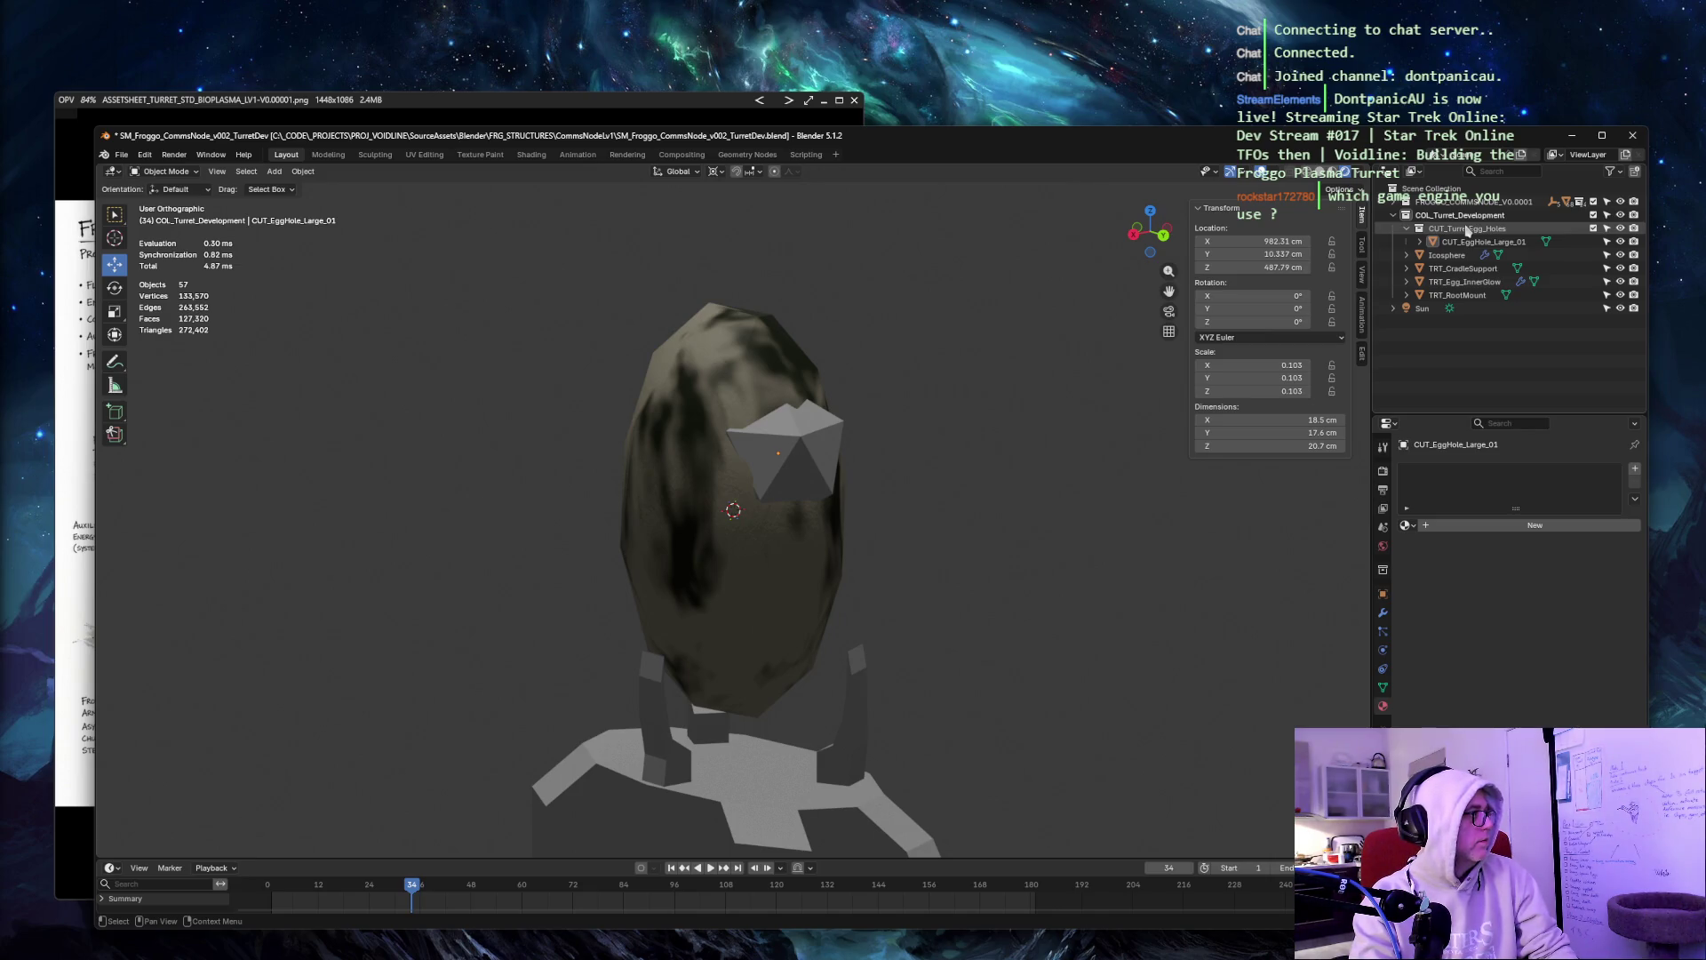
Delete the CUT_EggHole_Large_01 cutter, switch to Solid shading, and select the egg shell.
left_click(1480, 242)
key("Delete")
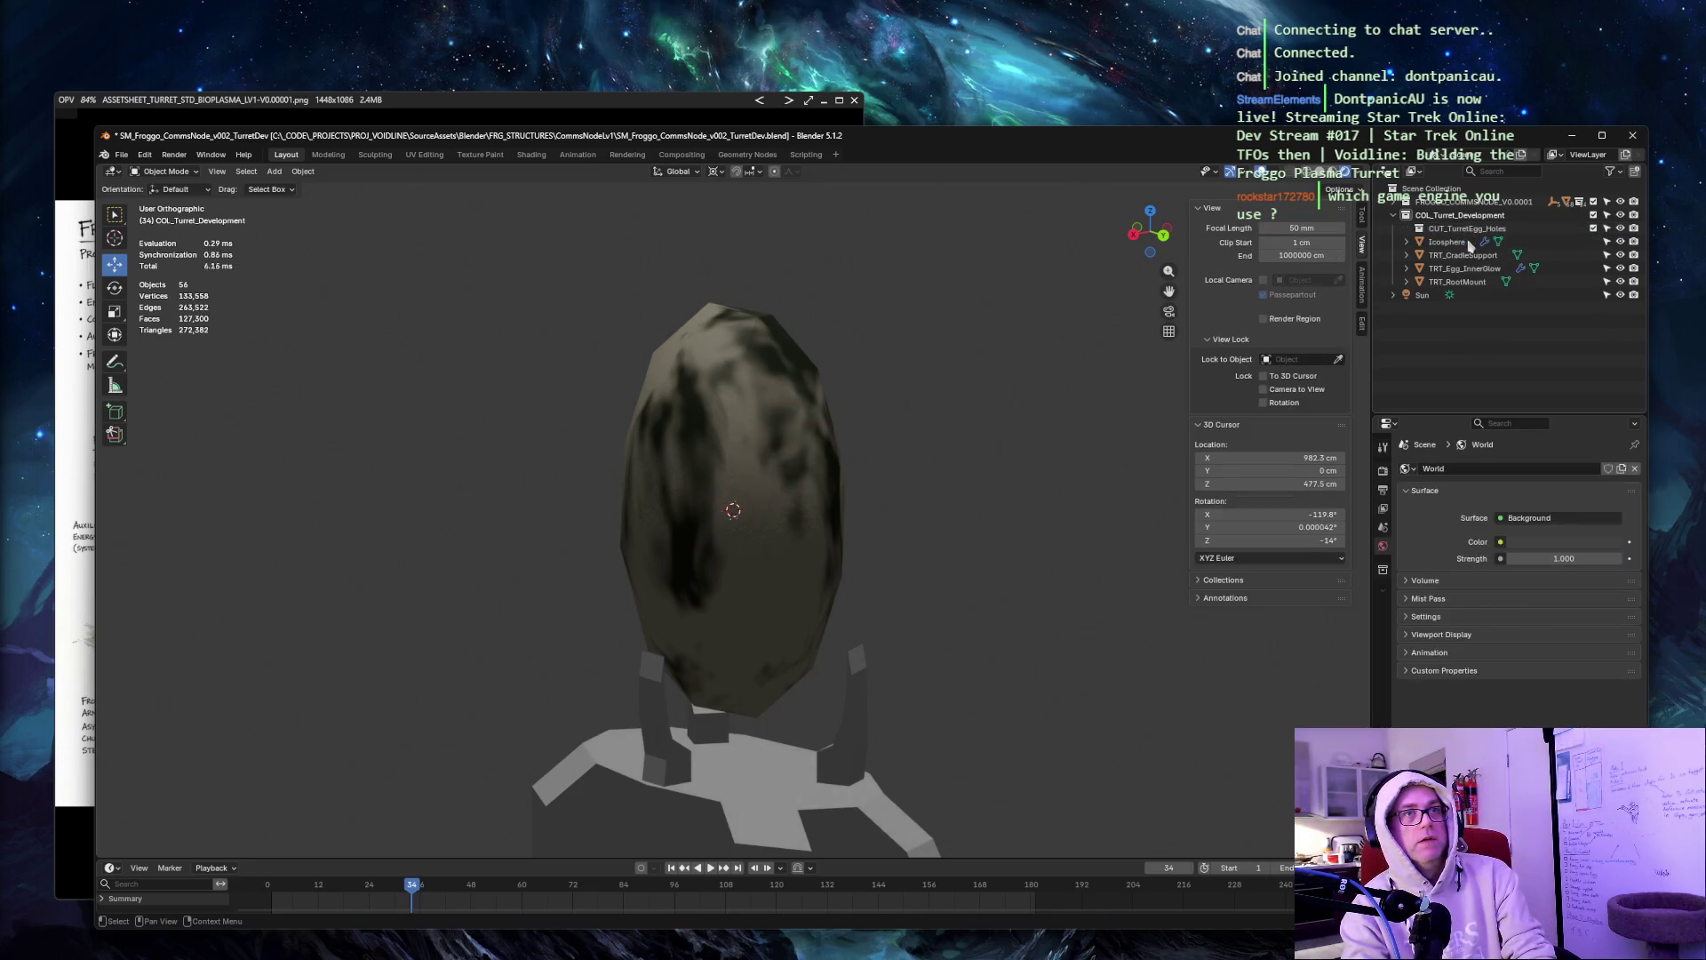
key("z")
left_click(920, 323)
scroll(915, 362, "up", 3)
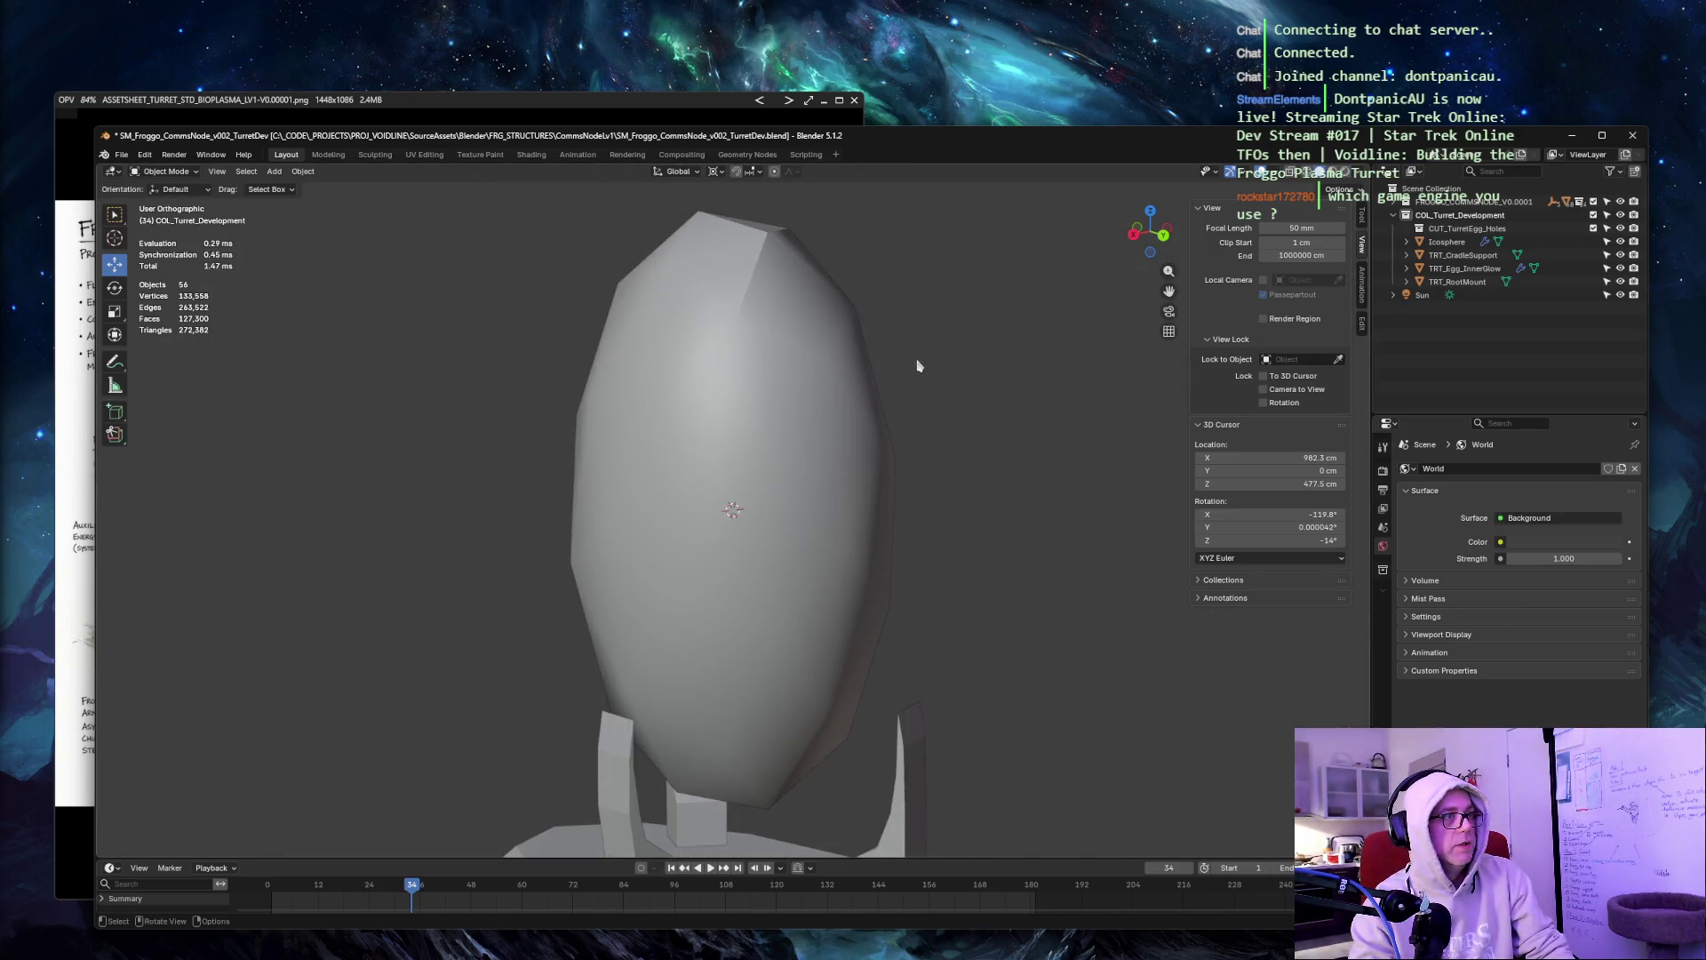
scroll(915, 363, "down", 2)
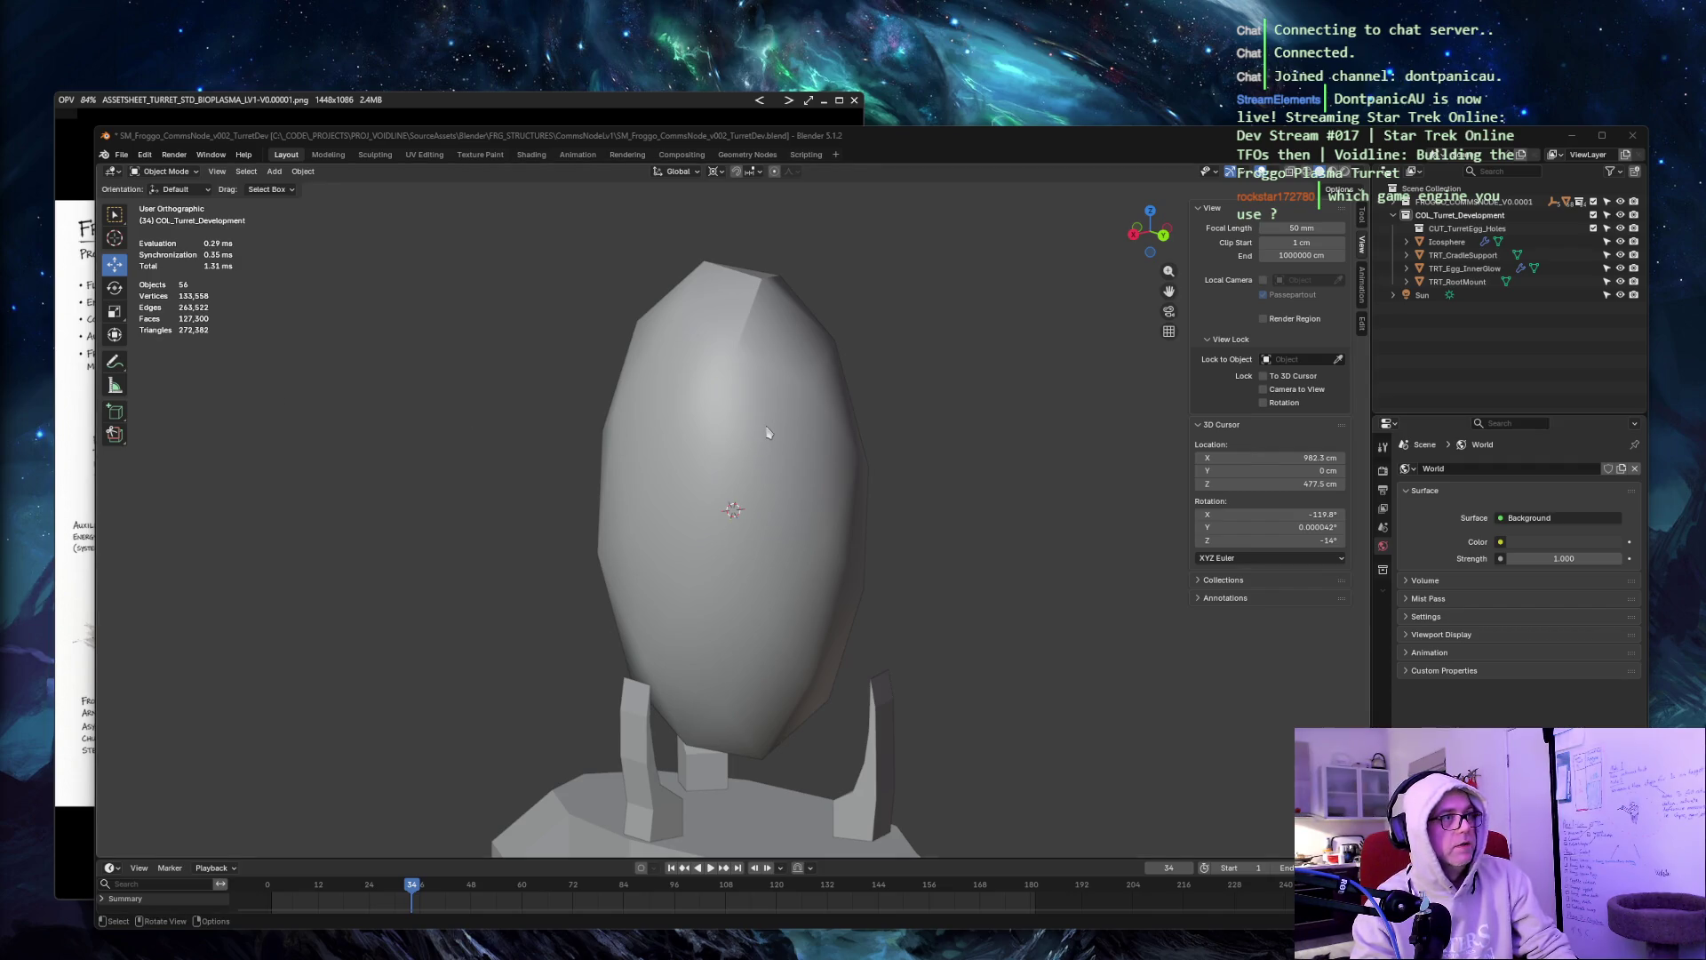
left_click(741, 368)
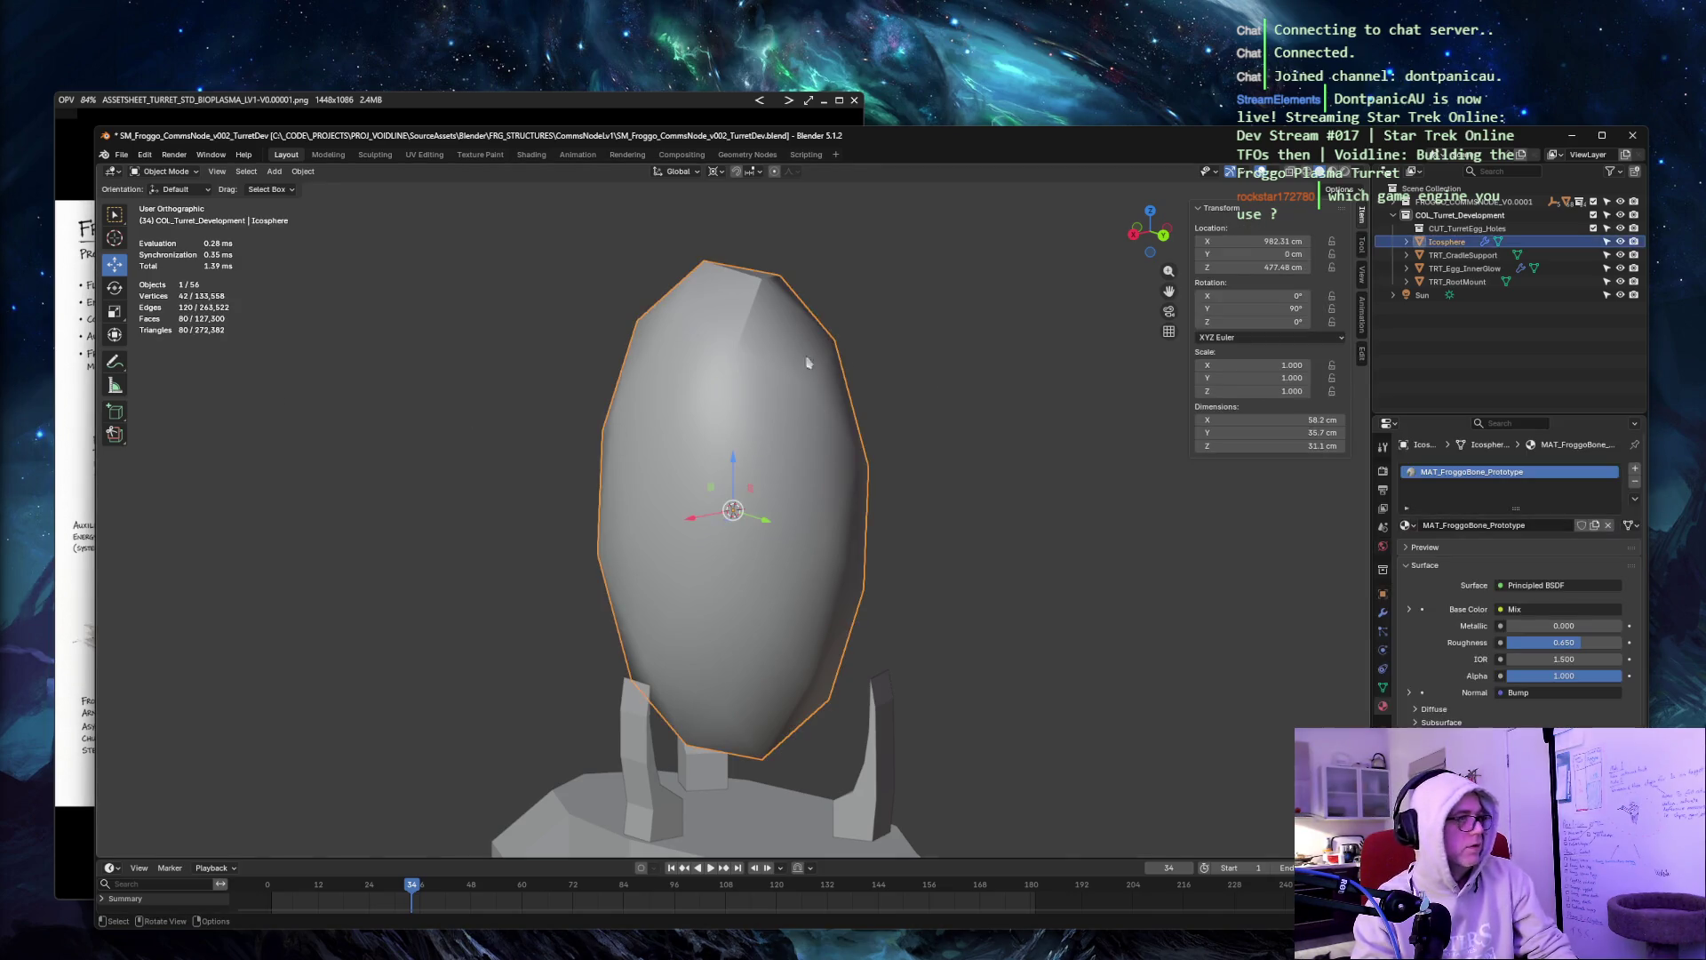
Enter Edit Mode on the egg shell and inspect its mesh in Material Preview shading.
key("Tab")
mouse_move(982, 297)
middle_mouse_down()
mouse_move(685, 265)
mouse_move(469, 296)
mouse_move(557, 305)
middle_mouse_up()
key("z")
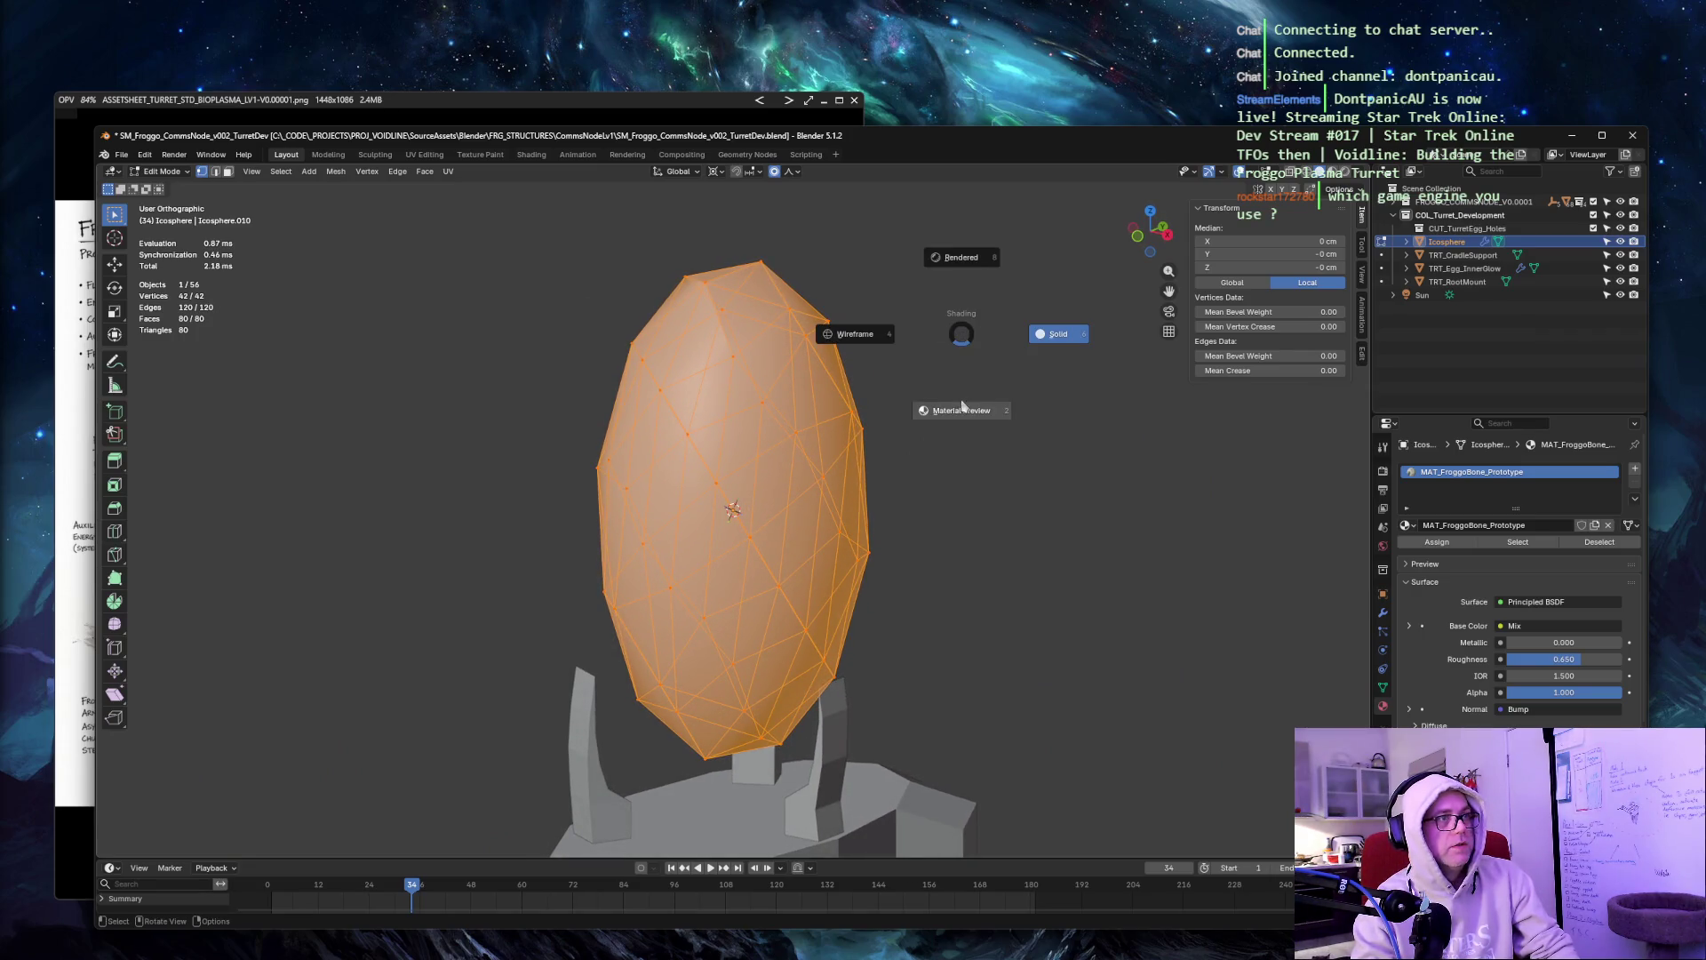
left_click(959, 404)
mouse_move(981, 360)
middle_mouse_down()
mouse_move(827, 312)
mouse_move(684, 307)
mouse_move(495, 332)
mouse_move(868, 324)
mouse_move(628, 319)
middle_mouse_up()
scroll(494, 331, "down", 5)
scroll(629, 321, "up", 6)
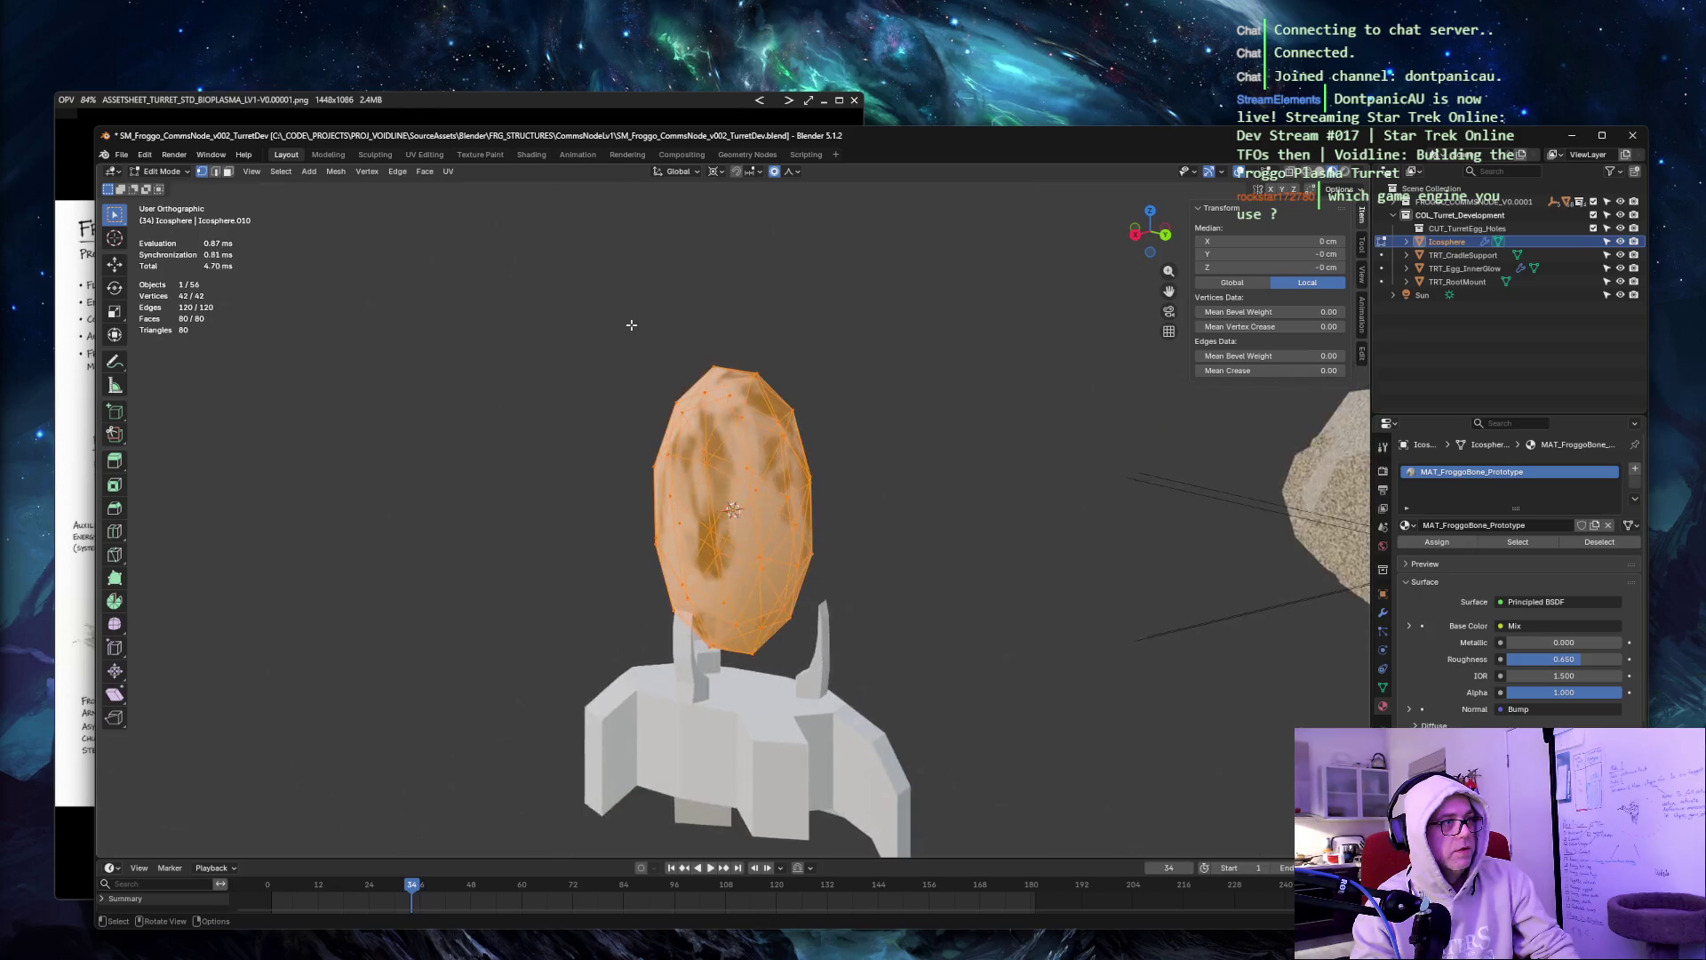
mouse_move(985, 325)
middle_mouse_down()
mouse_move(864, 317)
mouse_move(994, 305)
mouse_move(948, 302)
mouse_move(974, 332)
mouse_move(1046, 299)
mouse_move(1205, 304)
mouse_move(924, 283)
mouse_move(937, 307)
middle_mouse_up()
Check the mesh in Wireframe, return to Solid shading, and deselect all elements.
key("z")
left_click(861, 286)
key("z")
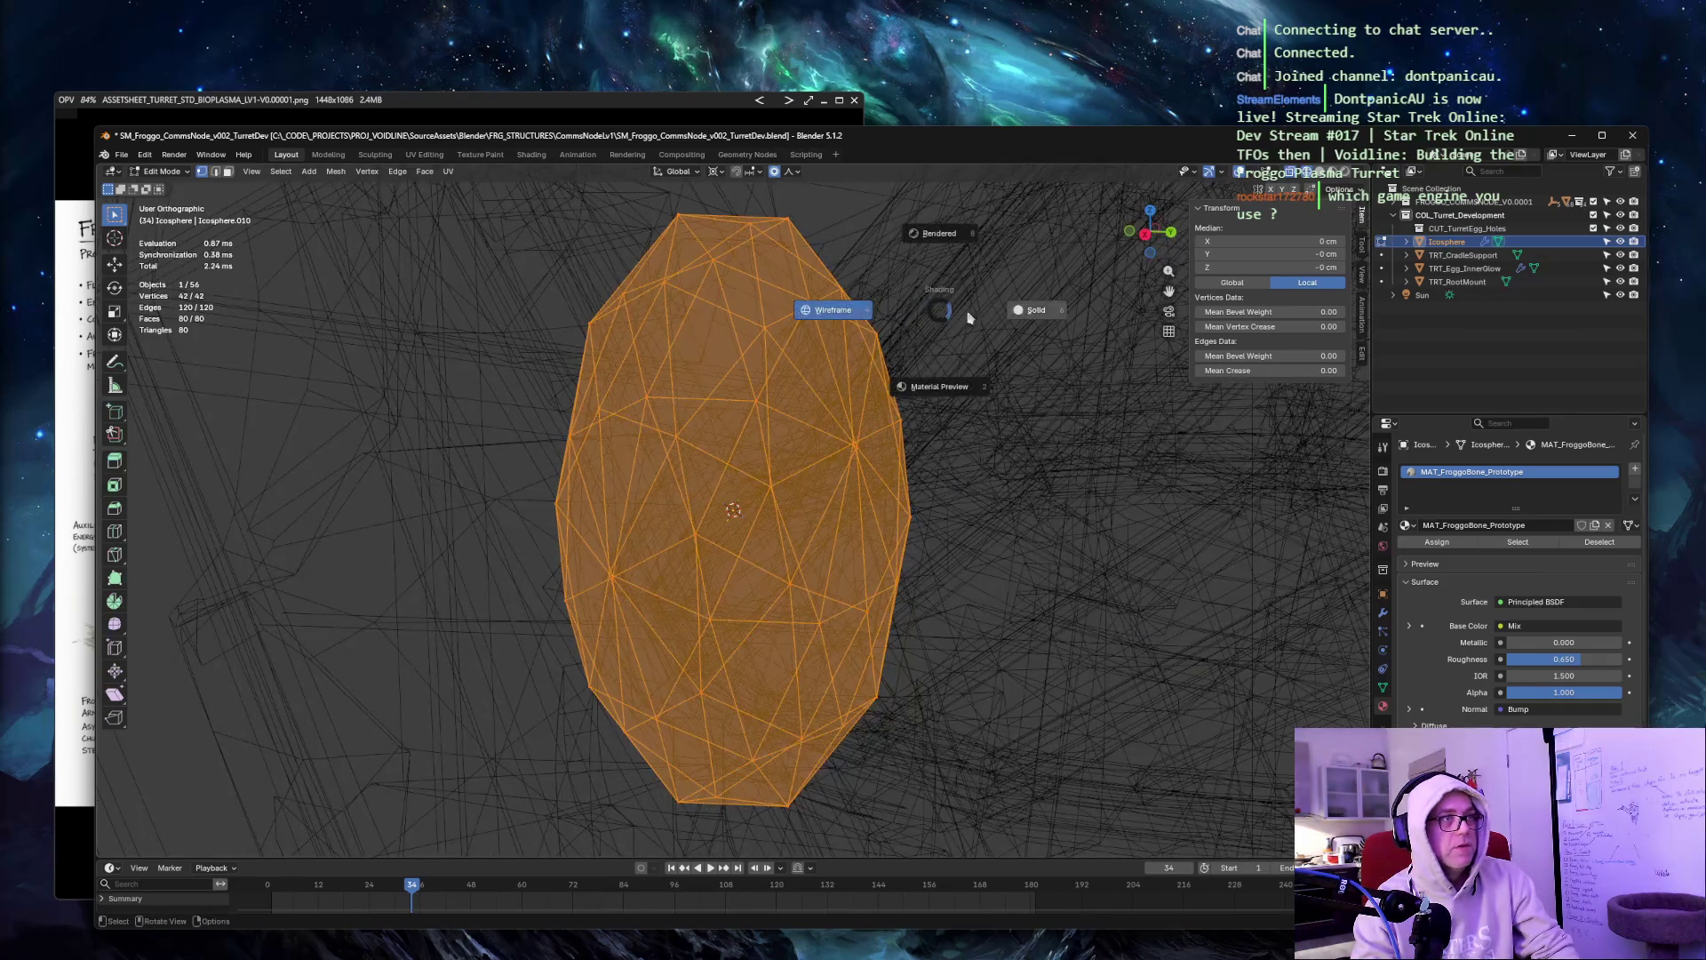
left_click(1036, 318)
middle_click_drag(887, 414, 888, 354)
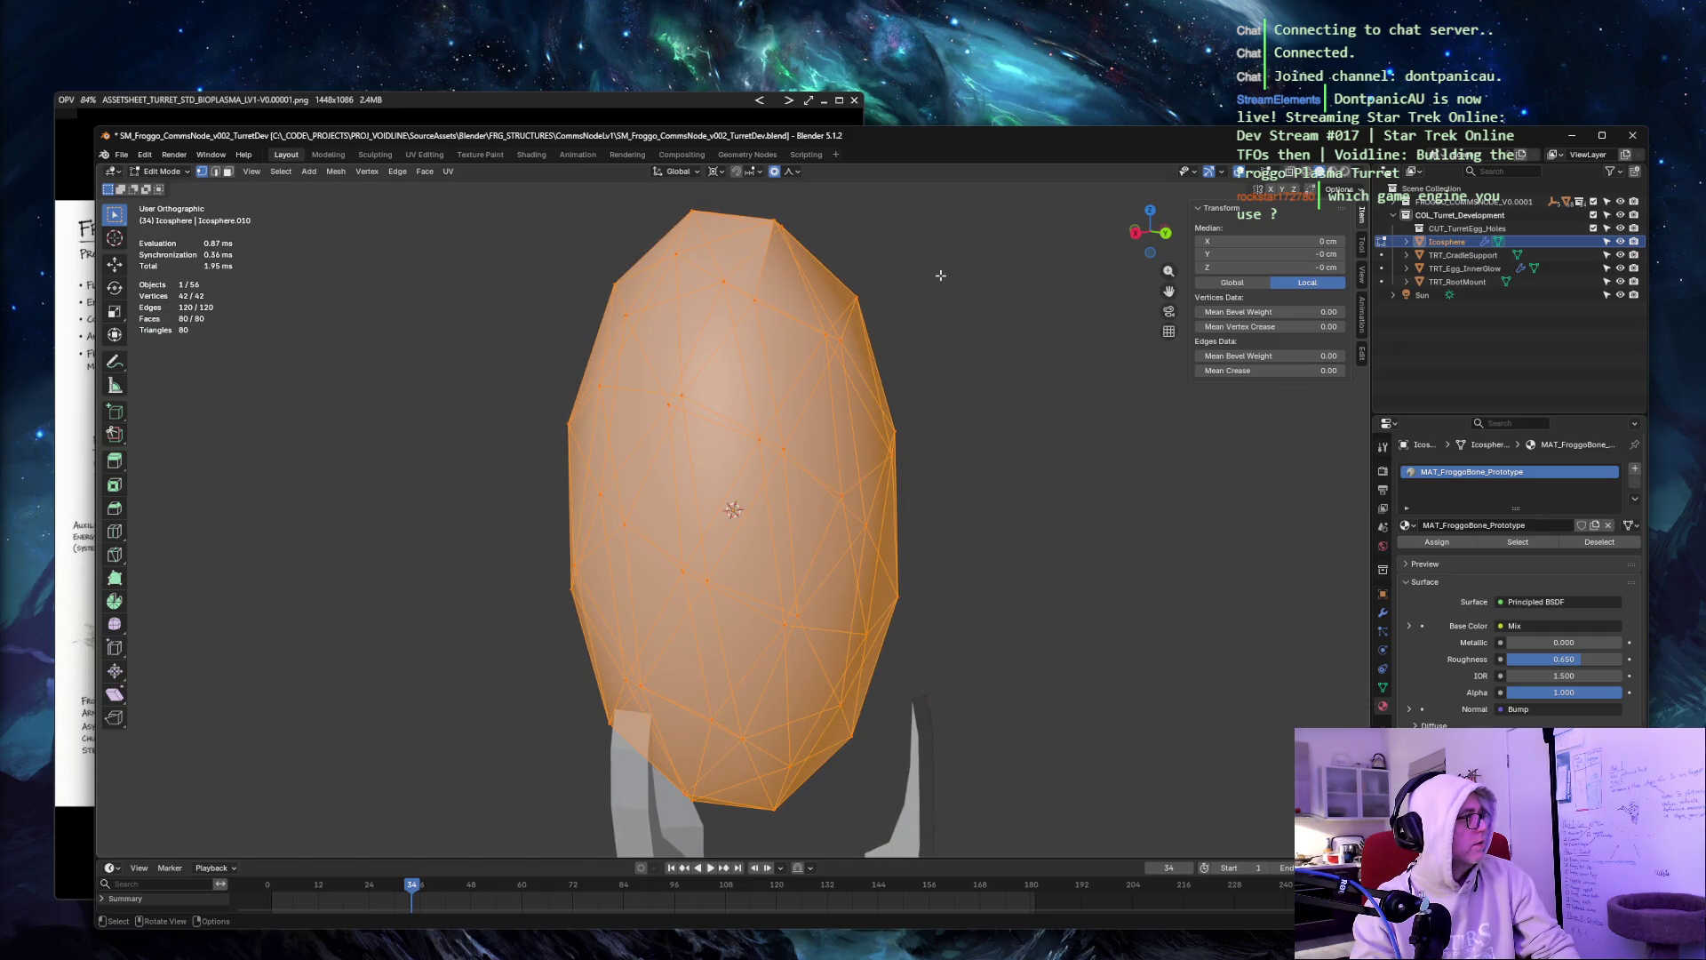
key("alt+a")
In face select mode, select six adjoining faces on the egg's front.
key("3")
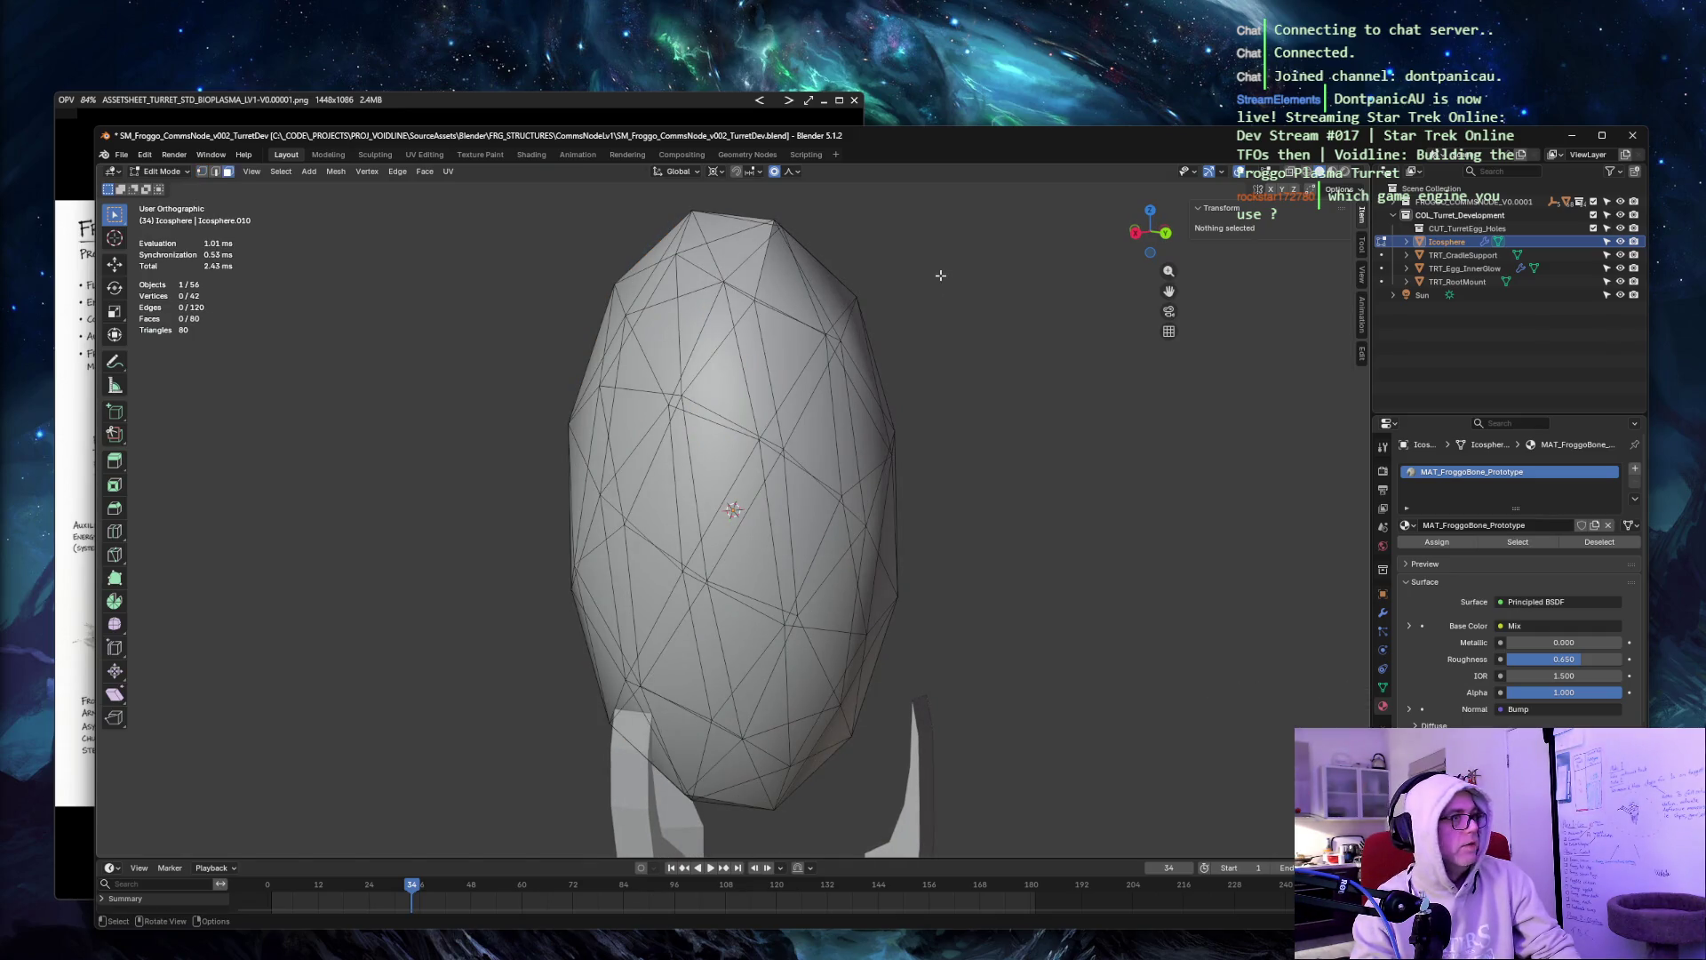
middle_click_drag(974, 332, 1000, 330)
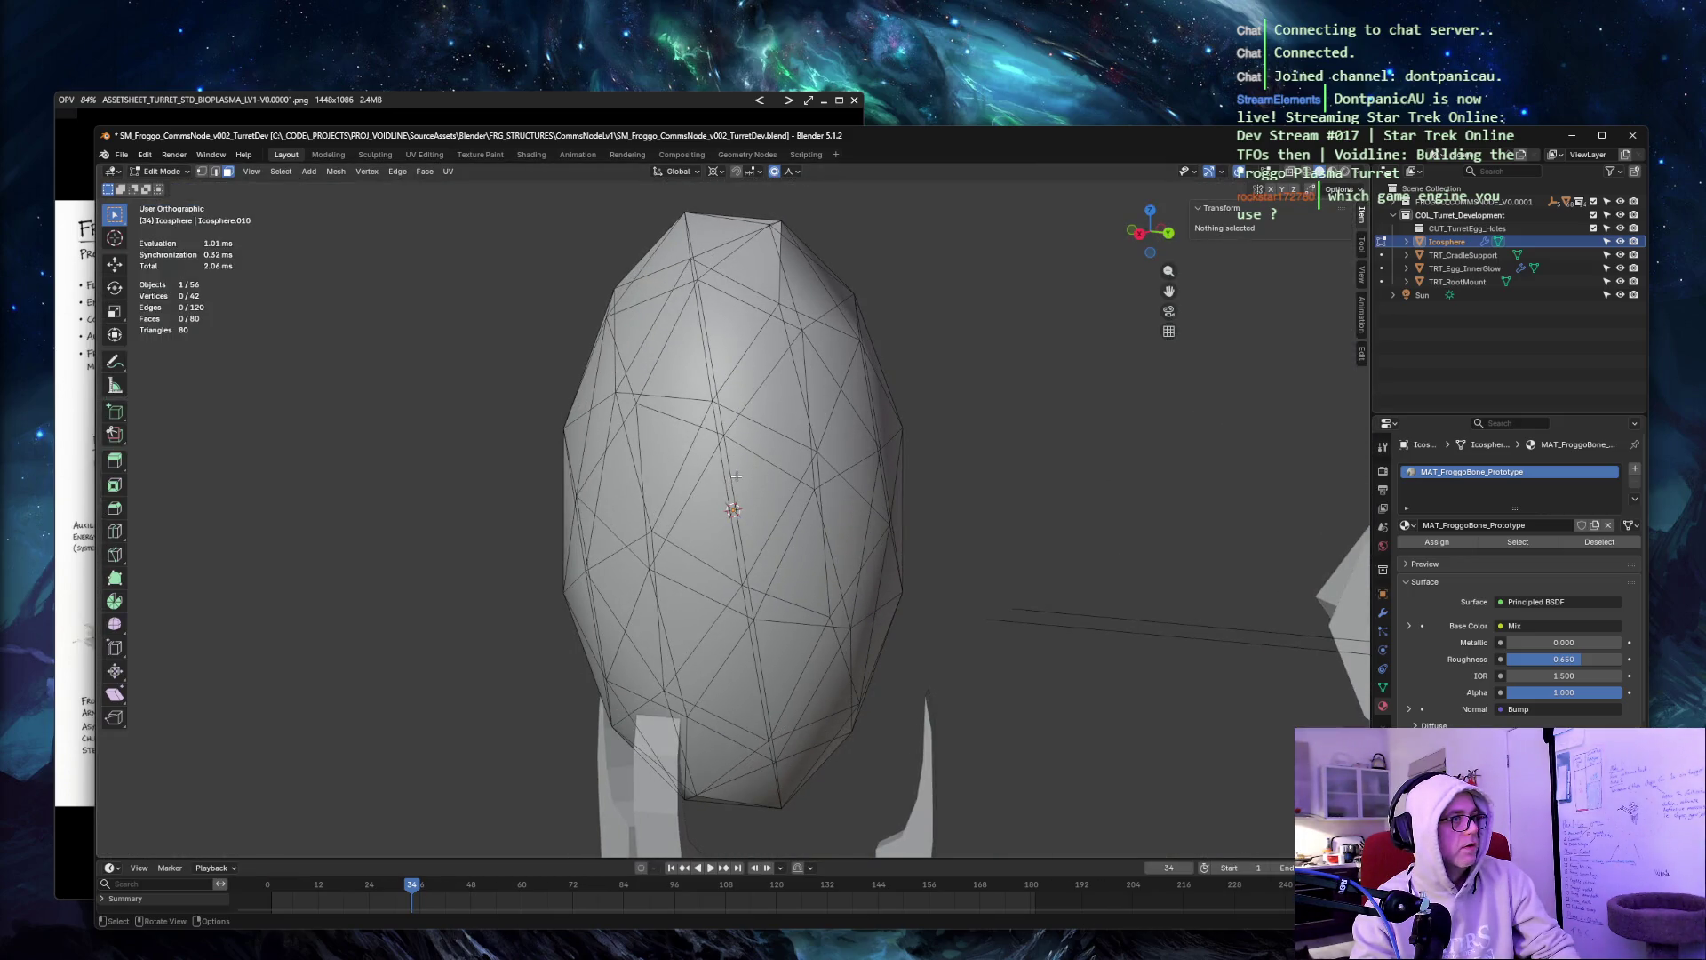
left_click(765, 497)
left_click(769, 373, "shift")
left_click(857, 477, "shift")
left_click(851, 543, "shift")
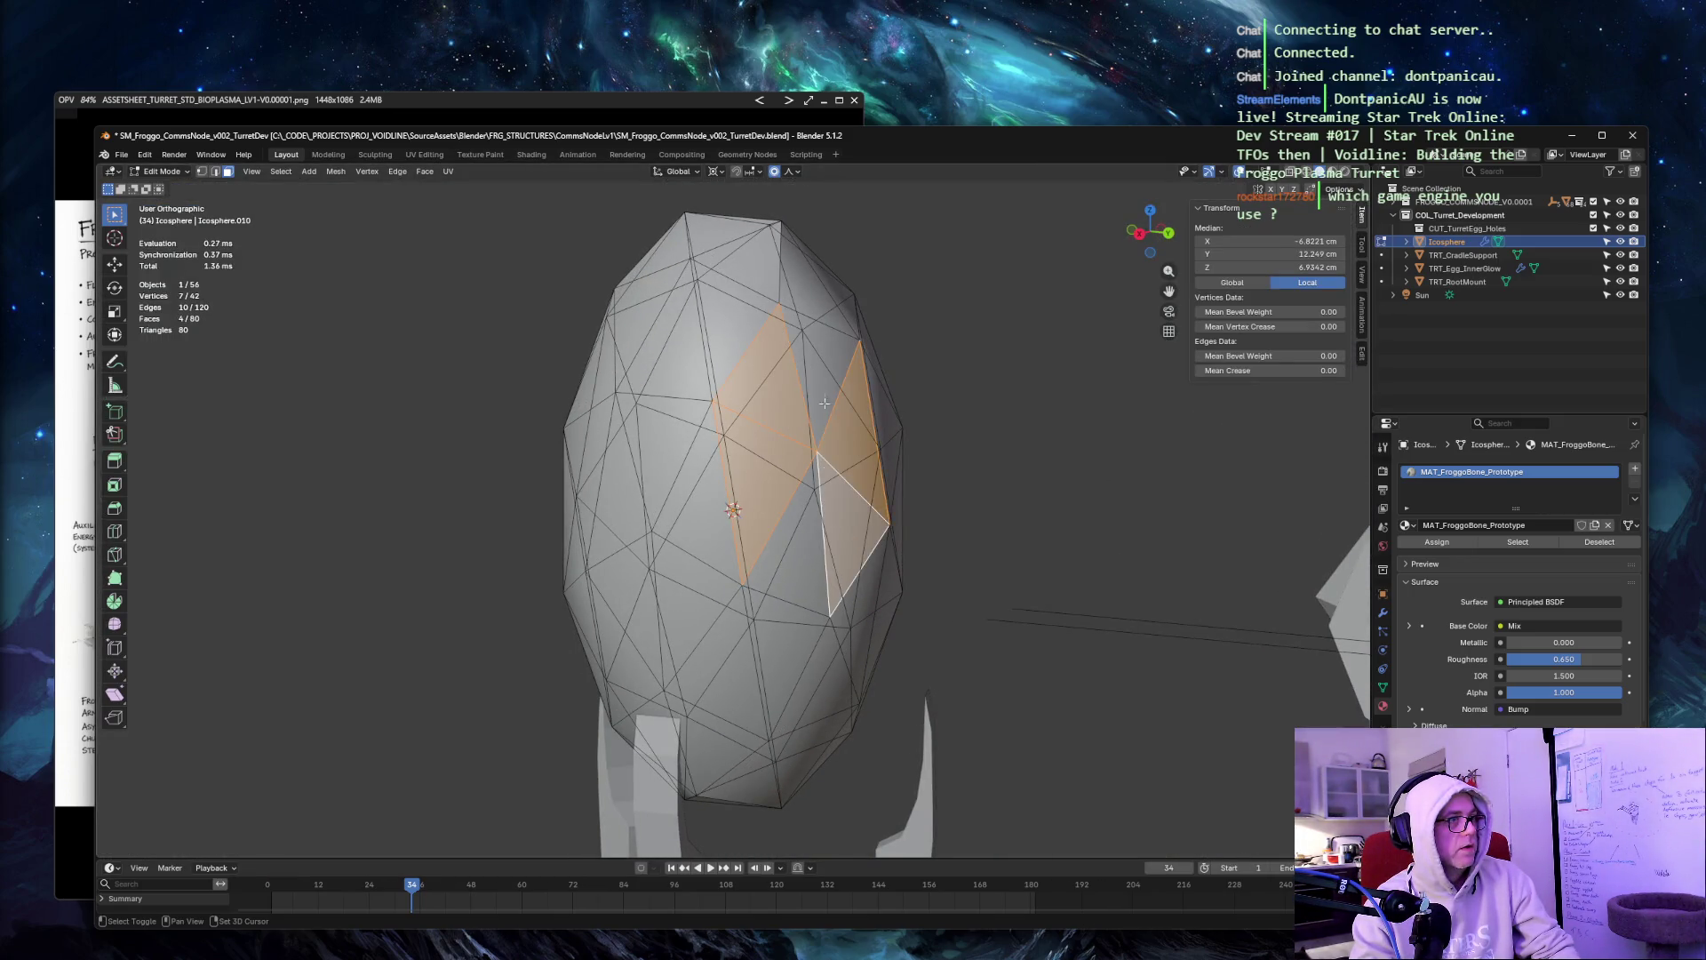
left_click(827, 391, "shift")
left_click(787, 498, "shift")
mouse_move(924, 400)
middle_mouse_down()
mouse_move(987, 373)
mouse_move(915, 370)
mouse_move(1002, 374)
middle_mouse_up()
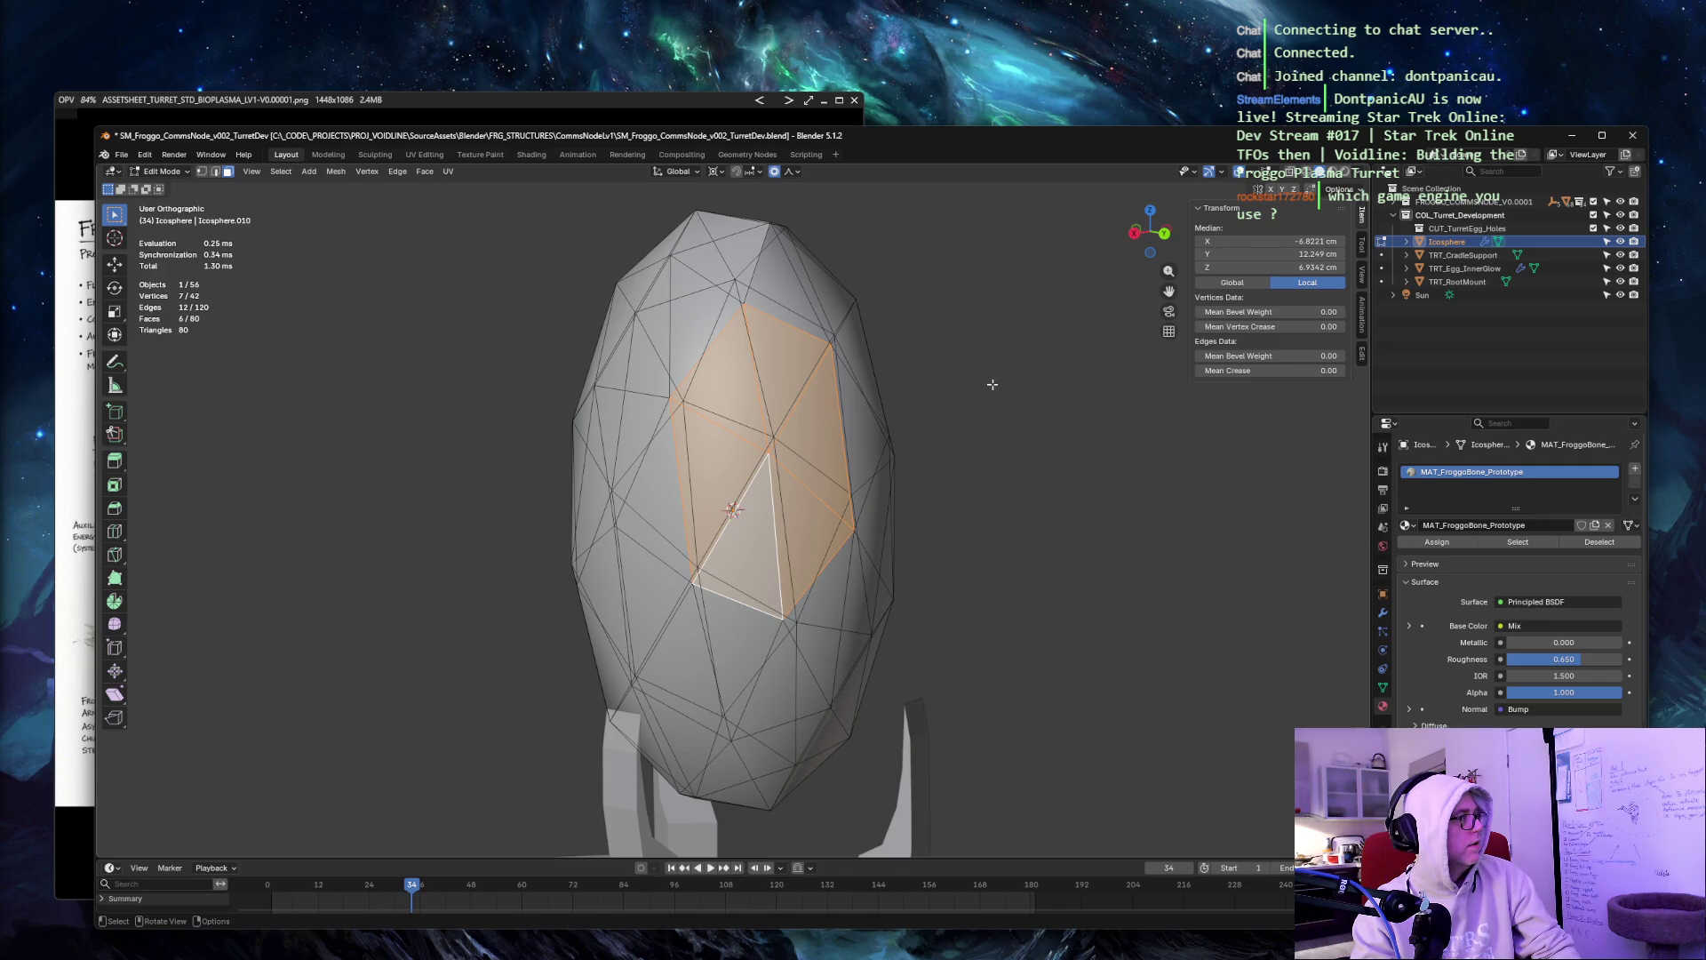
Subdivide the selected front patch into smaller faces and restore its selection.
right_click(814, 438)
left_click(781, 445)
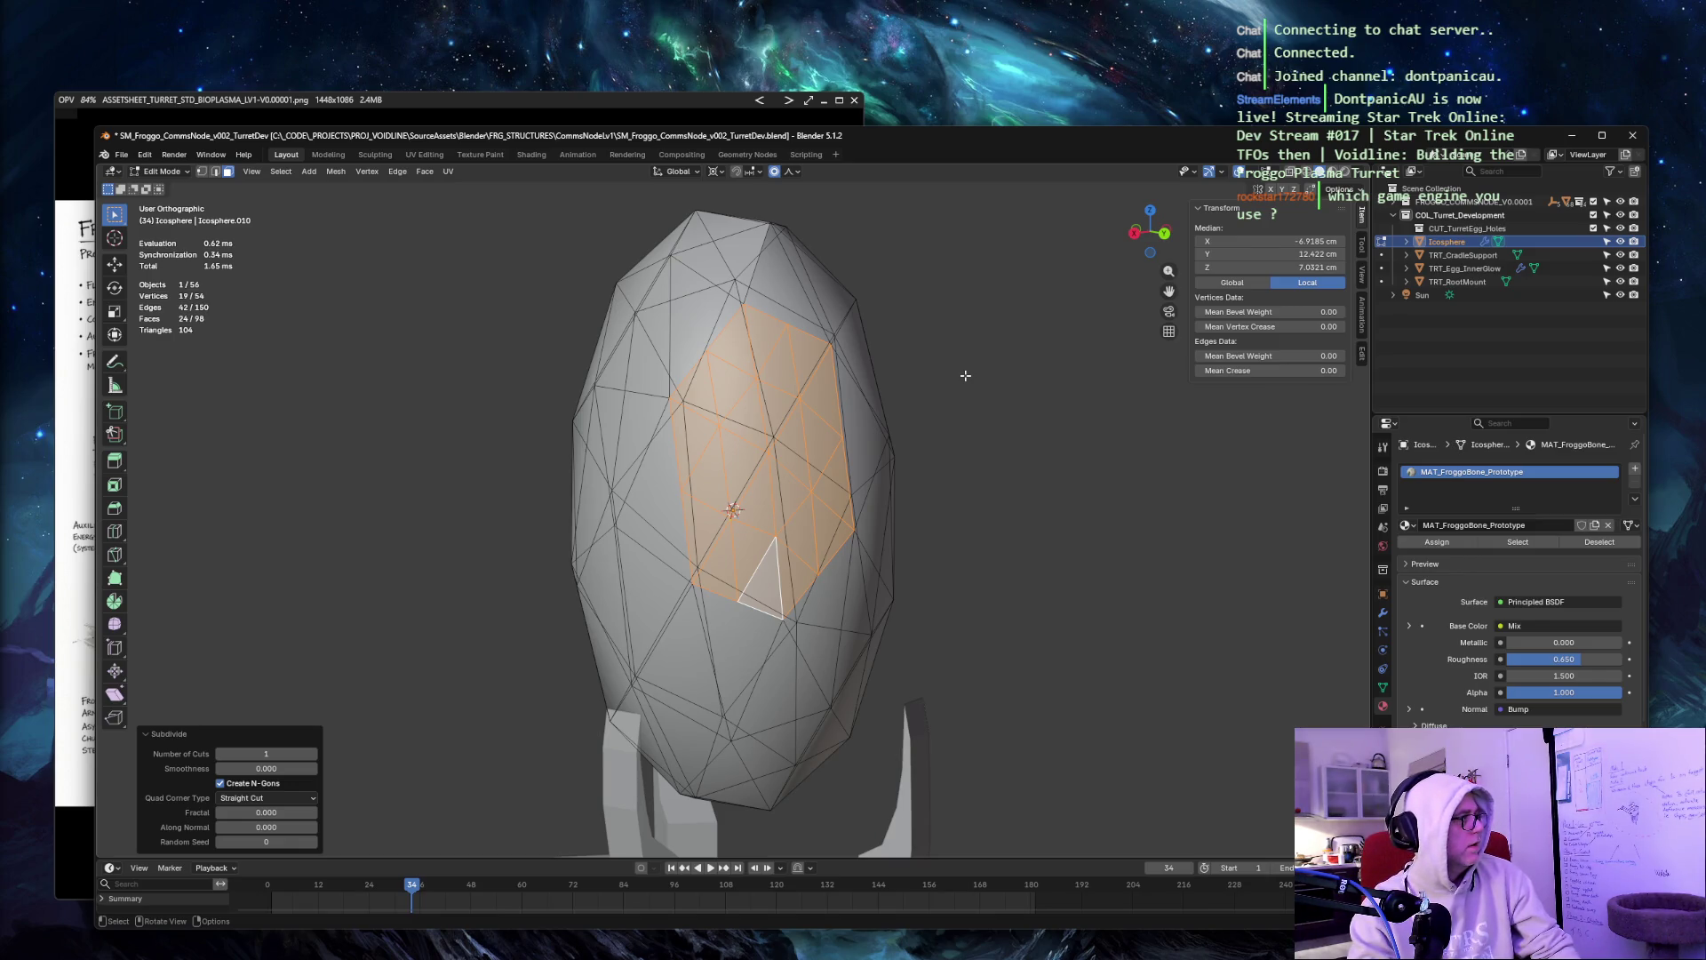
left_click(965, 375)
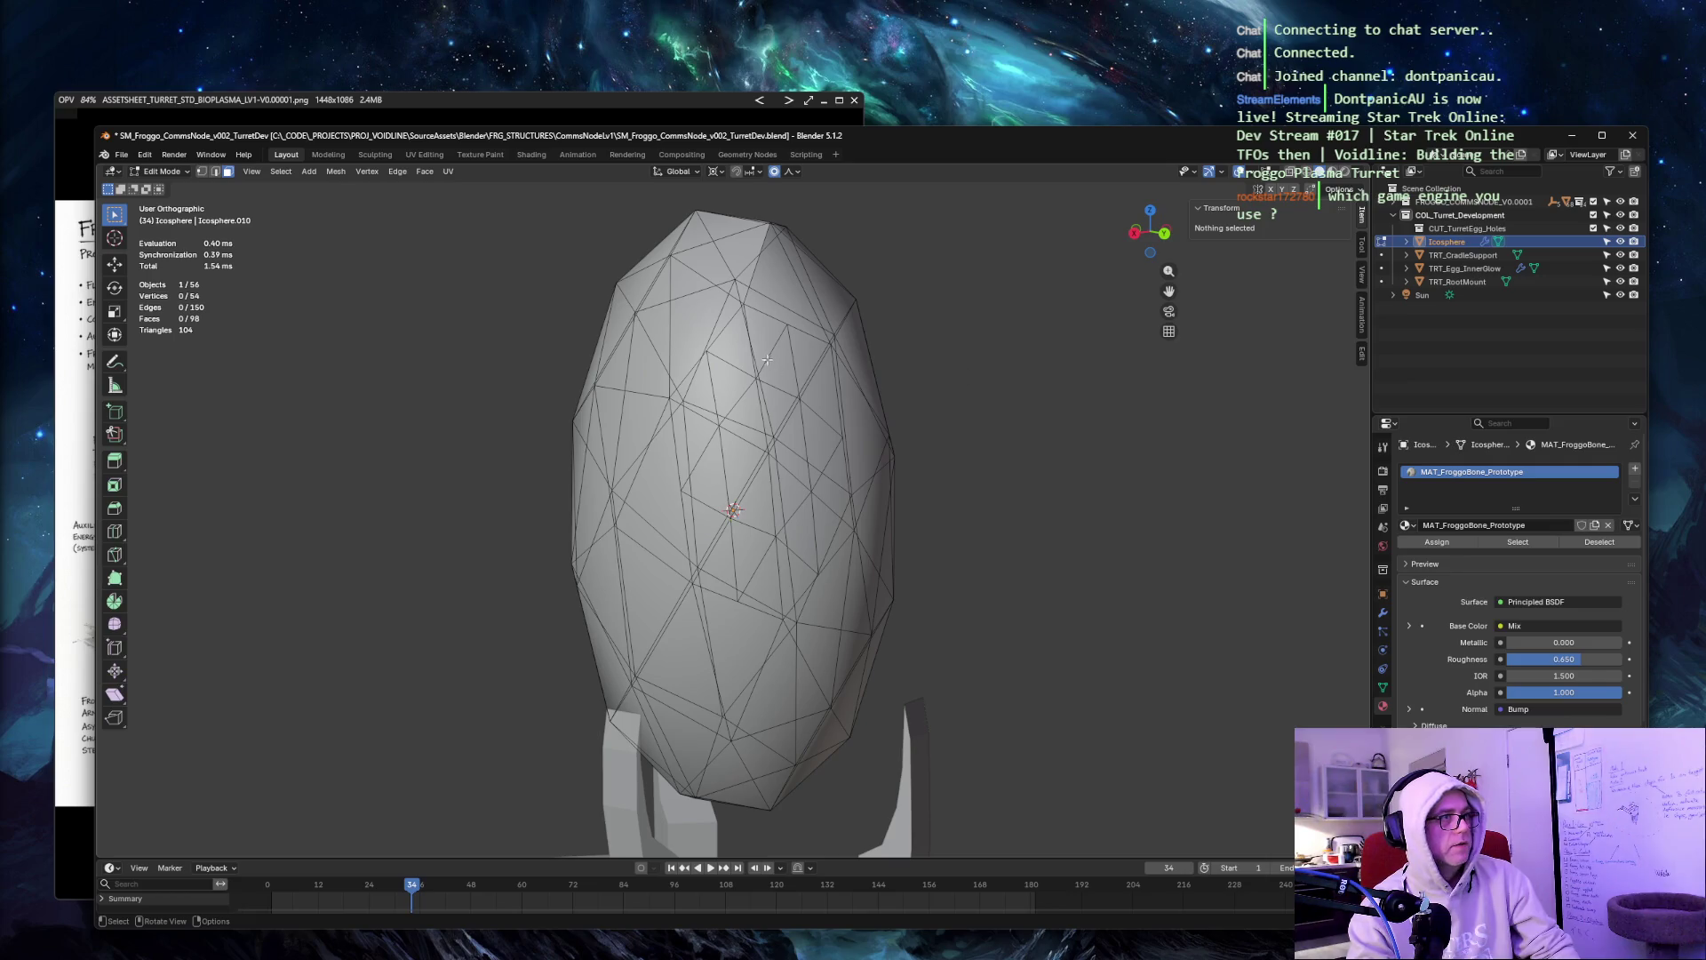
key("ctrl+z")
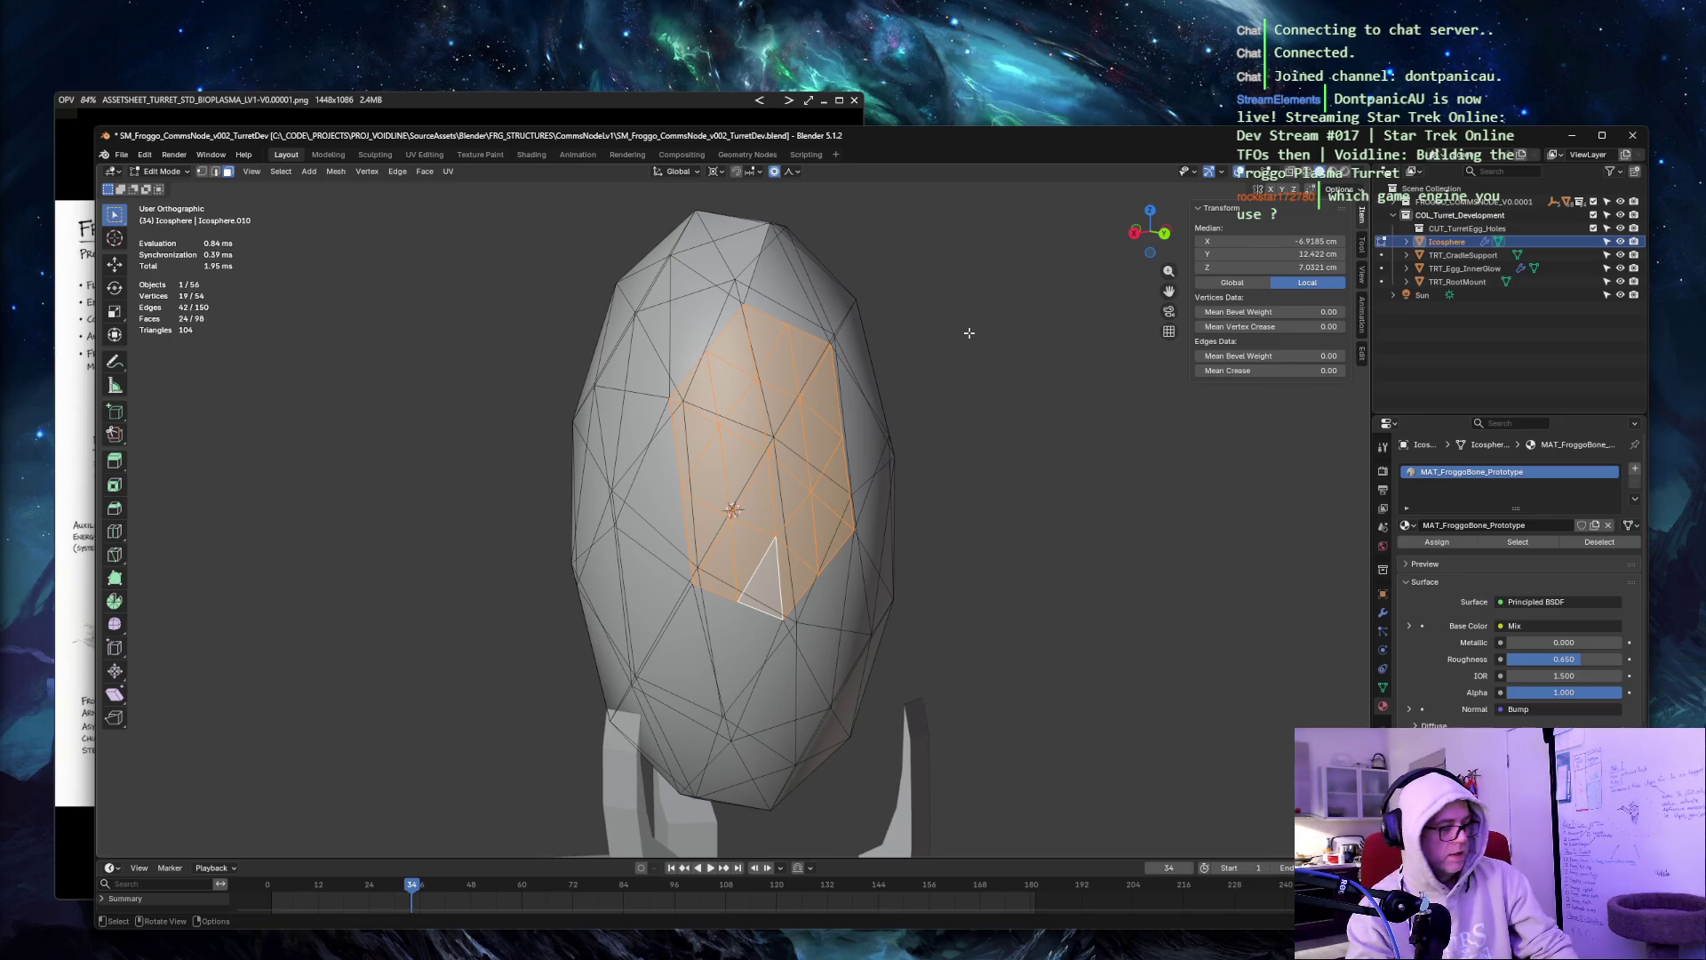
key("k")
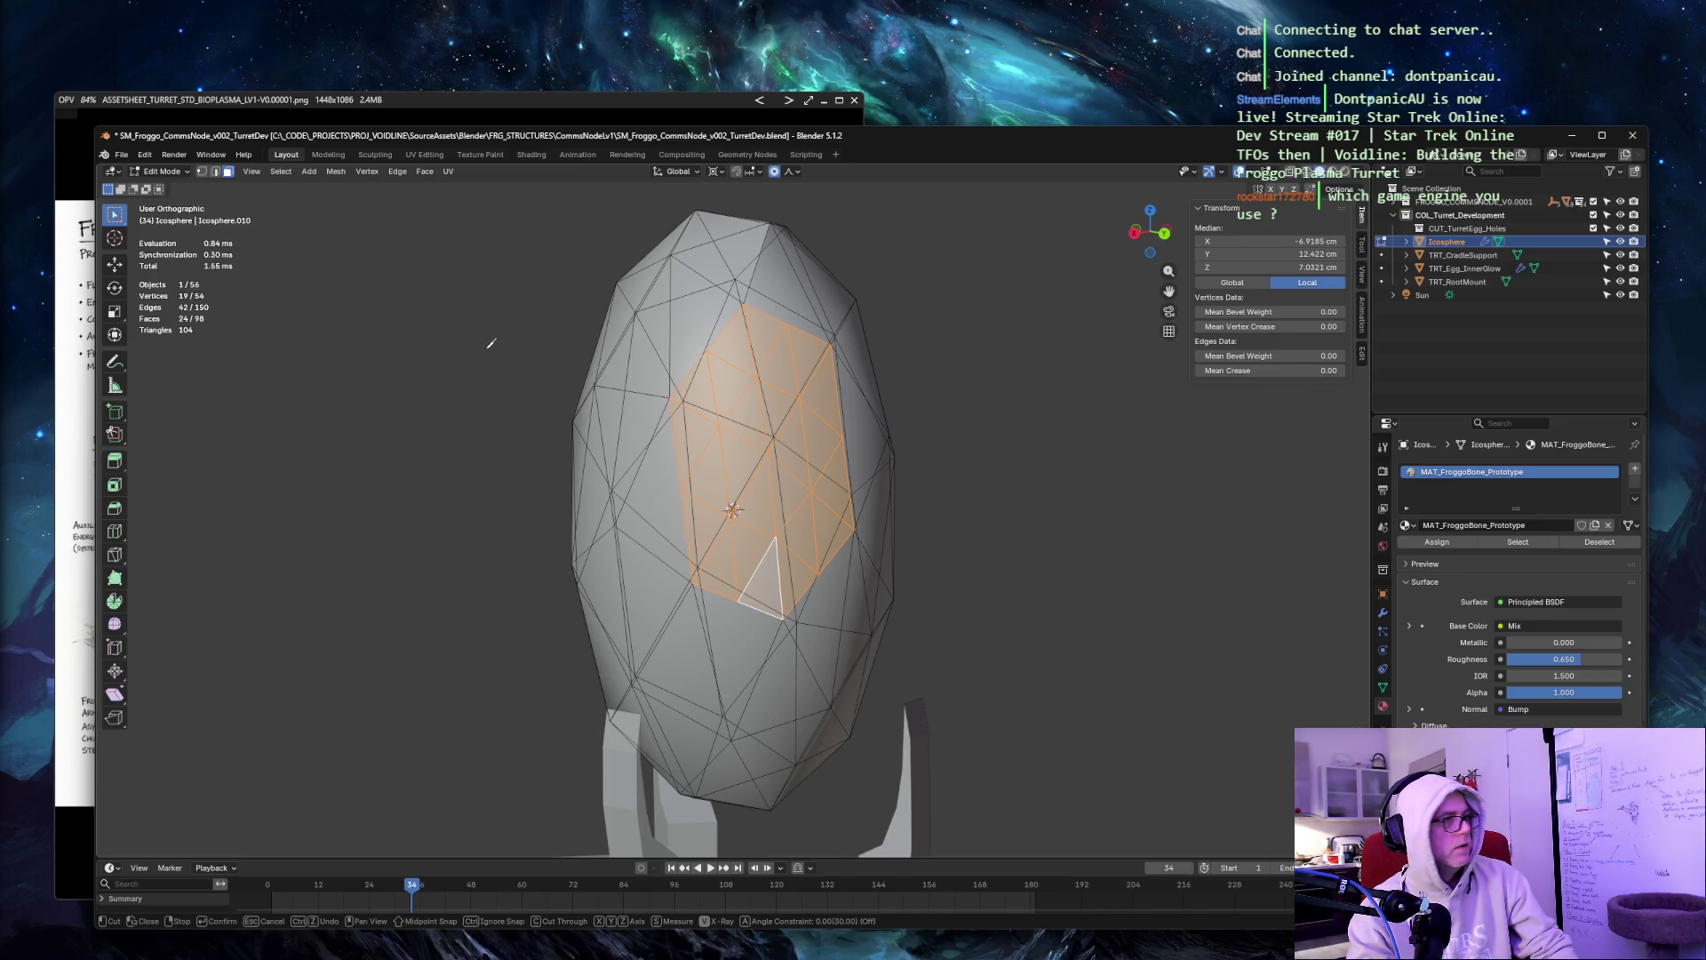
Knife-cut an irregular closed outline around the subdivided front patch and confirm the cut.
left_click(721, 428)
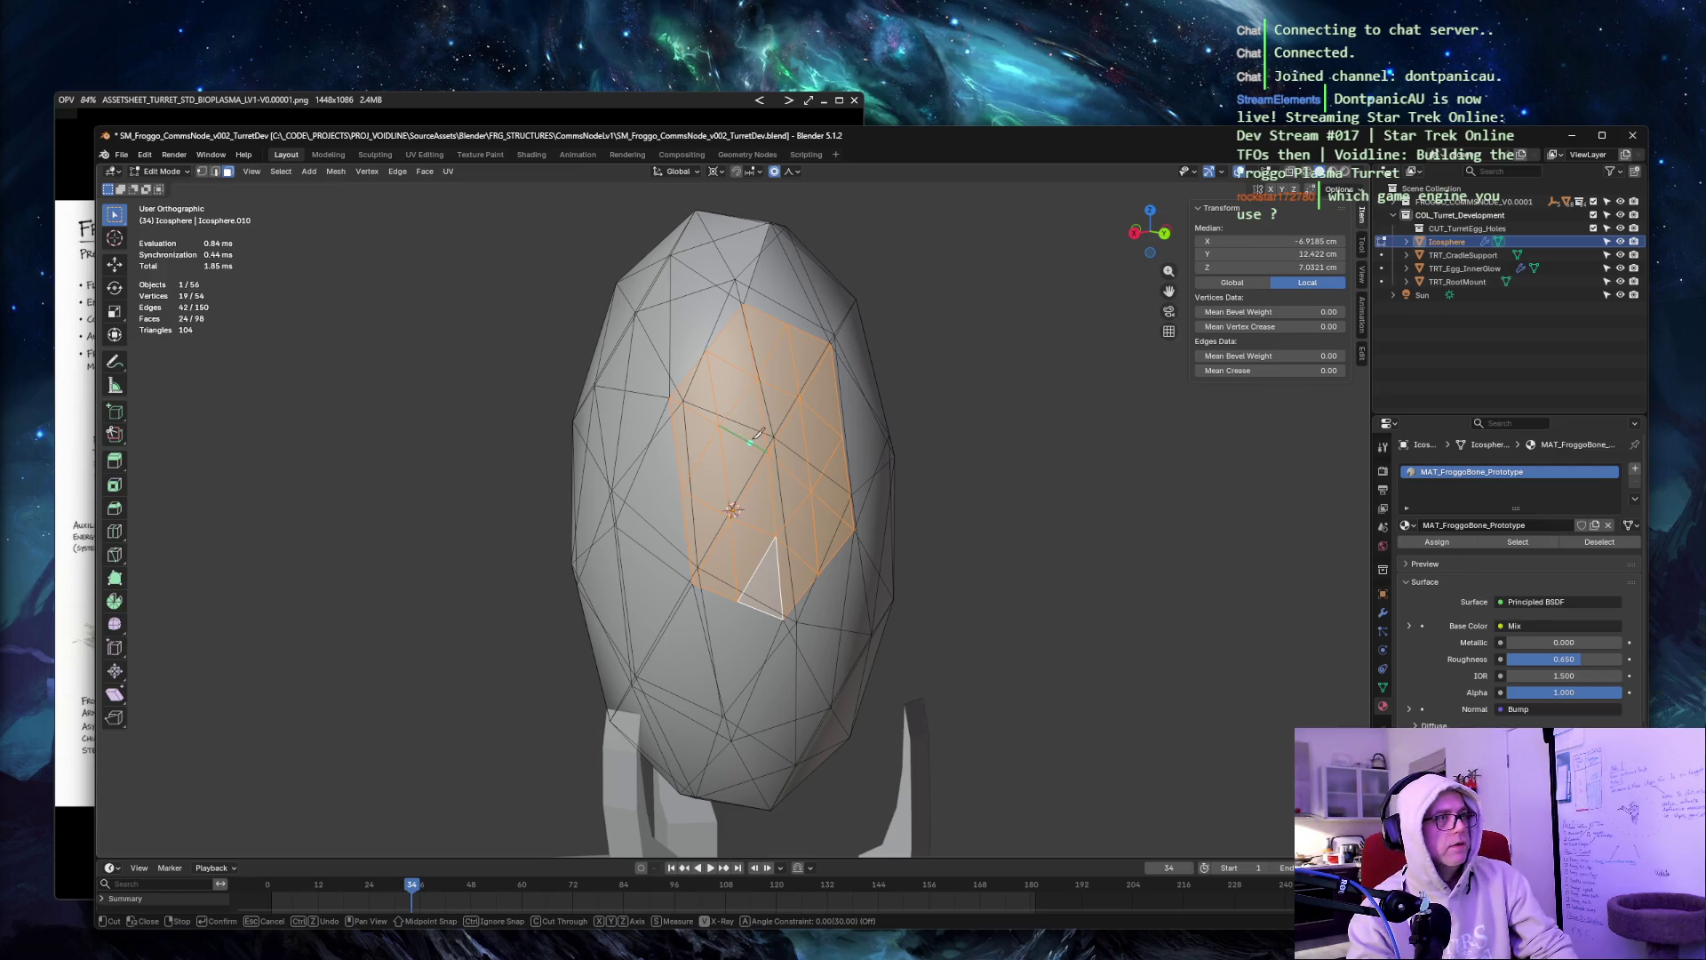
left_click(722, 451)
left_click(733, 407)
left_click(761, 407)
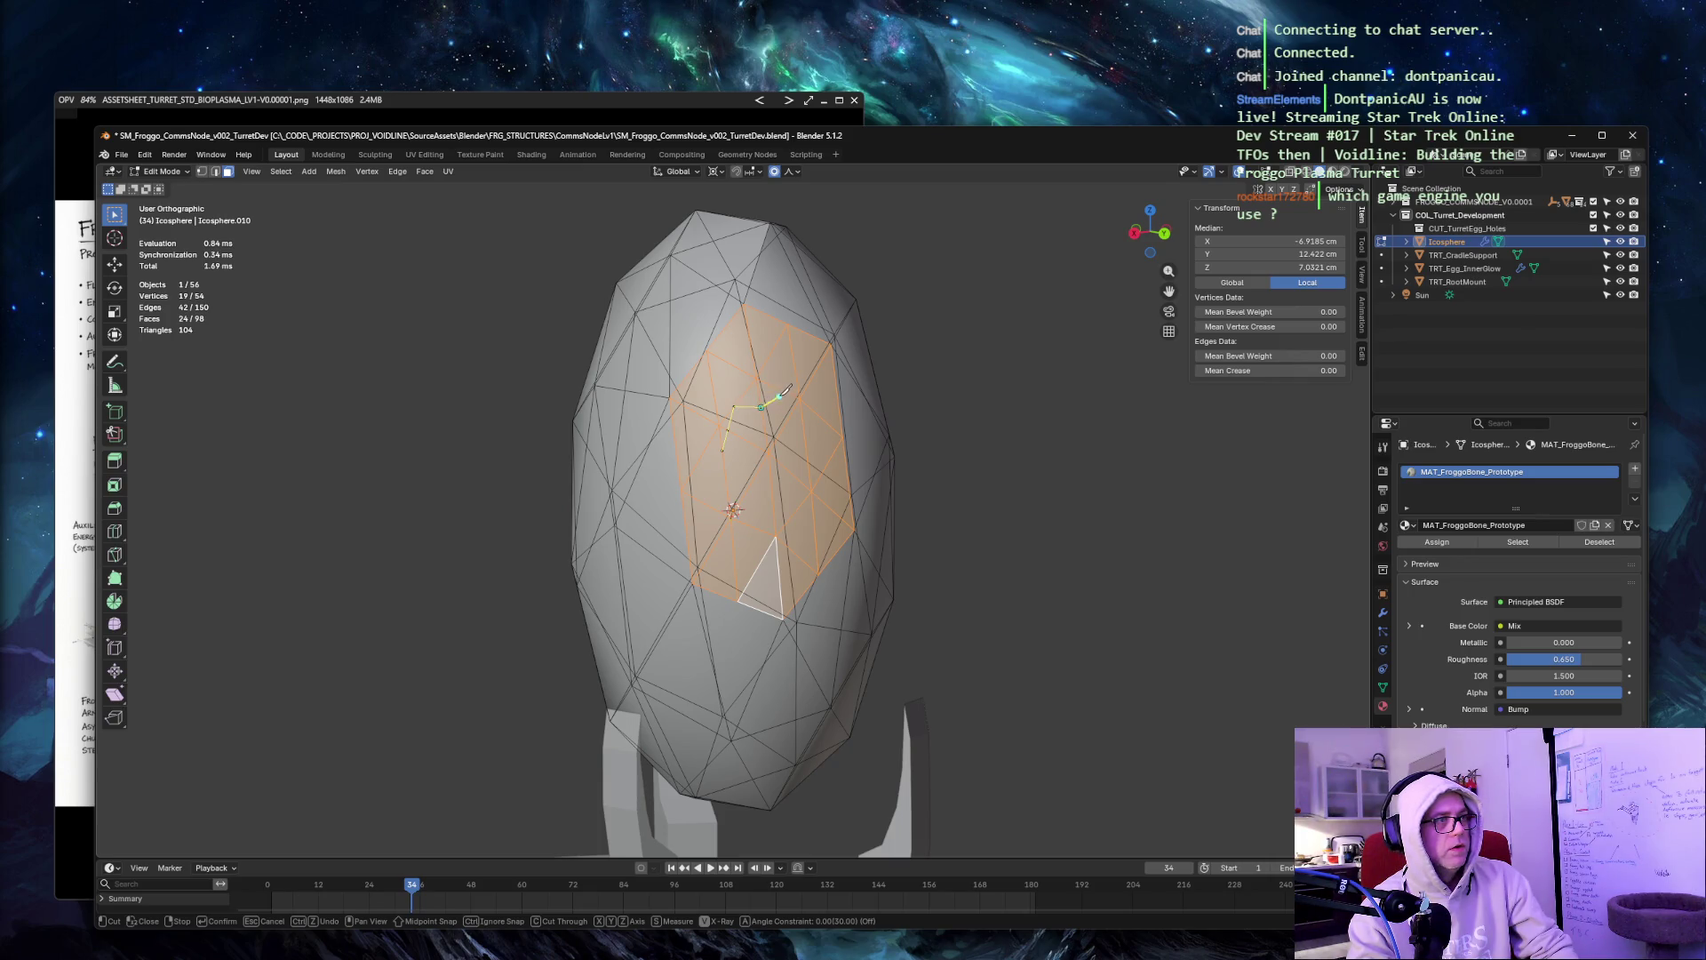
left_click(782, 391, "ctrl")
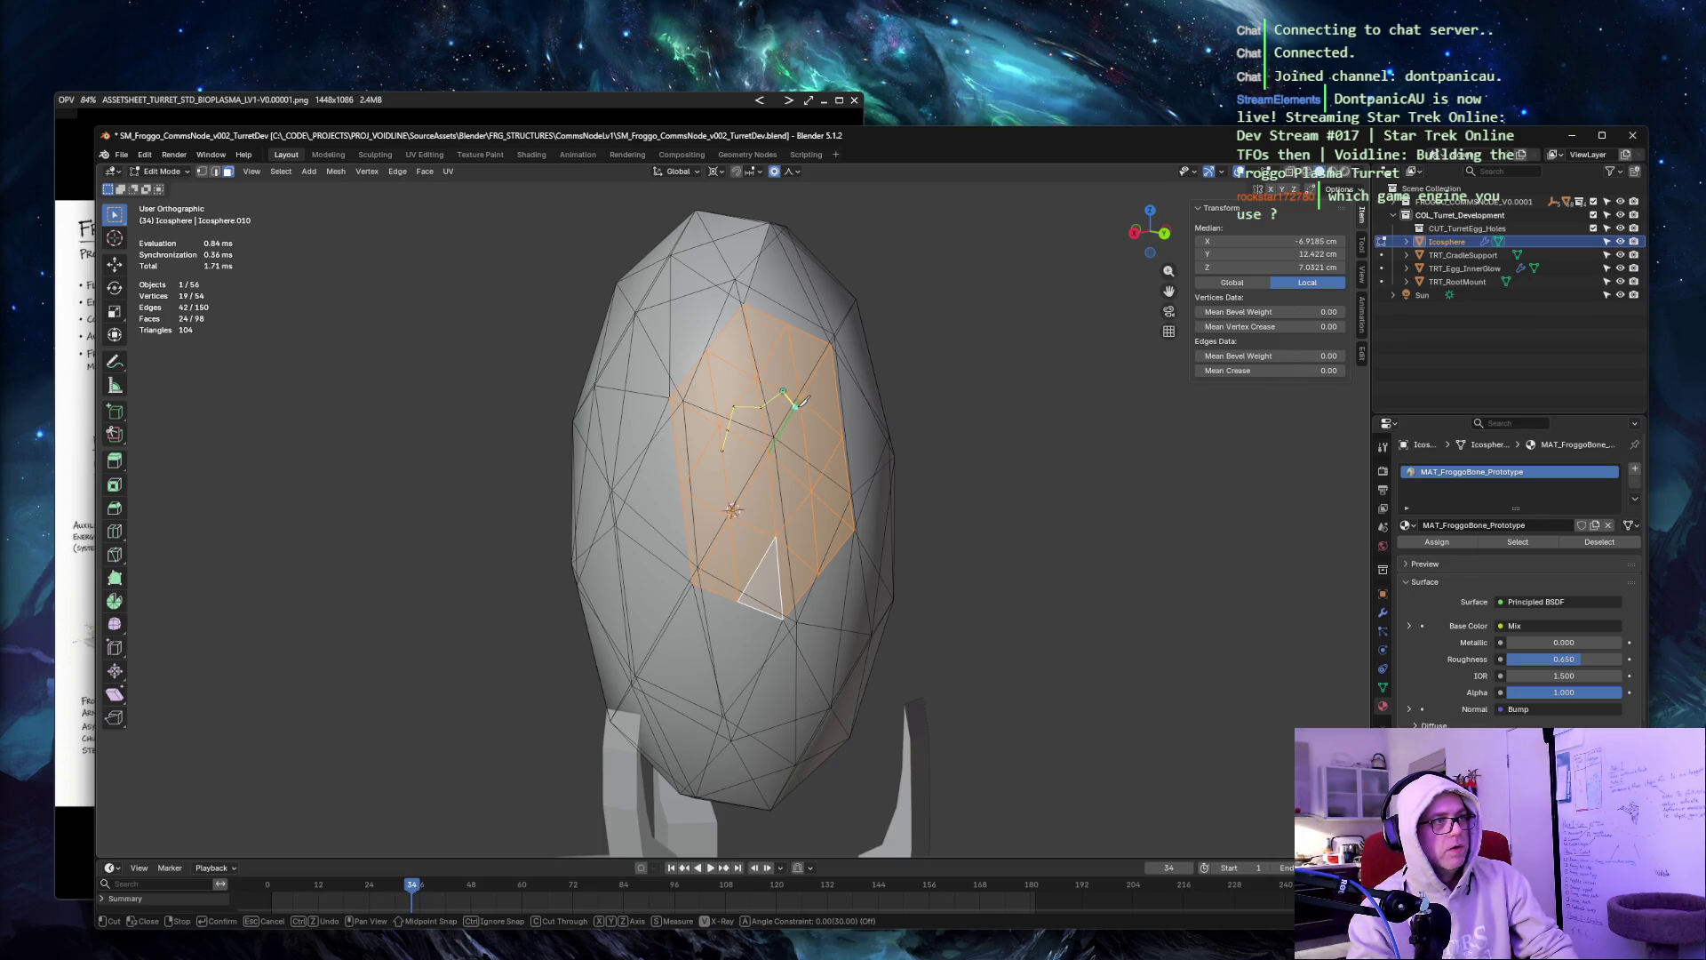
left_click(800, 402)
left_click(832, 456)
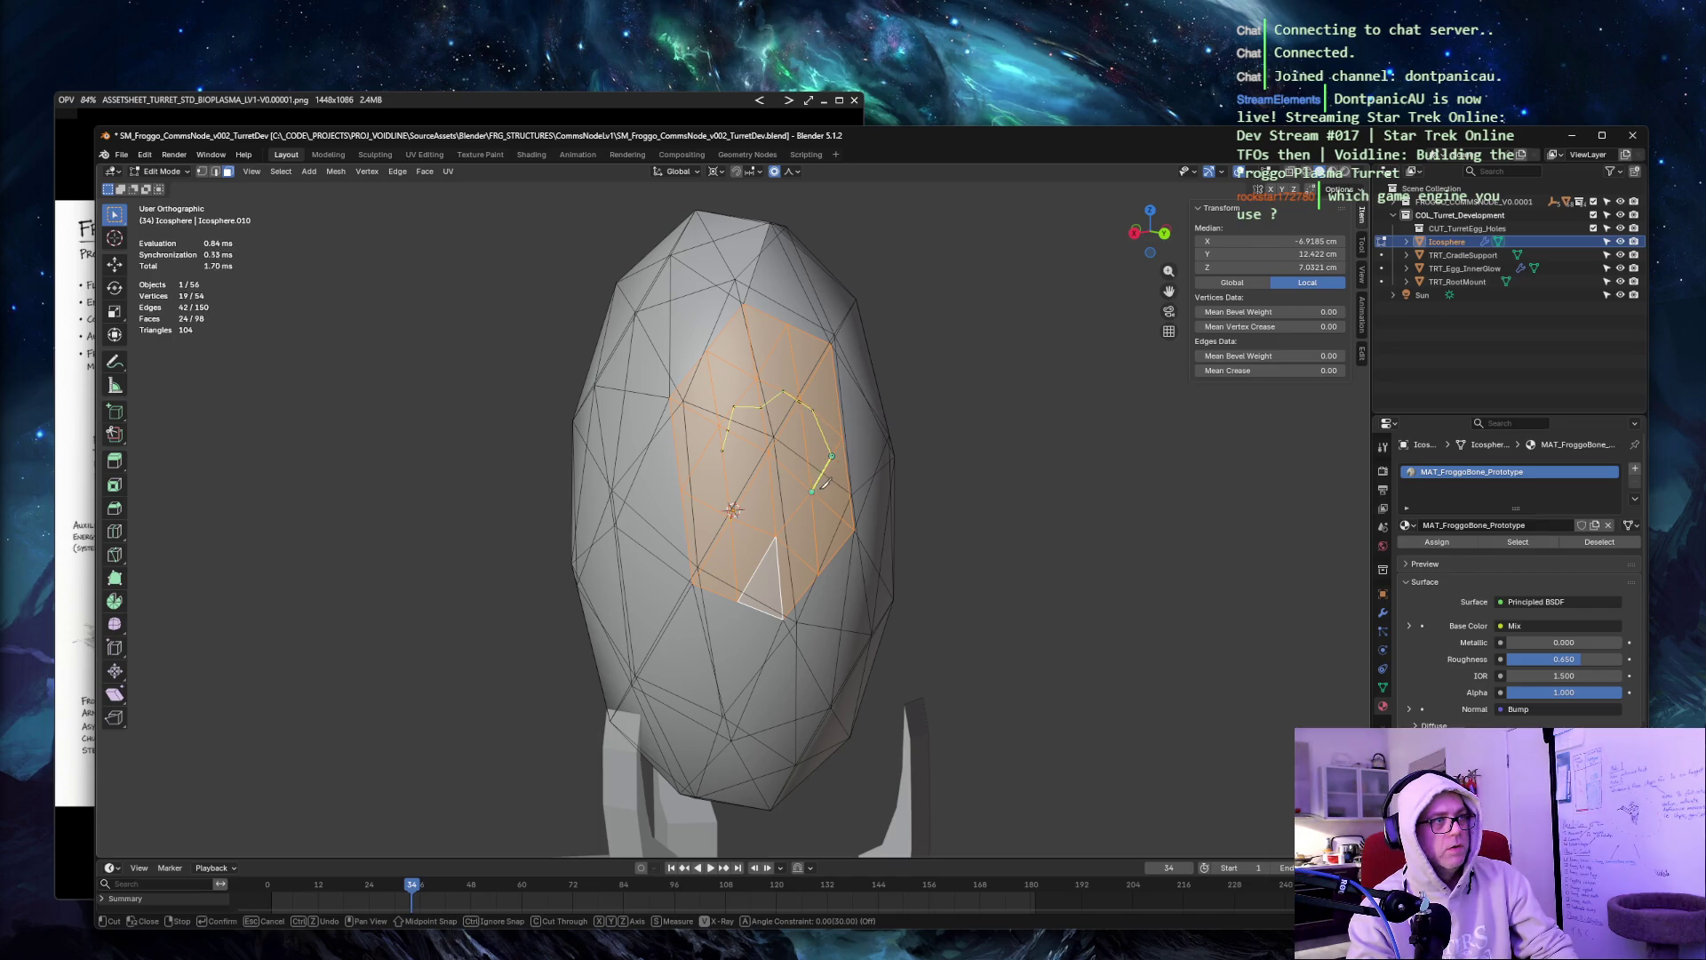
left_click(818, 499)
left_click(791, 549)
left_click(771, 516)
left_click(740, 520)
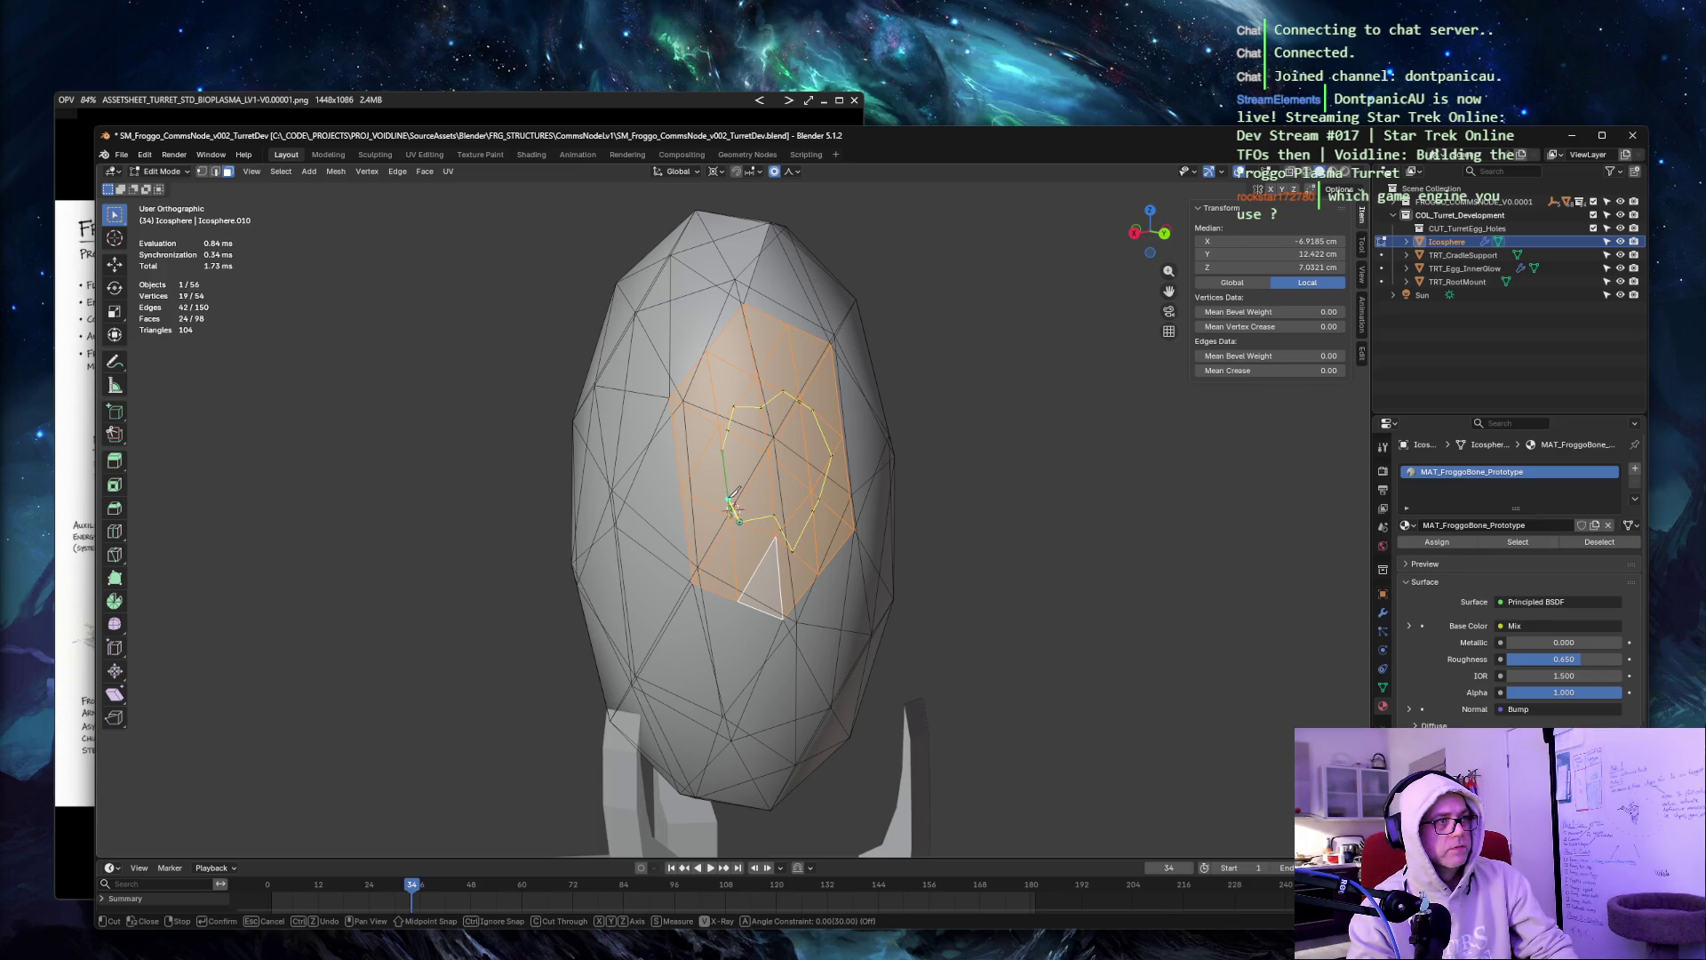
left_click(729, 500)
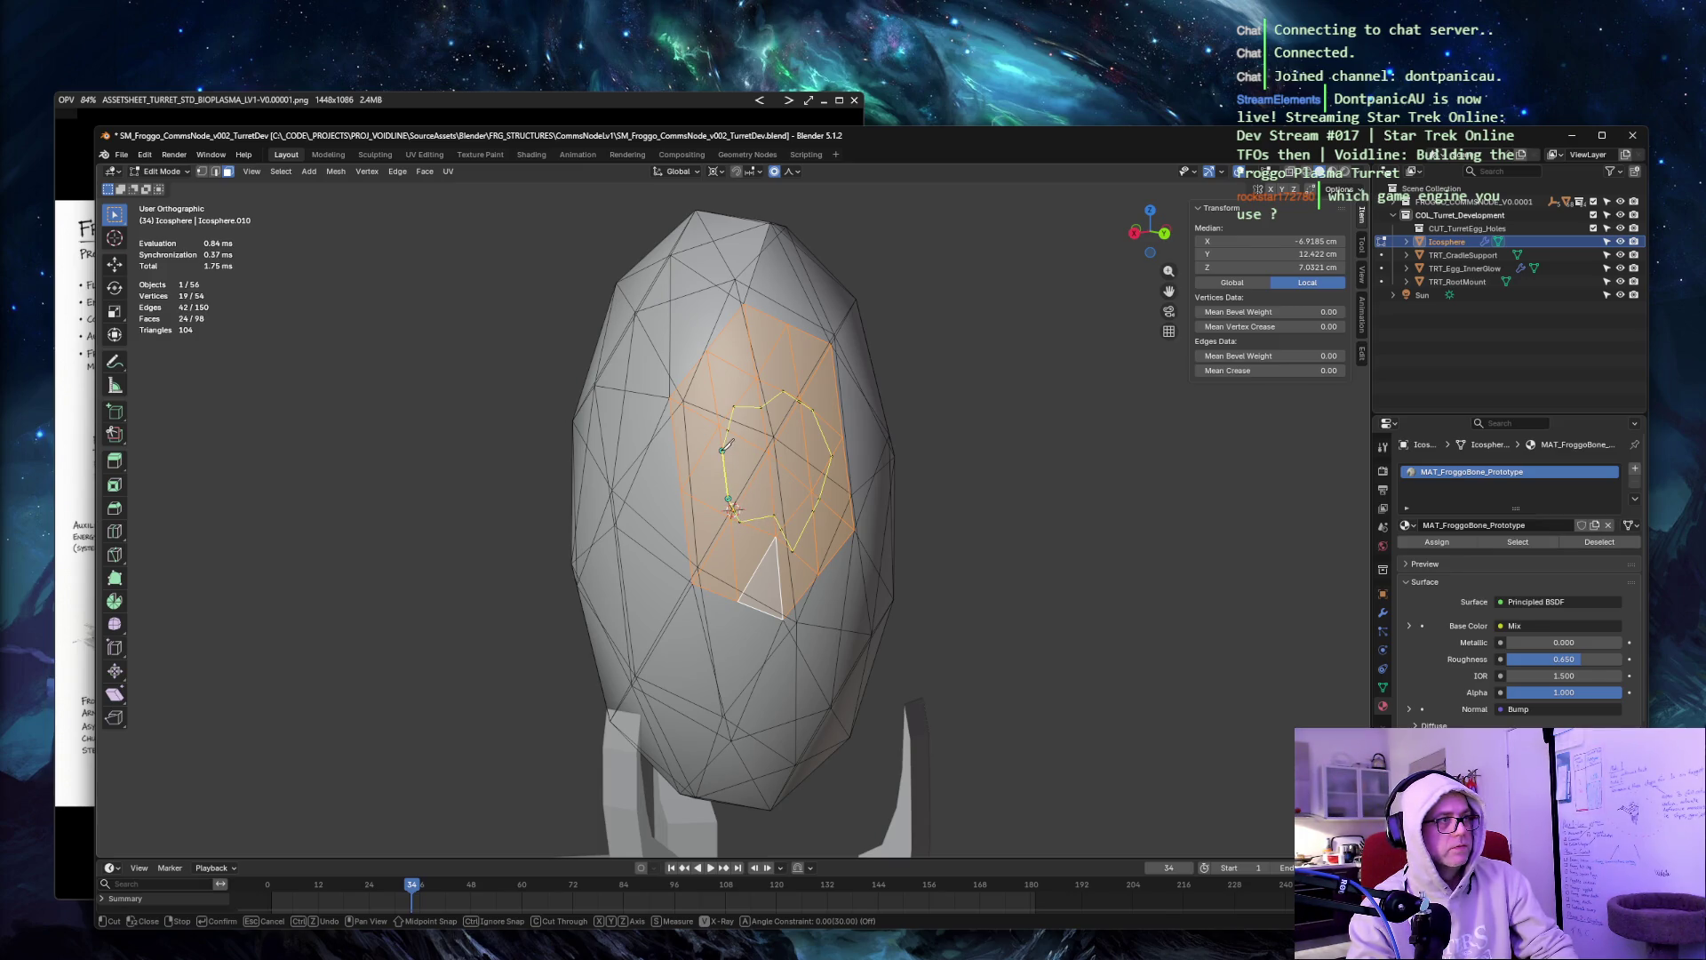
left_click(723, 451)
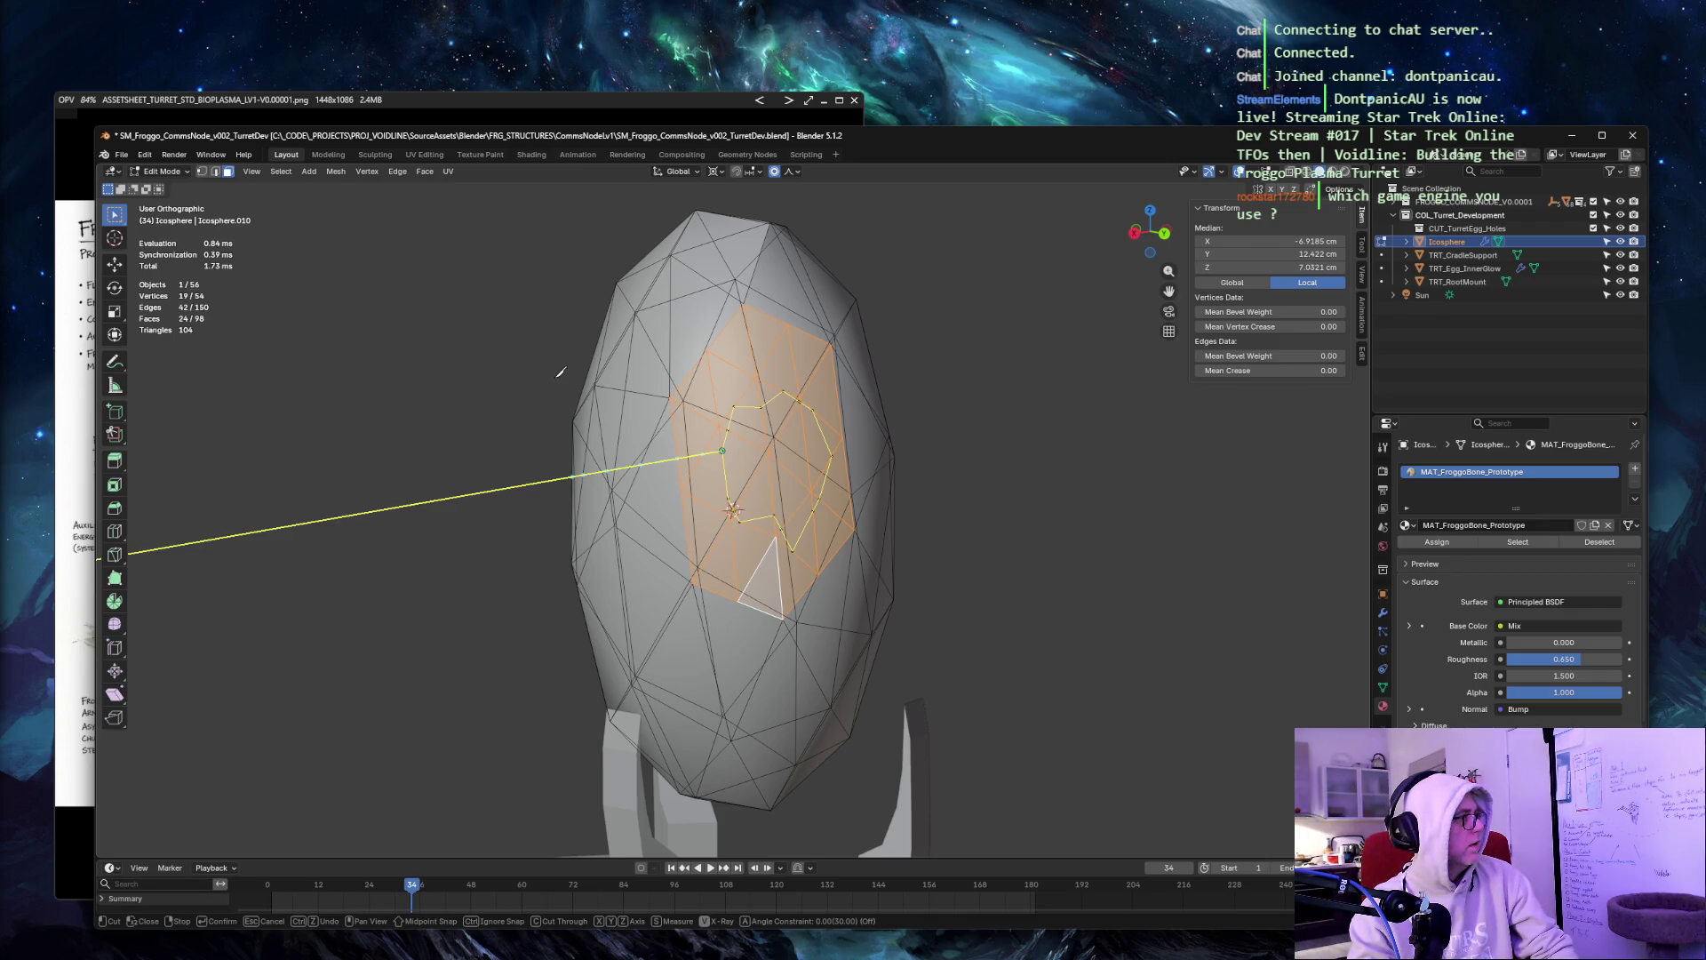
key("Return")
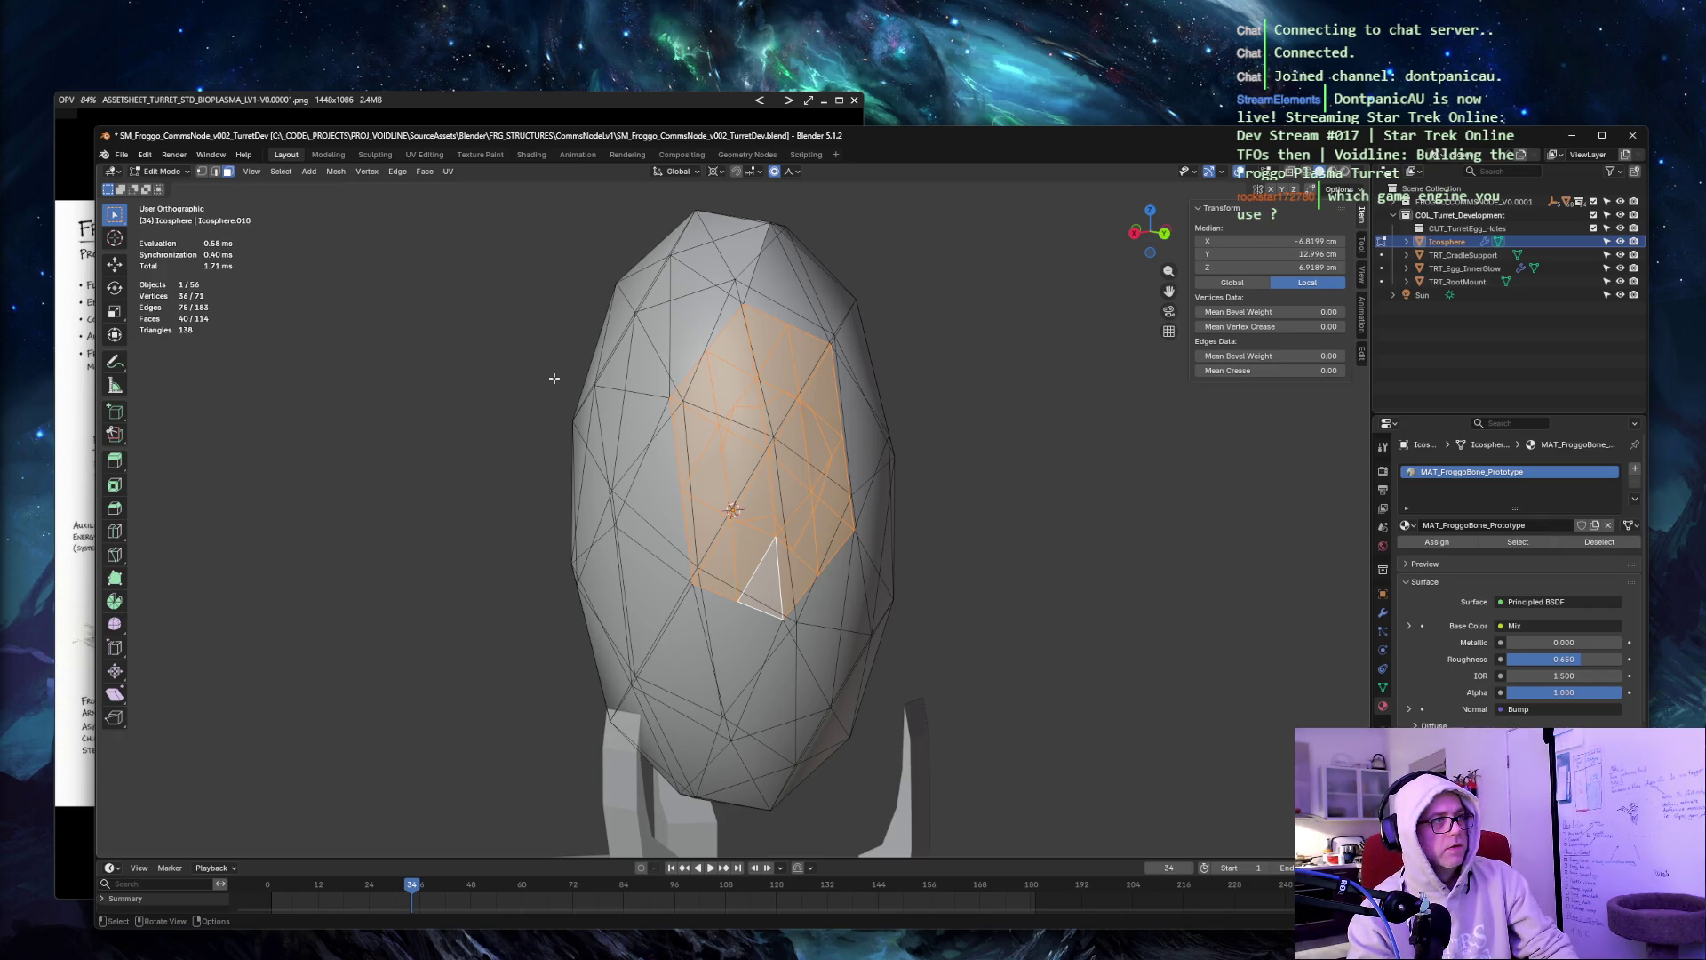
Clear the selection and pick the faces inside the knife-cut outline.
key("alt+a")
left_click(747, 439, "shift")
left_click(764, 493, "shift")
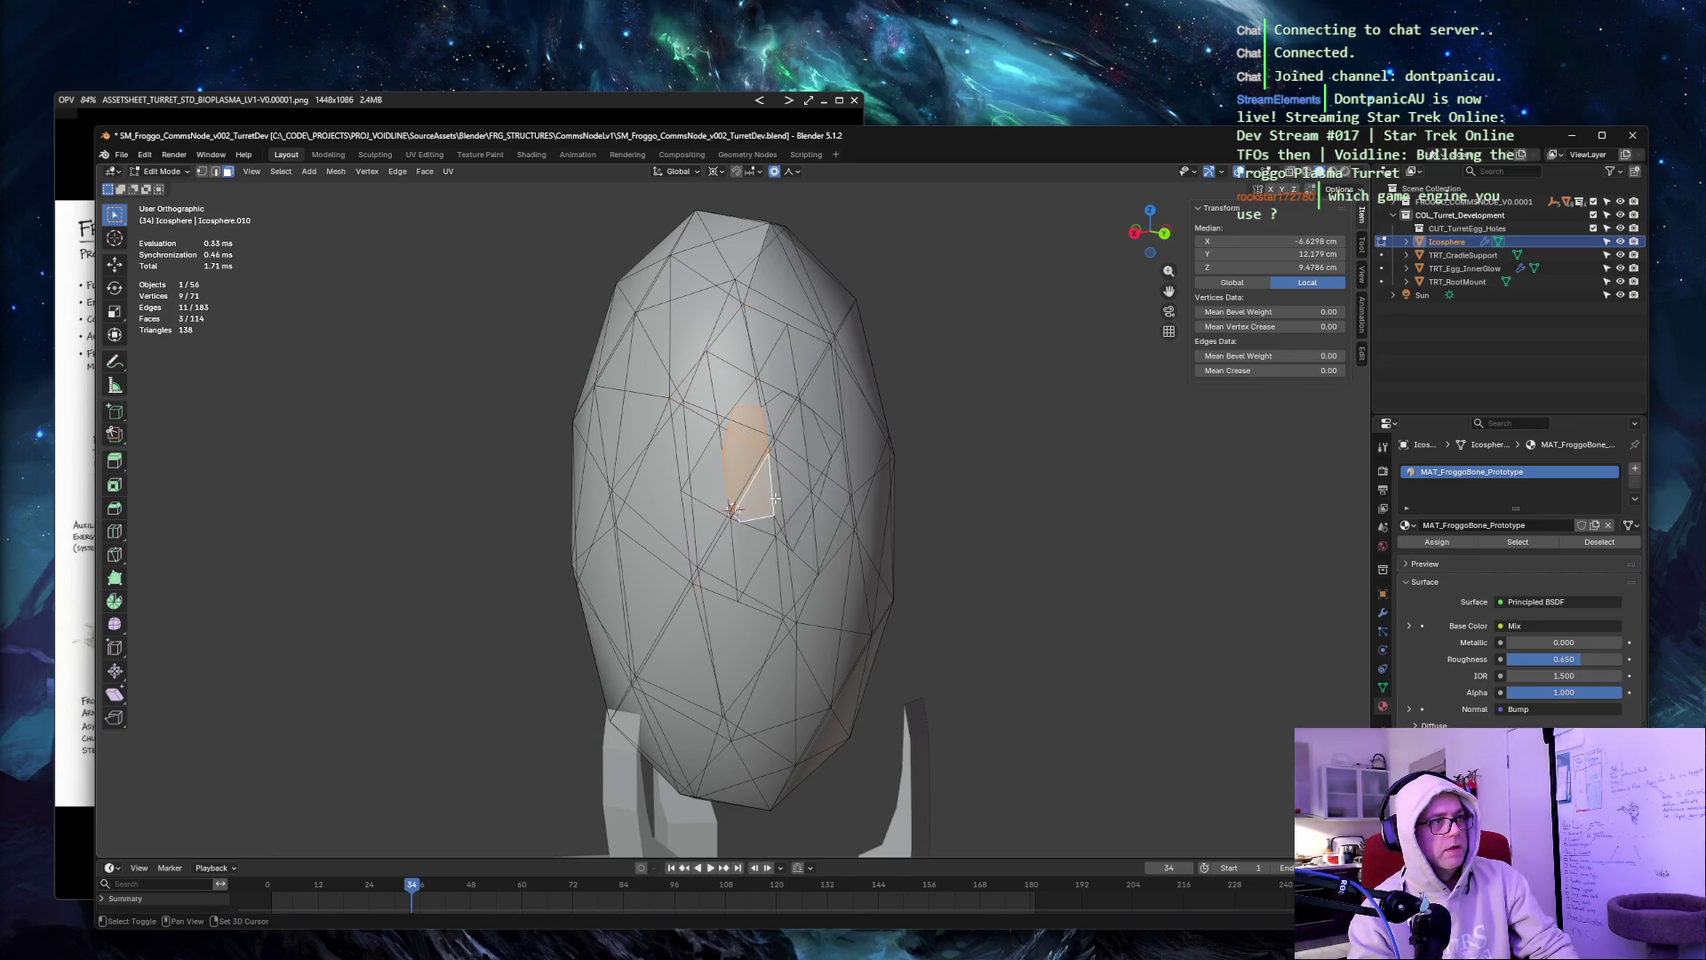
left_click(793, 501, "shift")
left_click(793, 537, "shift")
left_click(819, 502, "shift")
left_click(819, 444, "shift")
mouse_move(819, 444)
middle_mouse_down()
mouse_move(951, 389)
mouse_move(1010, 388)
mouse_move(942, 391)
middle_mouse_up()
left_click(857, 449, "shift")
left_click(834, 418, "shift")
left_click(827, 404, "shift")
left_click(813, 398, "shift")
left_click(851, 454, "shift")
scroll(850, 454, "up", 5)
middle_click_drag(850, 454, 868, 389)
Extend the selection along the opening's lower edge and upper-left side.
left_click(765, 365, "shift")
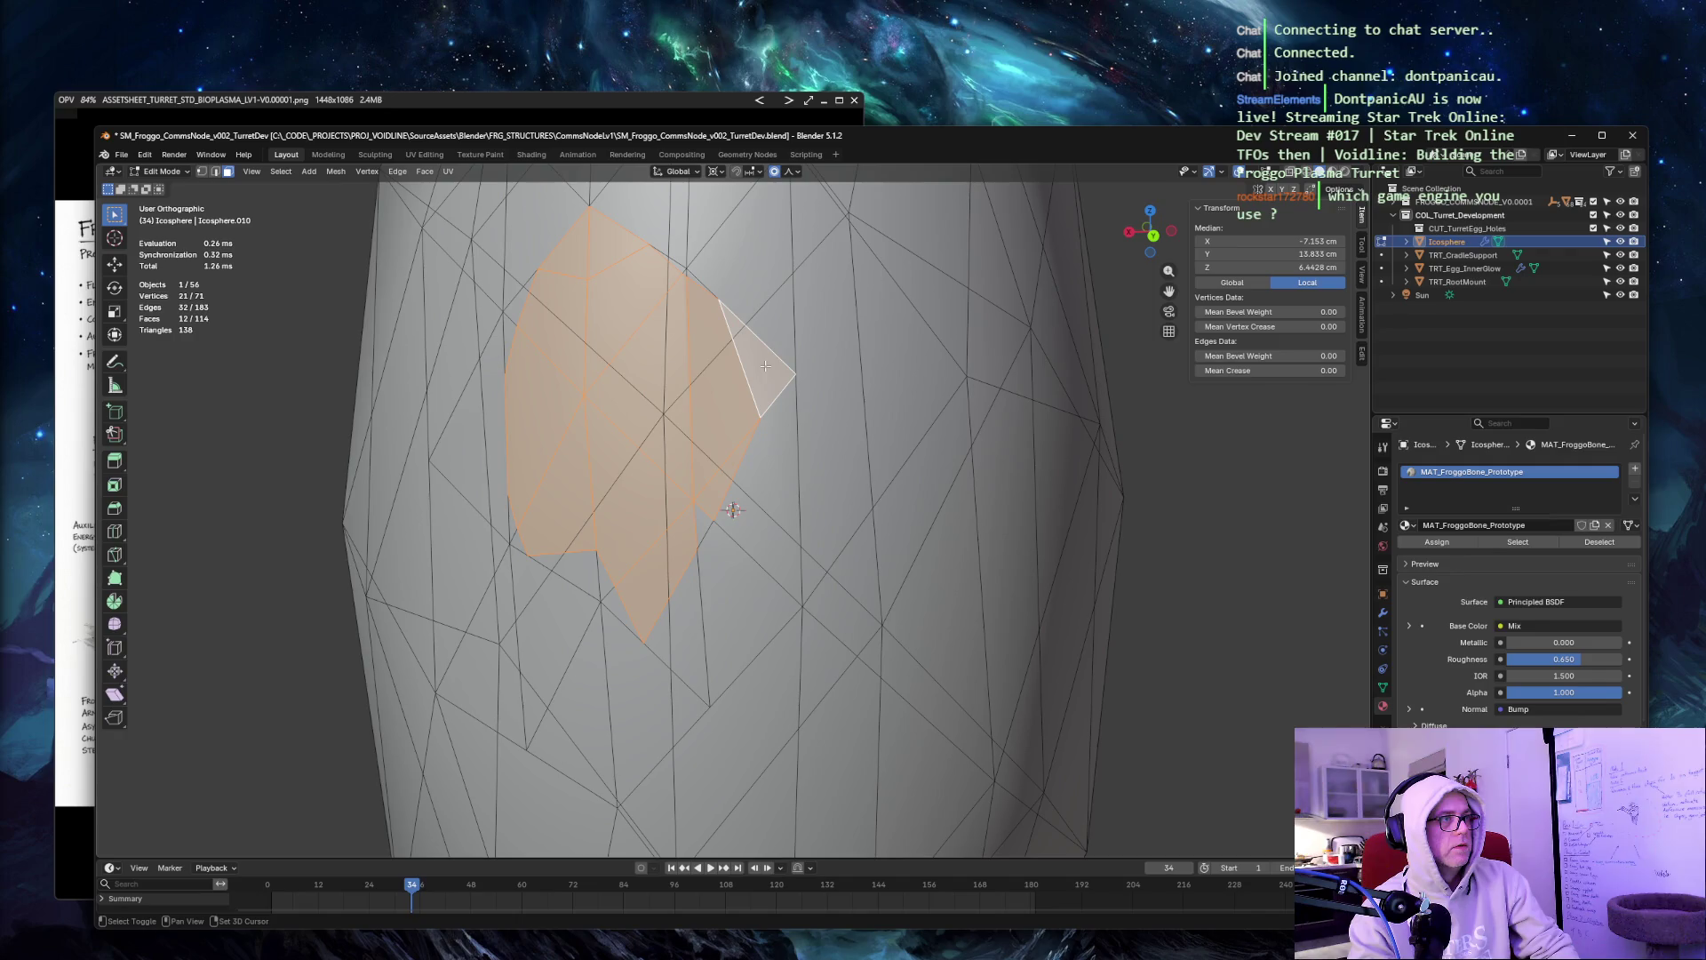
left_click(702, 525, "shift")
middle_click_drag(702, 526, 749, 424)
left_click(772, 573, "shift")
left_click(766, 538, "shift")
left_click(715, 531, "shift")
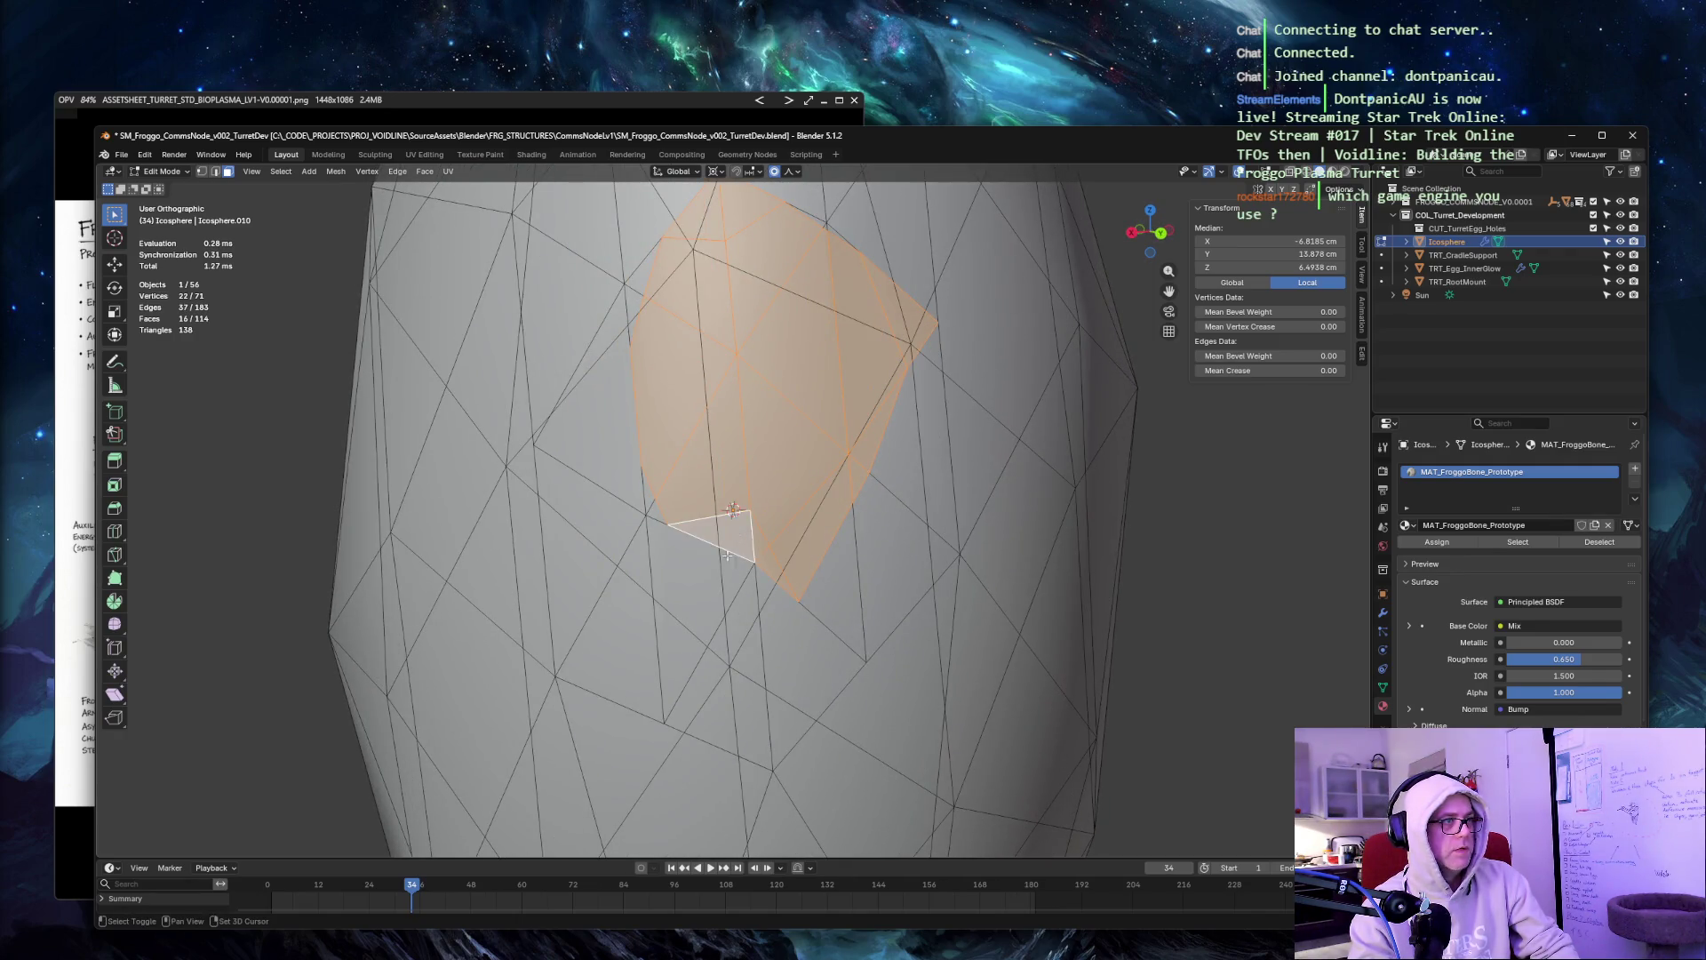
left_click(692, 535, "shift")
left_click(657, 498, "shift")
left_click(646, 427, "shift")
left_click(622, 391, "shift")
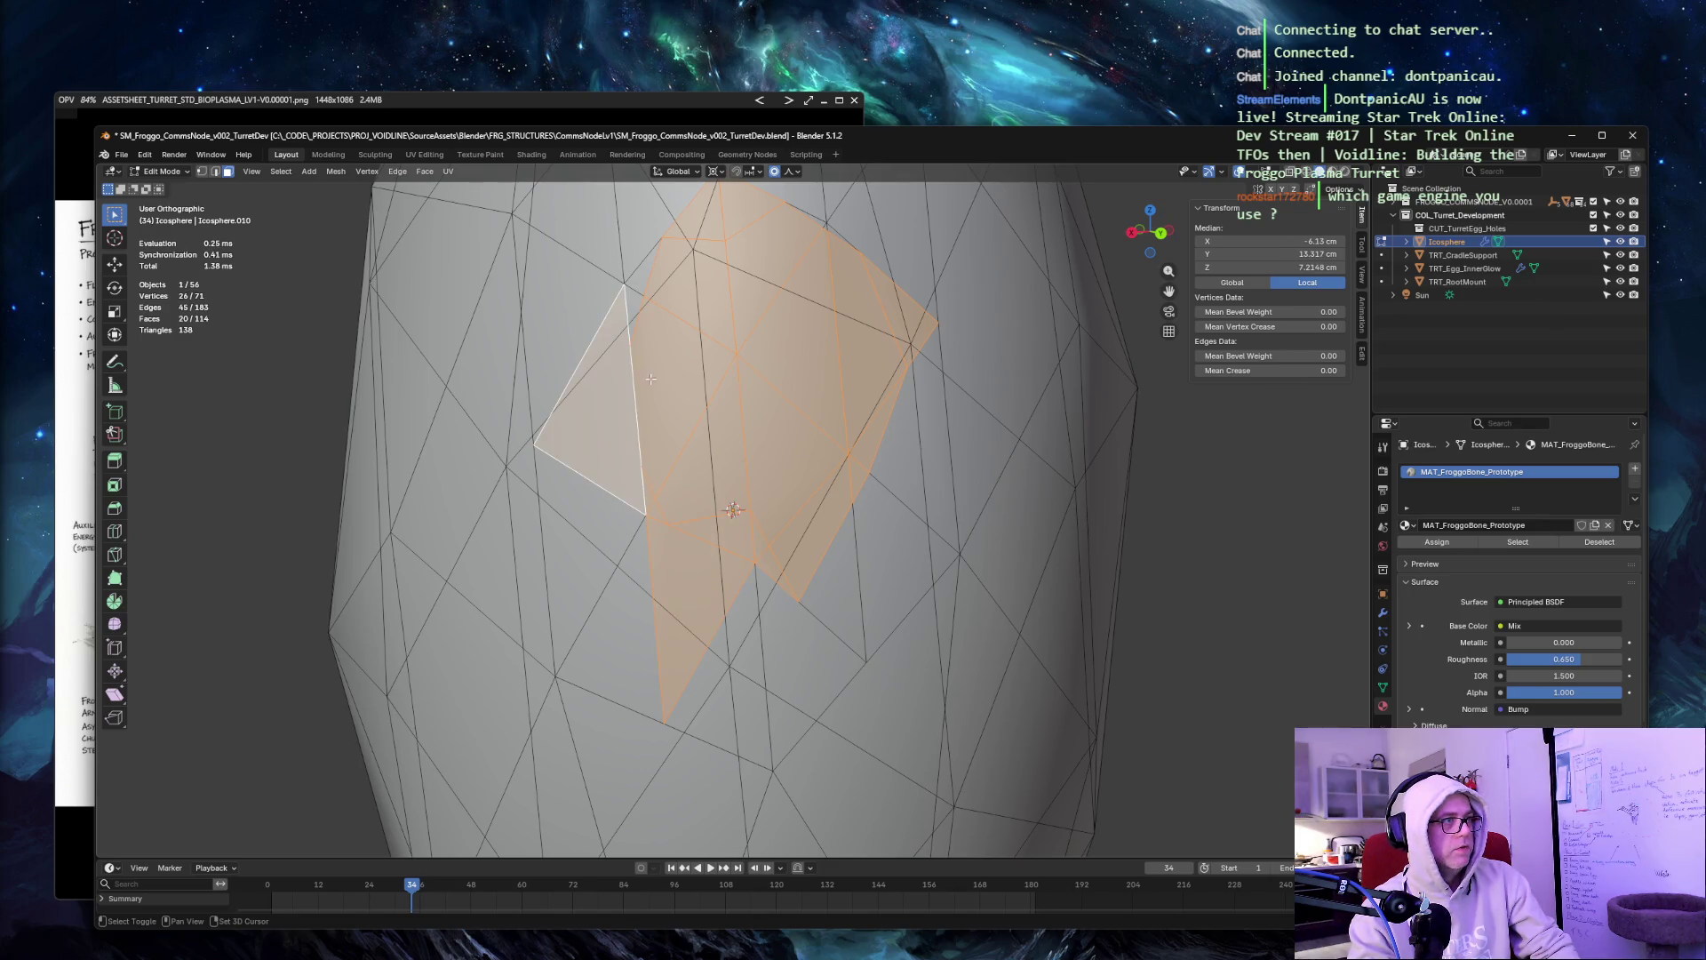
left_click(638, 312, "shift")
left_click(644, 286, "shift")
left_click(660, 233, "shift")
middle_click_drag(659, 232, 737, 334)
Trim stray triangles and sliver faces so ten faces remain selected for the opening.
left_click(712, 355, "shift")
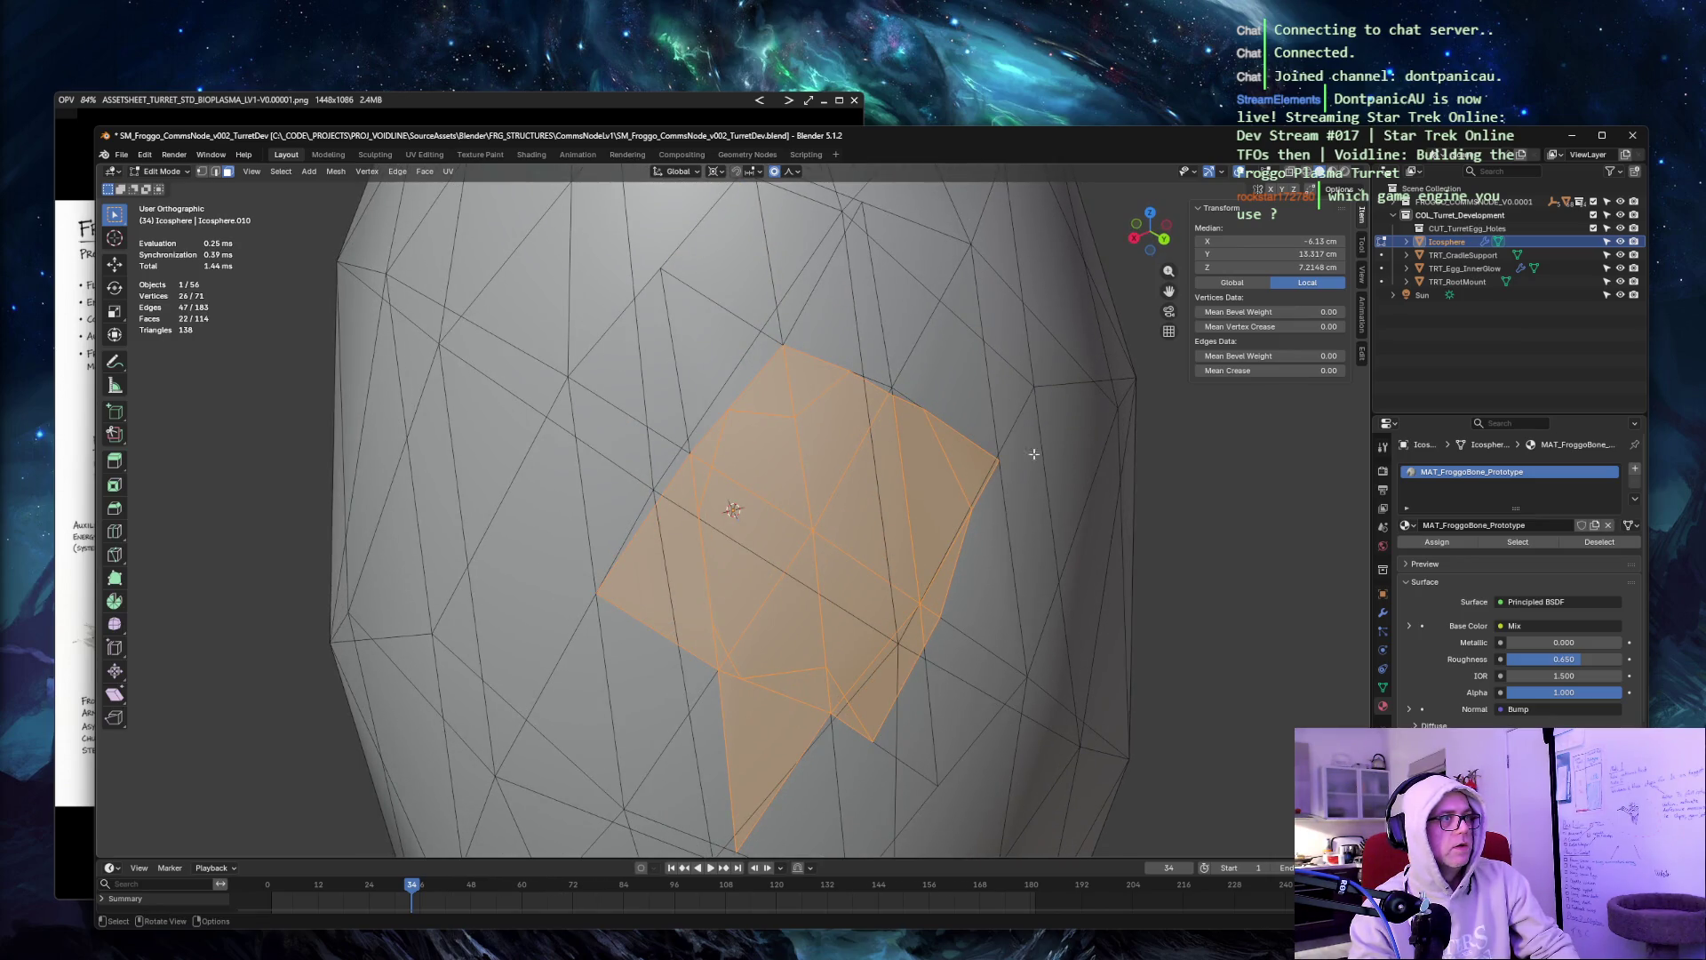
left_click(661, 604, "shift")
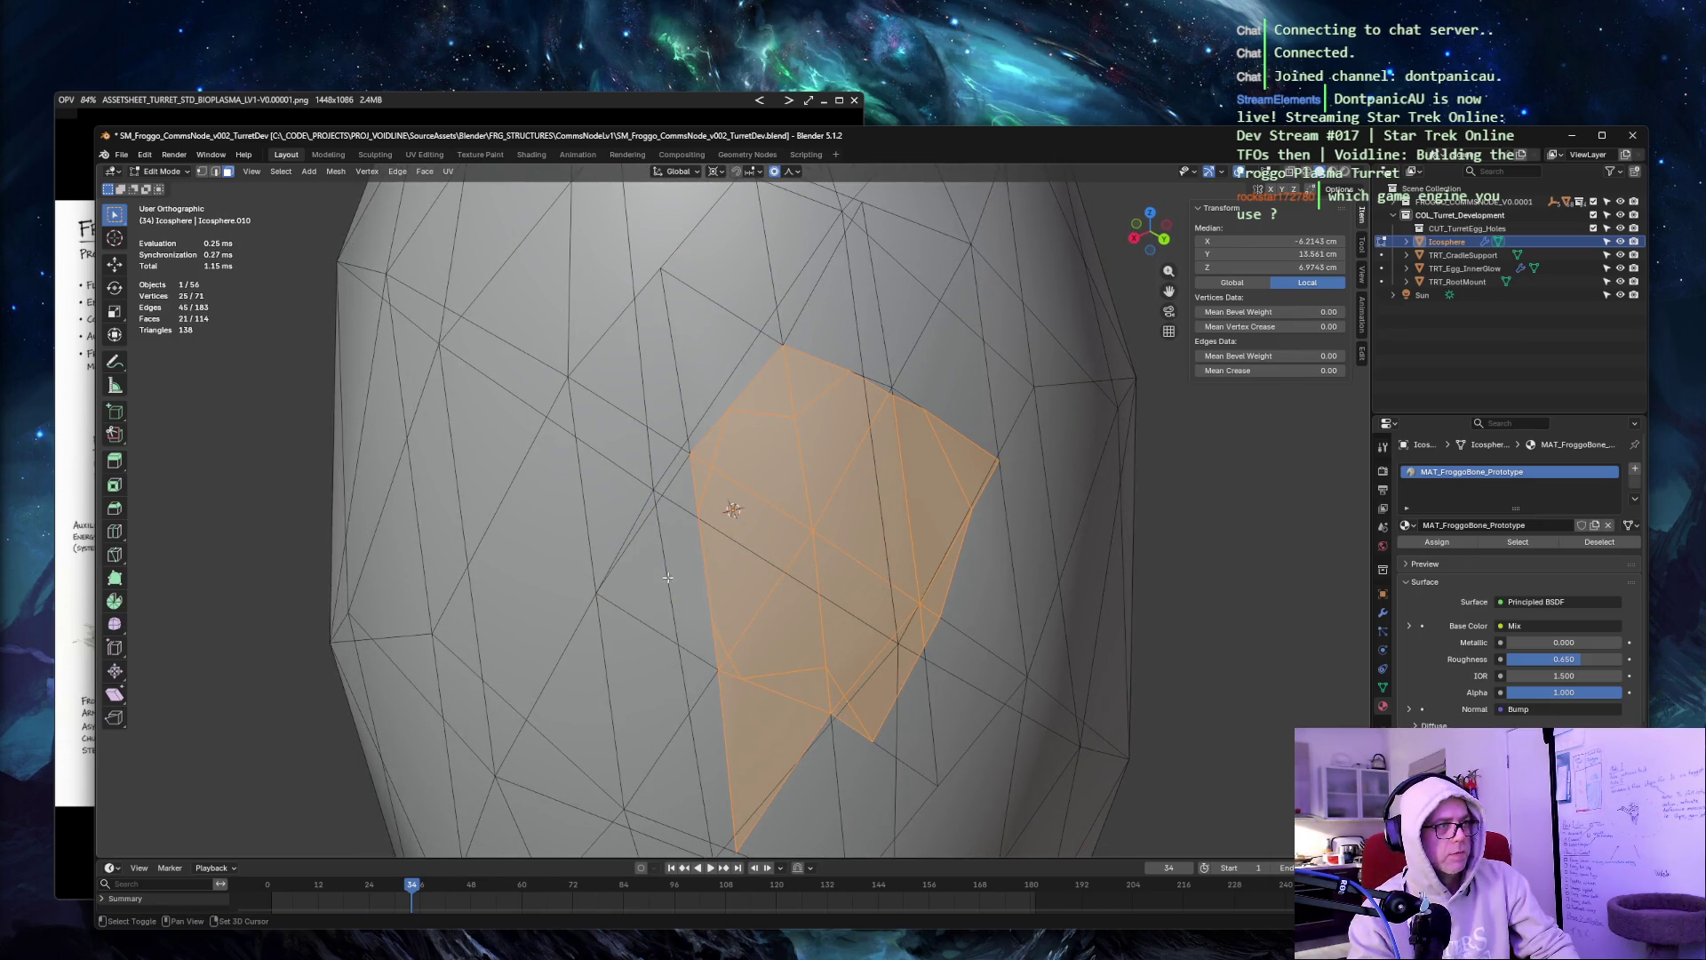
left_click(713, 657, "shift")
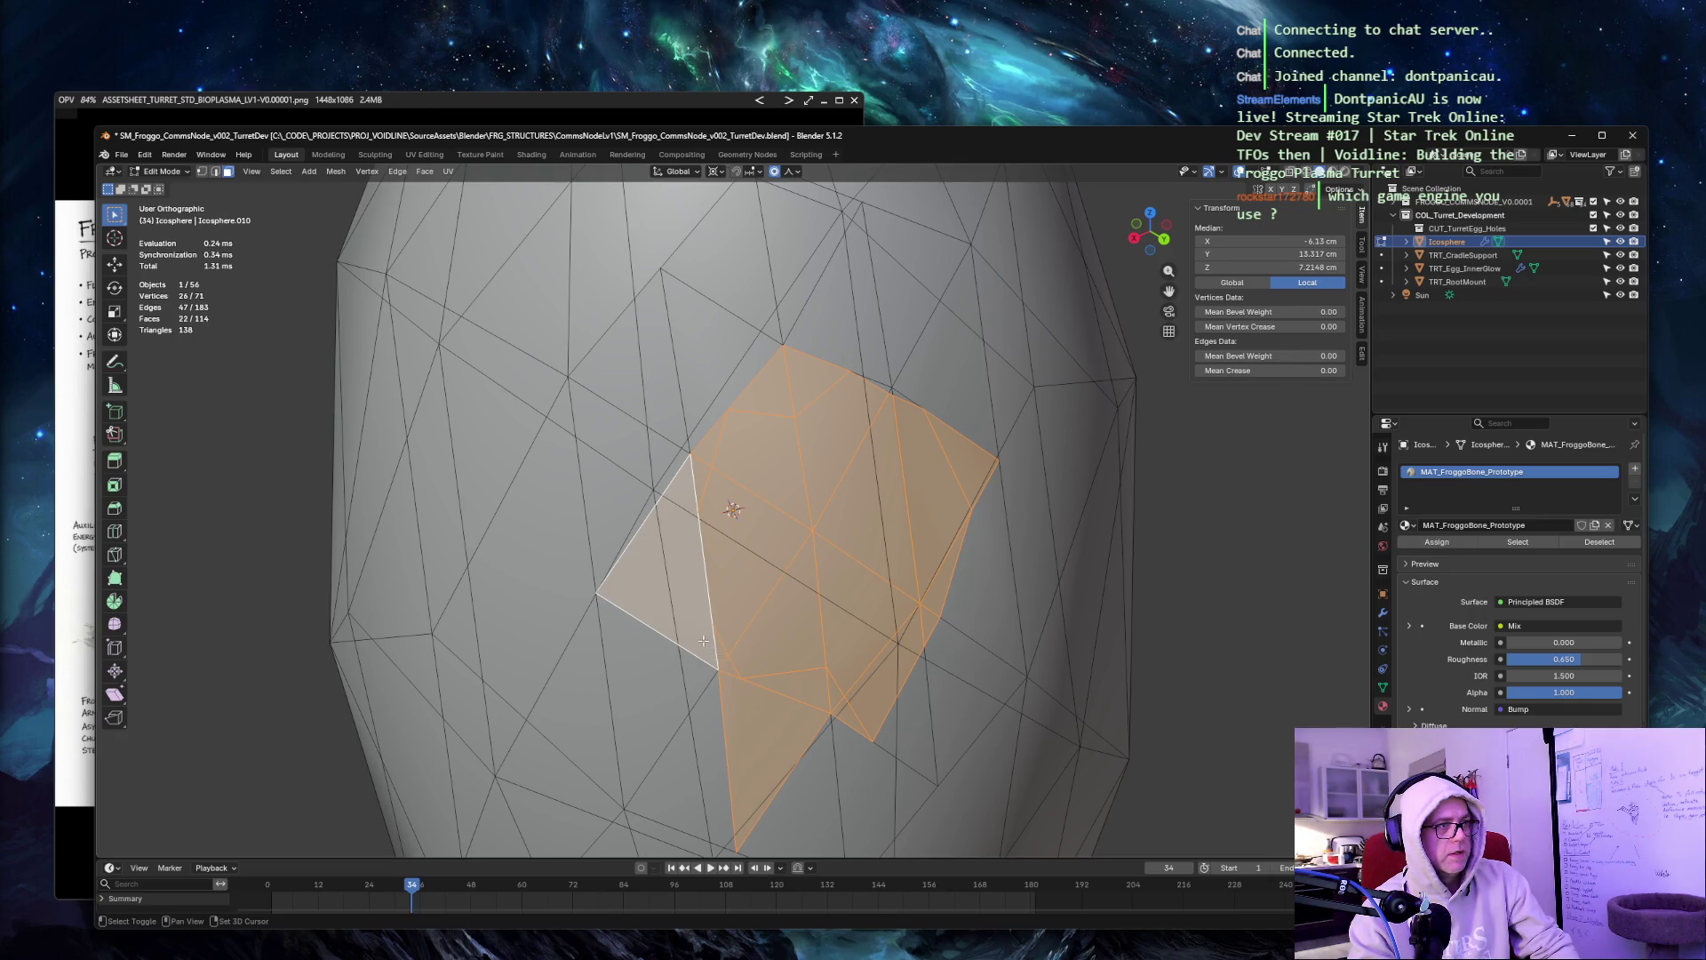
left_click(719, 648, "shift")
left_click(719, 648, "shift")
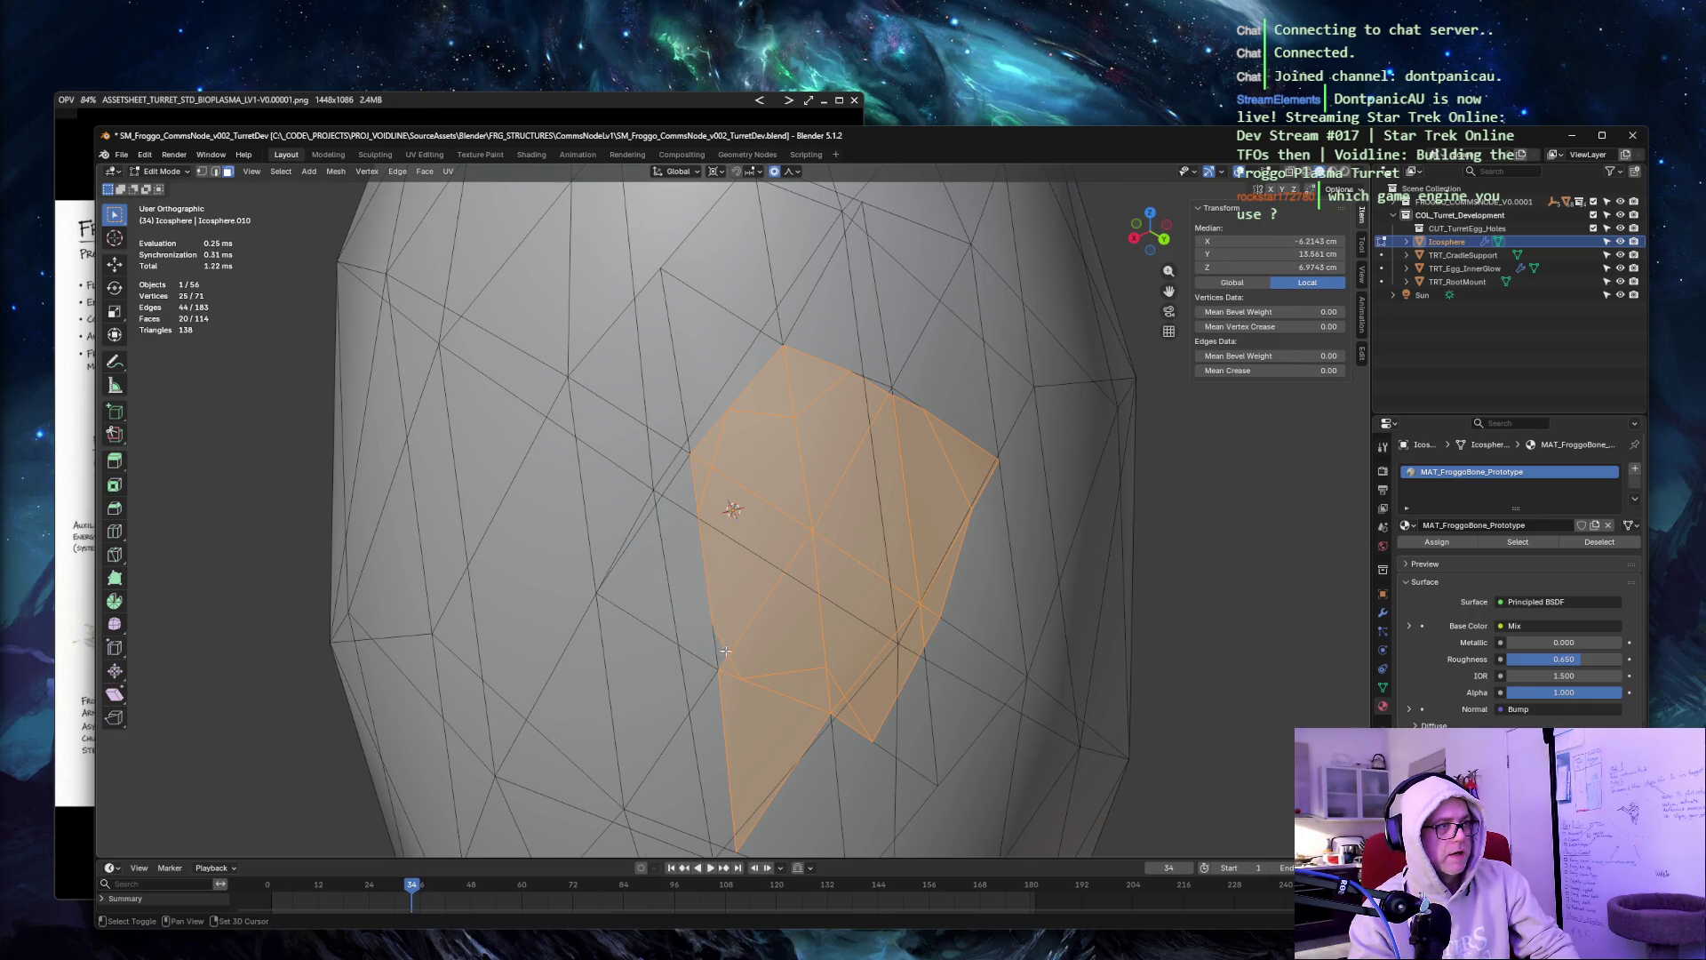
left_click(798, 685, "shift")
left_click(764, 764, "shift")
left_click(833, 693, "shift")
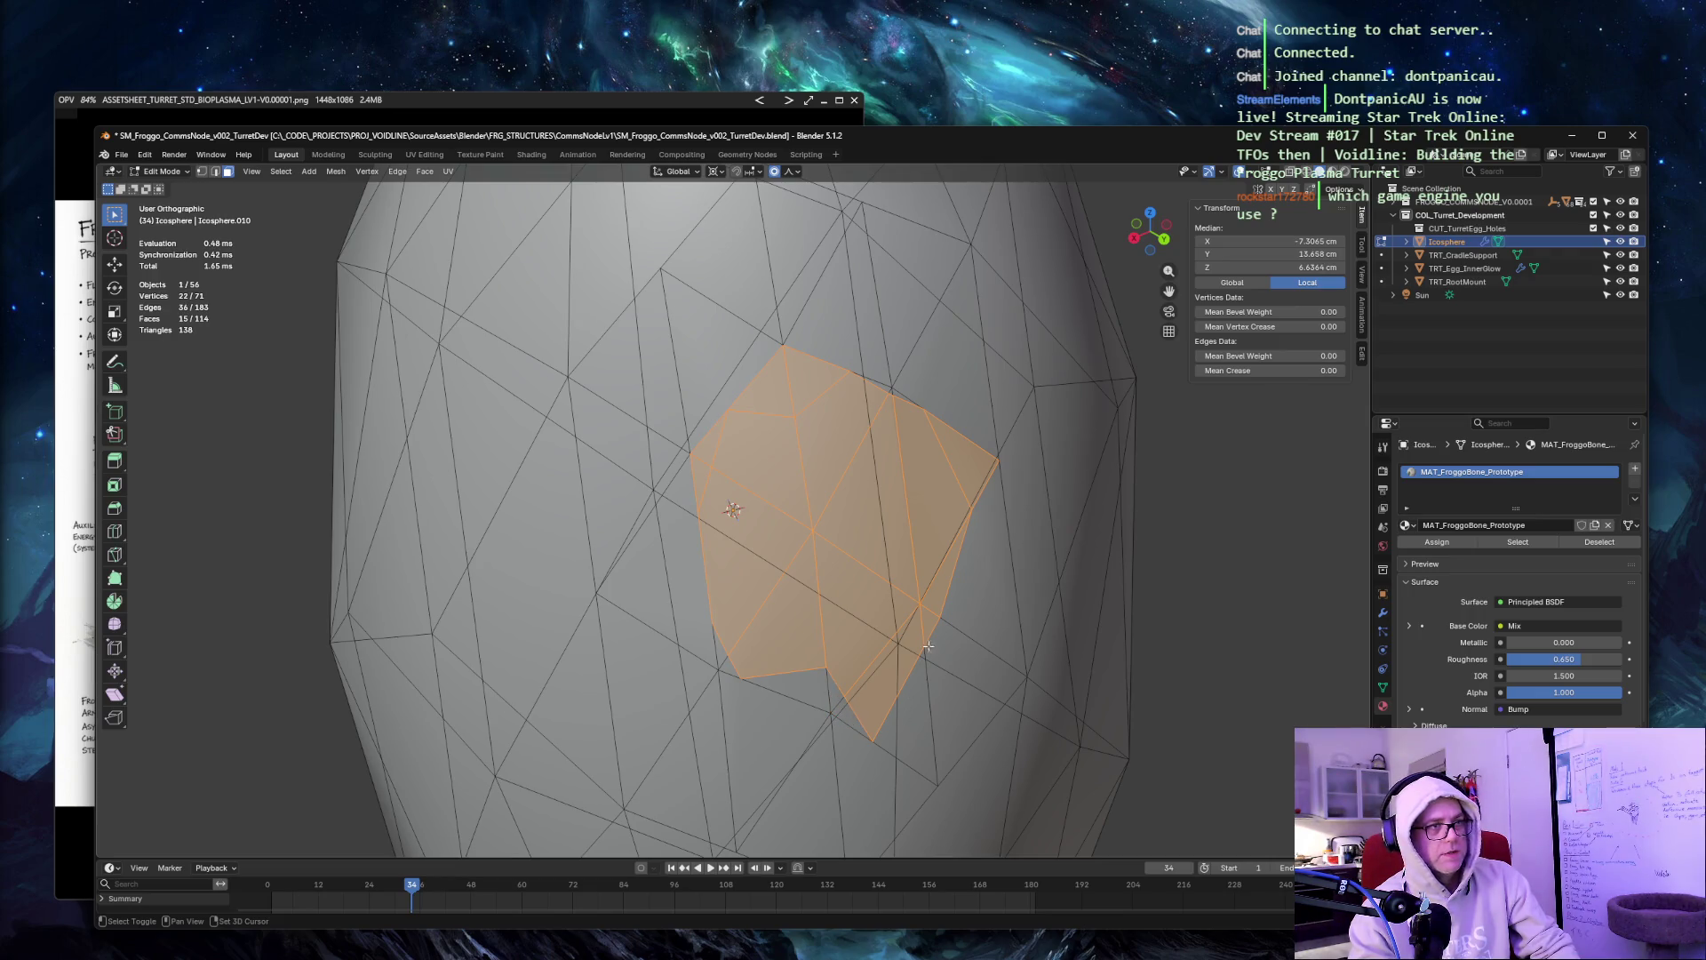
left_click(964, 462, "shift")
left_click(802, 380, "shift")
left_click(757, 384, "shift")
left_click(711, 431, "shift")
left_click(701, 472, "shift")
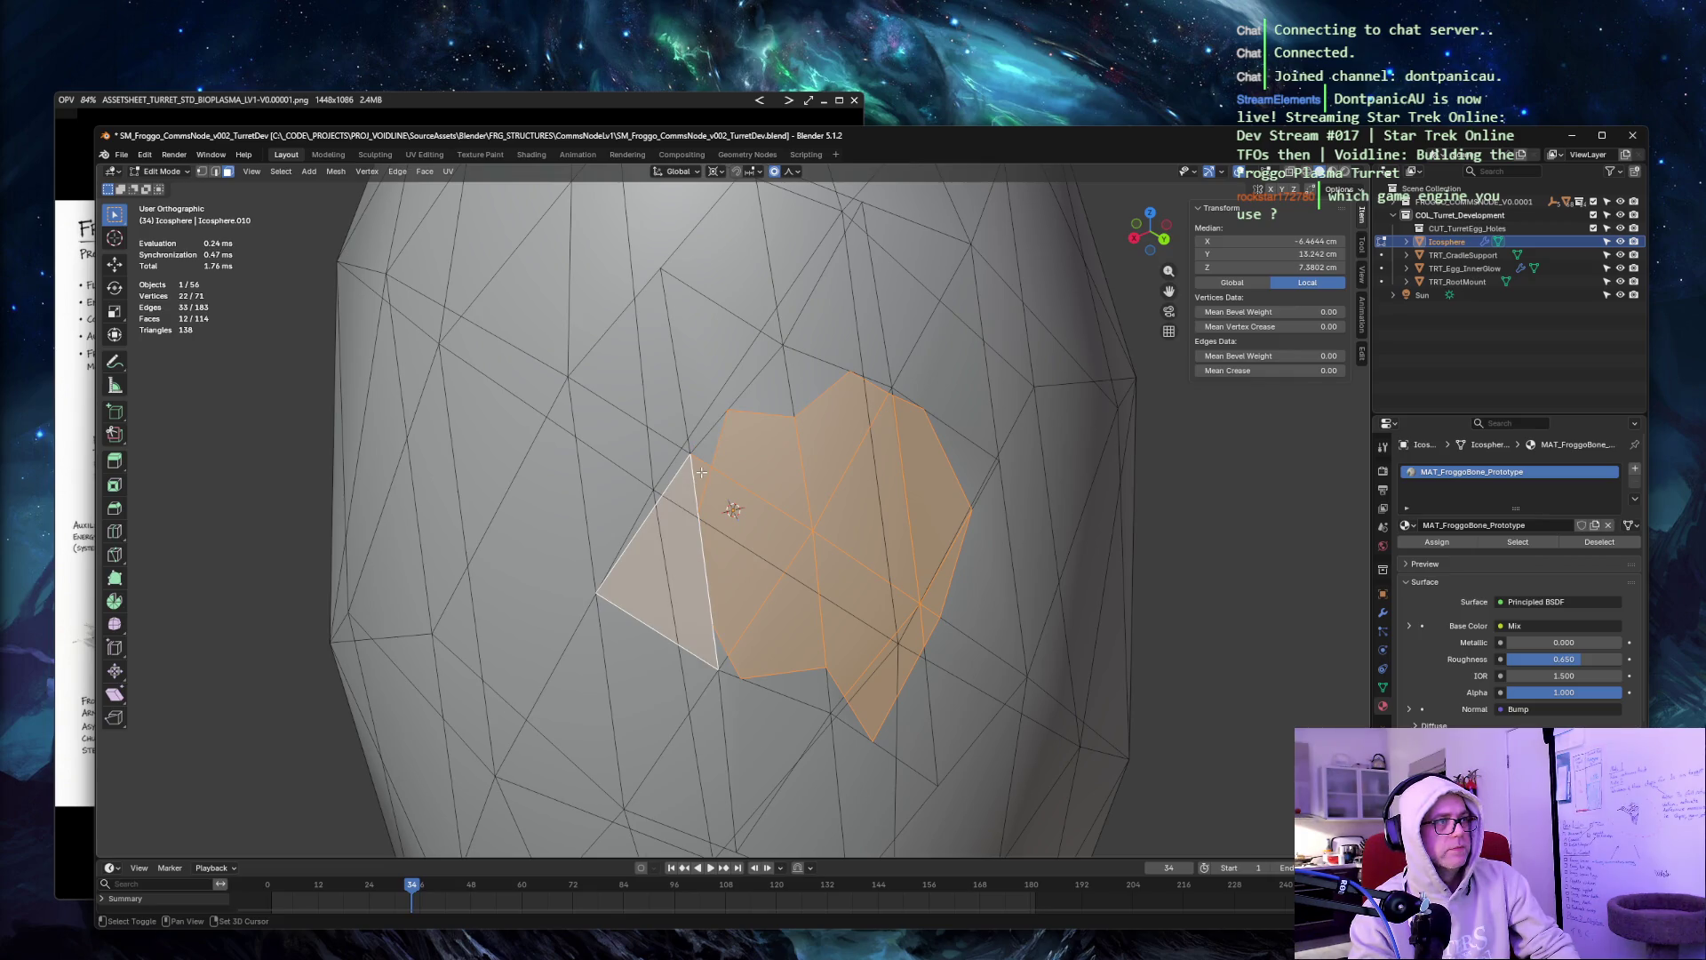
left_click(679, 496, "shift")
mouse_move(942, 342)
middle_mouse_down()
mouse_move(880, 333)
mouse_move(996, 320)
mouse_move(980, 317)
middle_mouse_up()
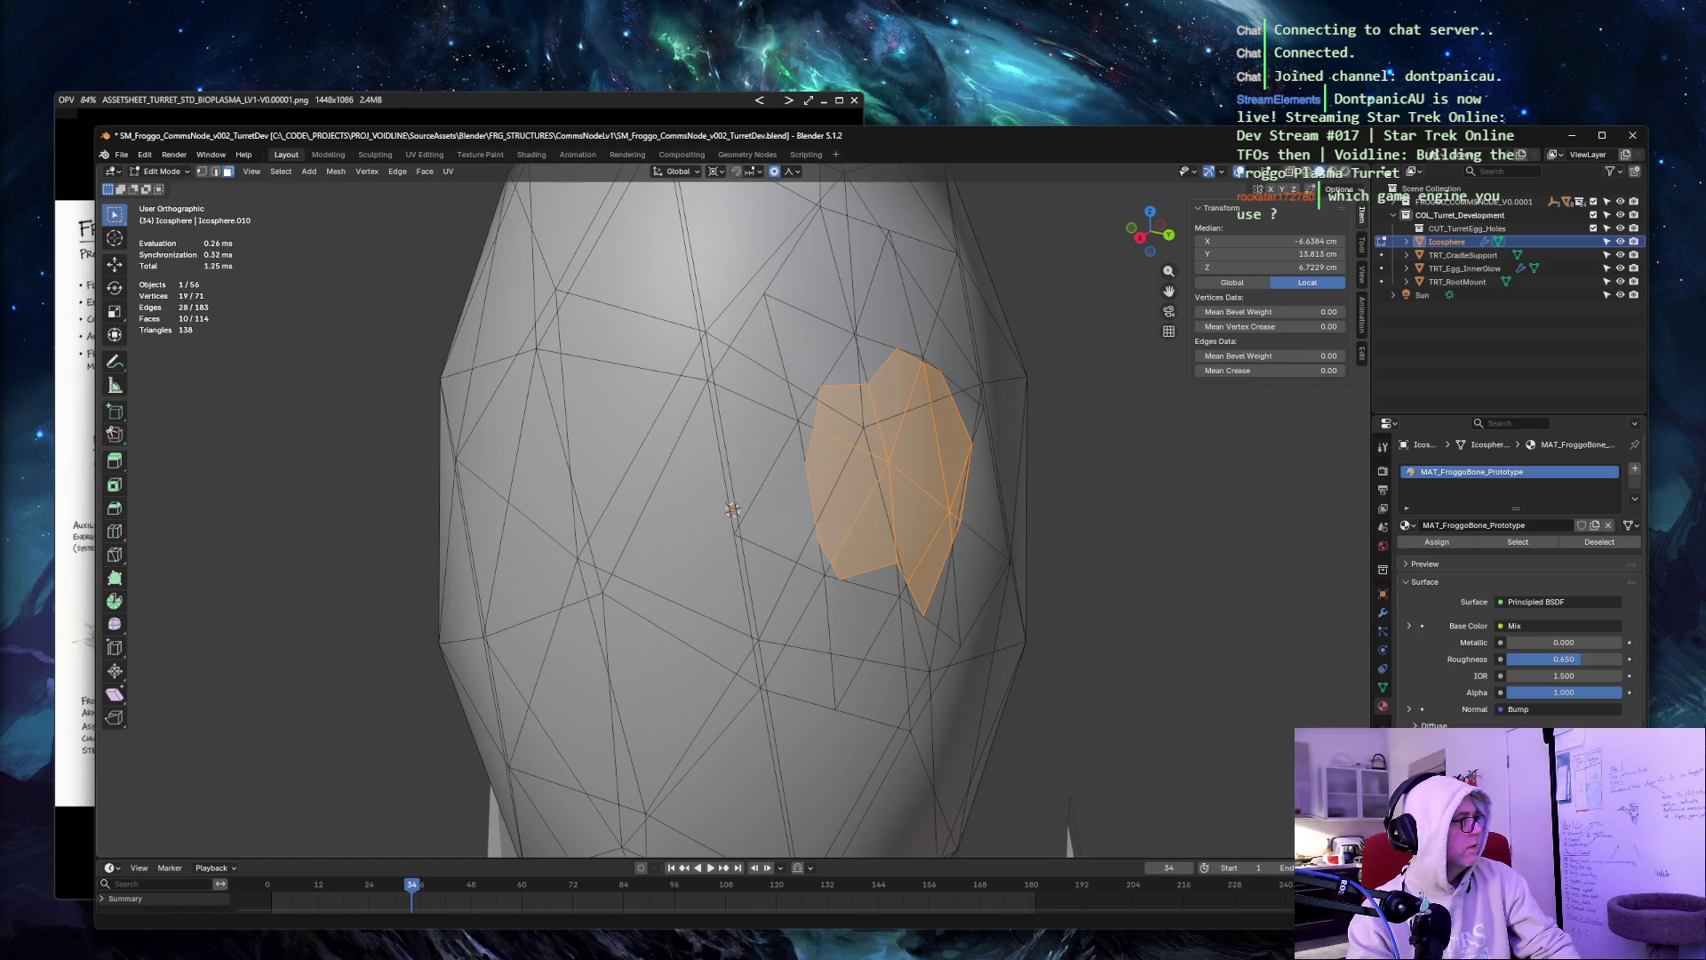
Delete the selected cut faces to open a hole in the egg shell.
key("x")
left_click(1055, 438)
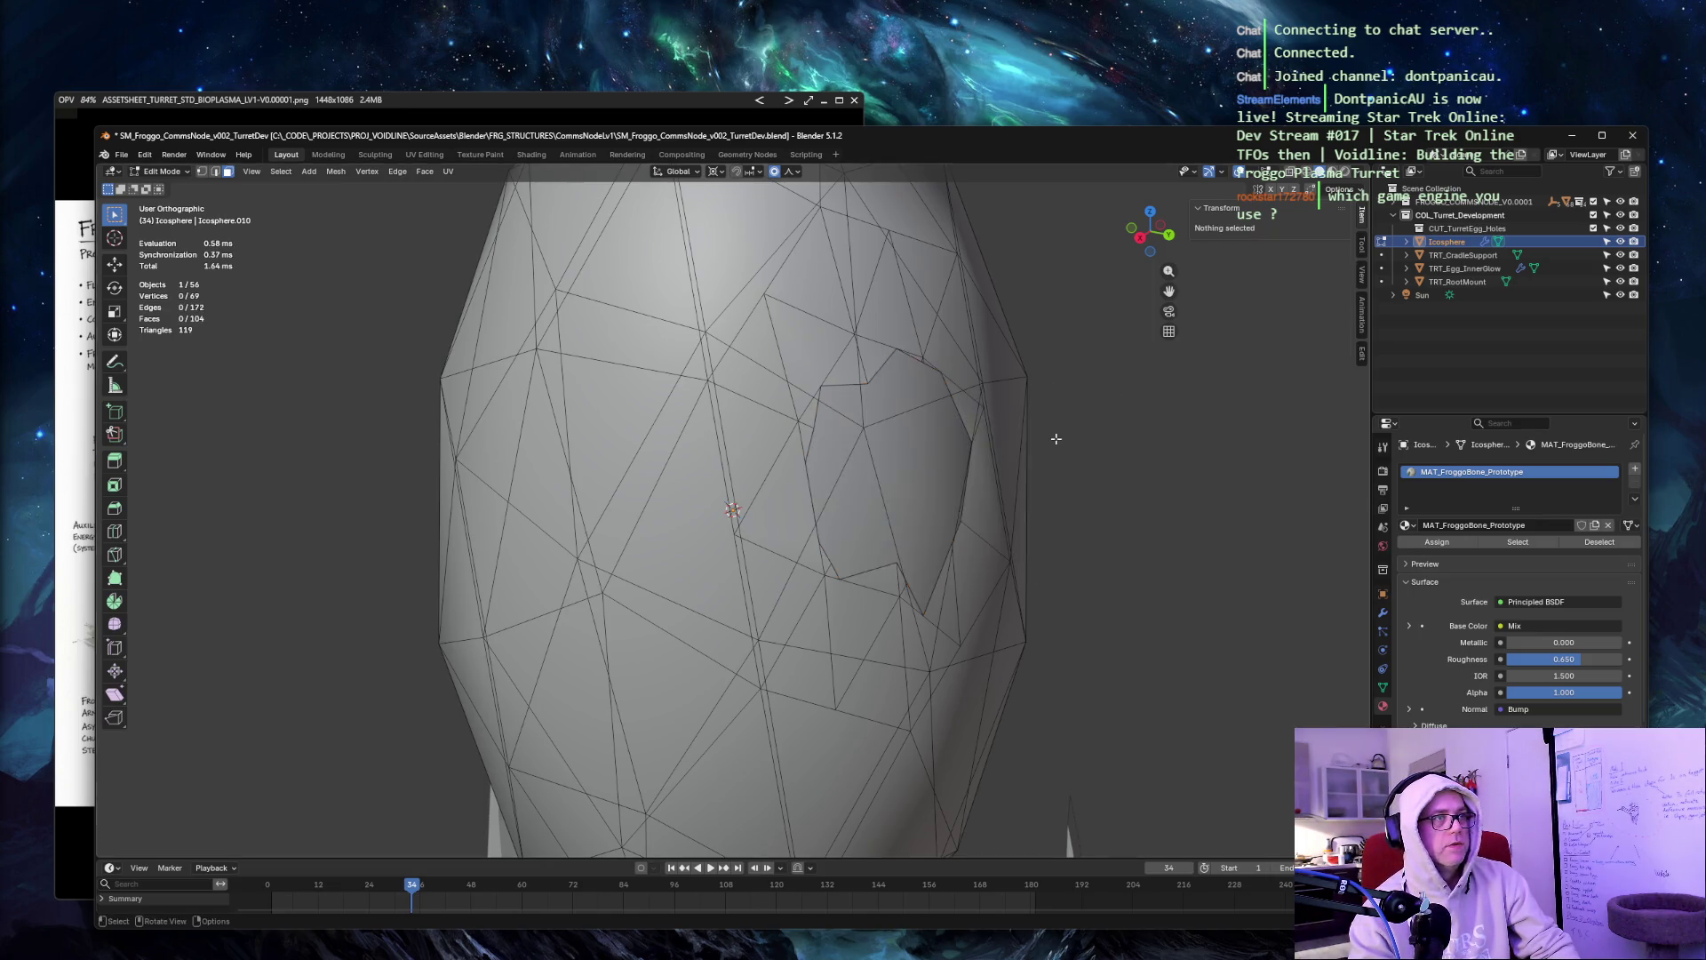
mouse_move(1095, 363)
middle_mouse_down()
mouse_move(956, 343)
mouse_move(952, 327)
mouse_move(1109, 371)
middle_mouse_up()
Check the hole in Material Preview, return to Solid, and select TRT_Egg_InnerGlow in Object Mode.
key("z")
left_click(1110, 441)
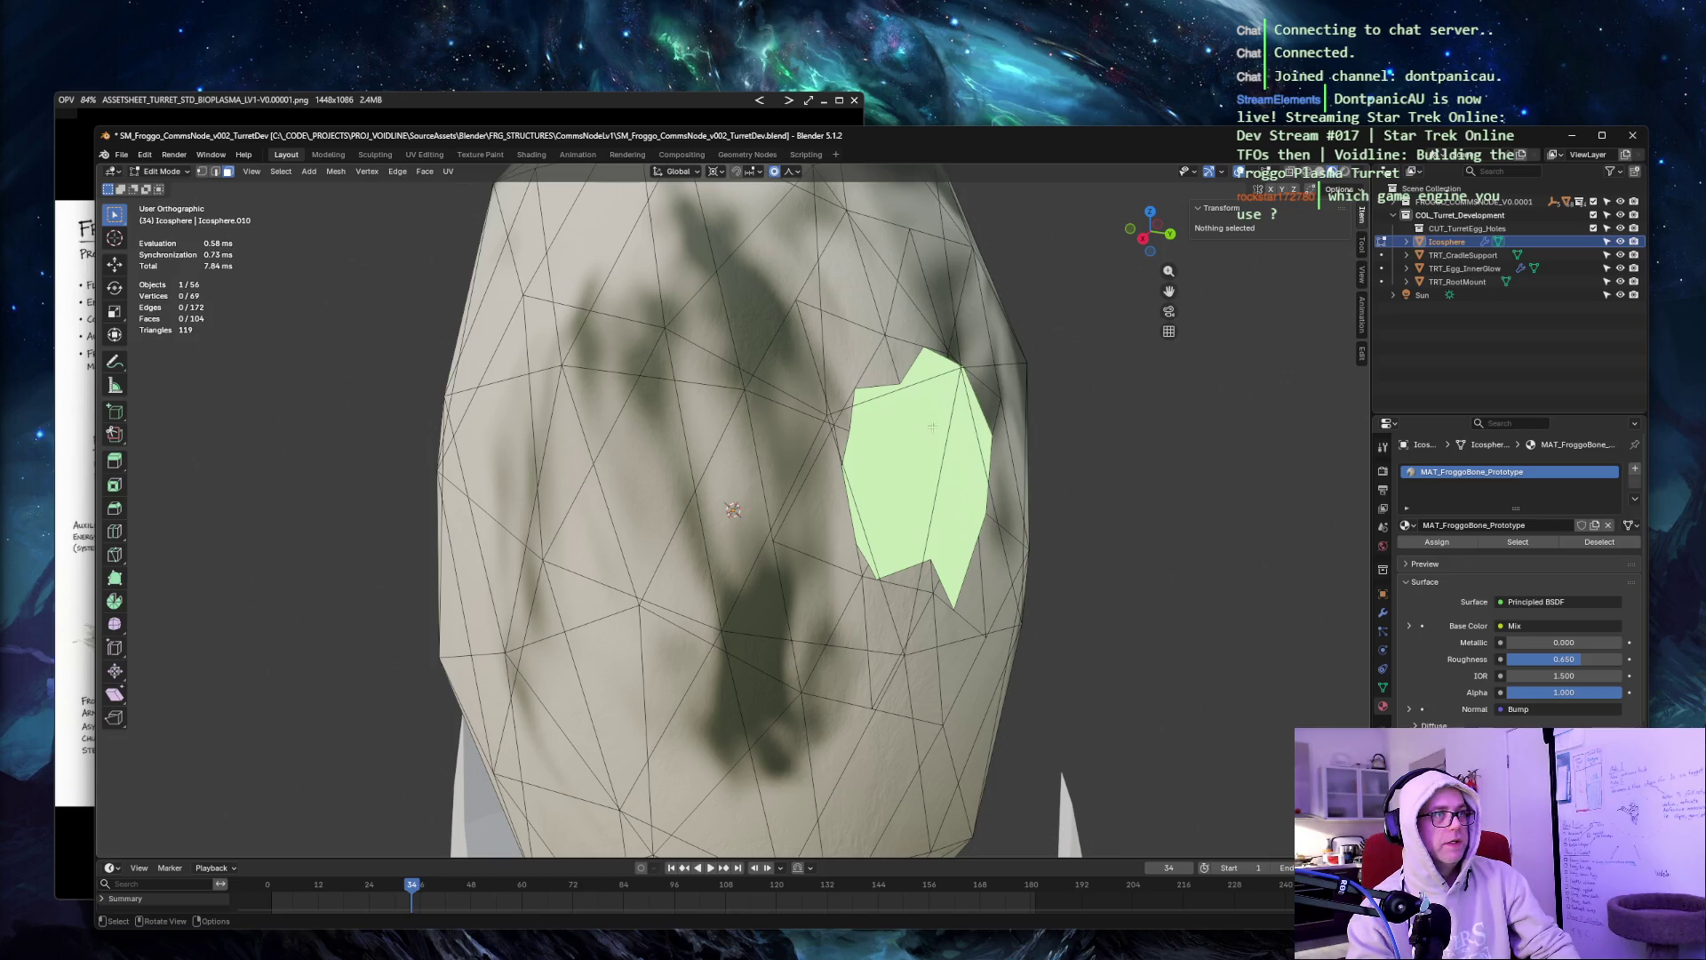
key("z")
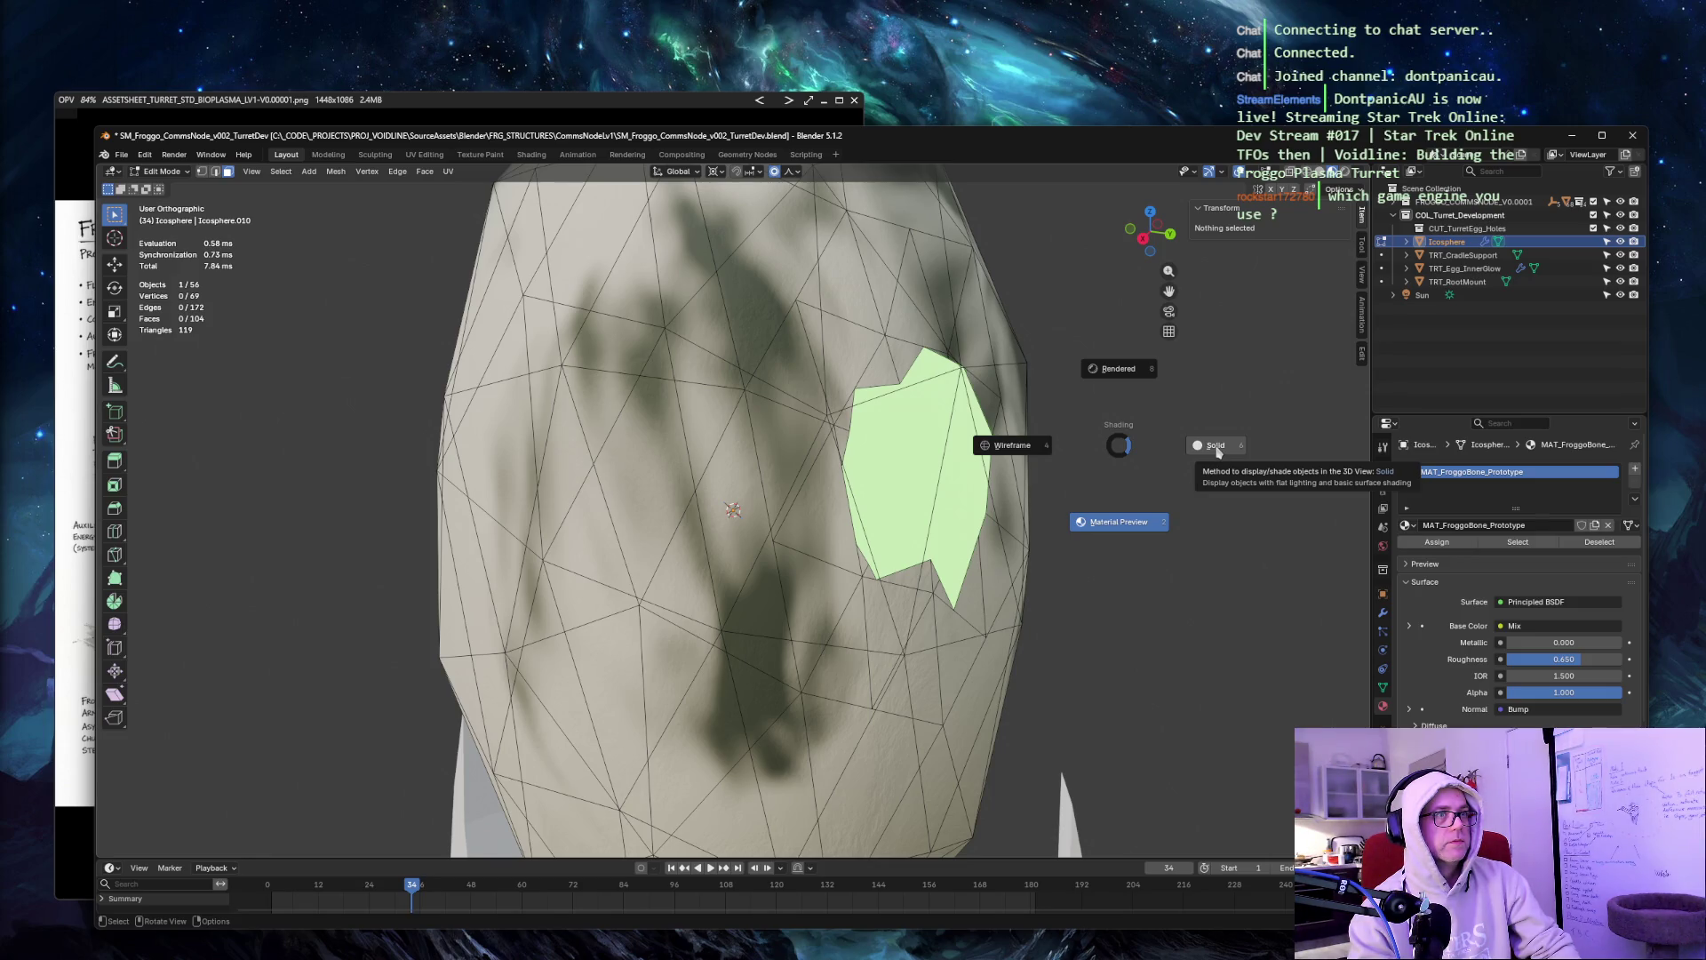
left_click(1218, 451)
middle_click_drag(1217, 452, 1195, 391)
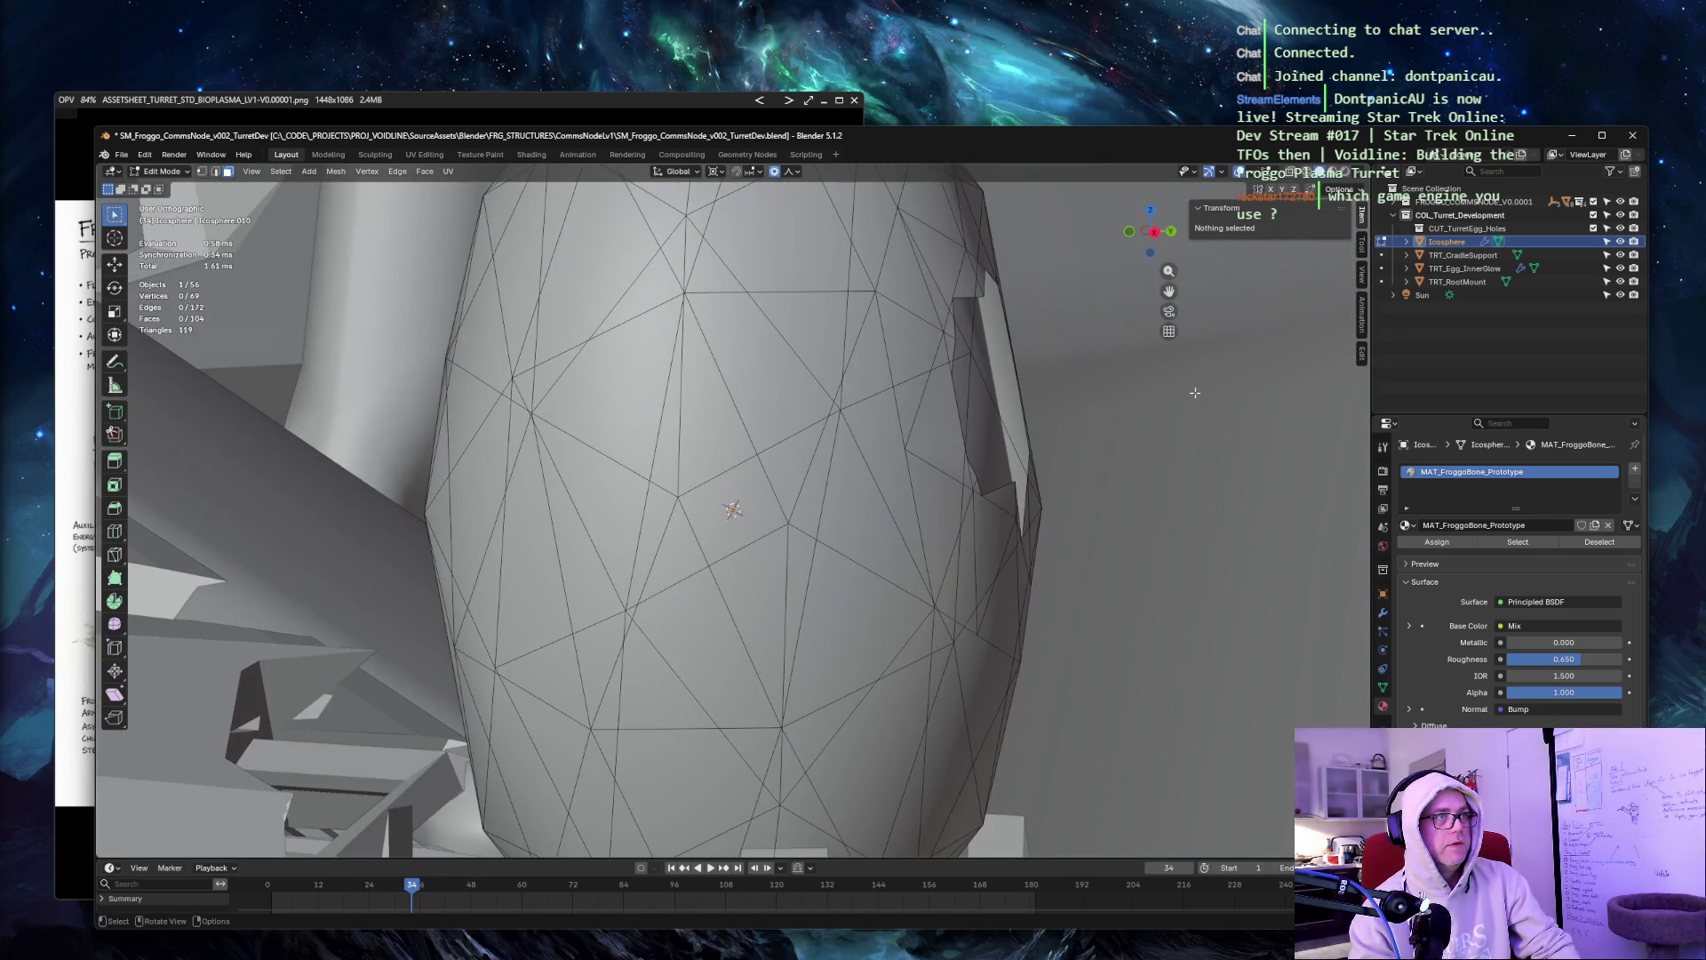
middle_click_drag(1080, 369, 952, 383)
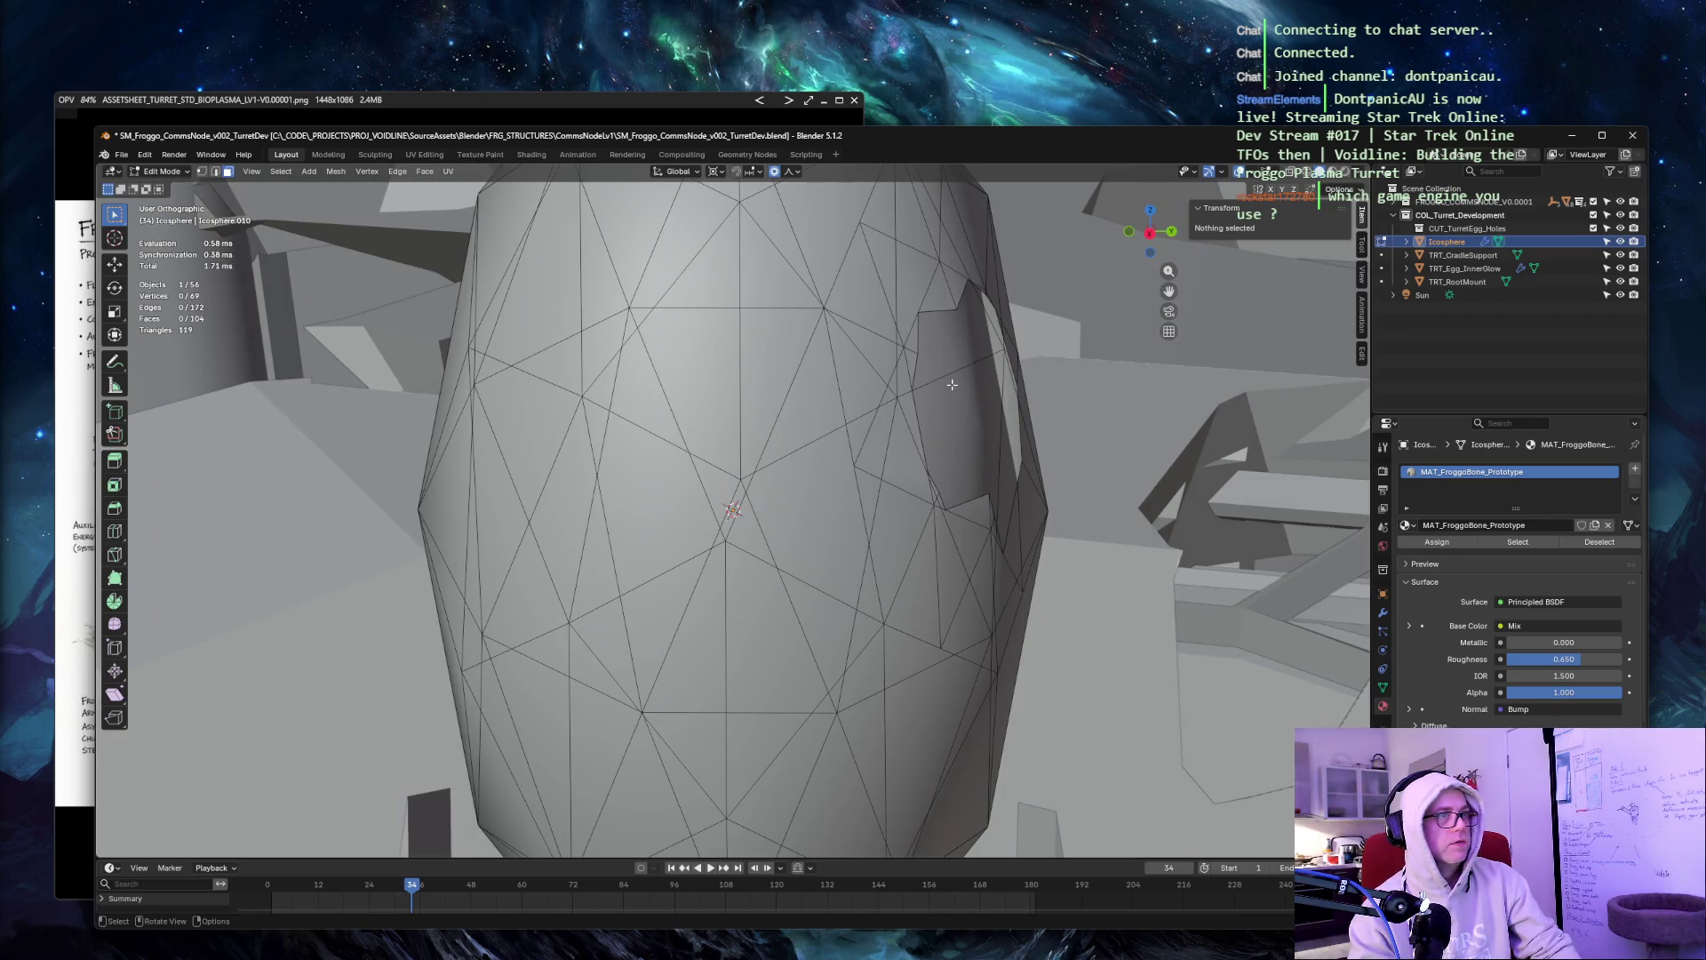
key("Tab")
left_click(953, 387)
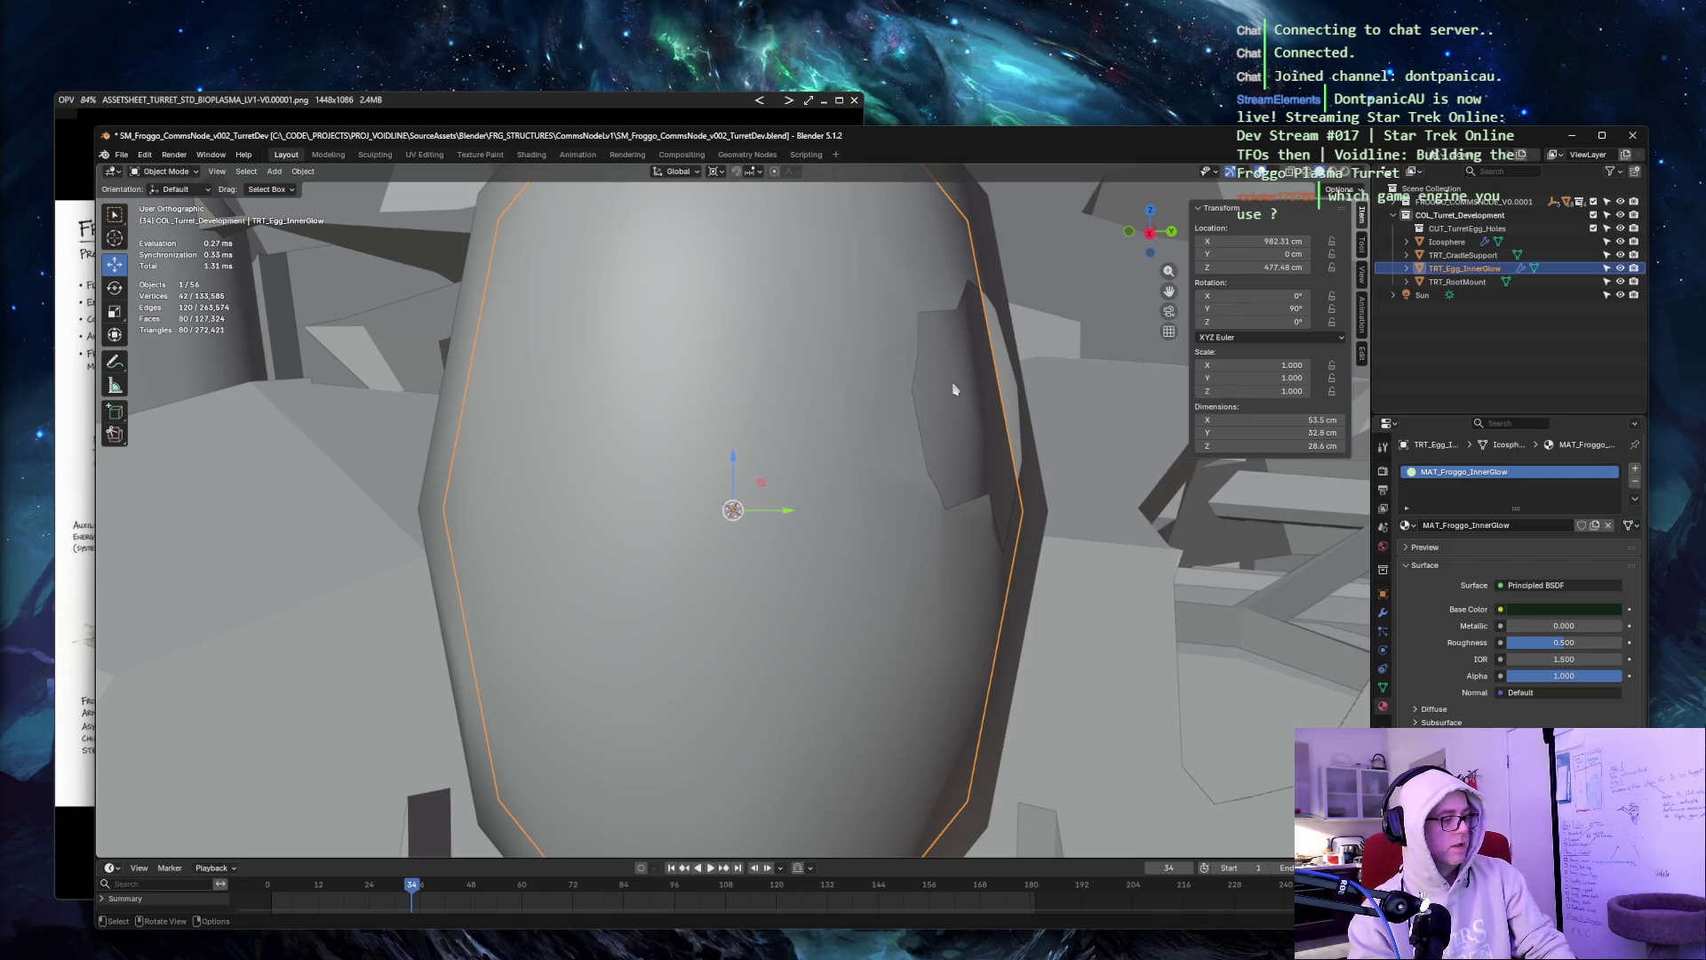
Scale the TRT_Egg_InnerGlow egg to 0.92 and apply its scale.
key("s")
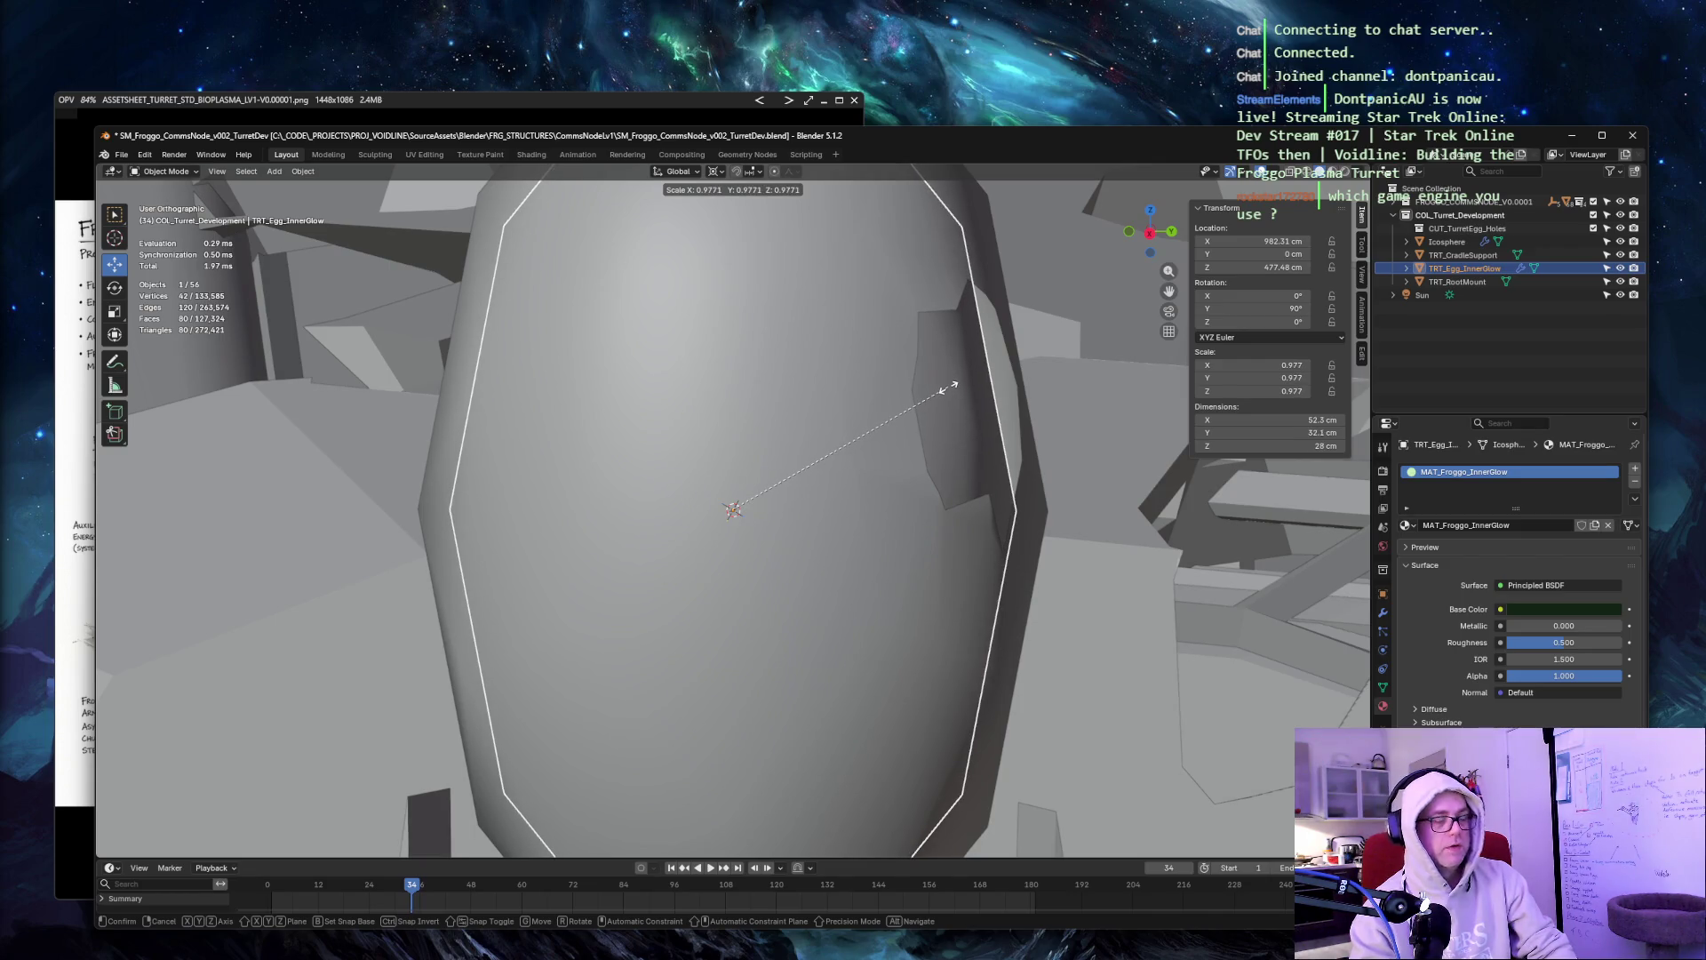
type(".92")
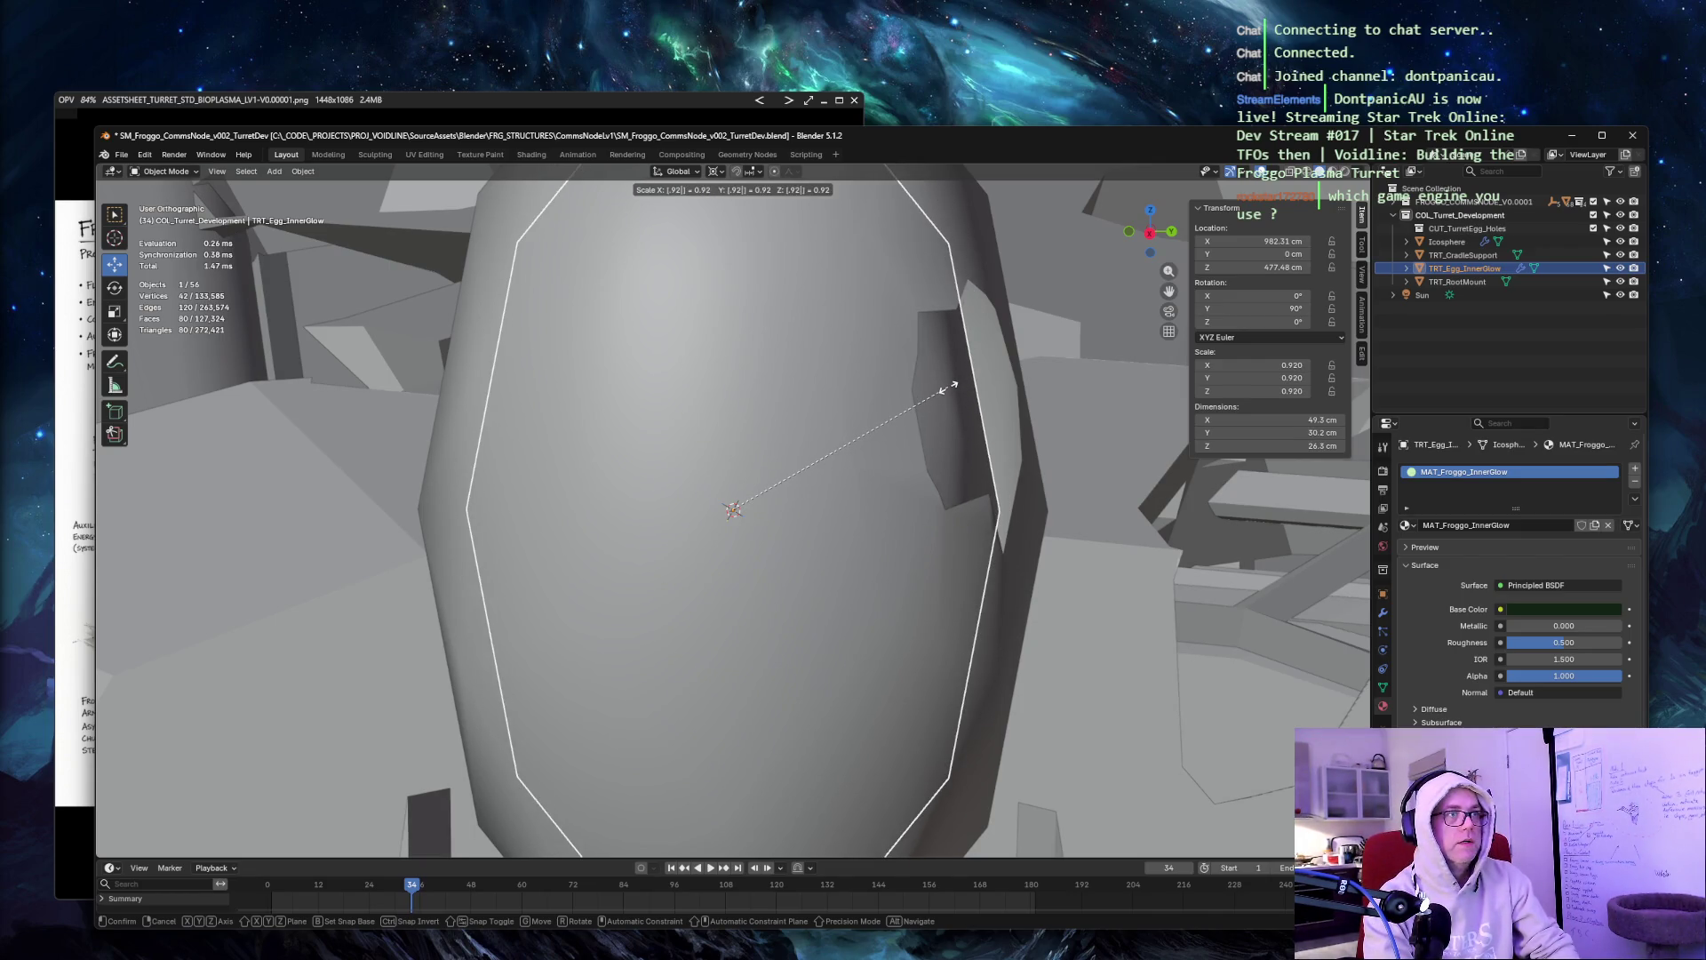
key("Return")
middle_click_drag(1090, 298, 1049, 280)
key("ctrl+a")
left_click(1063, 386)
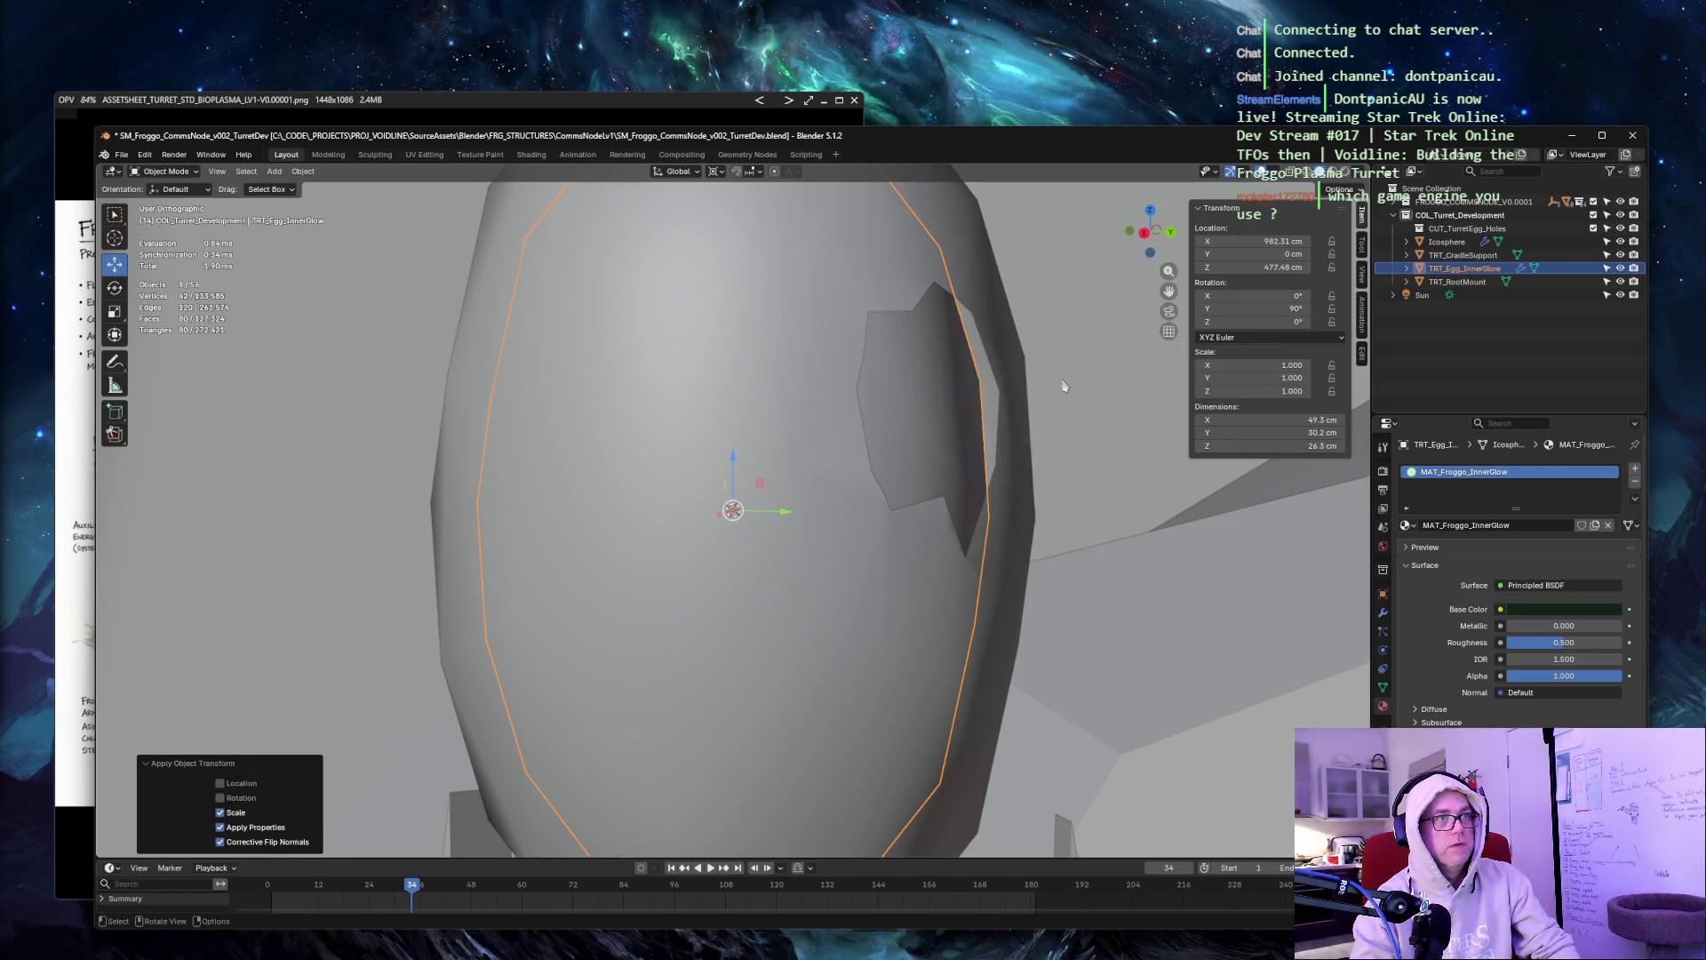
middle_click_drag(1031, 366, 1032, 304)
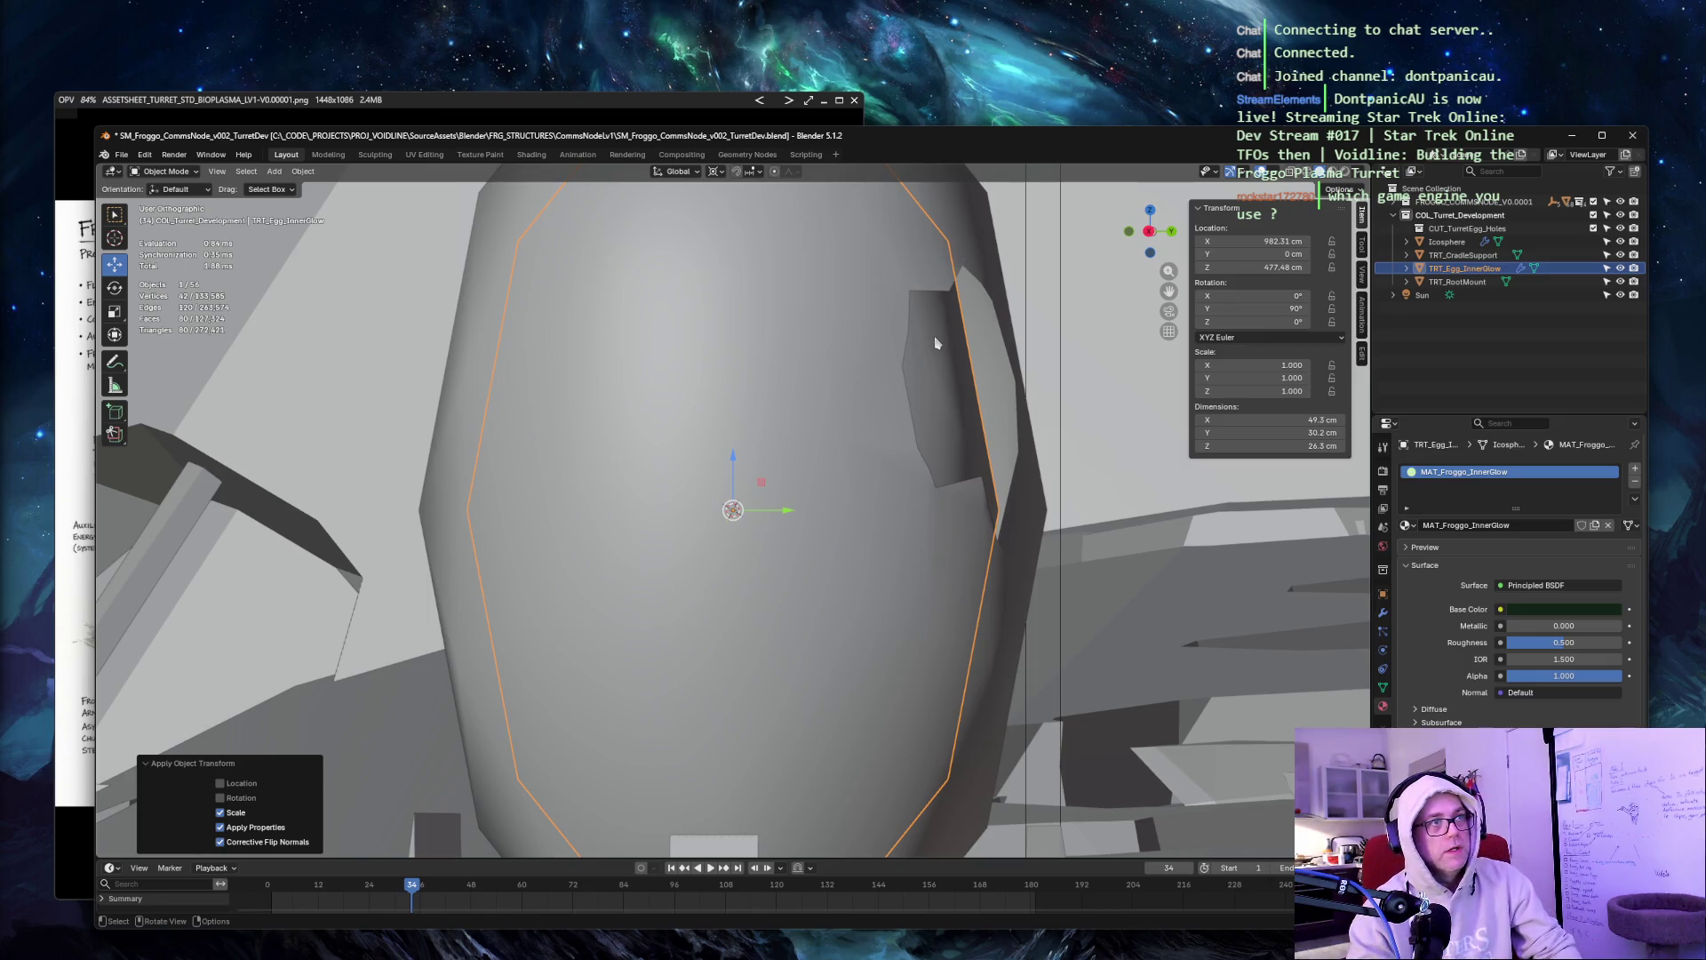
Inspect the outer shell, then reselect TRT_Egg_InnerGlow and begin scaling it up.
left_click(977, 265)
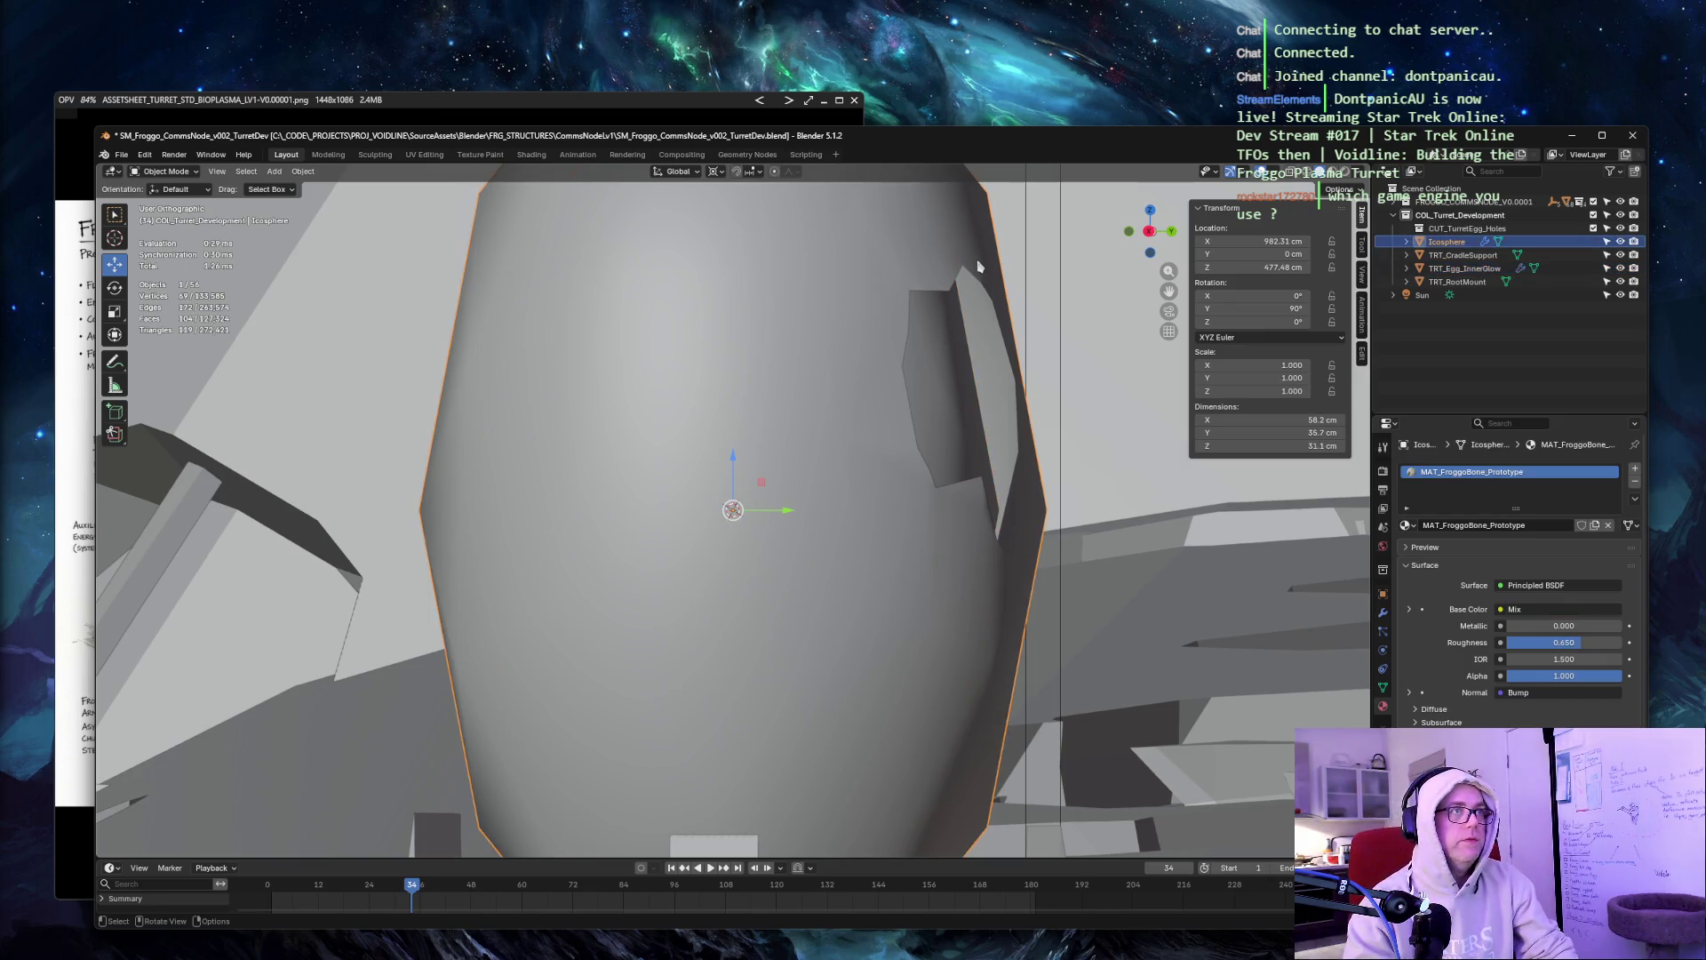
mouse_move(978, 266)
middle_mouse_down()
mouse_move(988, 287)
mouse_move(1092, 281)
middle_mouse_up()
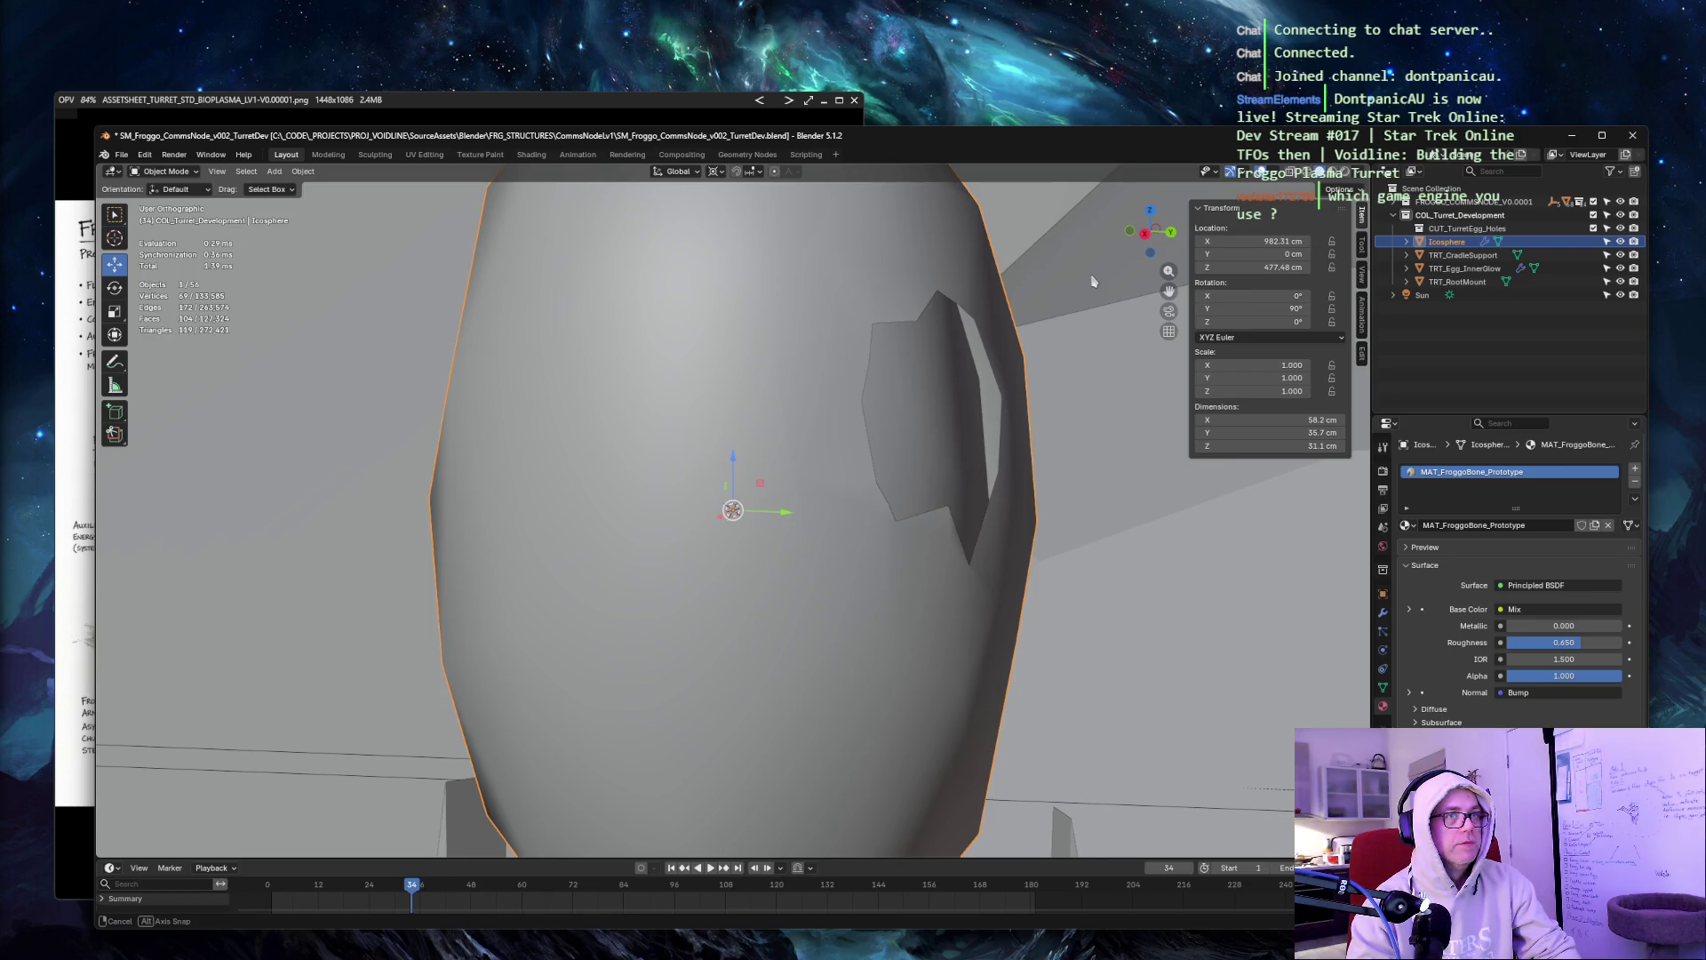
middle_click_drag(1092, 281, 1090, 282)
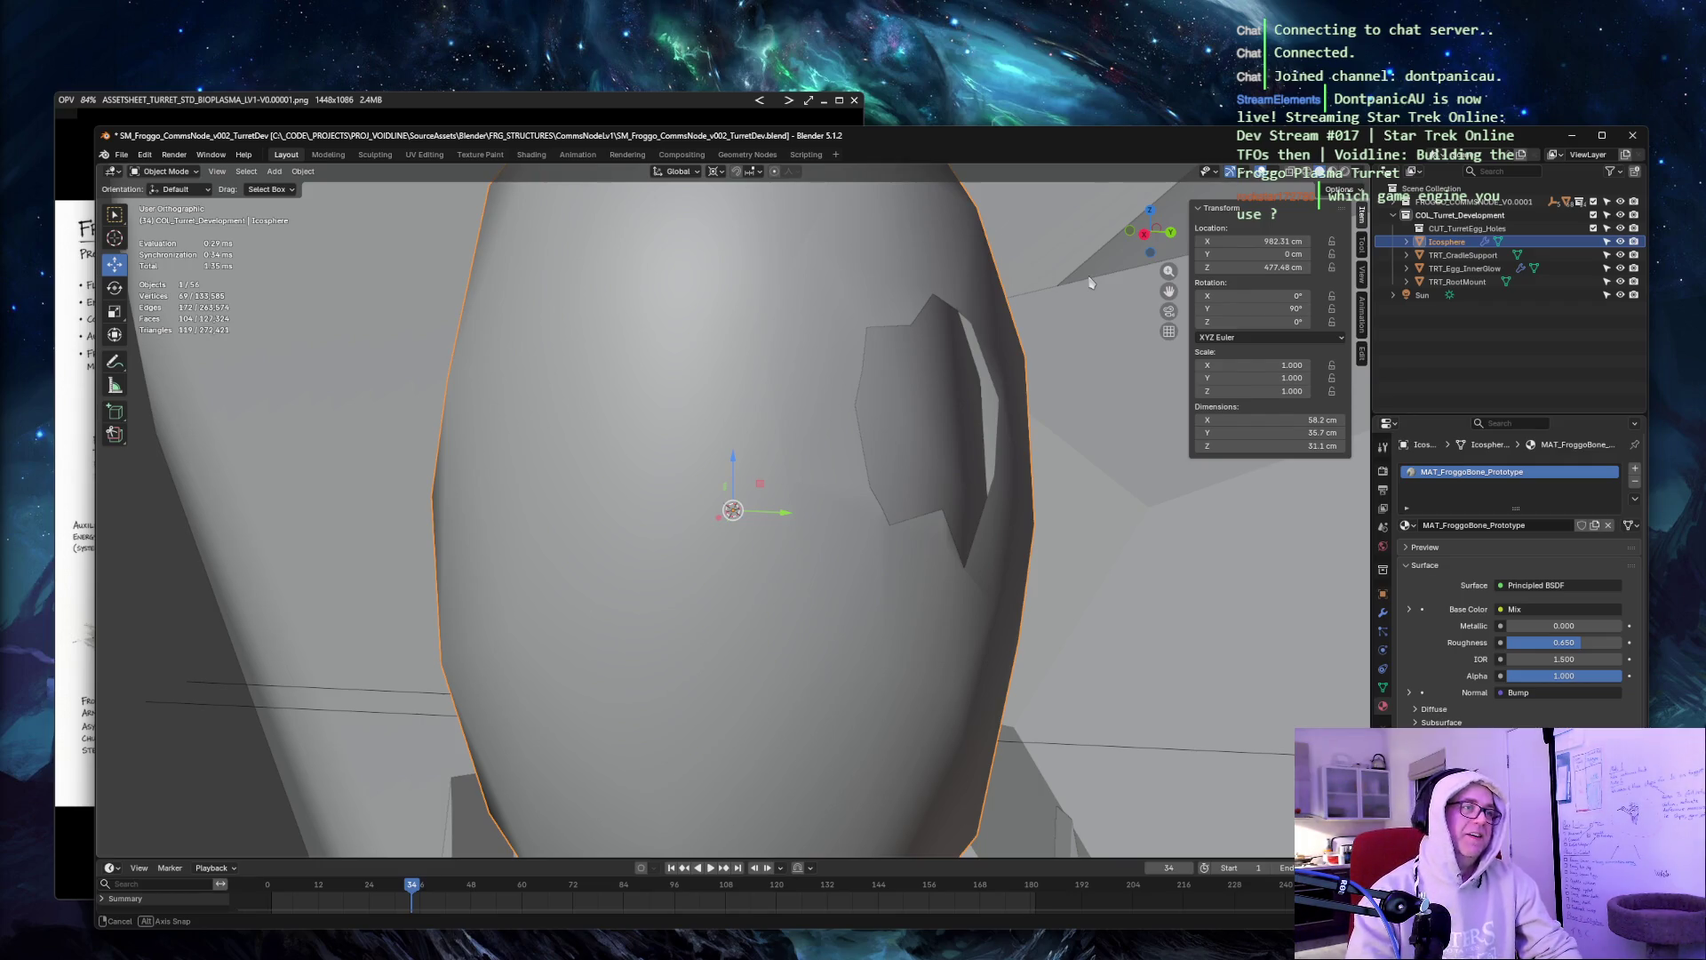
middle_click_drag(1091, 281, 1090, 283)
left_click(907, 368)
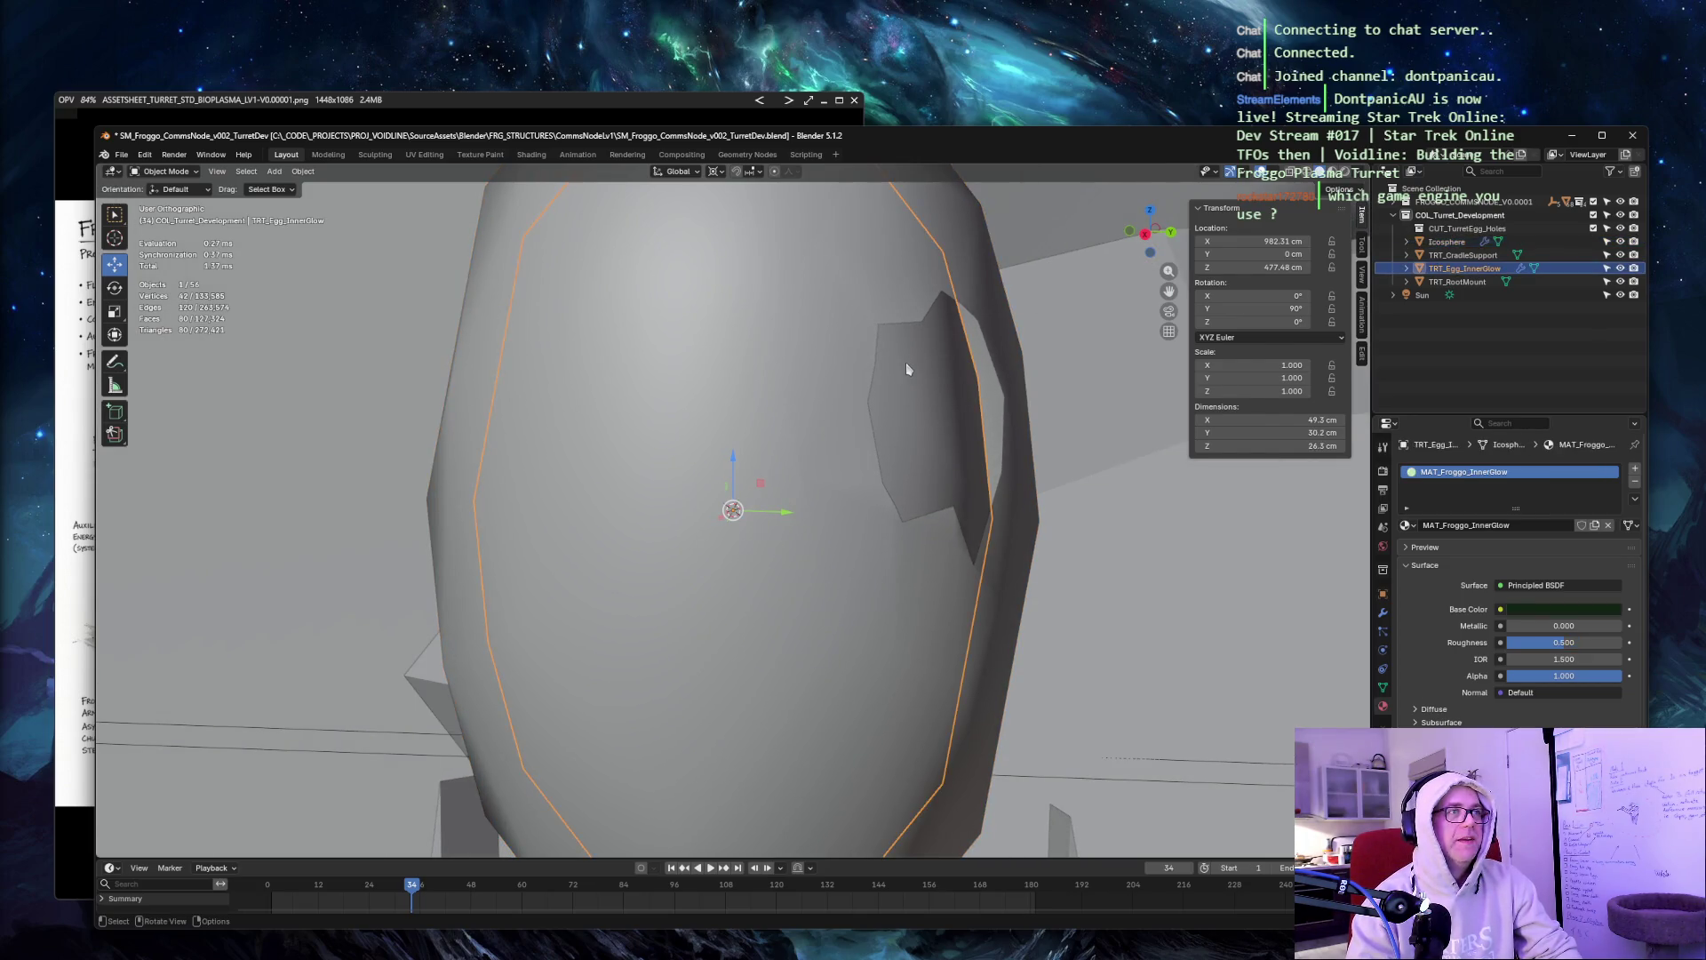
double_click(1480, 269)
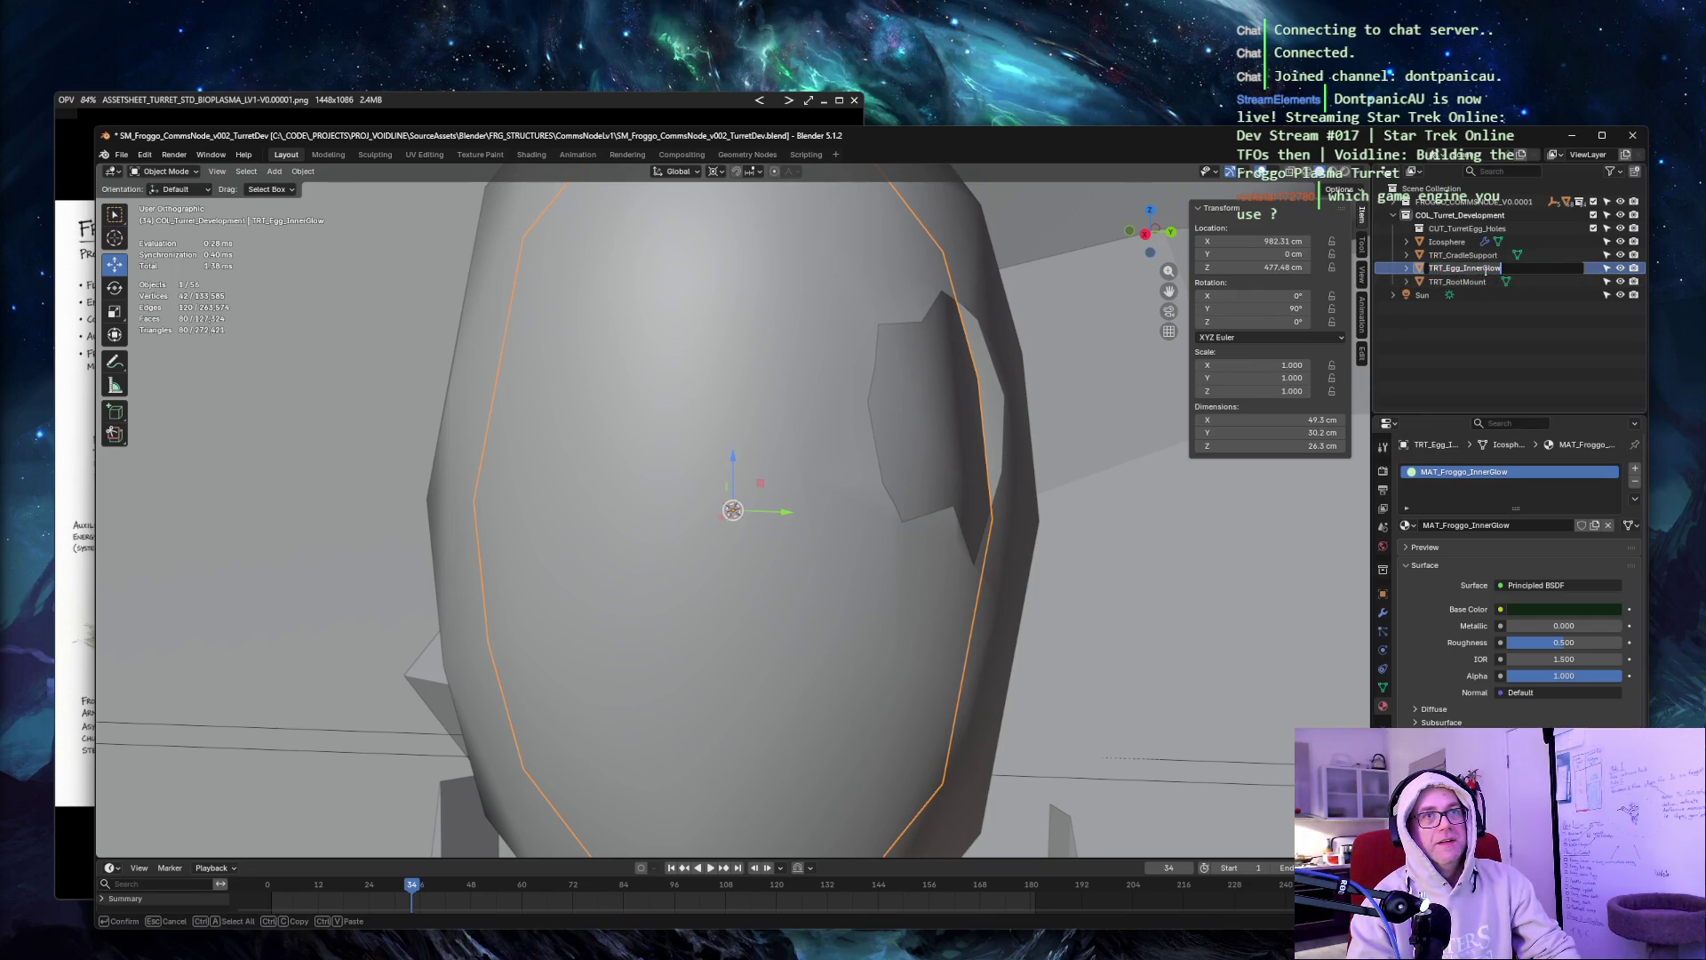
key("Return")
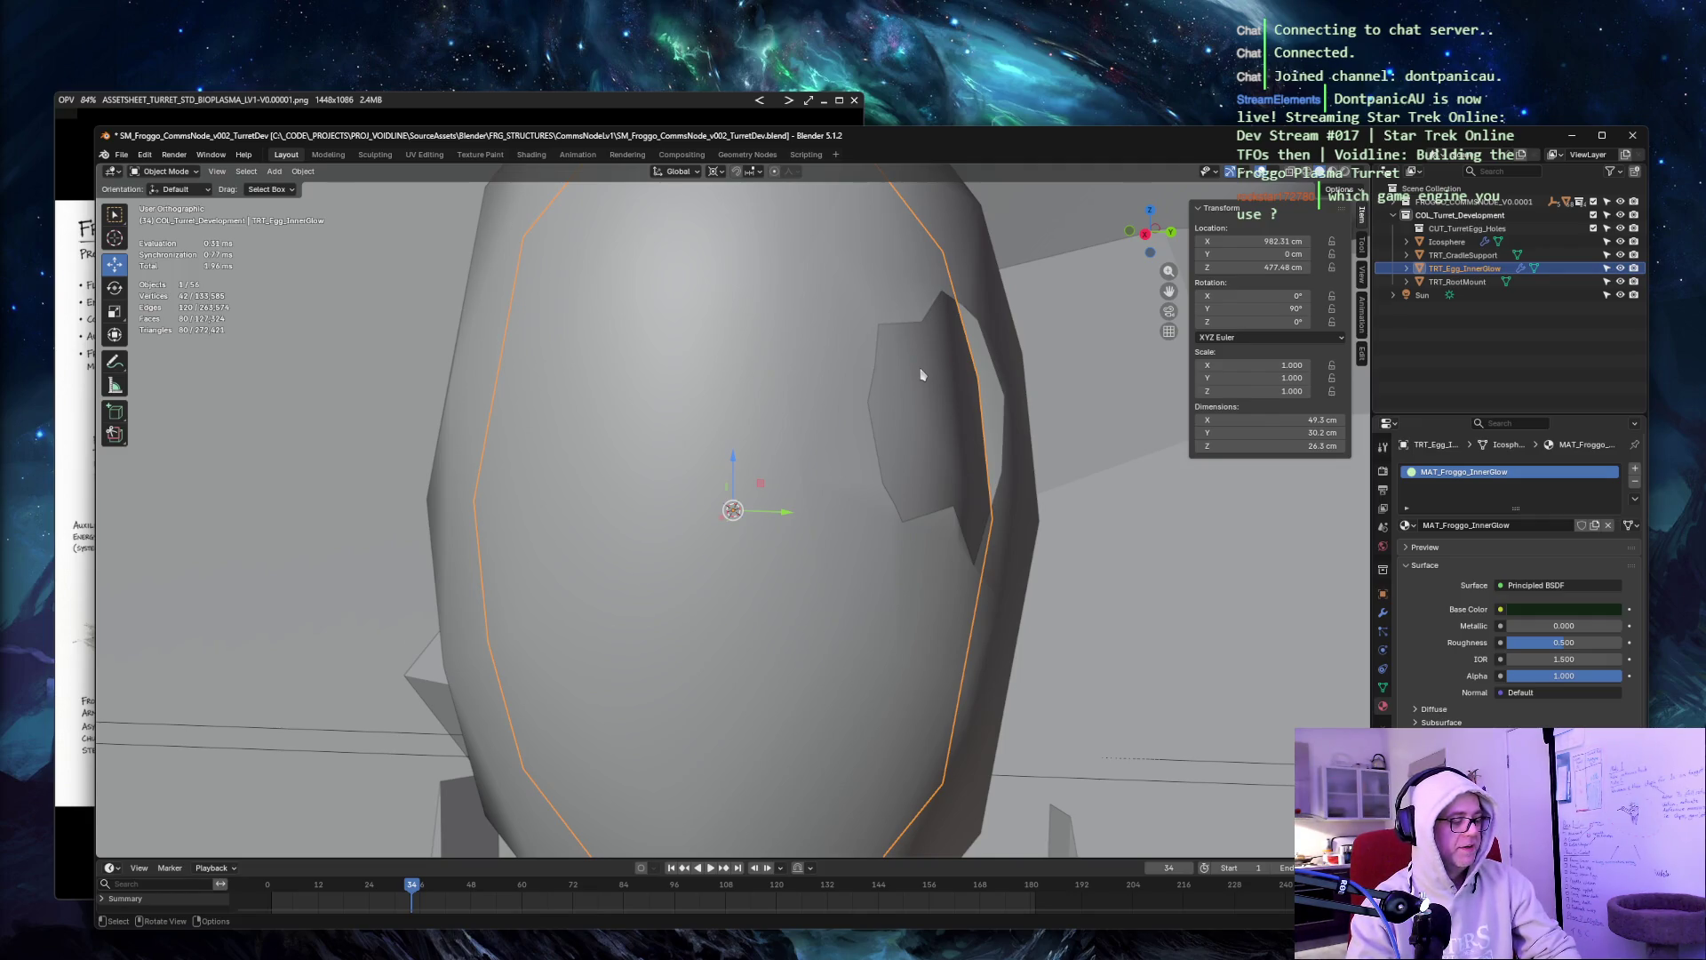
key("s")
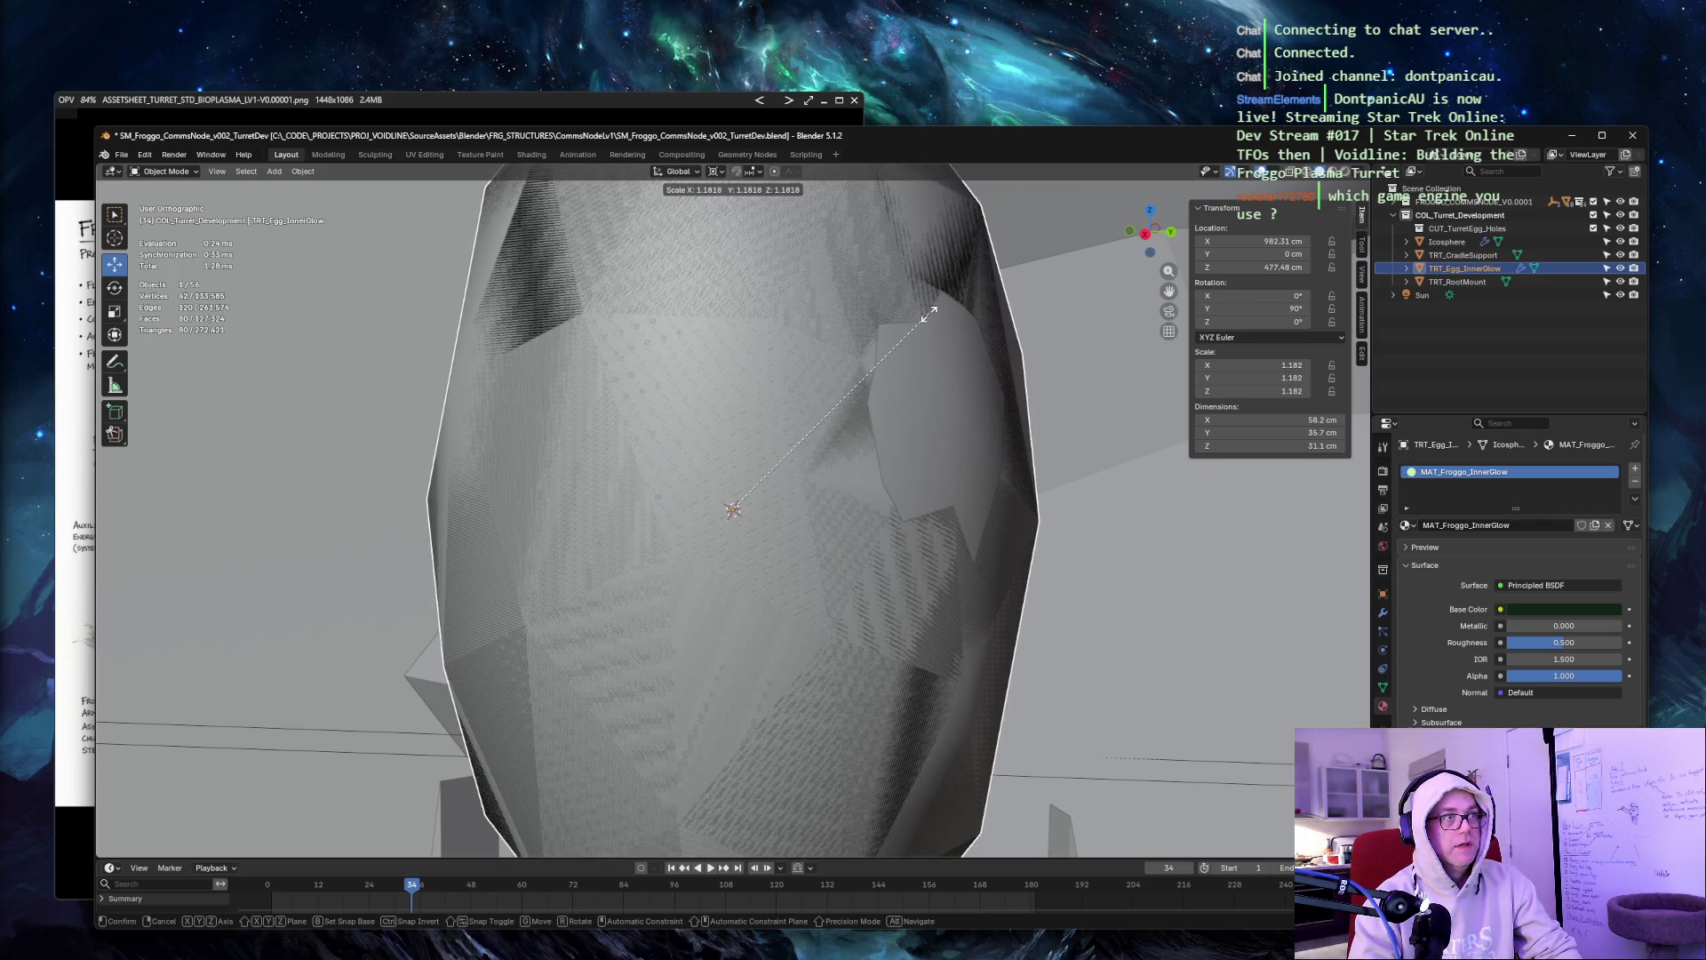
Enlarge the inner egg to 1.182, apply the scale, then shrink it by 0.92.
left_click(928, 313)
key("ctrl+a")
left_click(1076, 376)
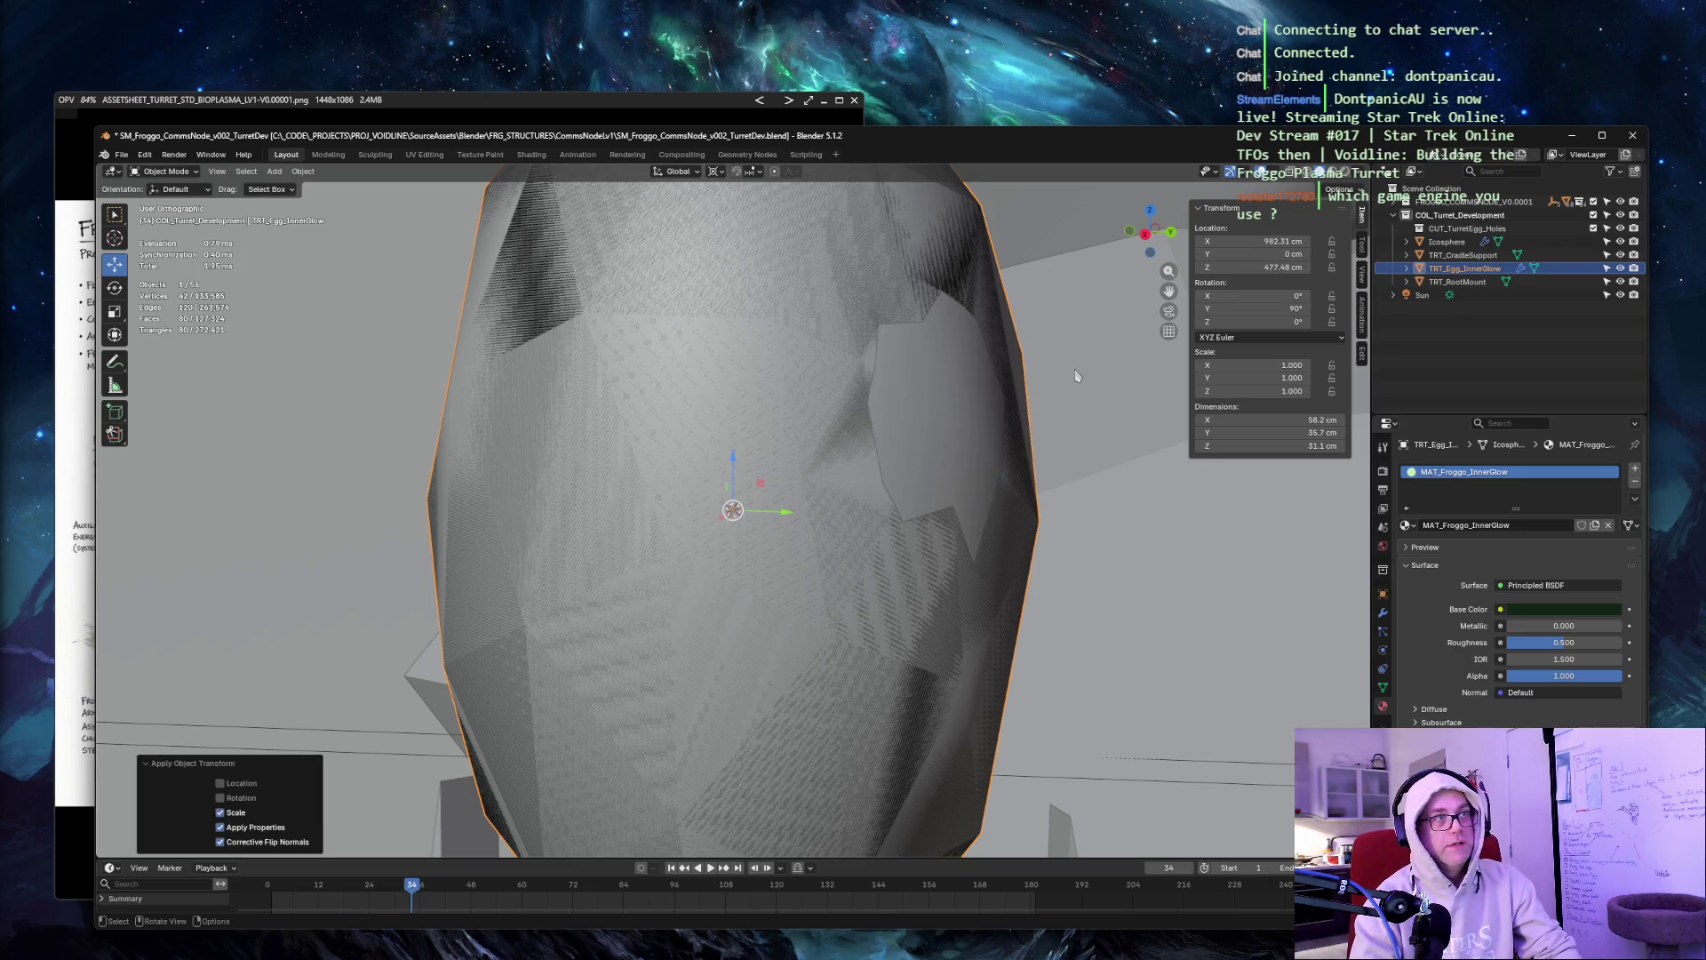
key("s")
left_click(1074, 369)
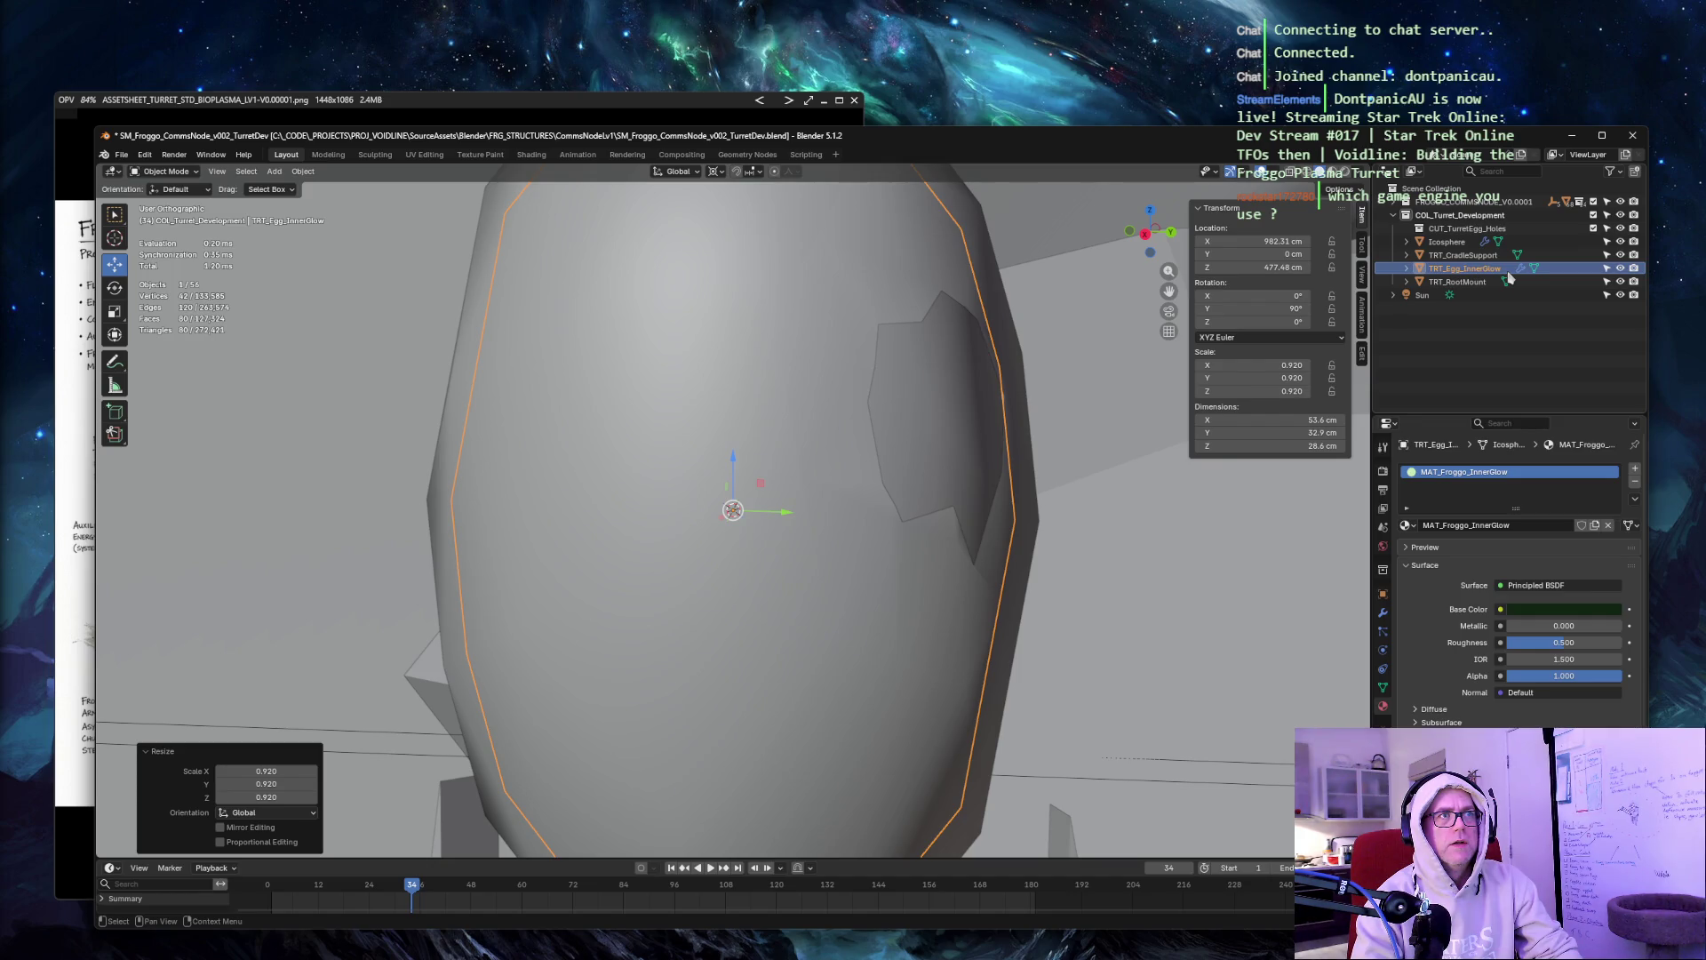
Undo back to the 0.92-applied inner egg and duplicate it with Shift+D.
key("b")
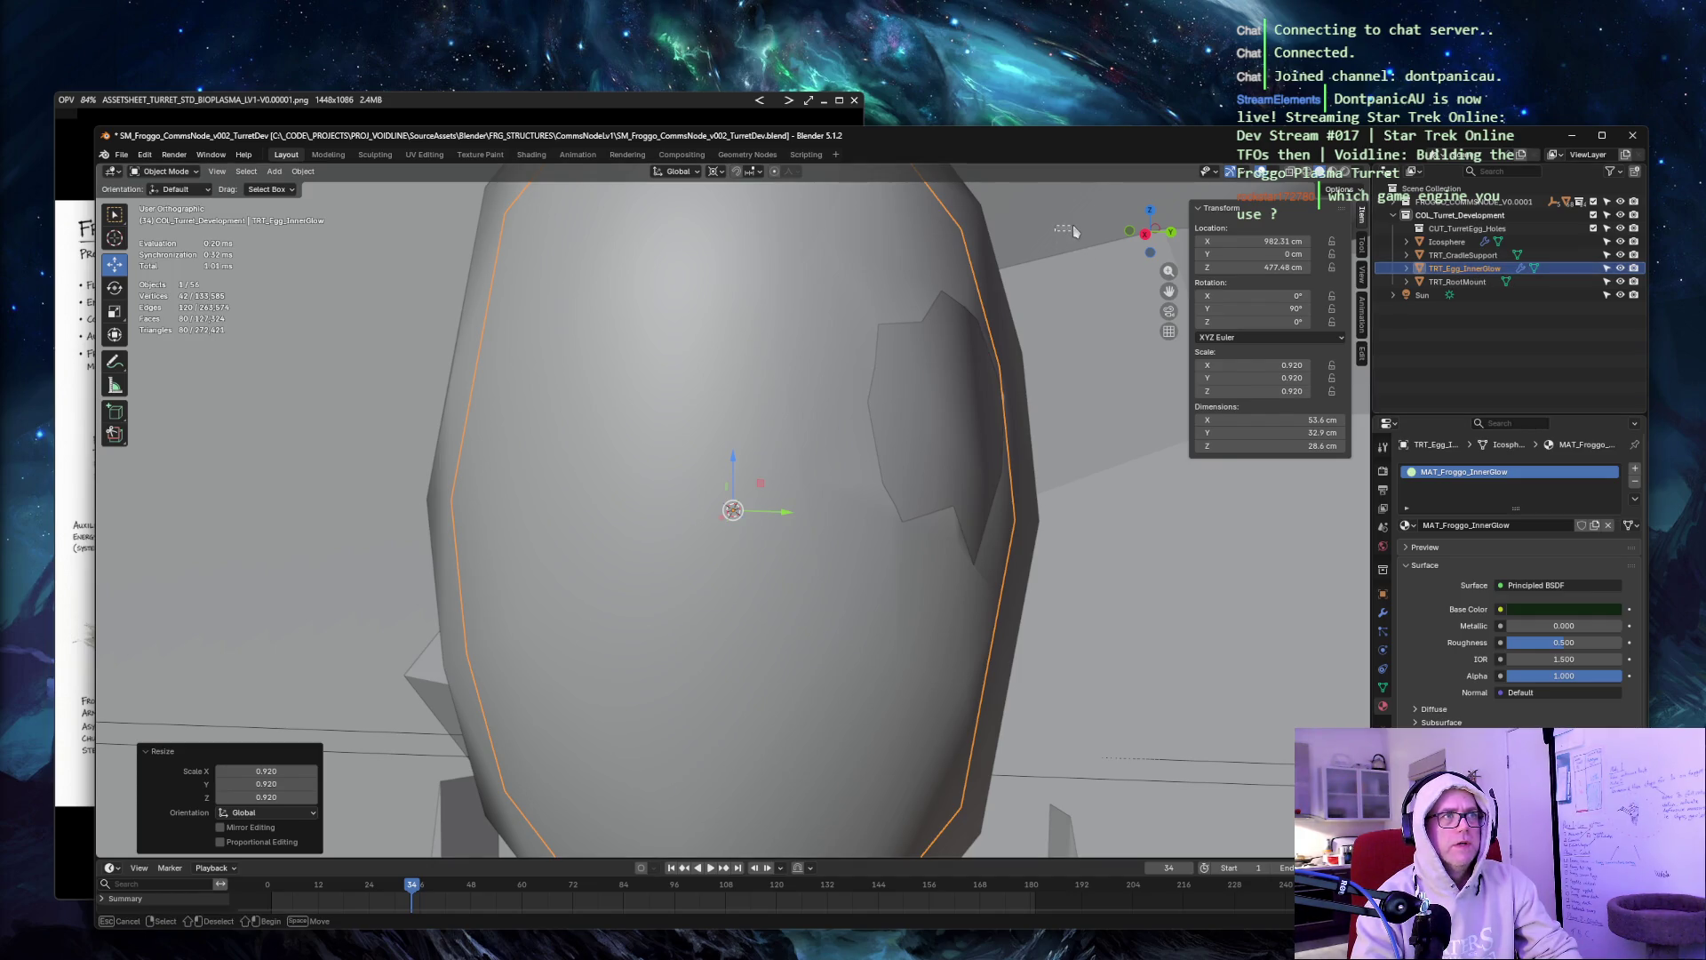
left_click_drag(1073, 231, 1063, 258)
key("ctrl+z")
mouse_move(1046, 302)
middle_mouse_down()
mouse_move(1022, 302)
mouse_move(1095, 298)
middle_mouse_up()
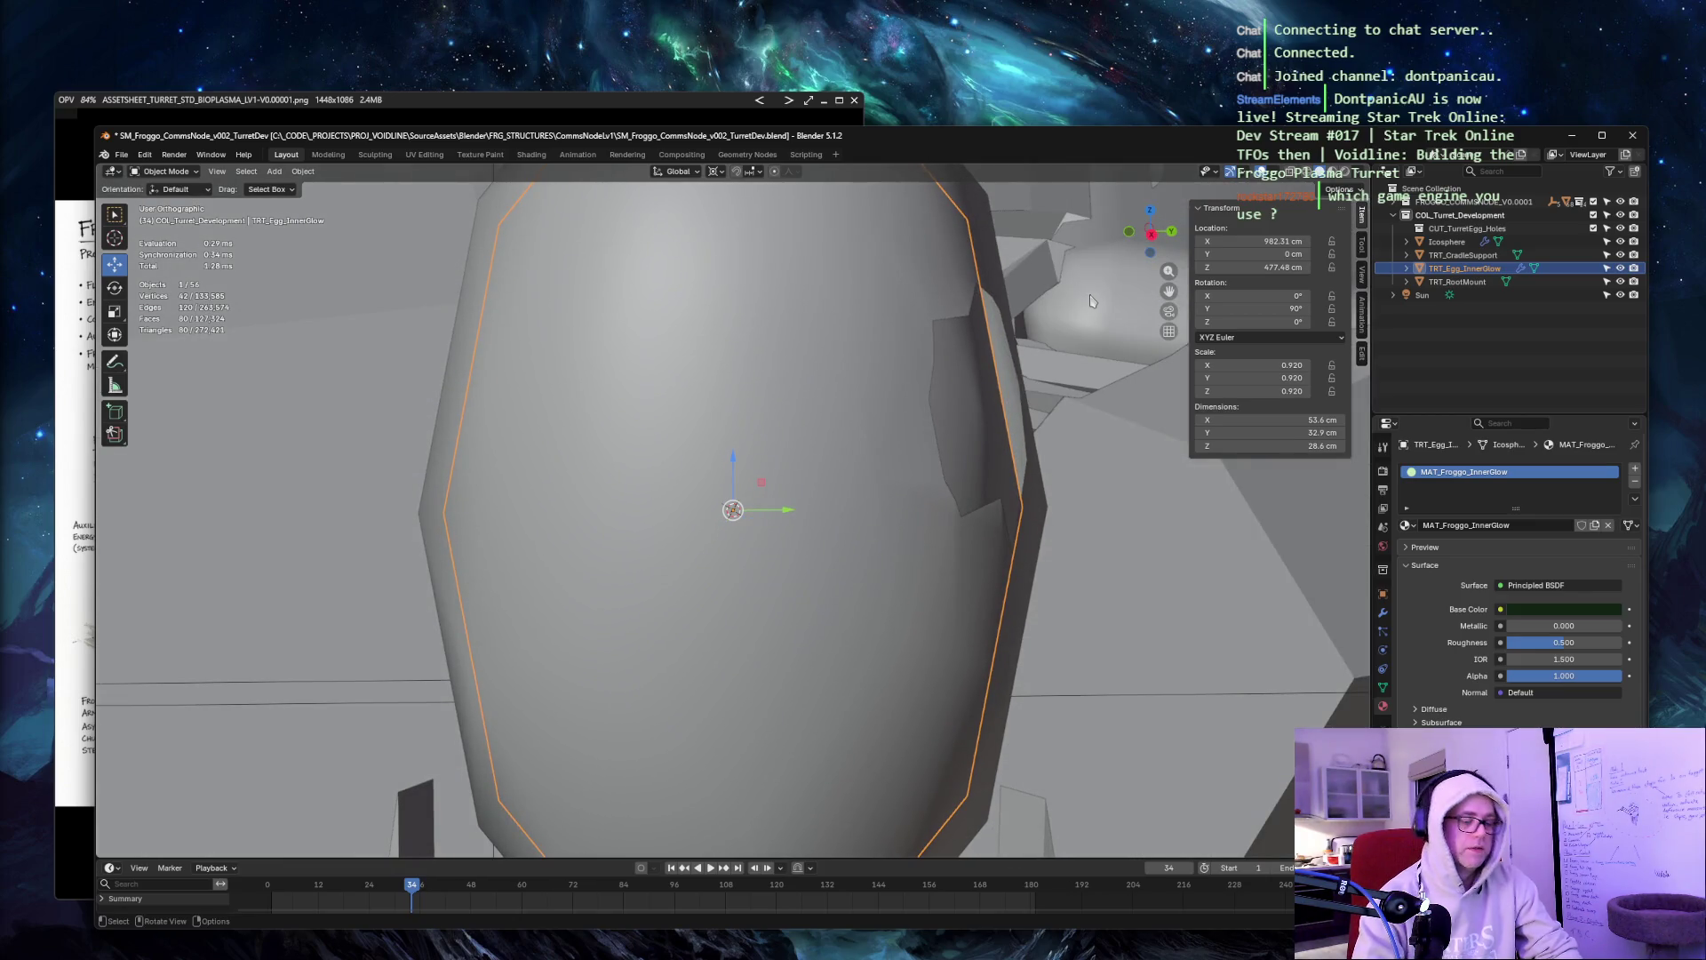
left_click_drag(1095, 298, 1028, 375)
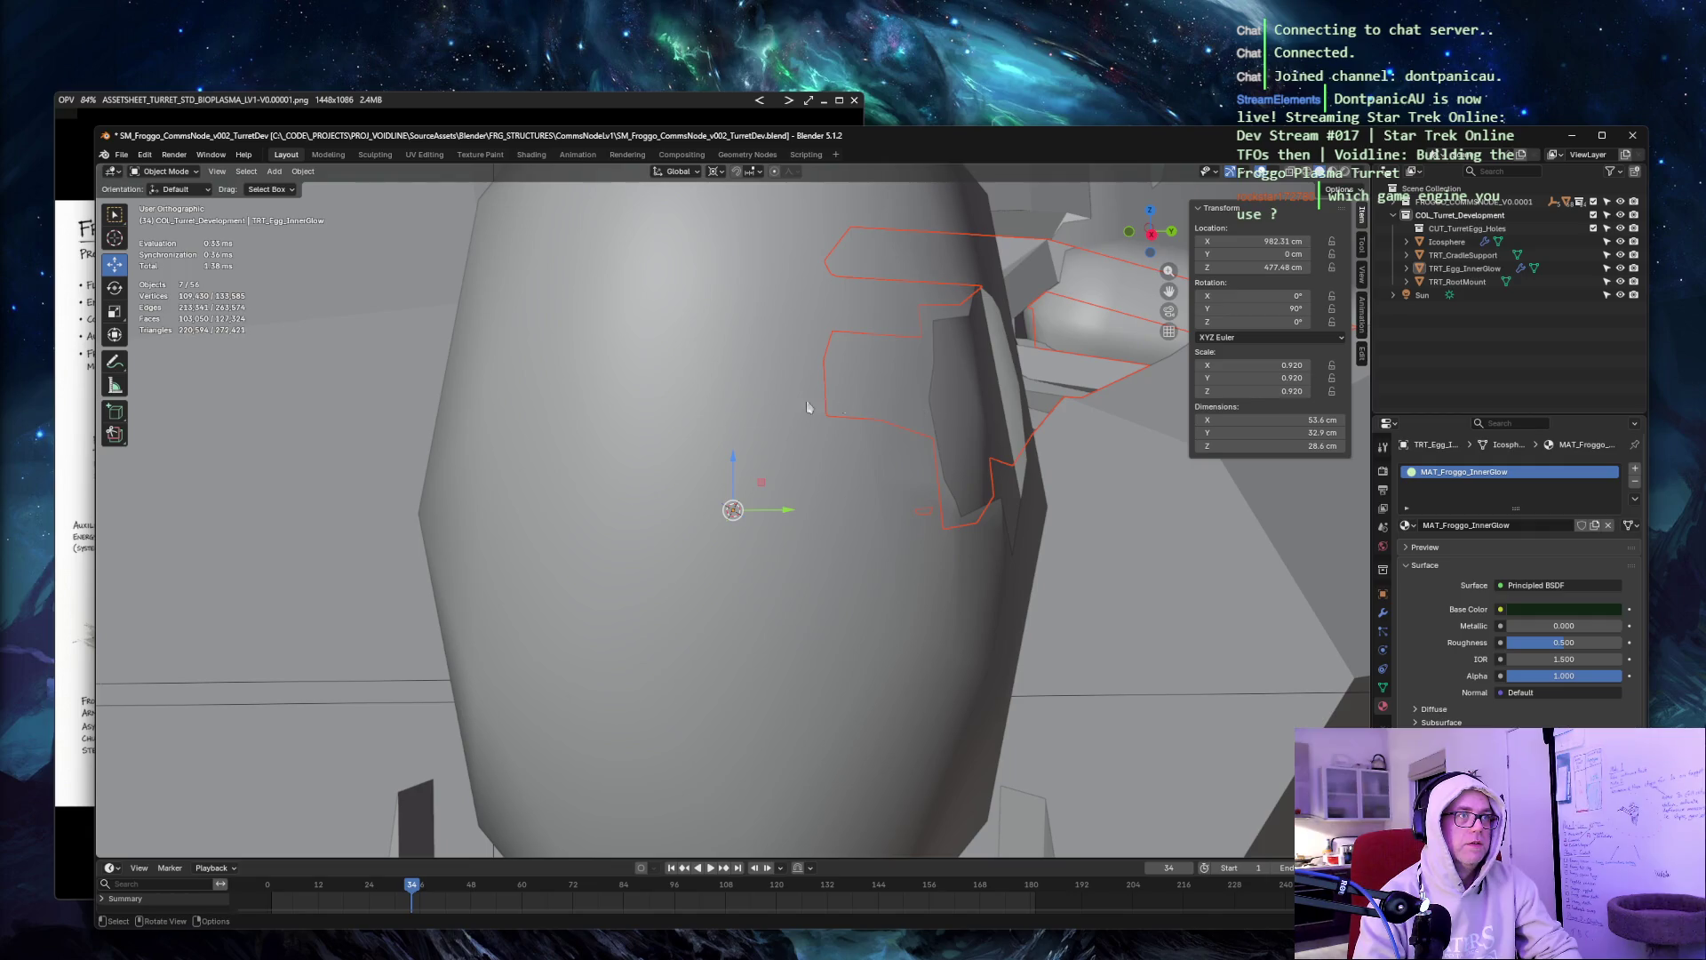
left_click(995, 411)
key("alt+s")
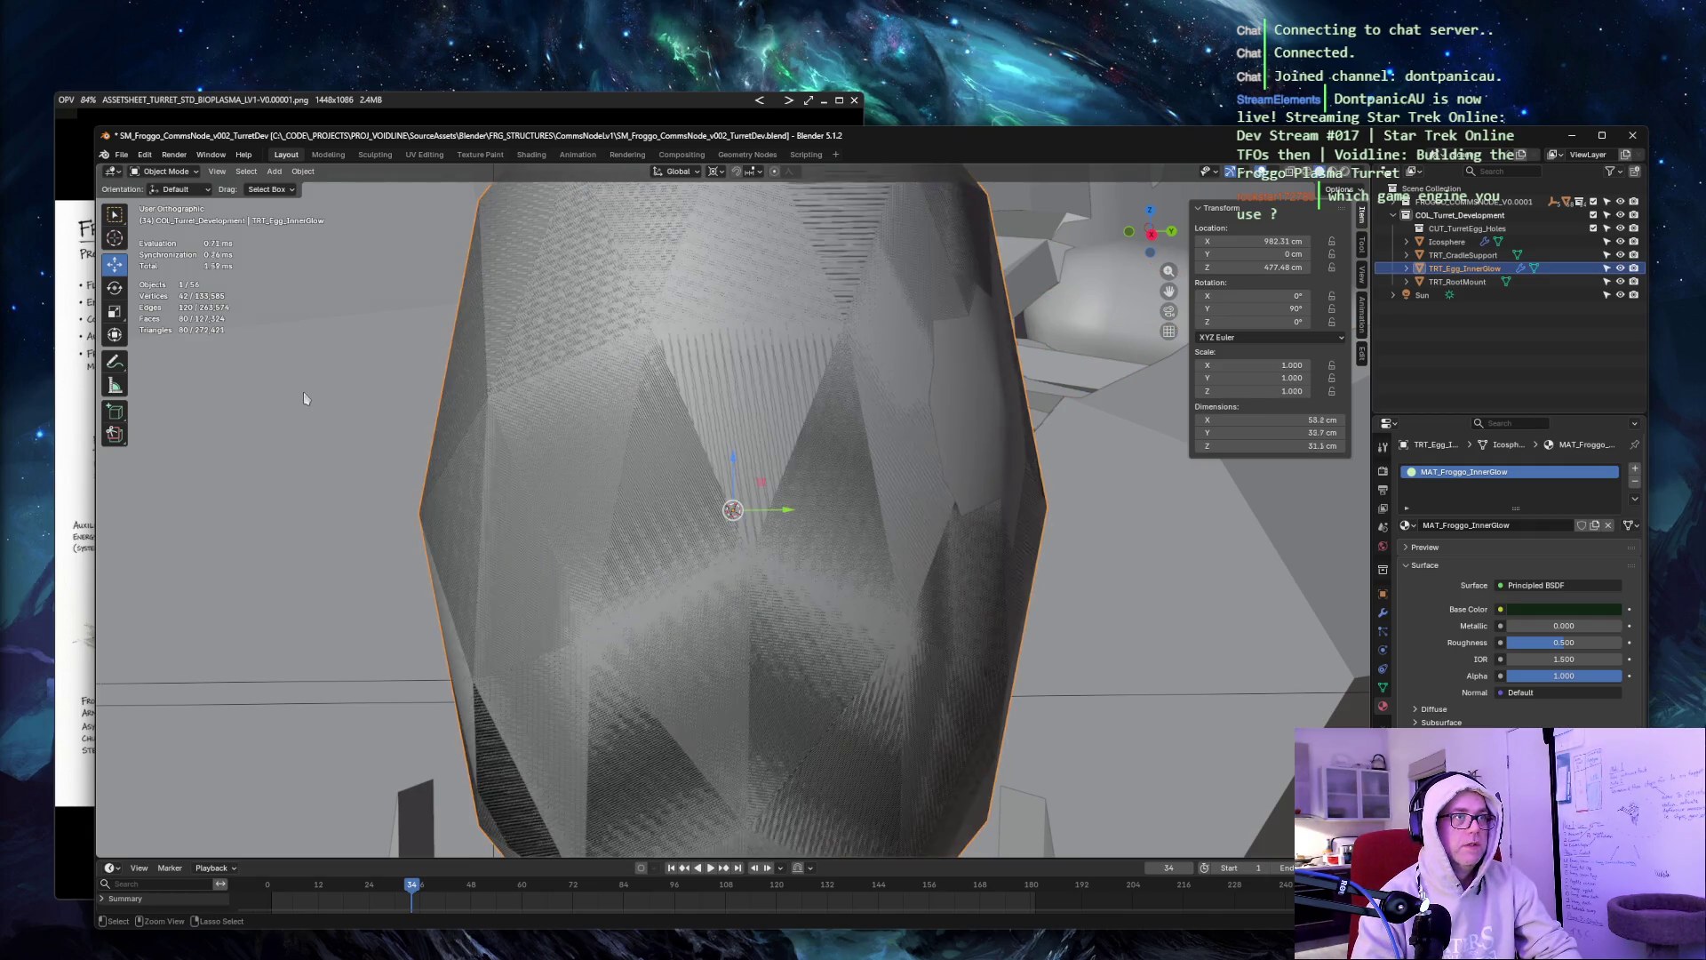
key("ctrl+z")
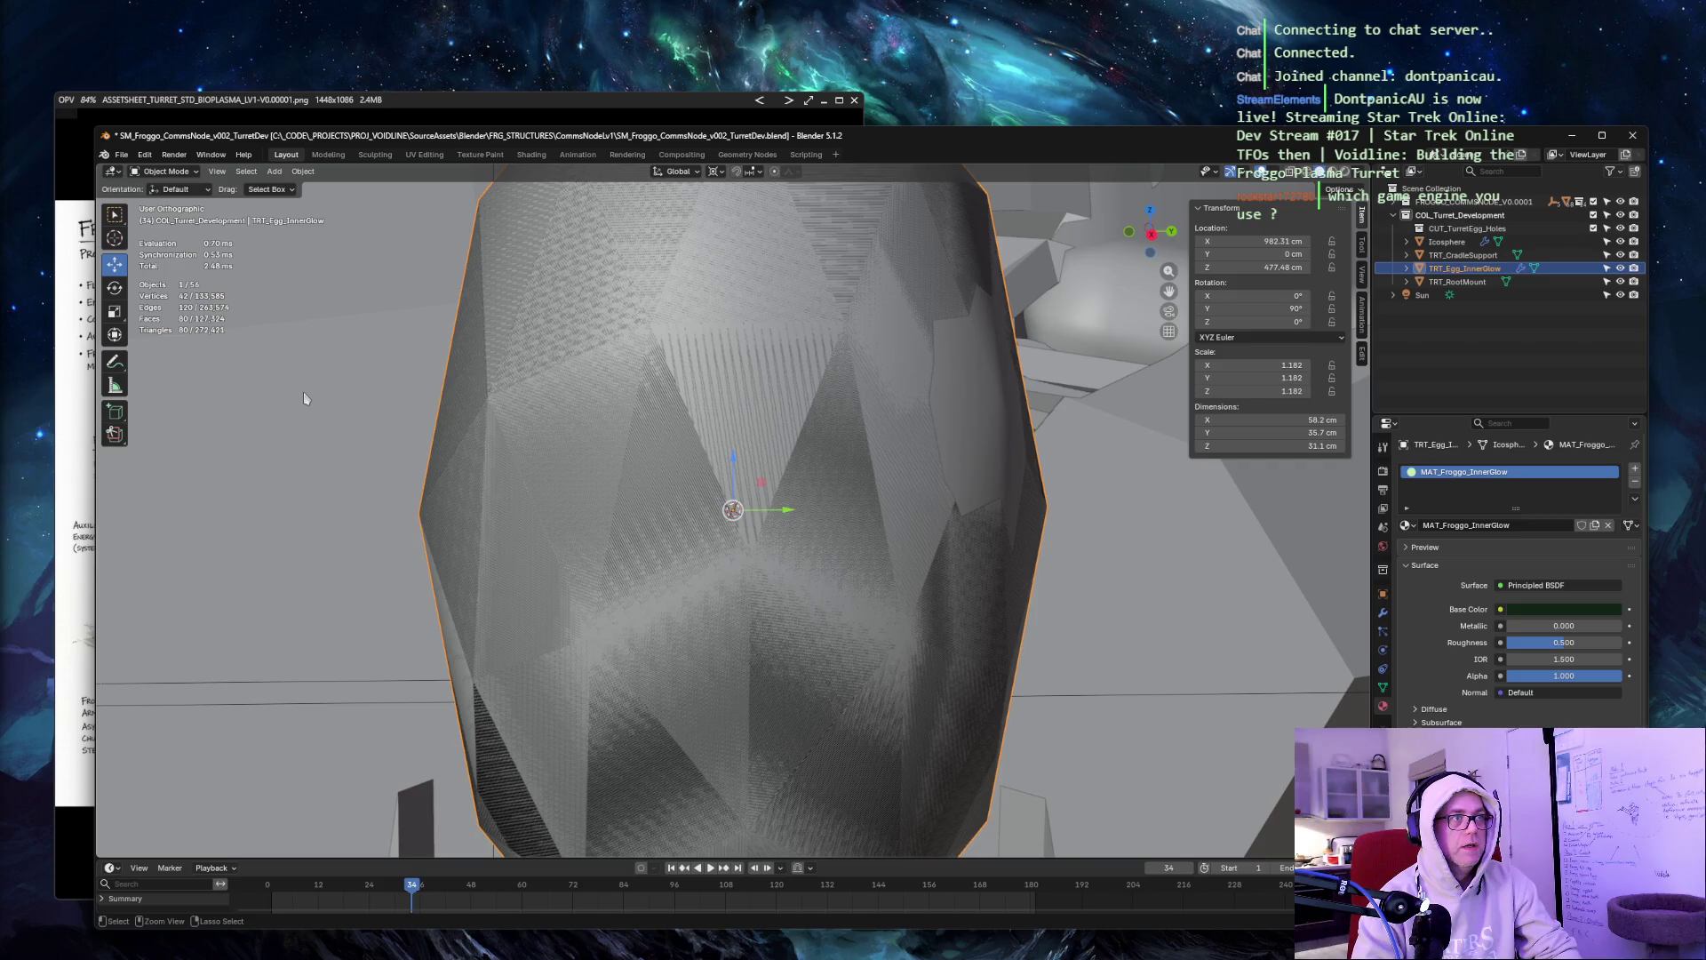
key("ctrl+z")
middle_click_drag(952, 313, 963, 286)
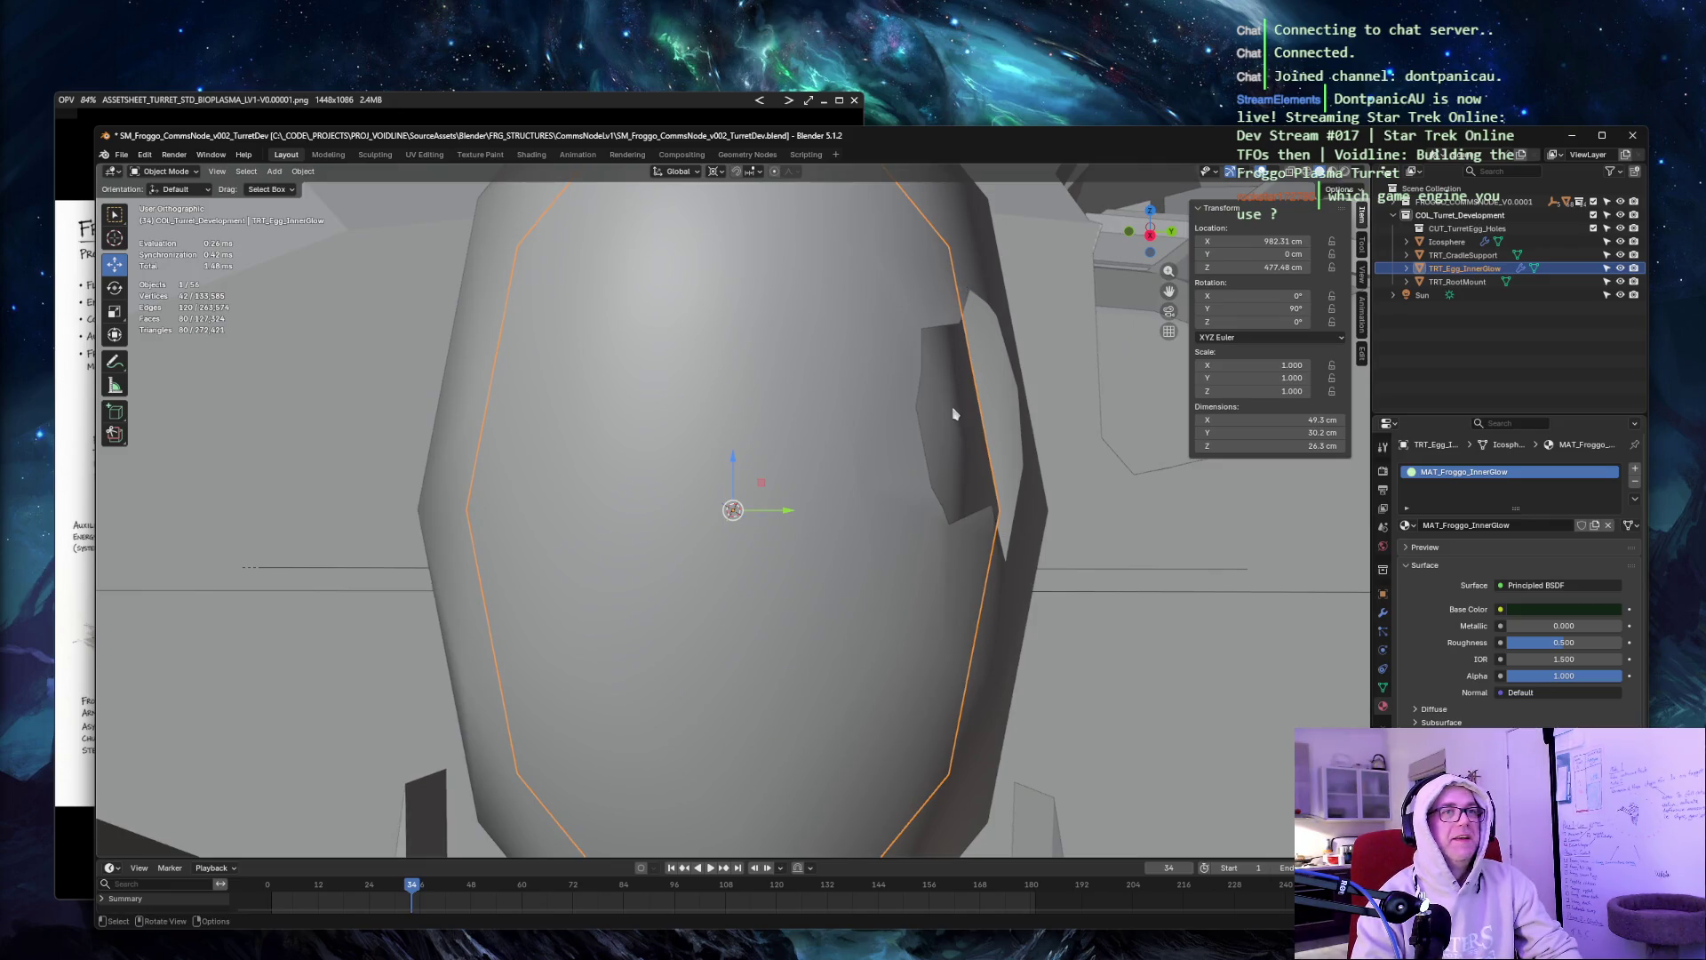
key("shift+d")
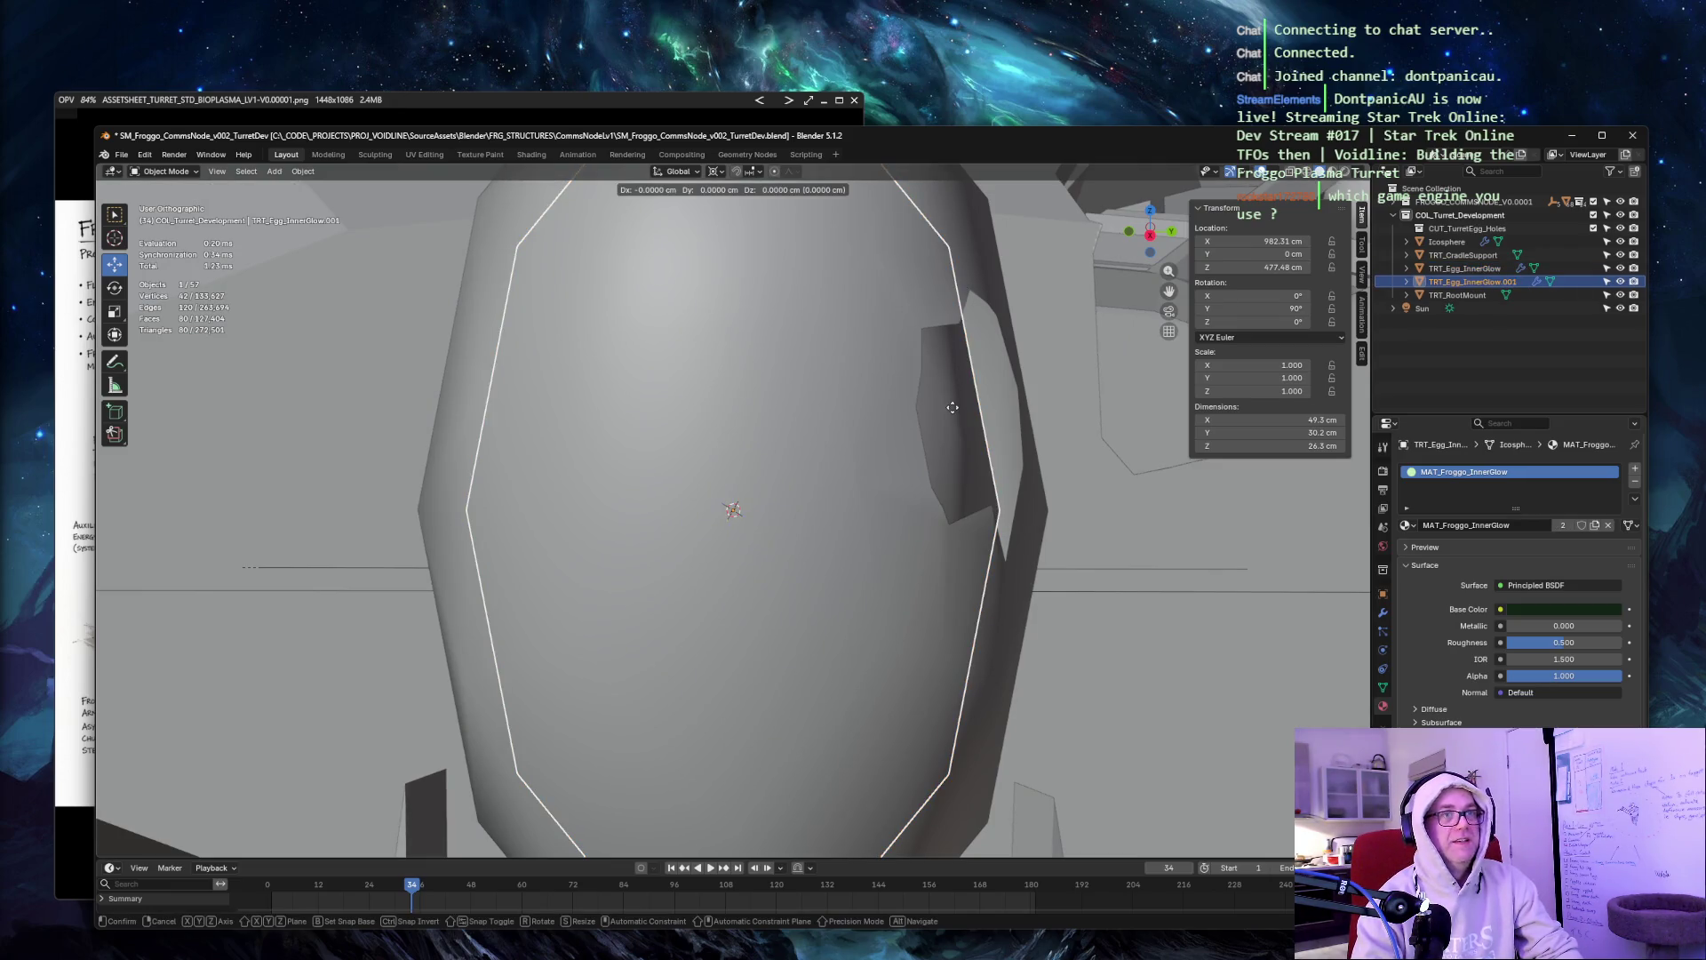
Keep the duplicate in place and replace 'InnerGlow.001' in its name with 'VeinNetwork'.
right_click(952, 407)
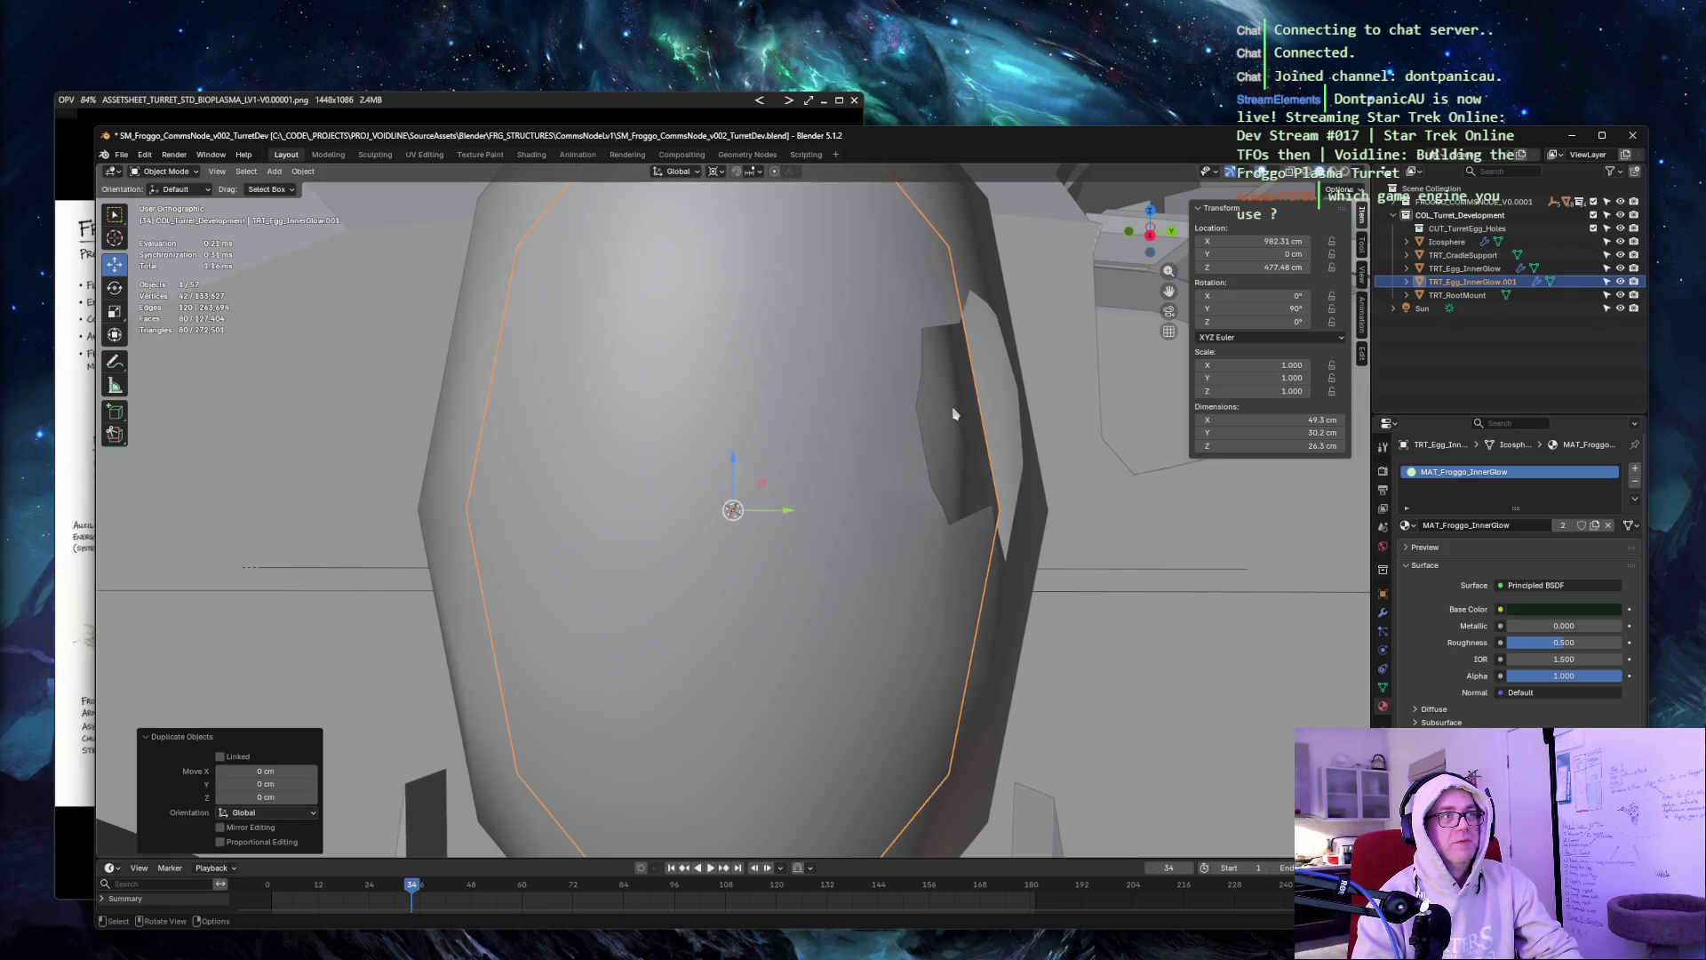
key("F2")
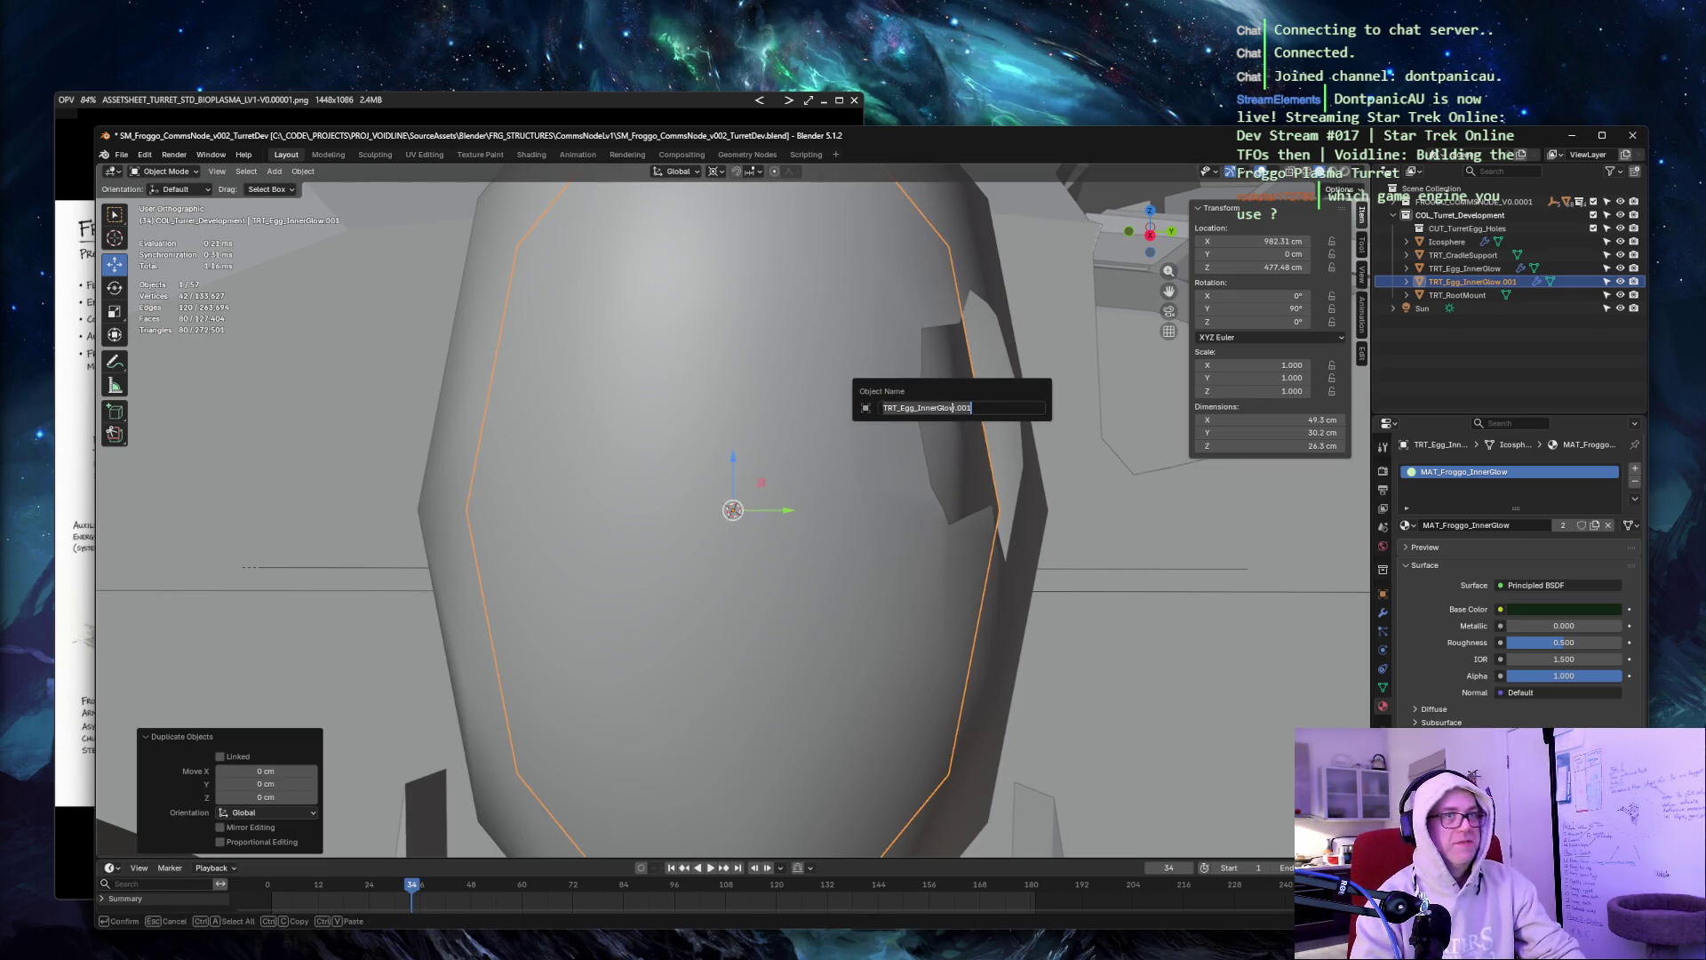
key("End")
left_click_drag(920, 407, 1001, 402)
type("VE")
type("einNetwork")
Confirm the name TRT_Egg_VeinNetwork, enlarge the copy, then shrink it by 0.92 to 1.089.
key("Return")
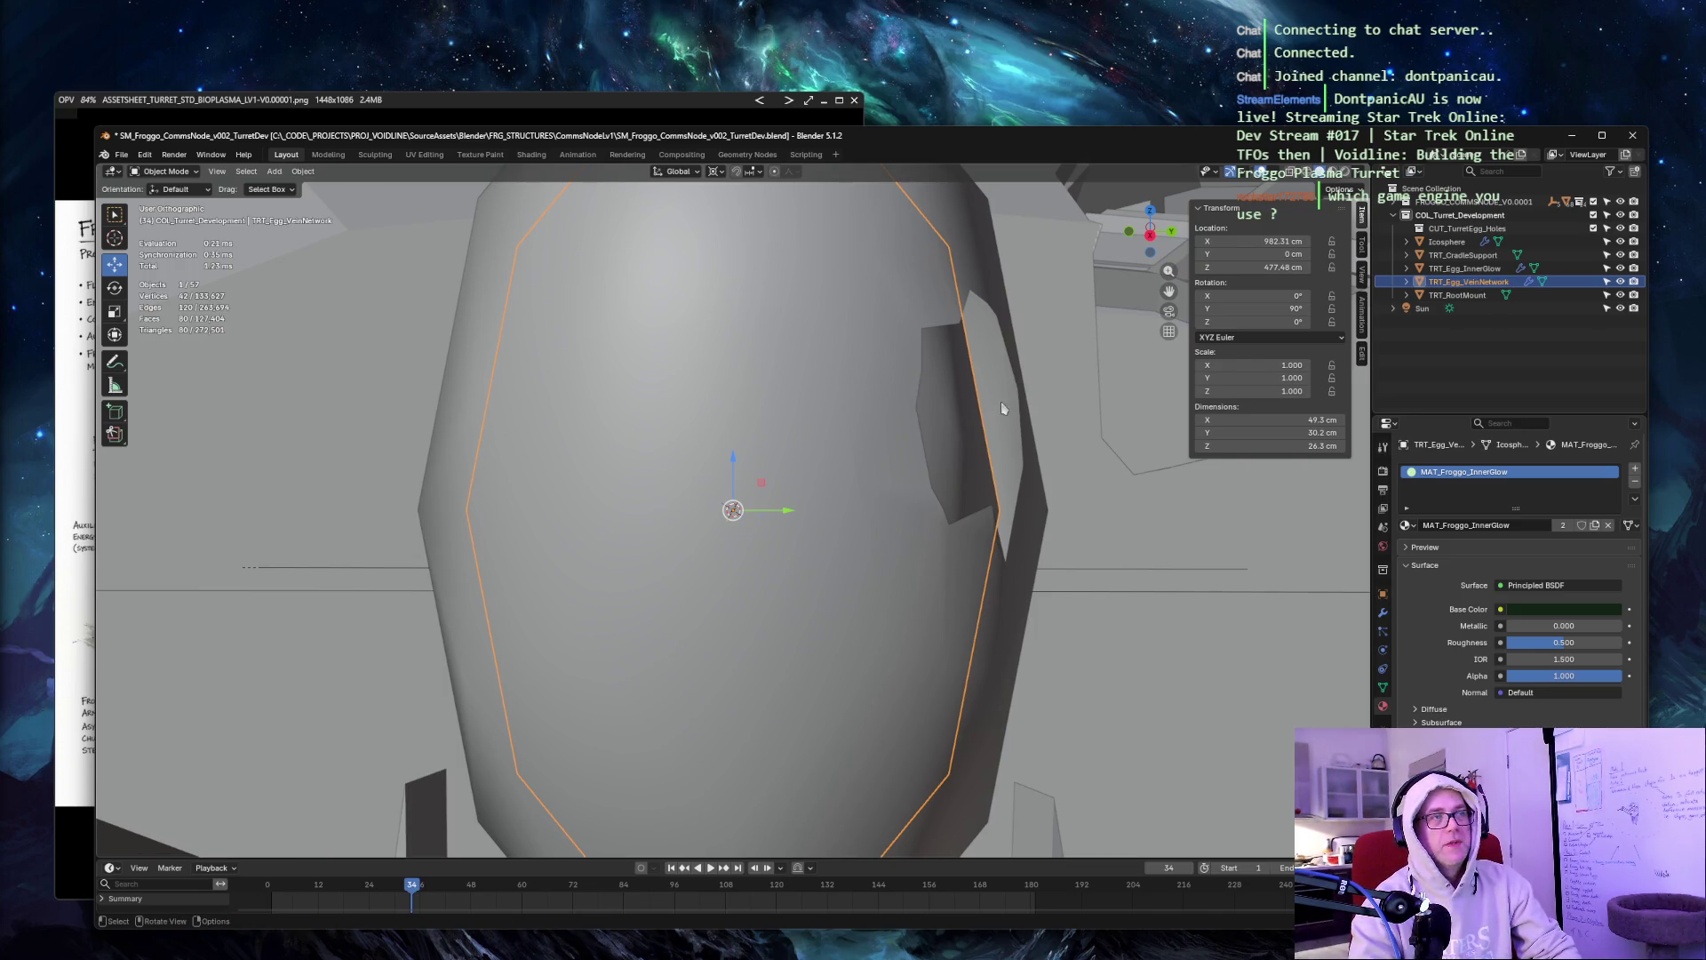
key("s")
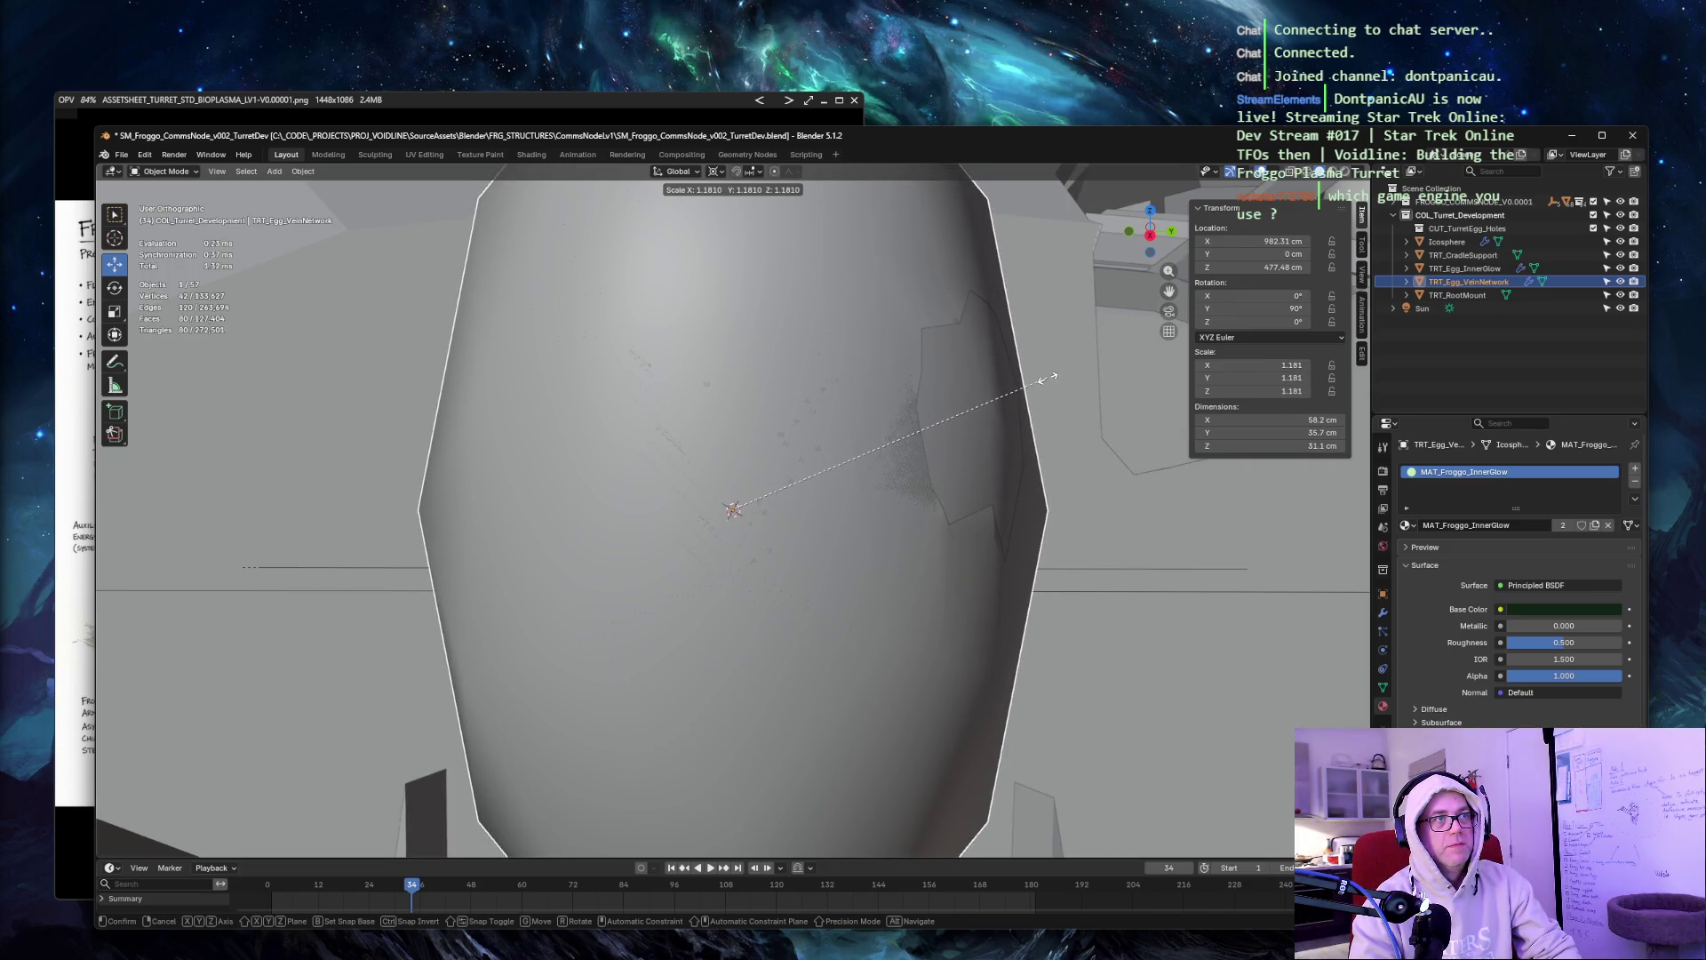
left_click(1049, 381)
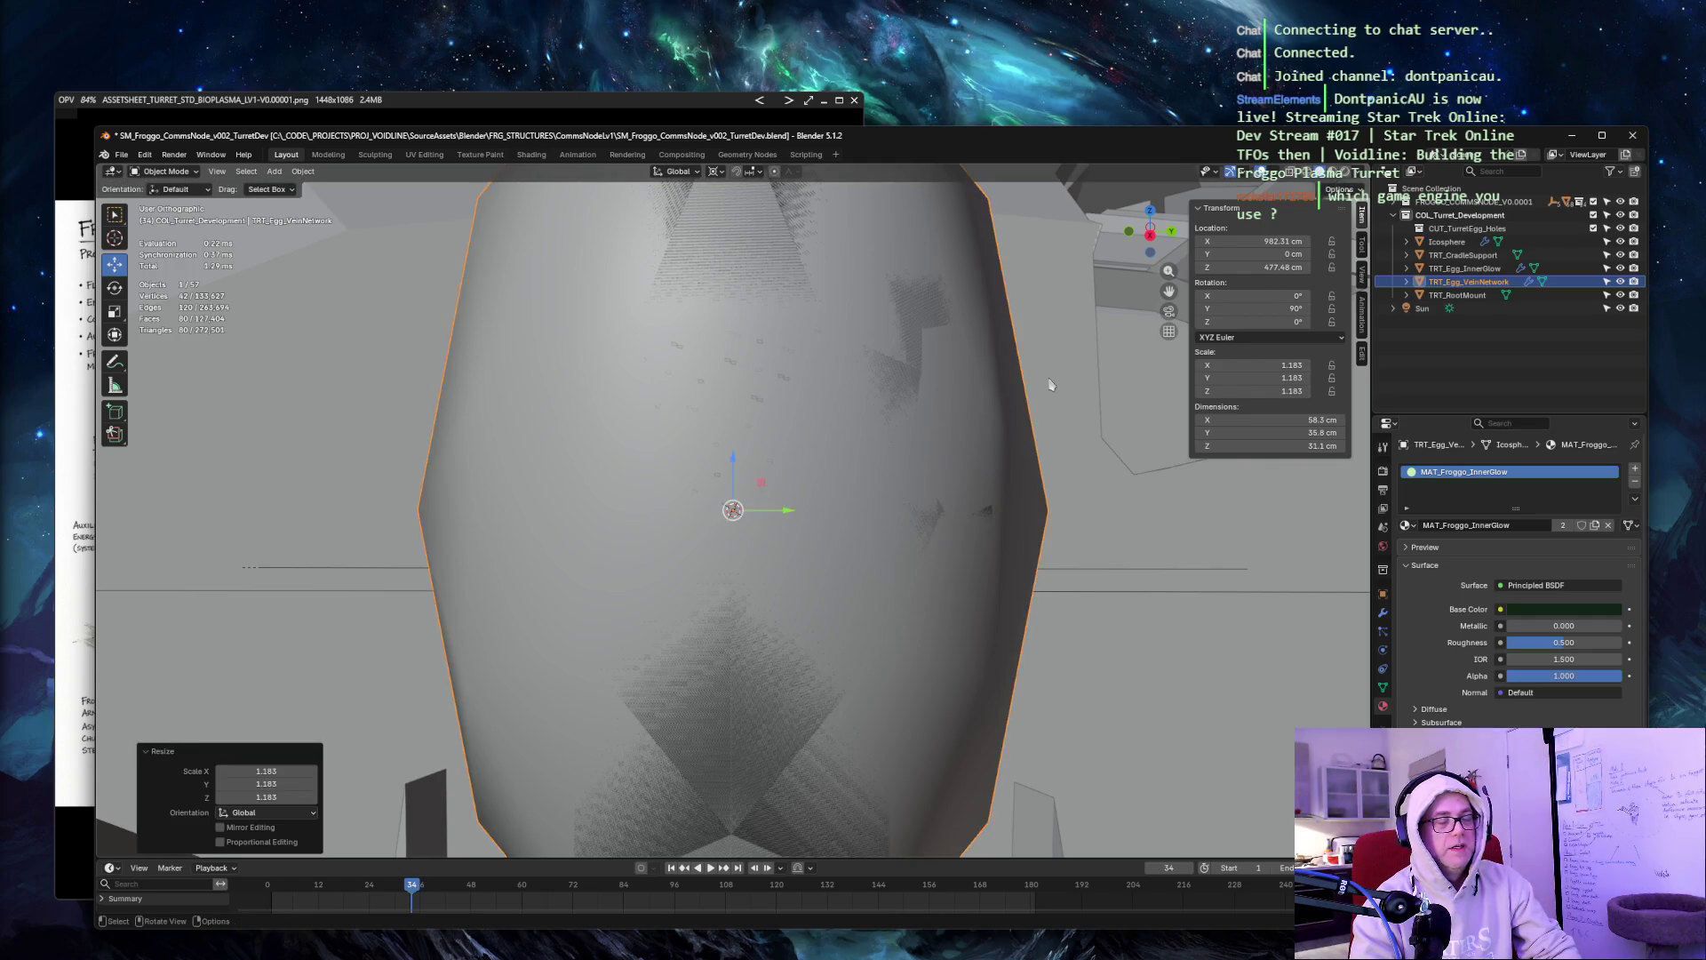
type("s.92")
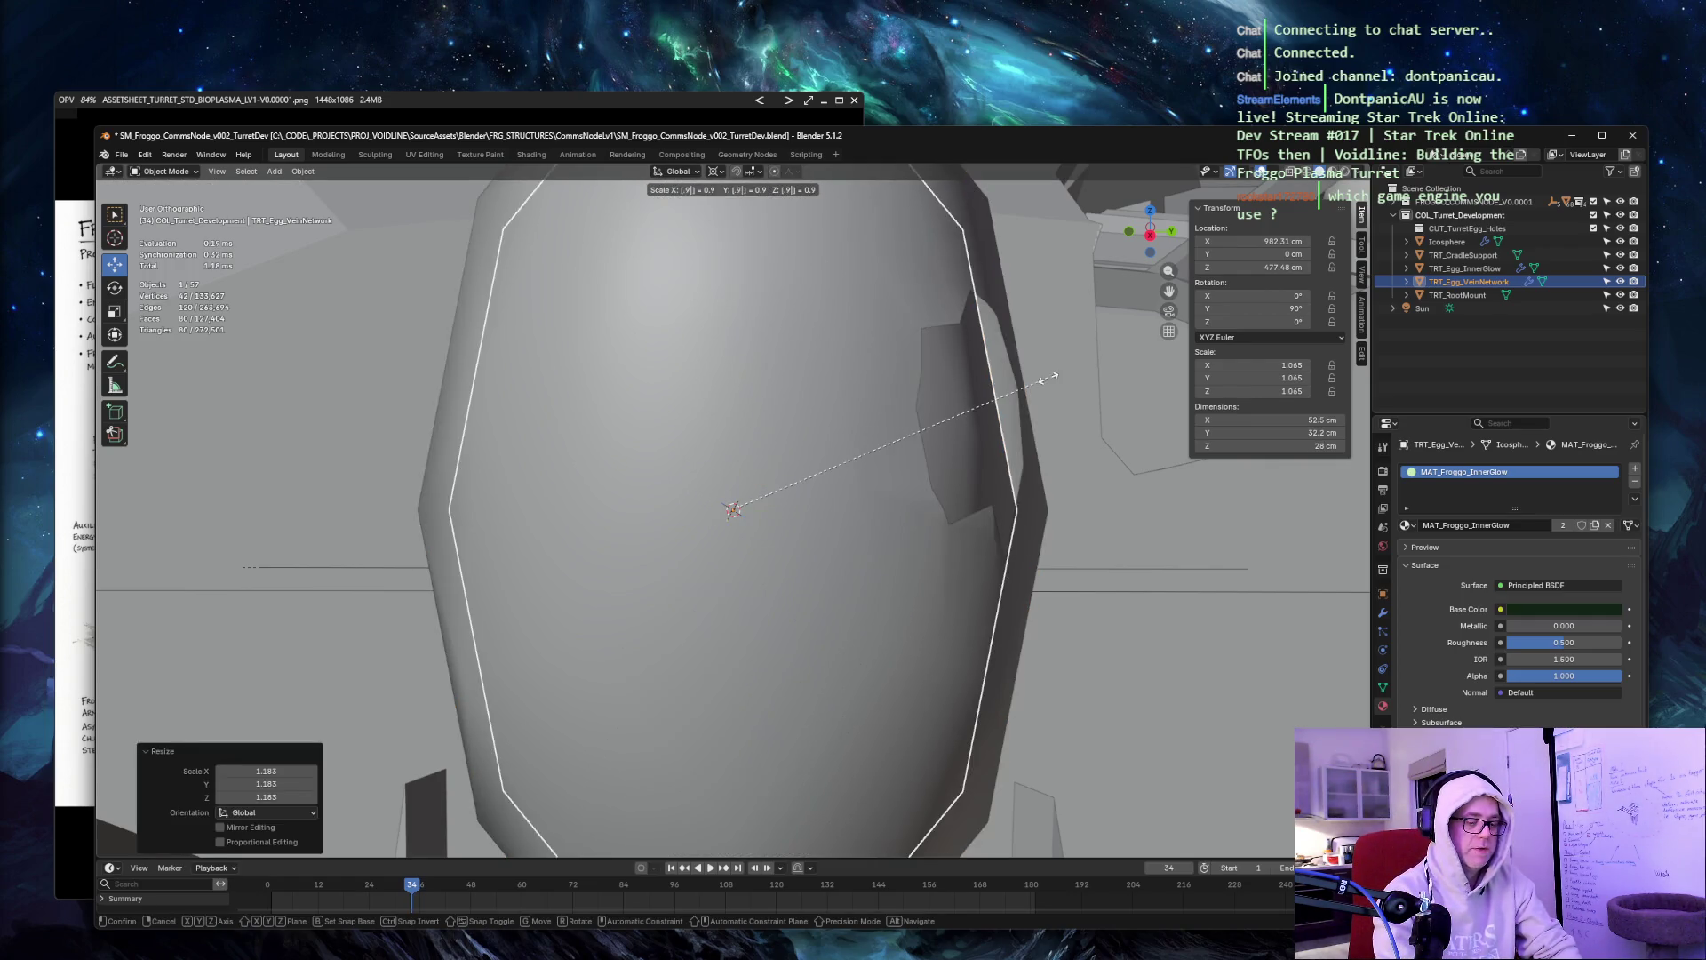
key("Return")
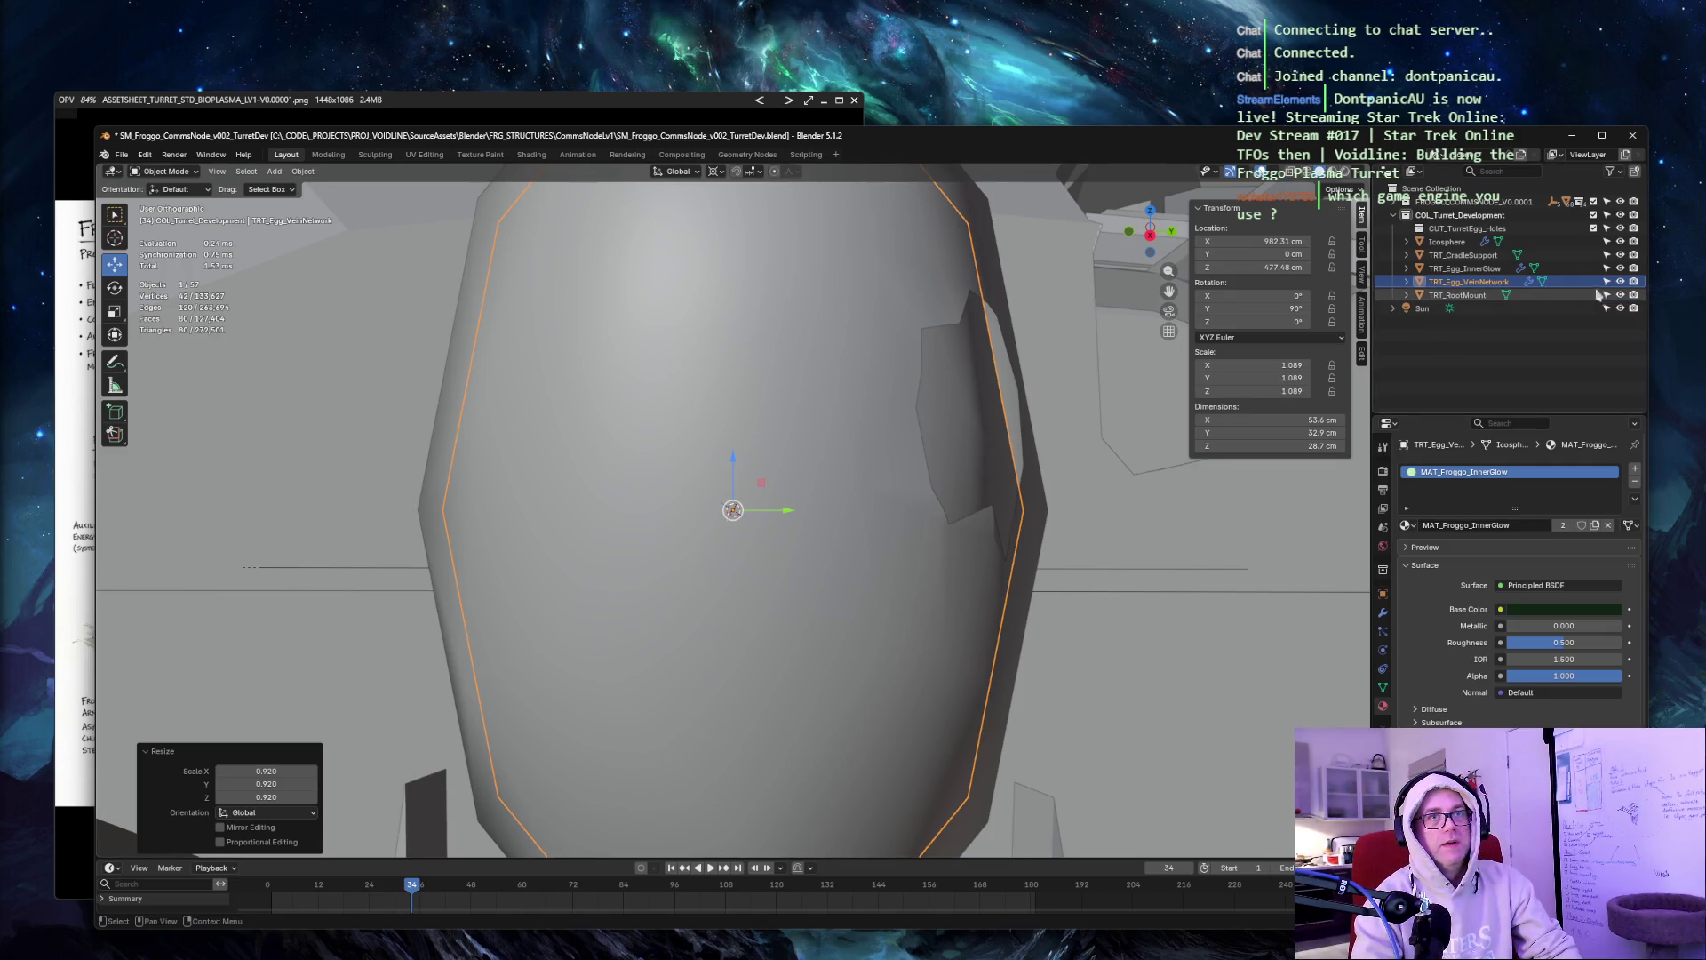
Toggle TRT_Egg_VeinNetwork's visibility to compare, leaving it hidden in the viewport.
left_click(1621, 282)
left_click(1621, 283)
left_click(1621, 282)
left_click(1620, 283)
left_click(1620, 283)
left_click(1621, 283)
left_click(1620, 283)
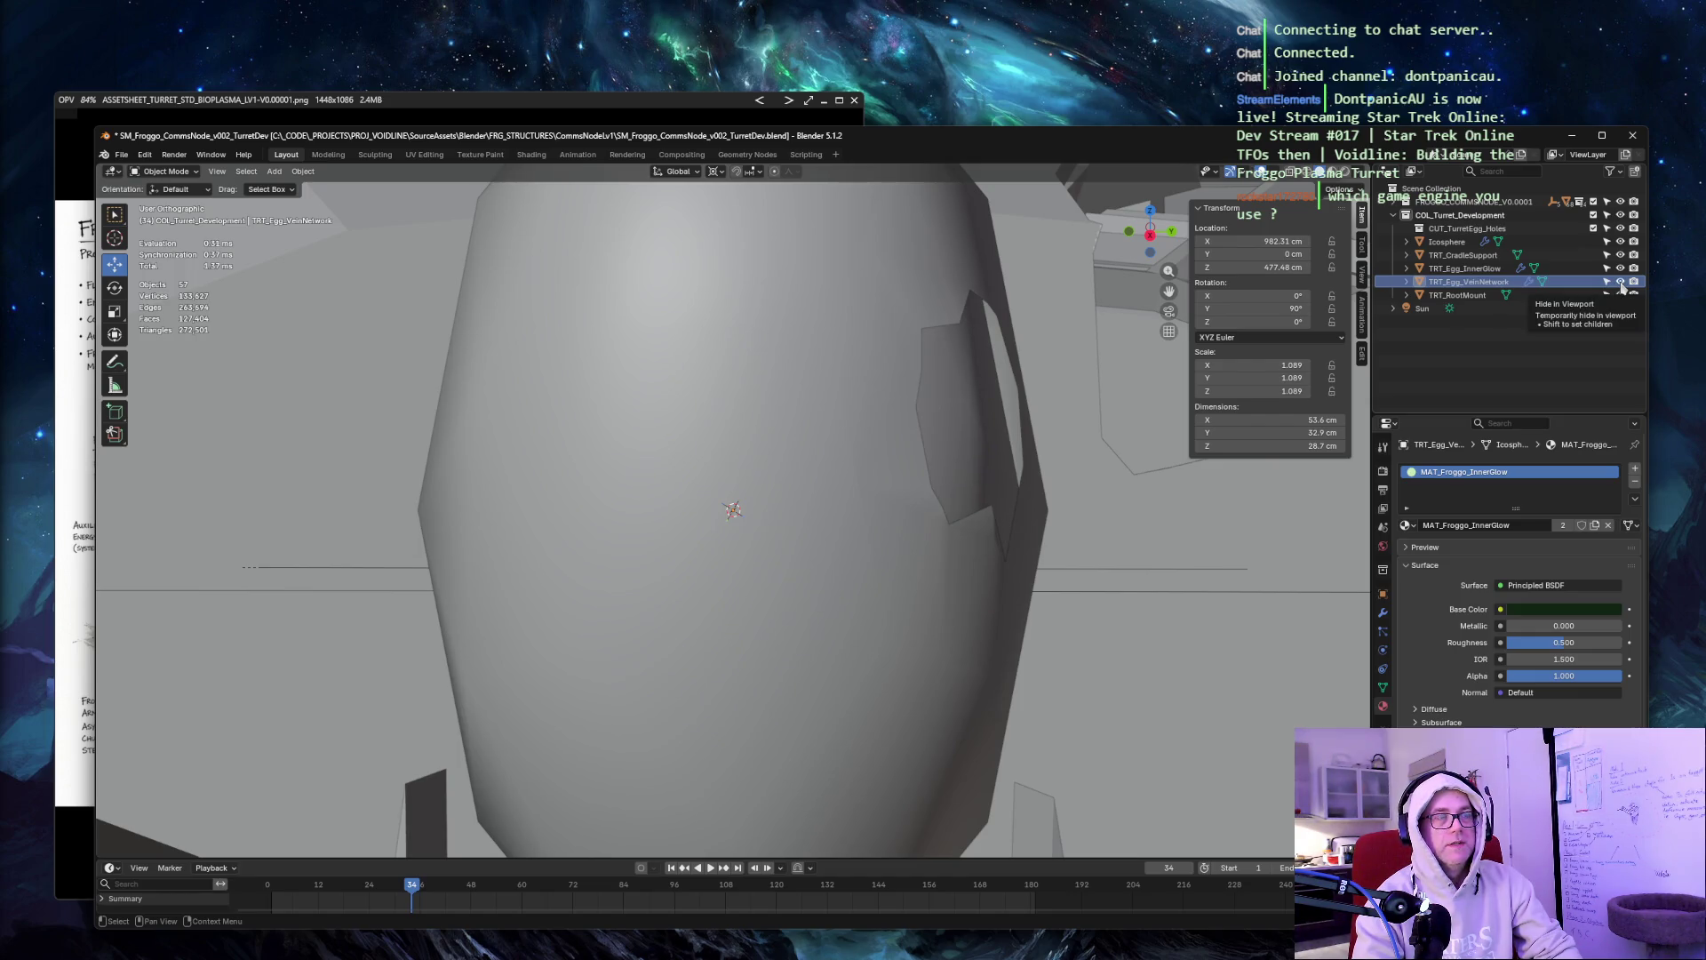
Expand Module_Right and view TurretOutcrop_VeinNetwork's modifier stack.
mouse_move(1102, 282)
middle_mouse_down()
mouse_move(1077, 289)
mouse_move(1184, 266)
middle_mouse_up()
scroll(1408, 240, "up", 5)
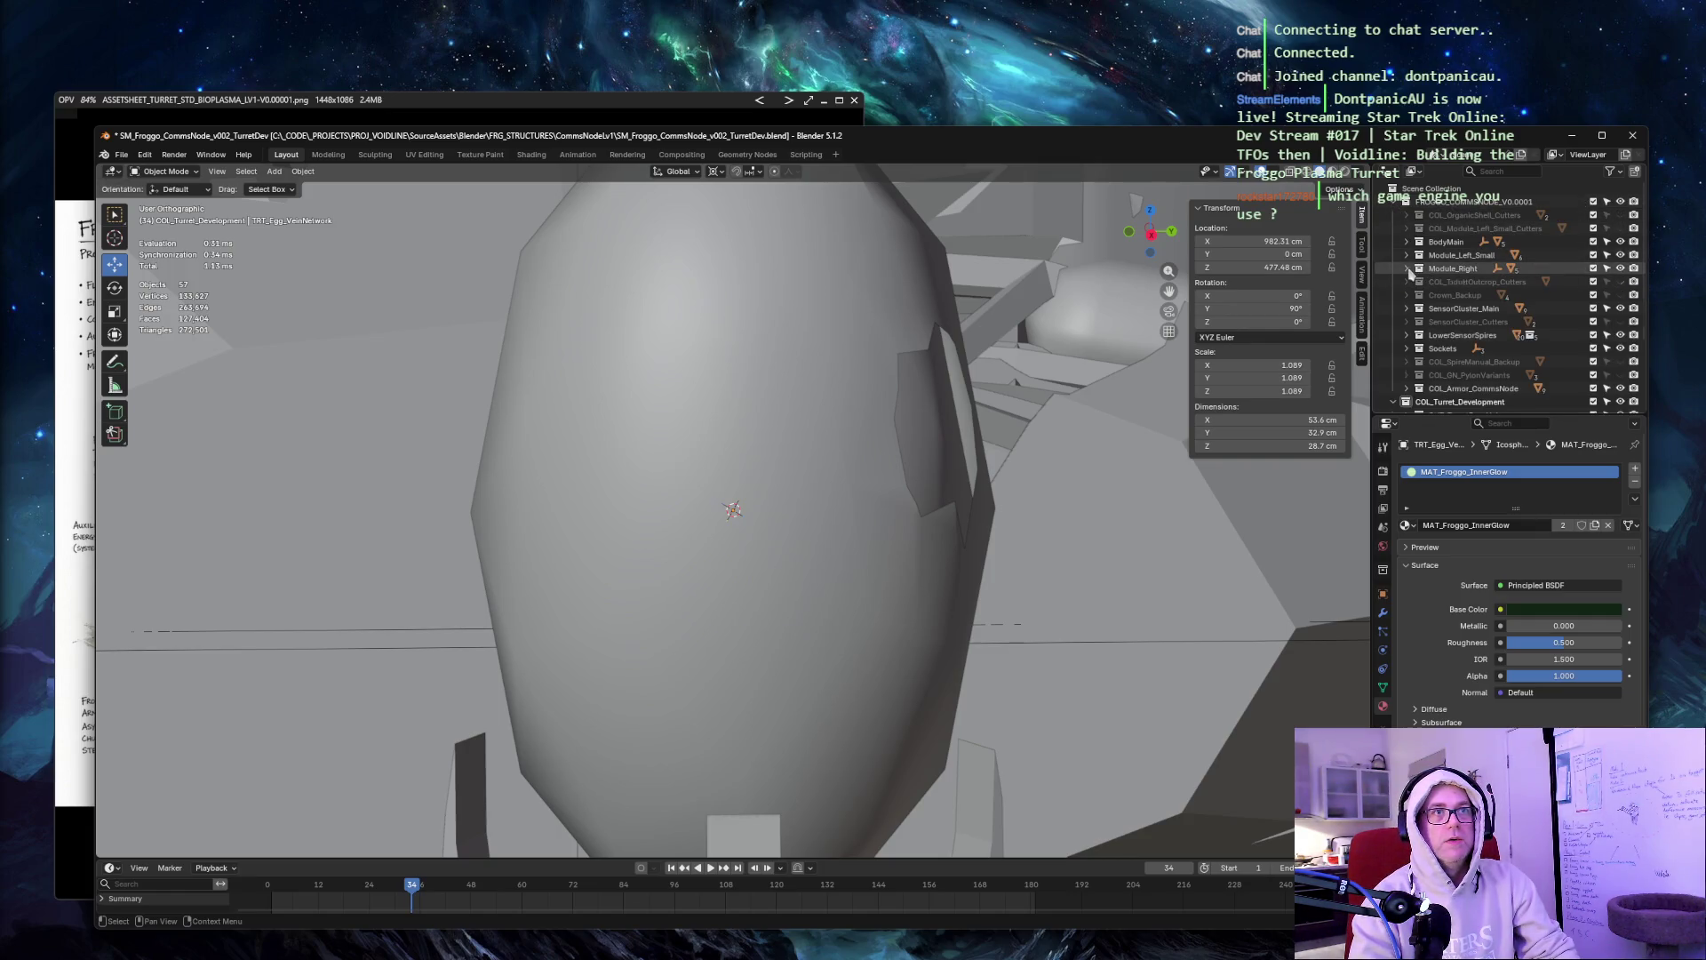
left_click(1406, 269)
left_click(1420, 321)
left_click(1418, 323)
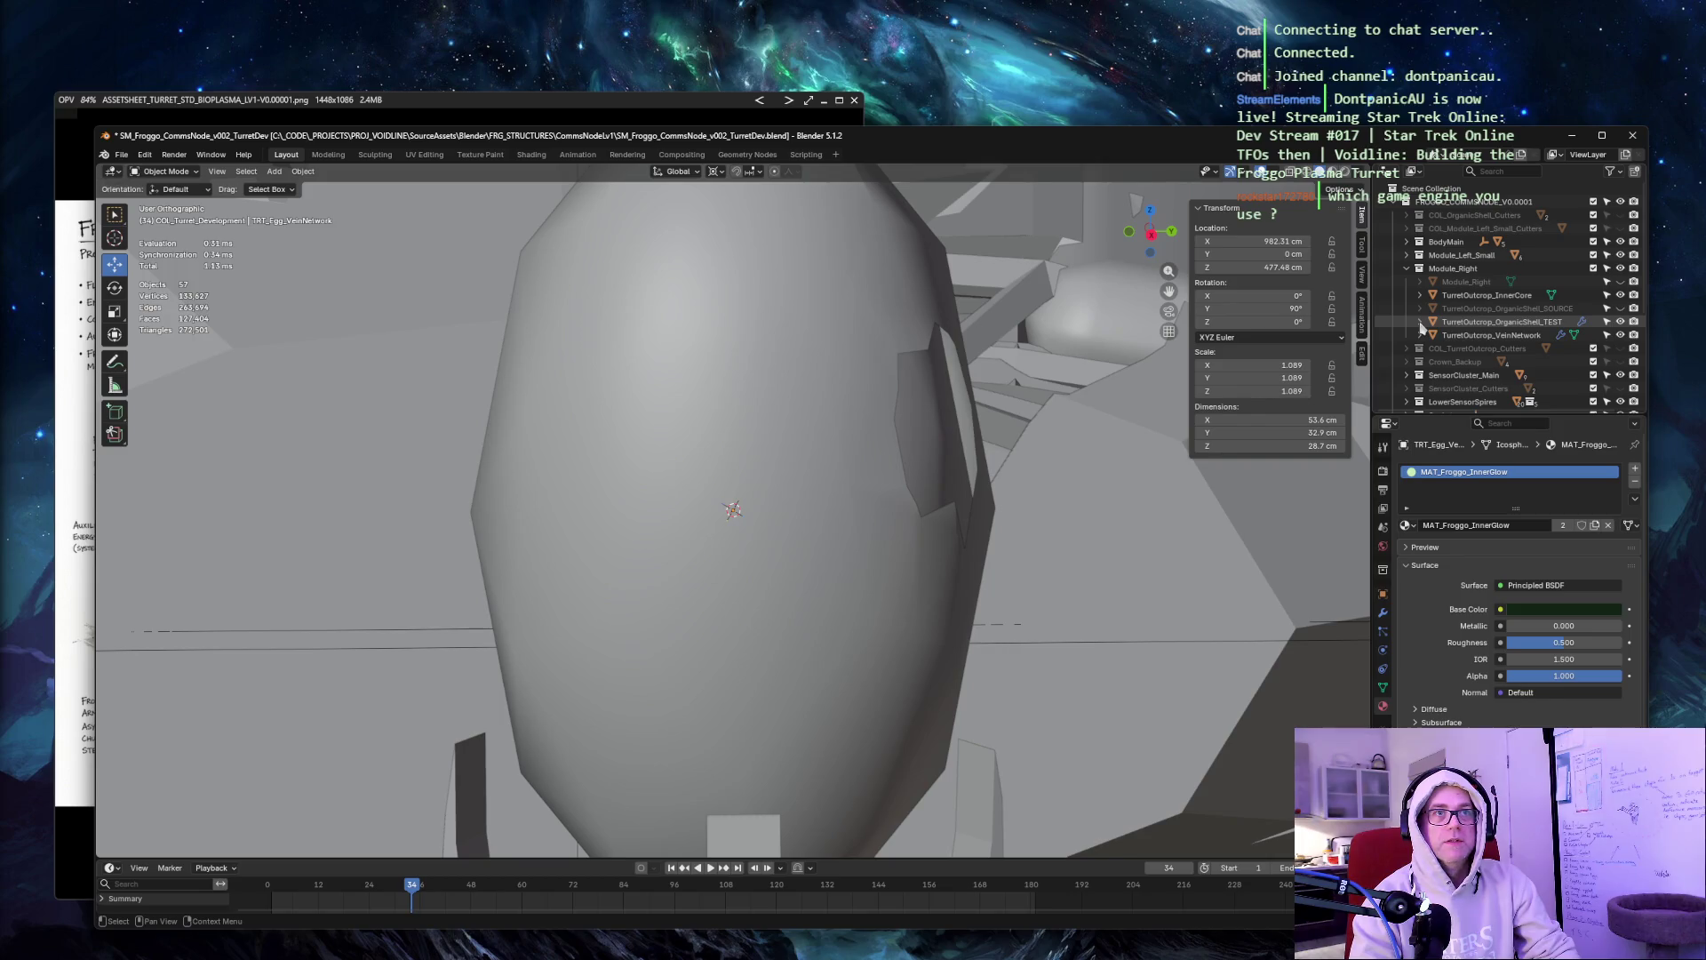
left_click(1467, 336)
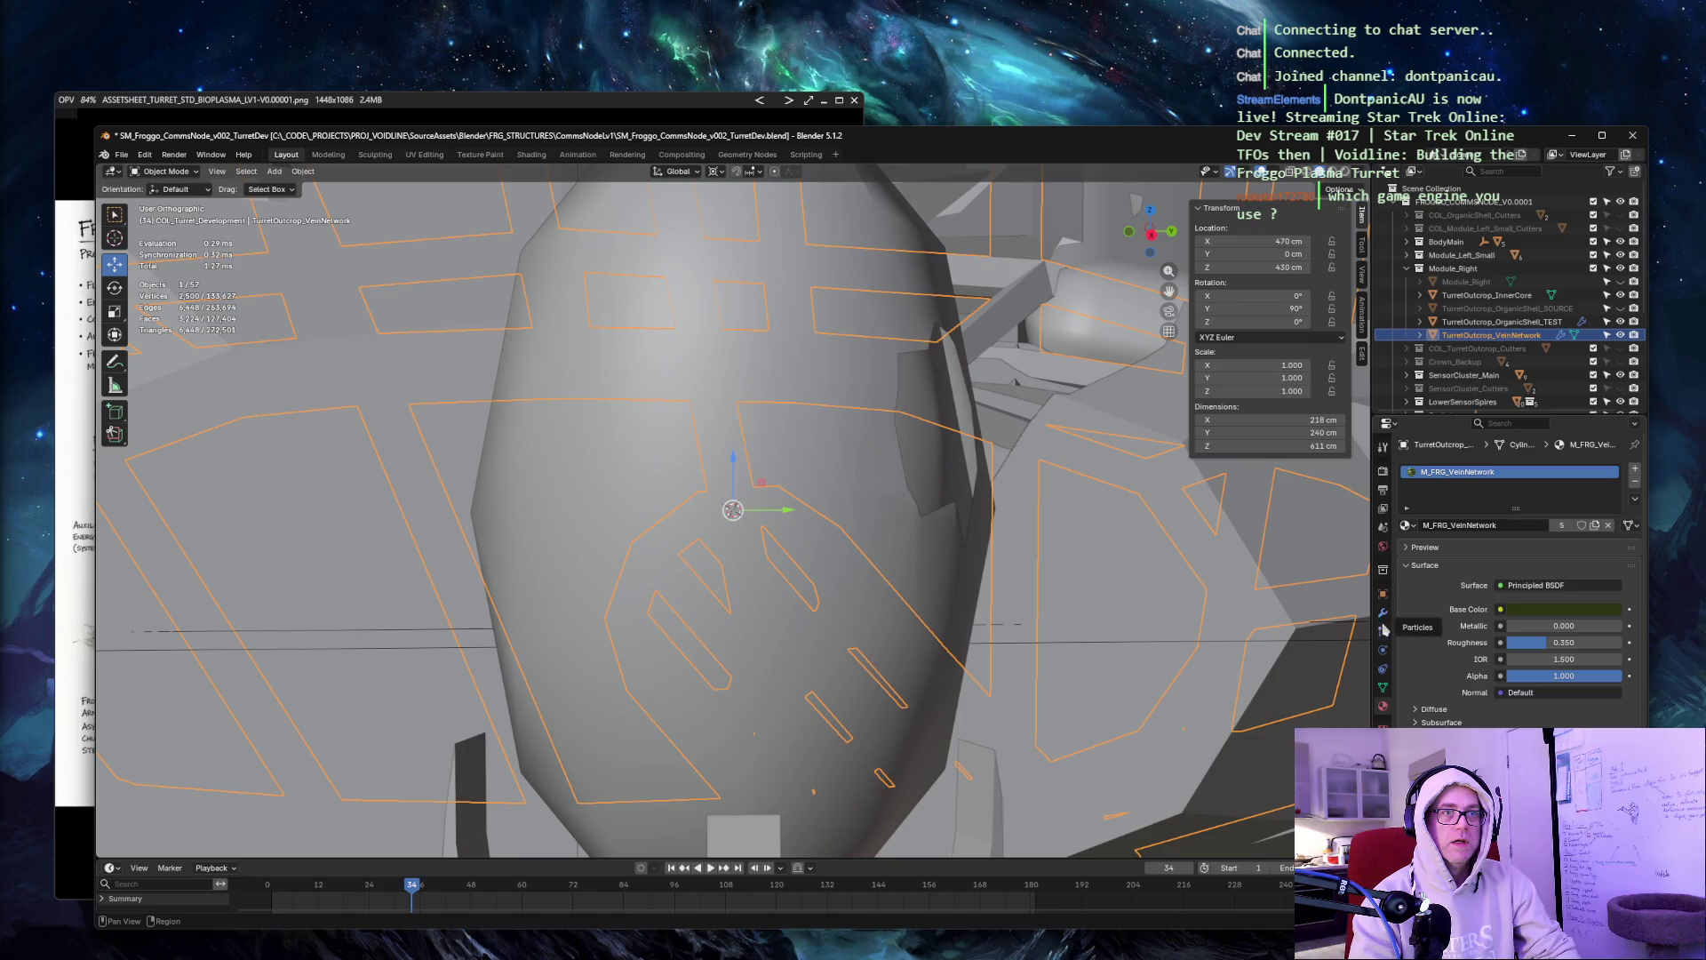
left_click(1383, 613)
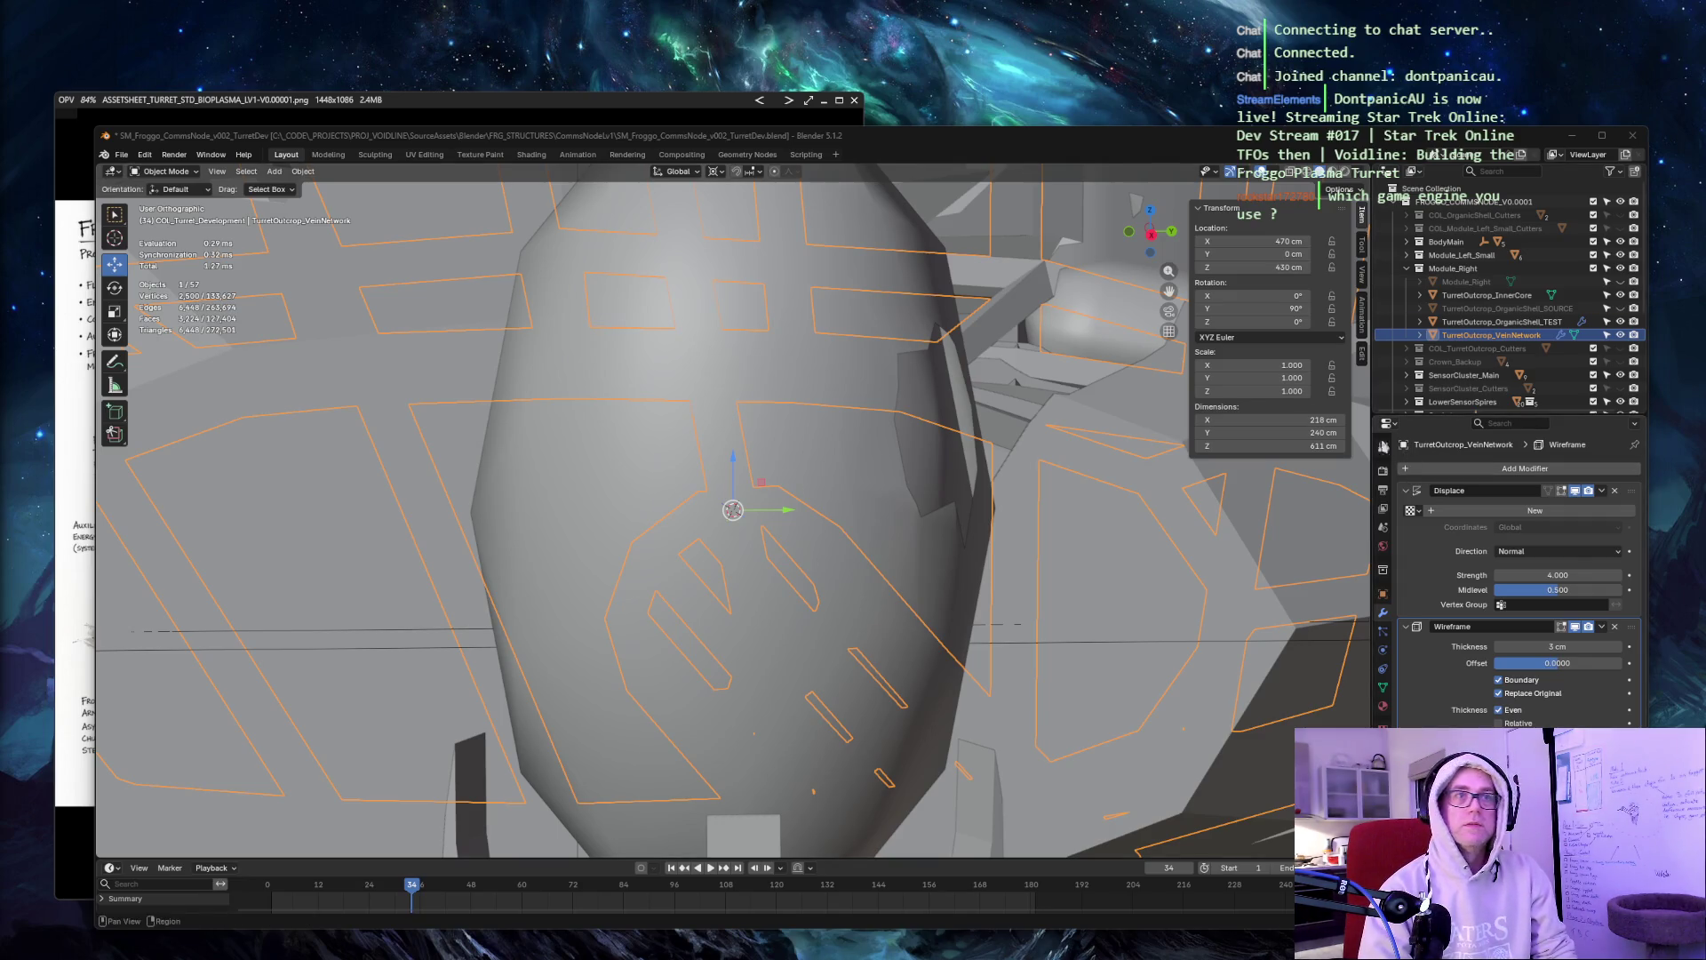
Capture the Displace and Wireframe settings as a reference image, then reselect TRT_Egg_VeinNetwork.
key("ctrl+Print")
left_click_drag(1349, 416, 1655, 728)
key("ctrl+c")
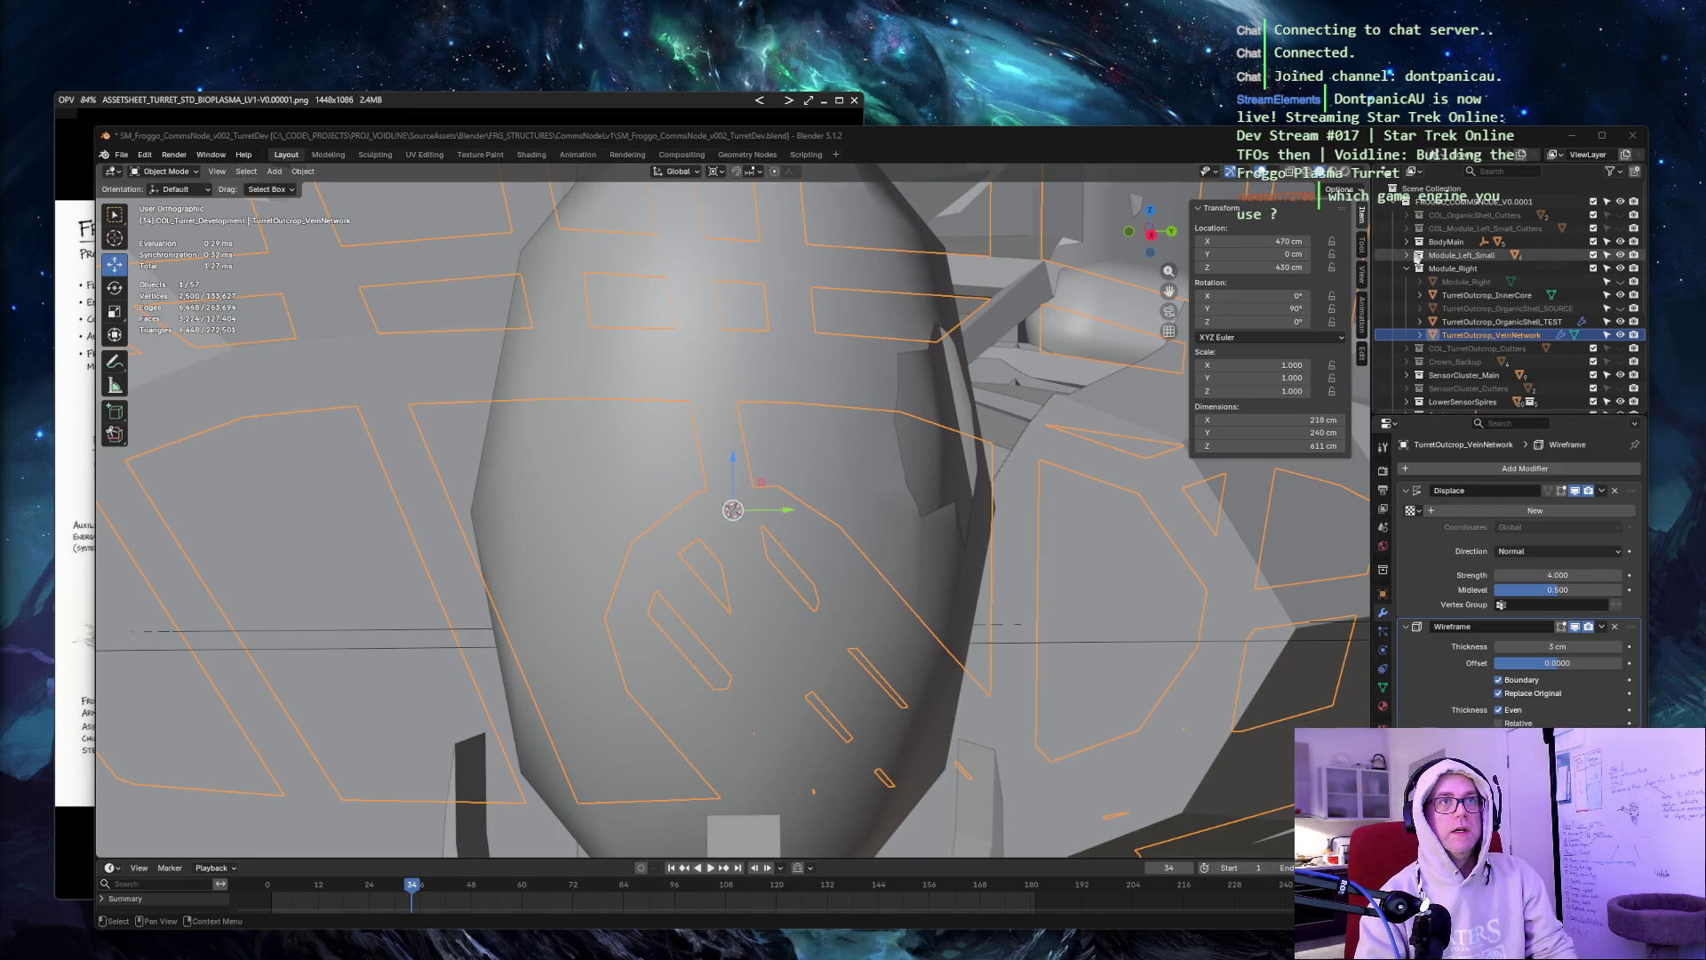
left_click(1405, 202)
left_click(1480, 283)
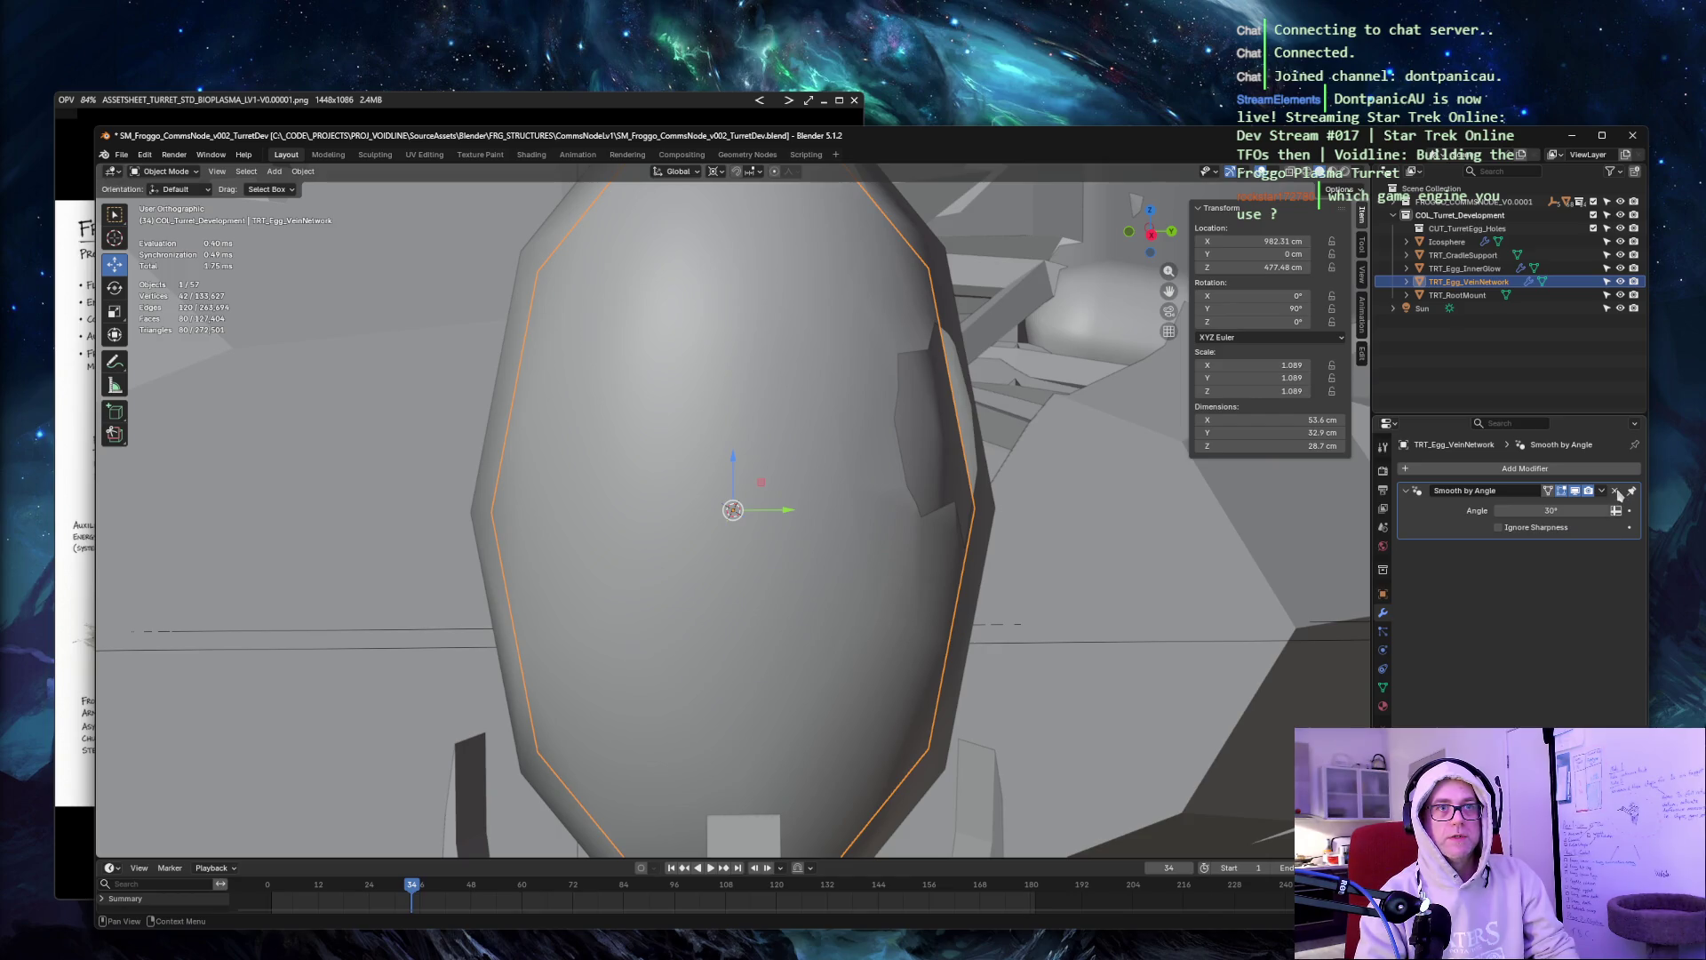
Replace Smooth by Angle with a Displace modifier followed by a Wireframe modifier.
left_click(1615, 490)
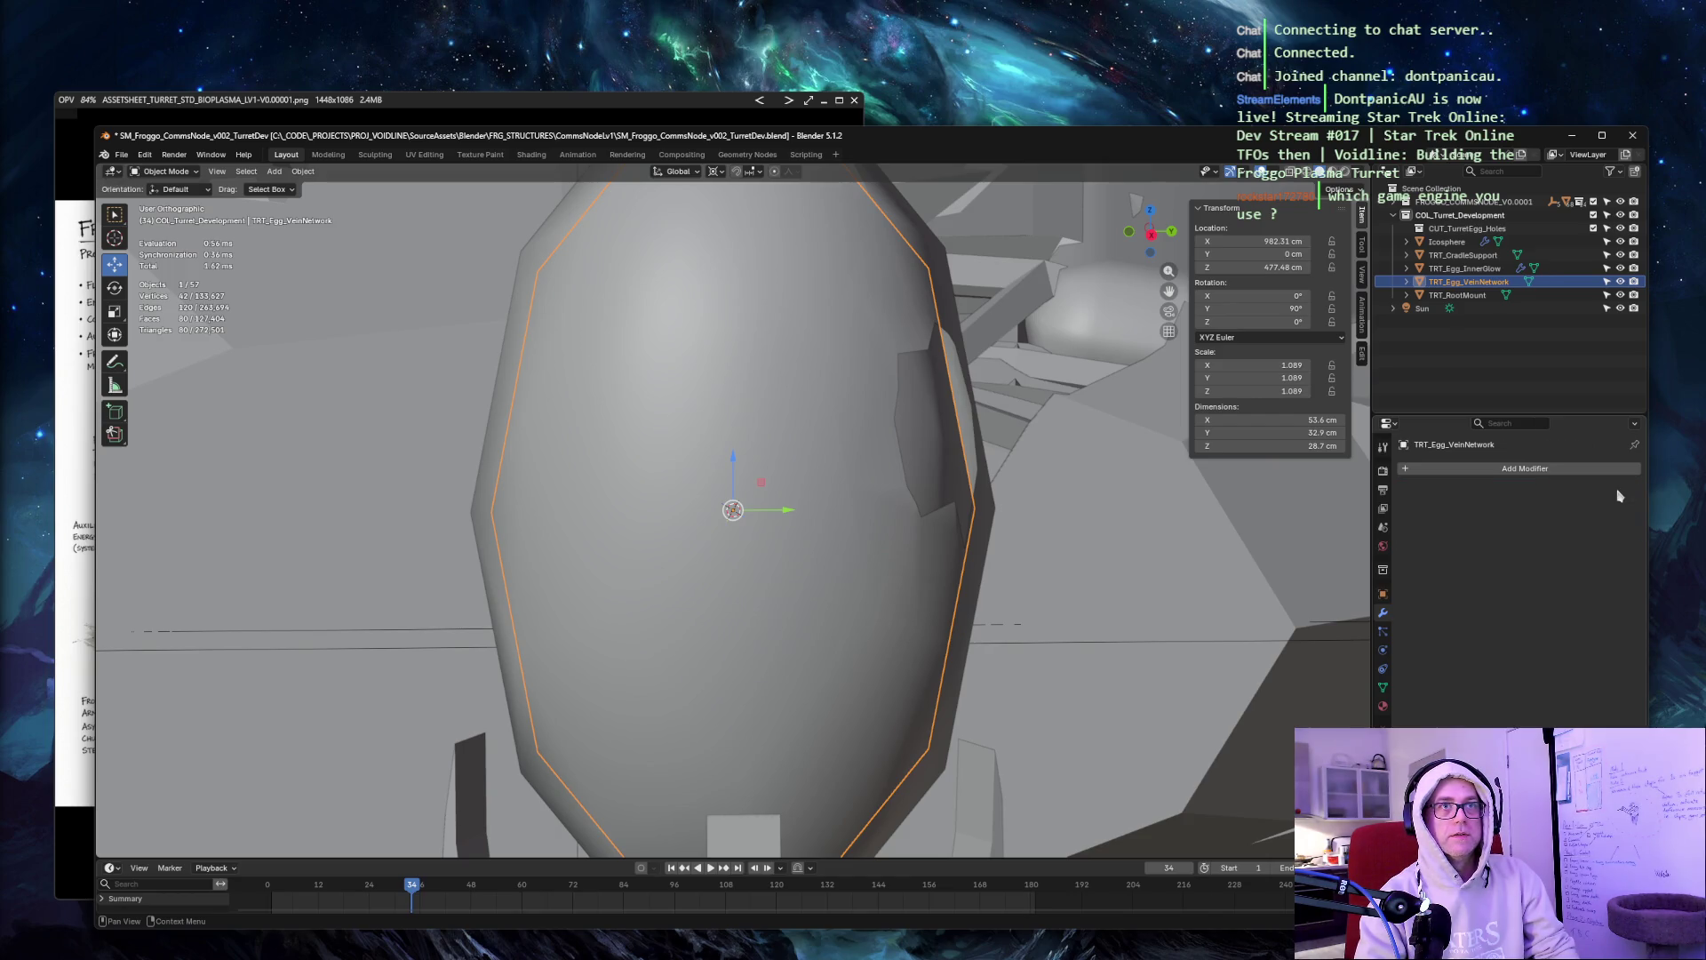
left_click(1510, 469)
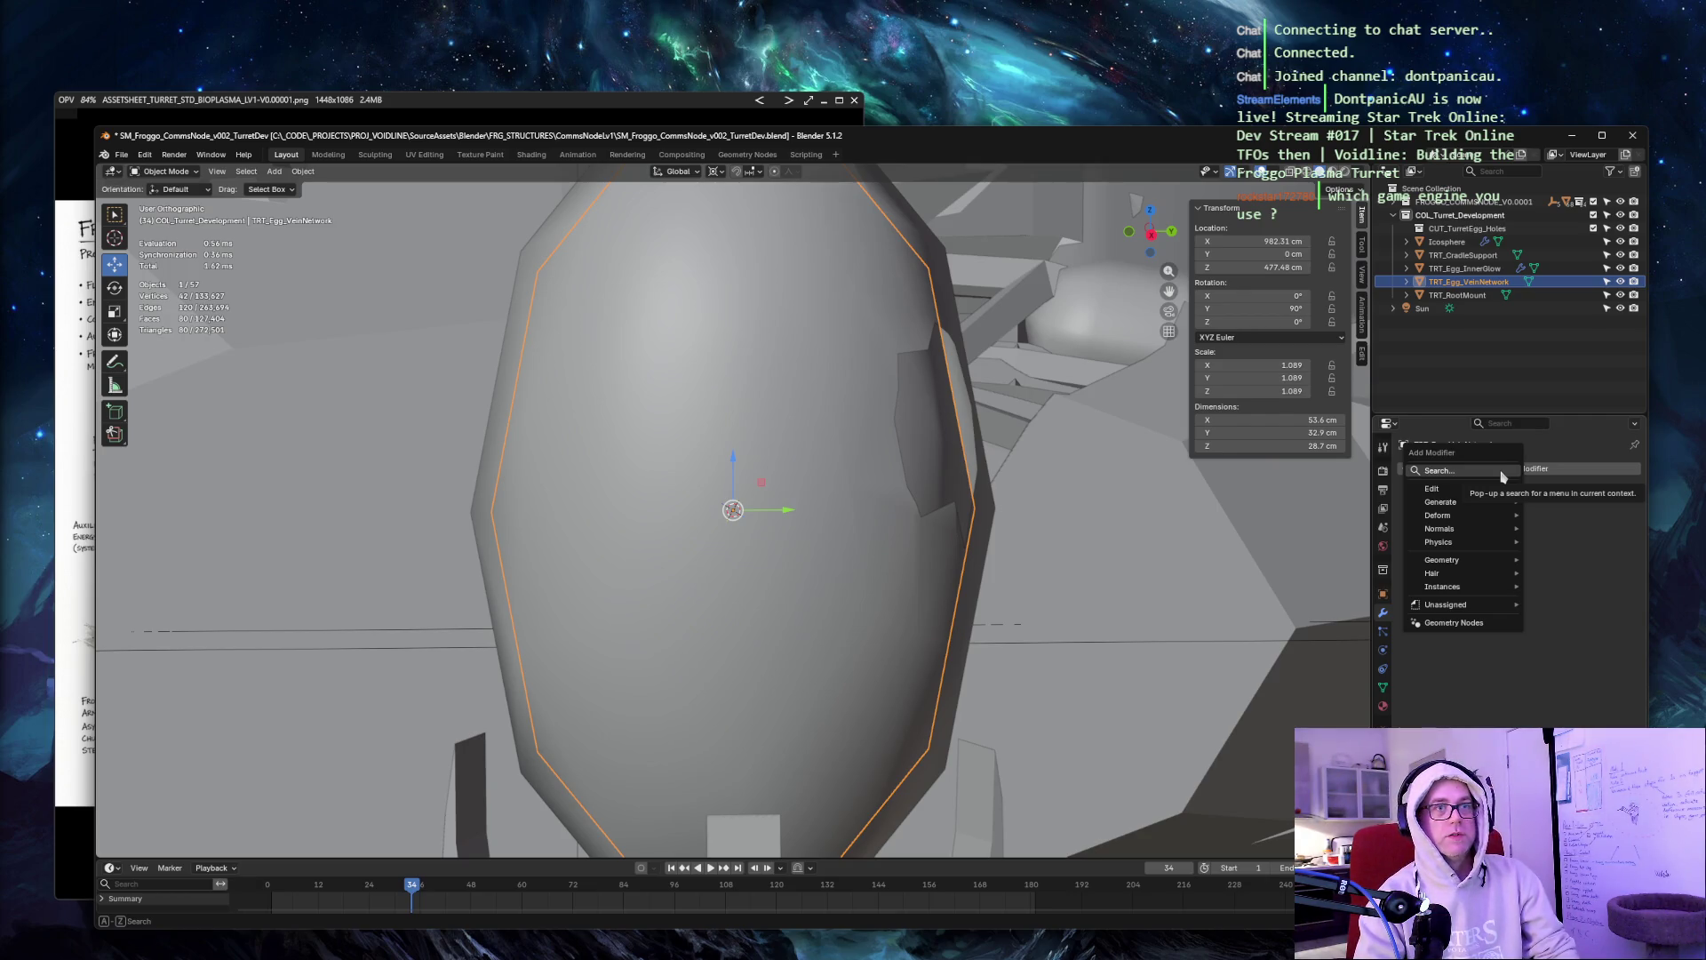
left_click(1502, 470)
type("dispalce")
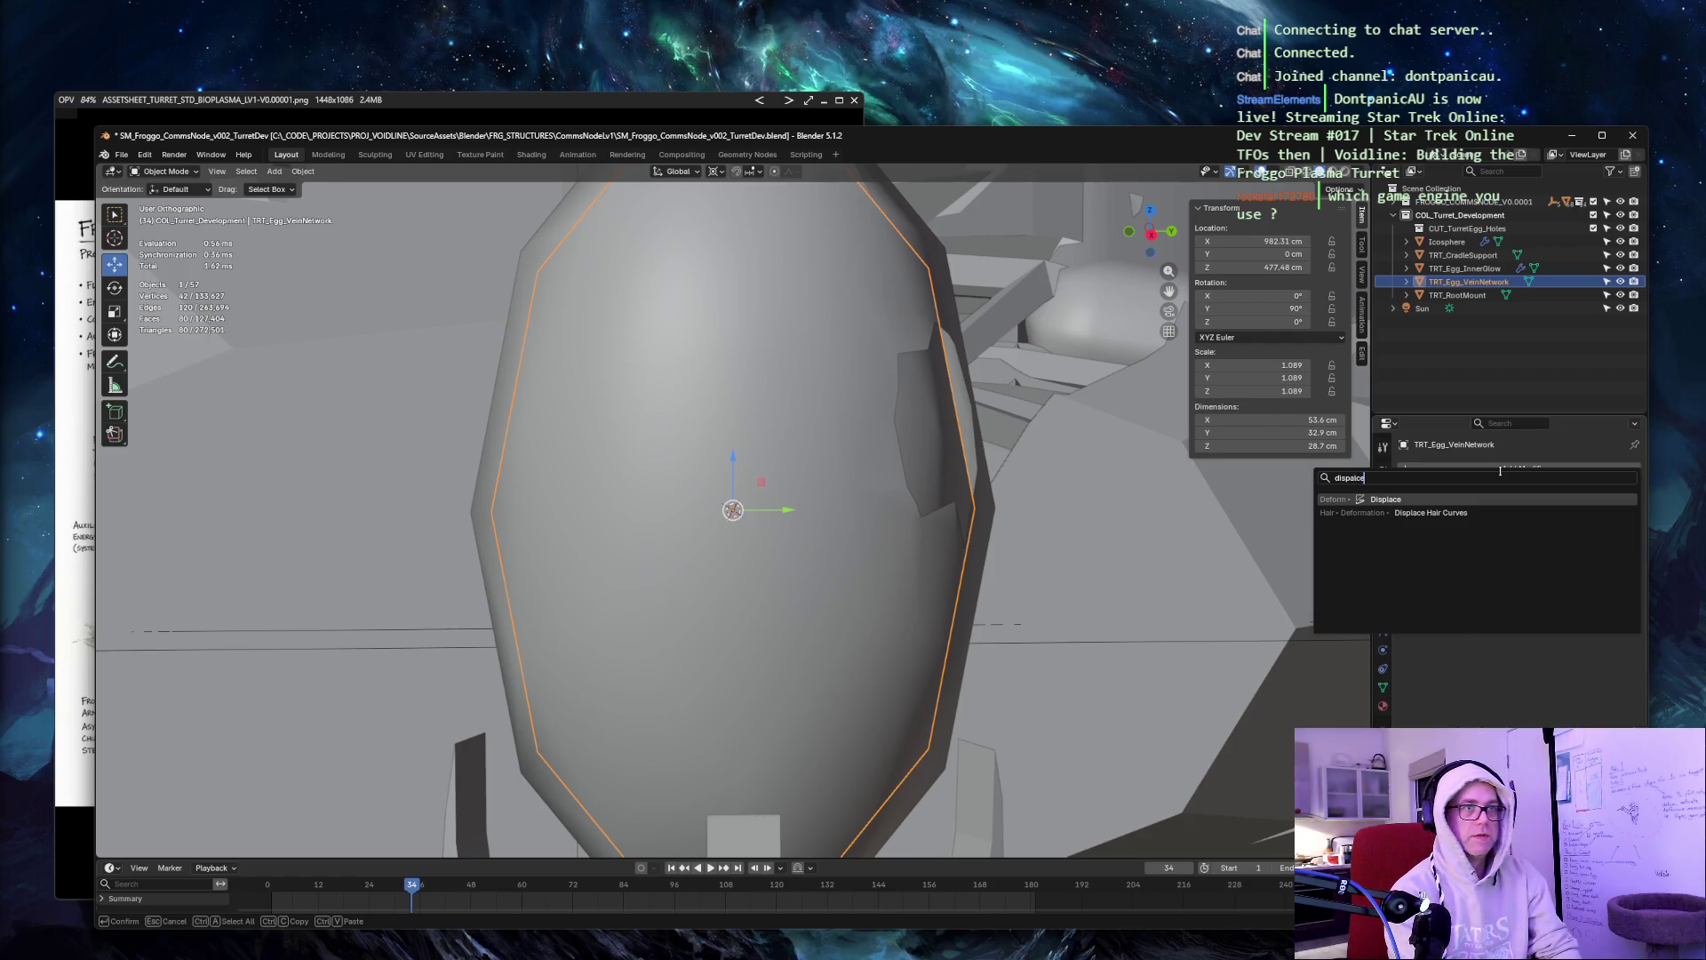
key("Return")
left_click(1501, 469)
left_click(1499, 472)
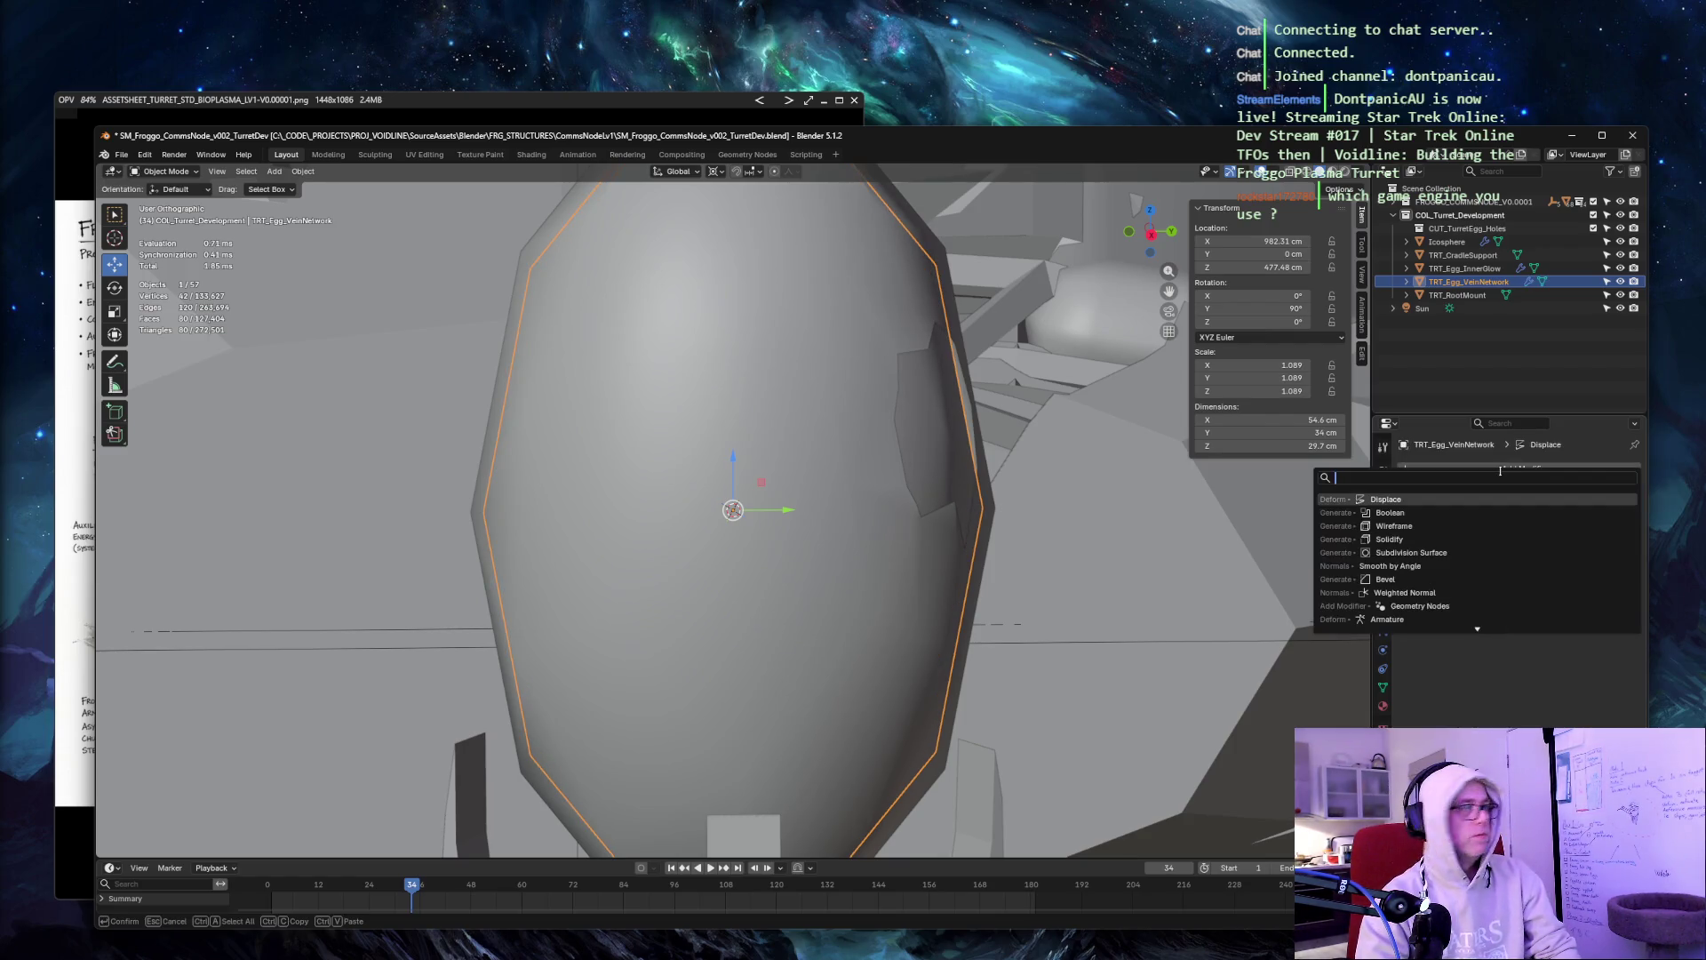
type("wireframe")
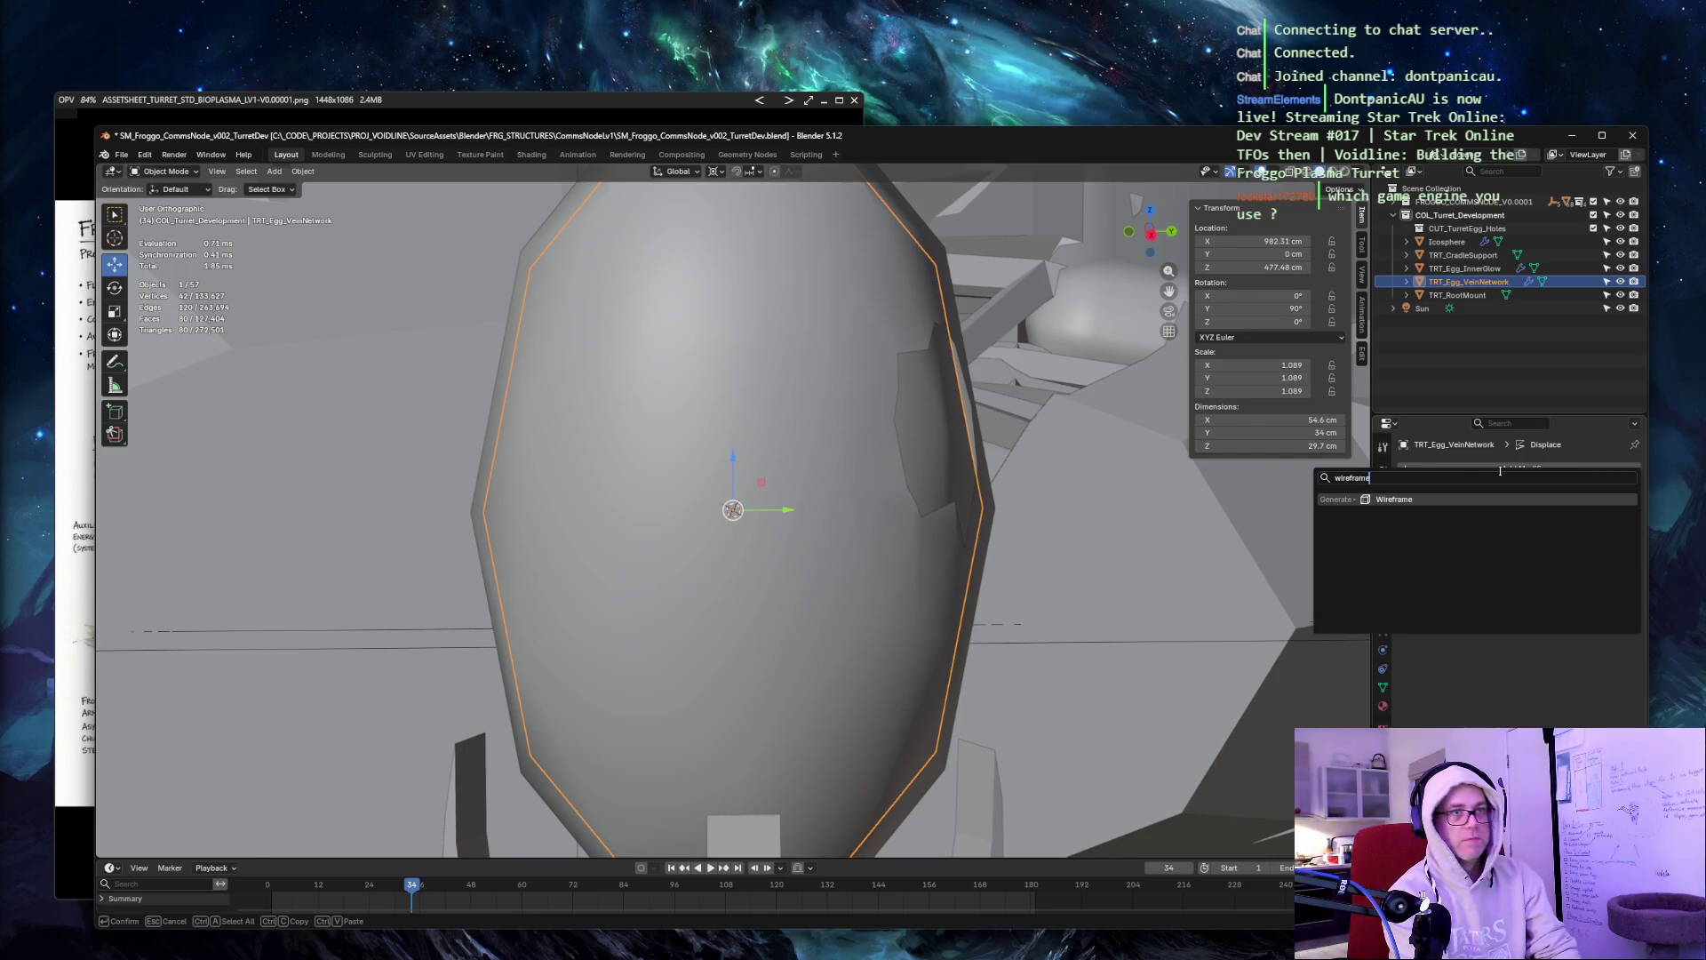
key("Return")
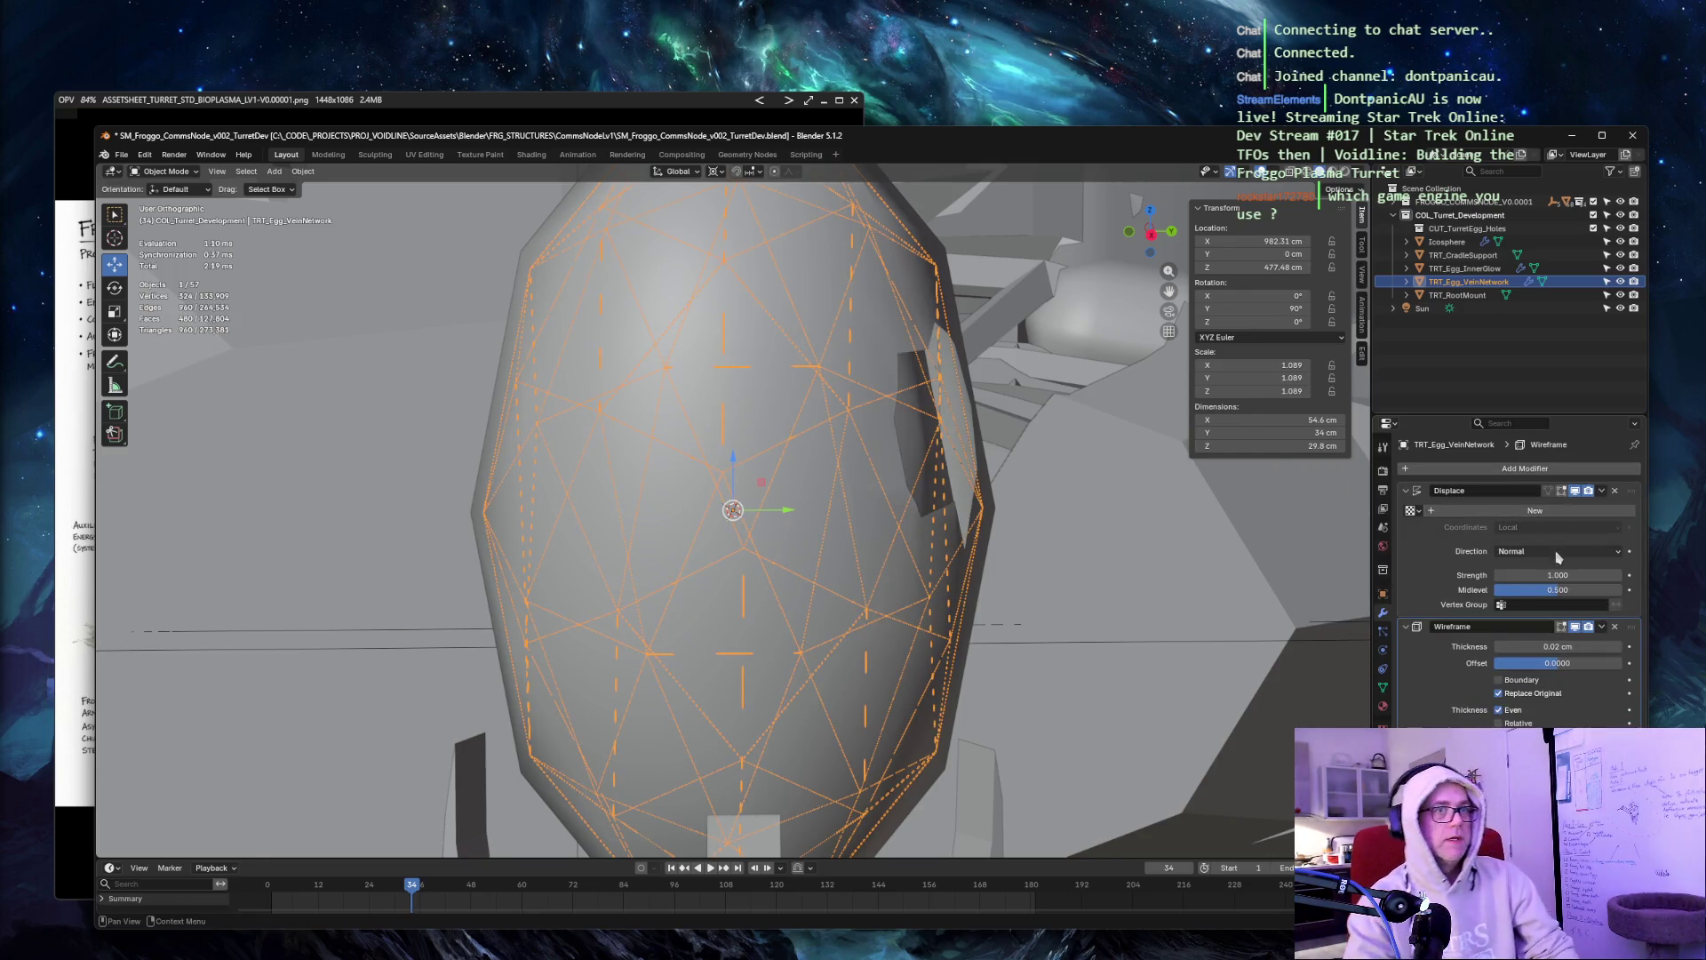
Set Displace strength to 4 and Wireframe thickness to 3 cm with offset 0.
left_click(1566, 575)
type("4")
key("Tab")
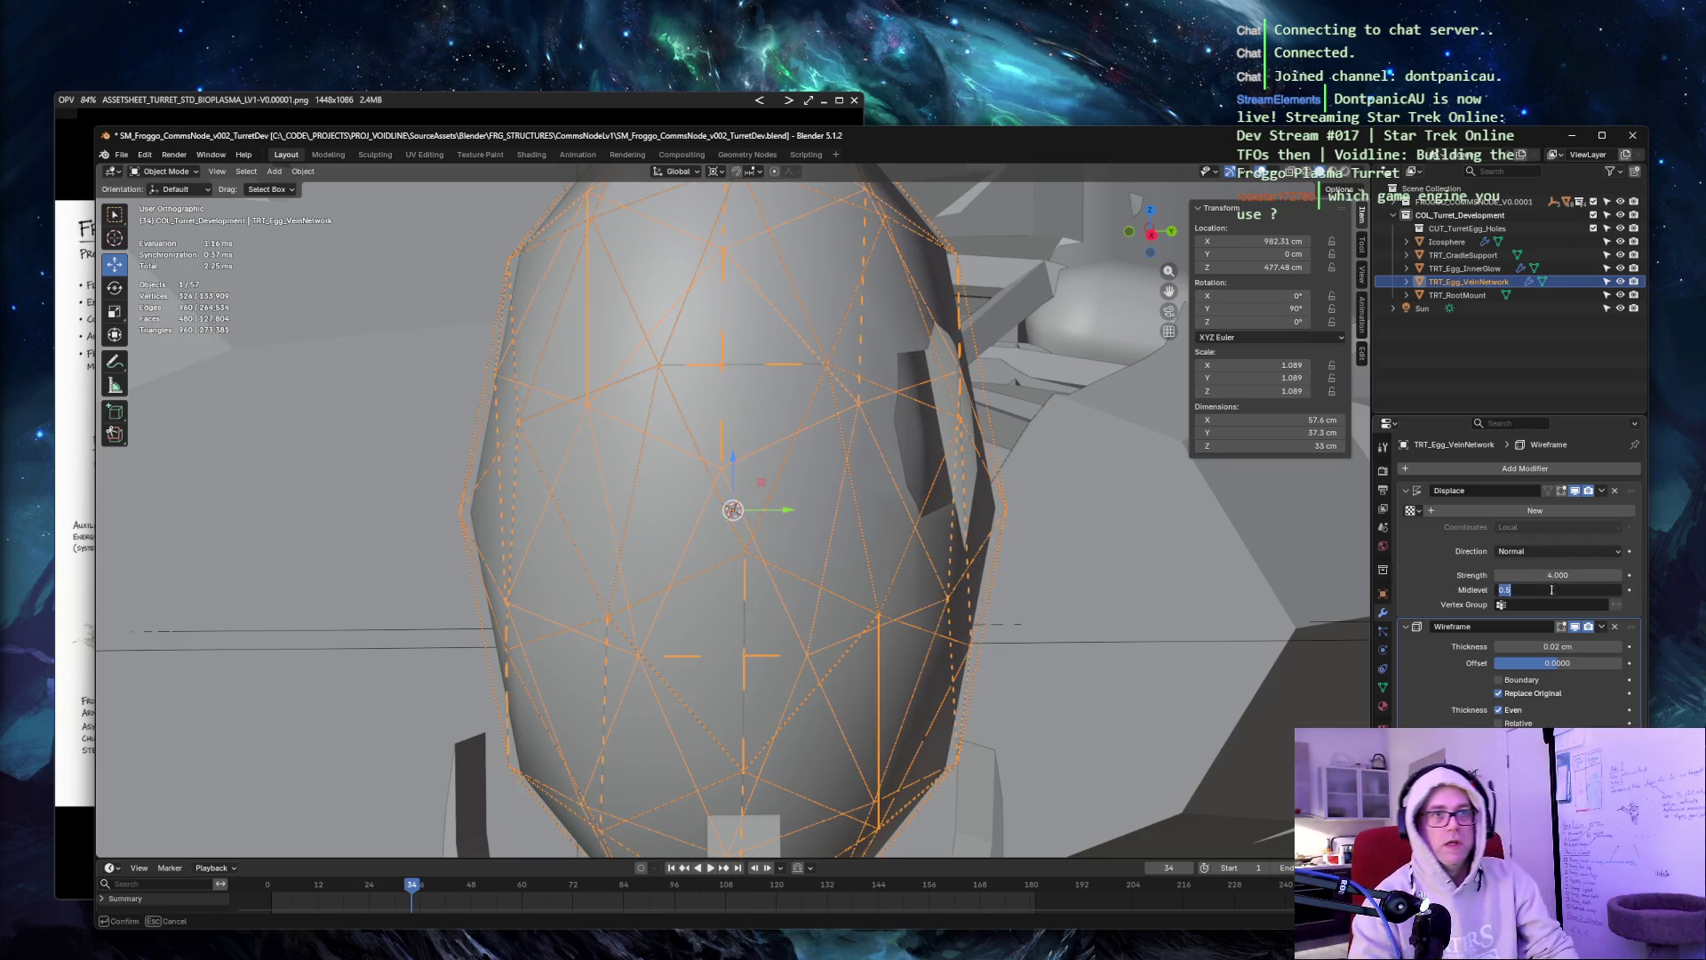
key("Return")
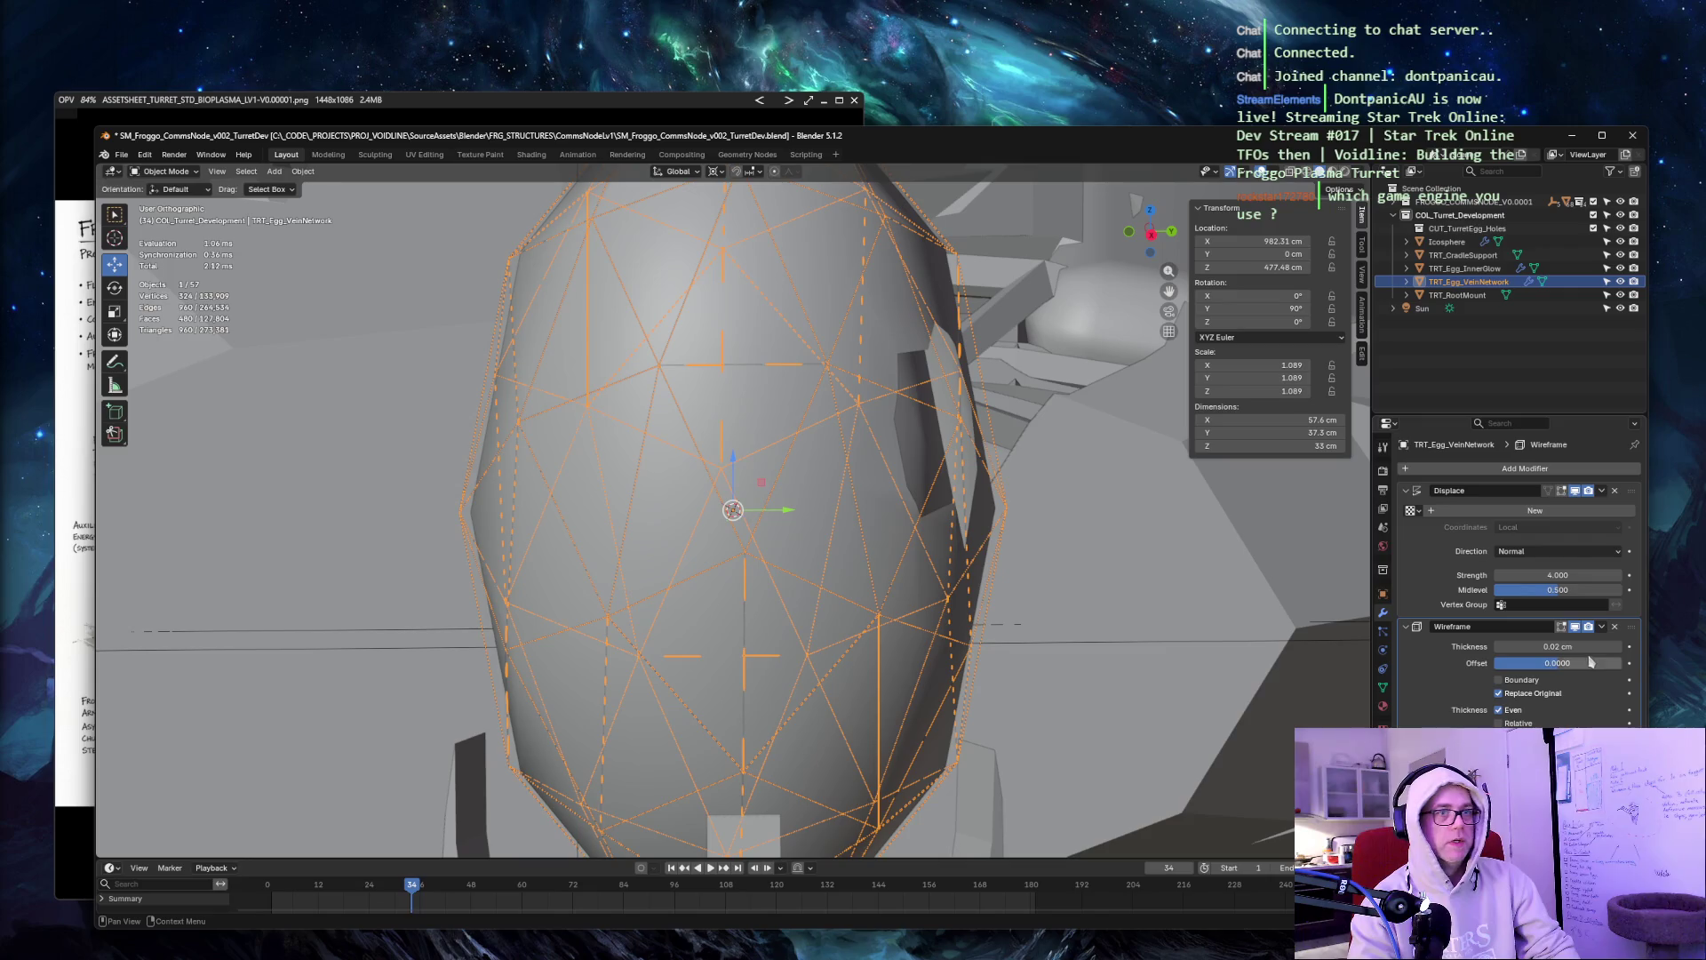
left_click(1532, 646)
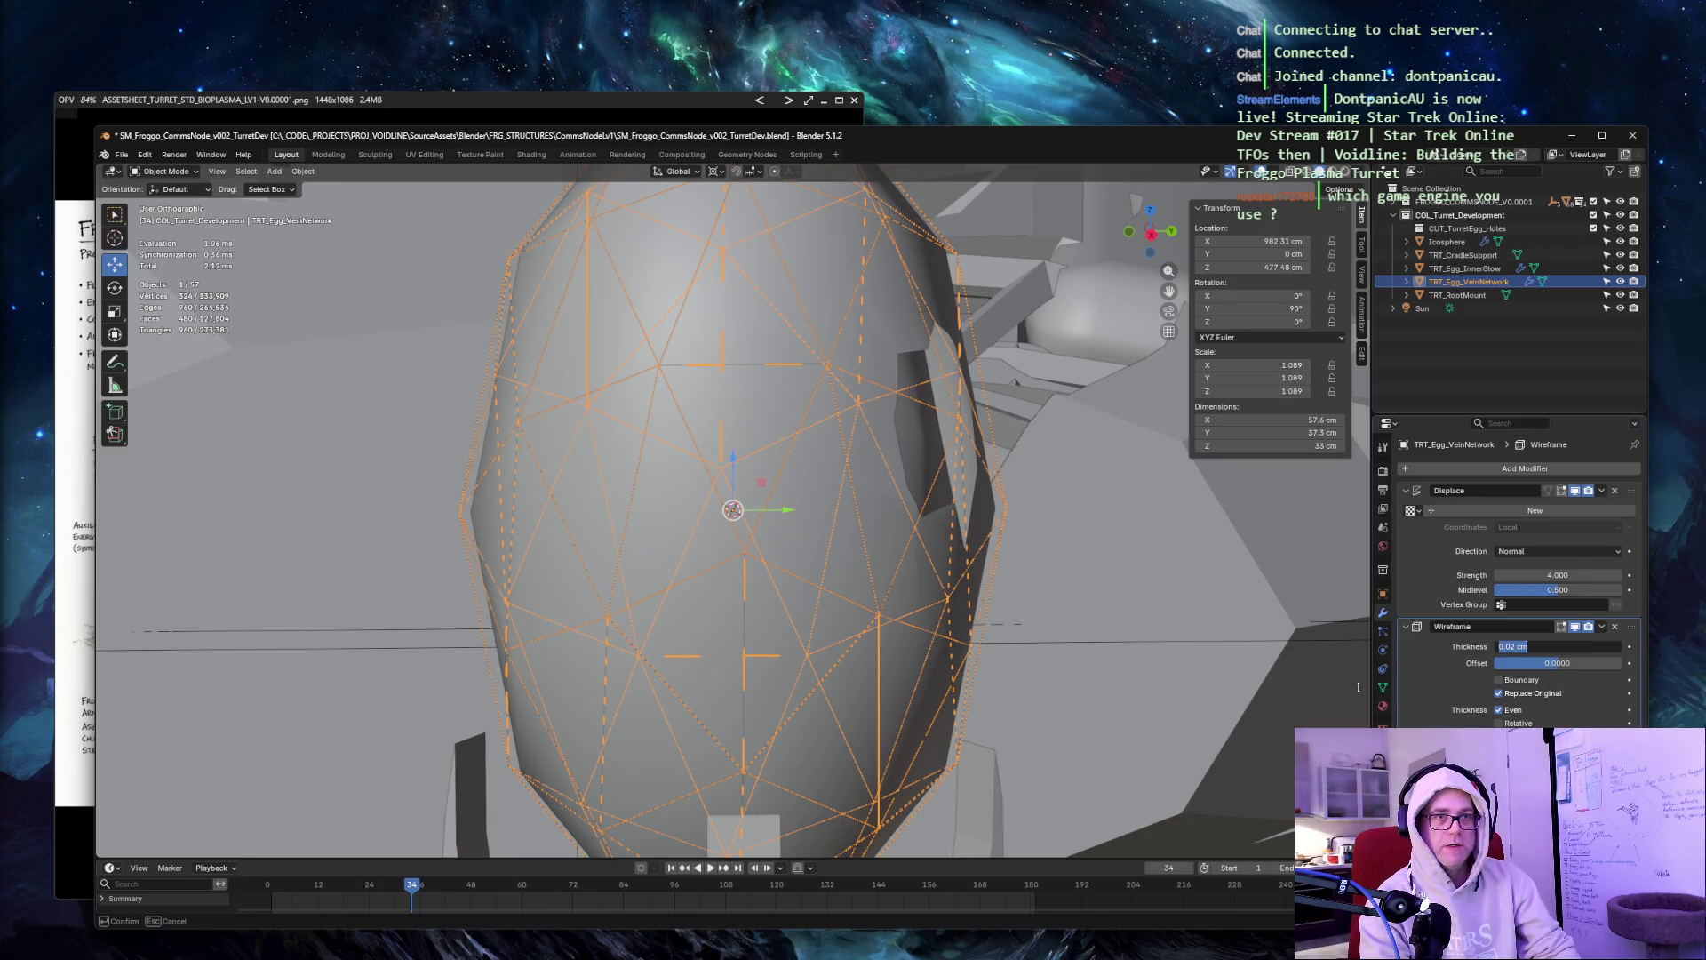
type("3")
key("Tab")
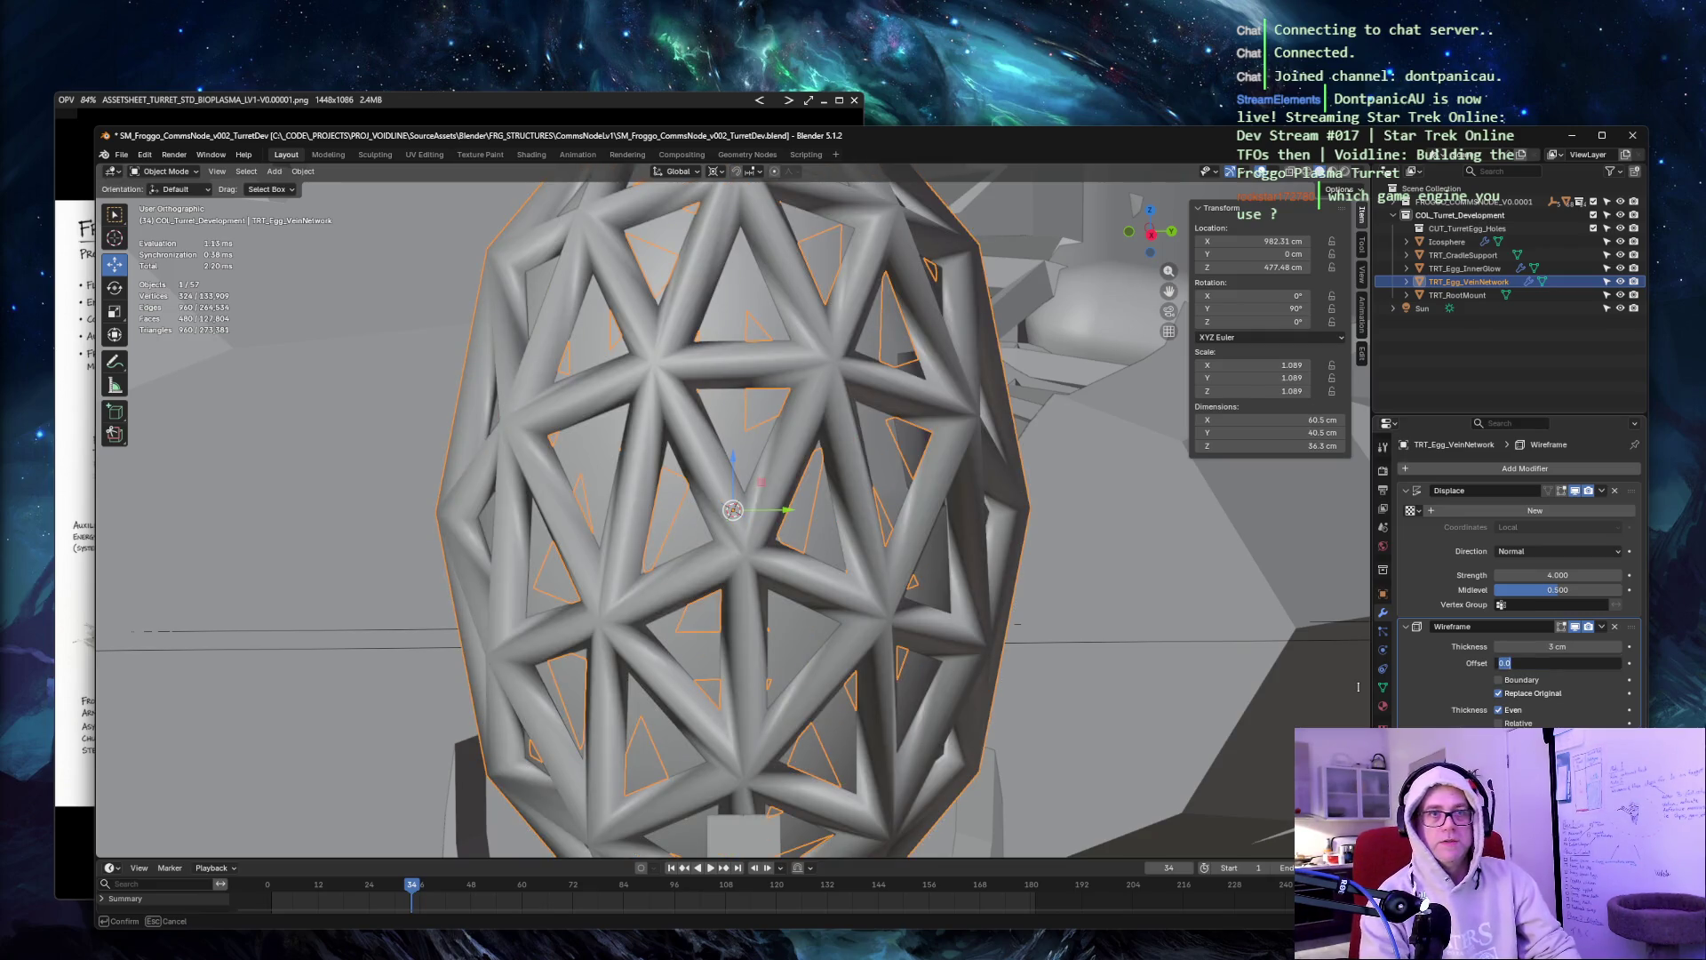
key("Return")
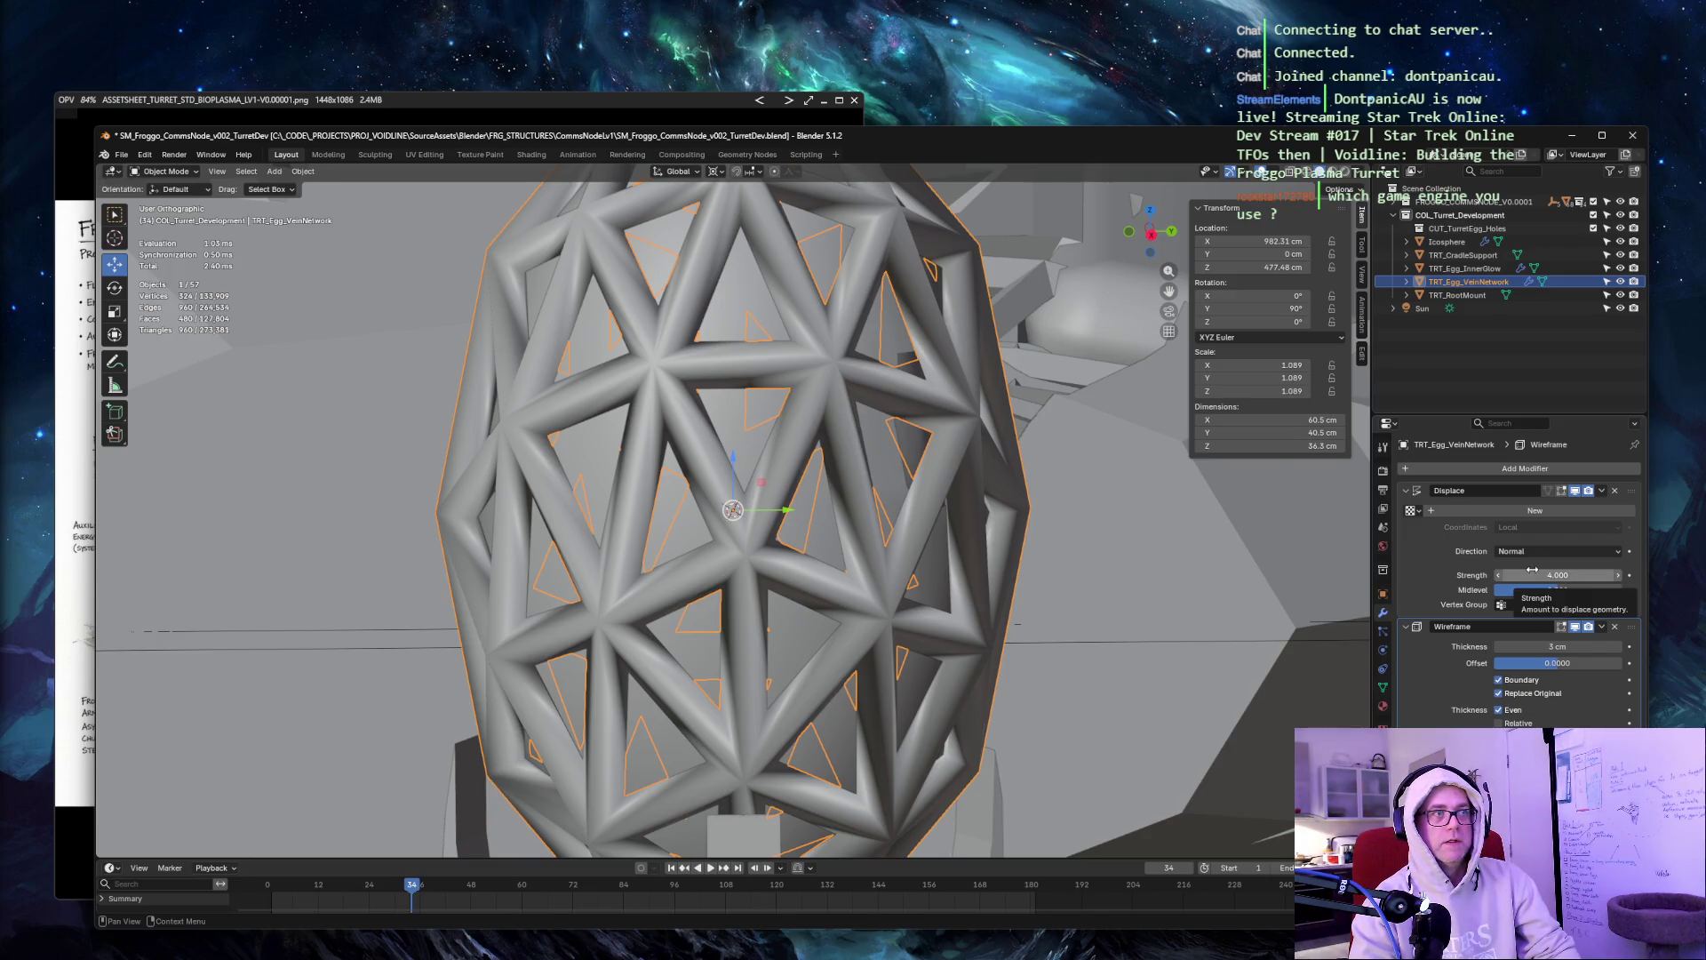
mouse_move(1261, 498)
middle_mouse_down()
mouse_move(1192, 487)
mouse_move(1042, 569)
mouse_move(1044, 542)
middle_mouse_up()
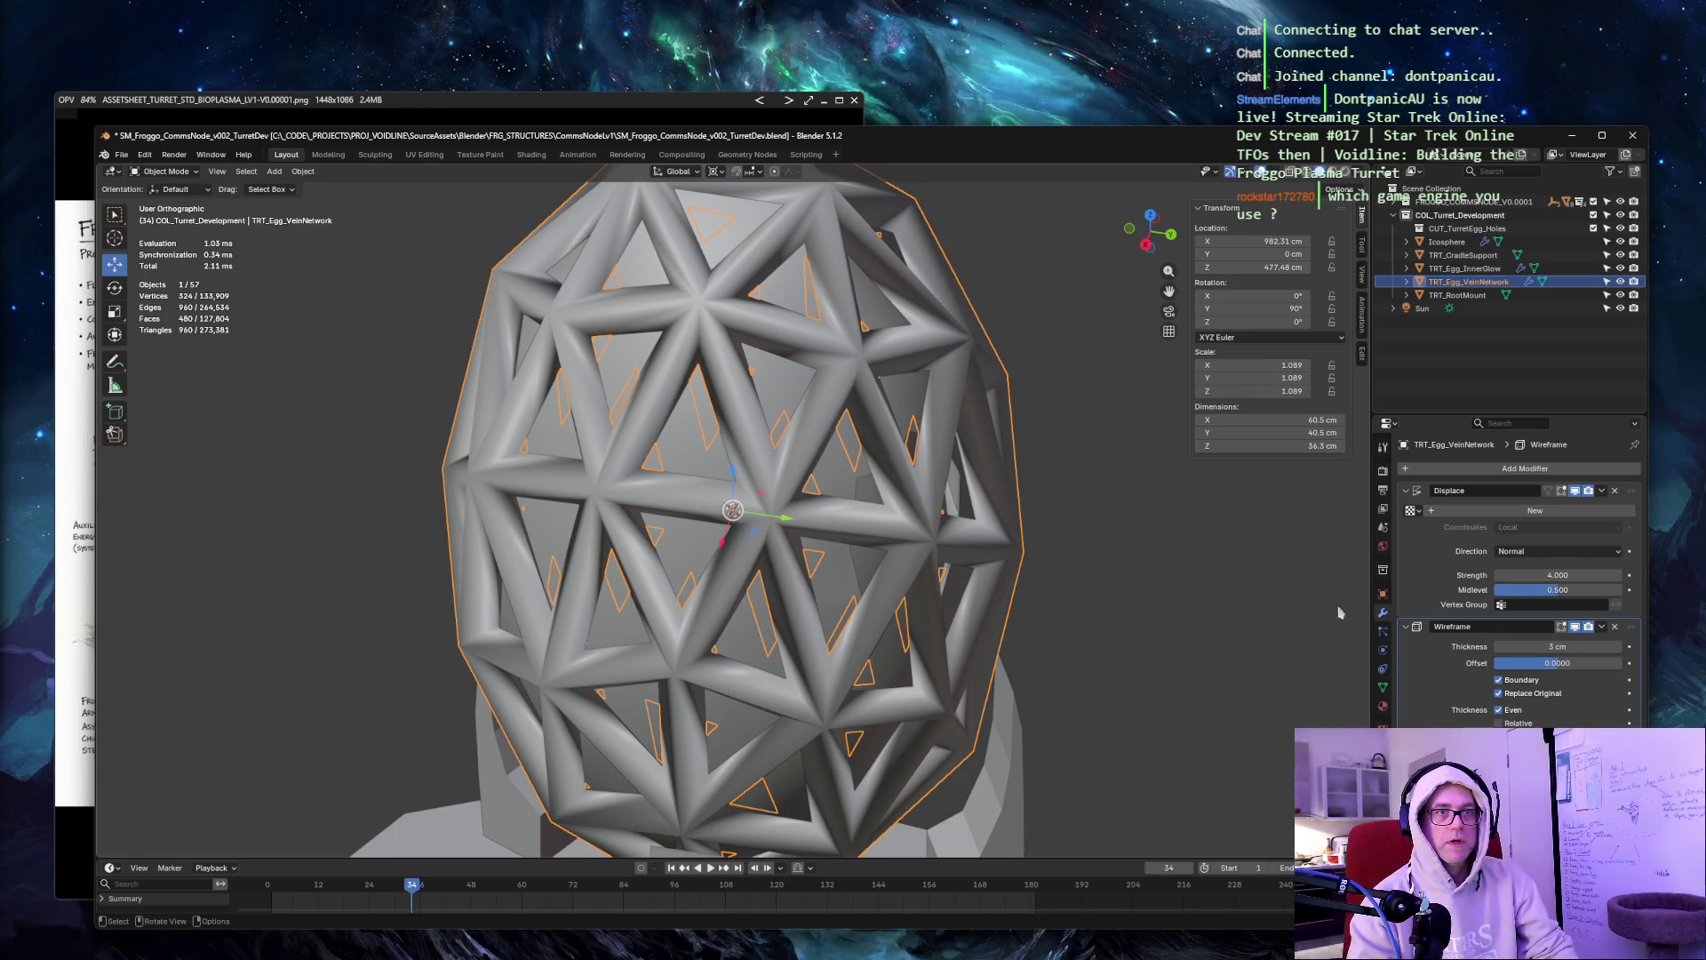
Thin the Wireframe struts to 0.5 cm, keeping the offset at 0.
left_click(1547, 646)
type("1")
key("Tab")
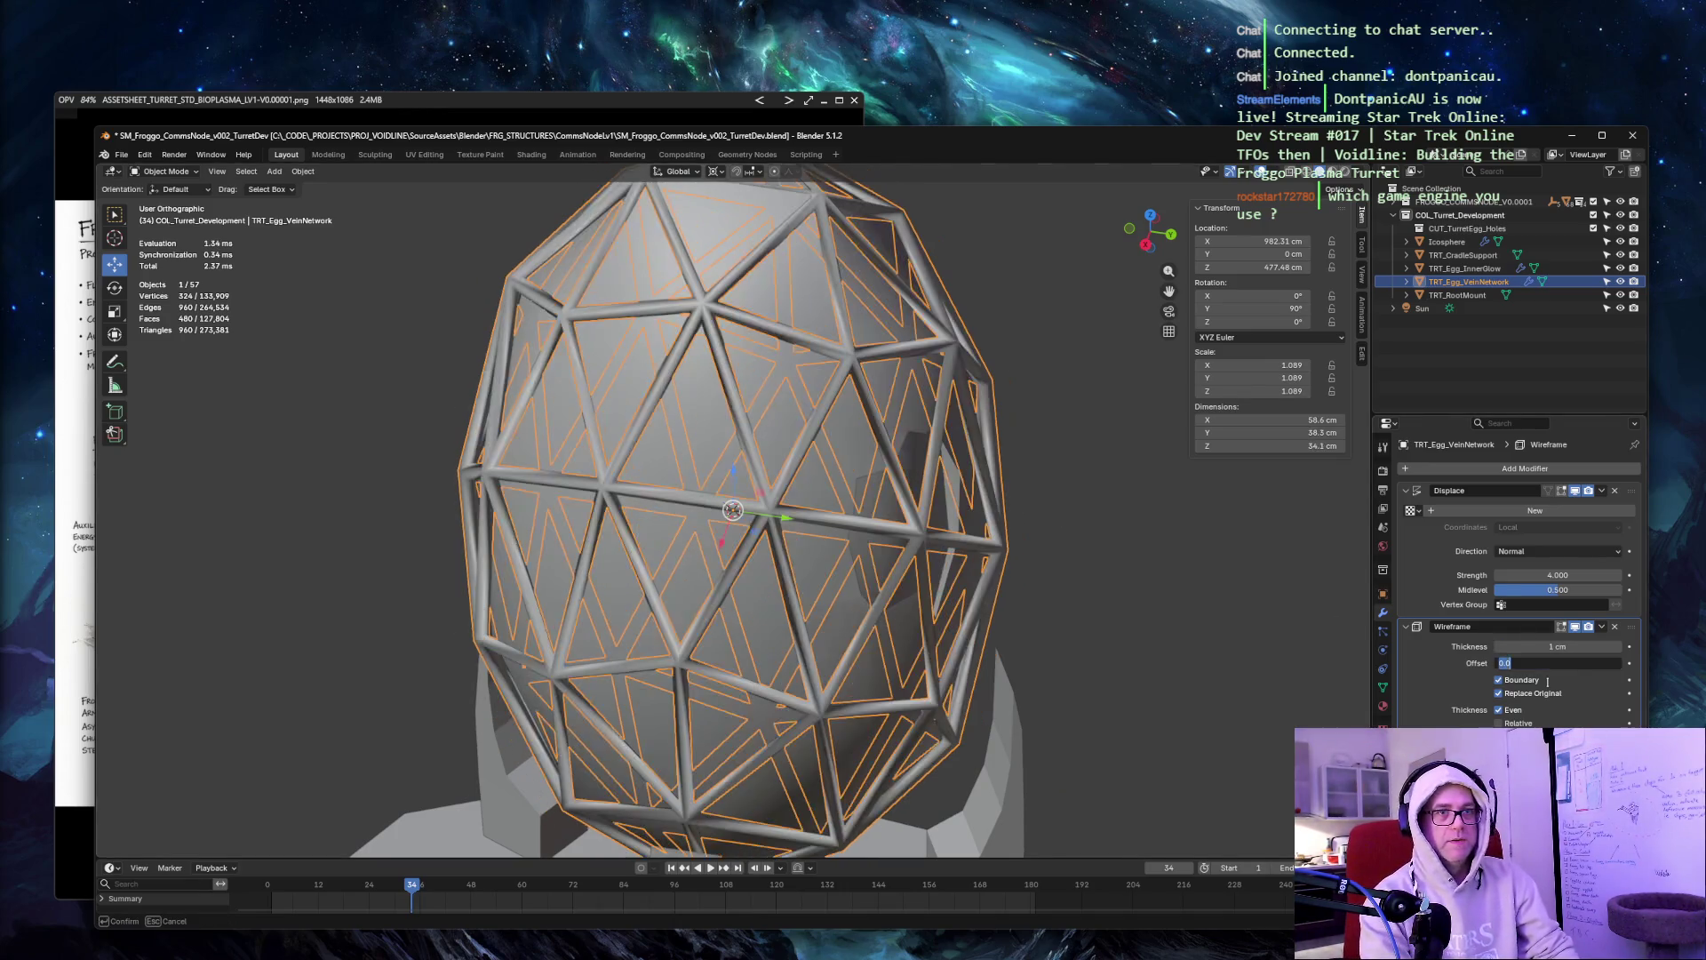
key("shift+Tab")
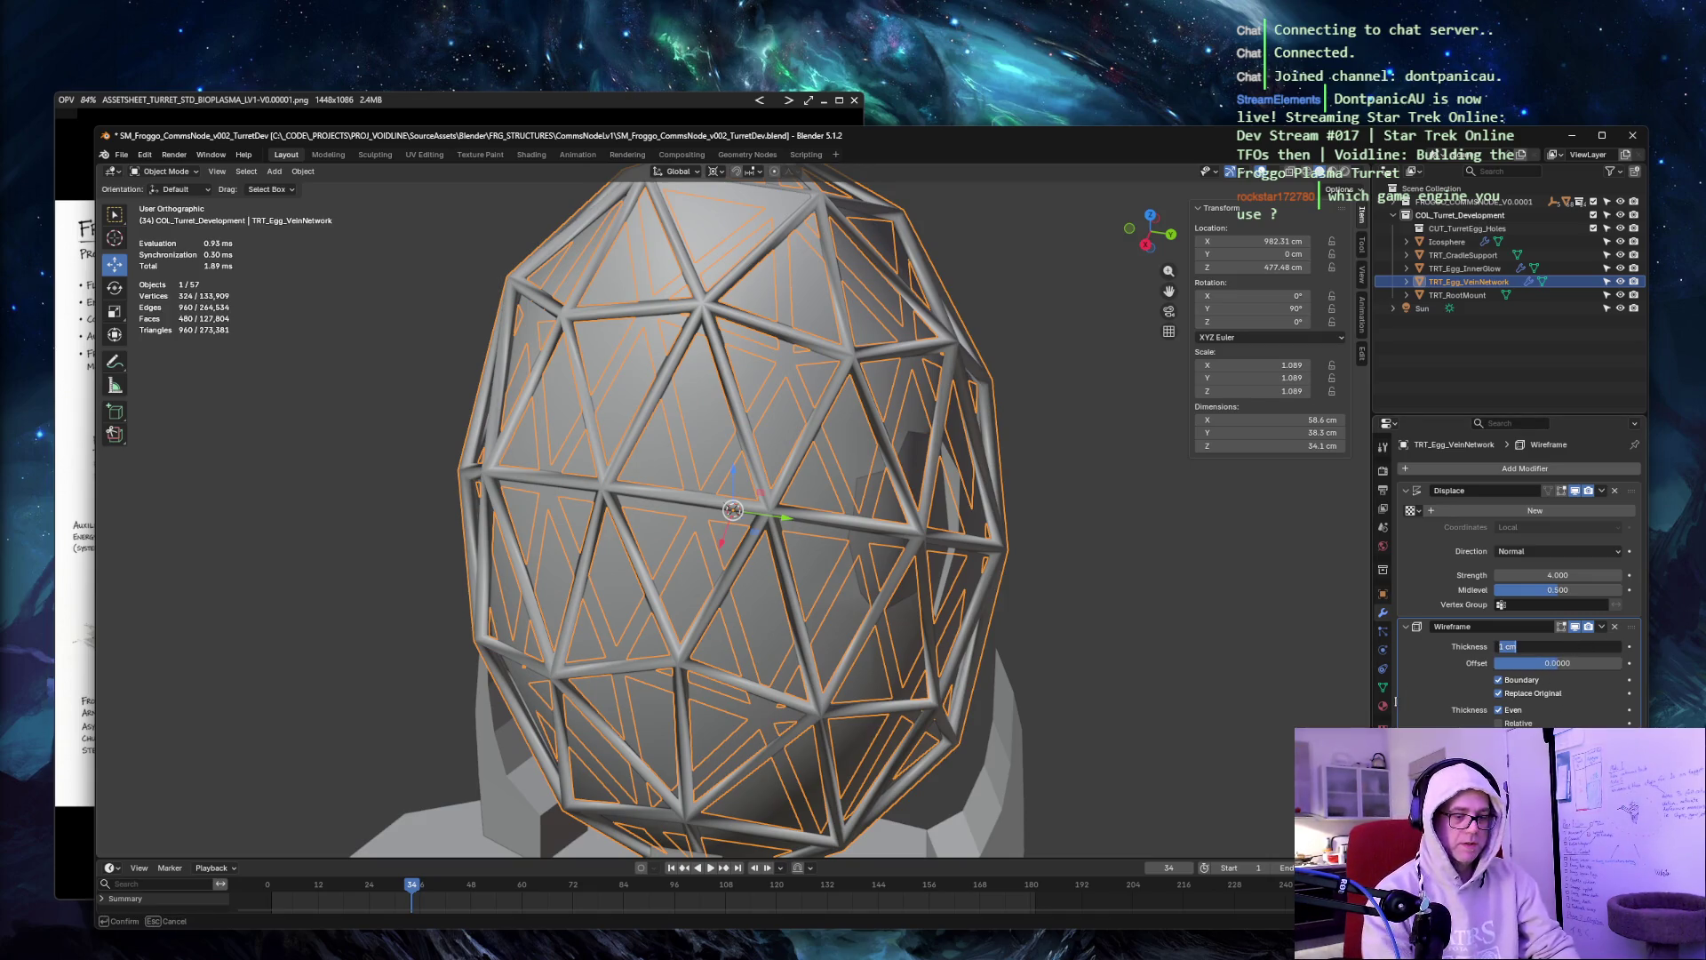
type(".5")
key("Tab")
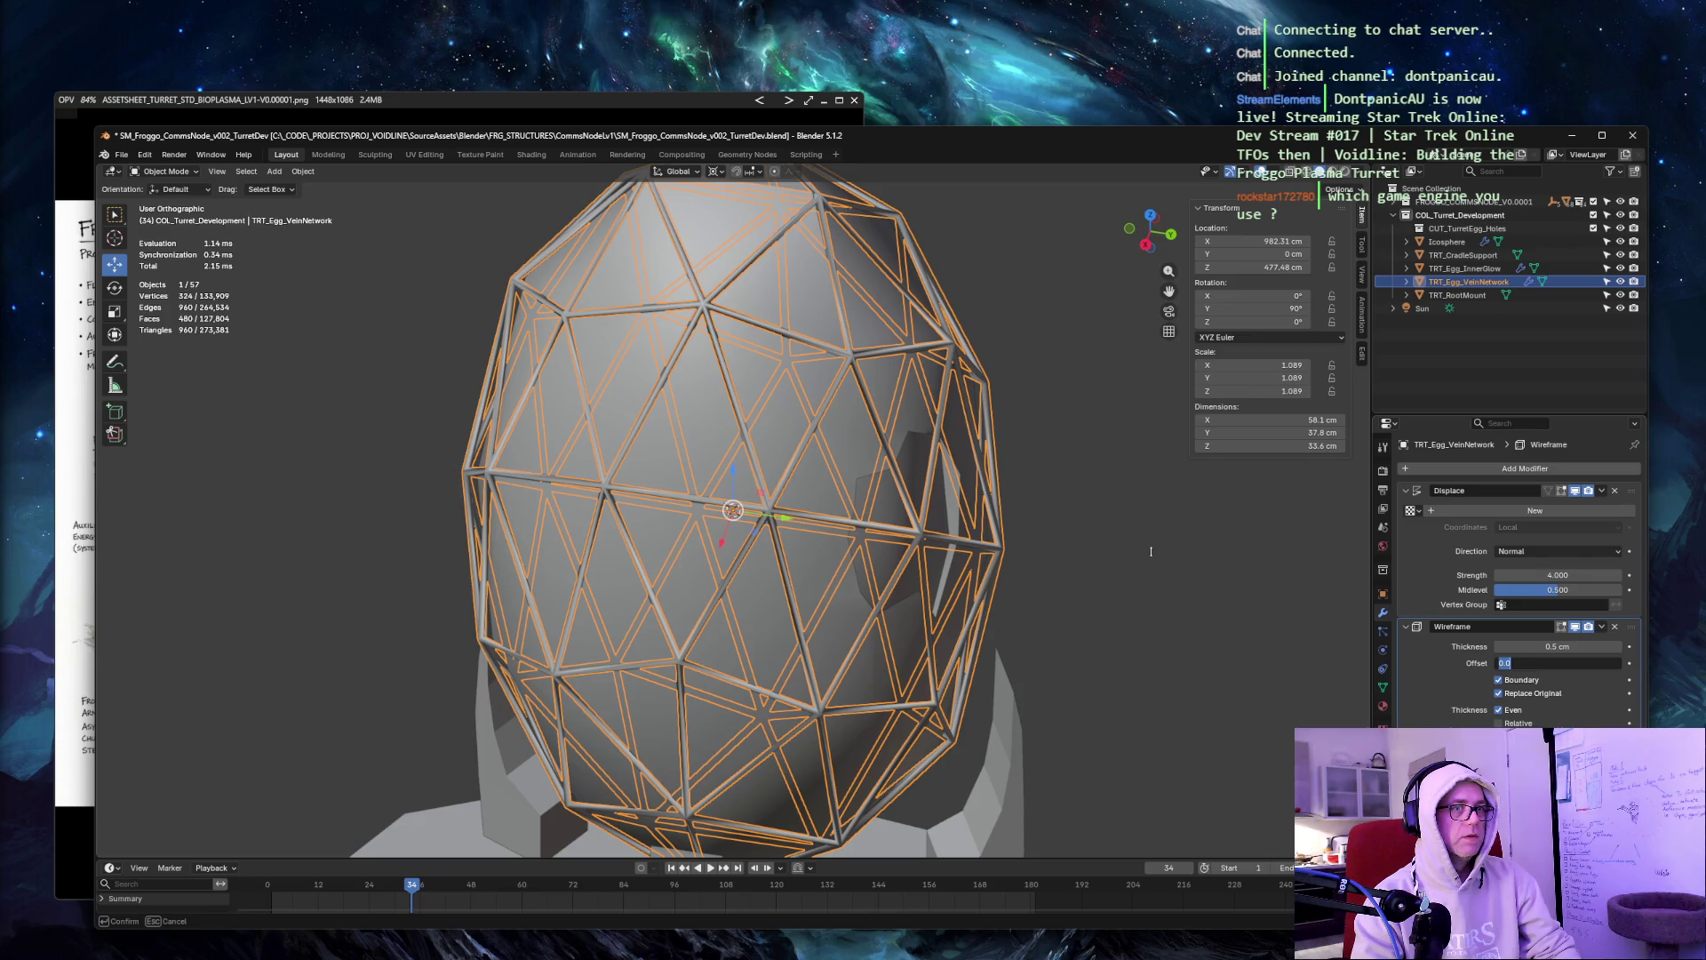
key("Return")
mouse_move(1173, 526)
middle_mouse_down()
mouse_move(1055, 477)
mouse_move(1096, 495)
mouse_move(1155, 487)
middle_mouse_up()
Shrink the vein lattice by 0.92 so it fits inside the egg.
key("s")
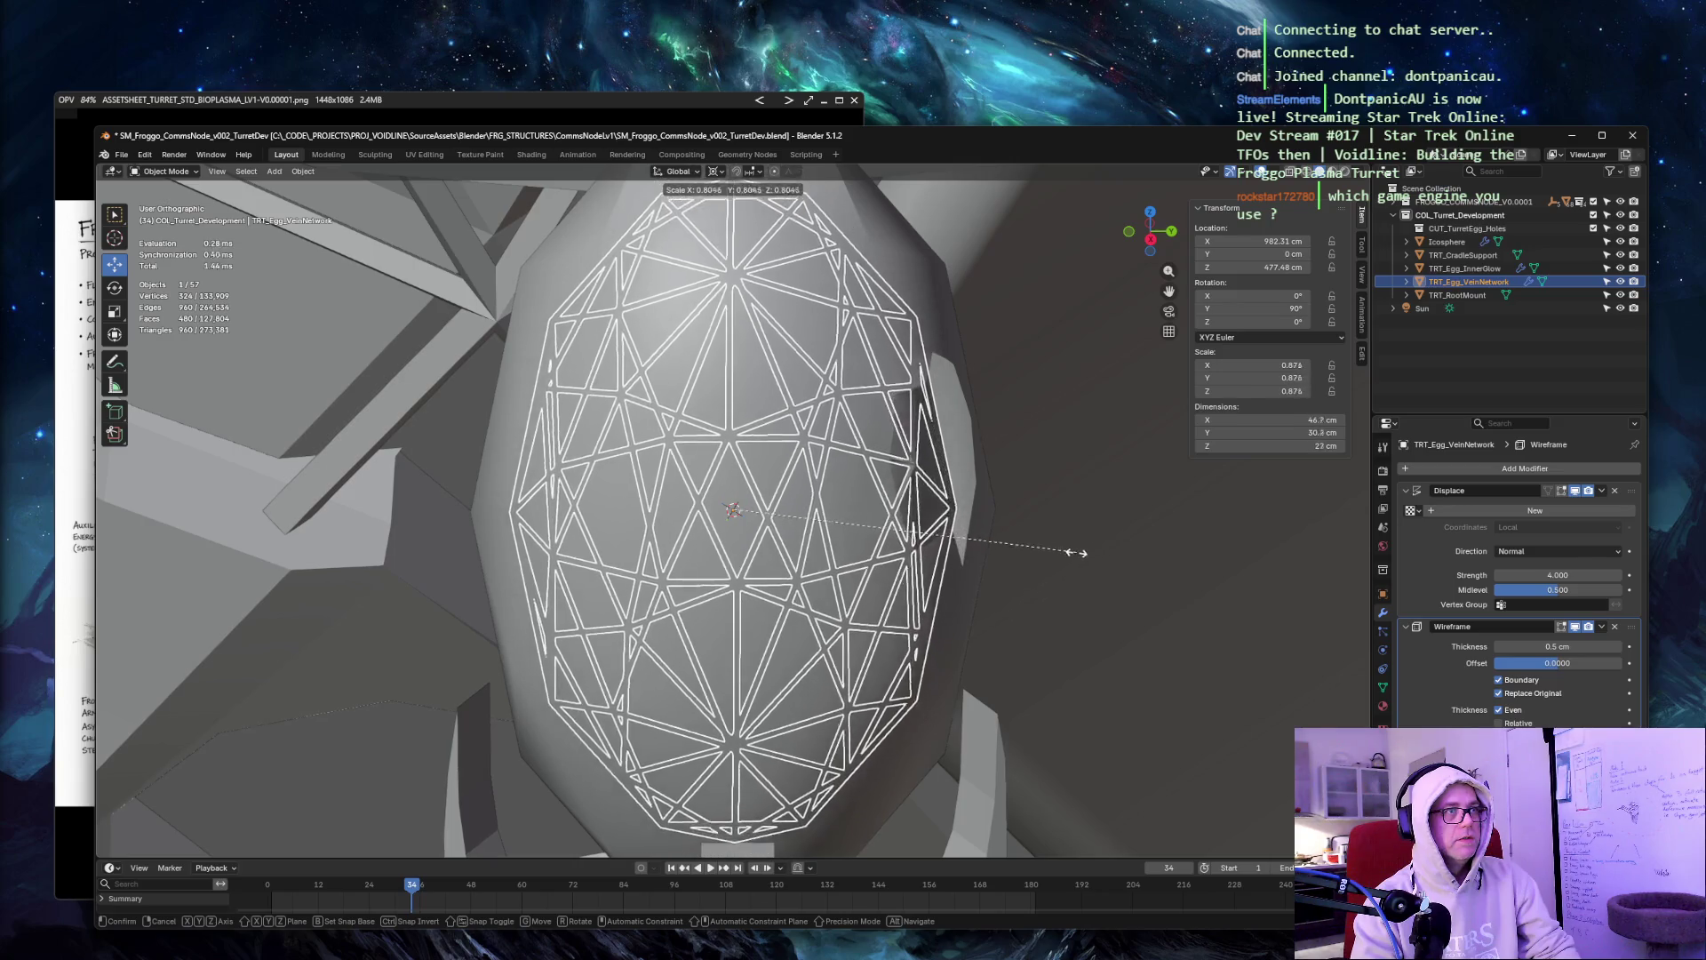
left_click(1148, 488)
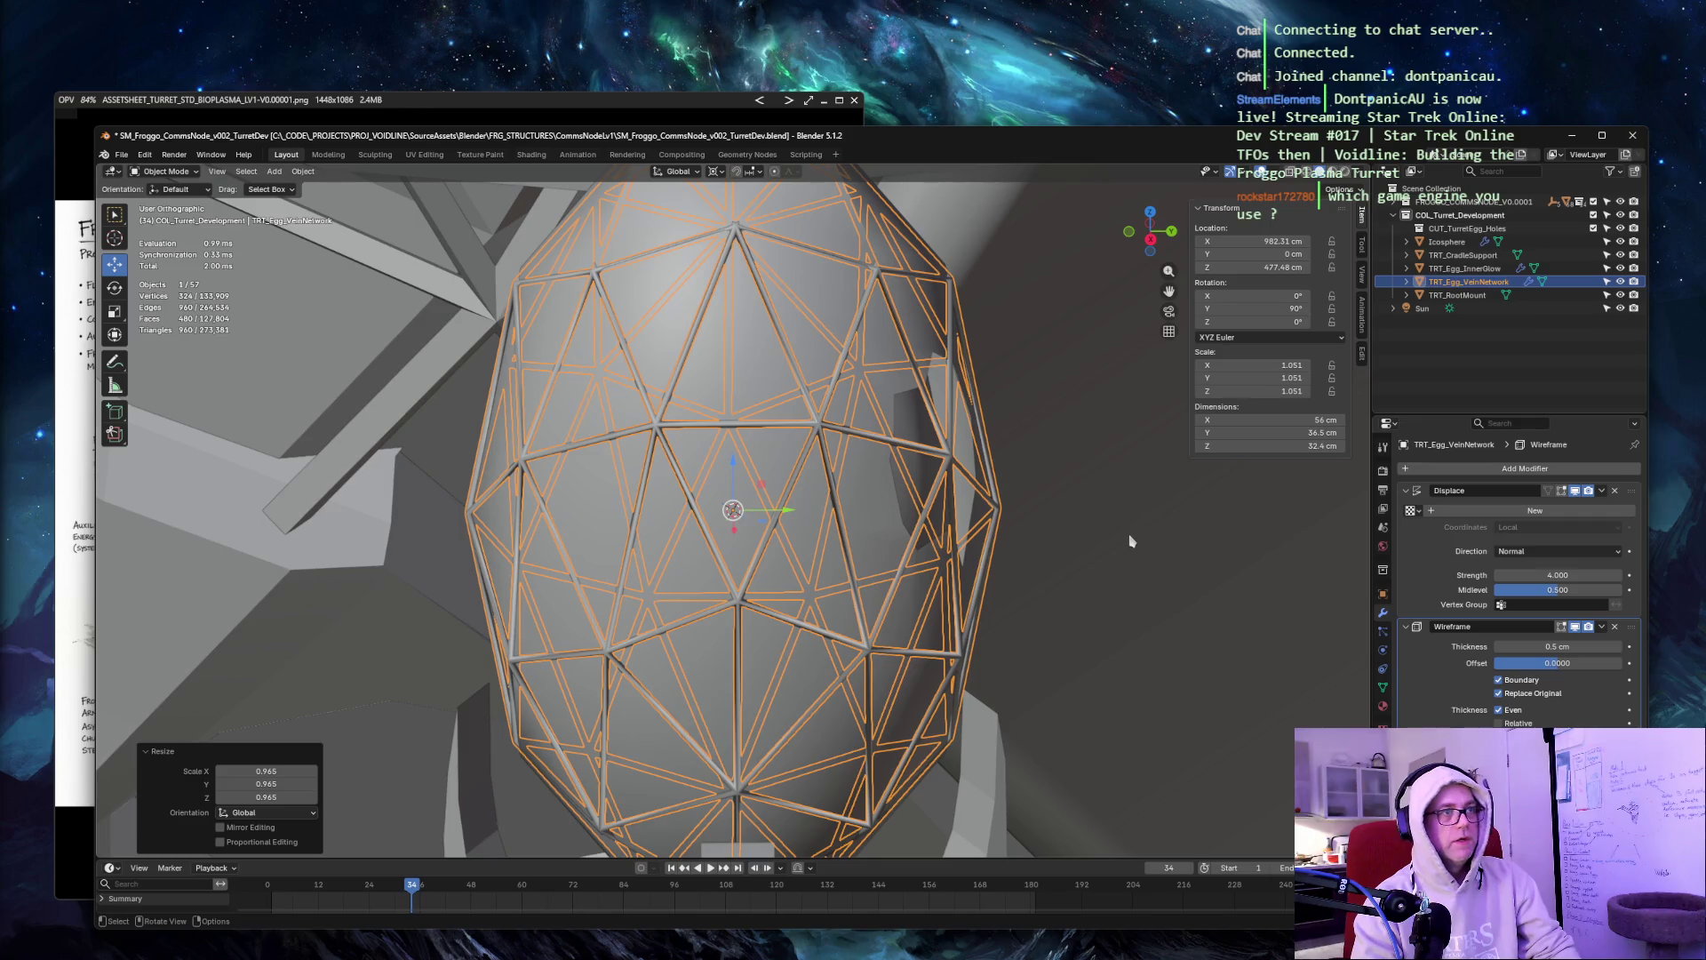
type("s.92")
key("Return")
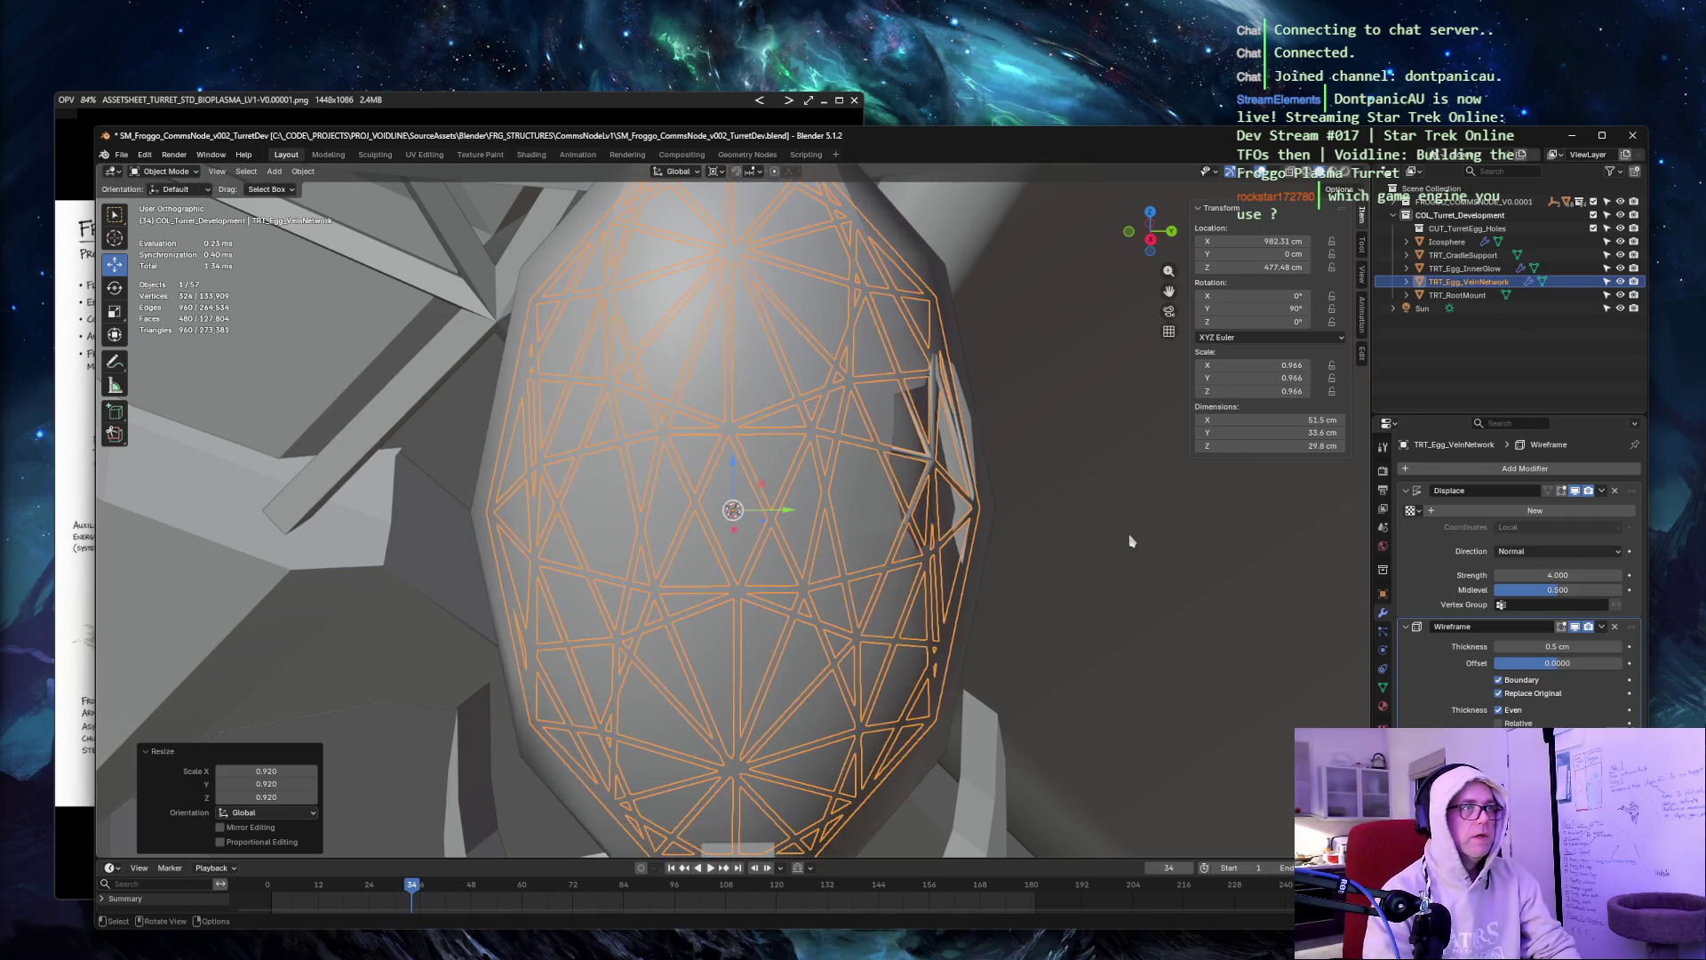
mouse_move(1024, 274)
middle_mouse_down()
mouse_move(1033, 328)
mouse_move(971, 305)
mouse_move(1089, 286)
mouse_move(948, 319)
mouse_move(1040, 346)
middle_mouse_up()
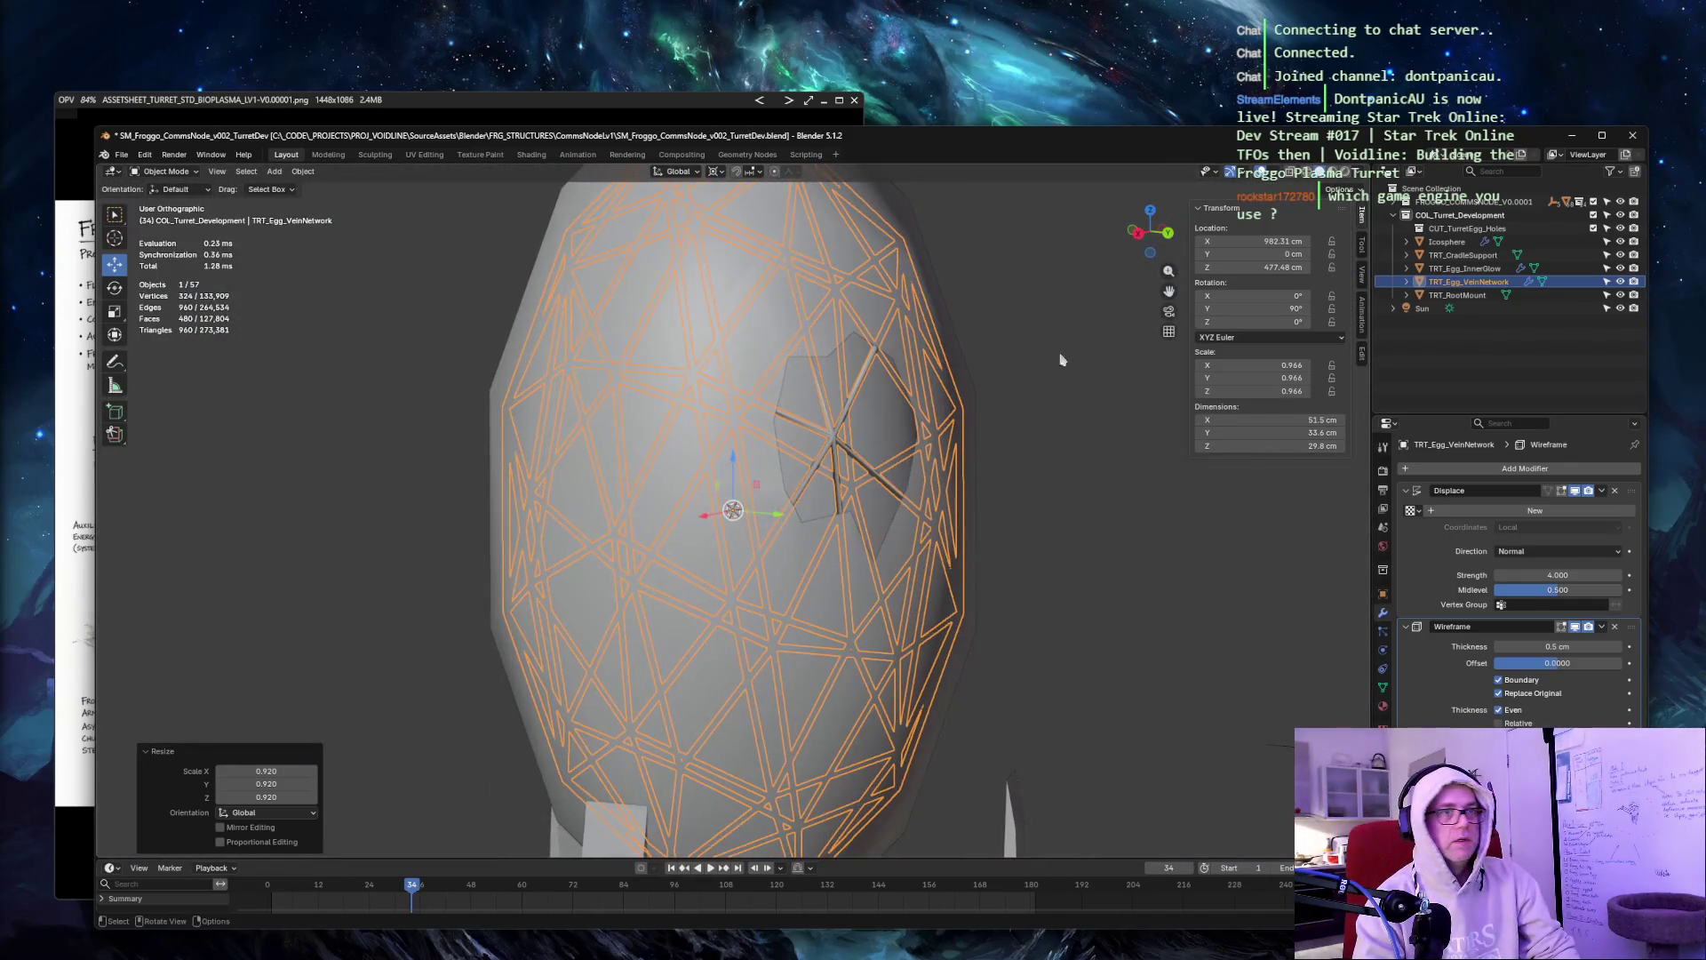
left_click(1410, 510)
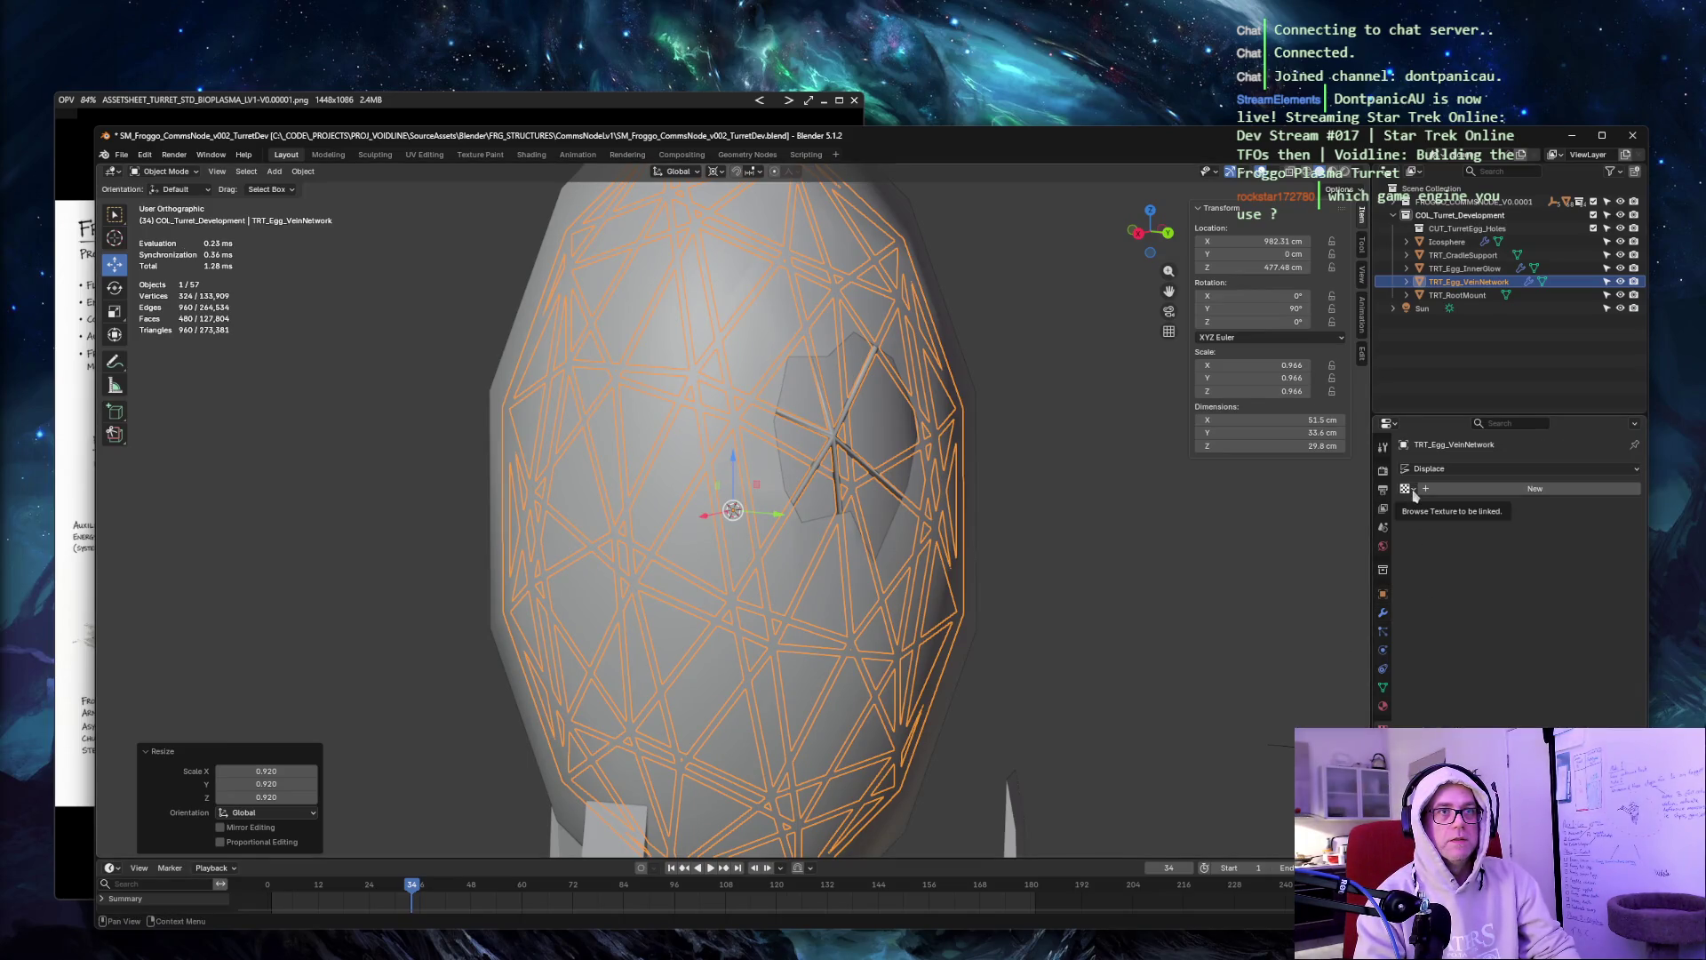
Assign the M_FRG_VeinNetwork material to the vein lattice.
left_click(1409, 488)
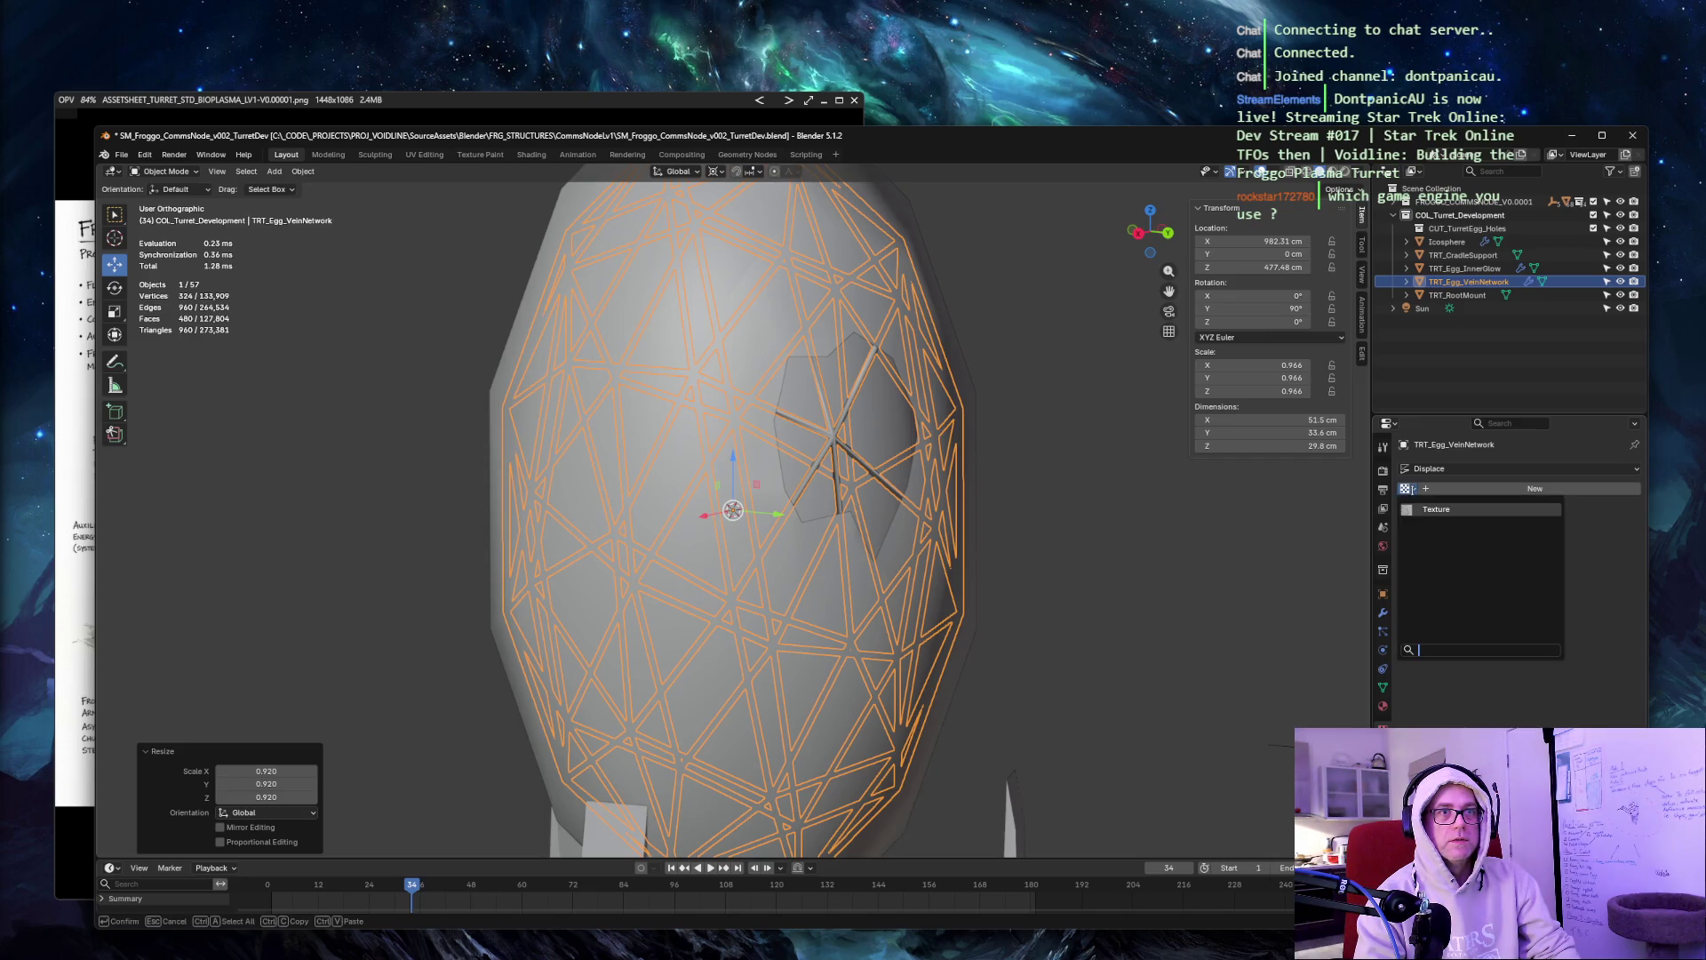
left_click(1384, 706)
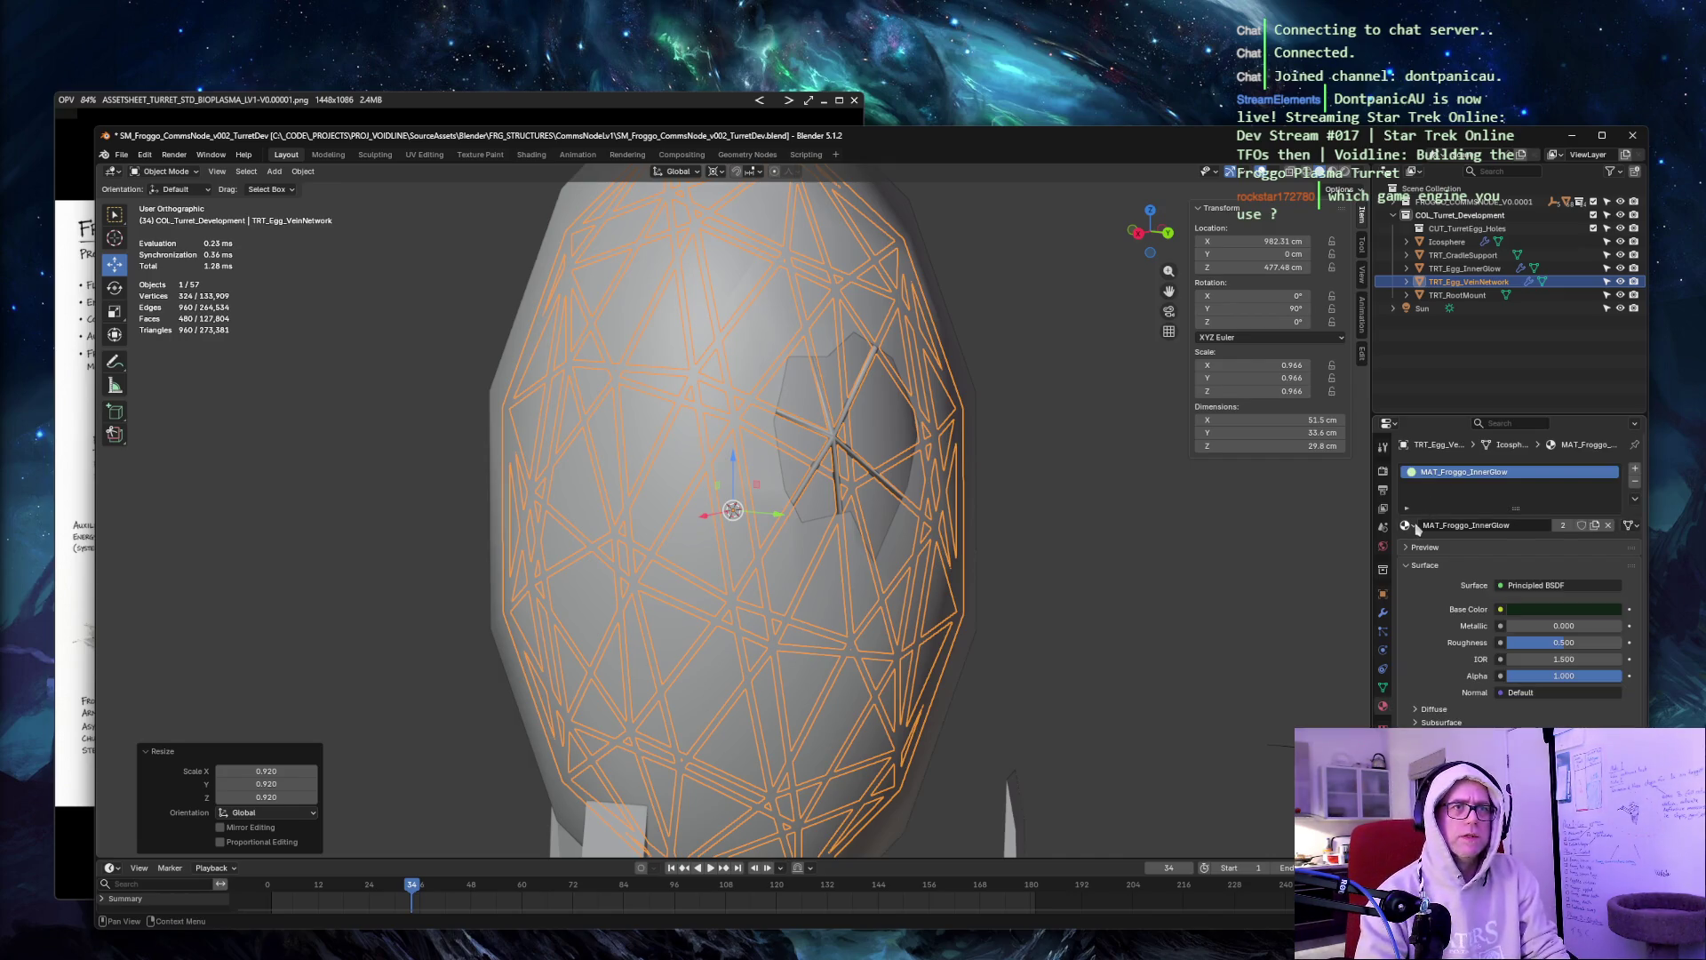
left_click(1417, 527)
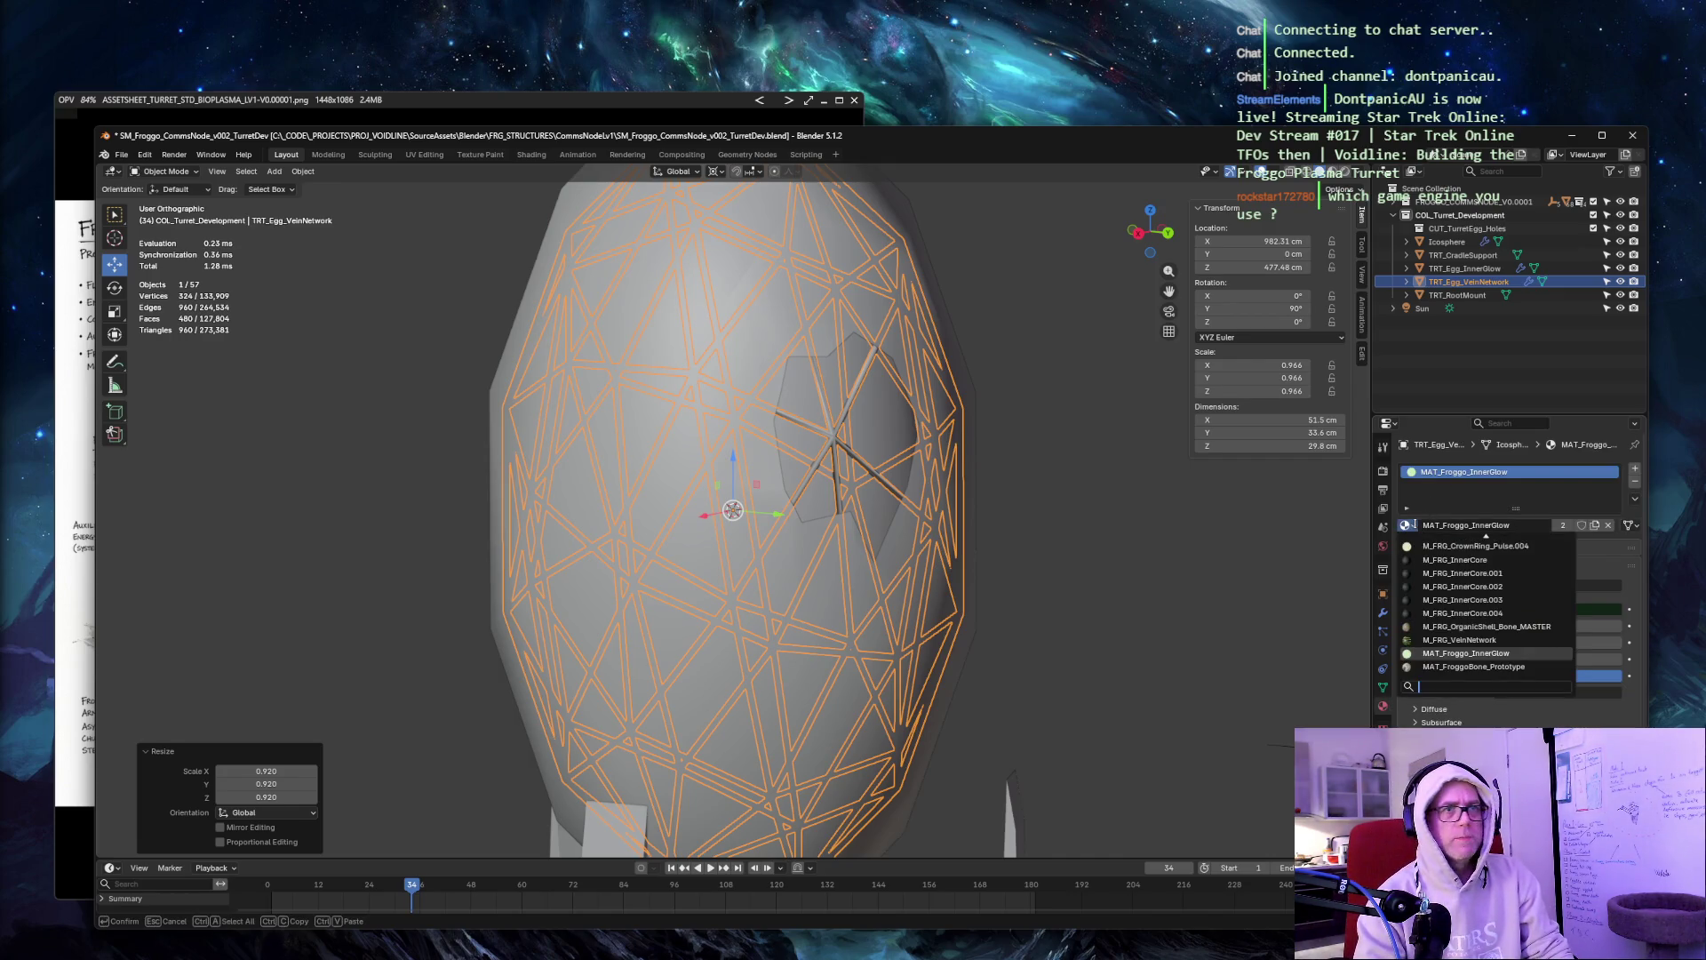
left_click(1467, 630)
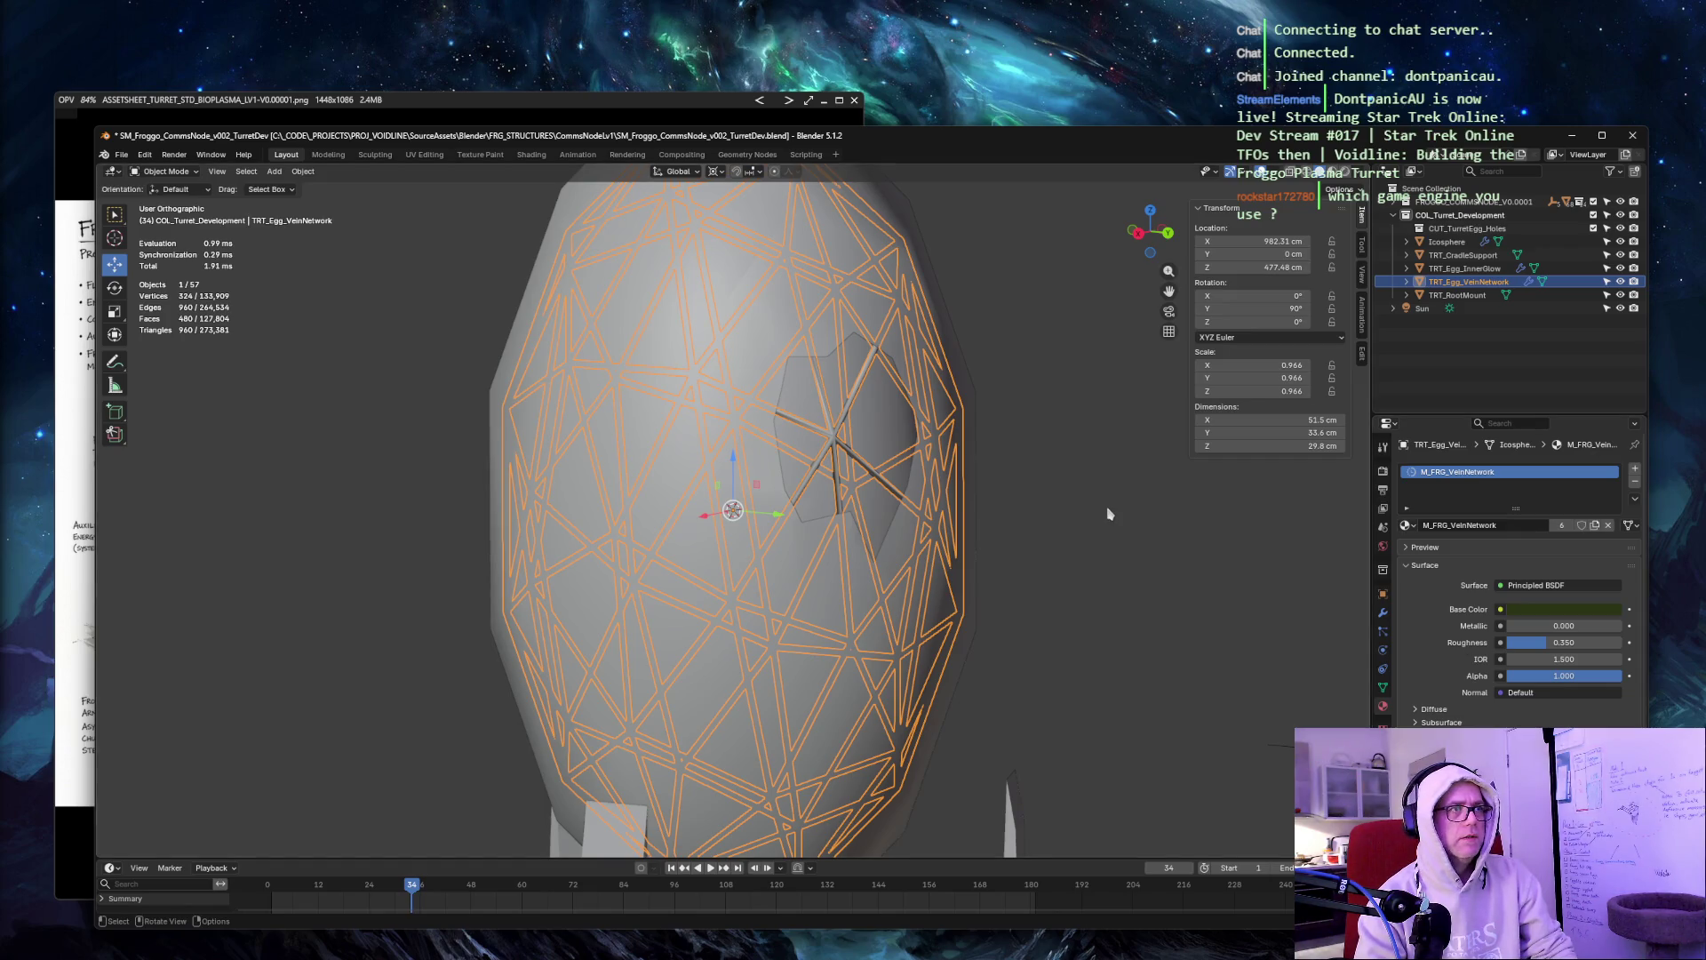
Switch to Material Preview, play the animation, and select the inner glowing egg.
key("z")
left_click(1118, 589)
key("space")
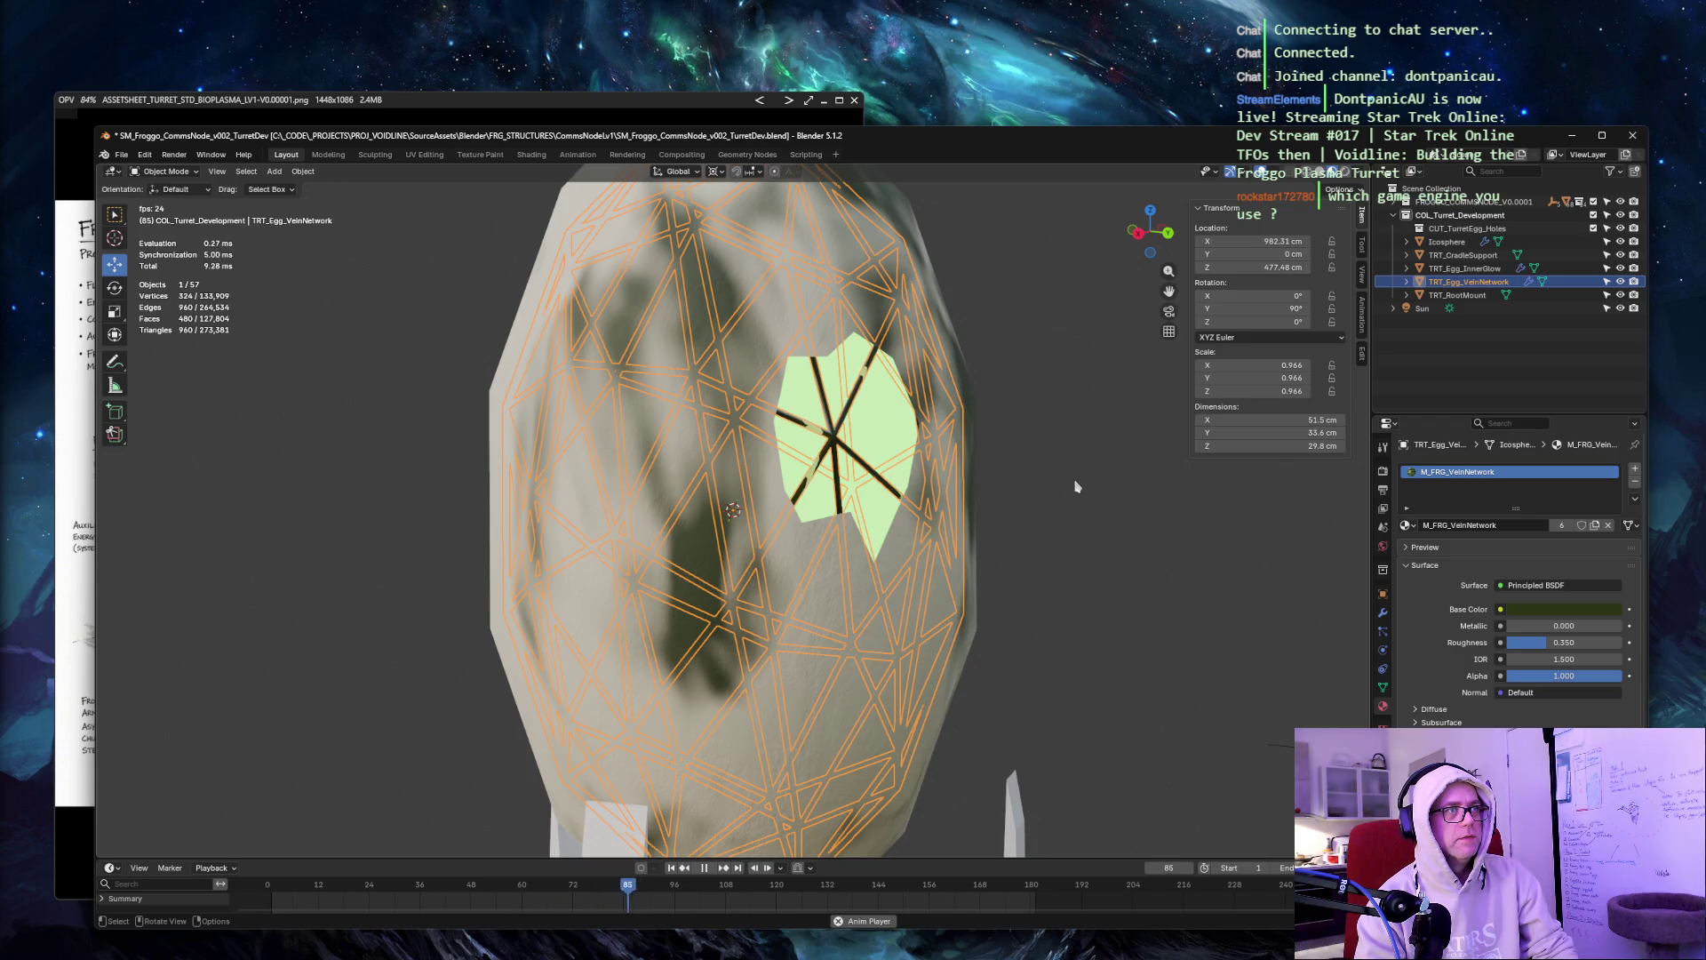
left_click(797, 402)
left_click(1406, 525)
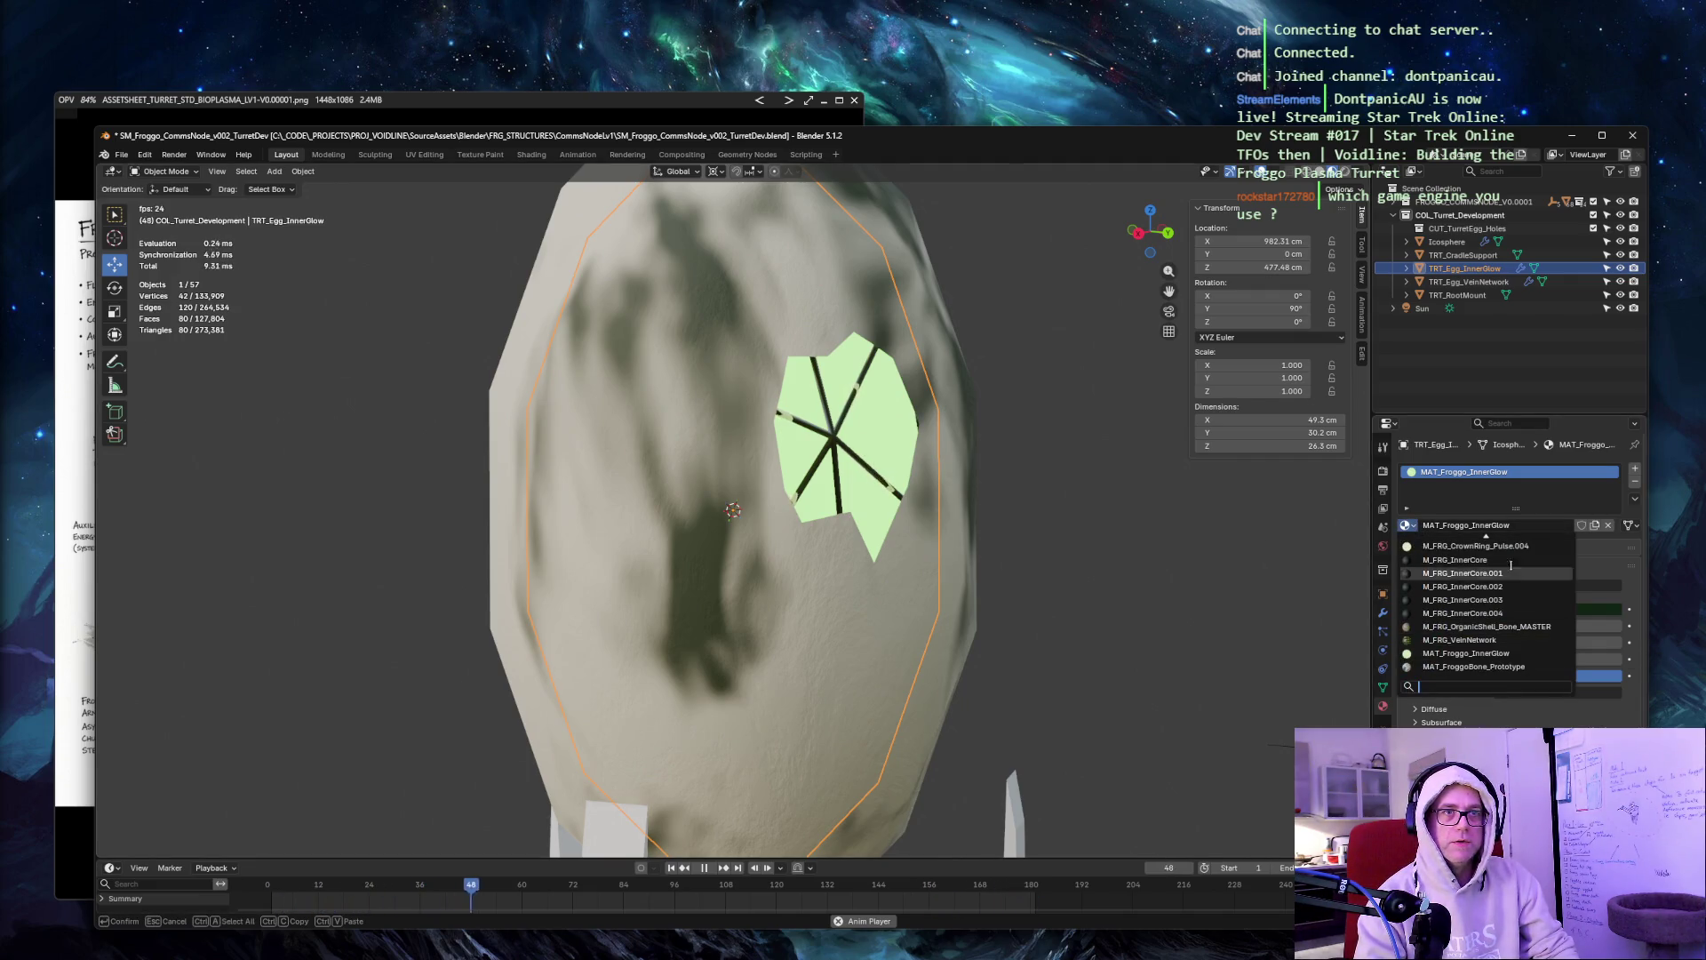
Give the inner egg the M_FRG_CrownRing_Pulse.004 material, then select the Icosphere shell.
left_click(1493, 546)
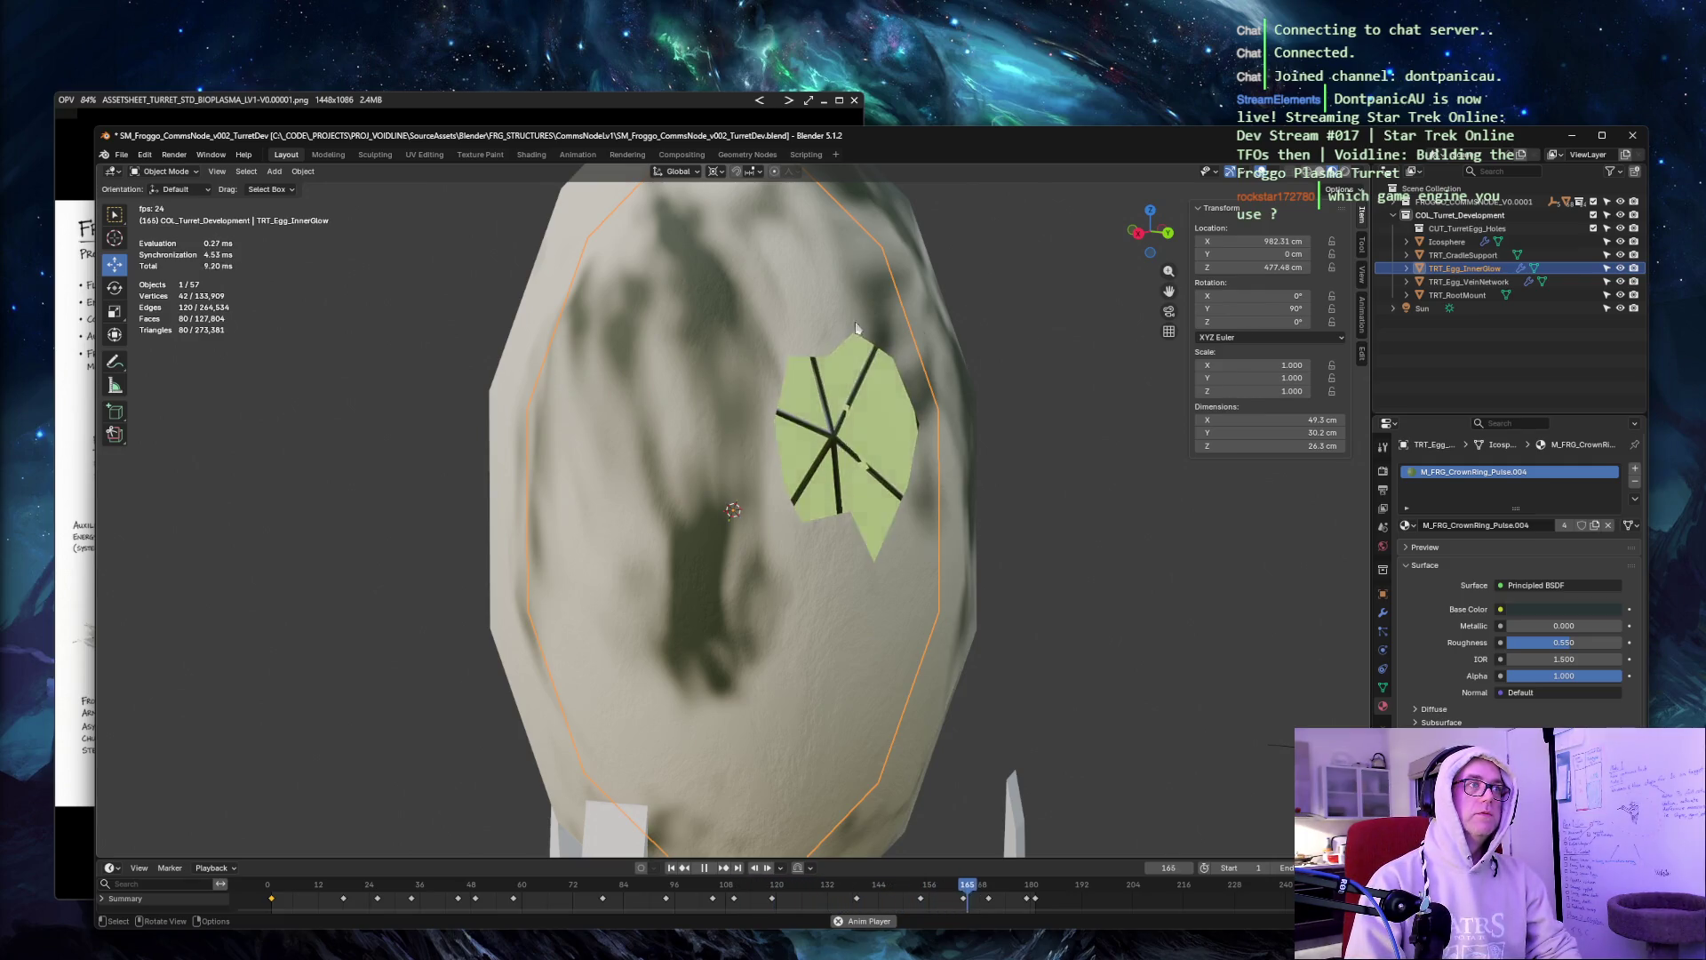
key("alt+a")
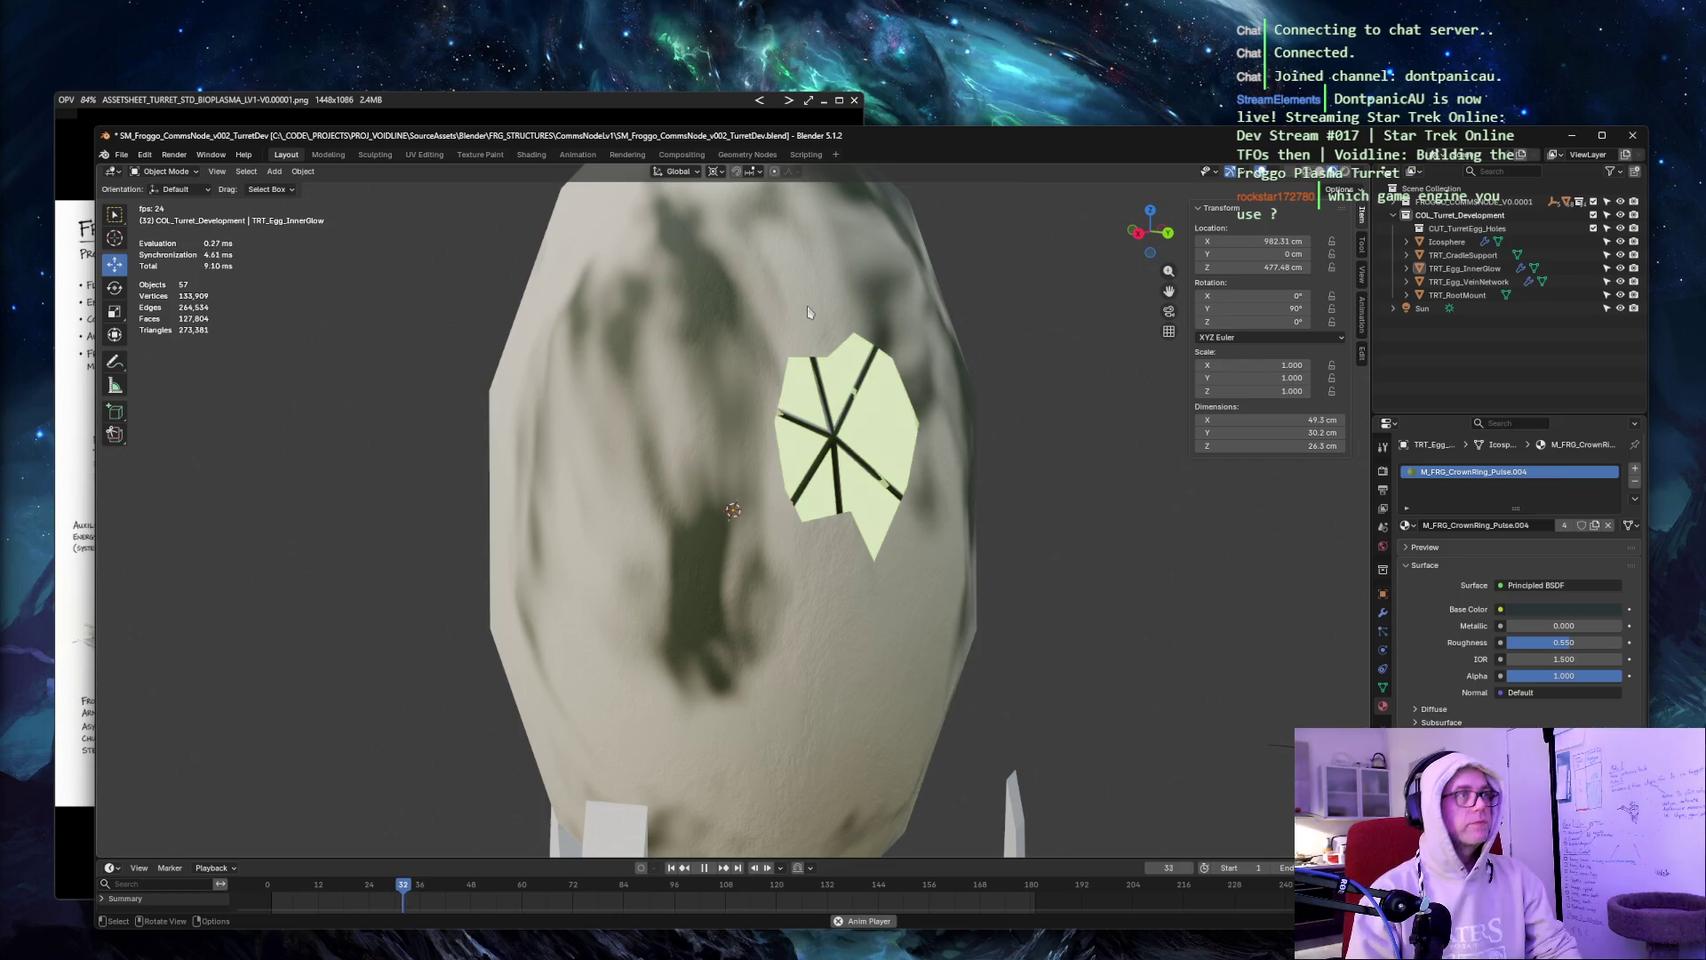
left_click(808, 311)
Return the viewport to Solid shading and stop the animation playback.
key("z")
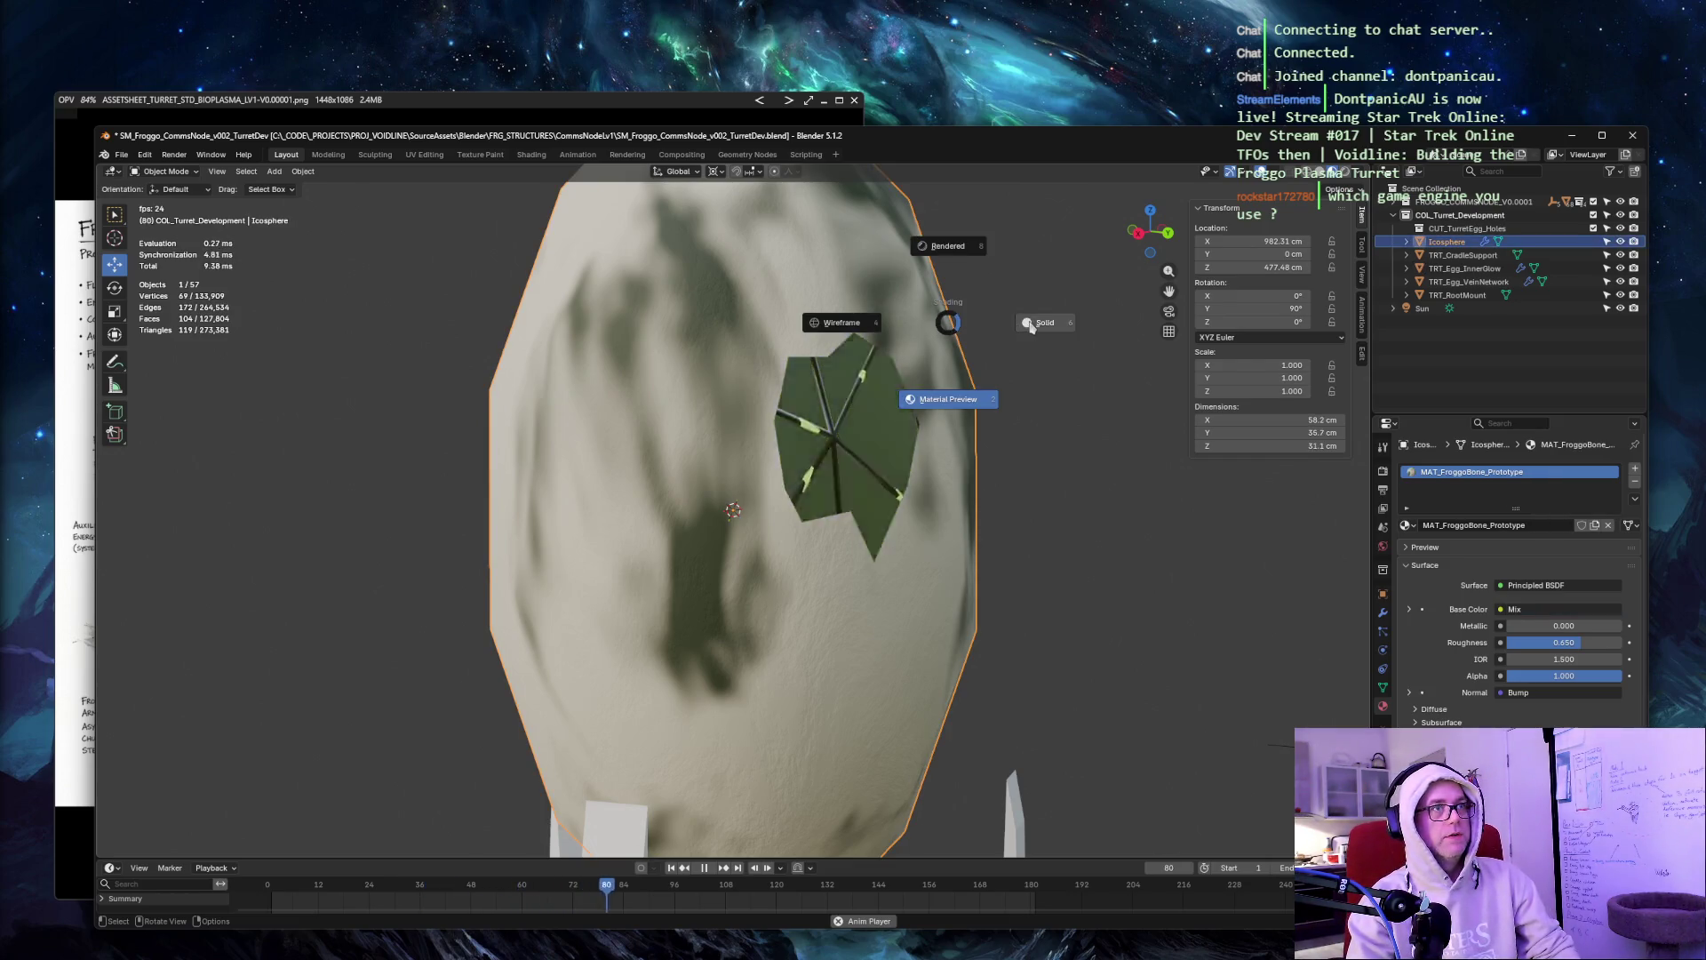
left_click(1030, 326)
key("space")
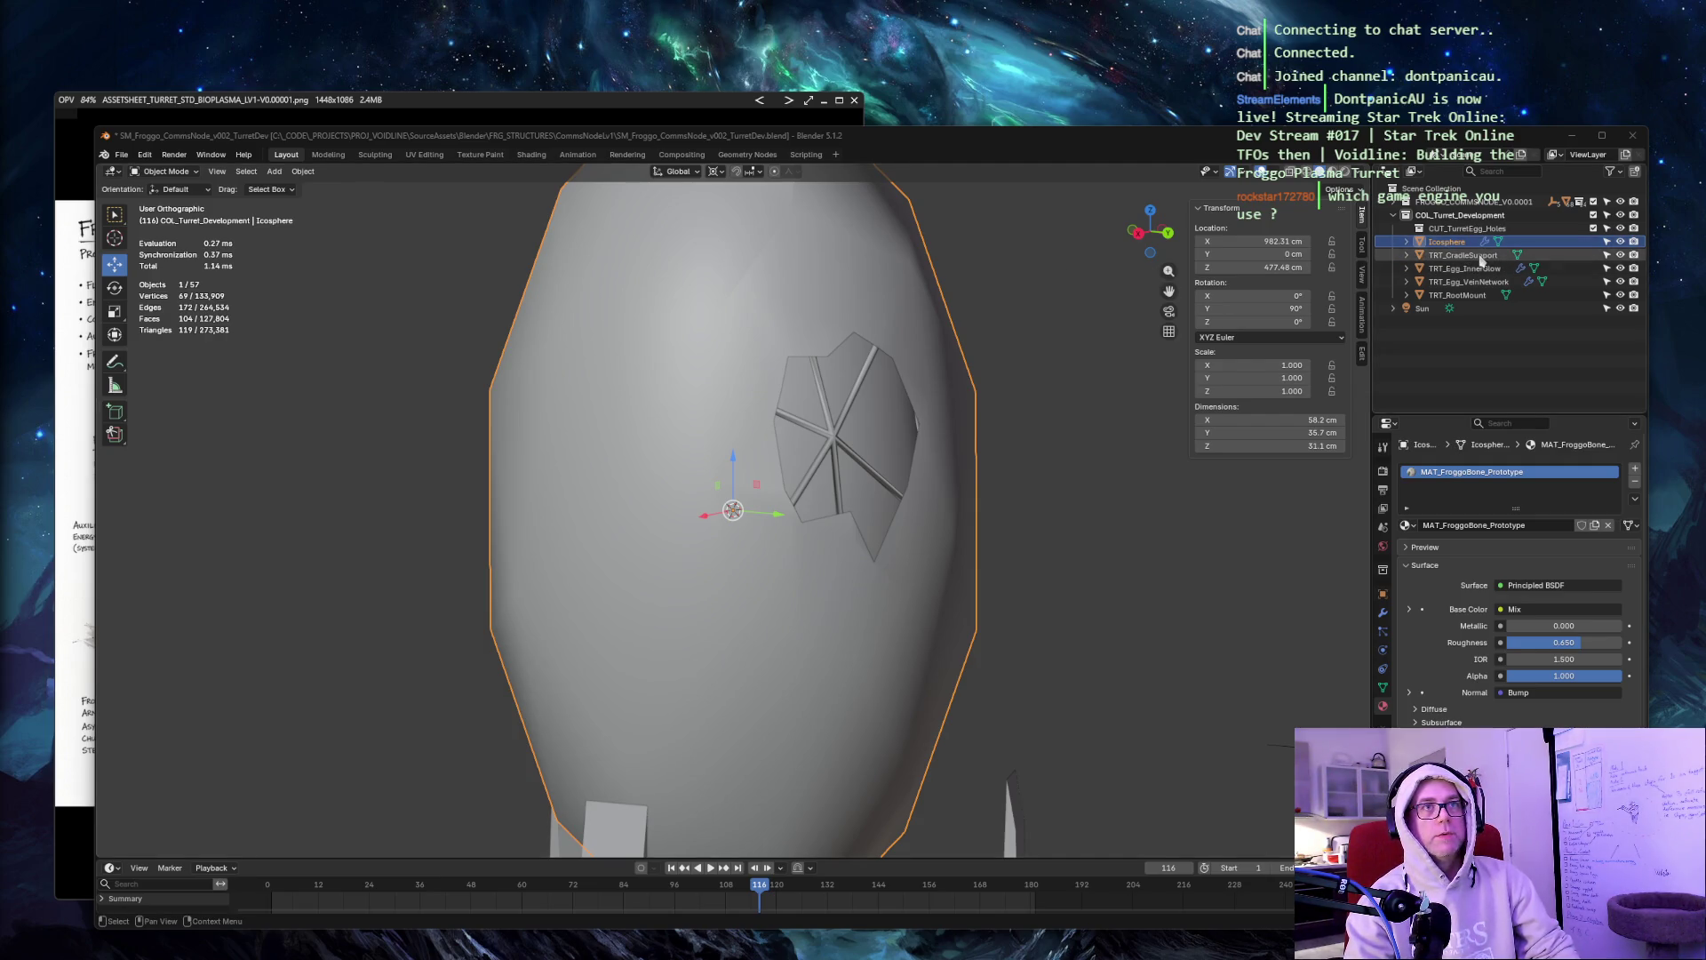
Rename the Icosphere object to TRT_Egg_Shell in the Outliner.
double_click(1457, 256)
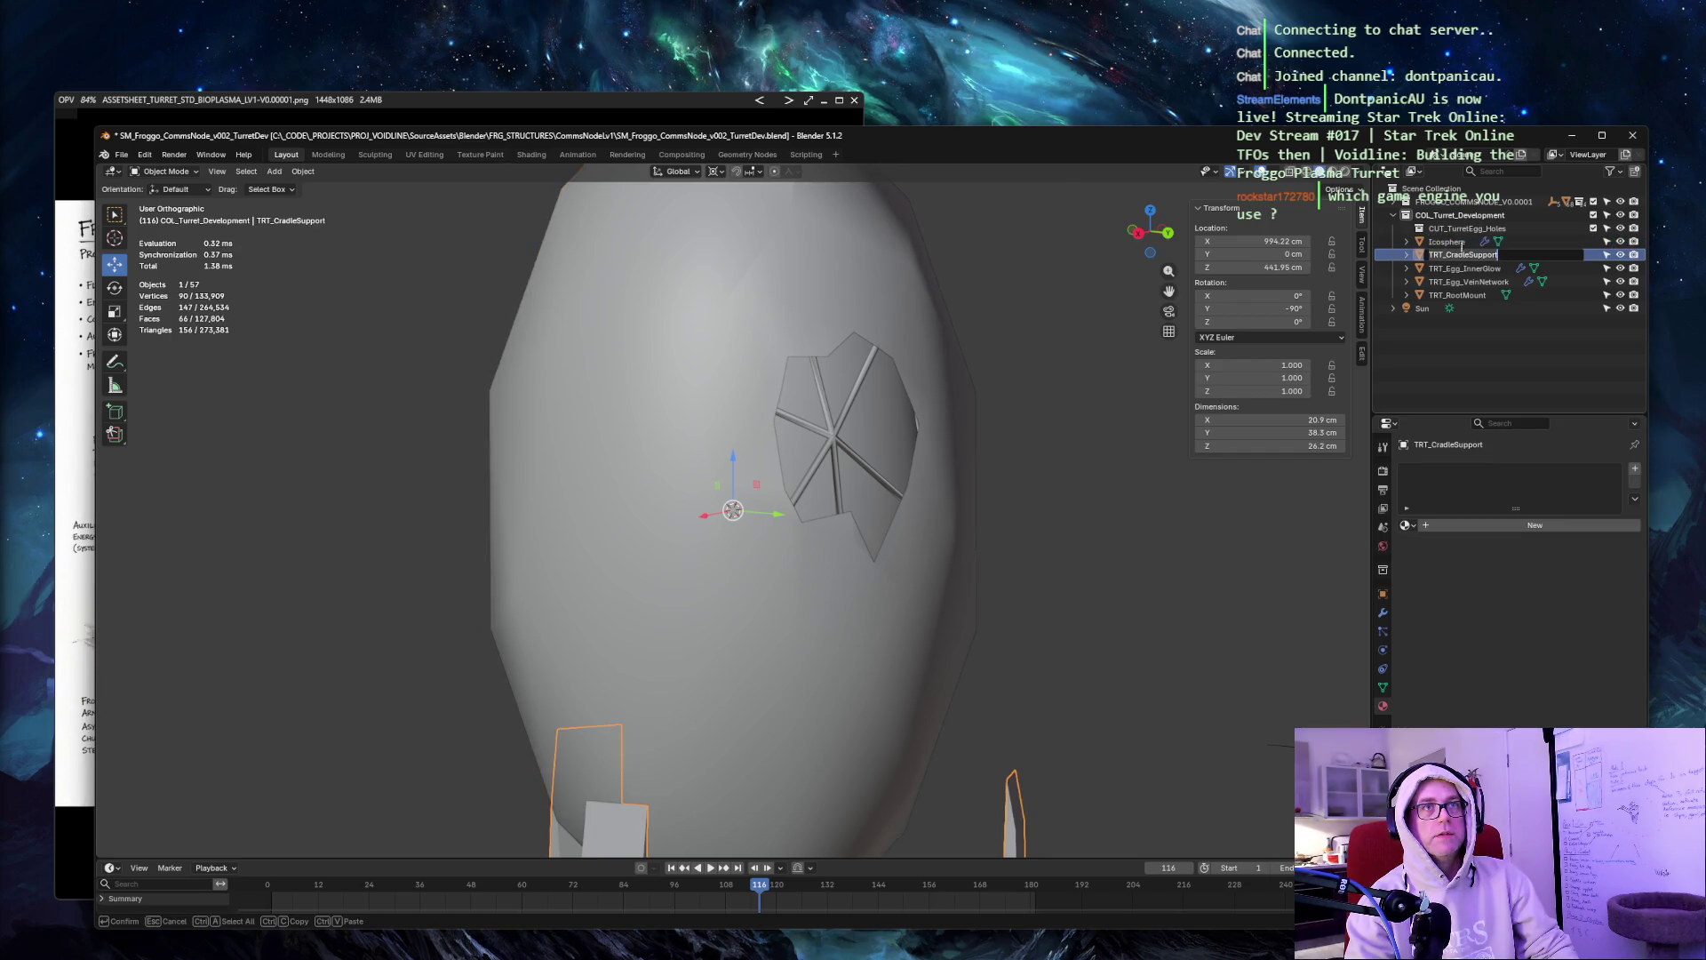
key("ctrl+c")
double_click(1457, 242)
key("ctrl+v")
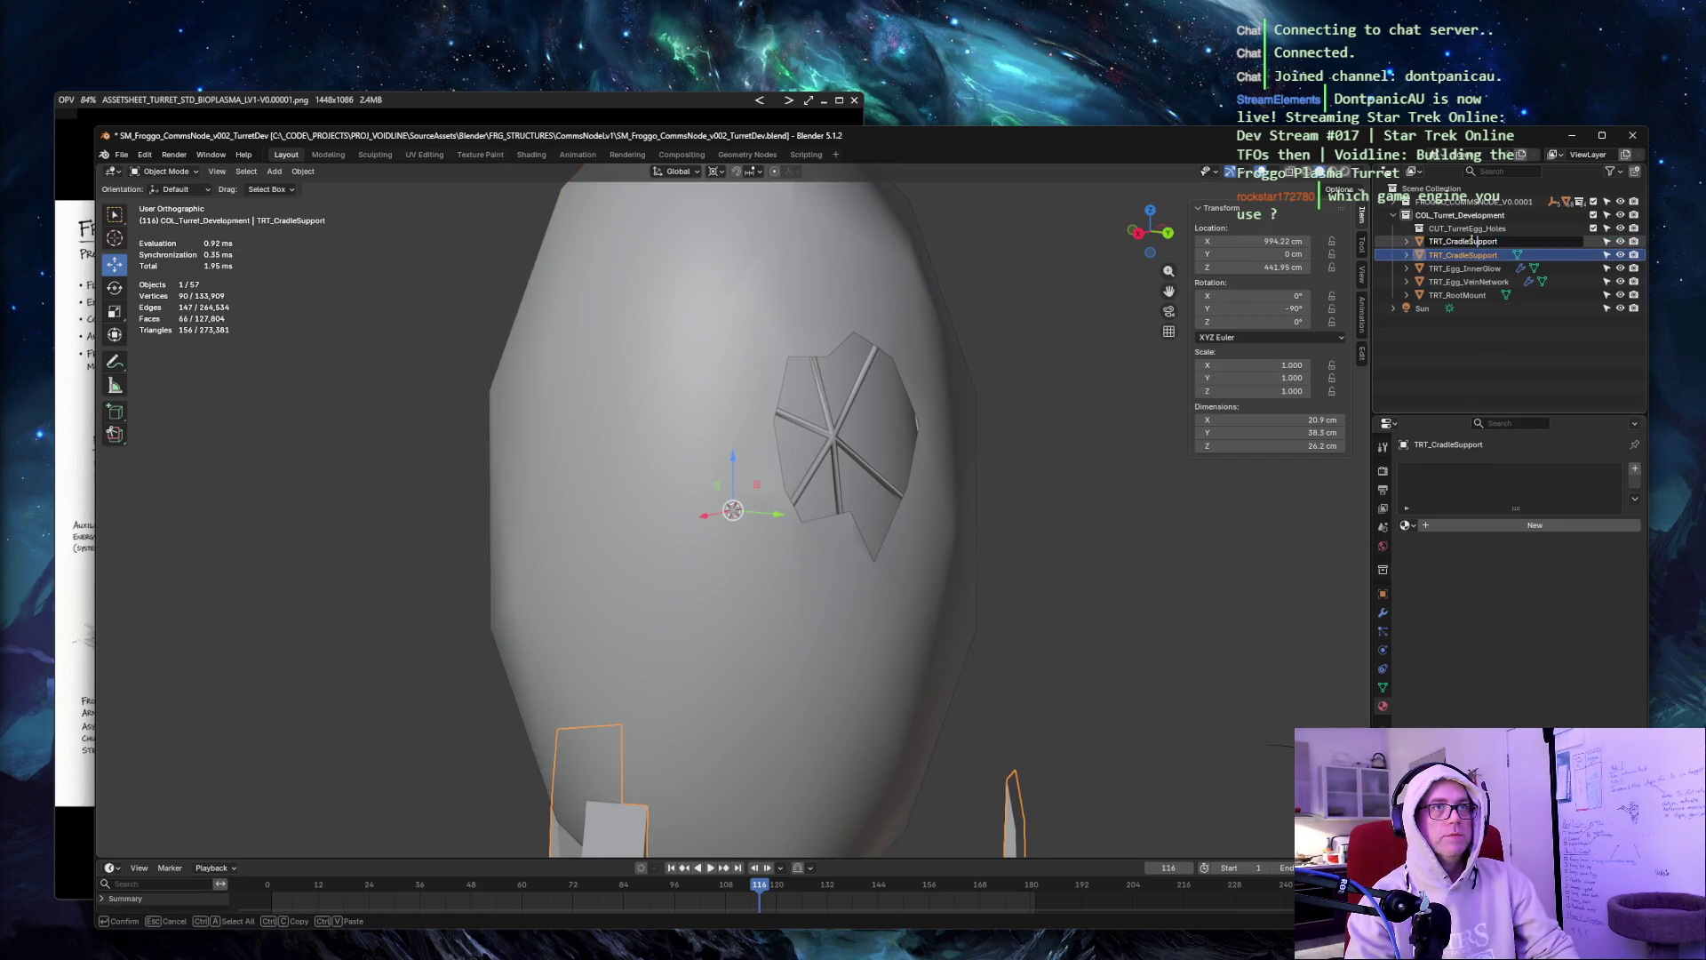
key("ctrl+BackSpace")
type("Egg_Shell")
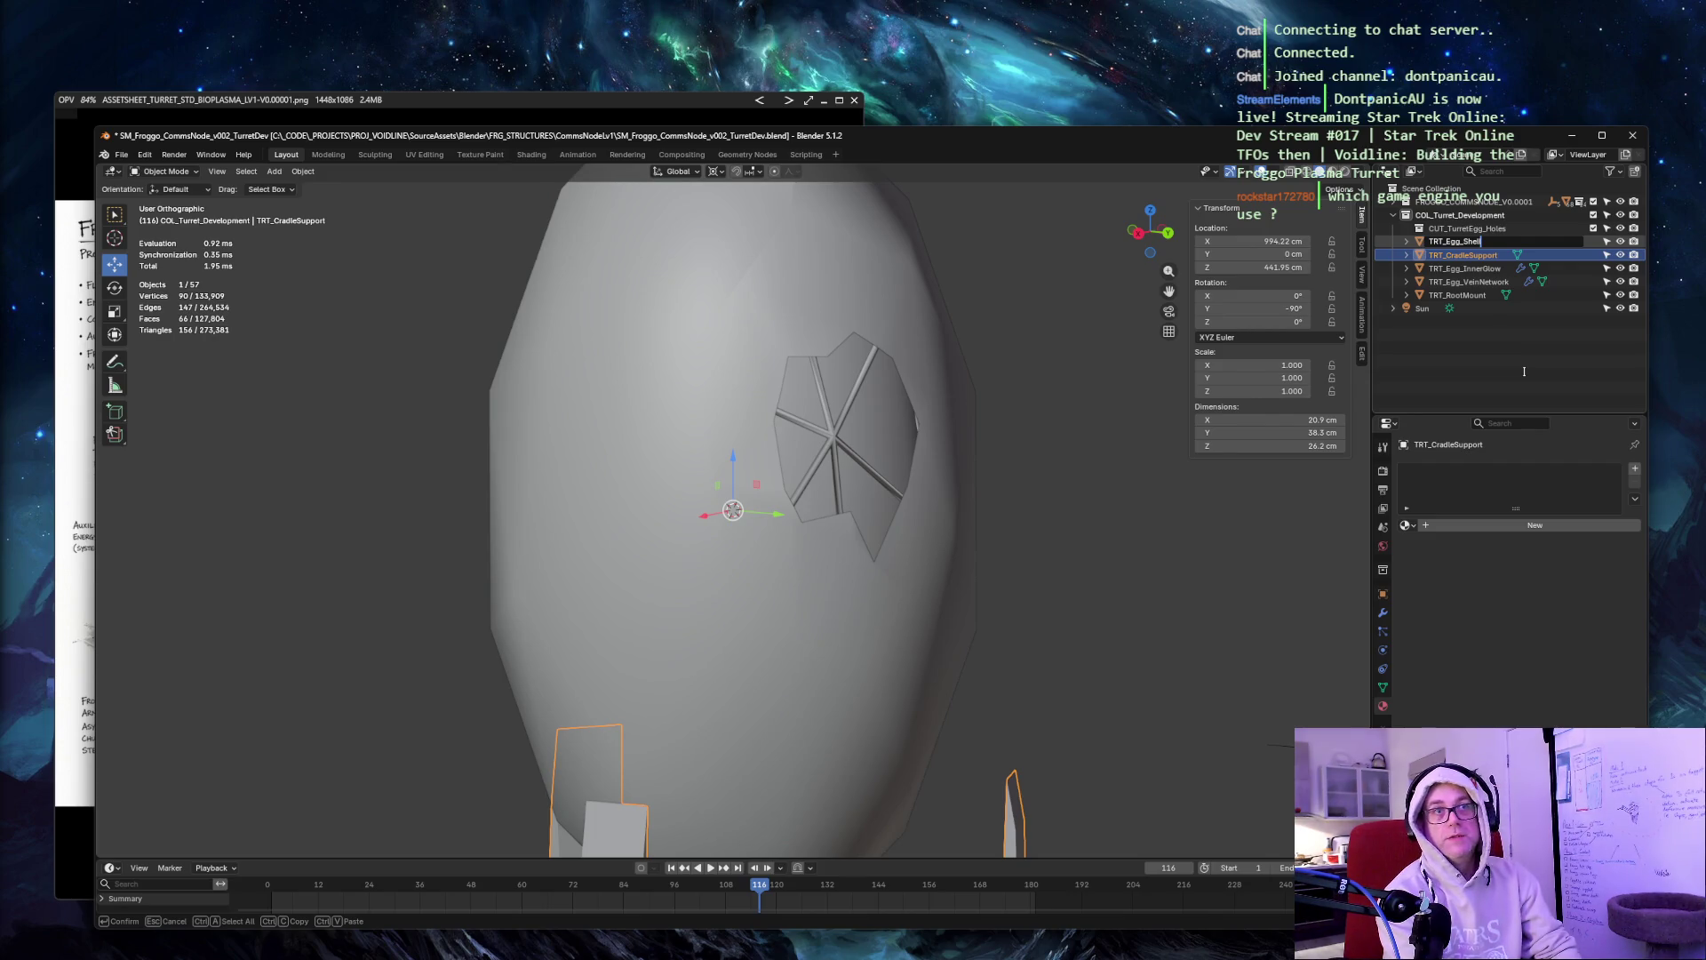
key("Return")
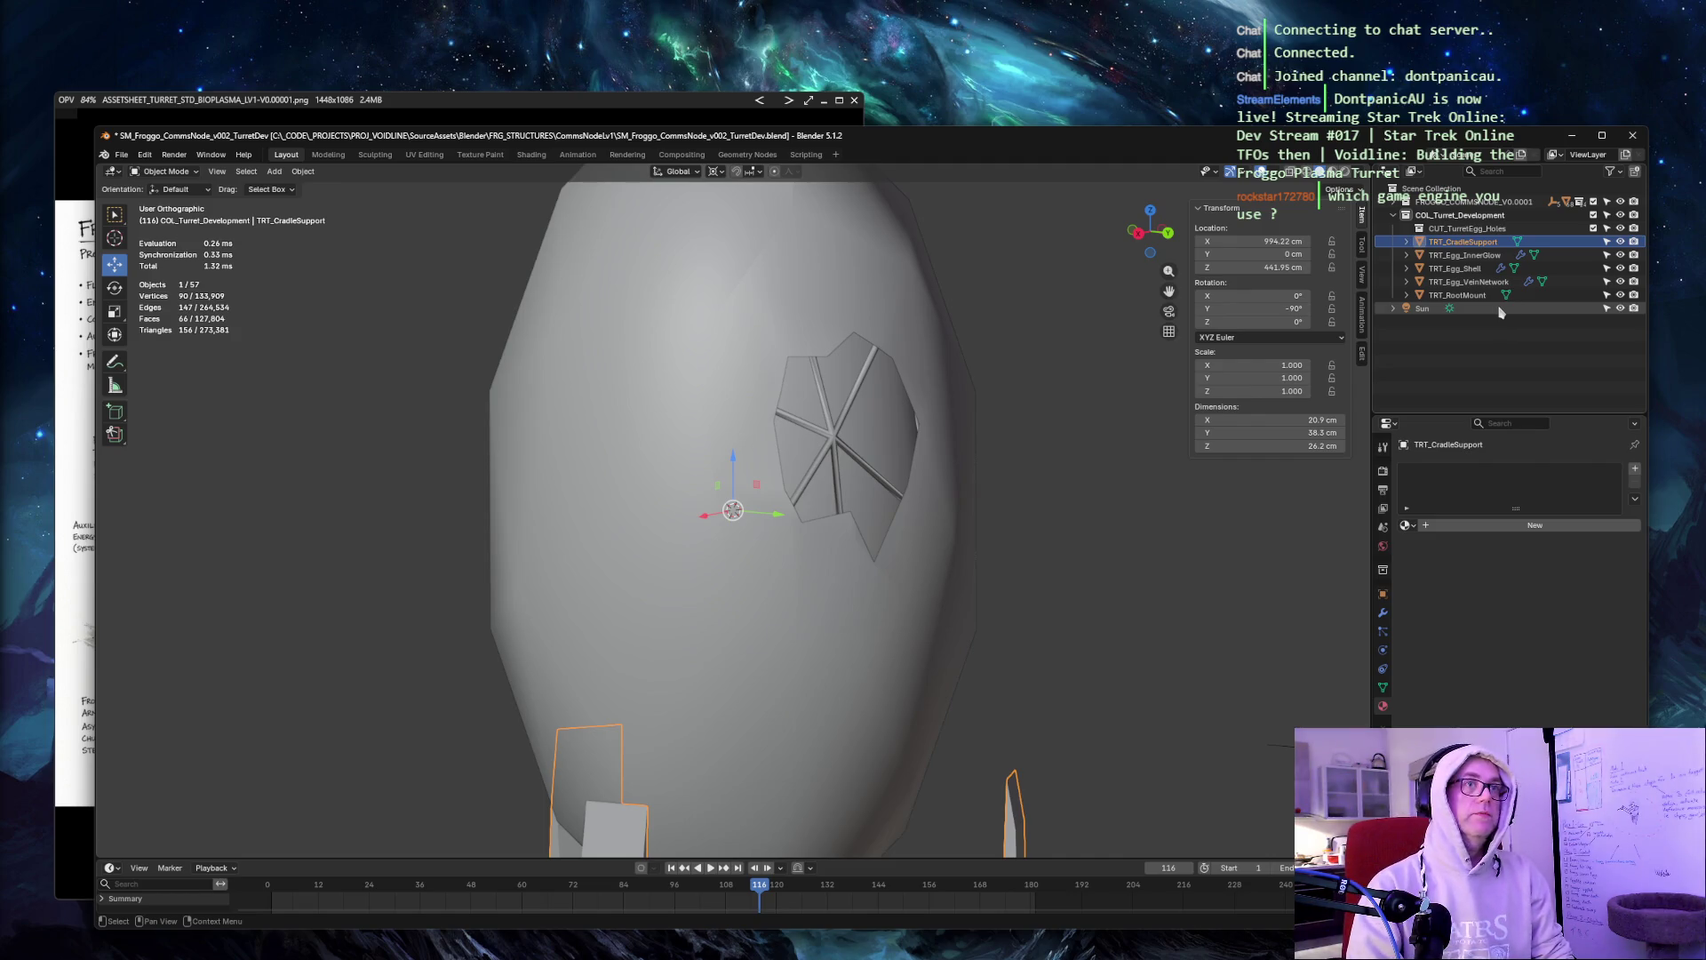
Select TRT_Egg_Shell on its own and enter Edit Mode on its mesh.
left_click(892, 237)
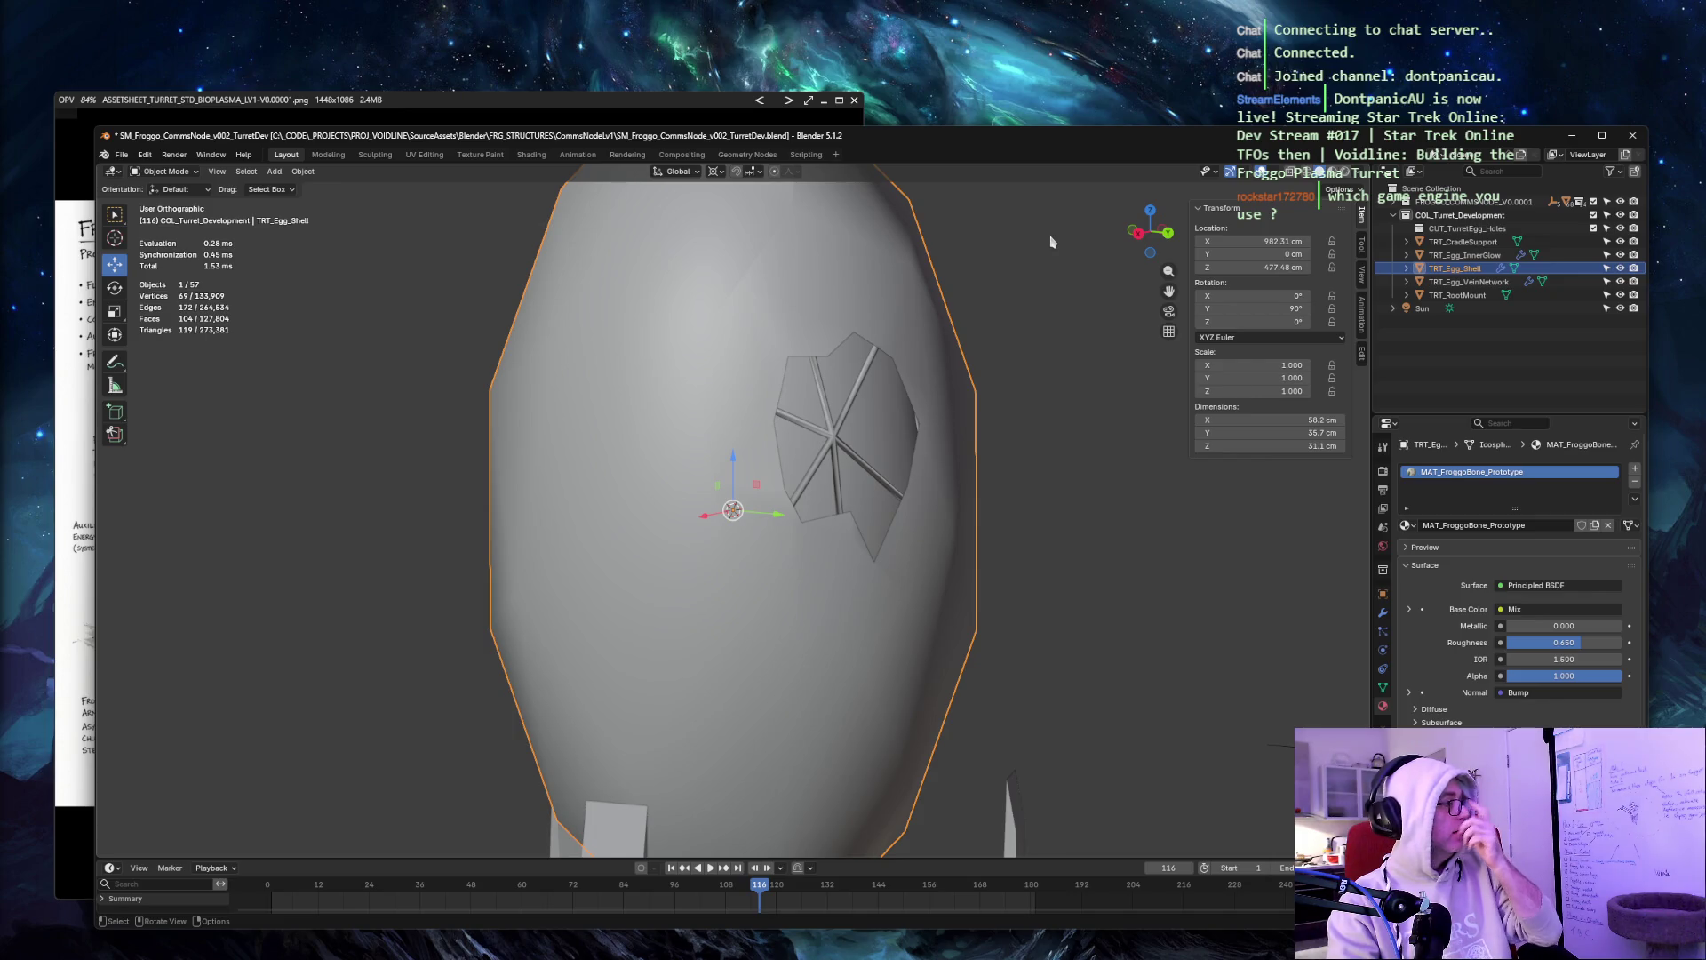
key("q")
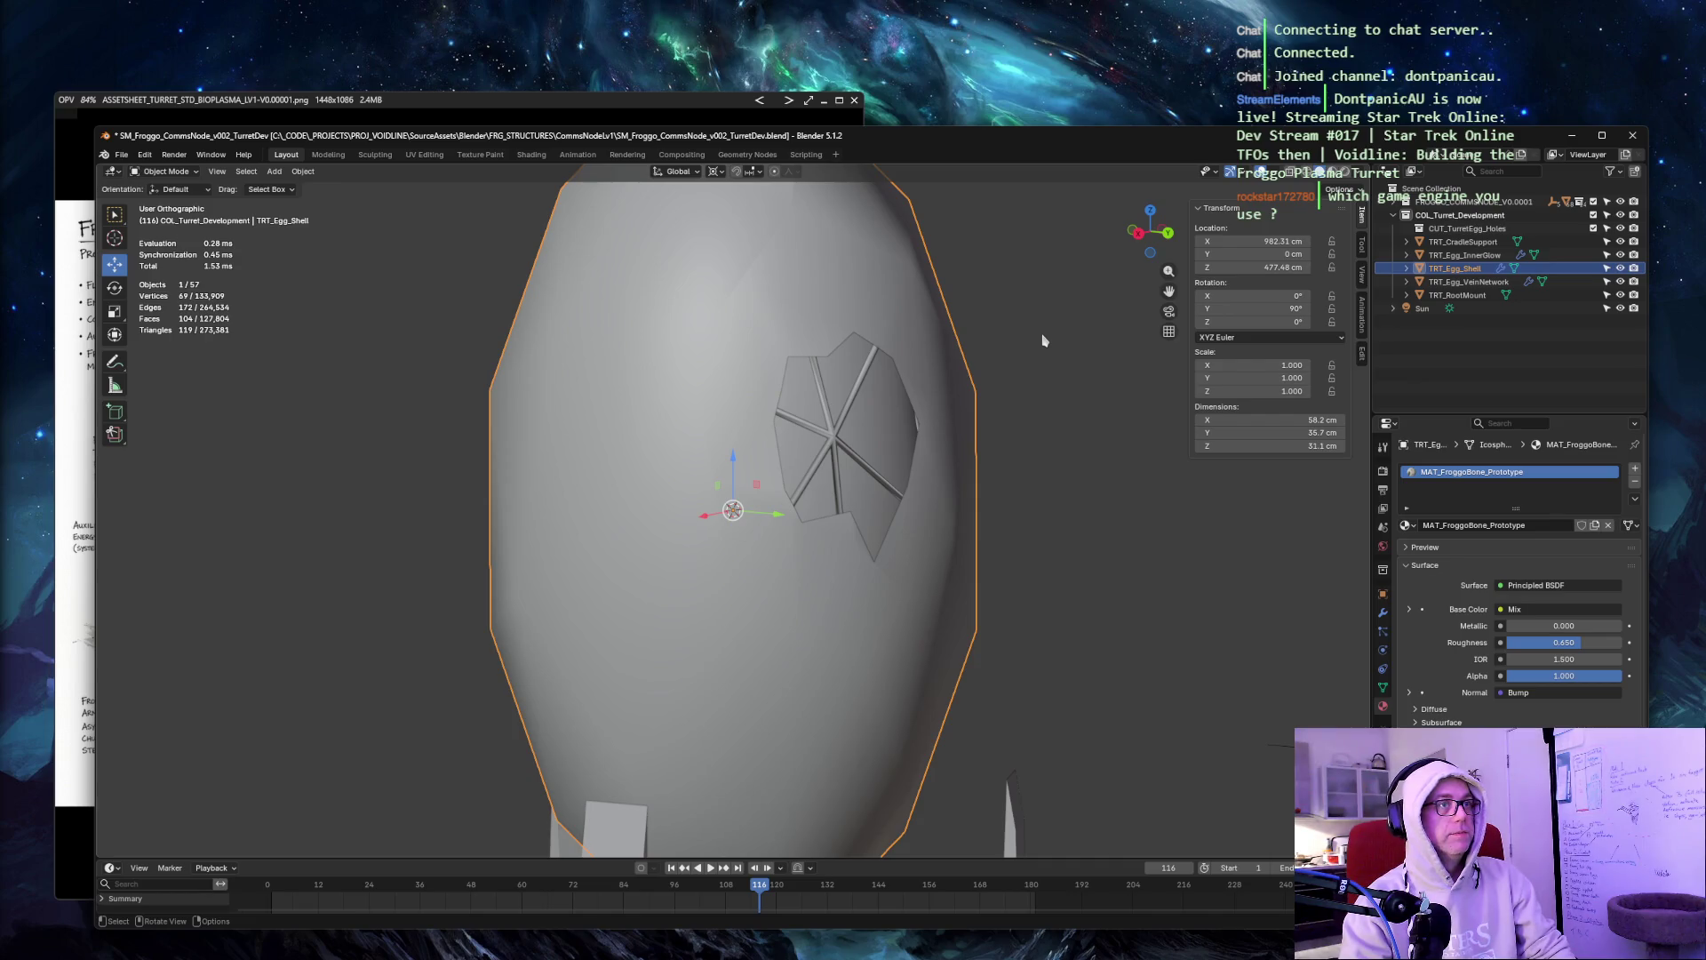
key("alt+a")
left_click(914, 293)
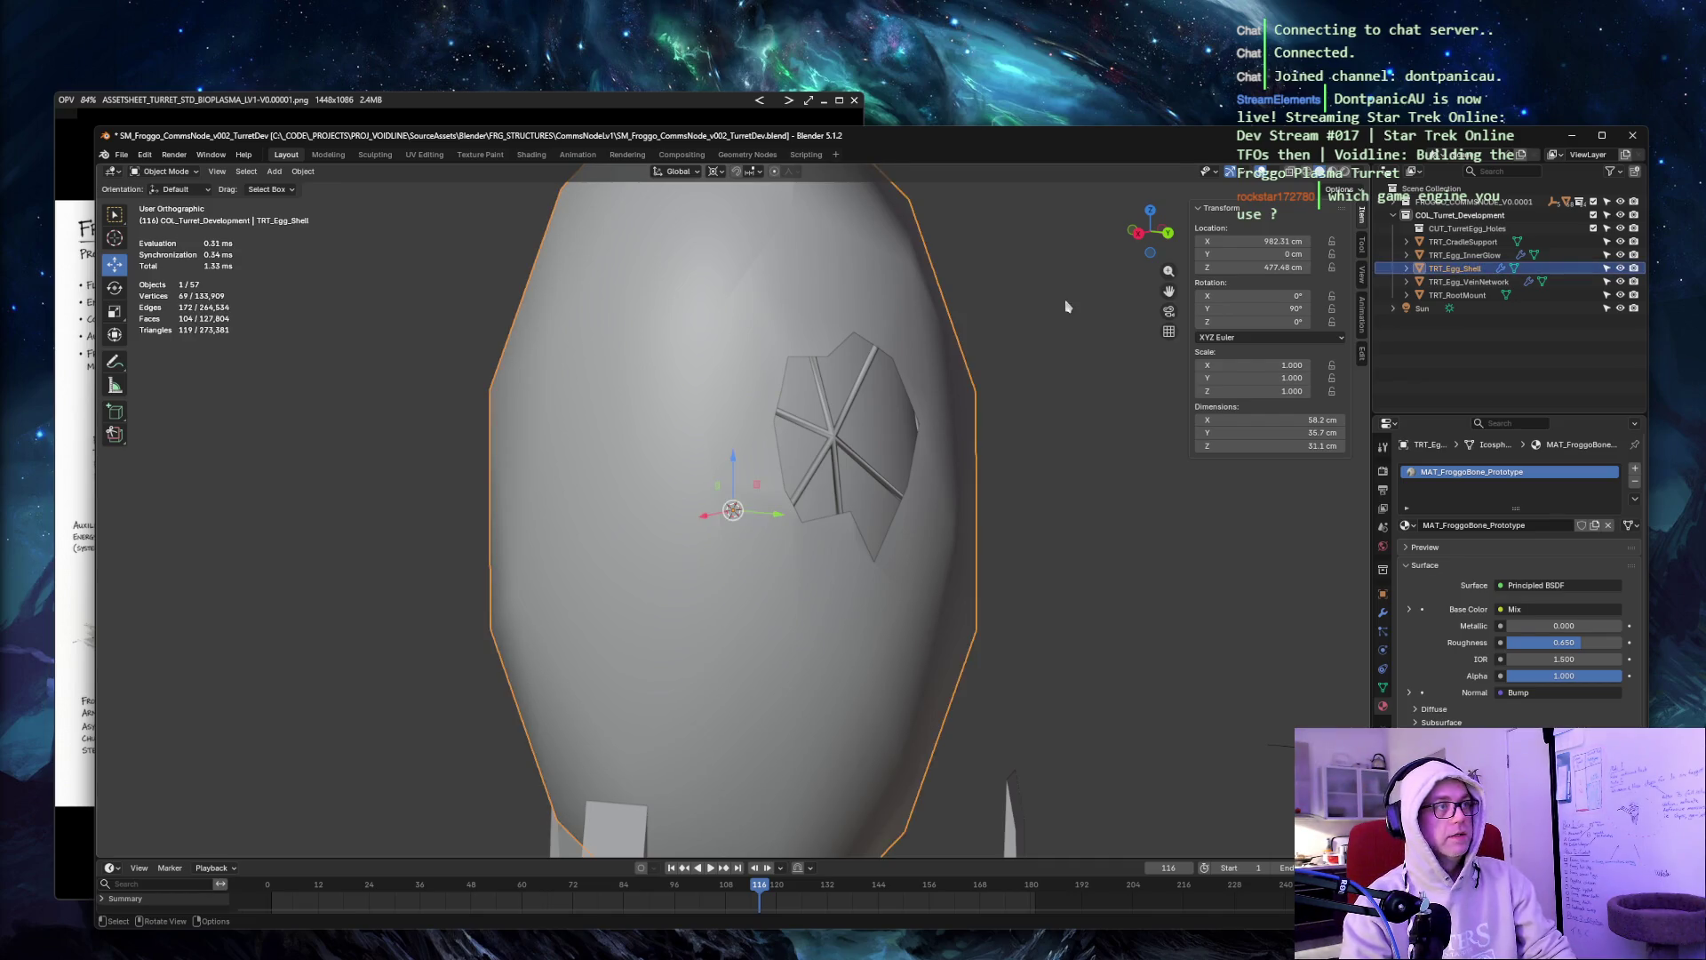
key("Tab")
scroll(1059, 297, "up", 2)
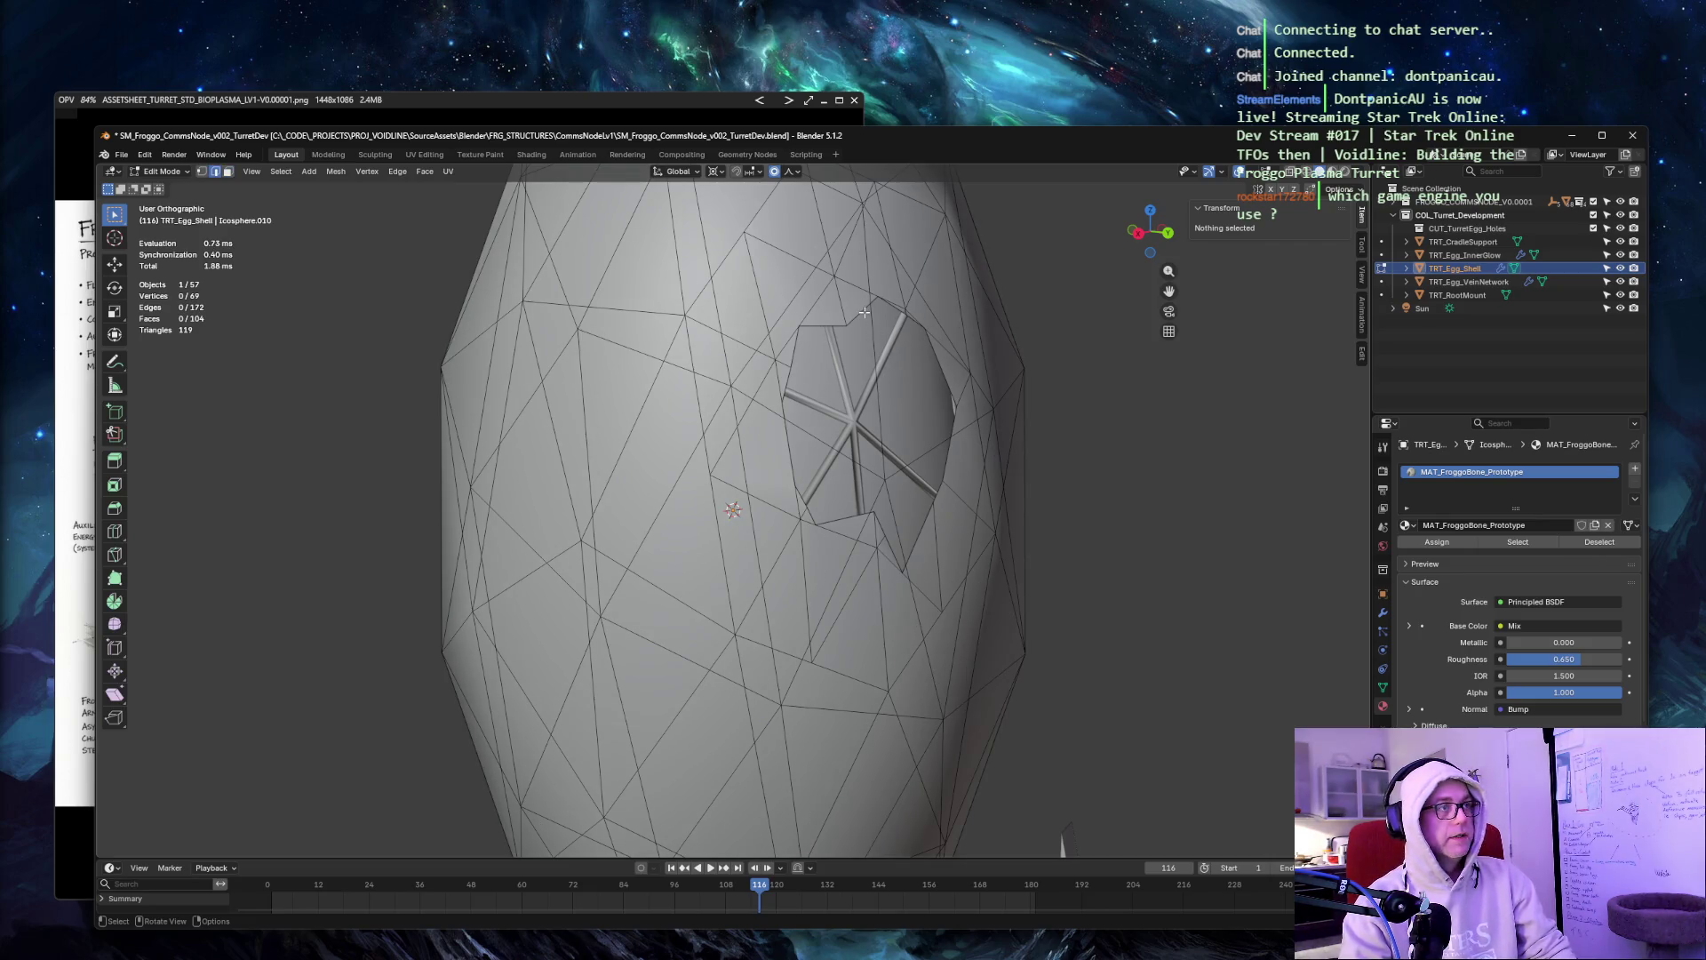
Pick several edges around the opening and use Select Similar by Crease.
left_click(863, 311)
left_click(826, 325, "shift")
left_click(796, 360, "shift")
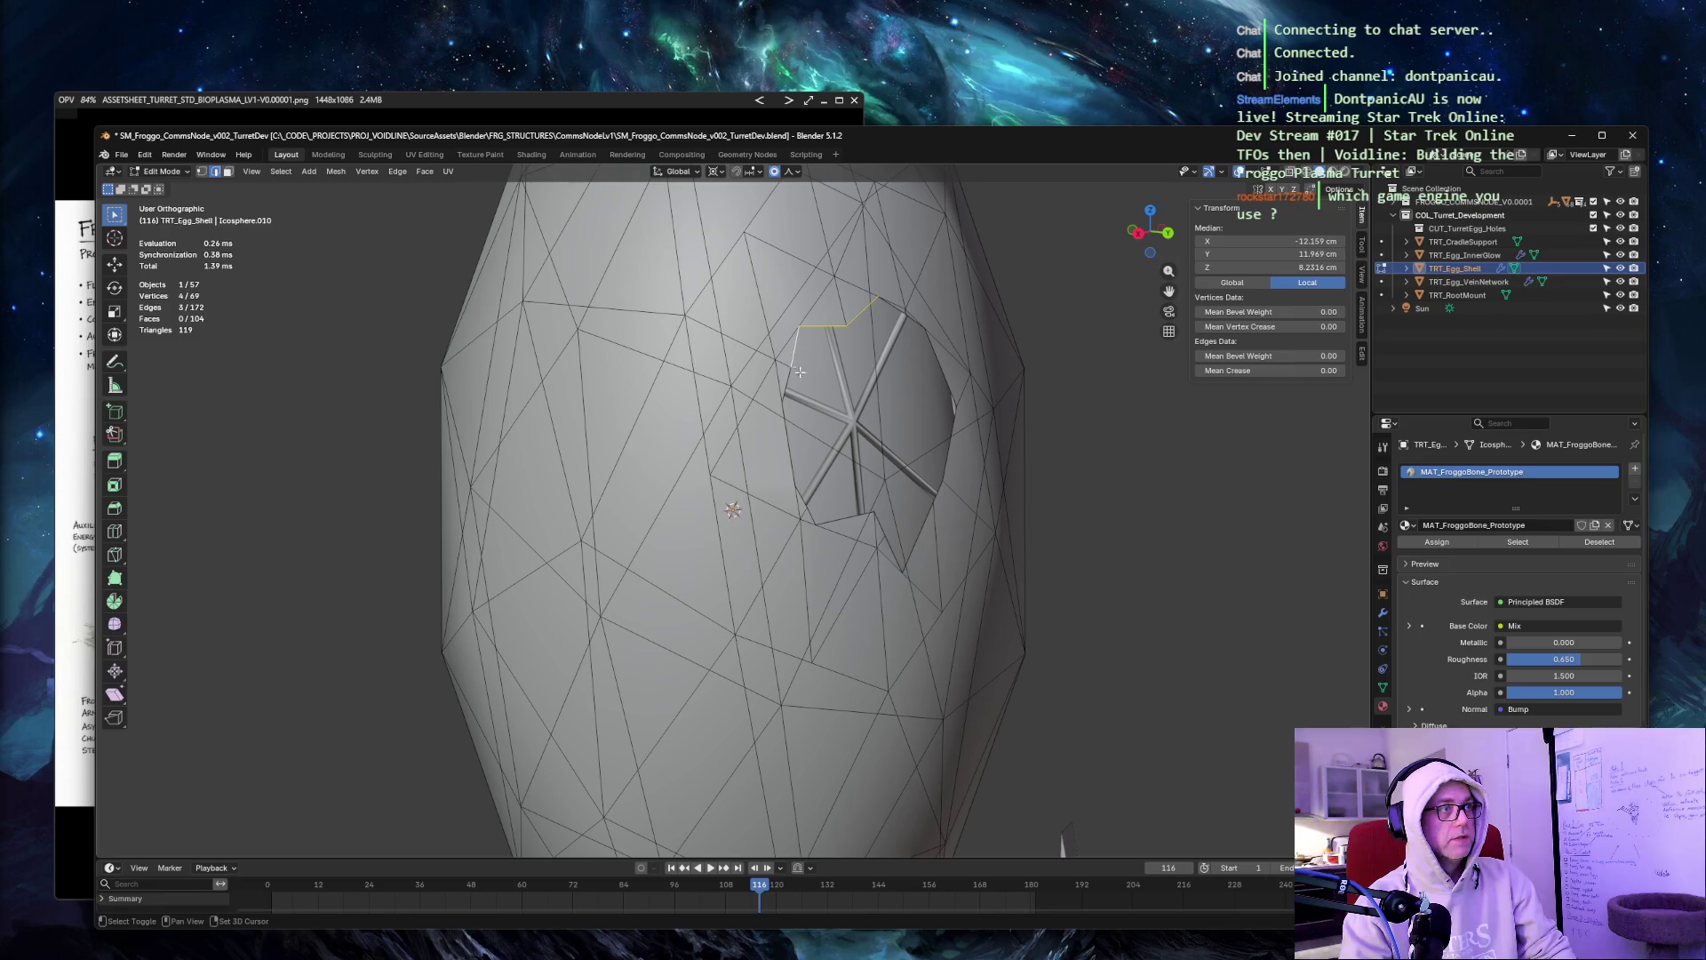
left_click(785, 388, "shift")
left_click(804, 455, "shift")
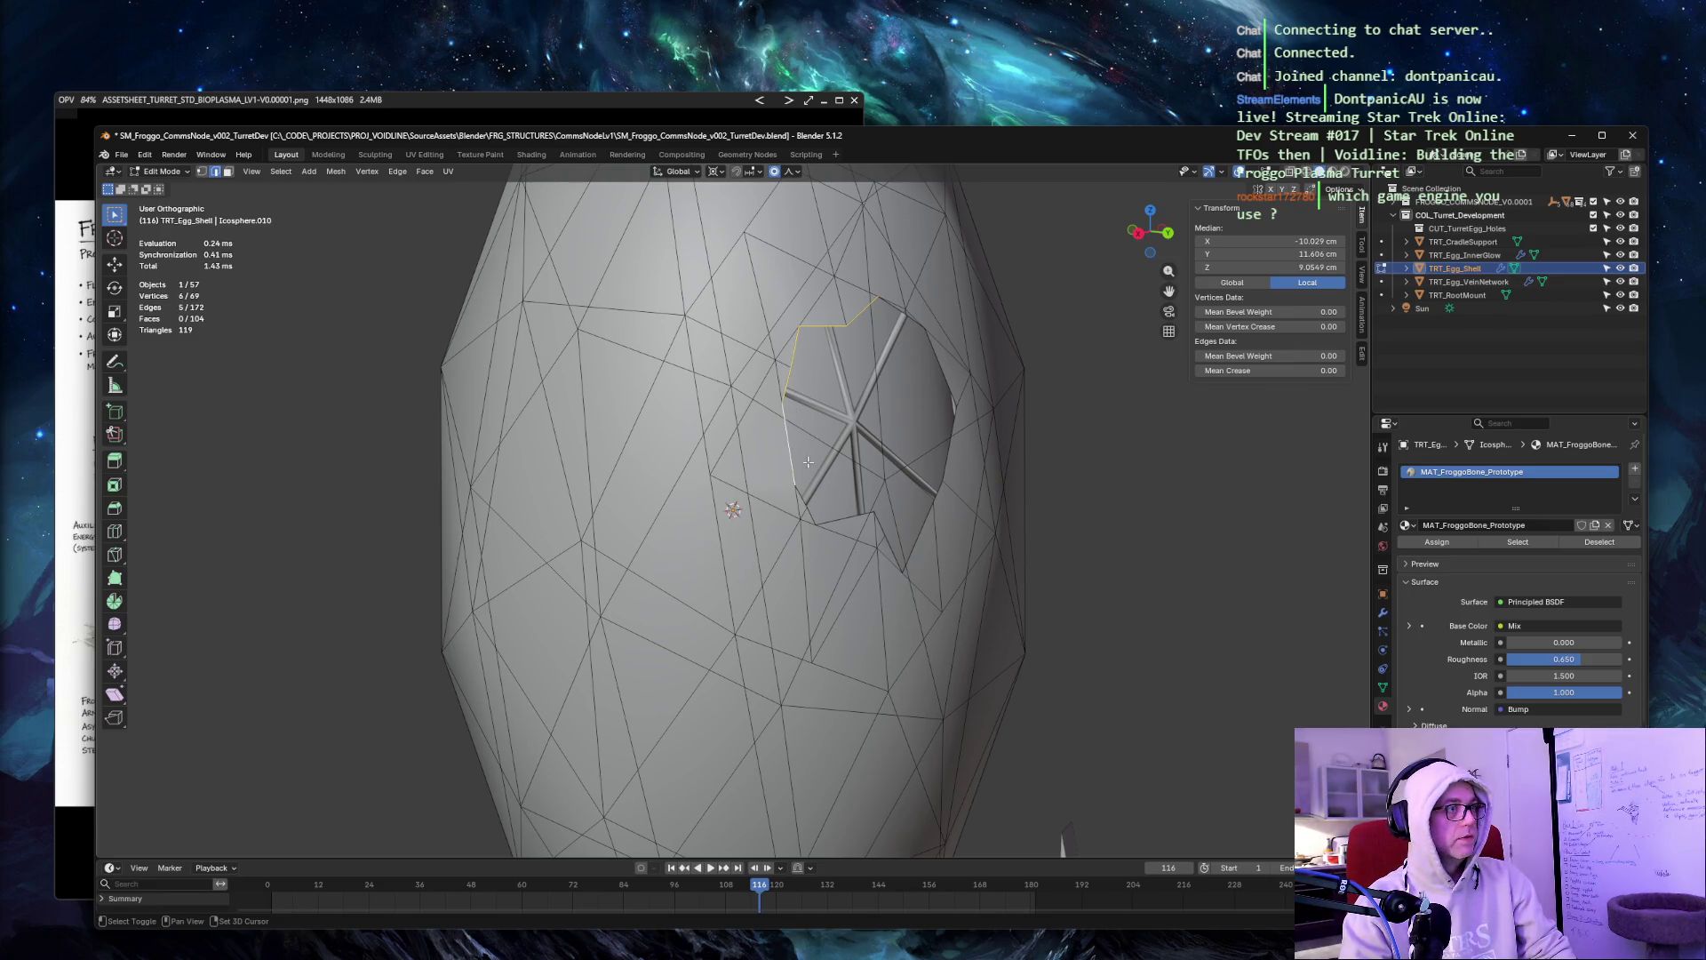
left_click(809, 503, "shift")
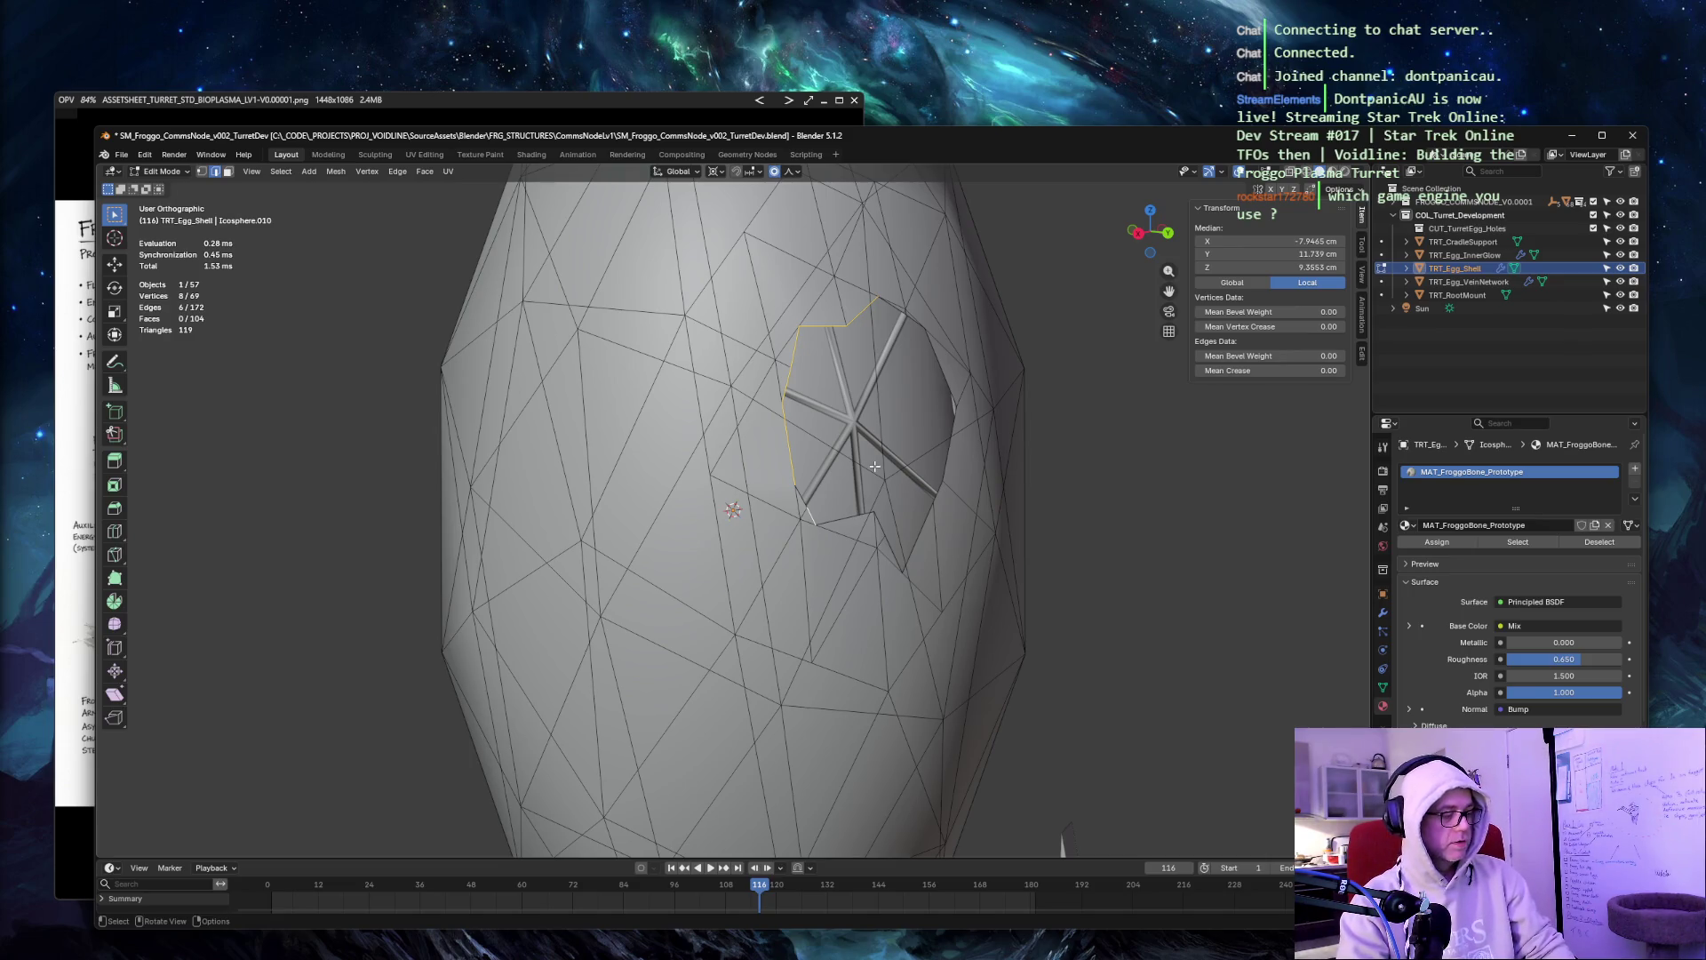
key("ctrl+g")
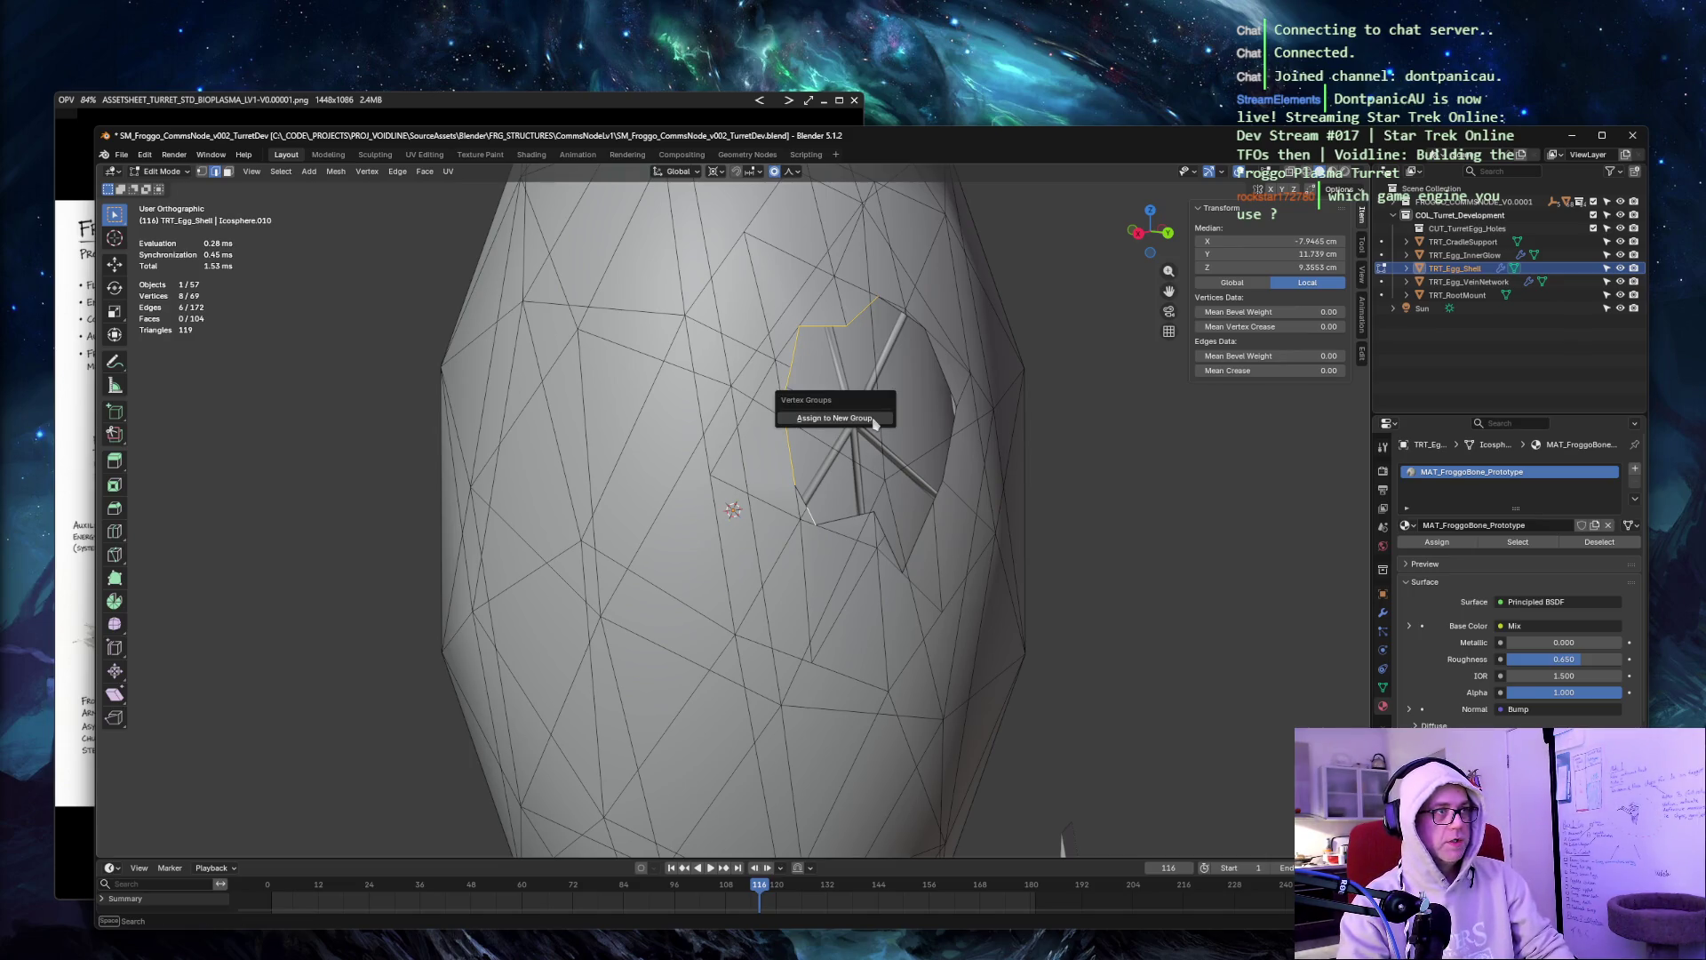
key("Escape")
key("shift+g")
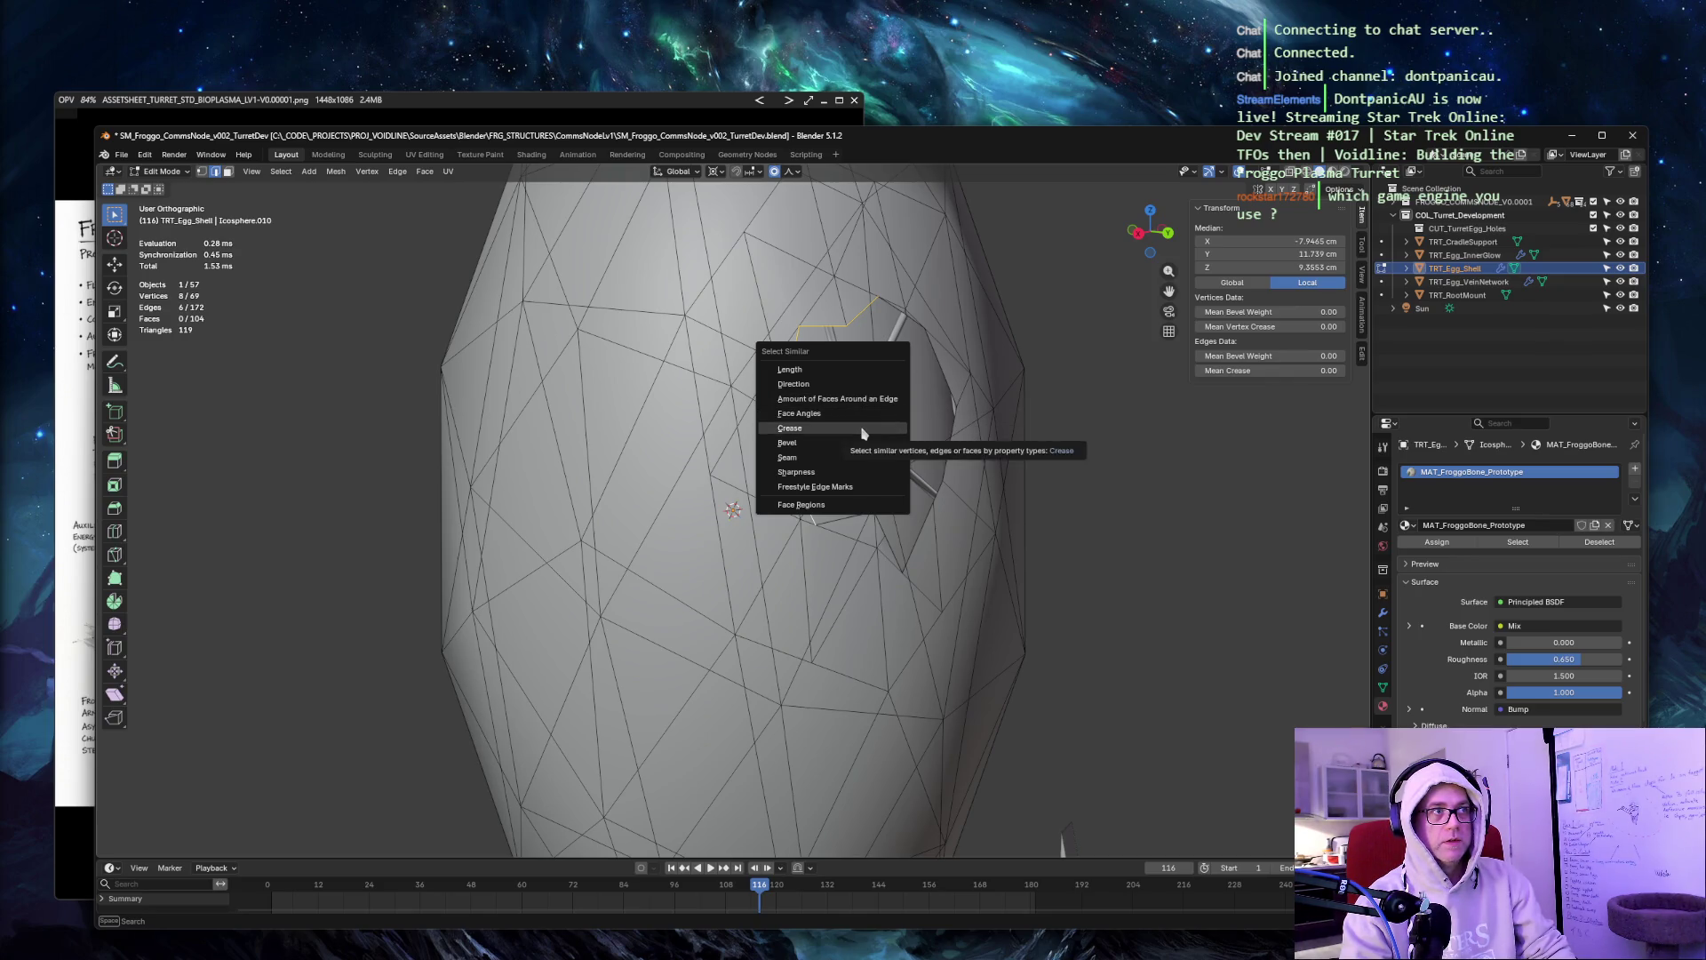
left_click(861, 430)
Reselect upper-left rim edges and use Select Similar by Bevel weight.
left_click(819, 328)
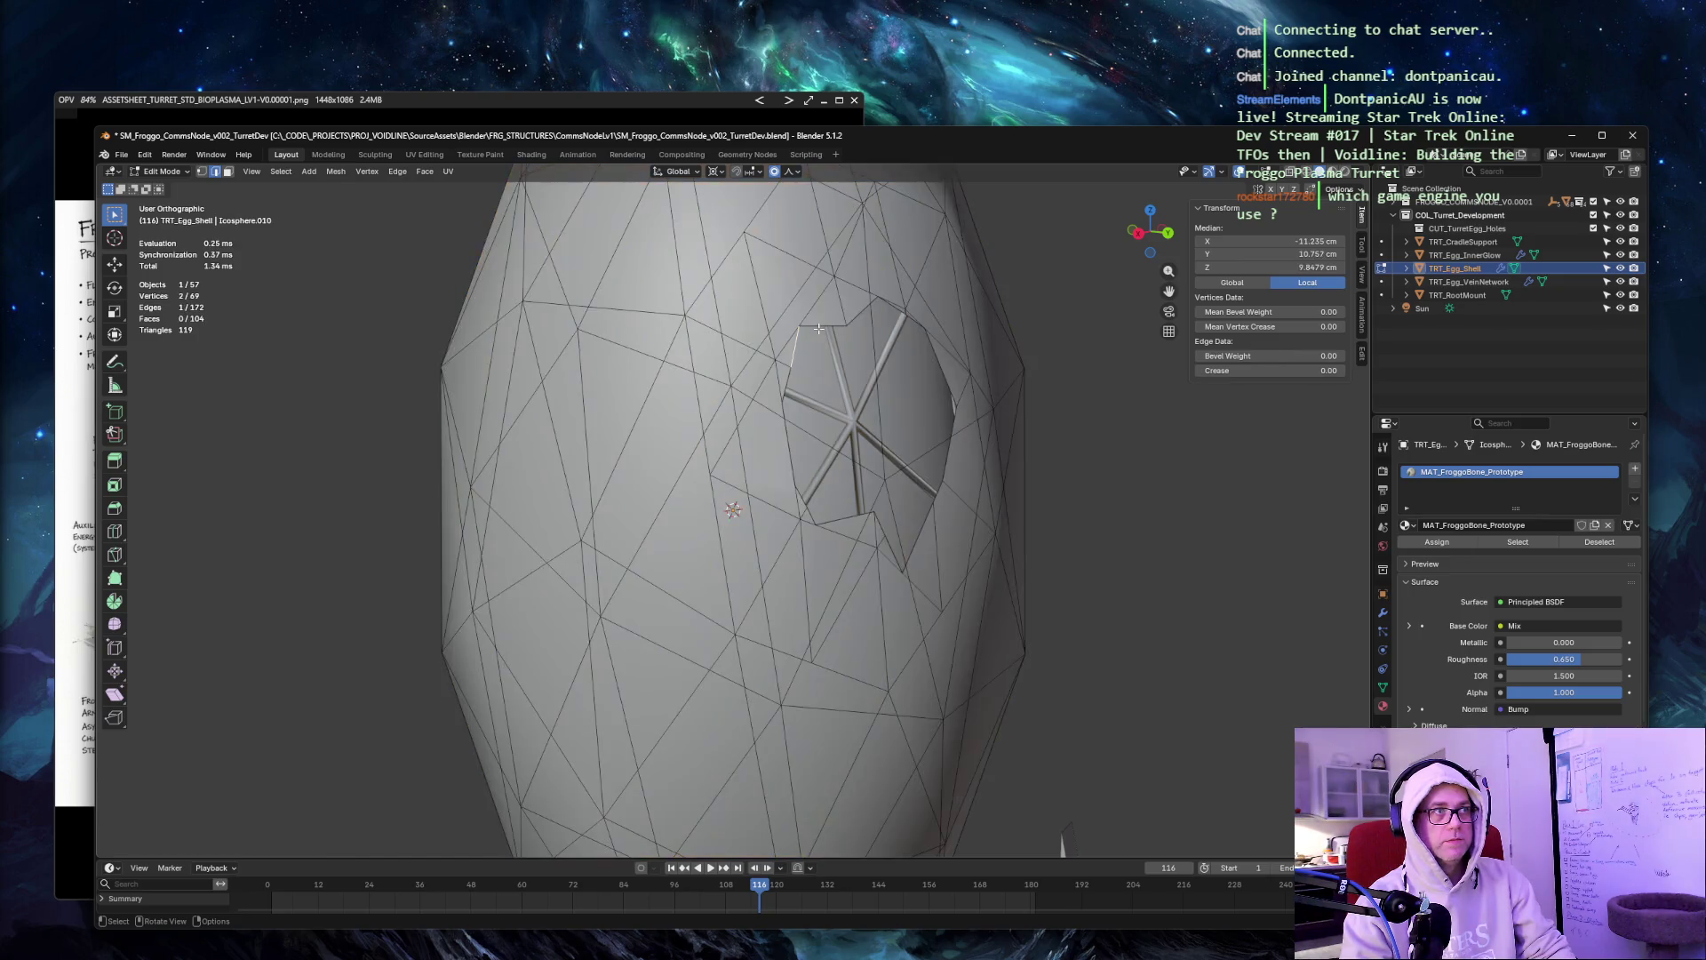
left_click(818, 326)
left_click(793, 347, "shift")
left_click(788, 378, "shift")
right_click(789, 388)
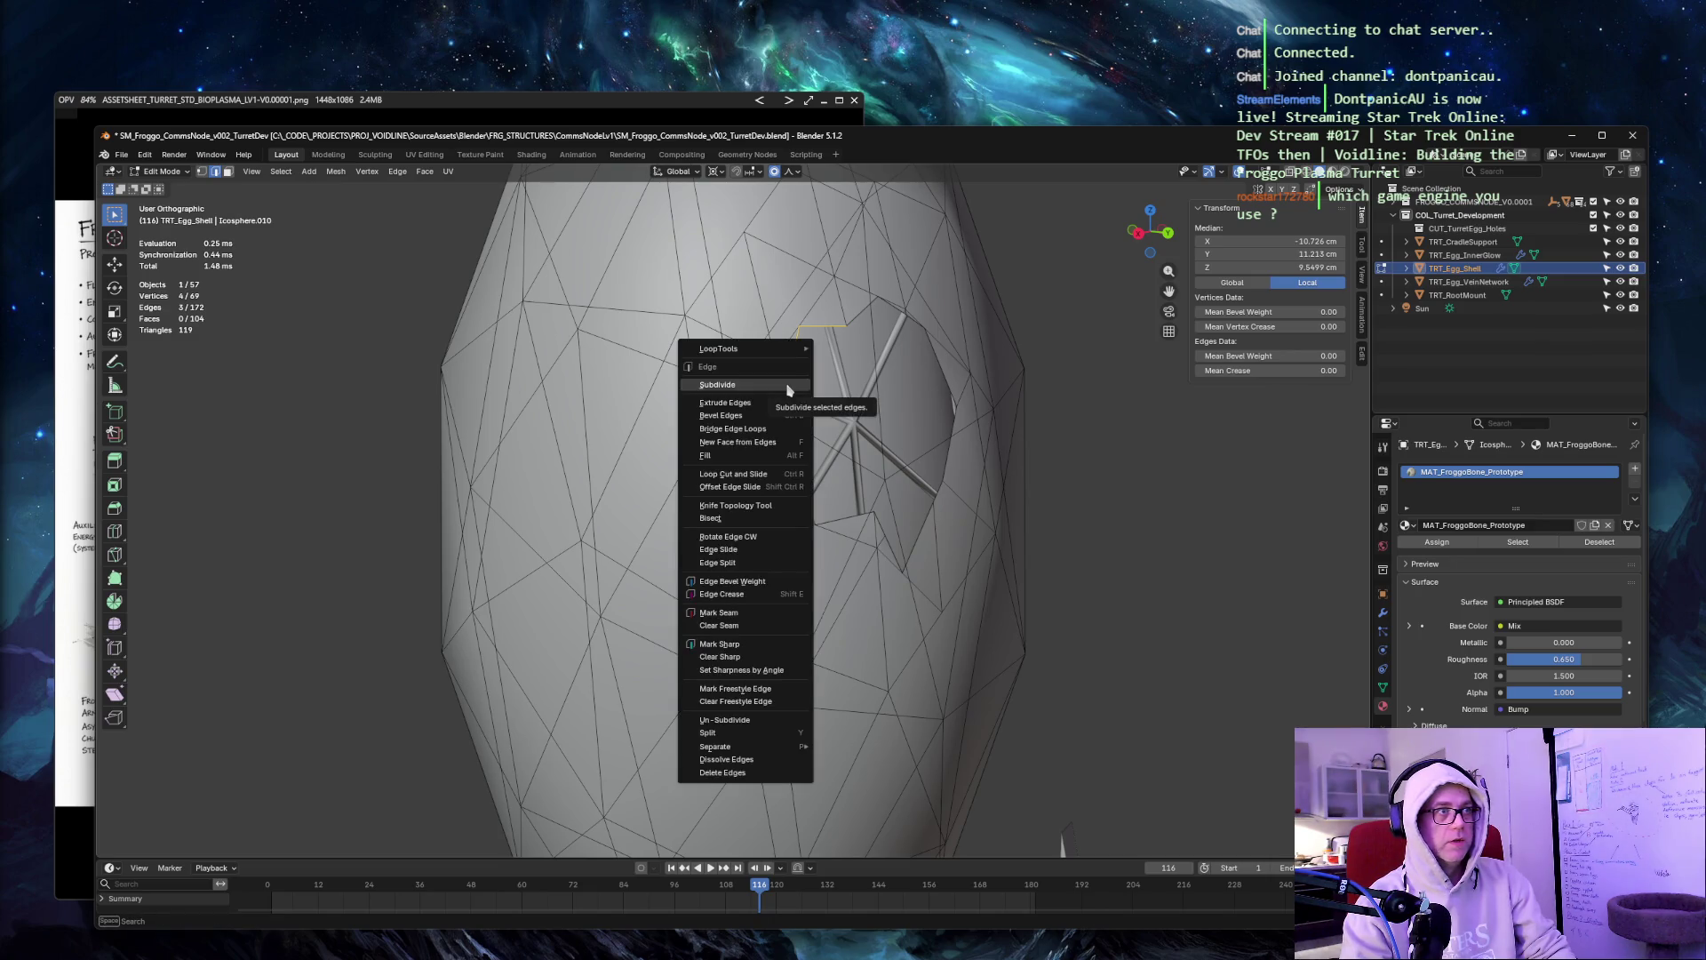
key("Escape")
key("shift+g")
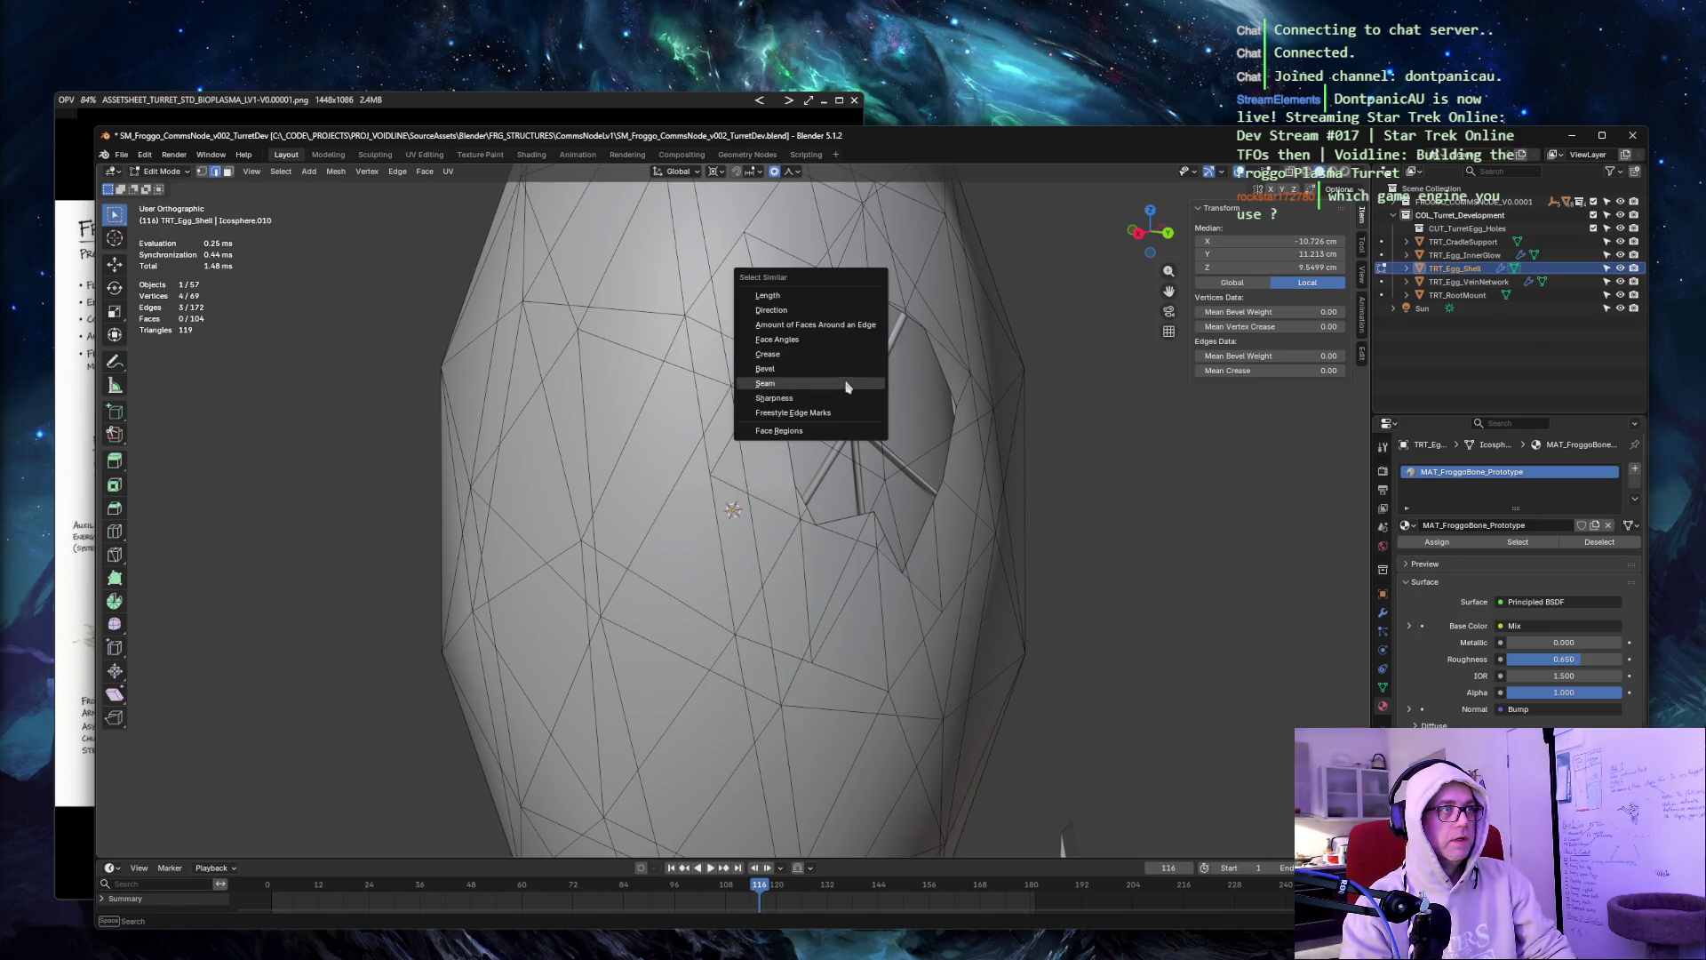
left_click(850, 369)
Select left rim edges and use Select Similar by Seam.
left_click(795, 346)
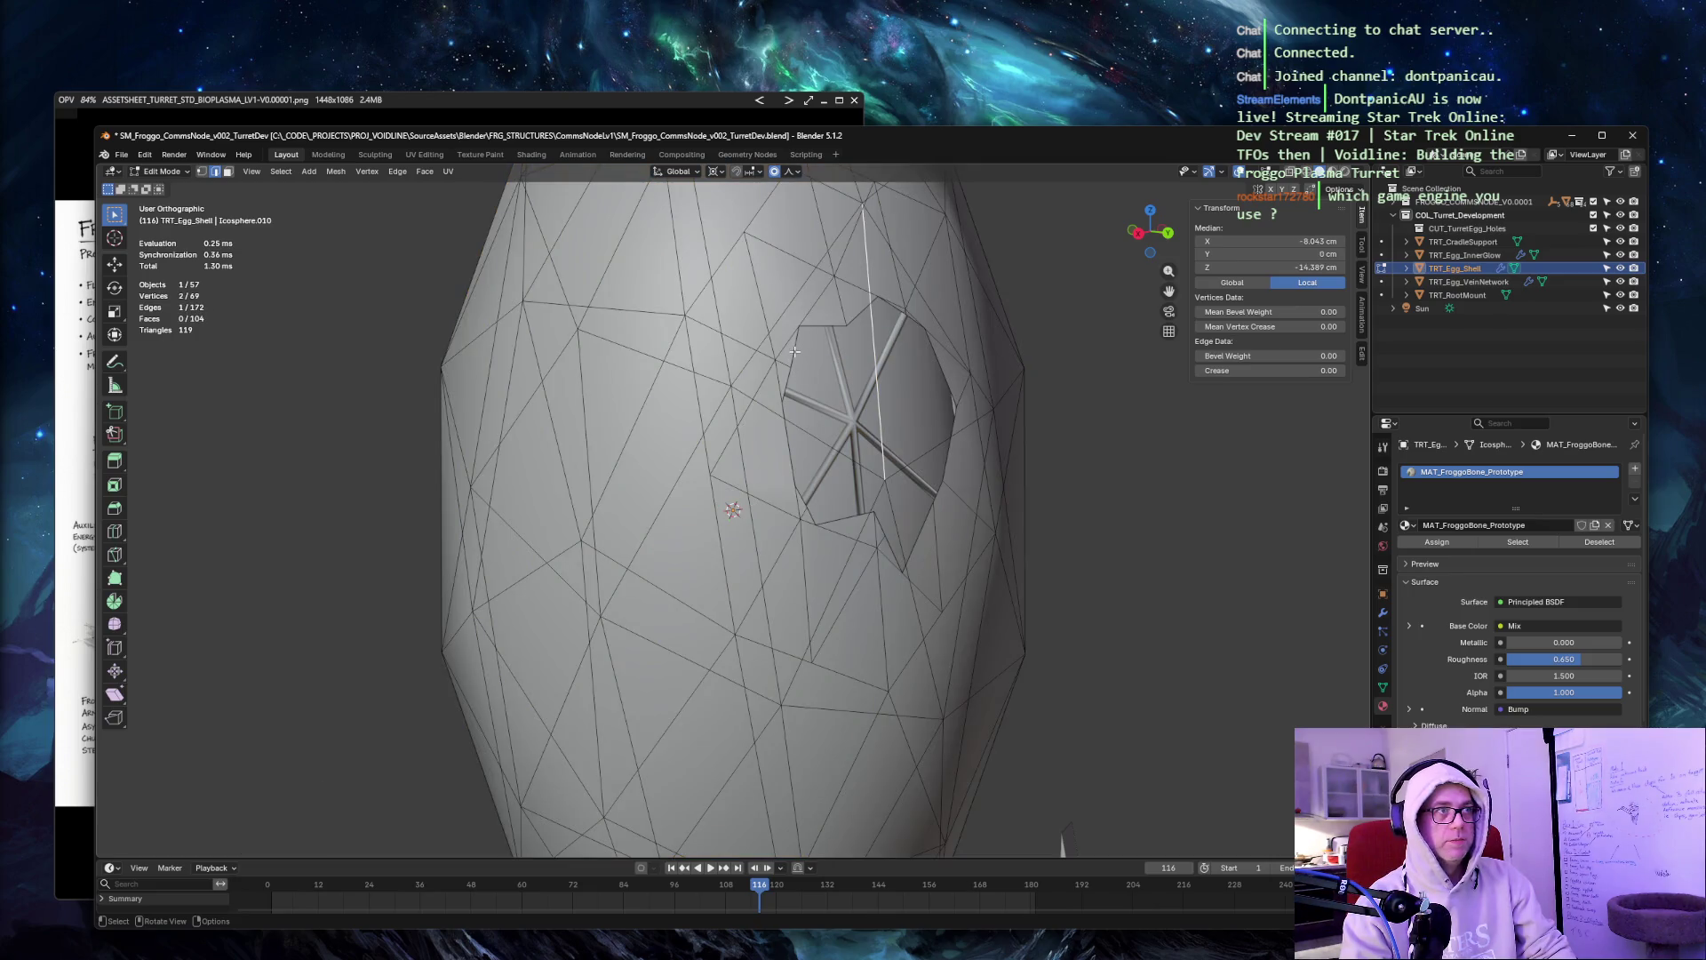
left_click(786, 400, "shift")
left_click(794, 441, "shift")
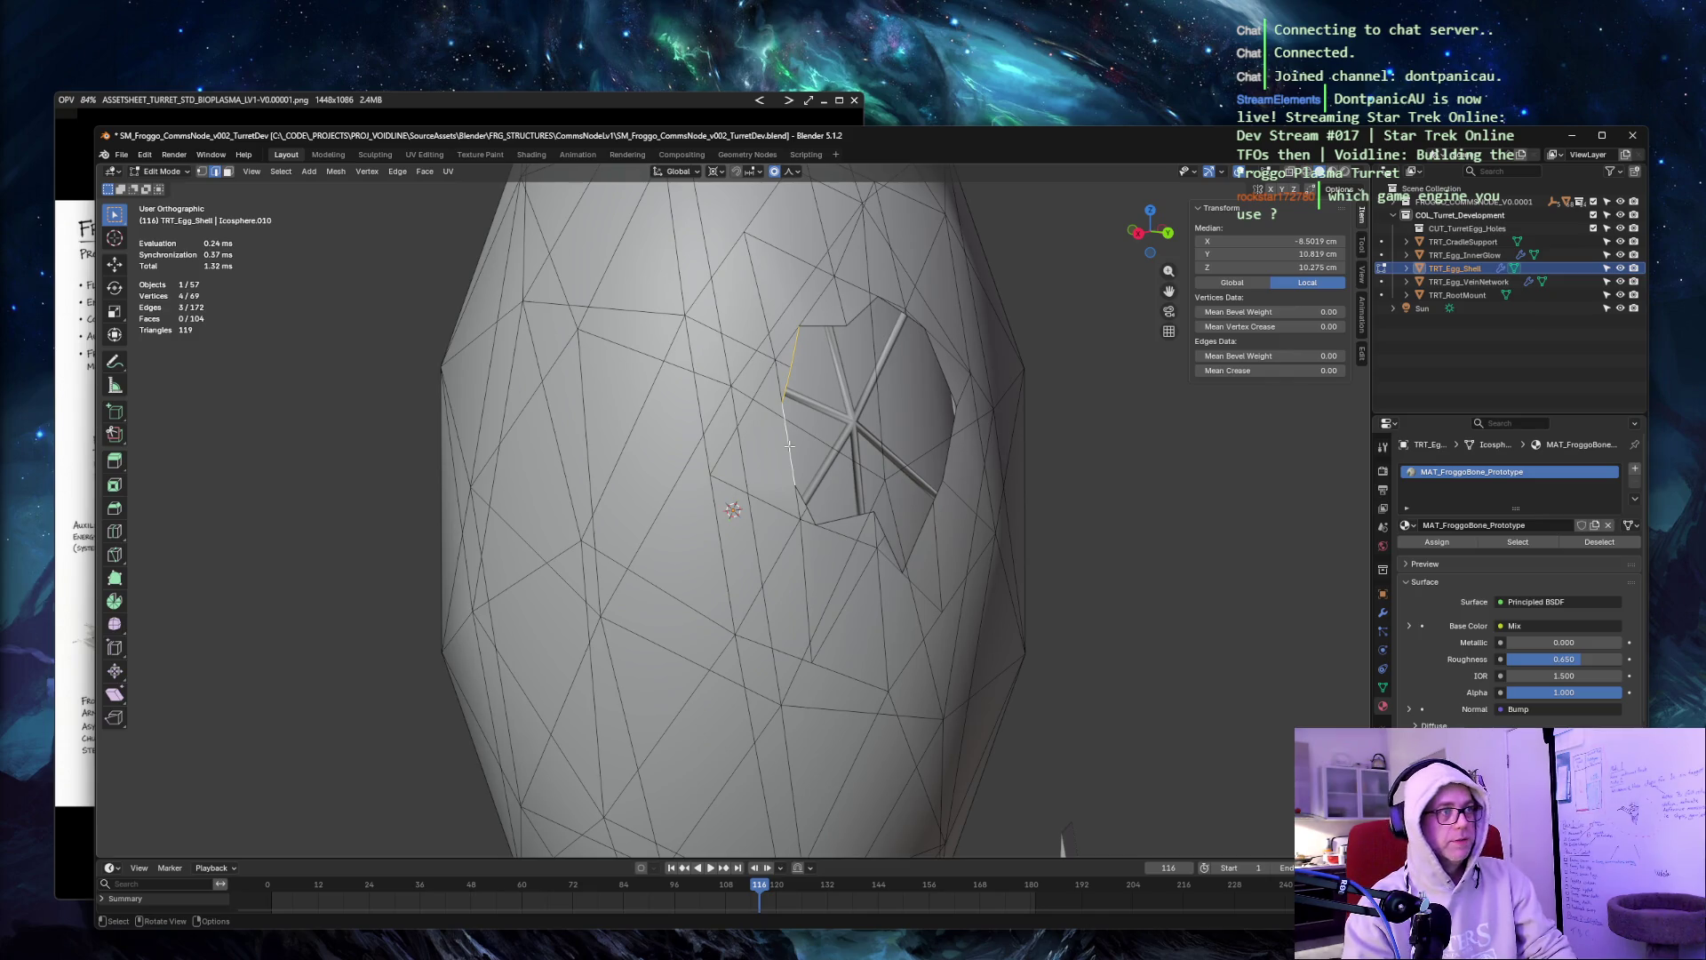
key("shift+g")
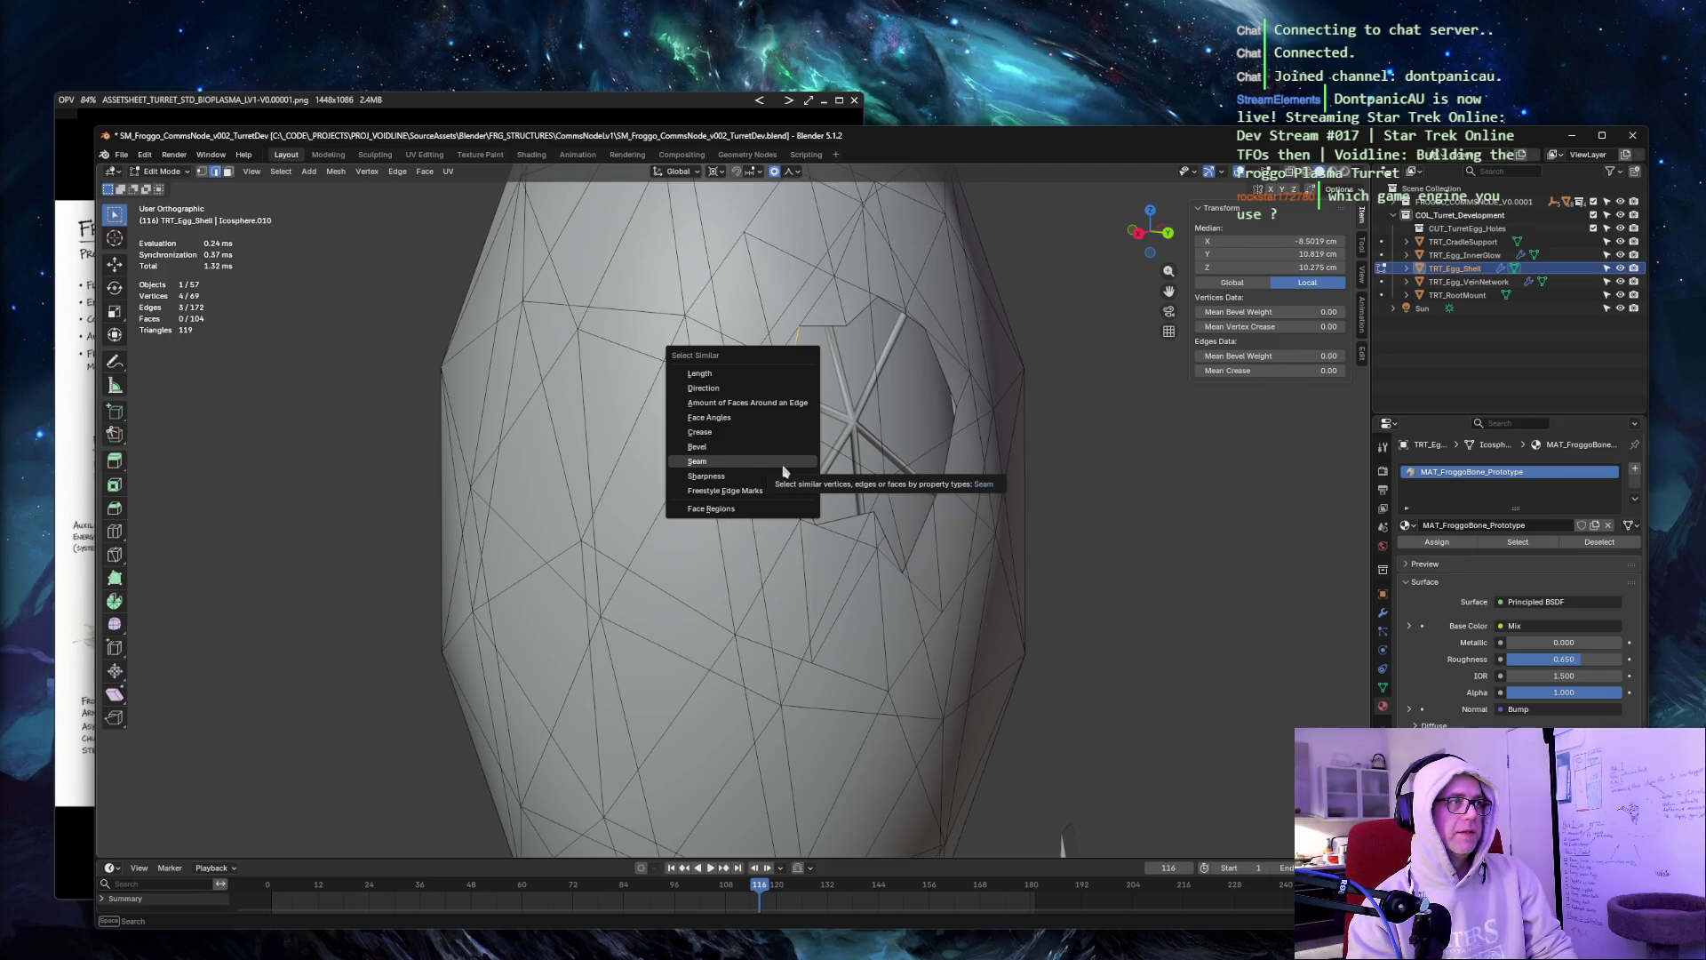
left_click(783, 466)
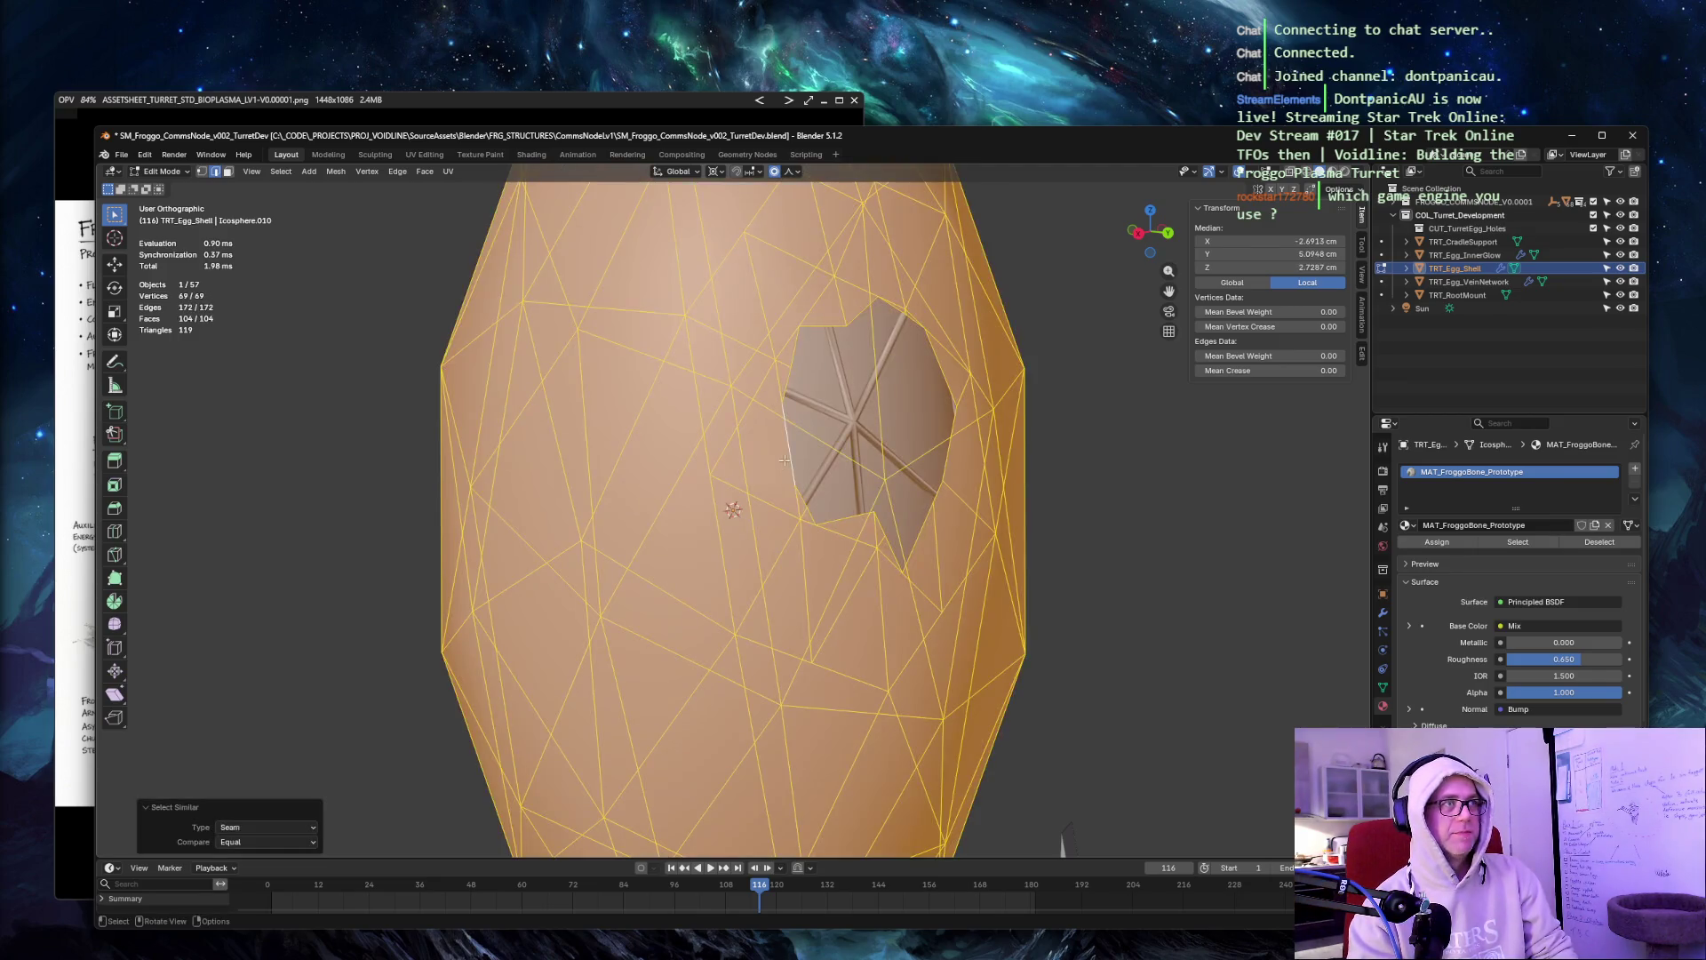
Build a fresh rim selection along the opening's left, bottom and right edges.
left_click(801, 344)
left_click(787, 382, "shift")
left_click(788, 439, "shift")
left_click(803, 504, "shift")
left_click(846, 520, "shift")
left_click(798, 494, "shift")
left_click(881, 528, "shift")
left_click(895, 557, "shift")
left_click(920, 535, "shift")
left_click(939, 488, "shift")
left_click(948, 444, "shift")
left_click(952, 399, "shift")
Add the upper-right and top rim edges to complete the 16-edge loop.
left_click(912, 323, "shift")
left_click(891, 305, "shift")
left_click(860, 313, "shift")
left_click(822, 326, "shift")
scroll(955, 338, "up", 4)
middle_click_drag(982, 312, 903, 323)
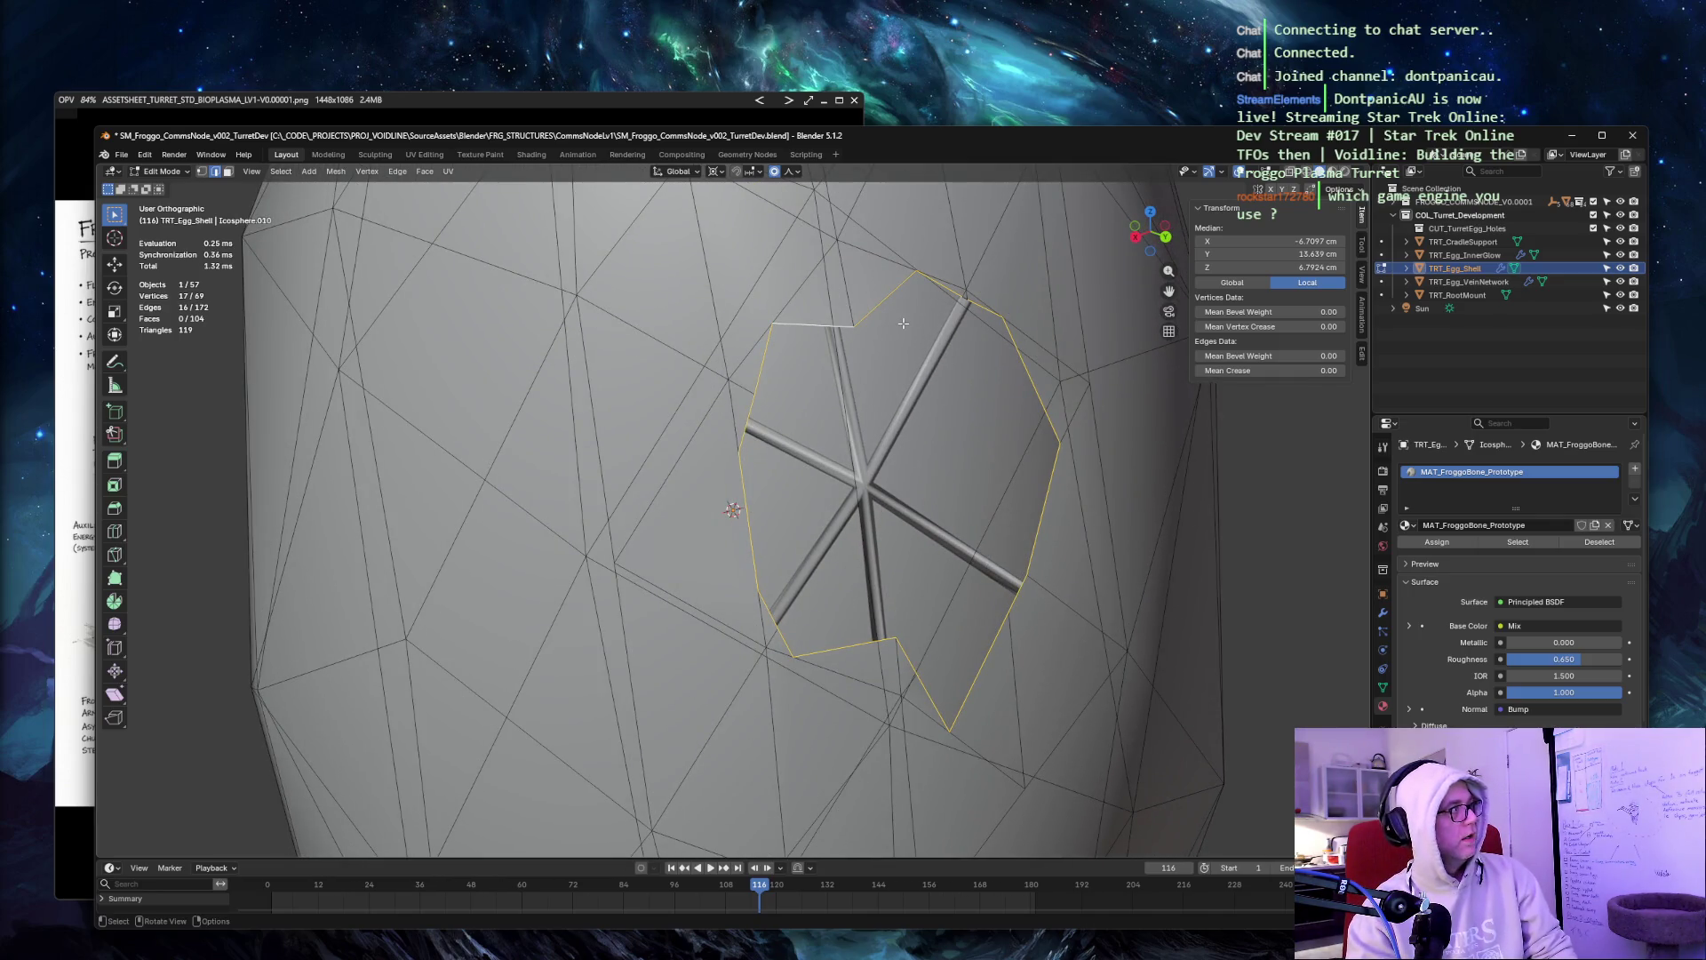
key("e")
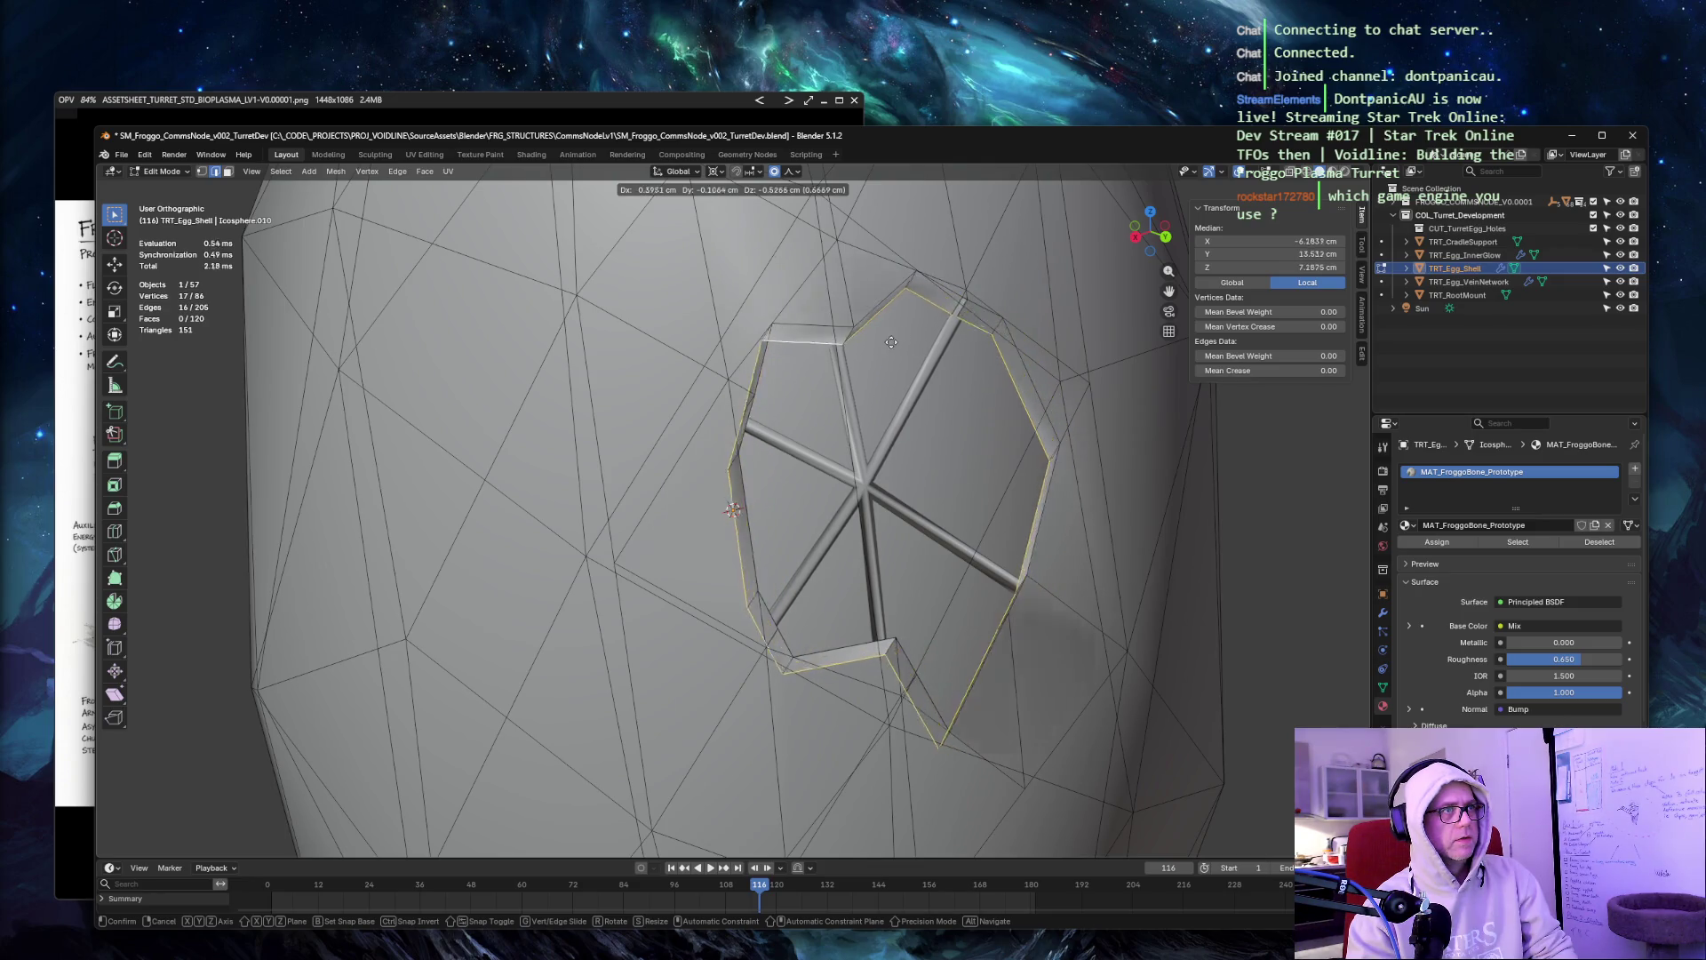
key("y")
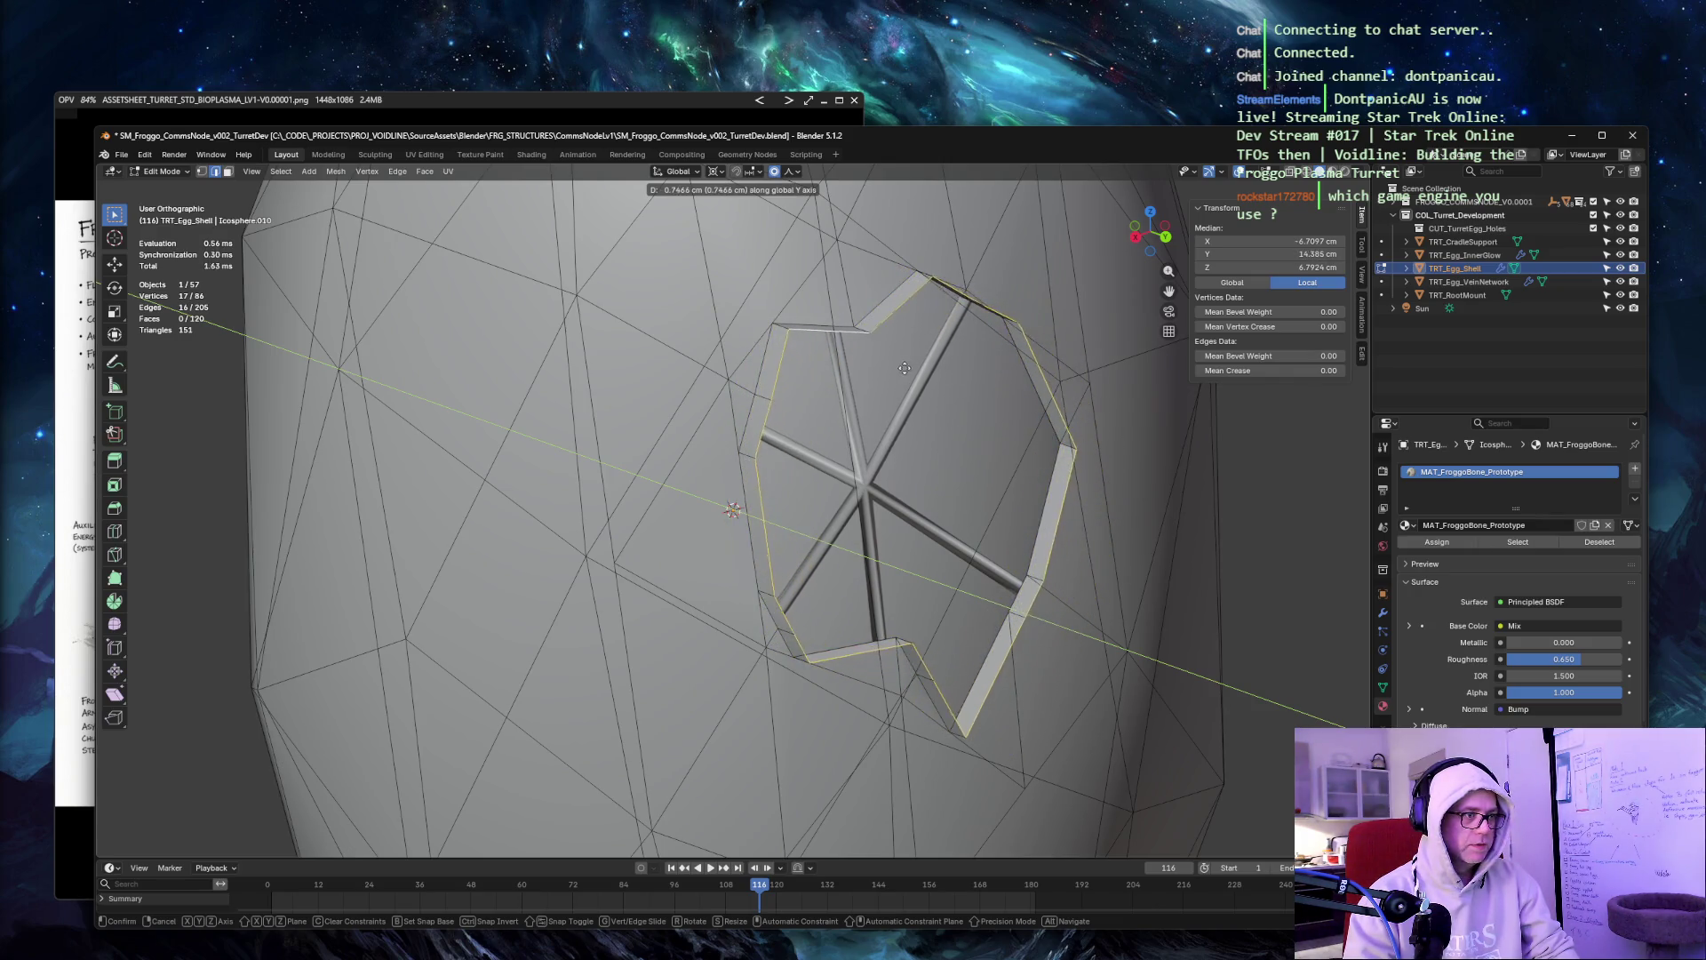
key("x")
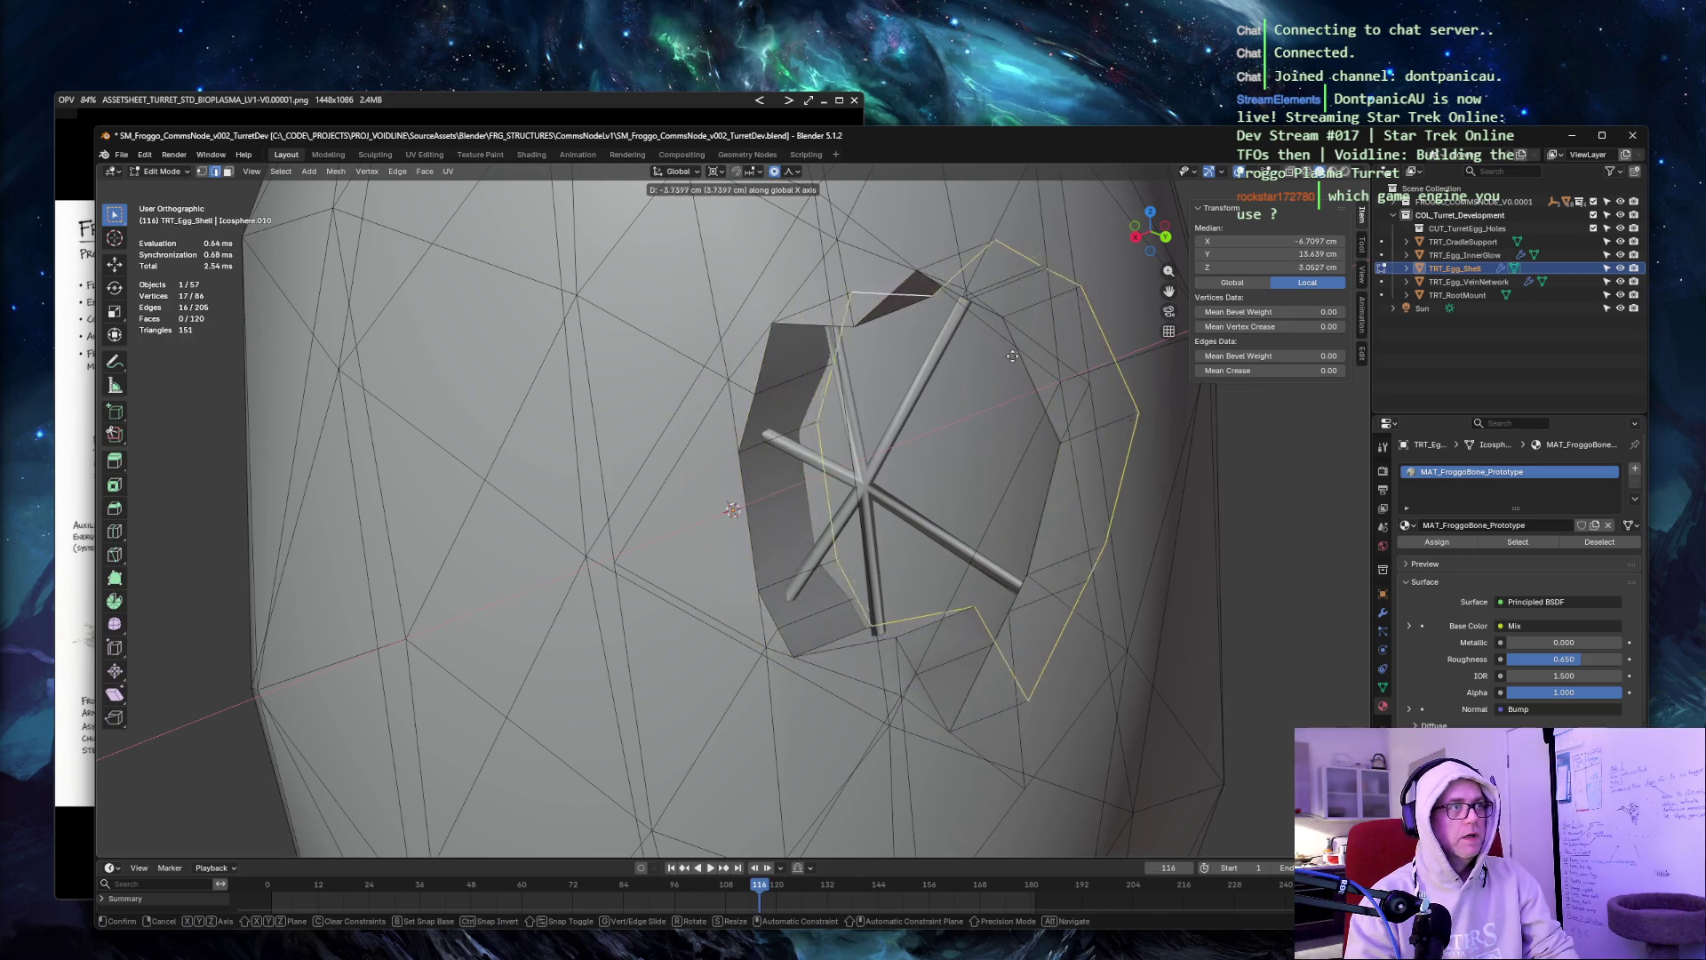
key("z")
key("z")
key("z")
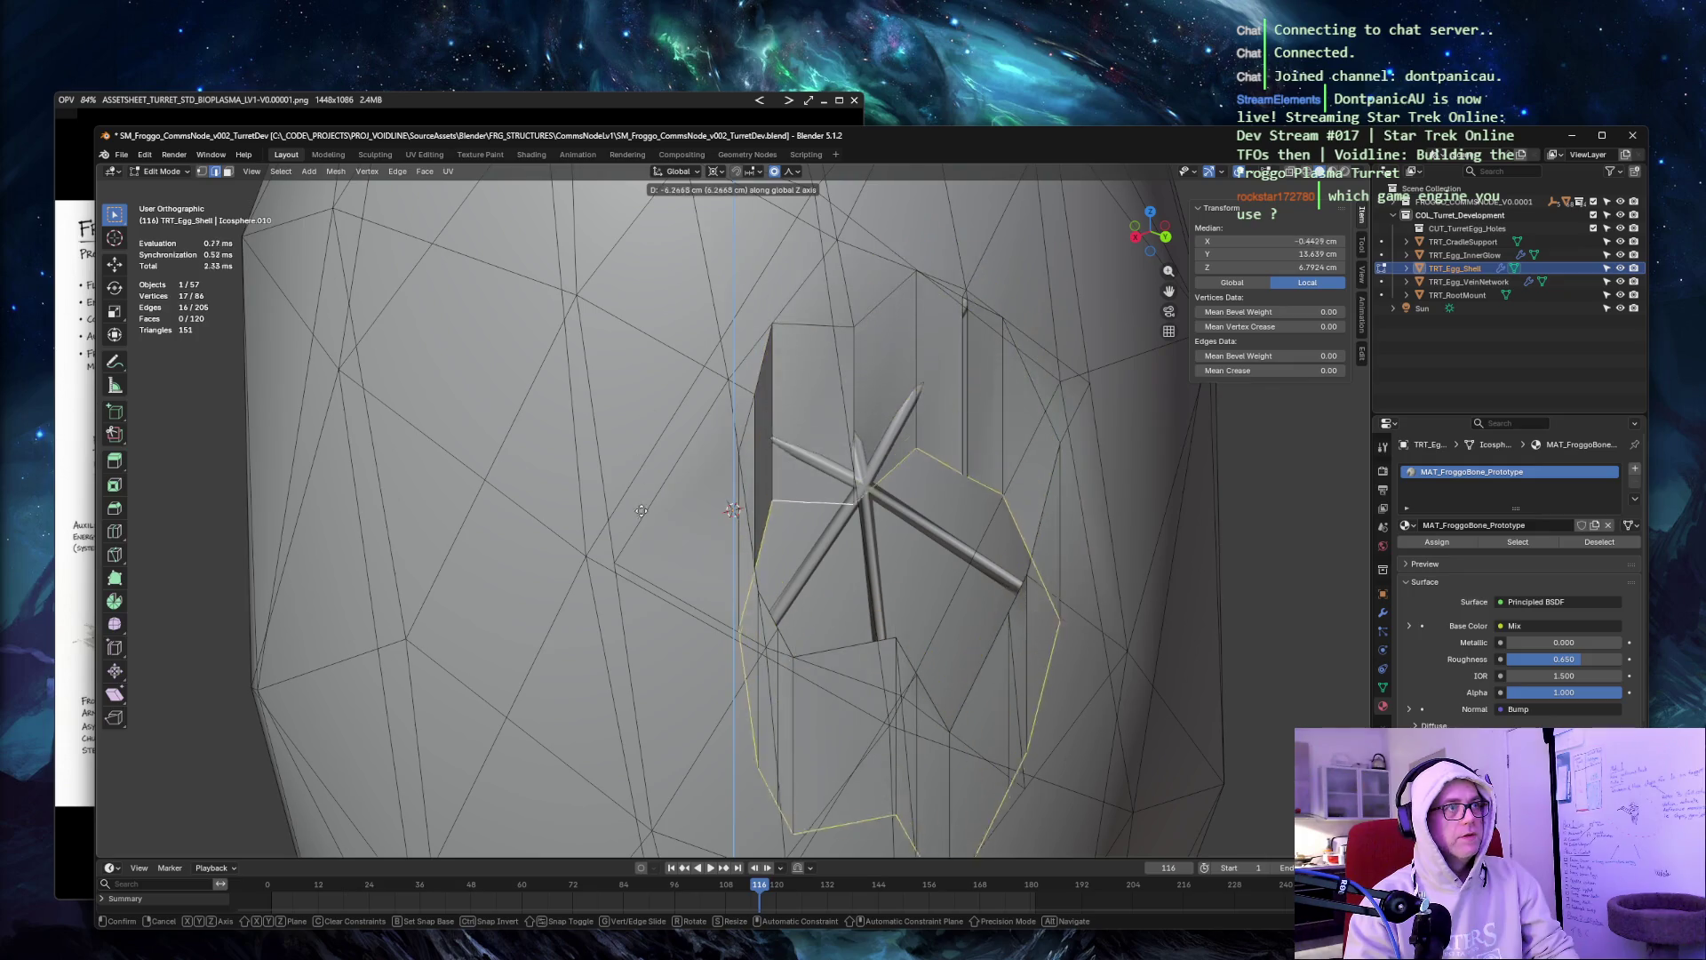
key("y")
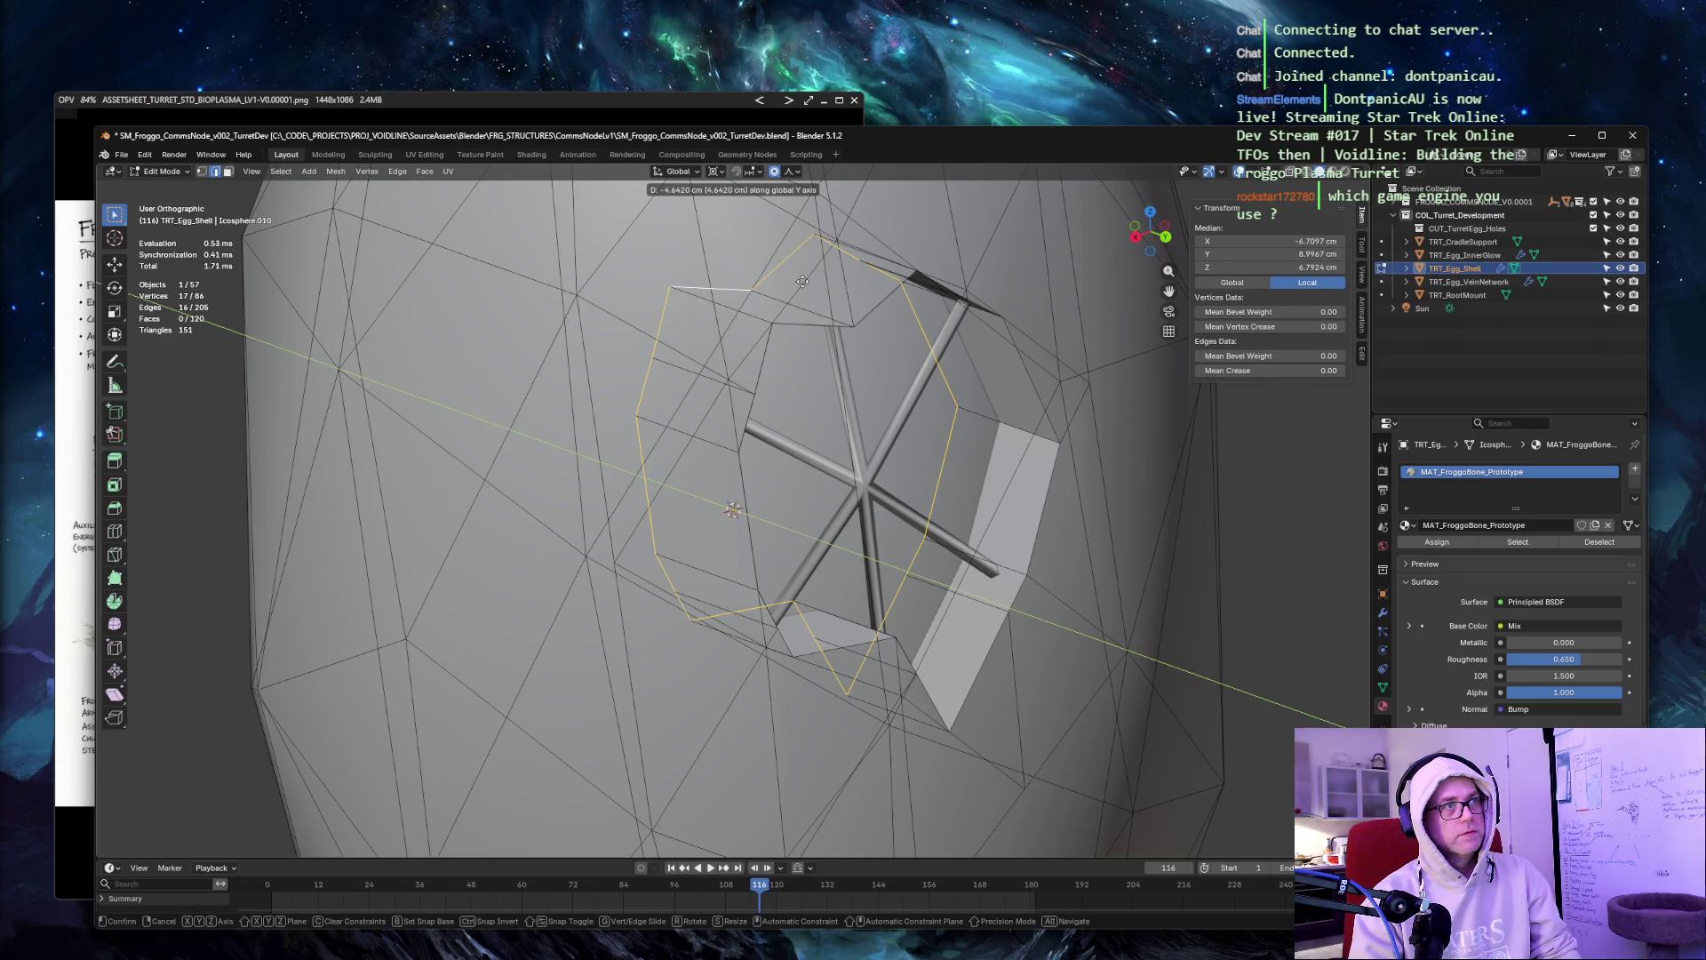
left_click(802, 282)
mouse_move(1155, 382)
middle_mouse_down()
mouse_move(1306, 471)
mouse_move(1260, 462)
mouse_move(1333, 467)
mouse_move(1139, 417)
mouse_move(1036, 423)
middle_mouse_up()
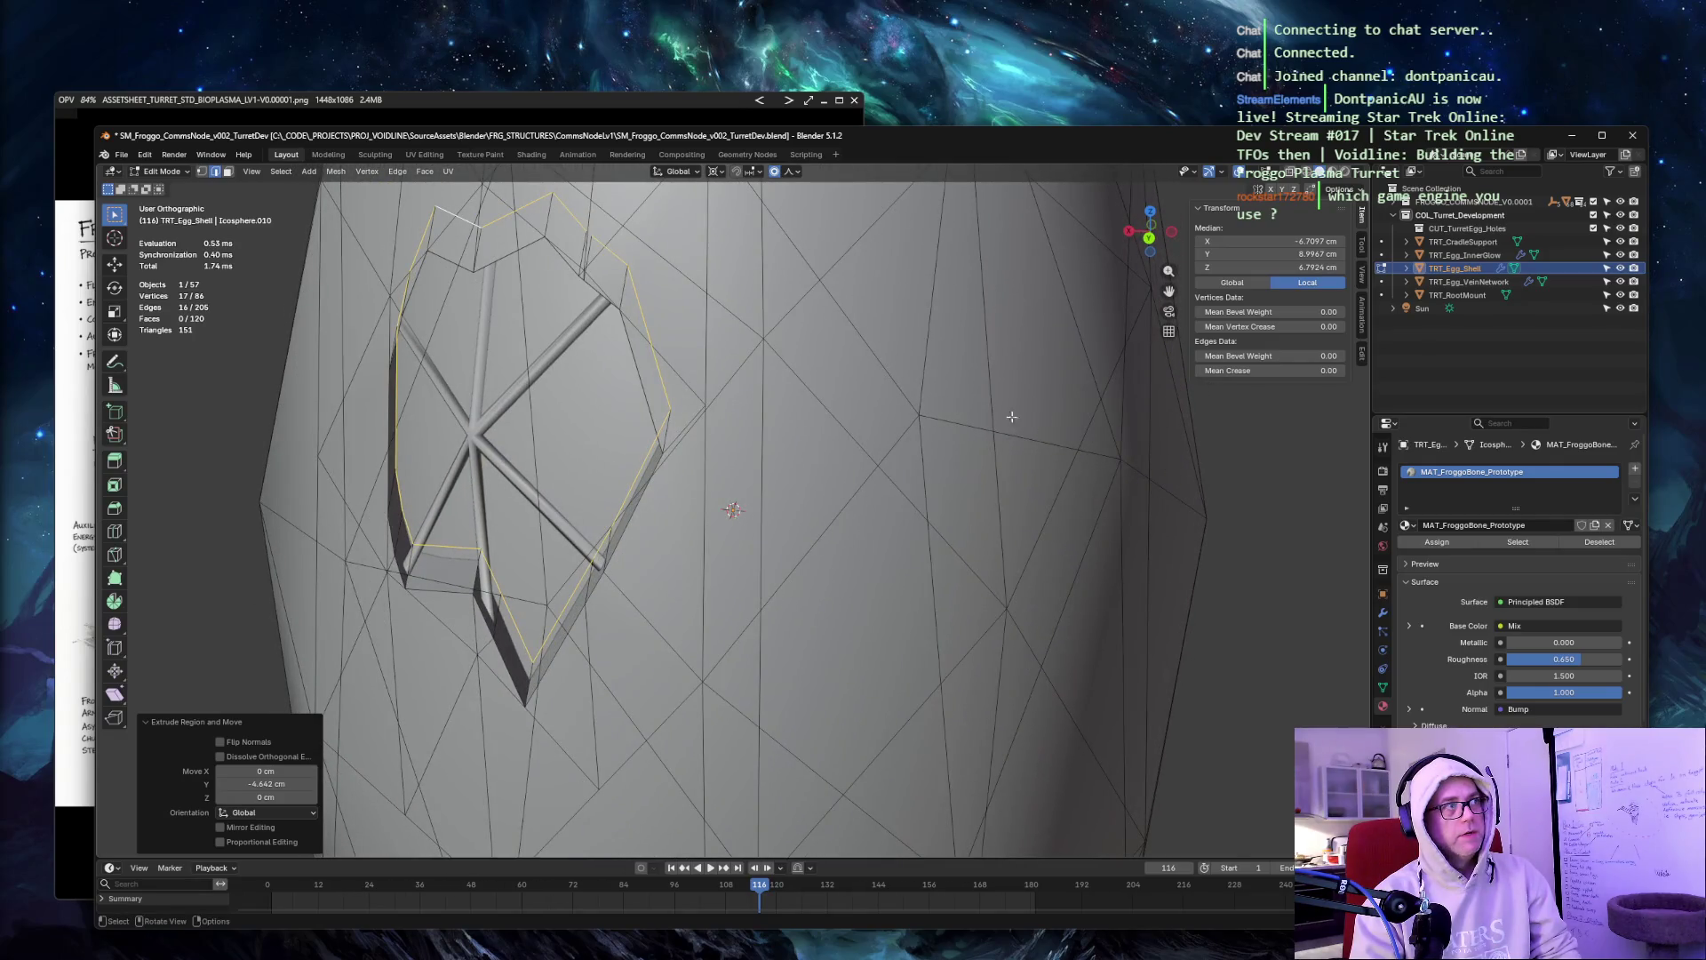
key("ctrl+z")
mouse_move(829, 360)
middle_mouse_down()
mouse_move(874, 350)
mouse_move(844, 349)
middle_mouse_up()
key("KP_1")
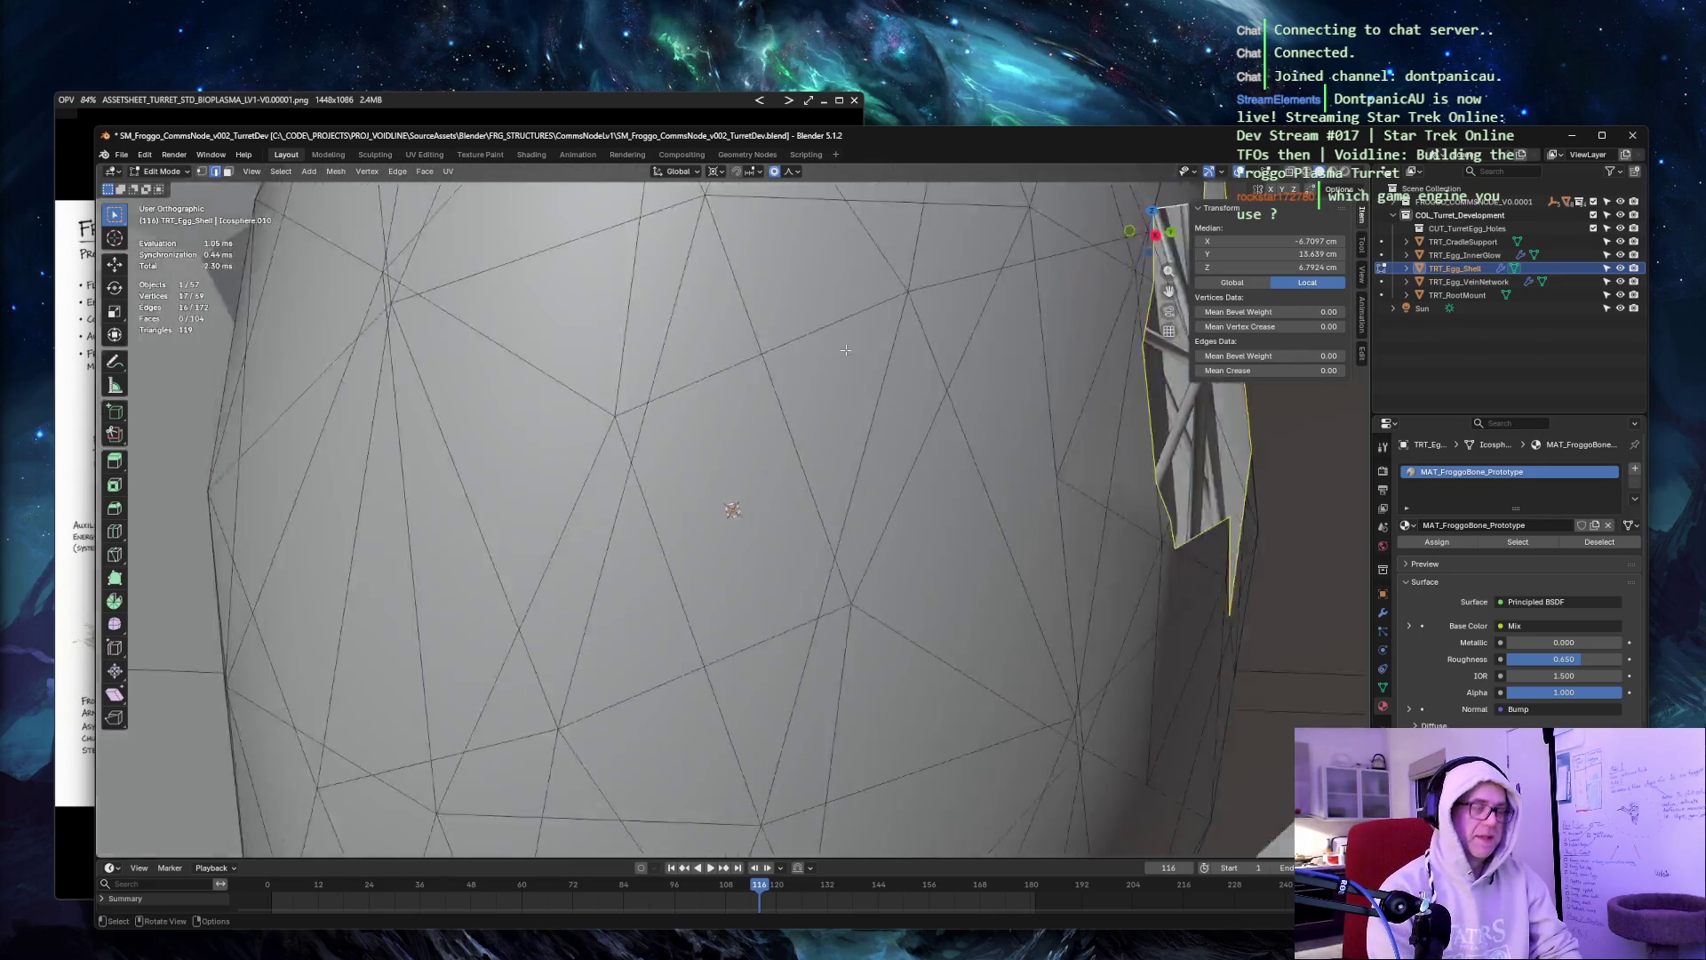
key("KP_3")
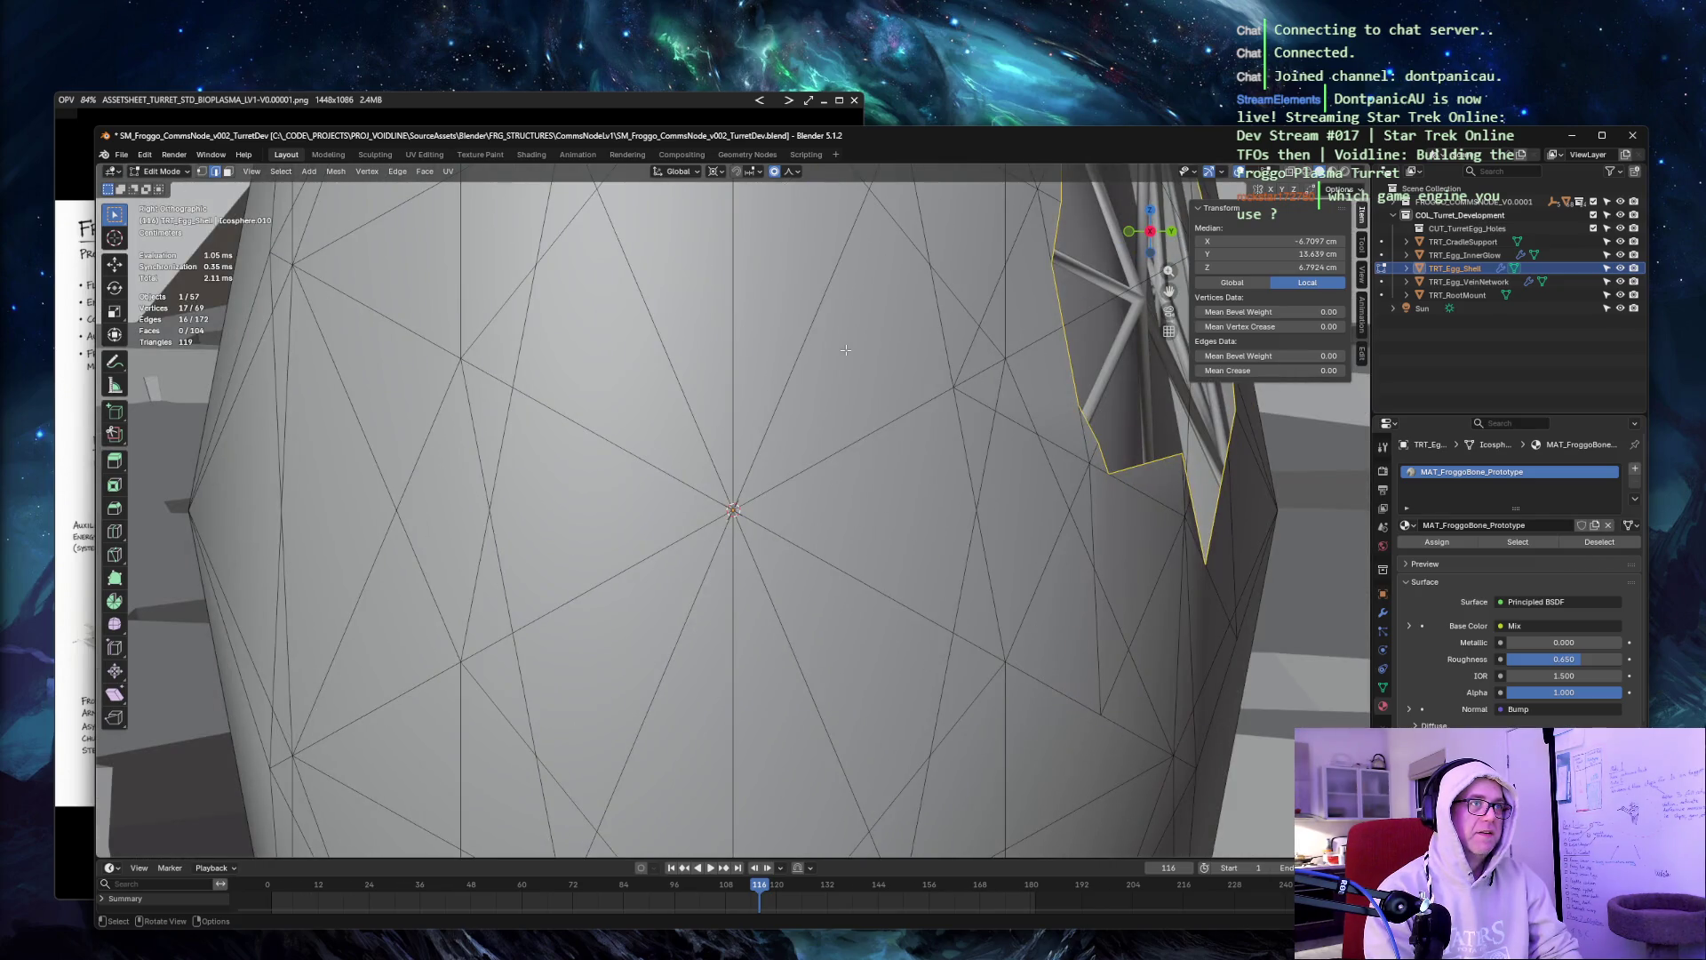
scroll(844, 349, "down", 5)
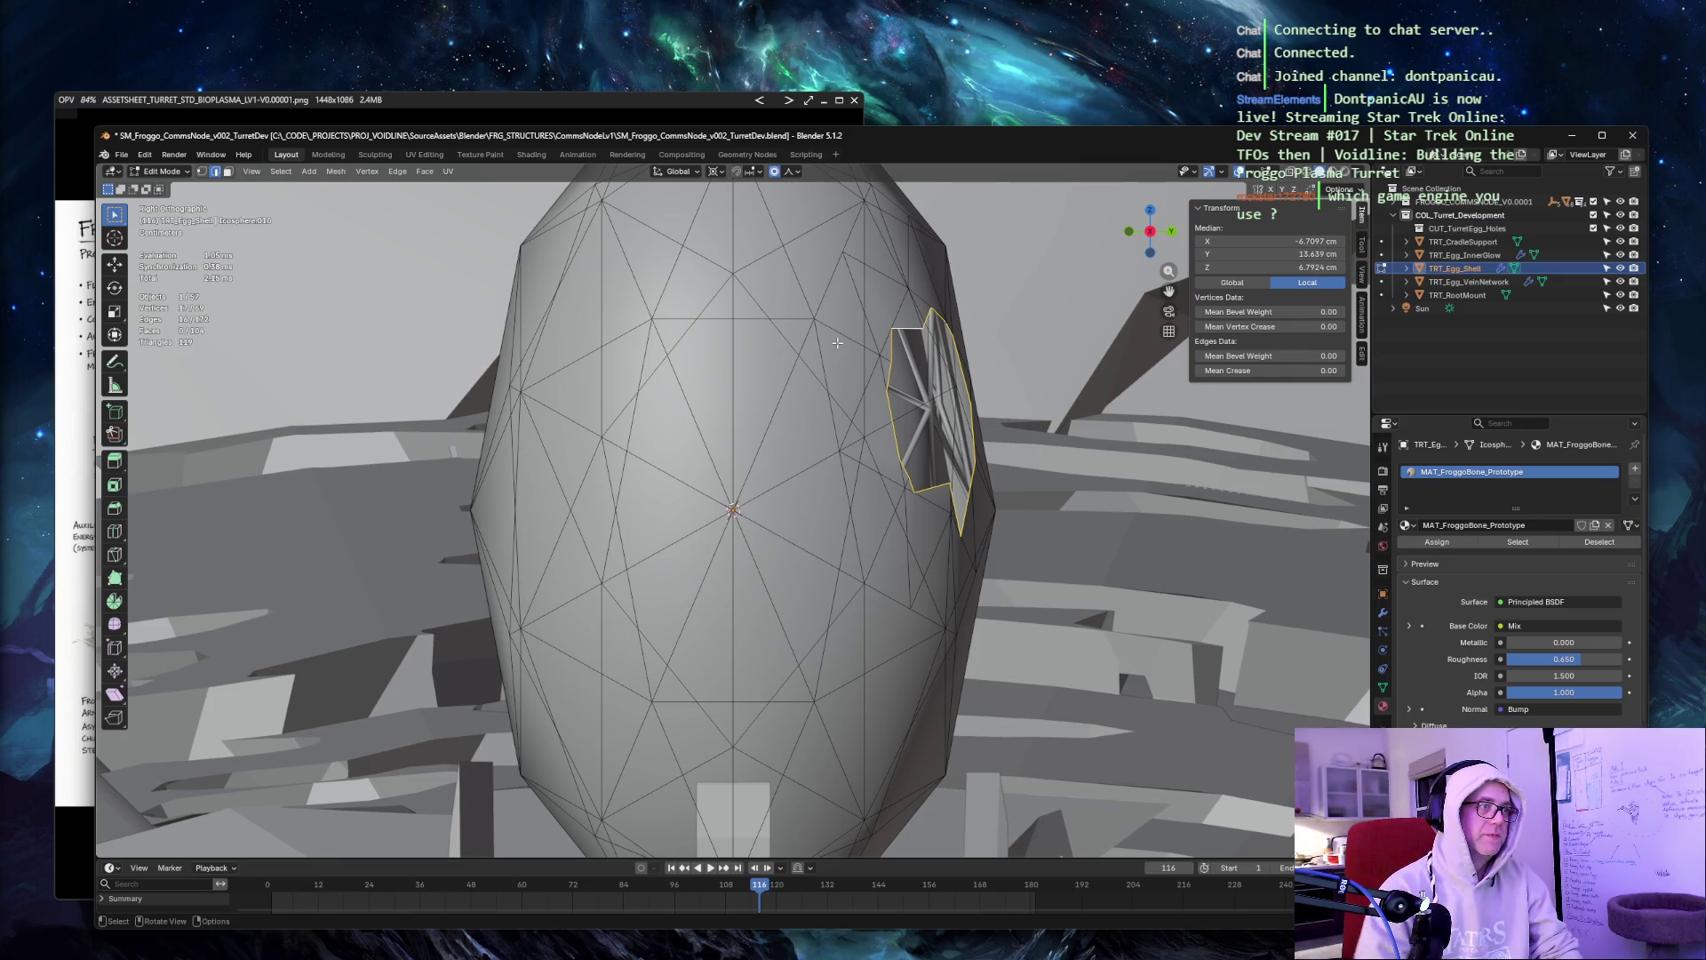
key("e")
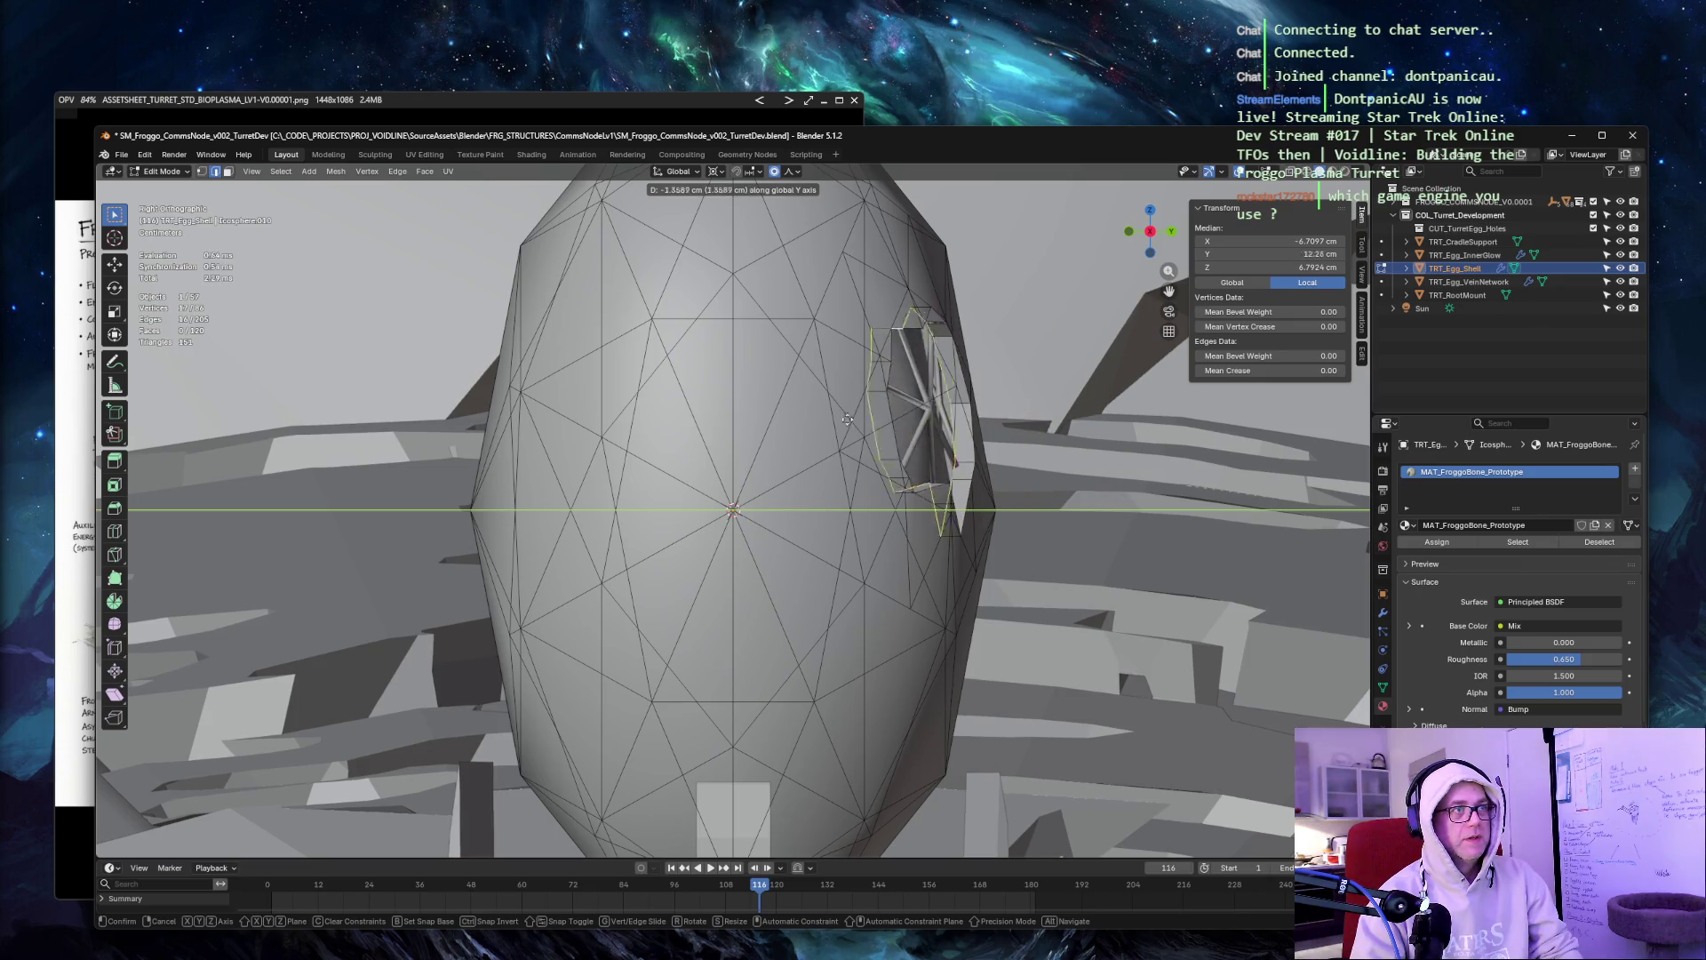
key("y")
key("y")
key("z")
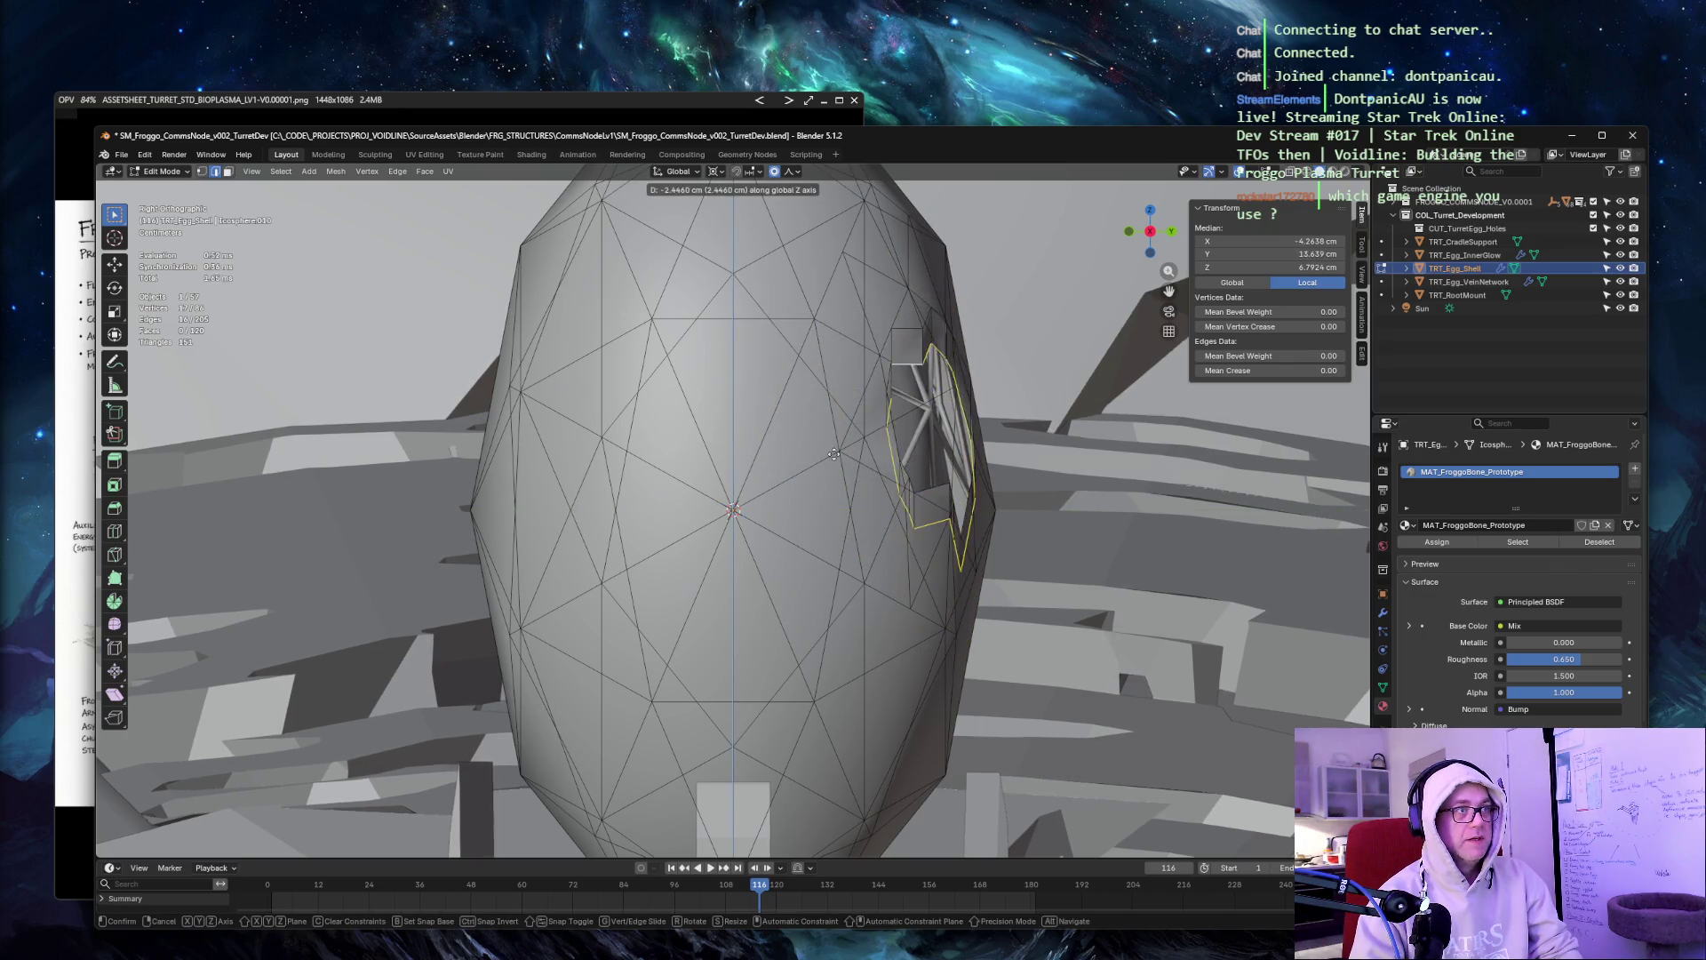
key("z")
key("z")
key("y")
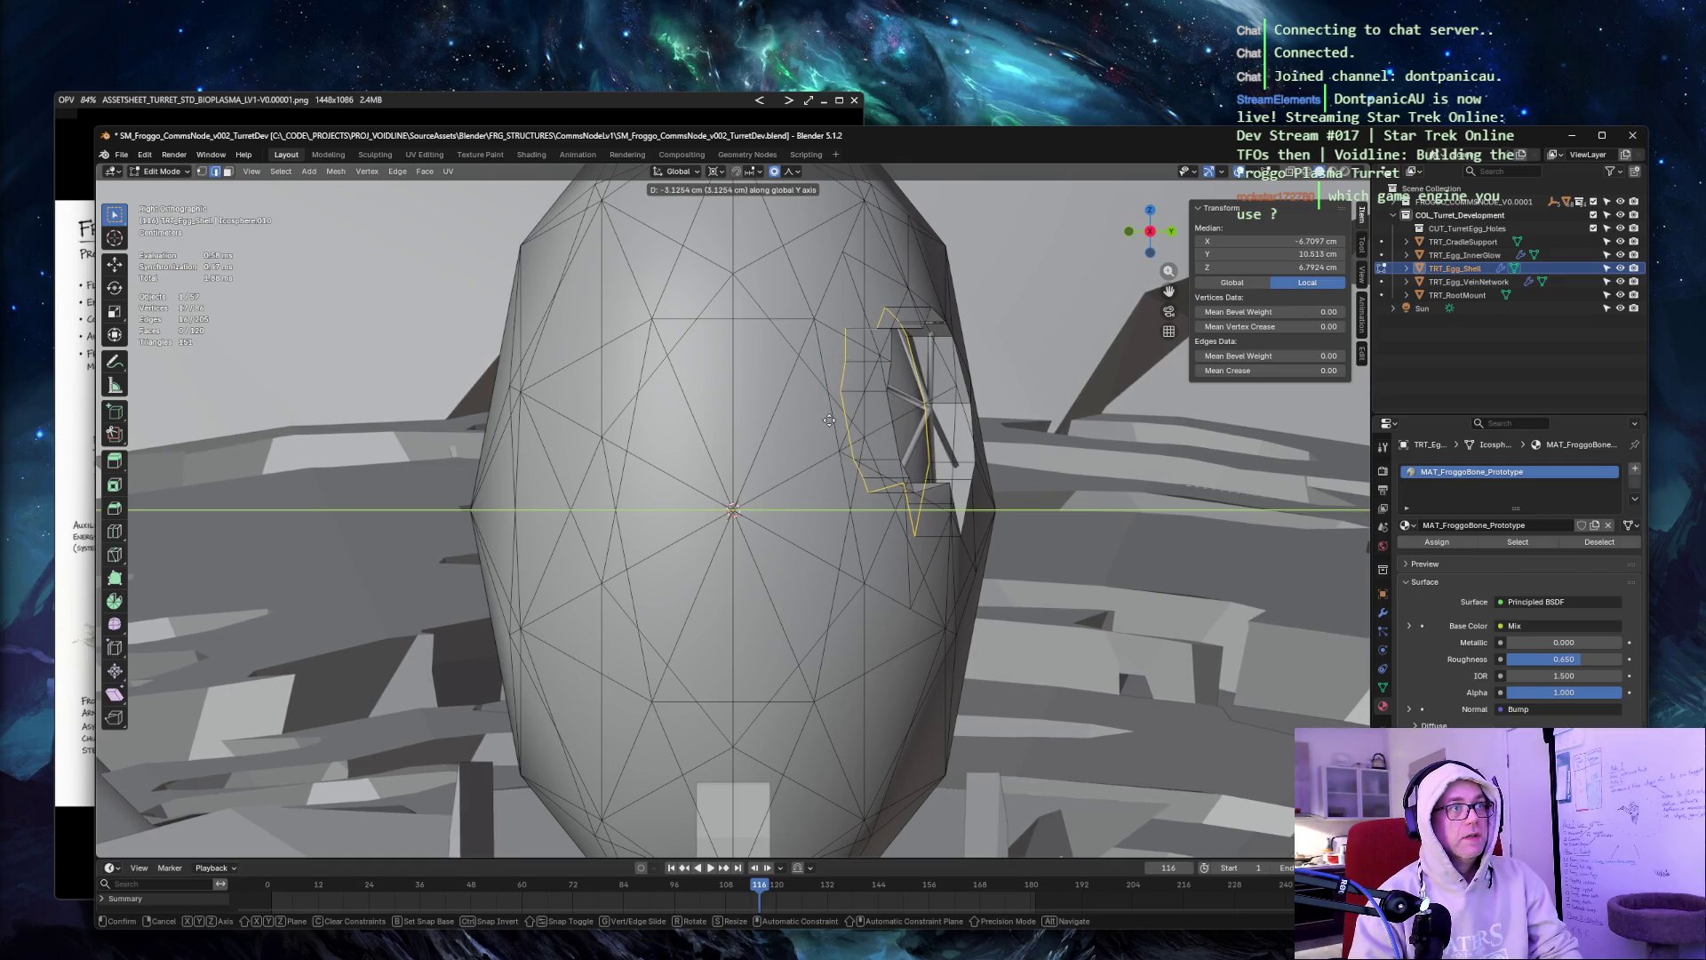
left_click(829, 419)
mouse_move(830, 421)
middle_mouse_down()
mouse_move(1096, 461)
mouse_move(1051, 449)
mouse_move(1013, 456)
mouse_move(1114, 487)
middle_mouse_up()
key("ctrl+z")
middle_click_drag(1034, 419, 1124, 440)
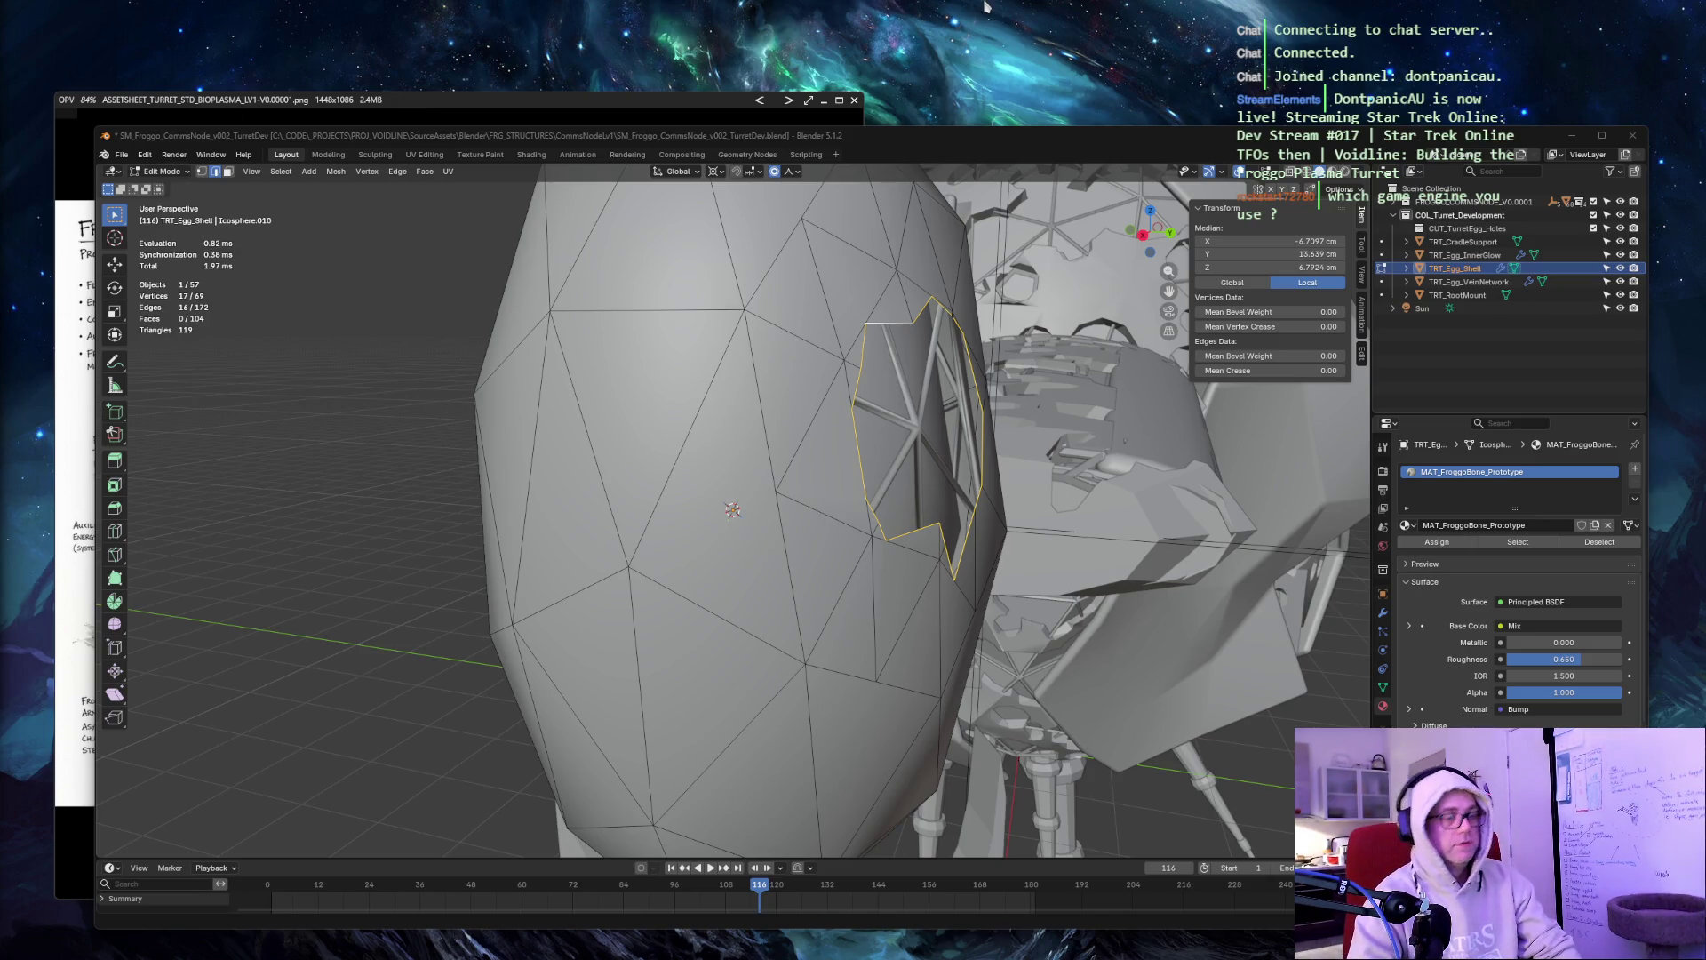
key("Print")
mouse_move(72, 77)
left_mouse_down()
mouse_move(1155, 715)
mouse_move(1652, 924)
left_mouse_up()
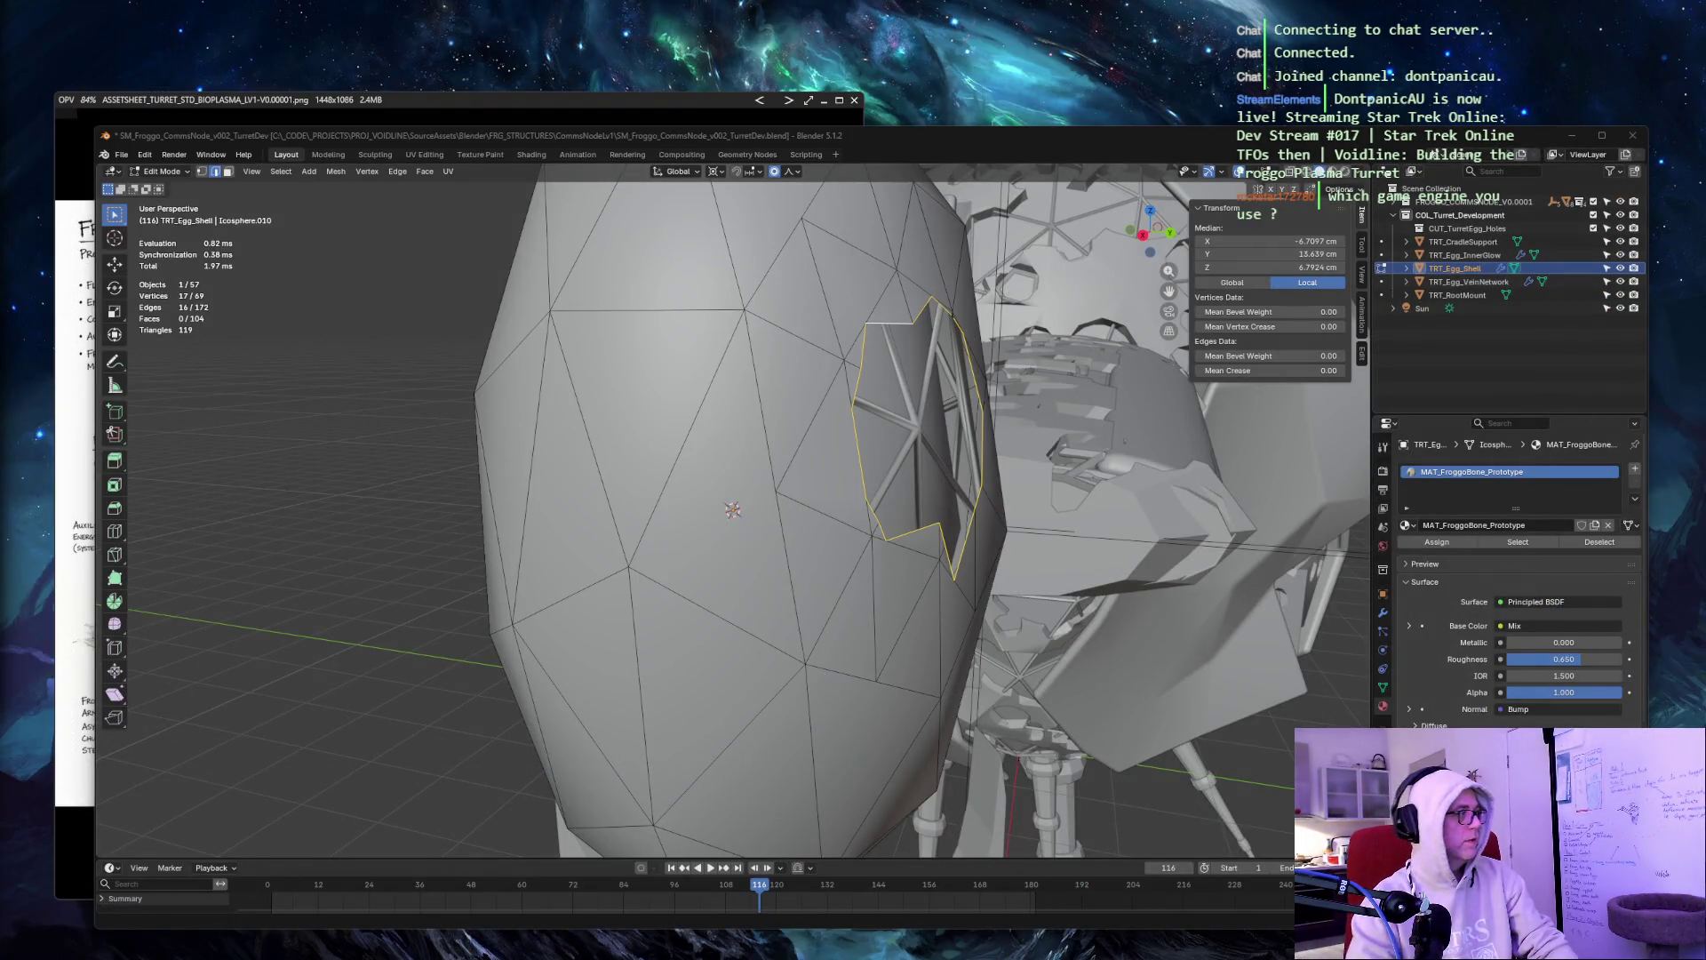
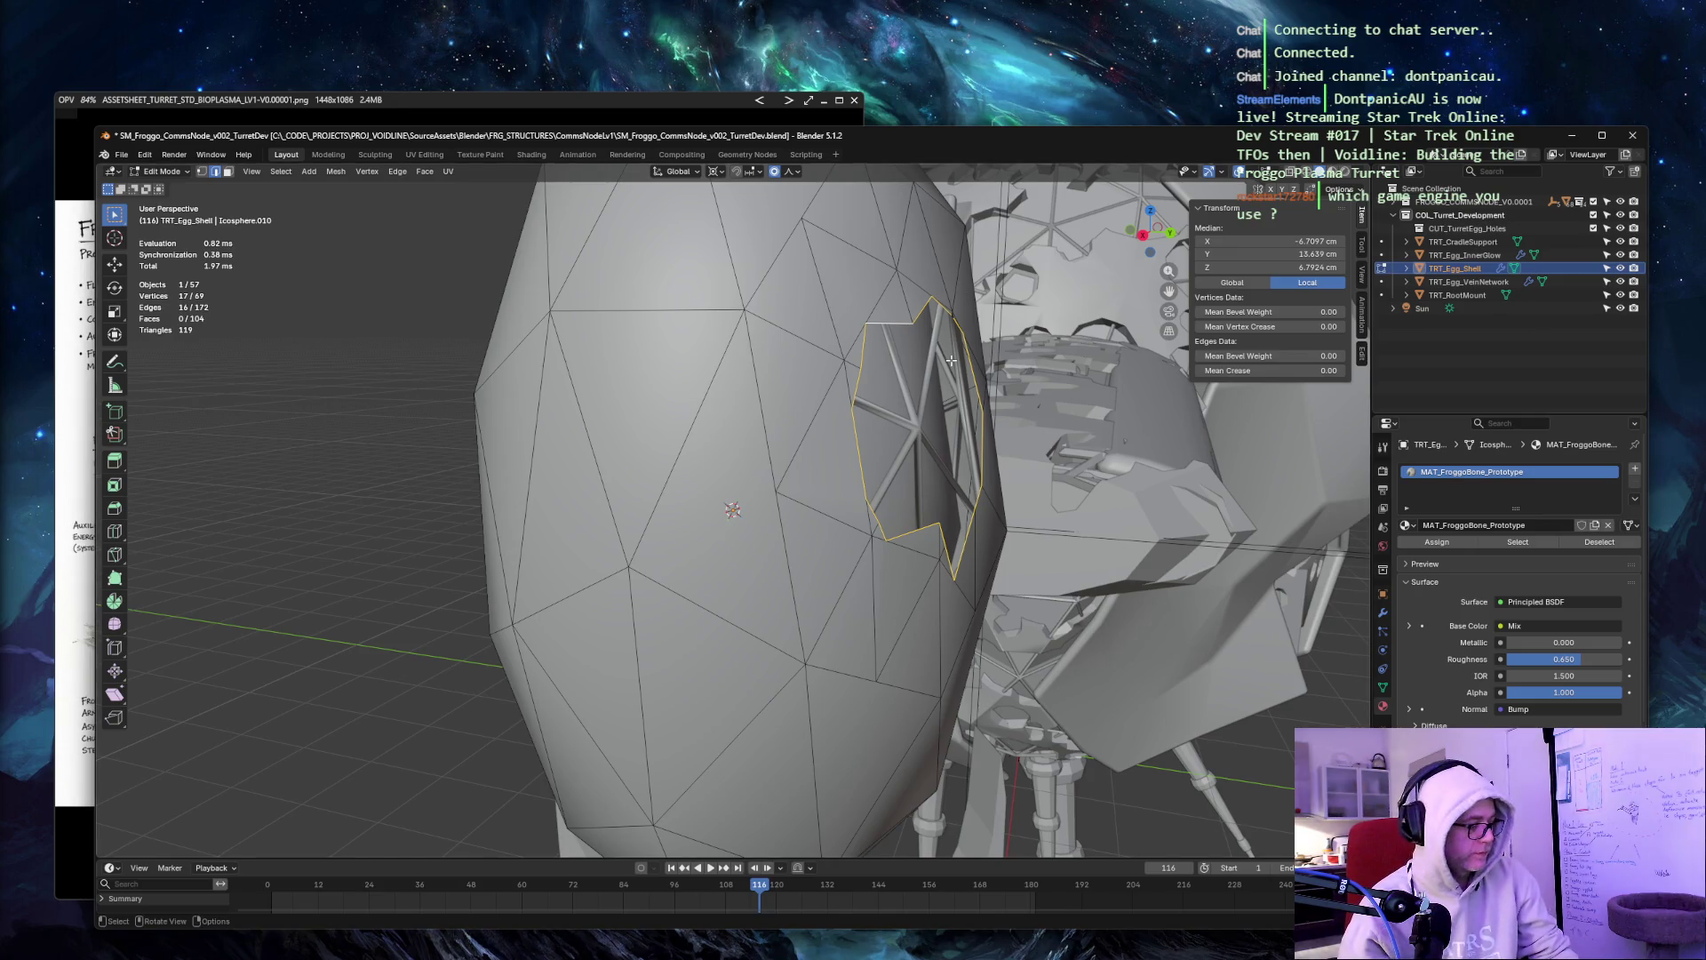
Extrude the opening's edge loop in place and set the extrusion orientation to Normal.
key("alt+e")
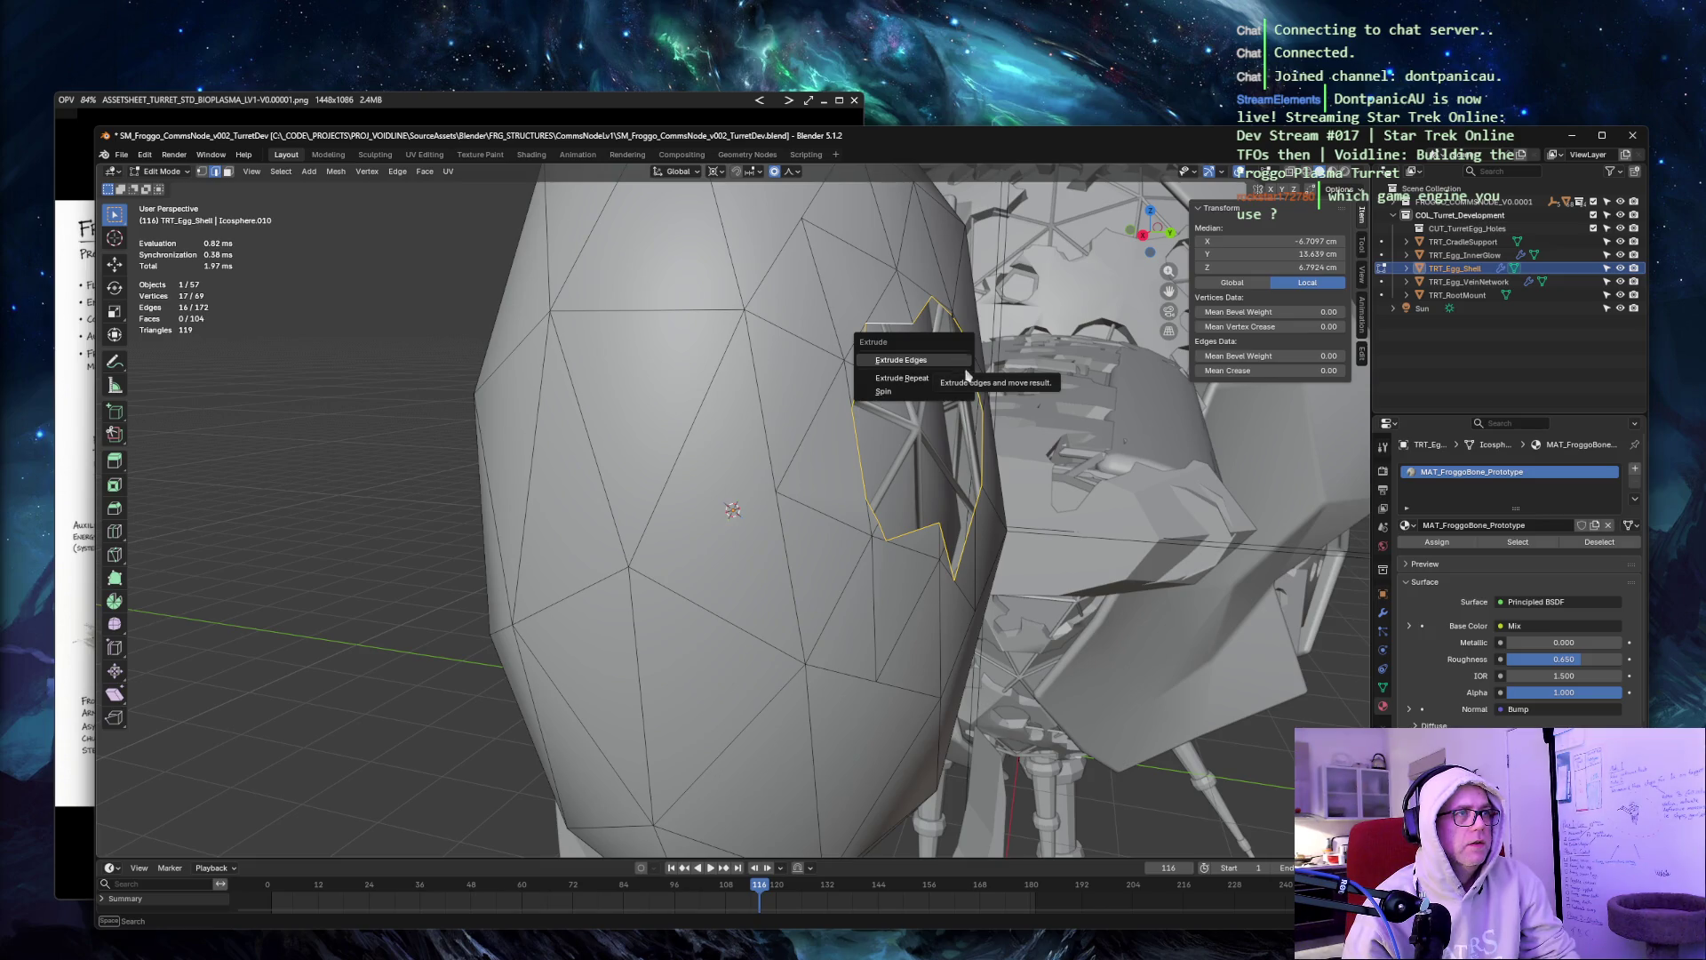
key("Escape")
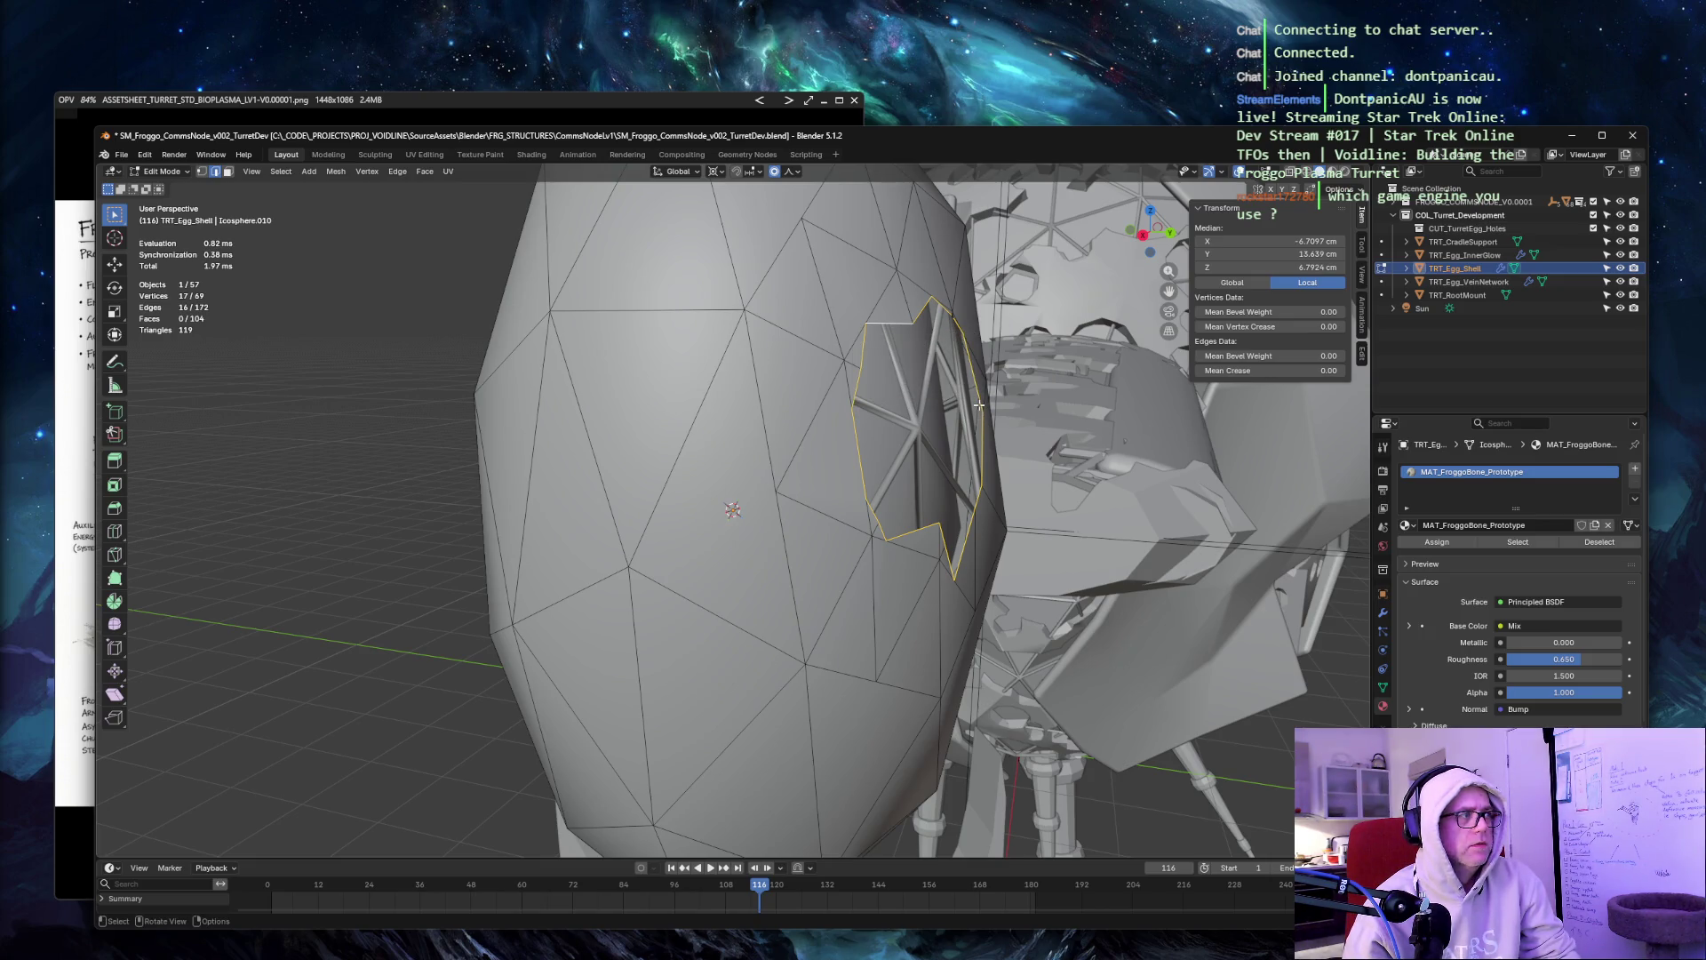
key("e")
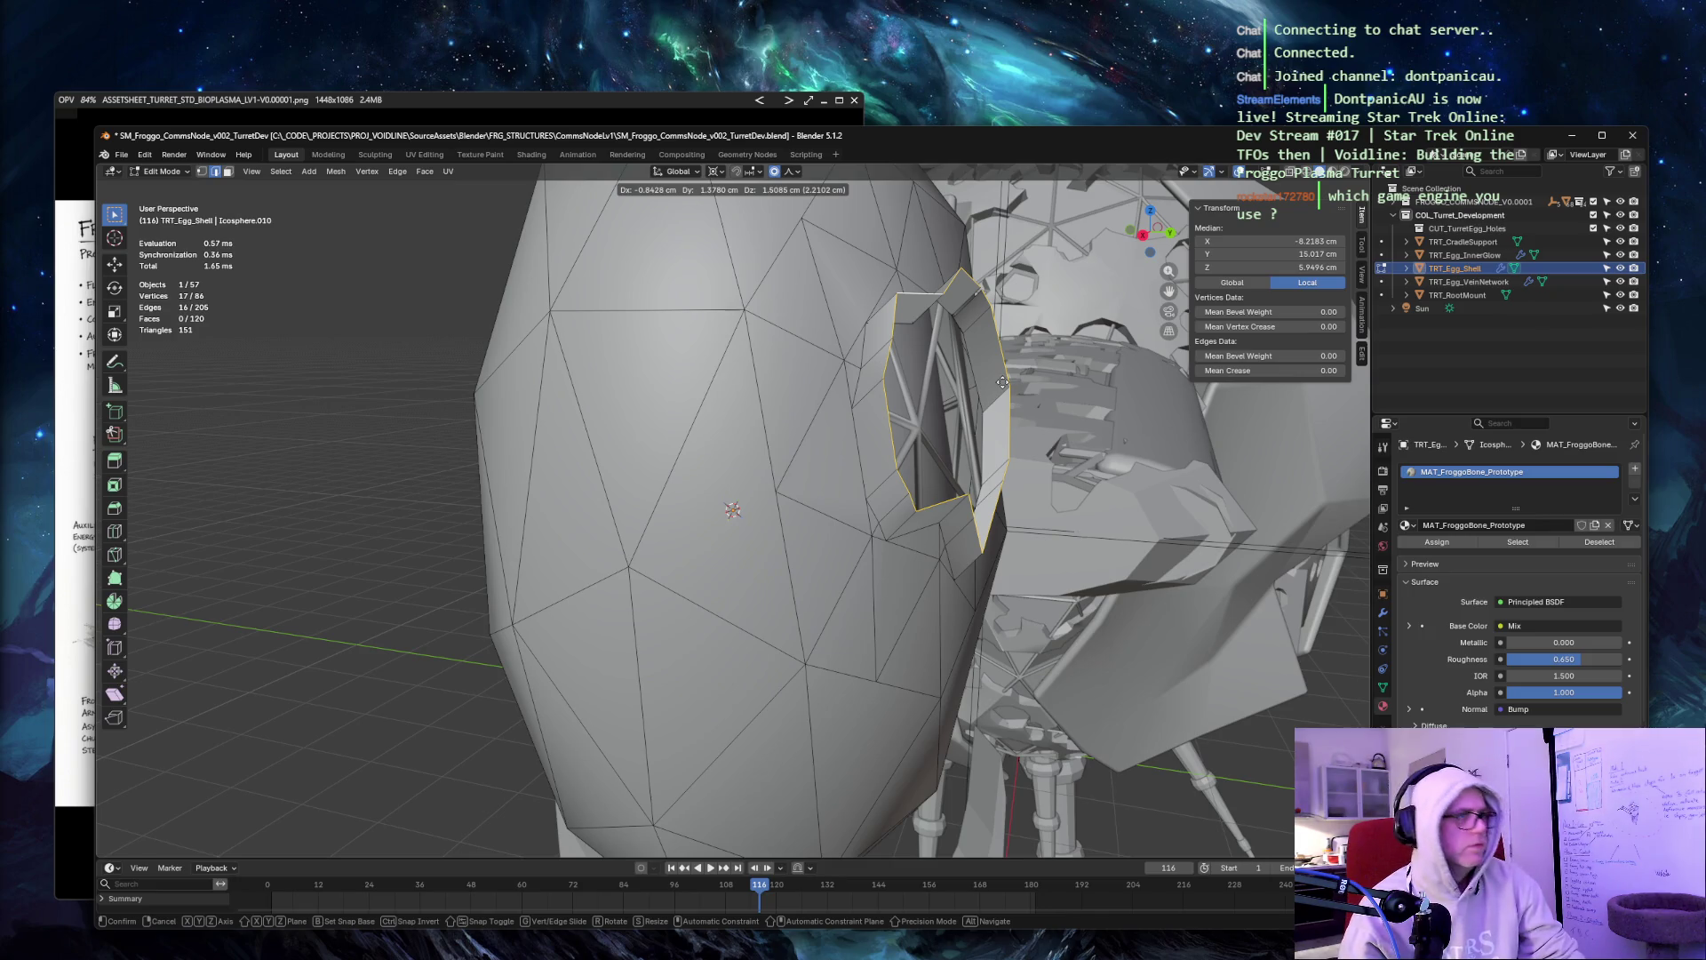
key("Escape")
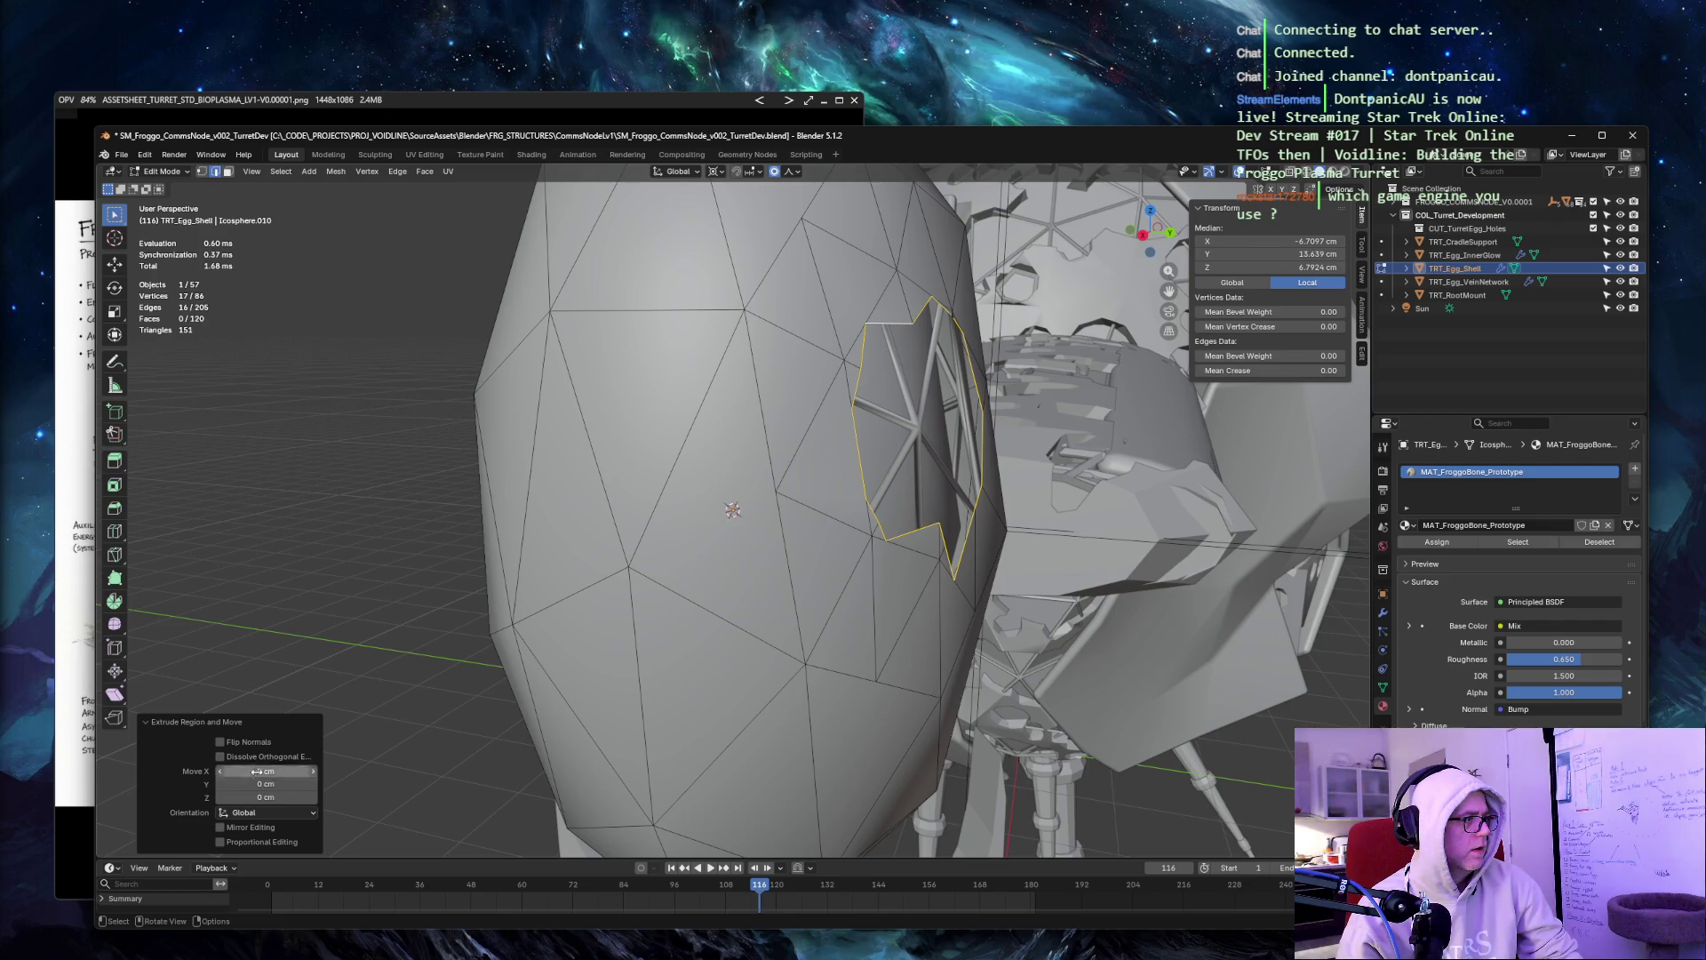
left_click(267, 812)
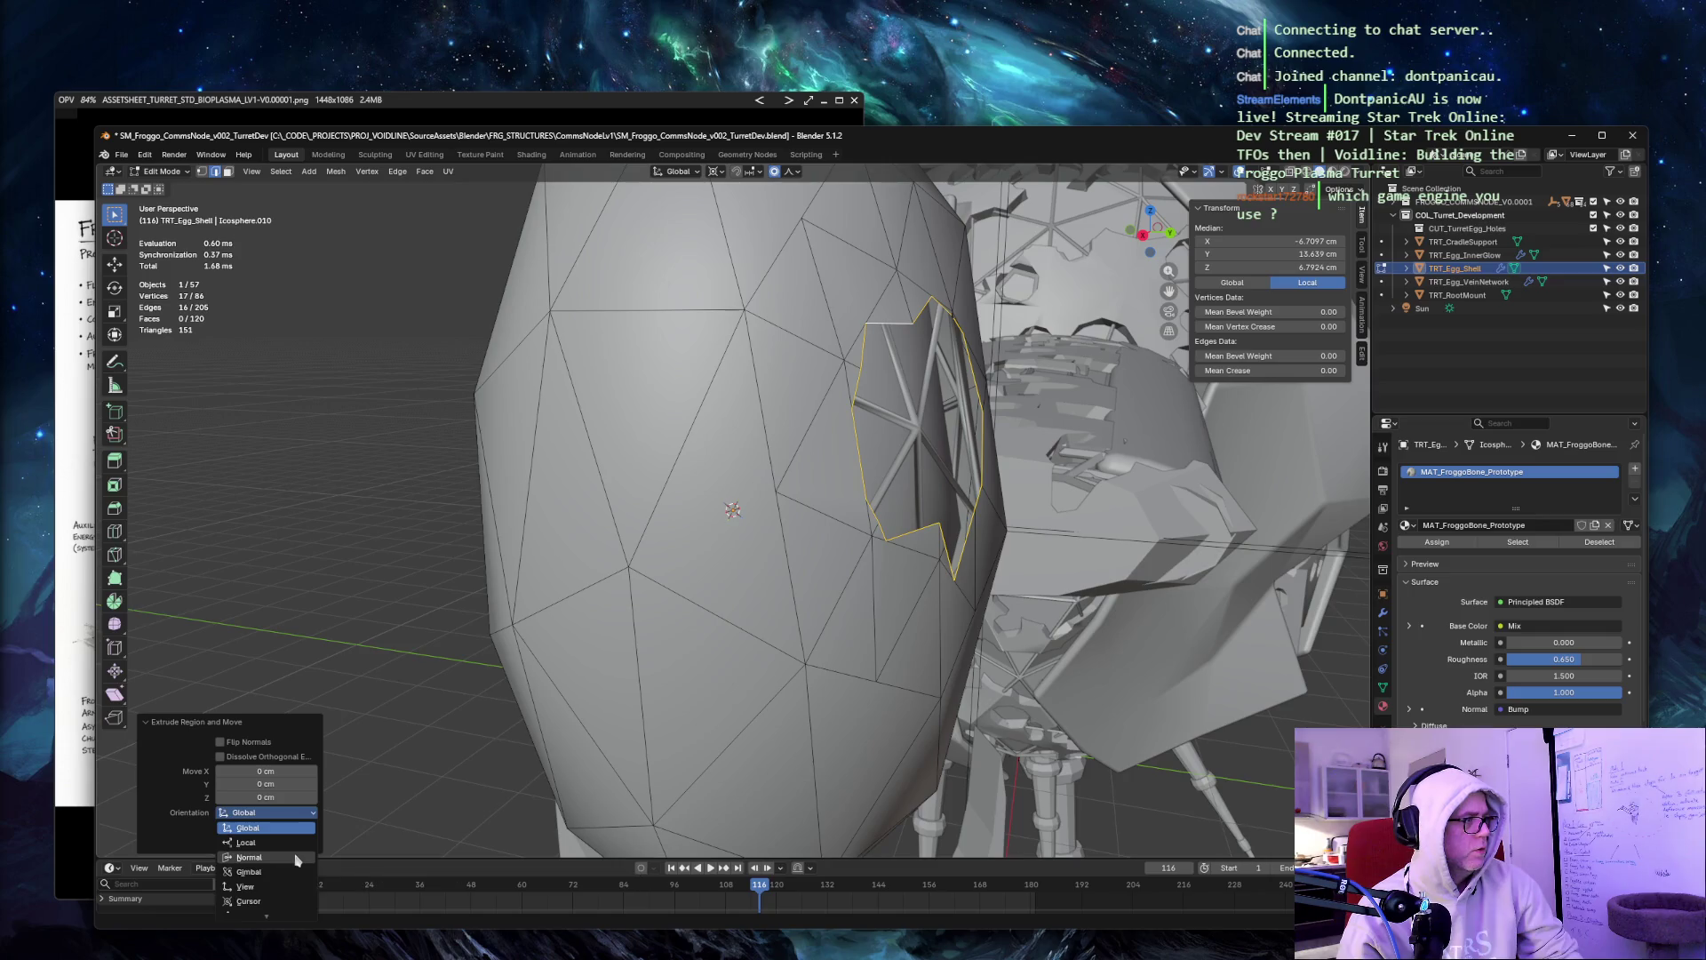
left_click(258, 856)
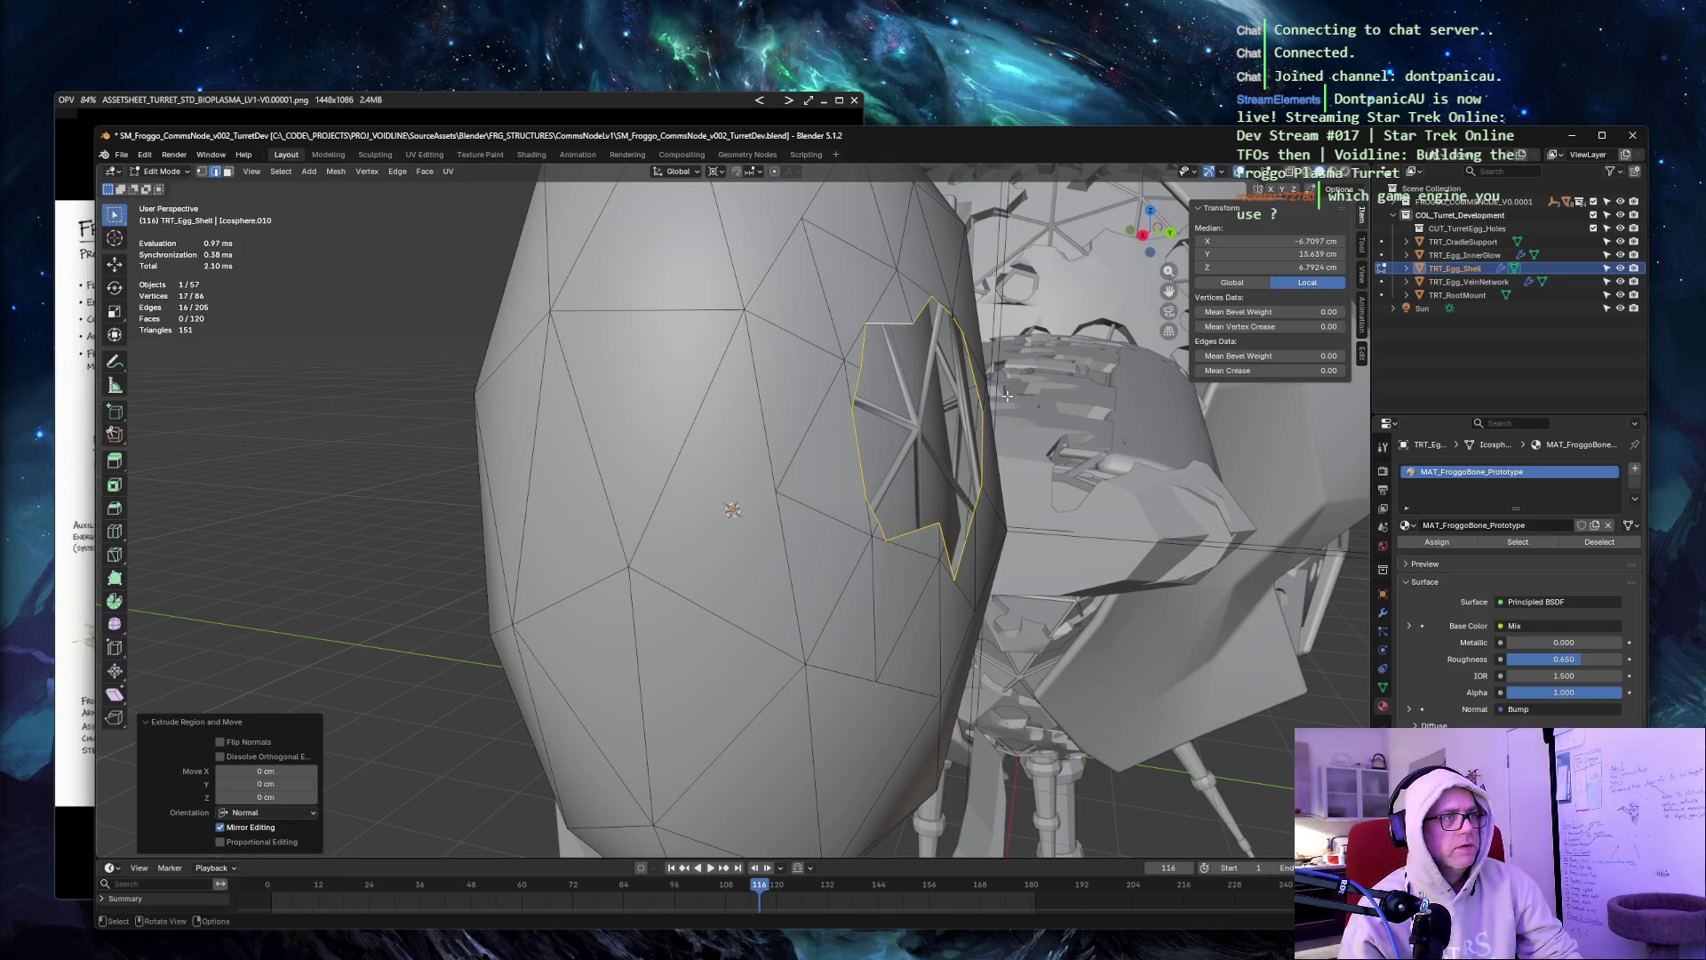
Try extruding the rim along the global X and Y axes, then undo it.
key("e")
key("x")
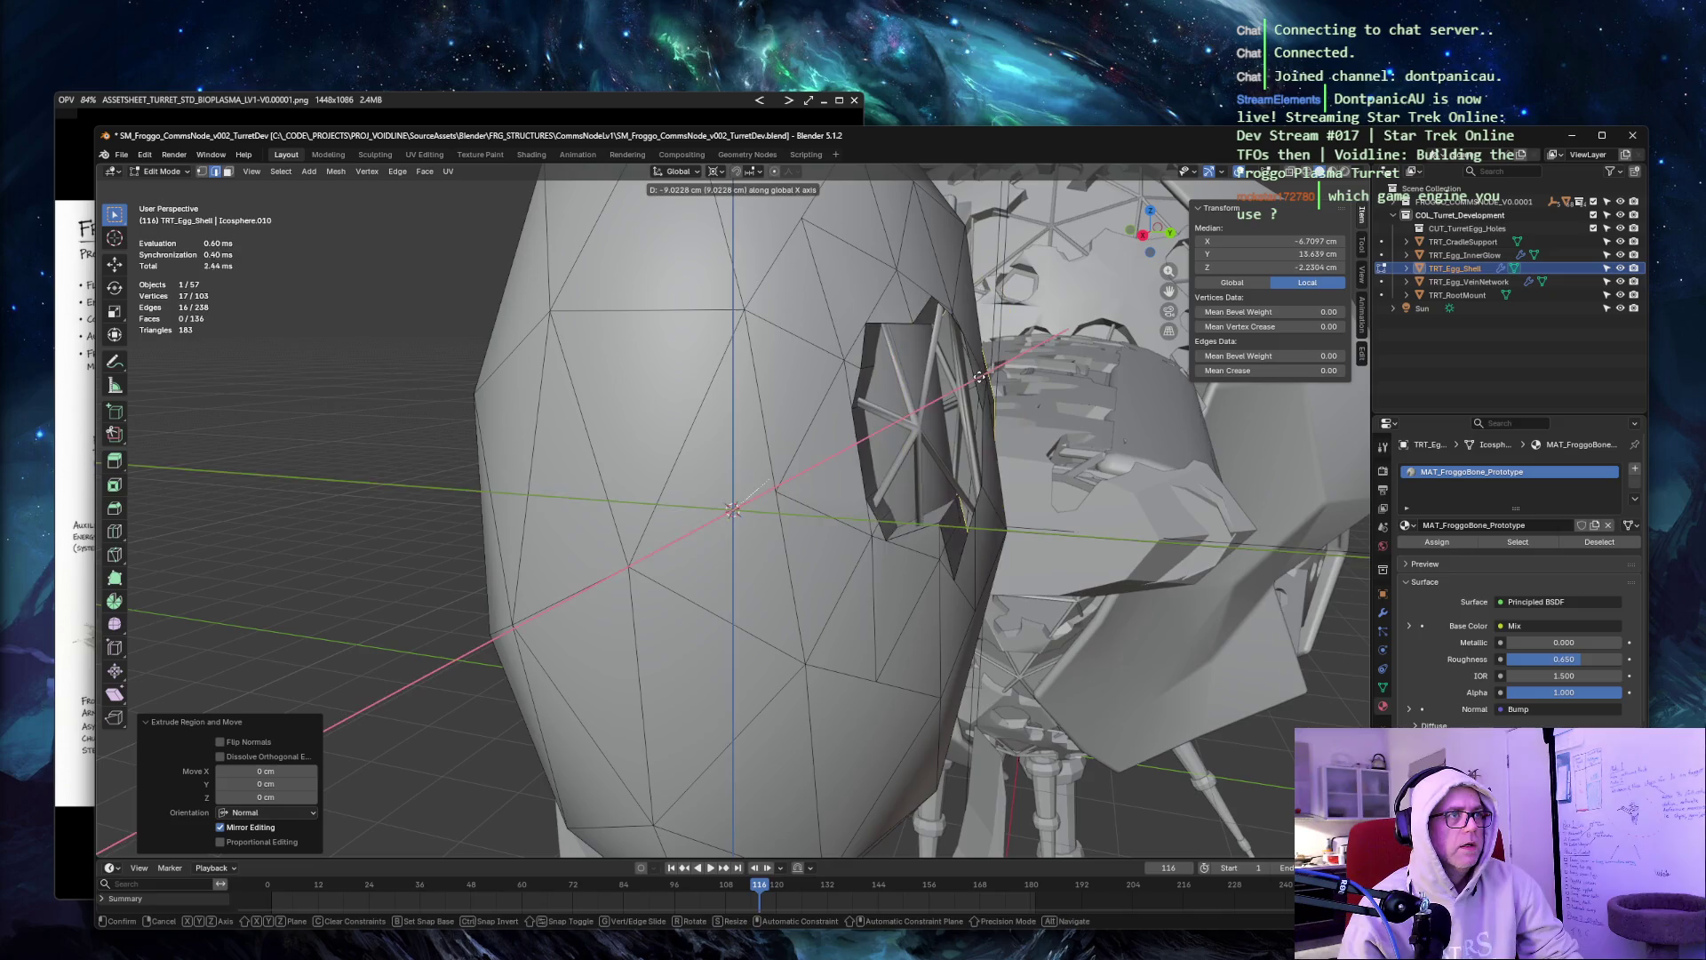
key("x")
key("x")
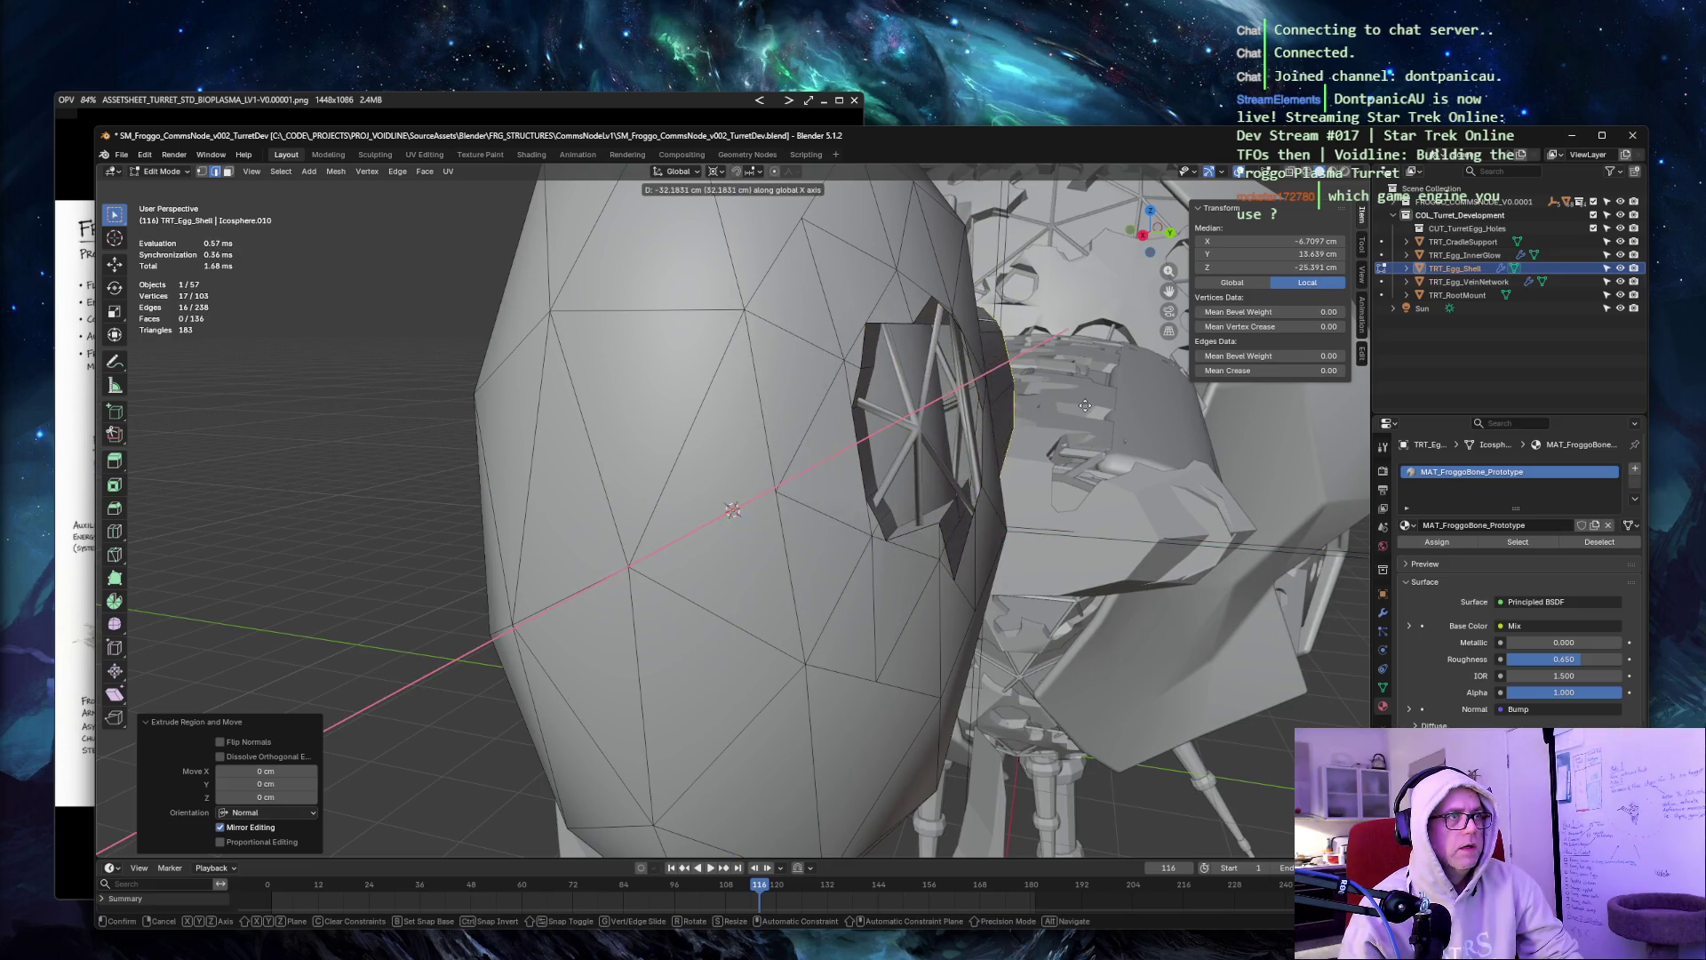
key("y")
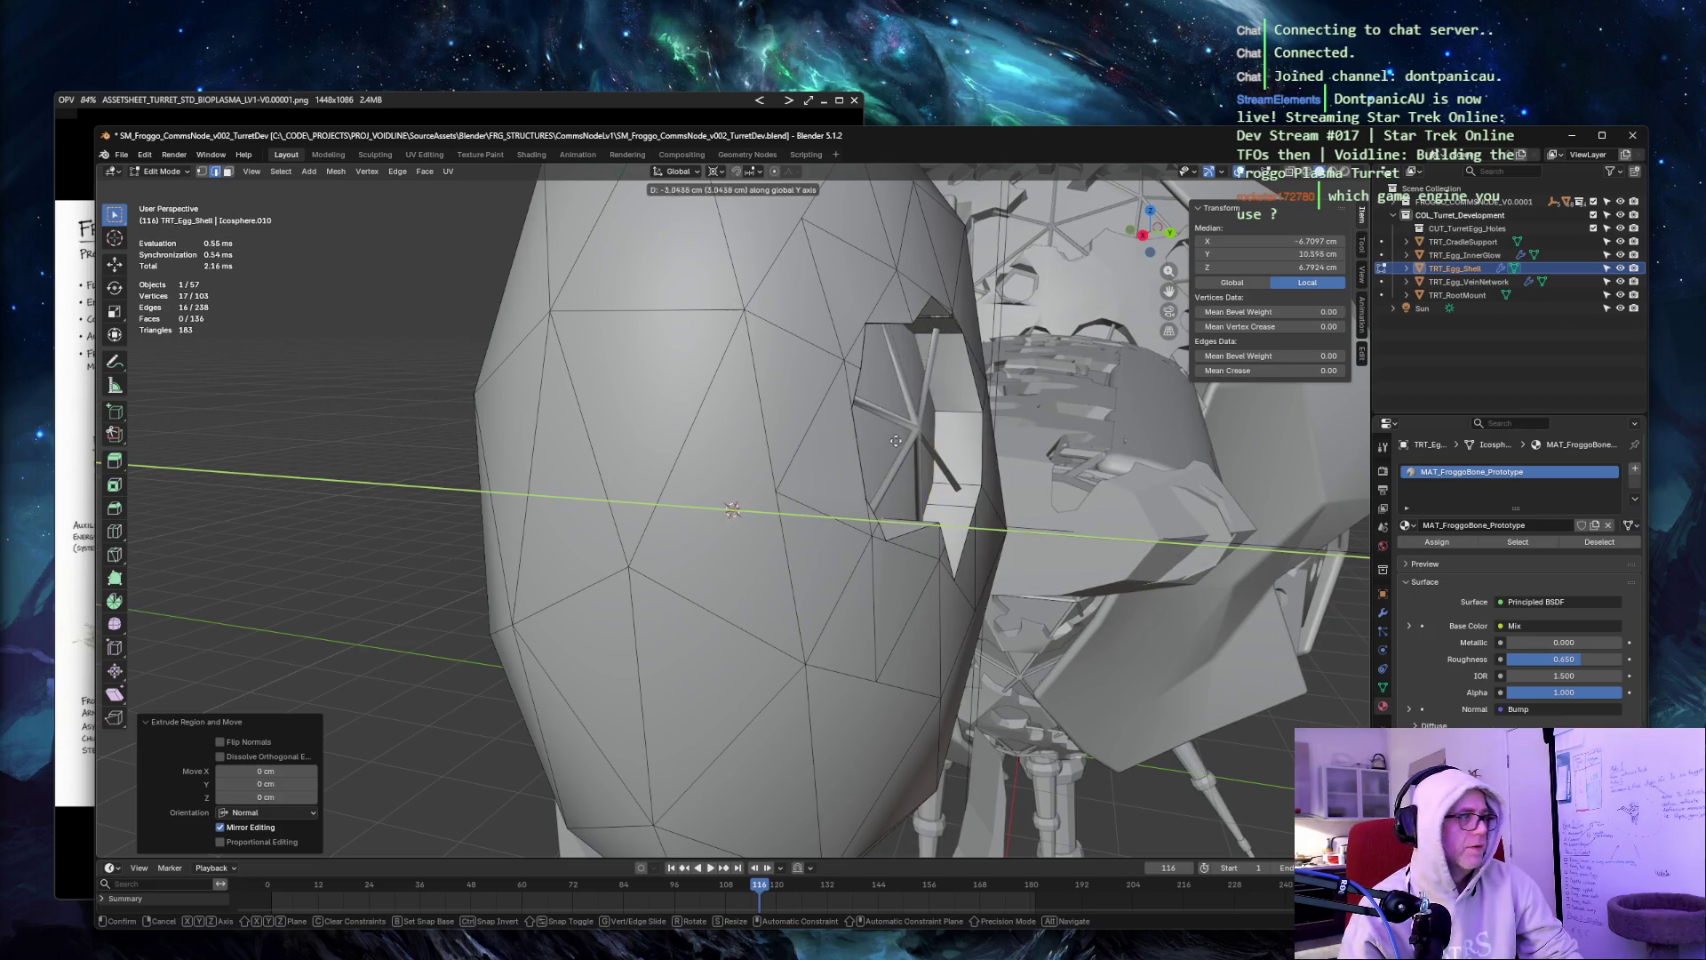
left_click(819, 415)
mouse_move(849, 417)
middle_mouse_down()
mouse_move(937, 412)
mouse_move(958, 391)
middle_mouse_up()
key("ctrl+z")
Extrude the loop again in place, test pushing it inward, and undo the push.
key("g")
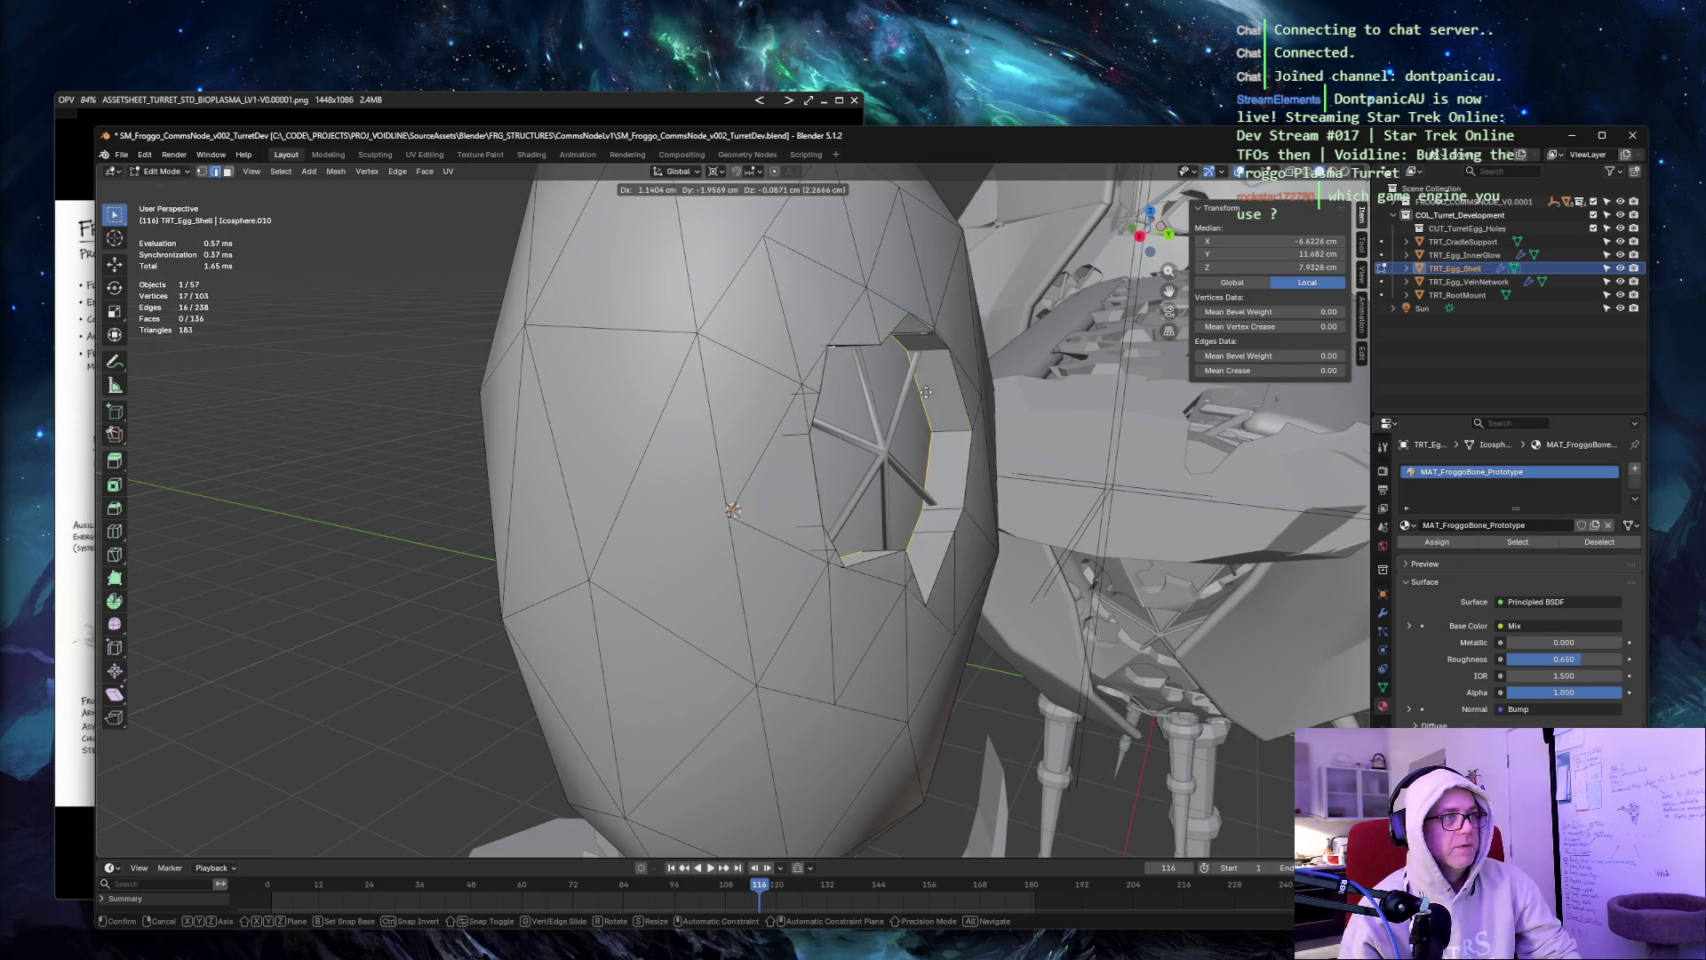
right_click(924, 392)
key("e")
right_click(664, 556)
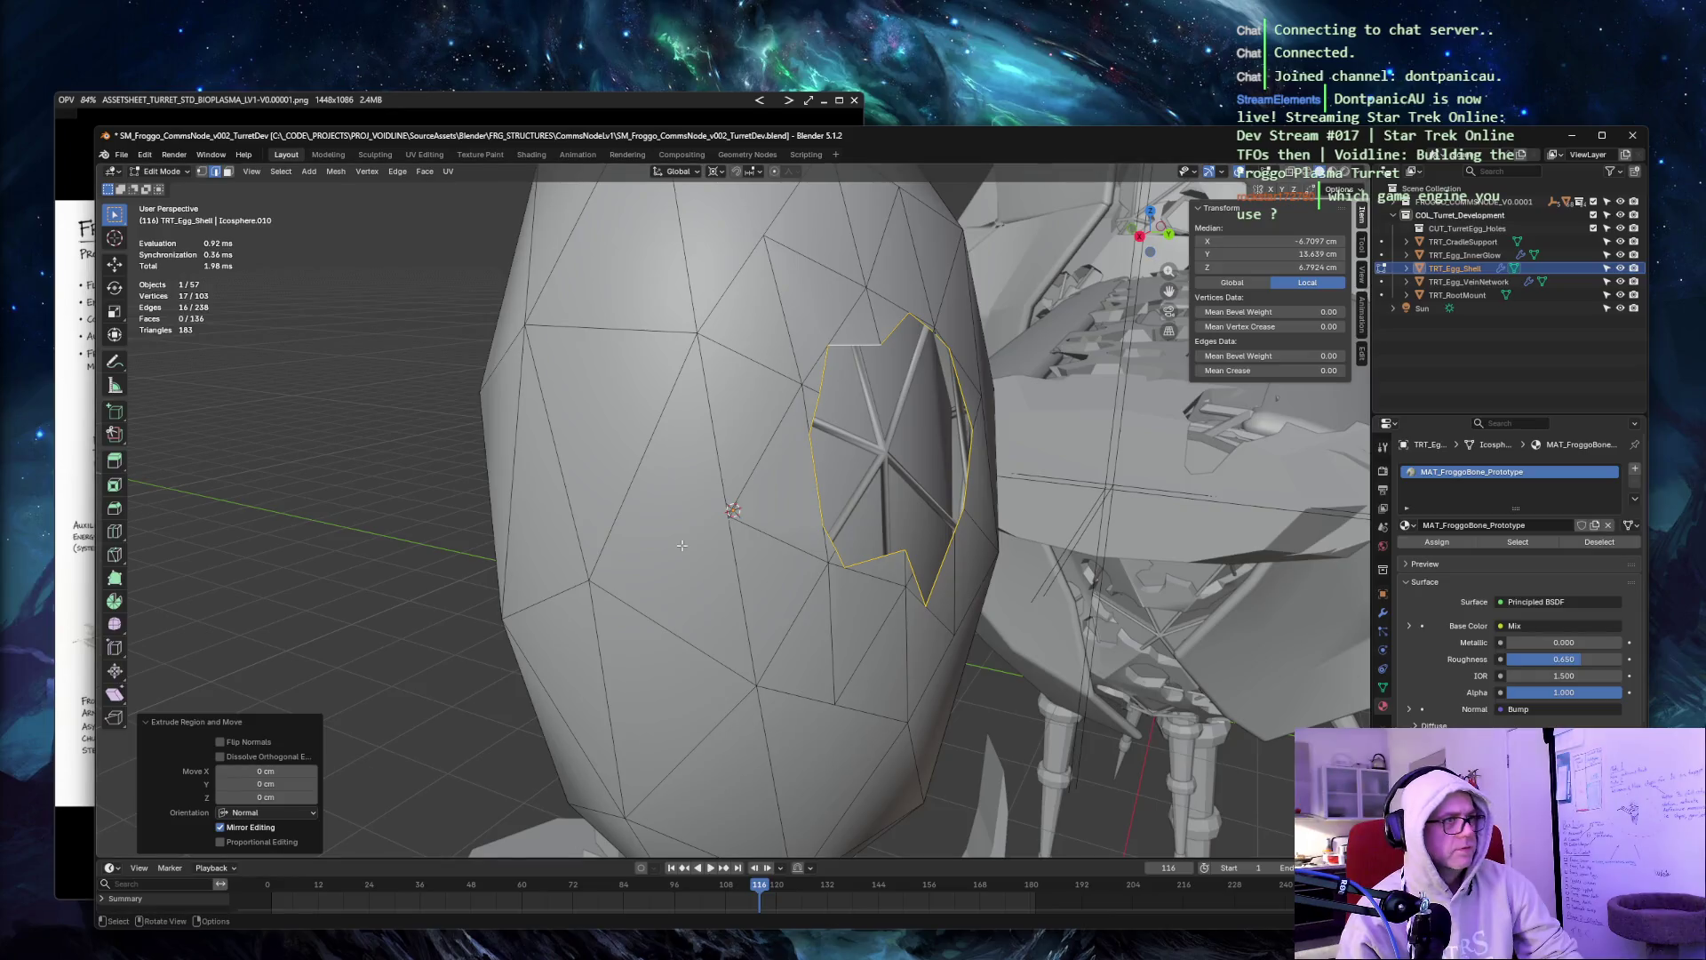
left_click_drag(266, 783, 208, 784)
key("ctrl+z")
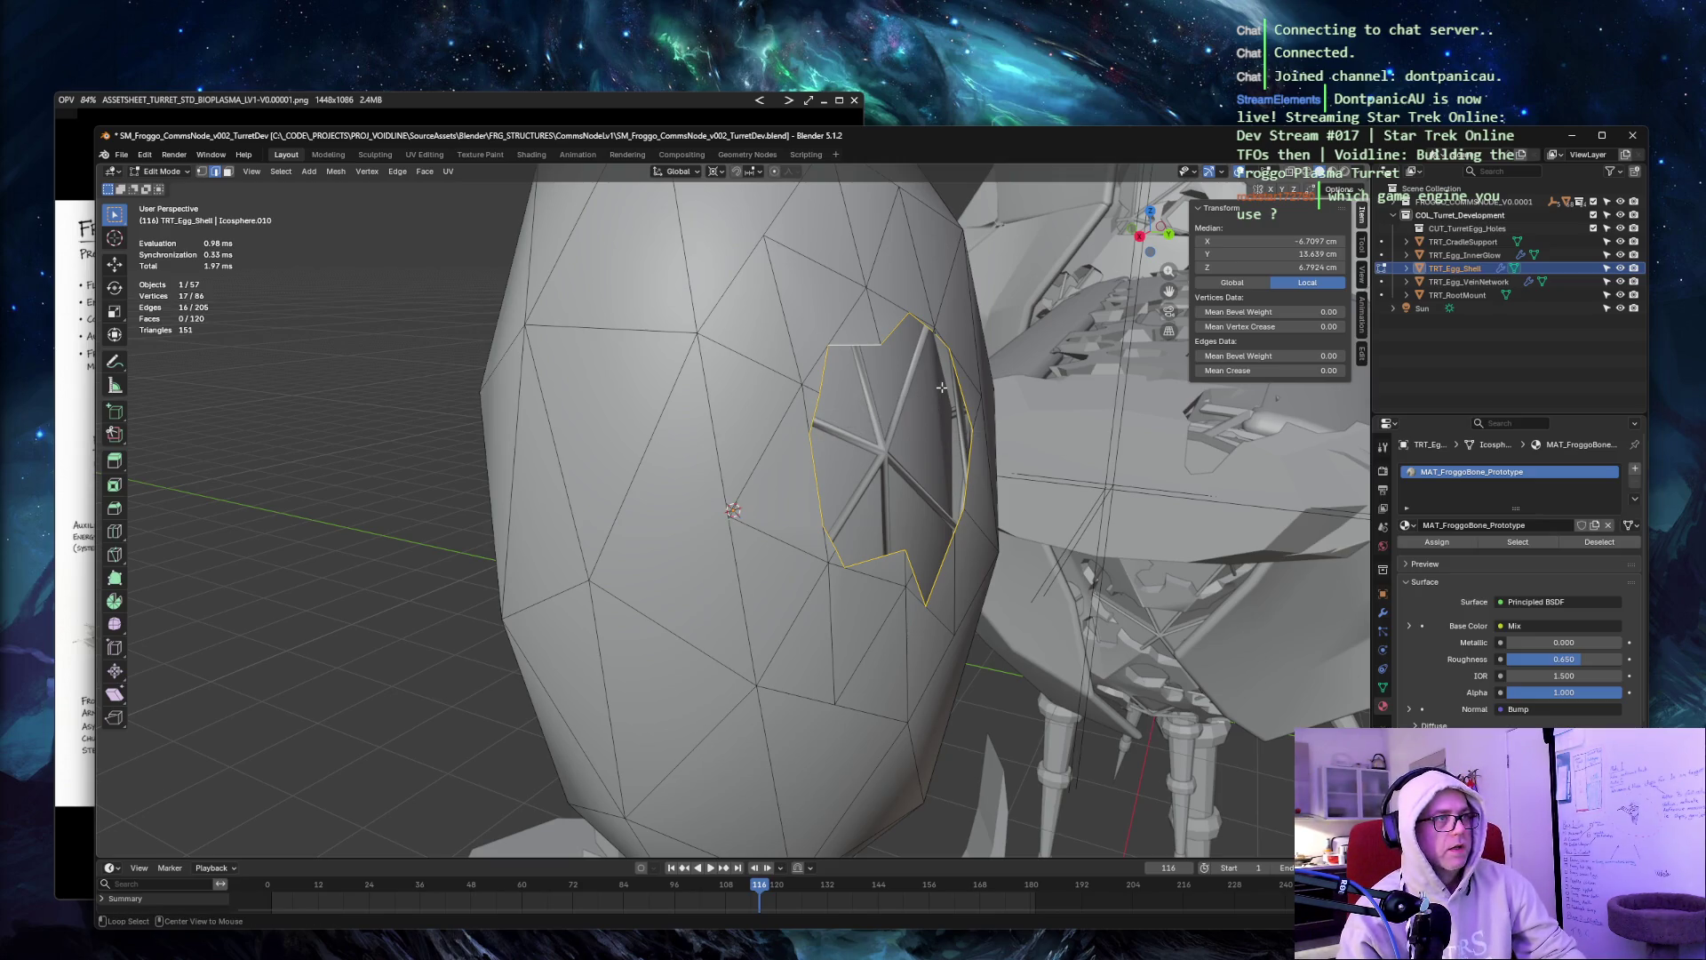
Select the whole seam around the opening and extrude only its edges in place.
key("shift+g")
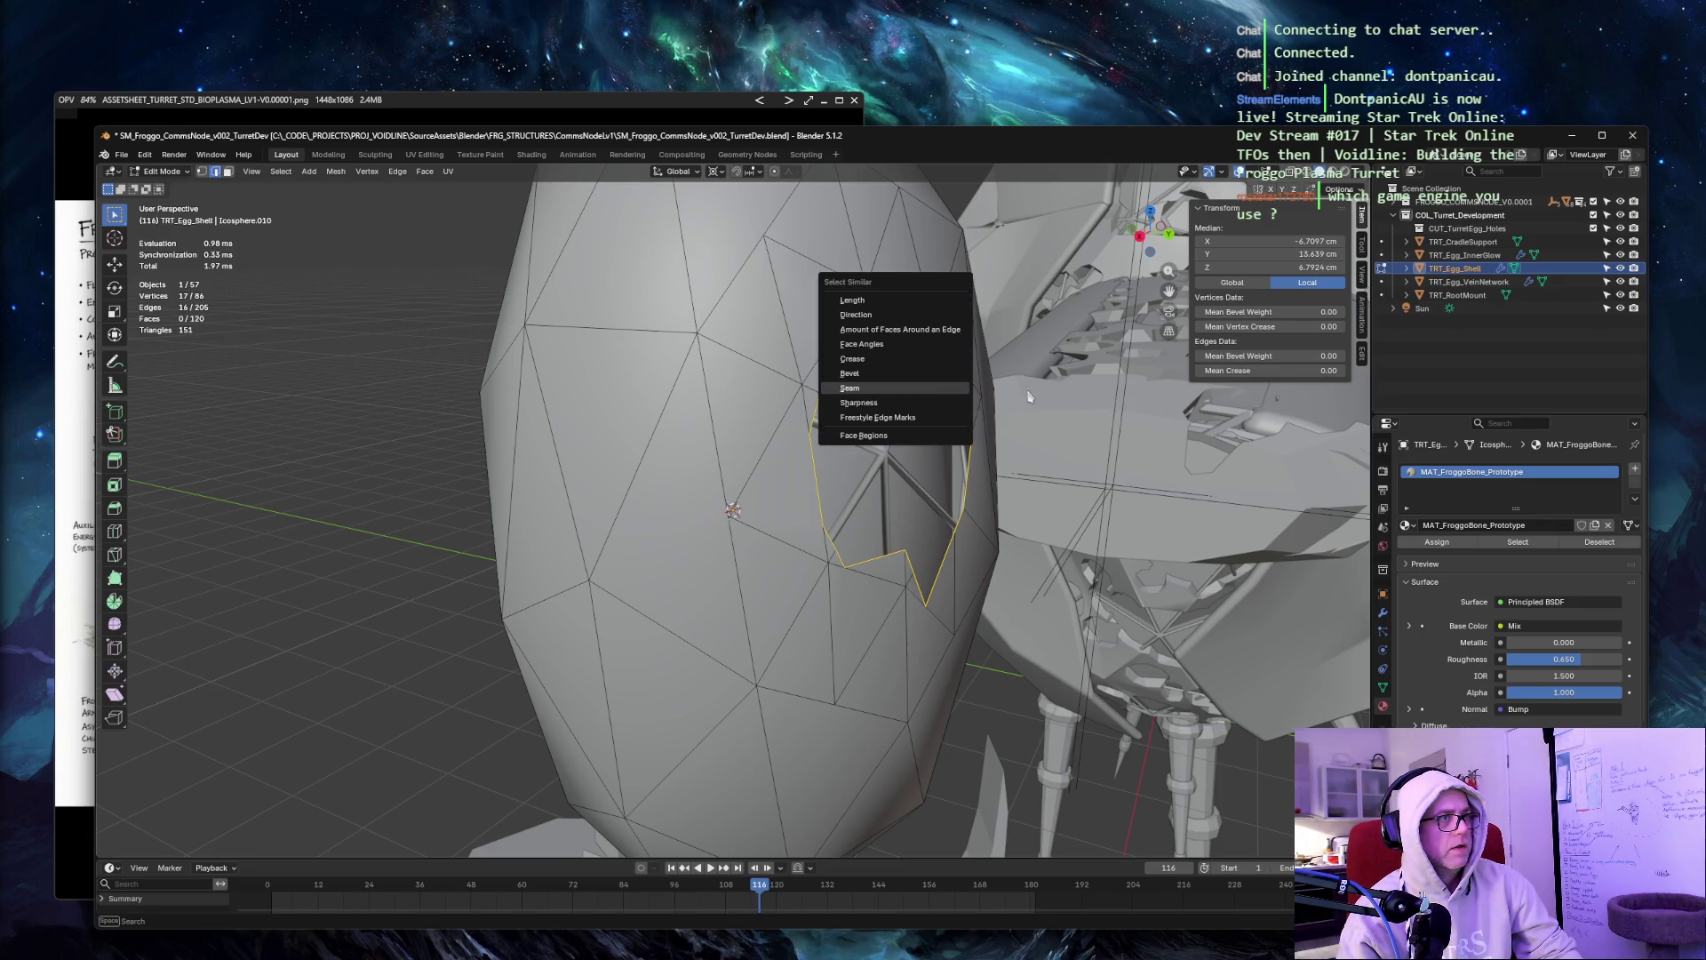
key("Return")
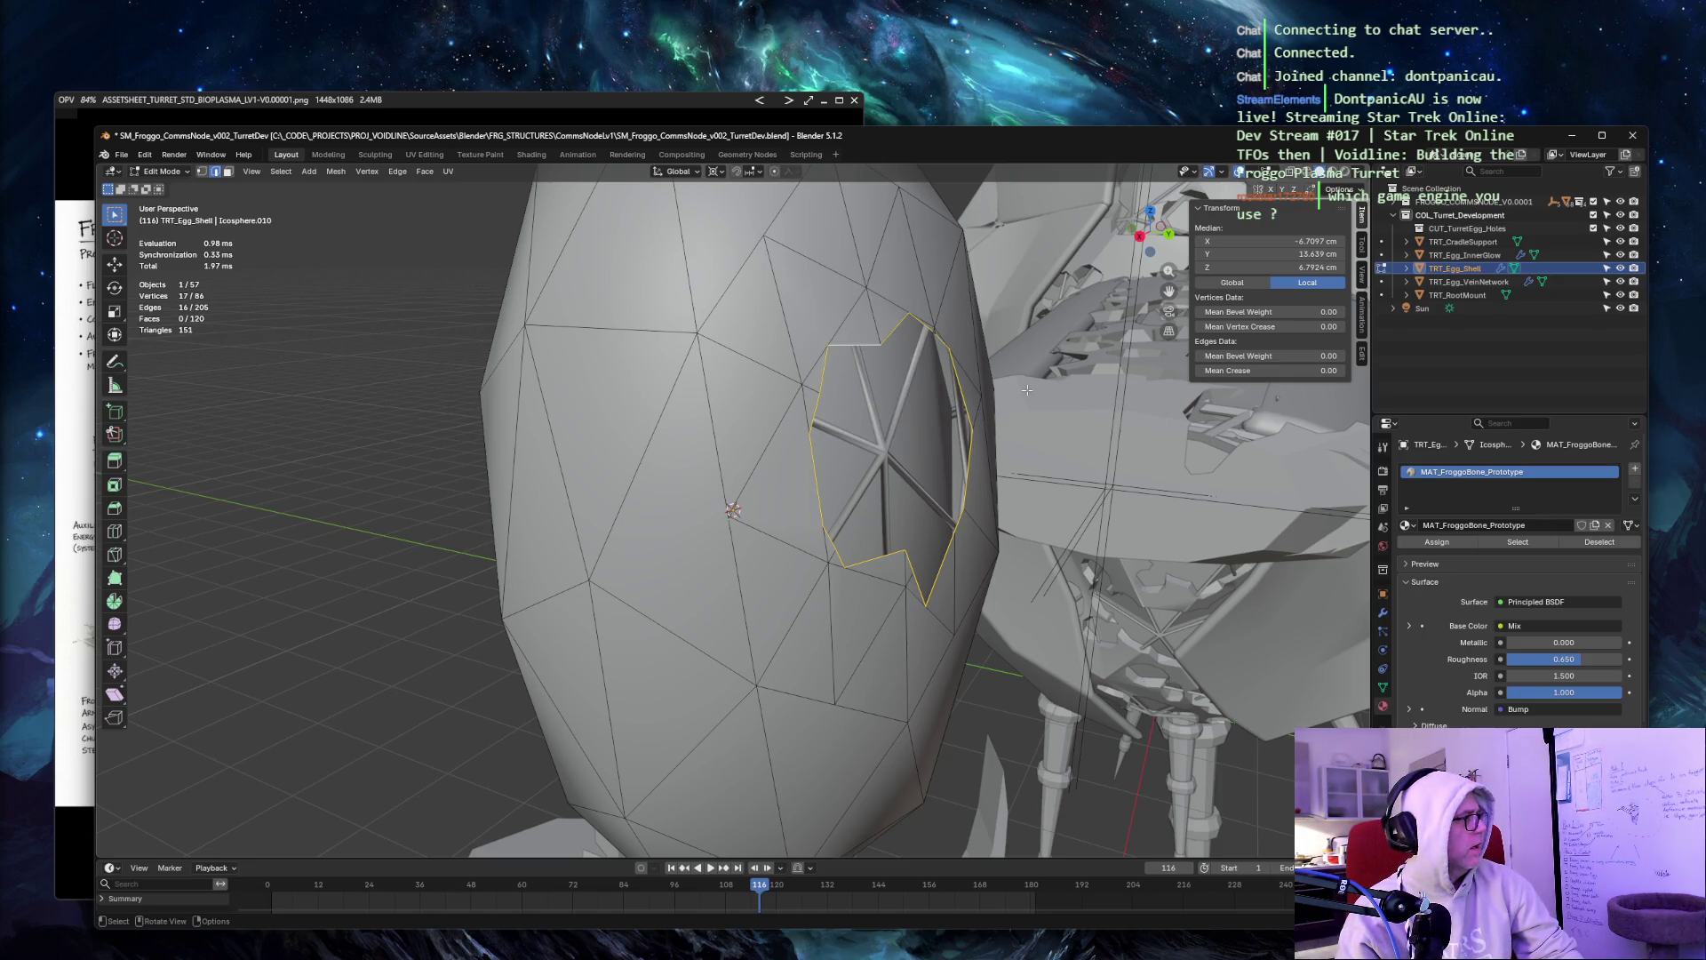
key("alt+e")
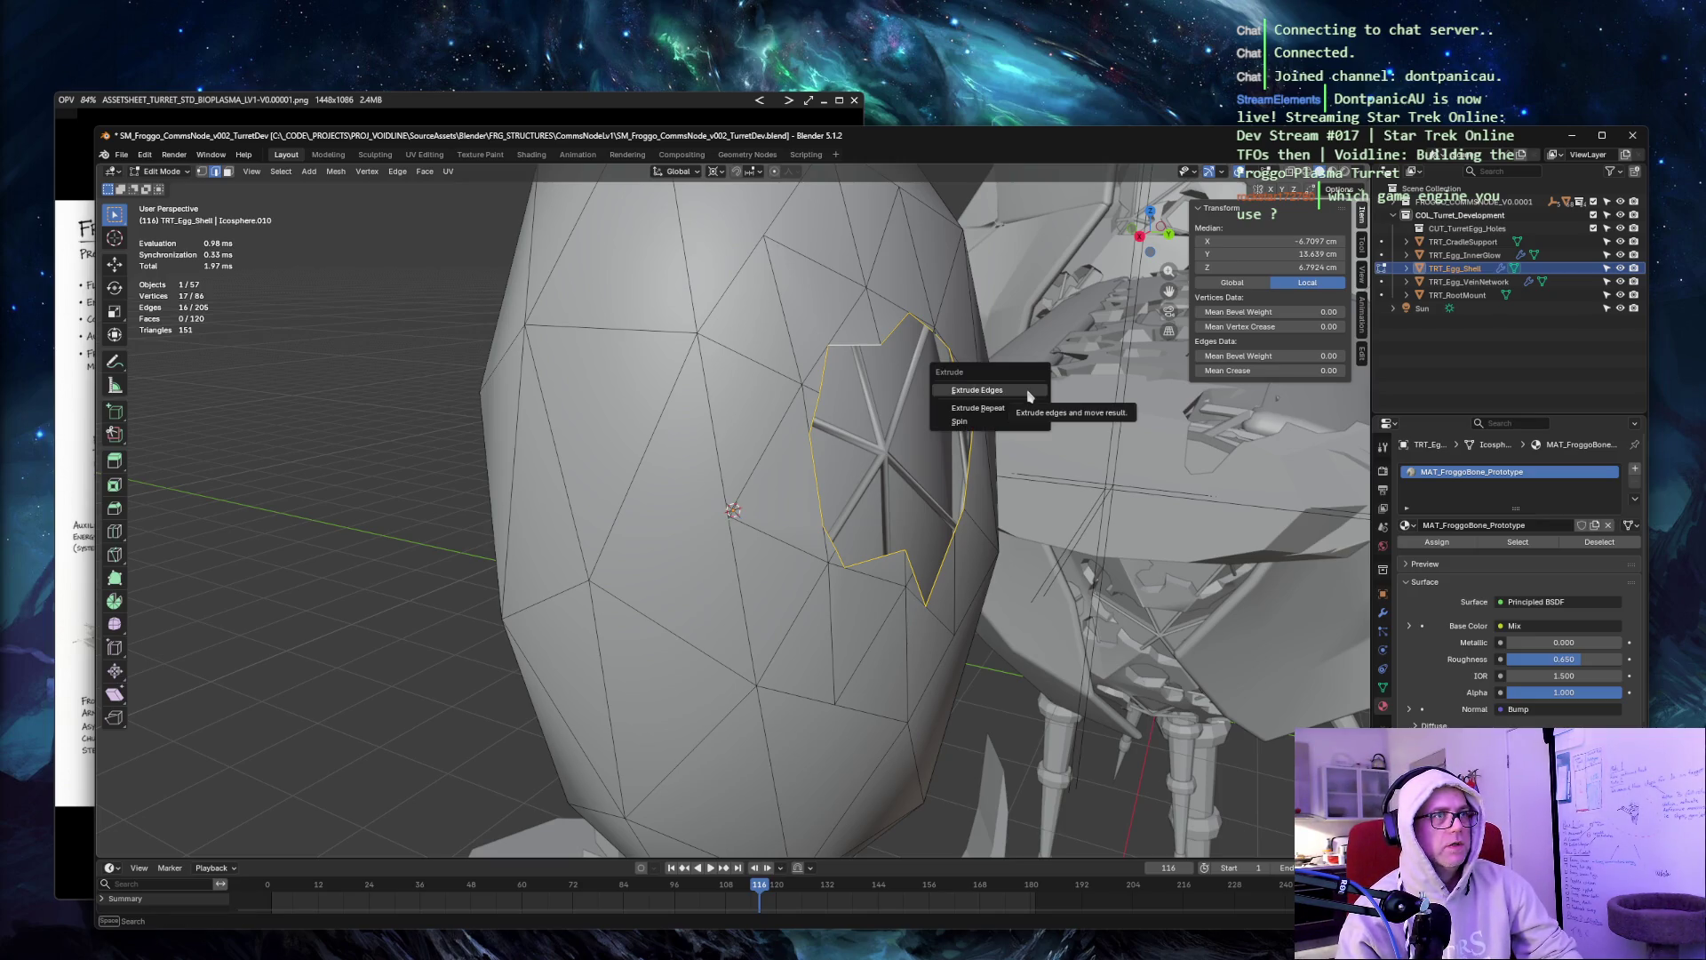
left_click(1022, 391)
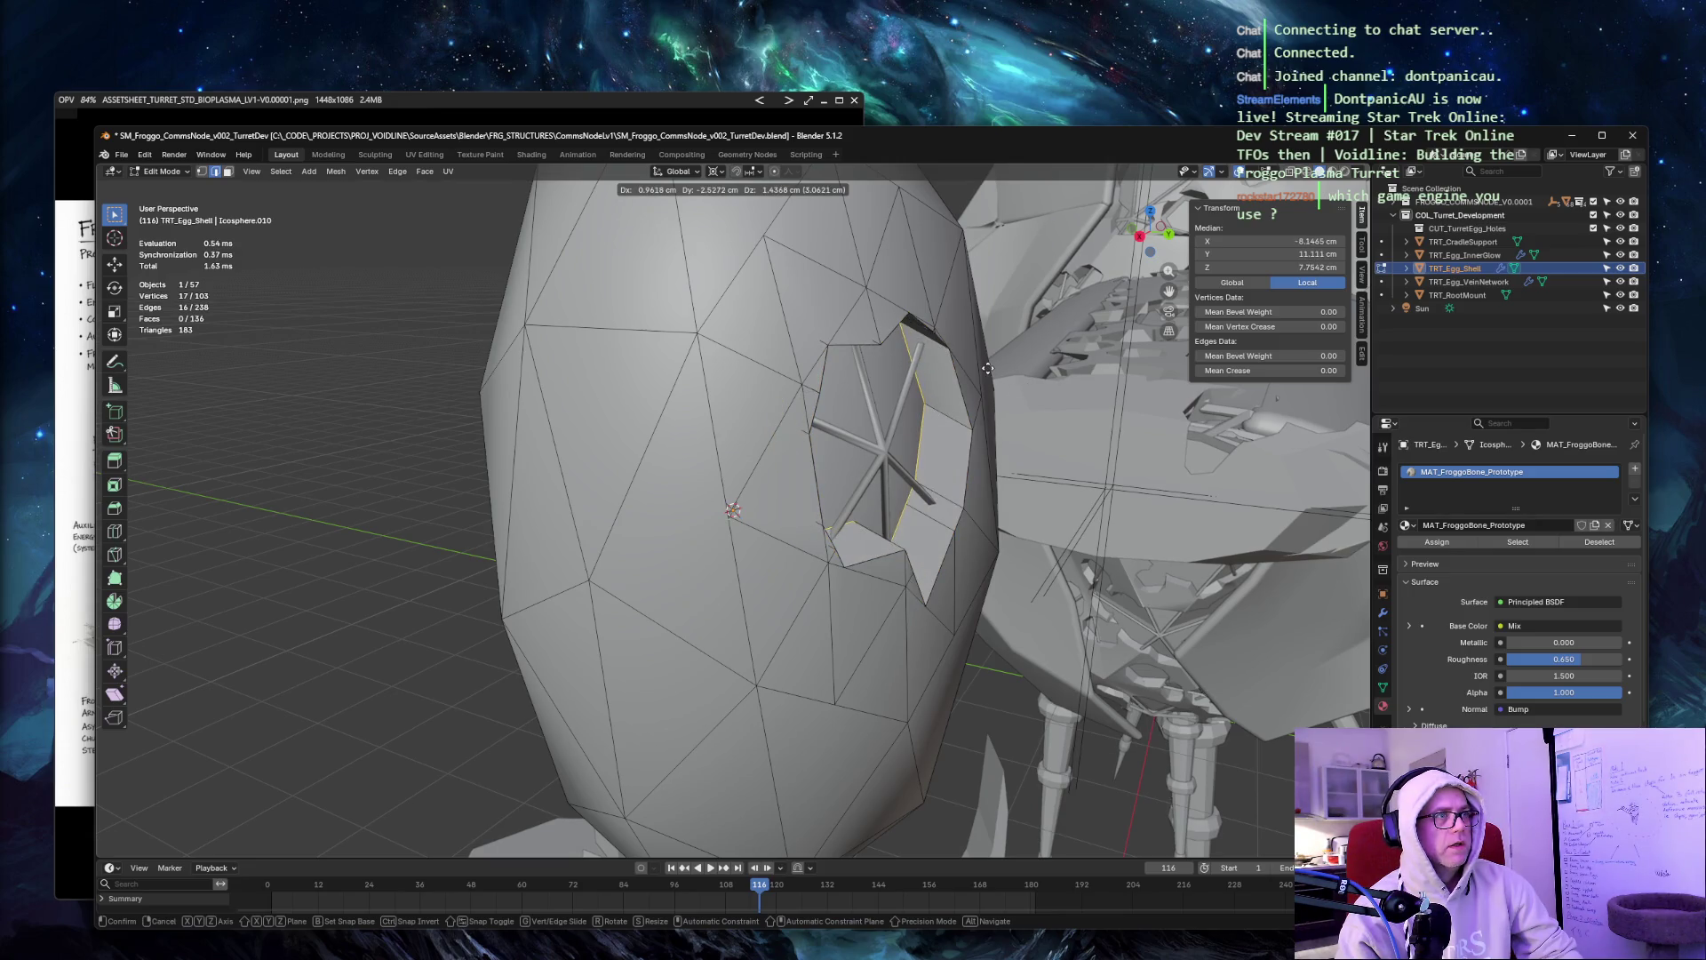
right_click(1064, 396)
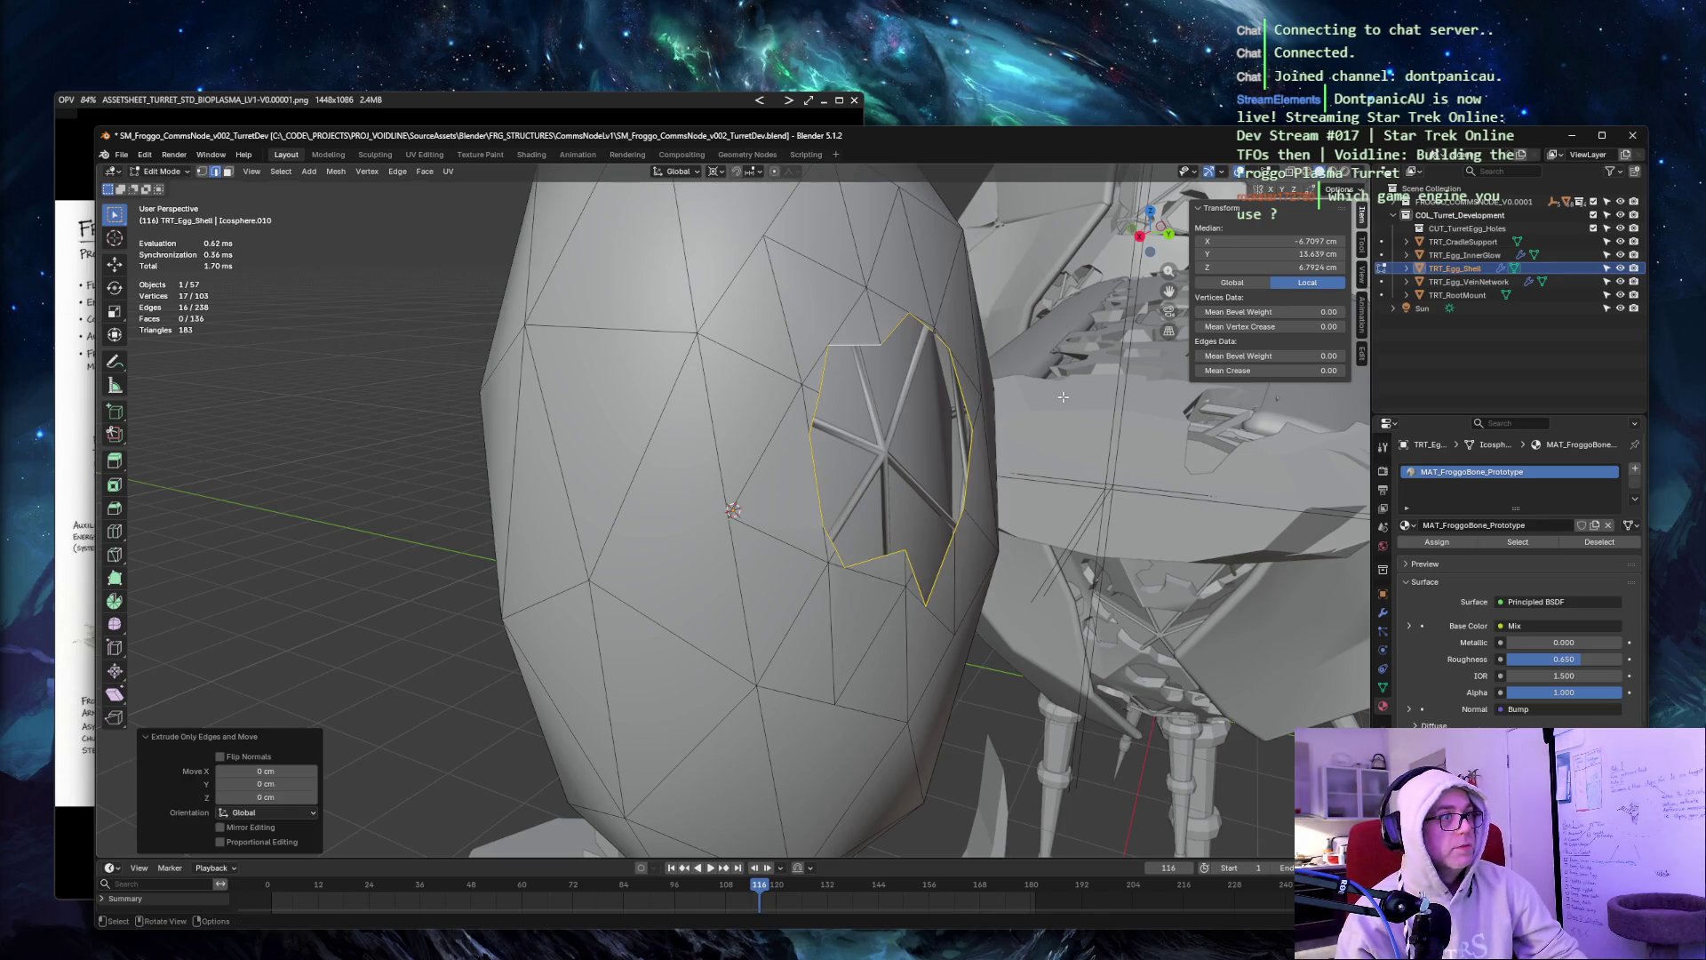
Orient the edge extrusion along the normal with 0 Y offset and -4.6 cm depth.
left_click(300, 813)
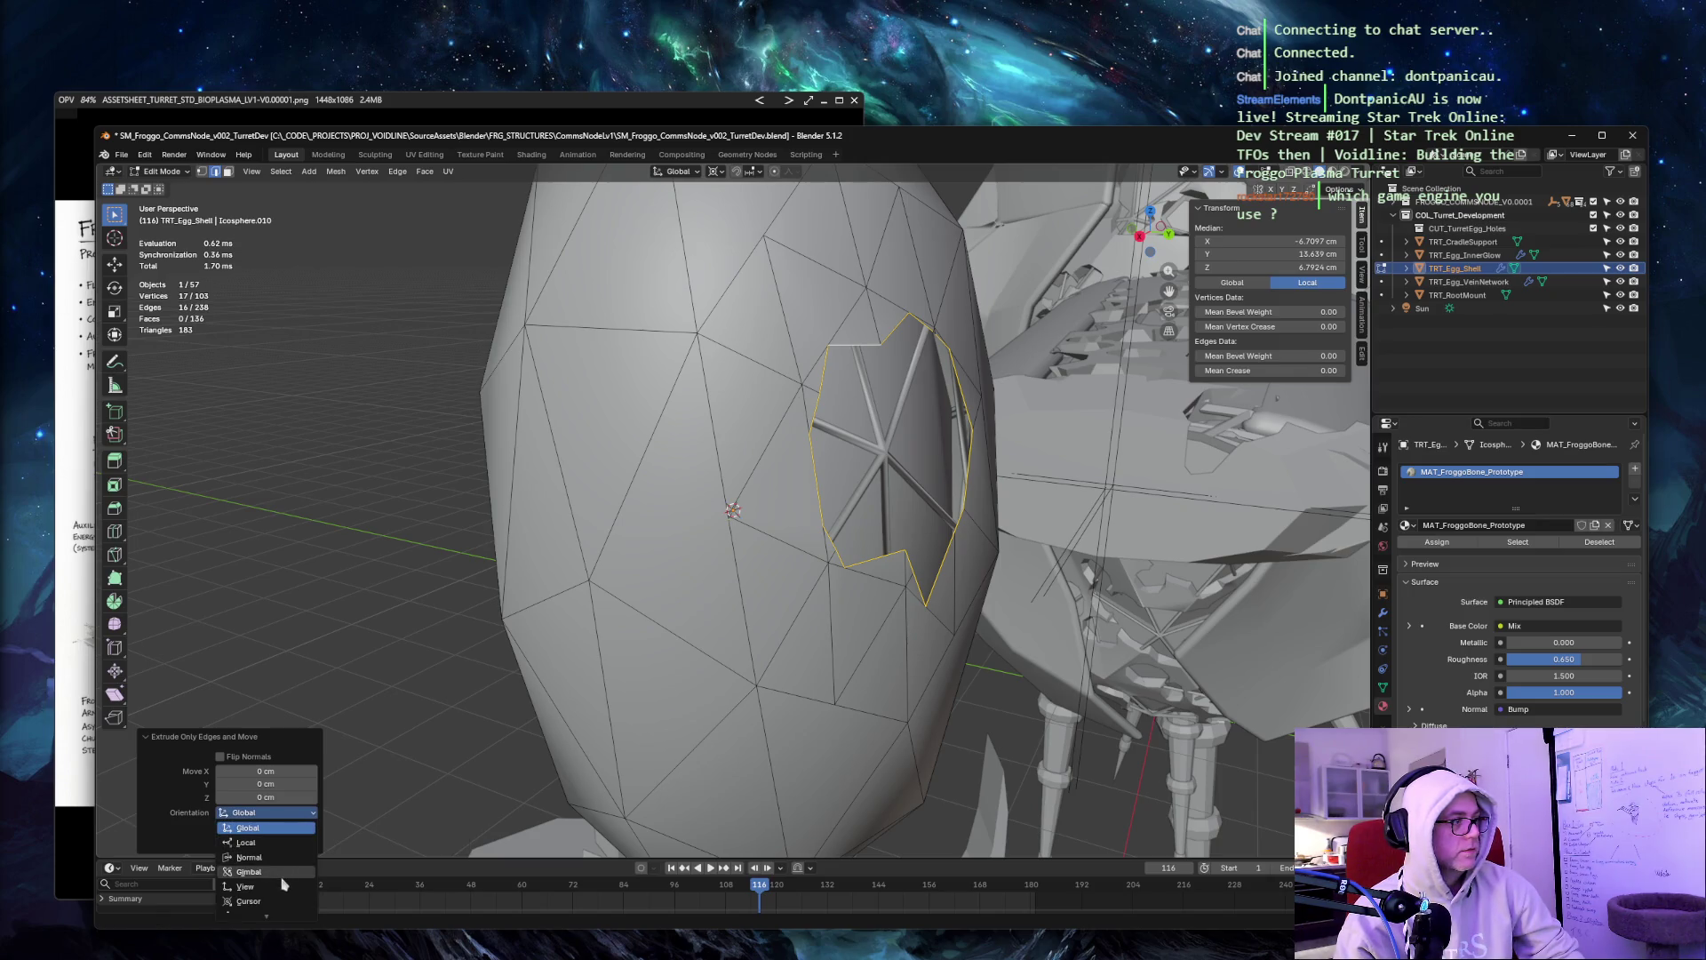
left_click(249, 856)
mouse_move(266, 783)
left_mouse_down()
mouse_move(239, 784)
mouse_move(267, 785)
left_mouse_up()
left_click(267, 786)
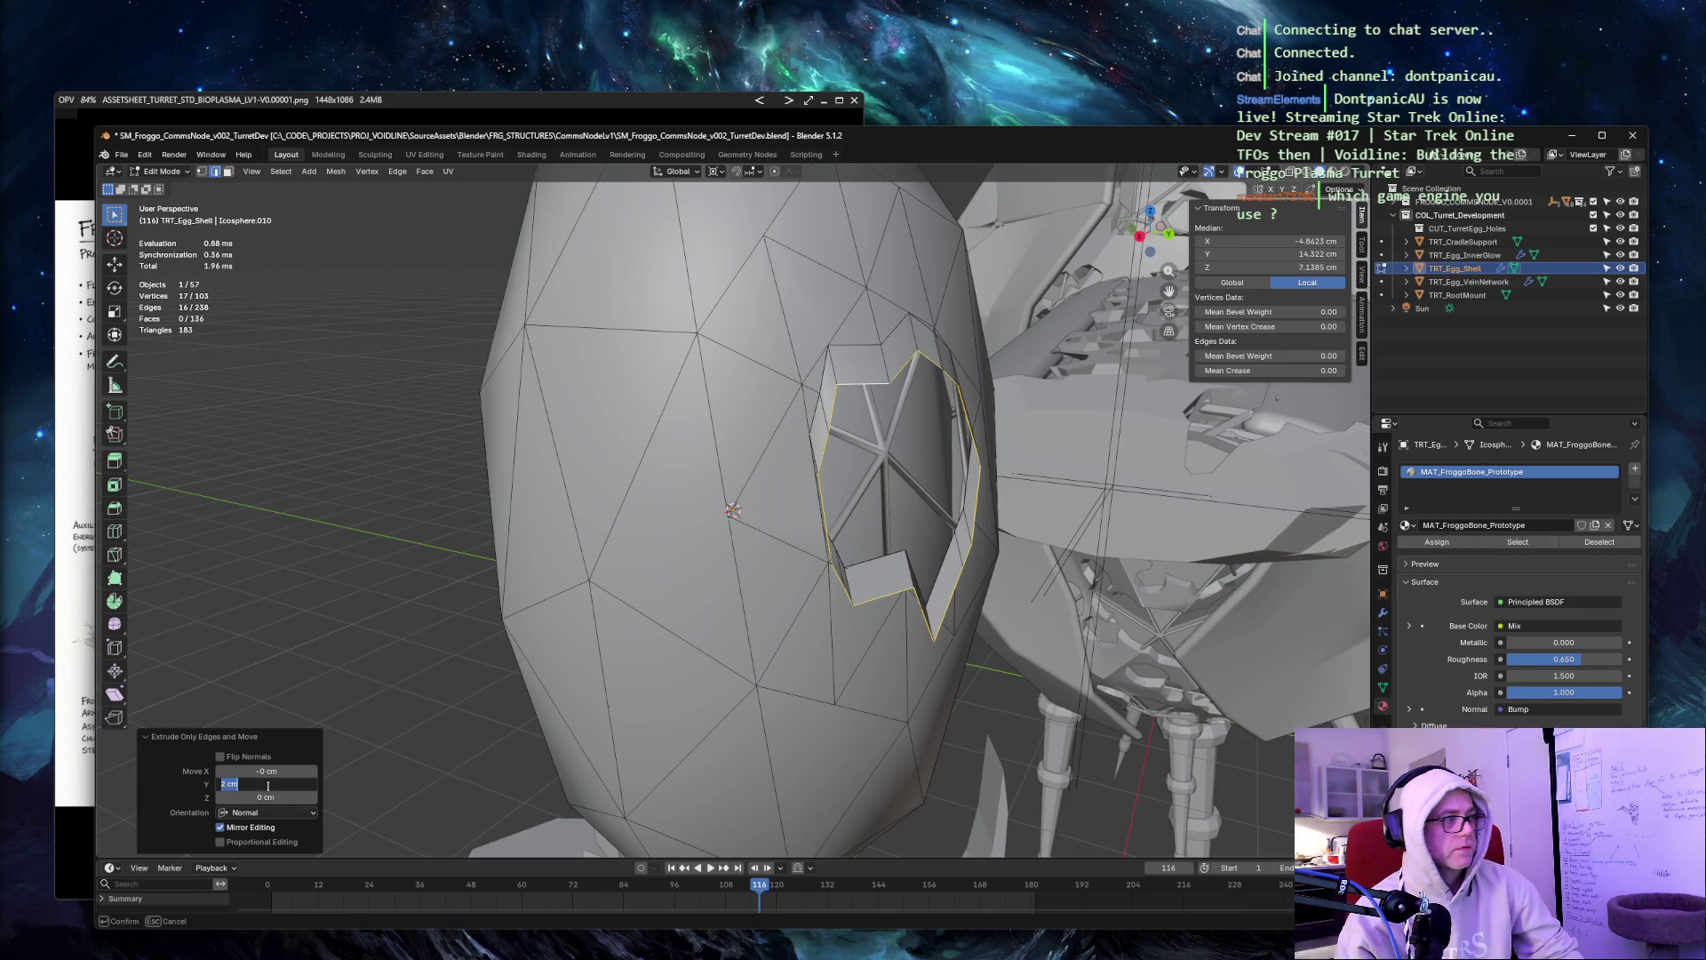
type("0")
key("Tab")
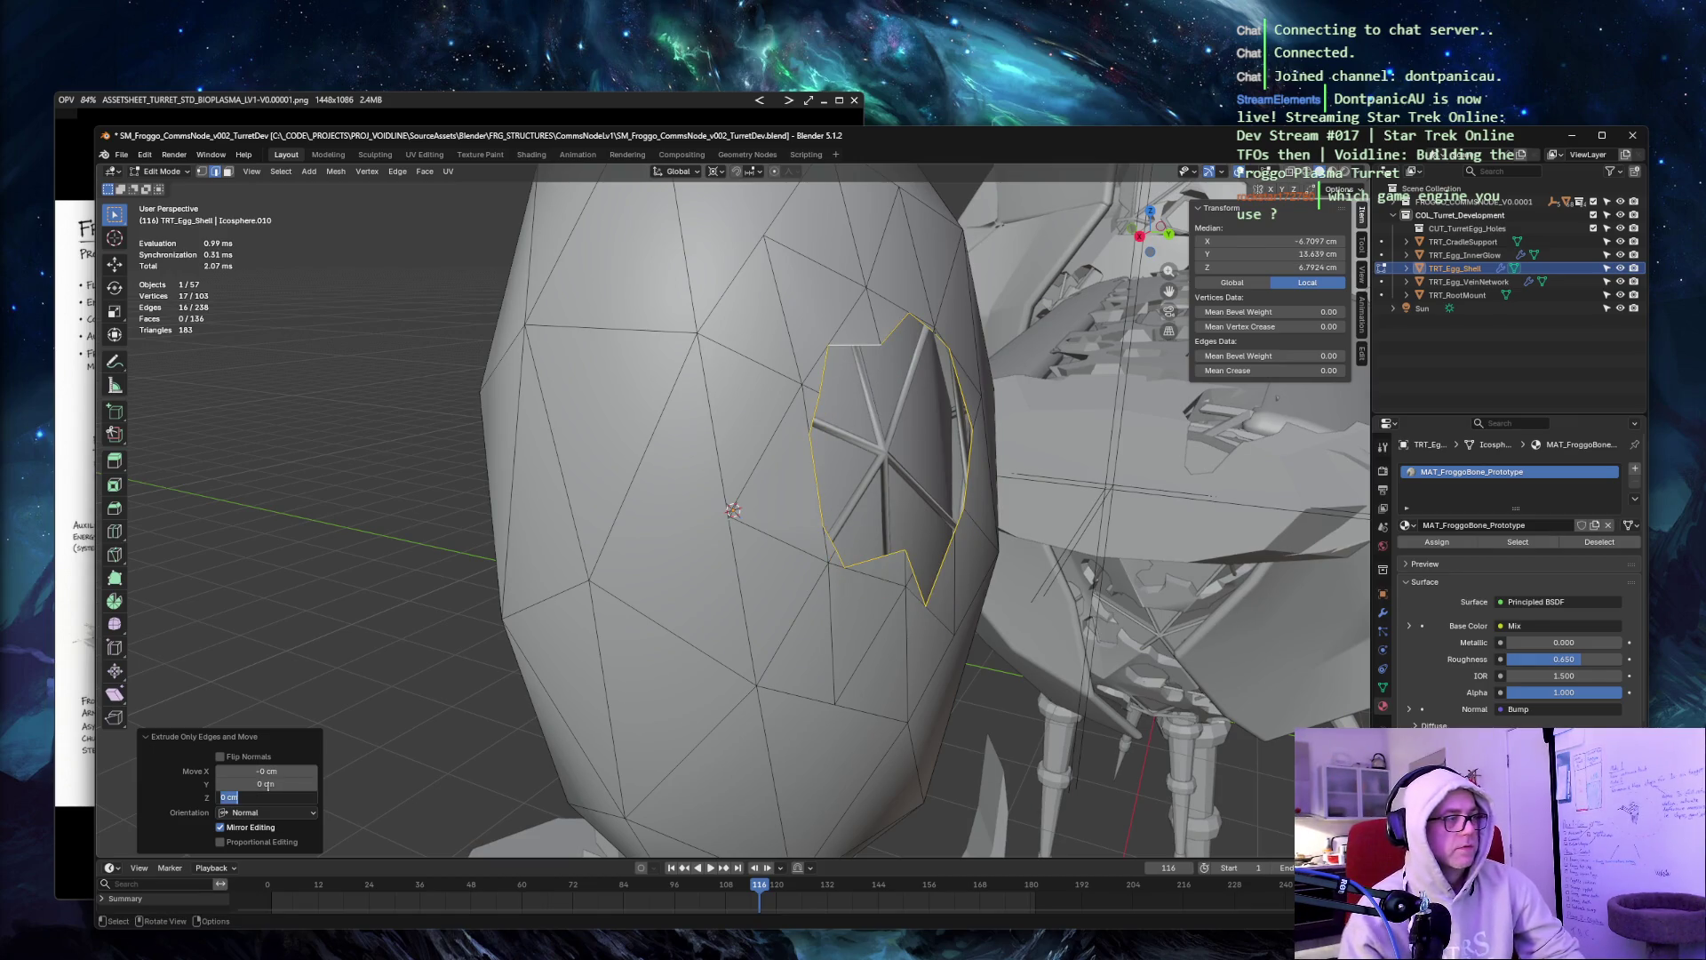
type("-4.6")
key("Return")
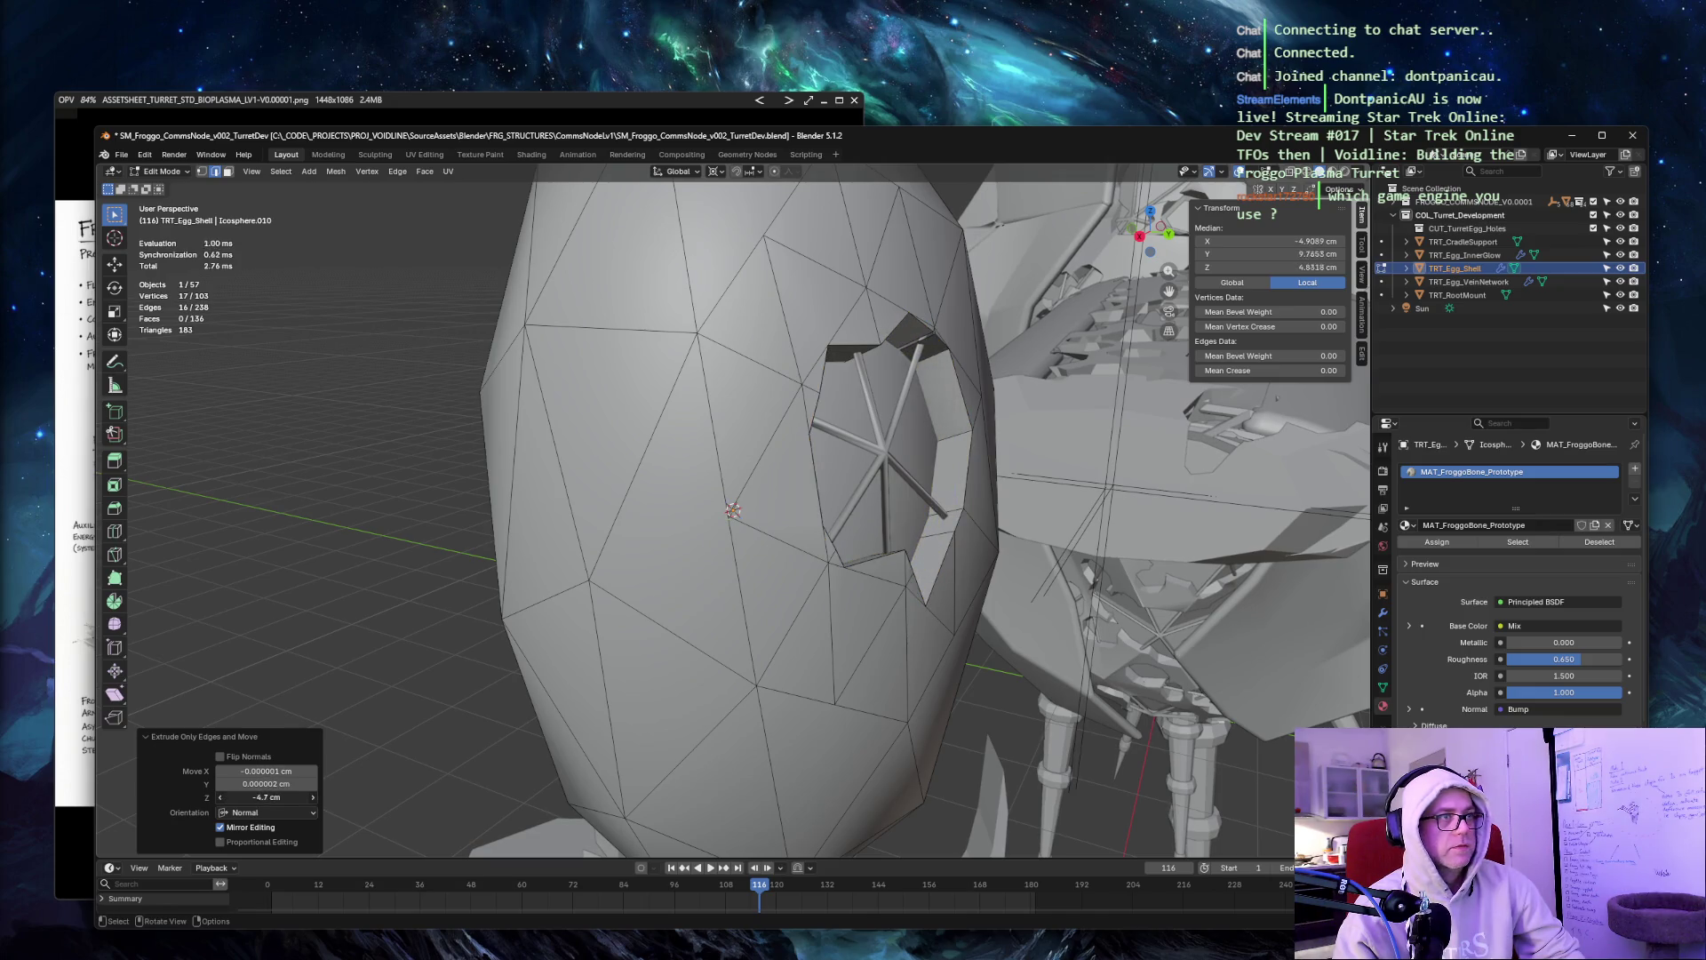
Deepen the extrusion to about -6.1 cm, keeping X and Y offsets at 0.
left_click_drag(267, 797, 253, 797)
mouse_move(1045, 510)
middle_mouse_down()
mouse_move(880, 514)
mouse_move(903, 483)
mouse_move(1009, 484)
mouse_move(868, 503)
mouse_move(567, 681)
middle_mouse_up()
mouse_move(267, 770)
left_mouse_down()
mouse_move(293, 771)
mouse_move(222, 770)
mouse_move(302, 784)
mouse_move(240, 784)
mouse_move(302, 797)
mouse_move(267, 797)
left_mouse_up()
double_click(267, 771)
type("001")
key("Tab")
type("0")
key("Tab")
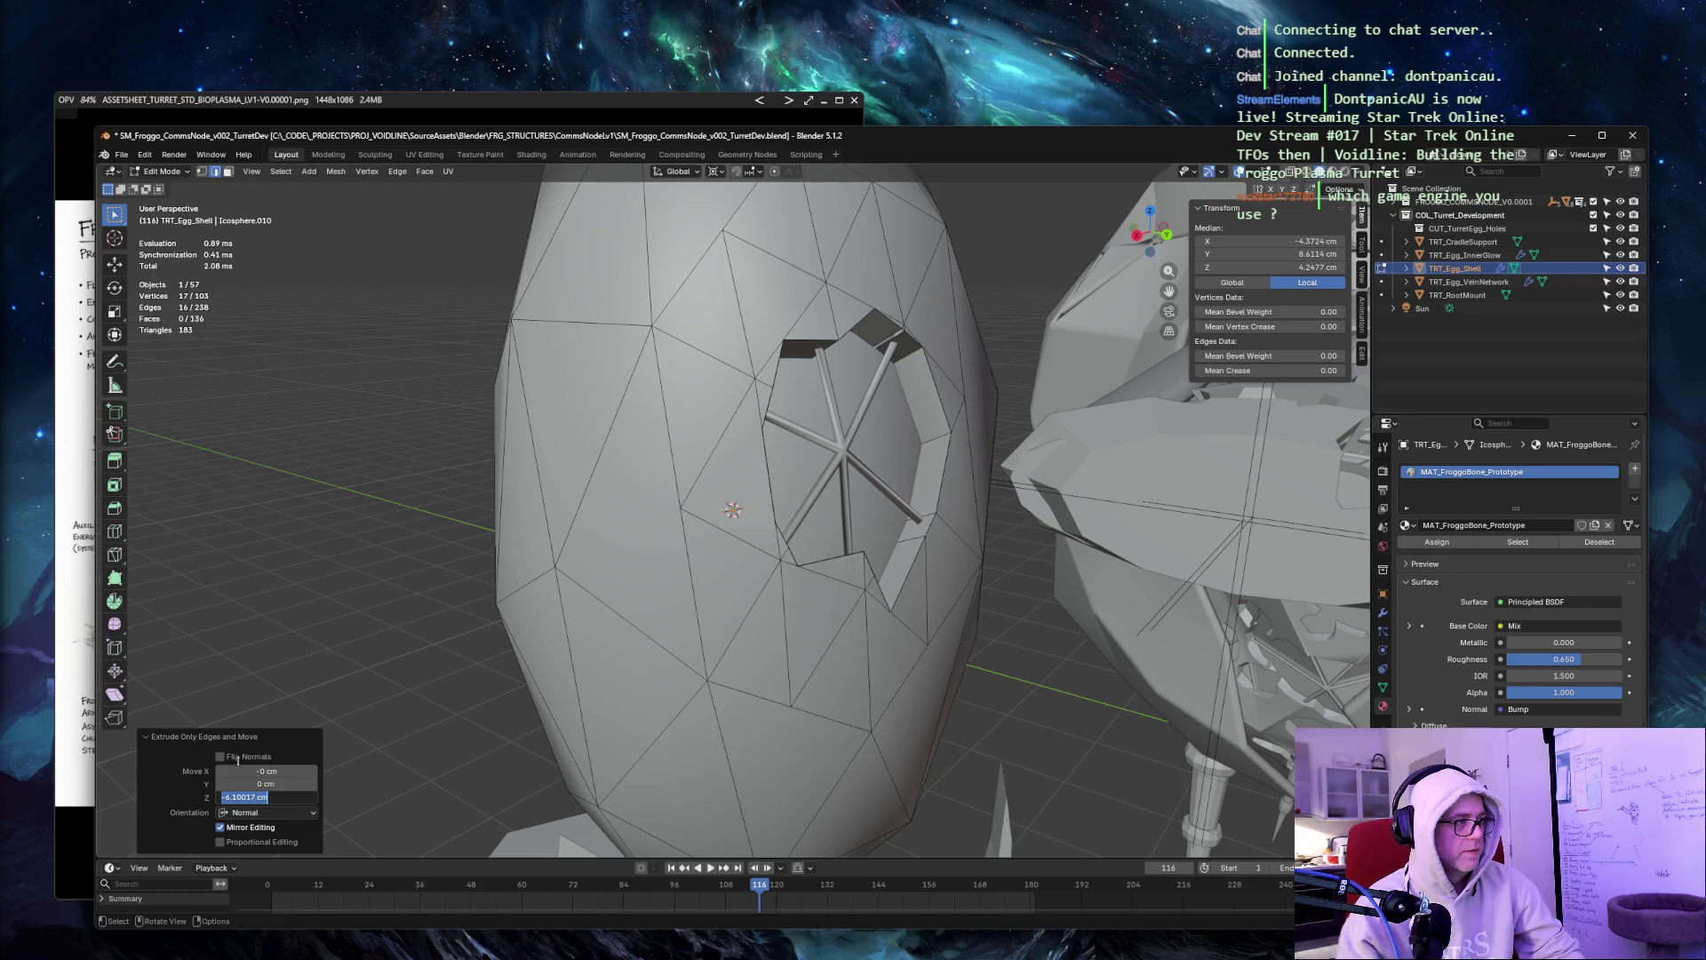
key("Tab")
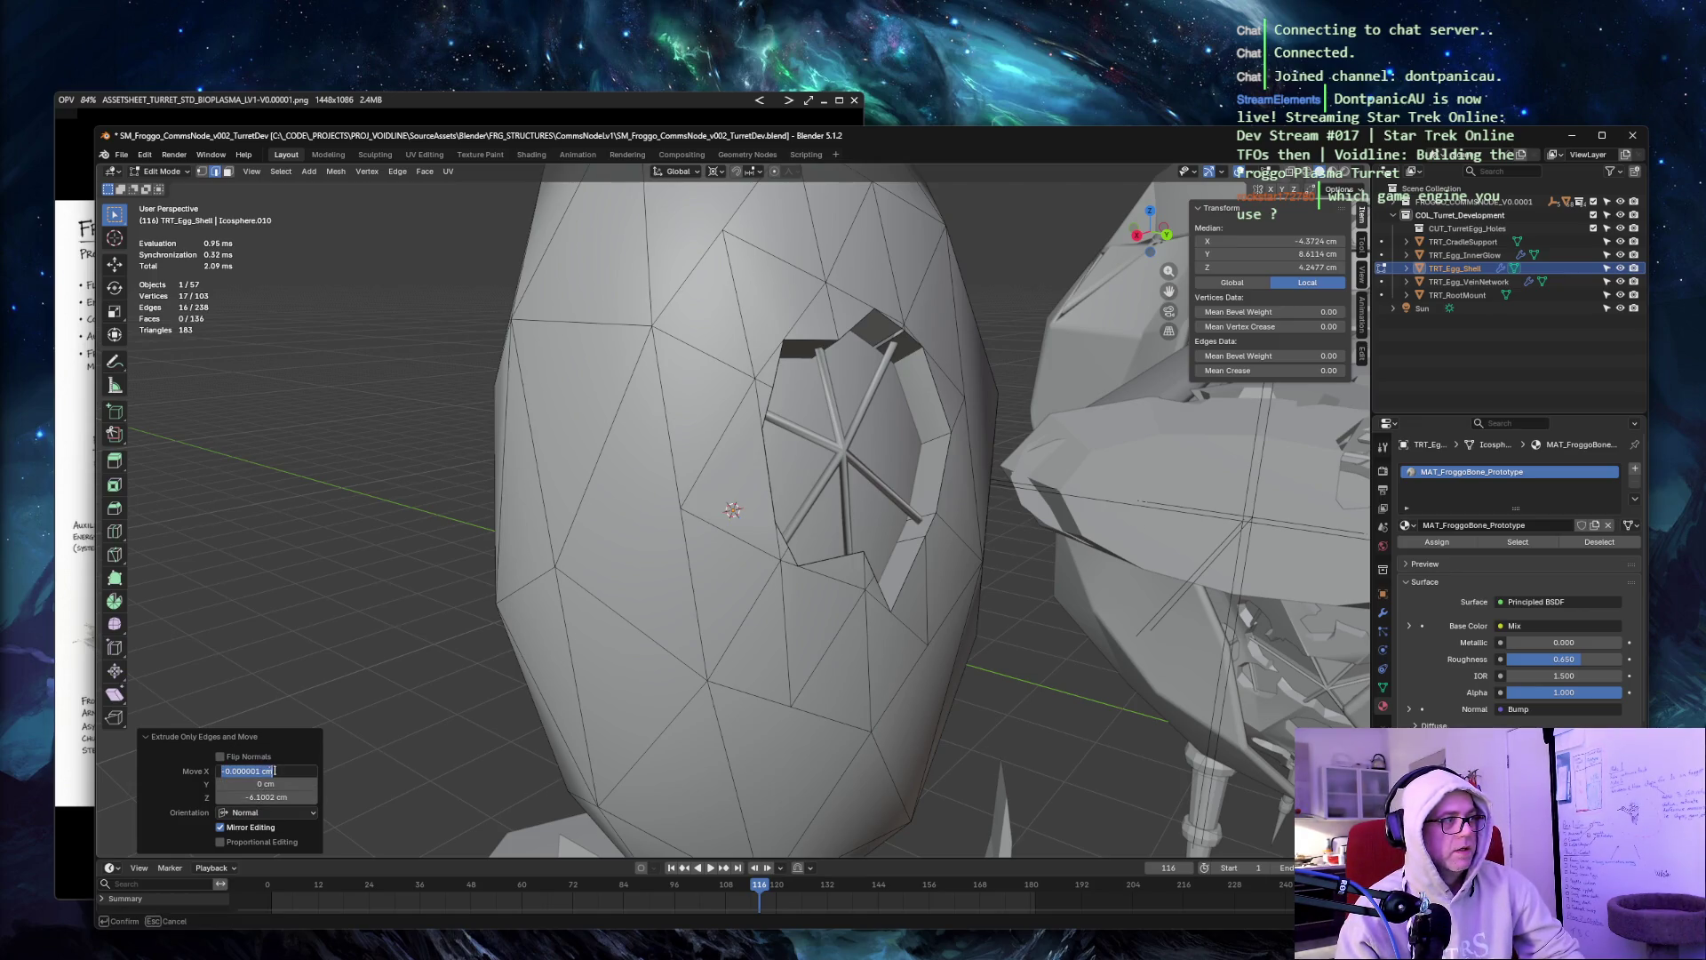
key("Tab")
key("Return")
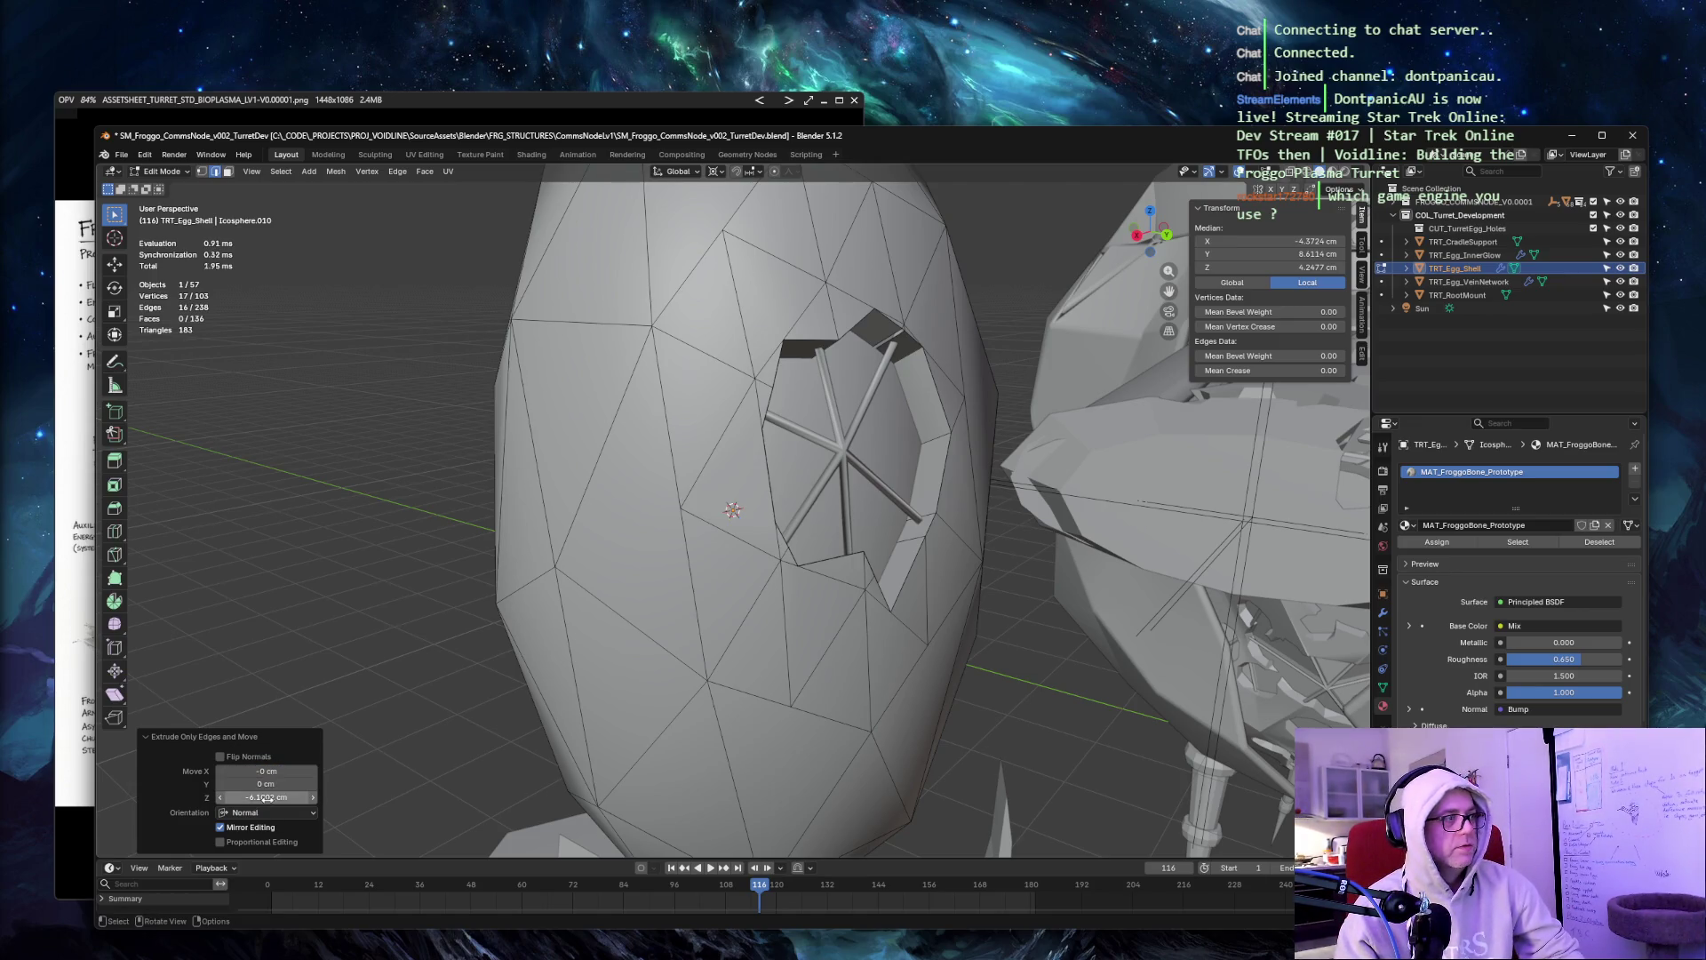
Try inward depths of about -39.6, -20 and -50 cm for the extrusion.
left_click_drag(263, 797, 169, 797)
mouse_move(399, 571)
middle_mouse_down()
mouse_move(498, 569)
mouse_move(373, 604)
mouse_move(337, 639)
middle_mouse_up()
left_click(265, 797)
type("-20")
key("Tab")
key("Tab")
key("Tab")
key("Tab")
key("Tab")
key("Tab")
key("BackSpace")
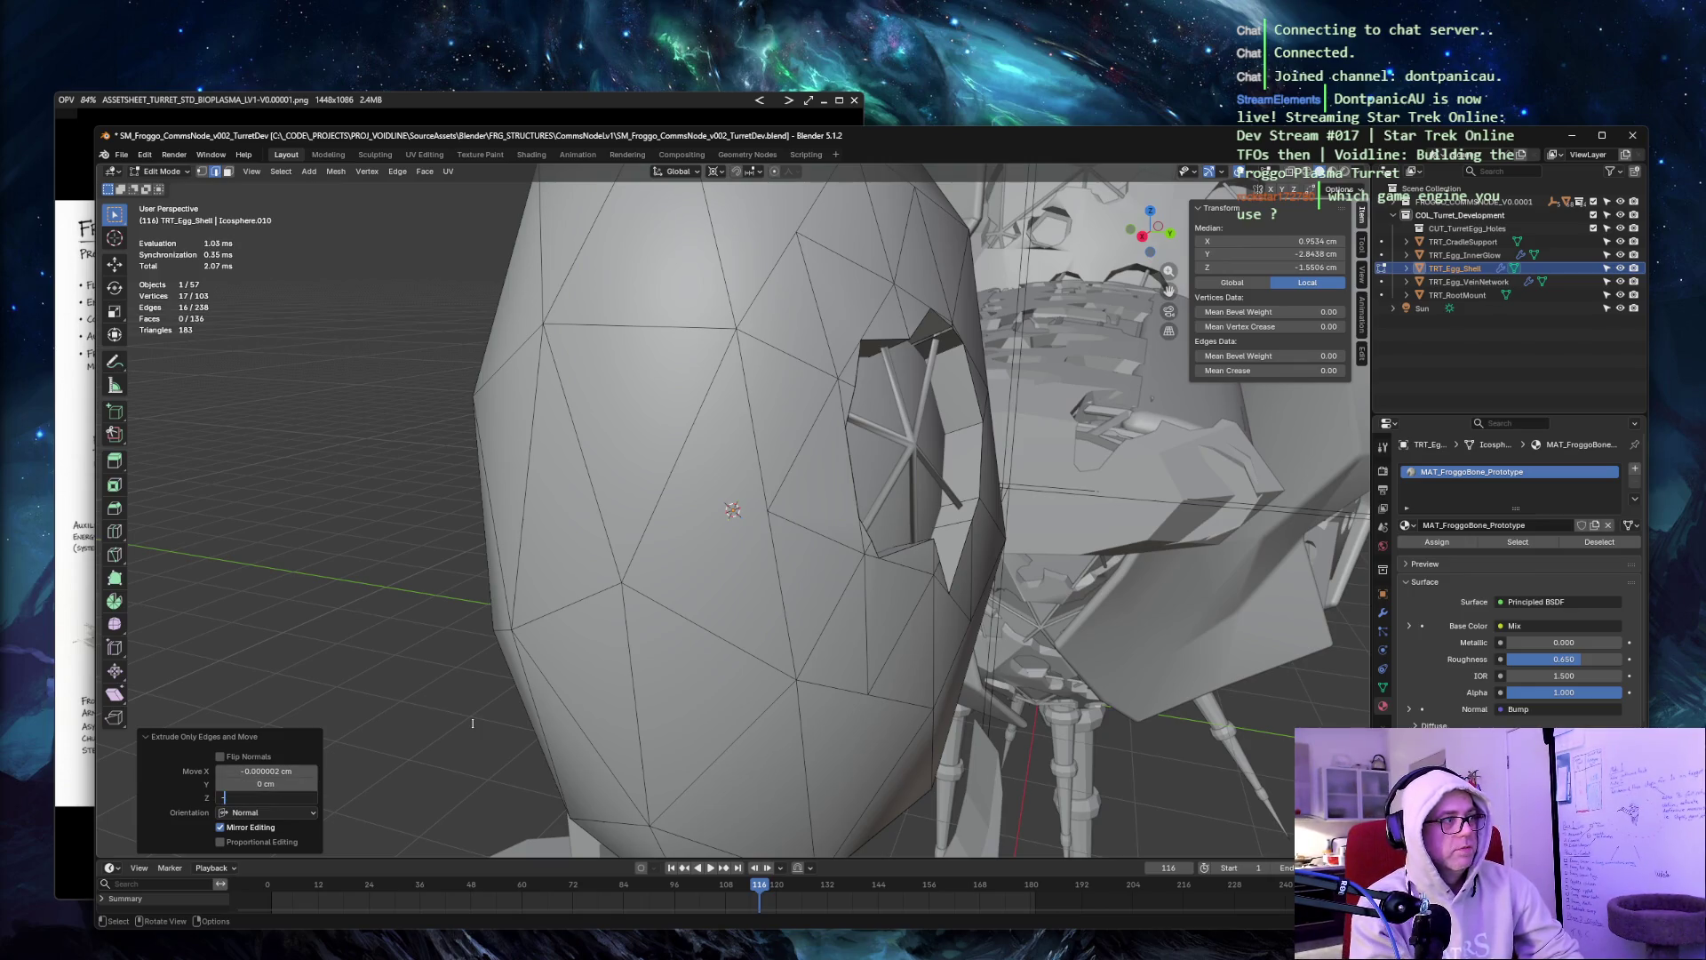
key("Tab")
key("Return")
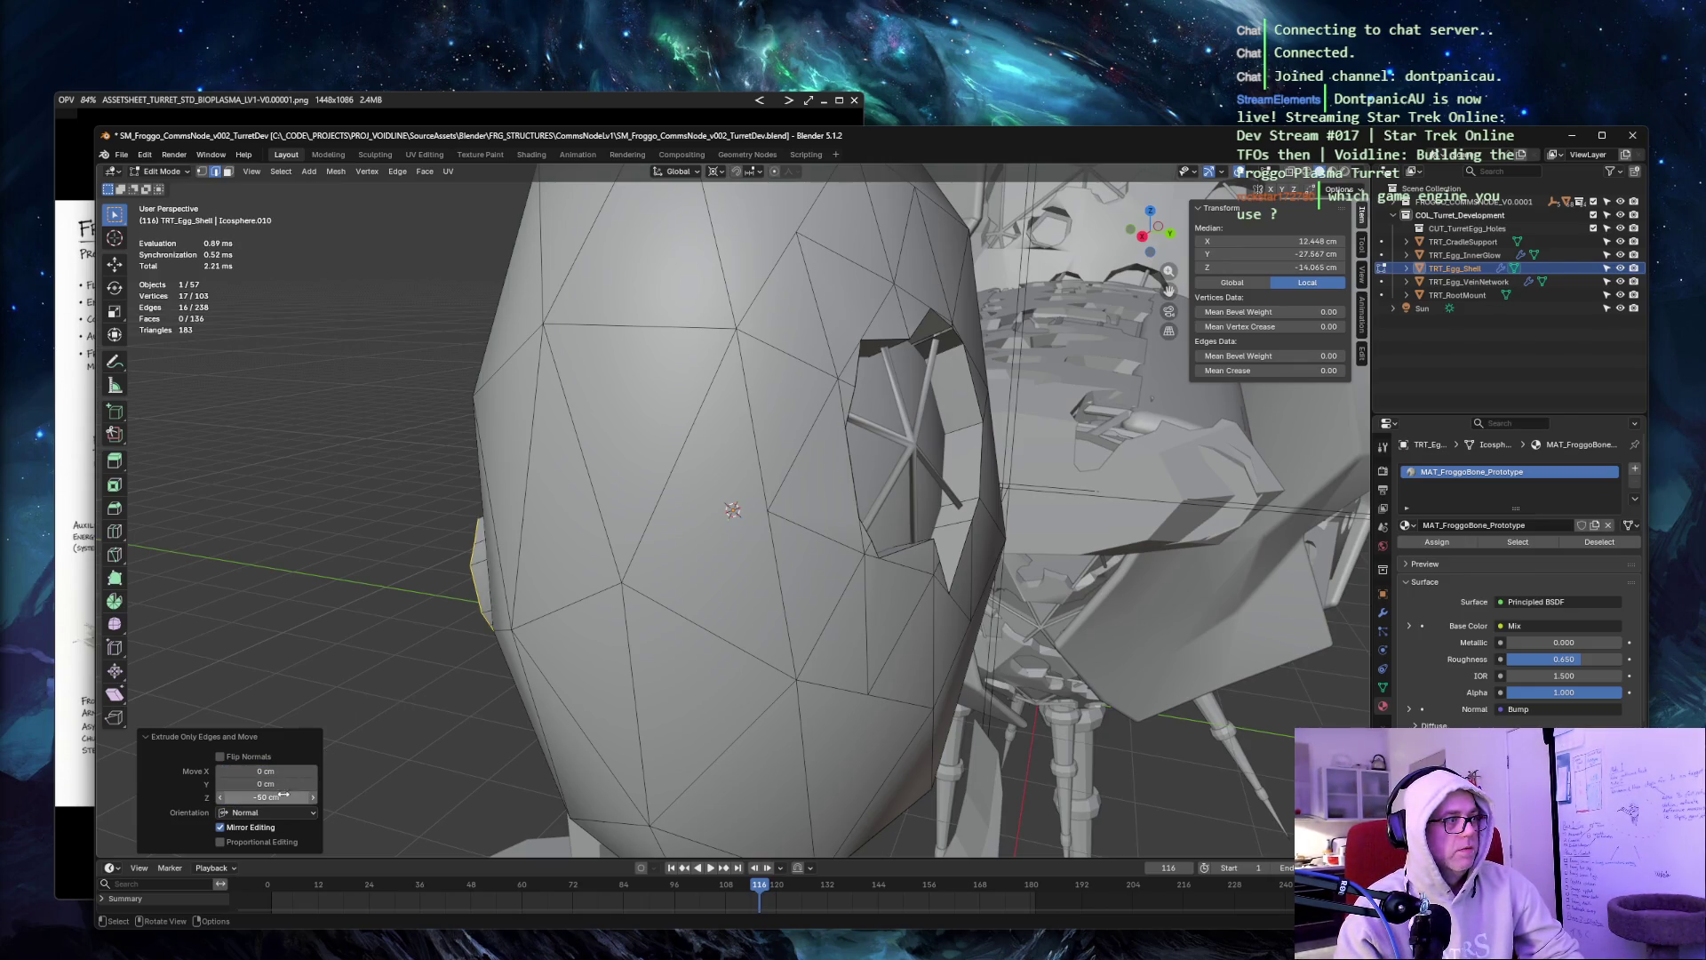
Settle the inward extrusion depth at -10 cm with zero offsets, then select a left-outline edge.
left_click(266, 797)
type("-")
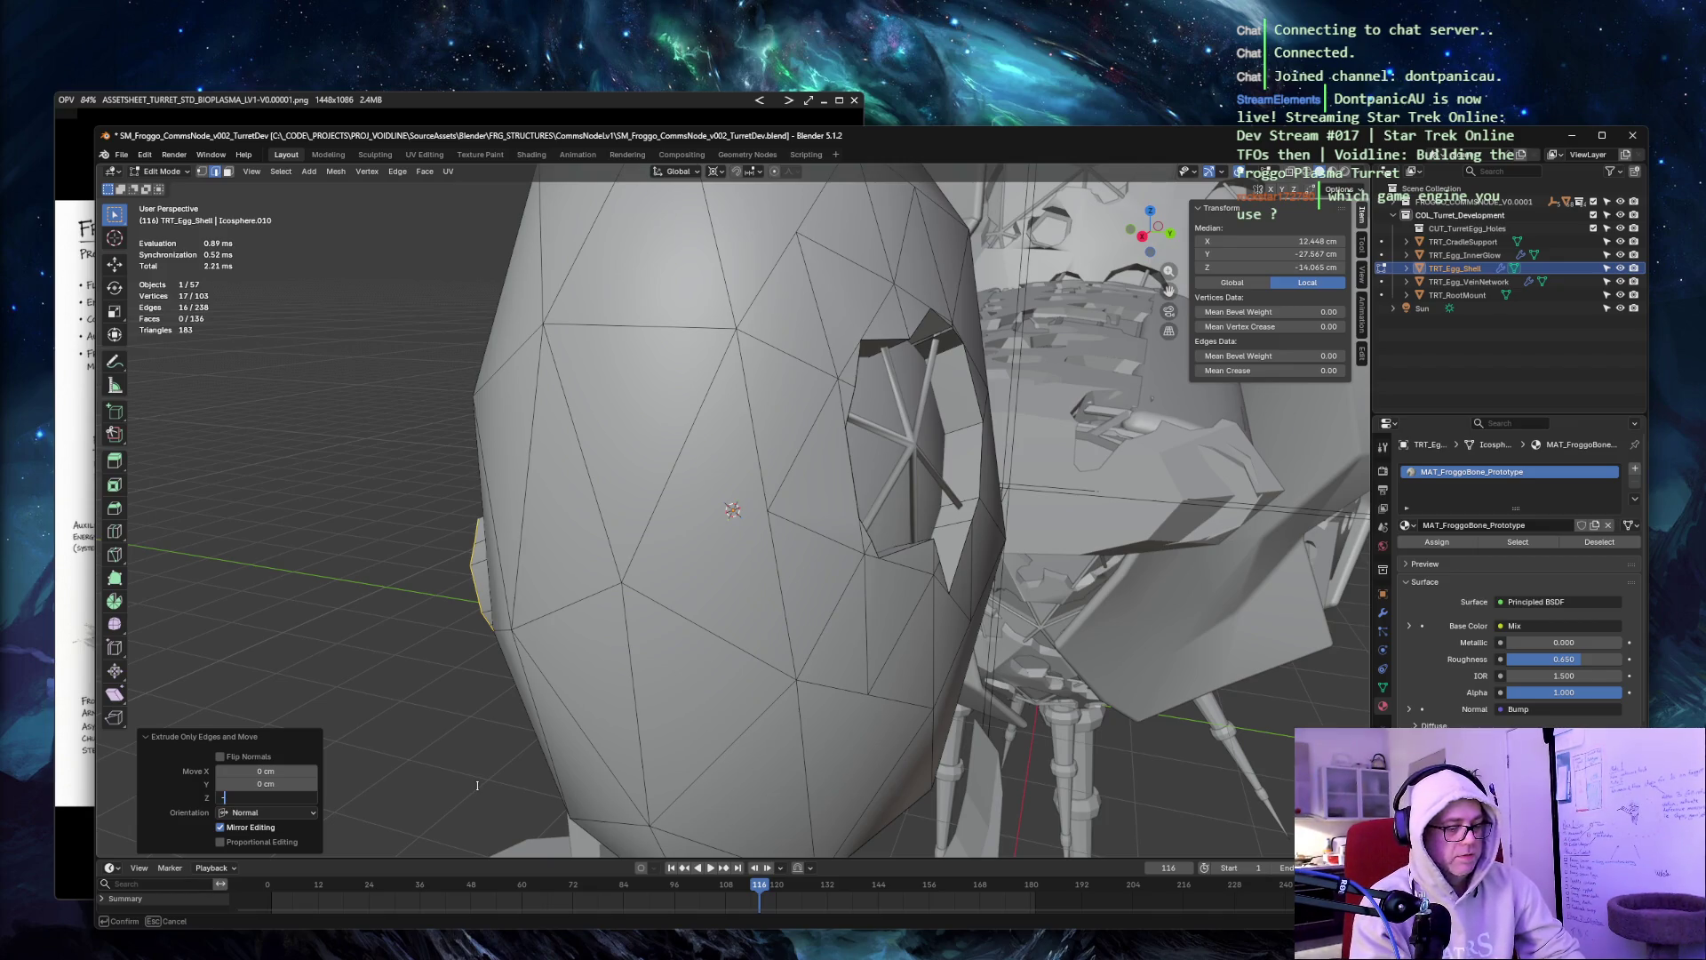
type("10")
key("Tab")
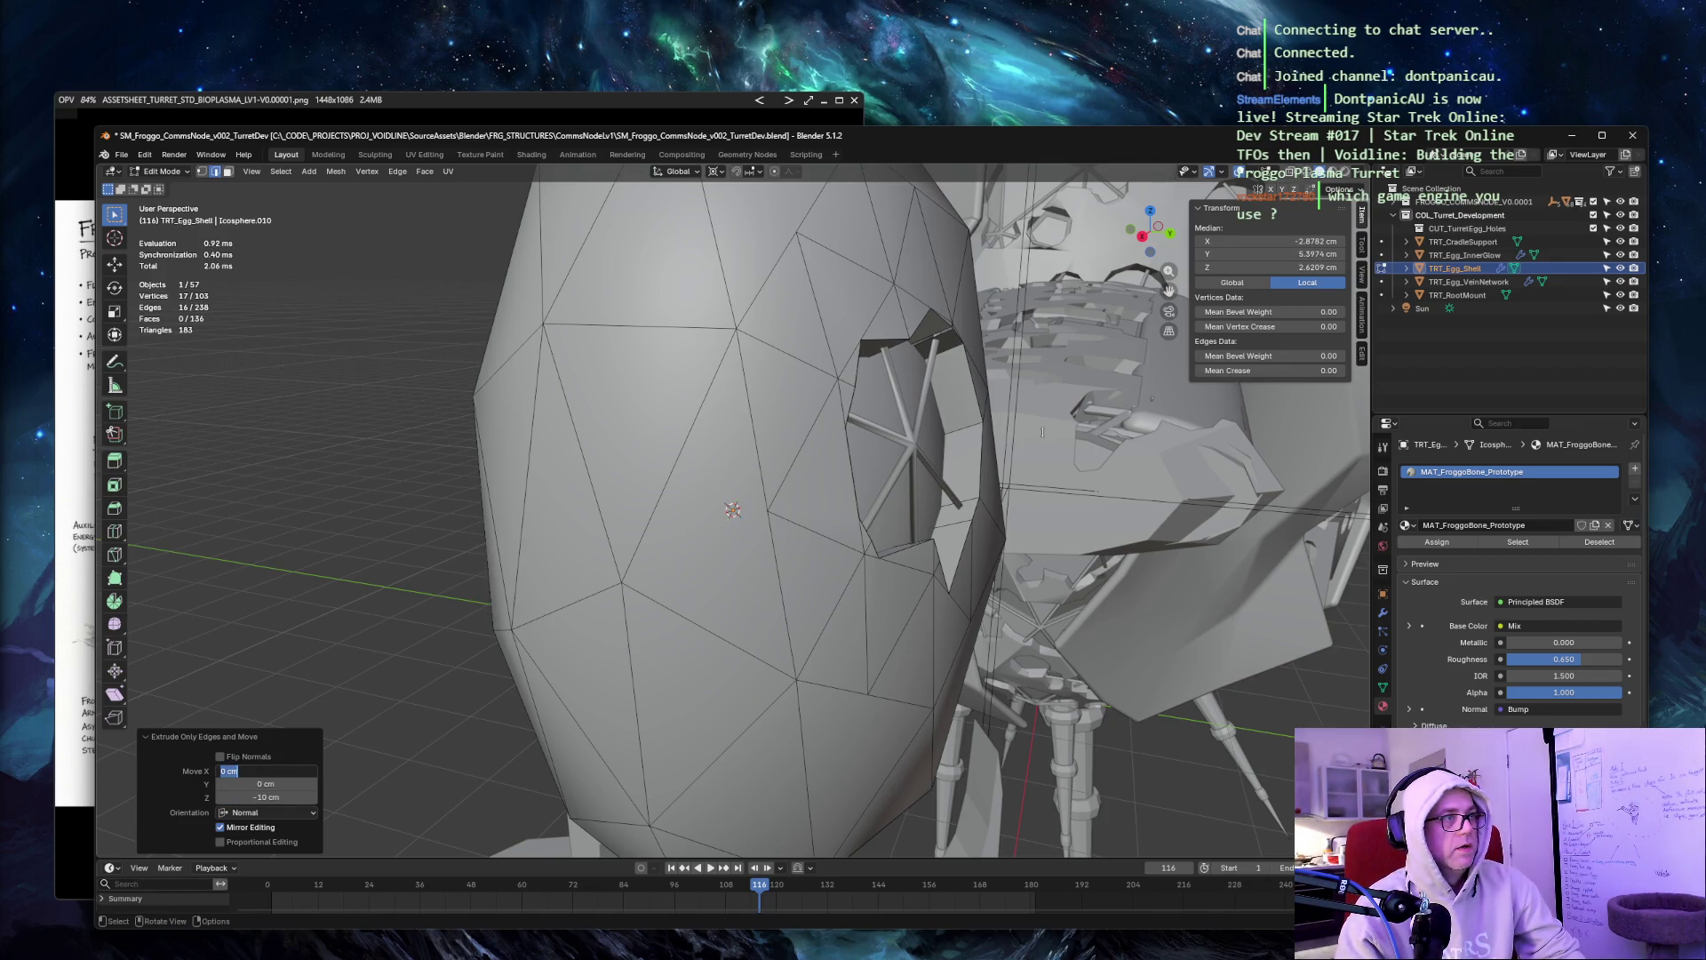
type("-0")
key("Tab")
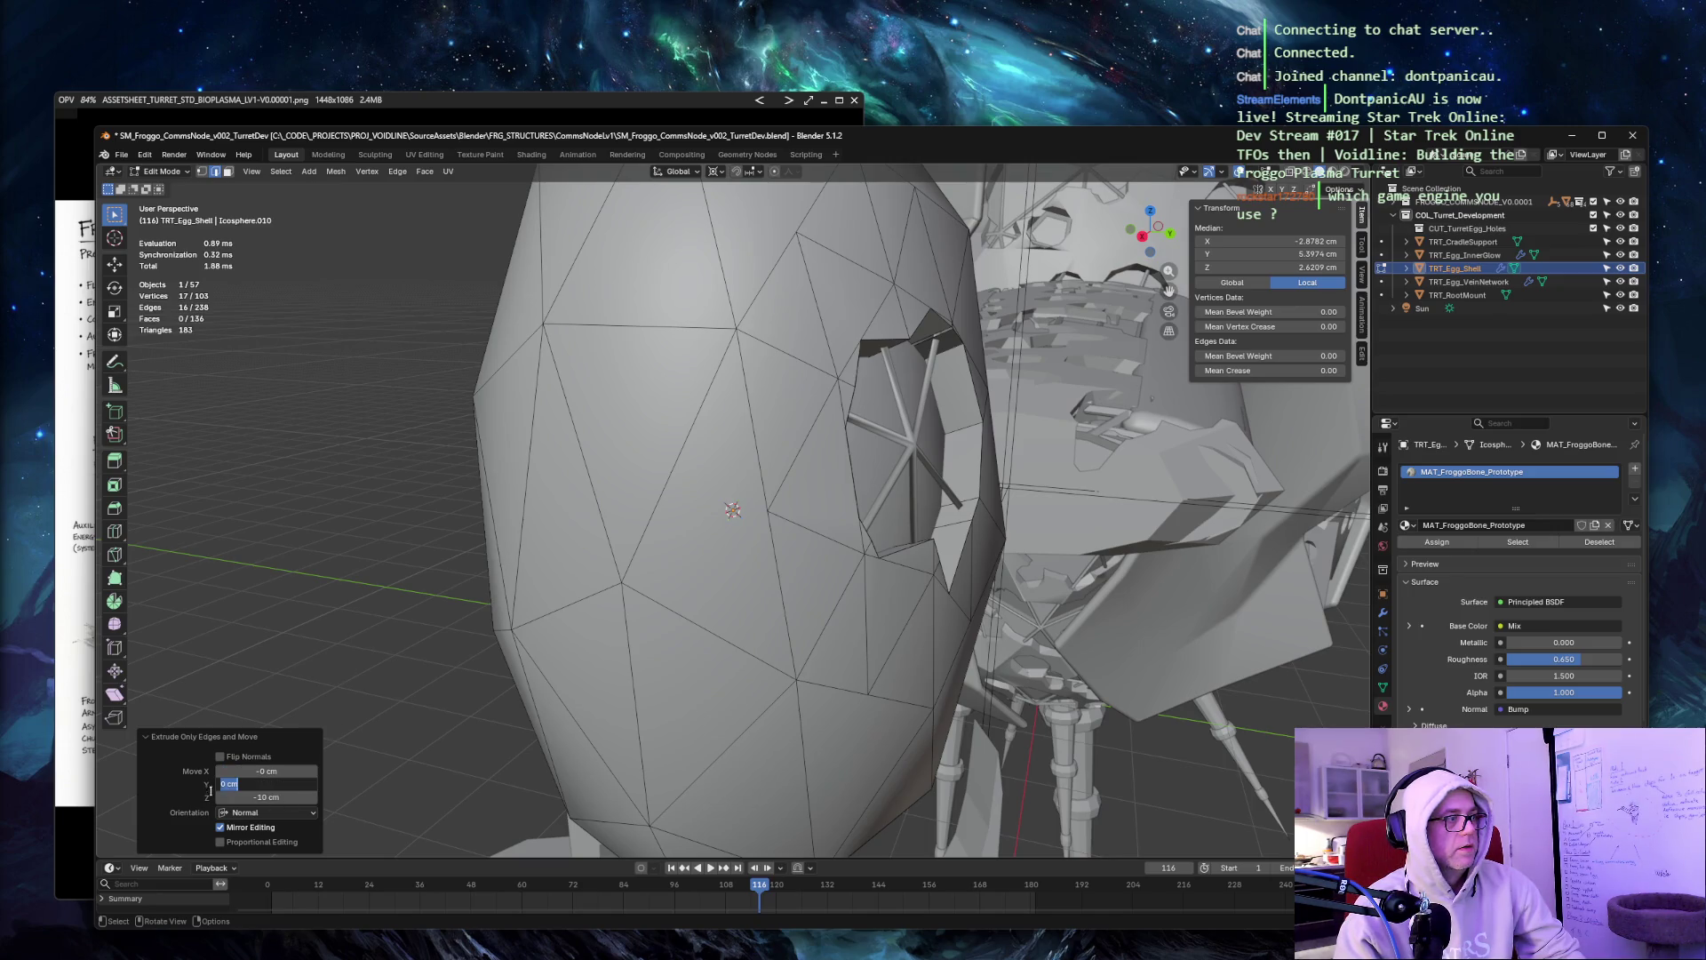
key("Return")
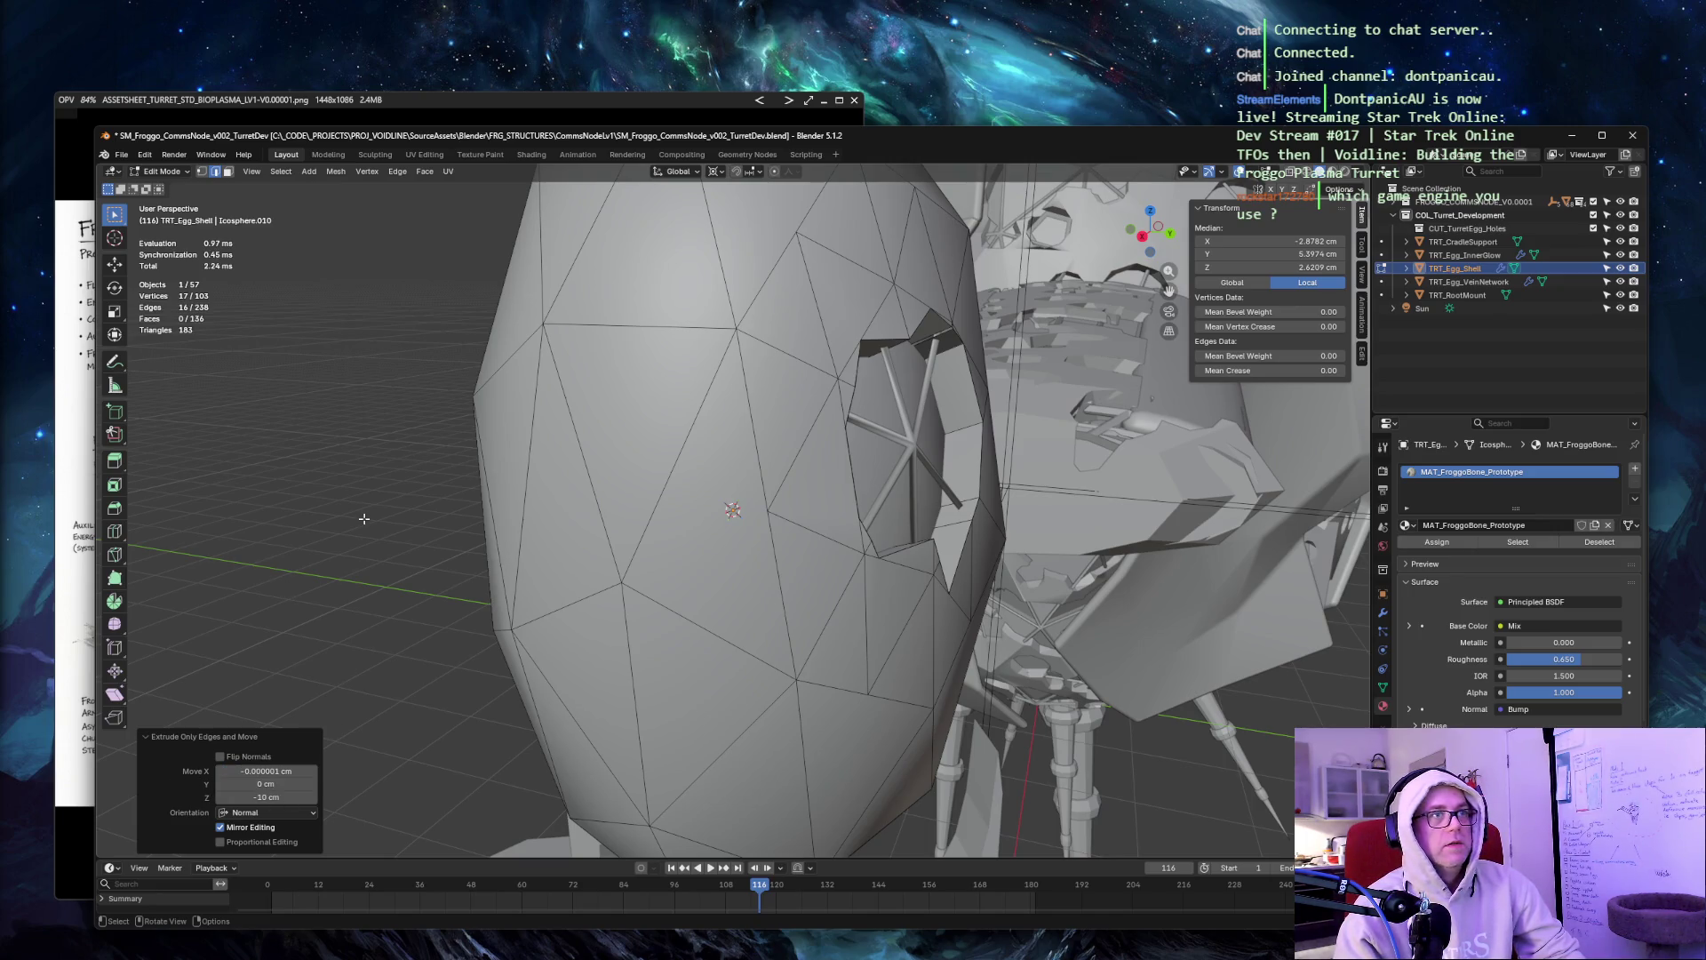
left_click(448, 313)
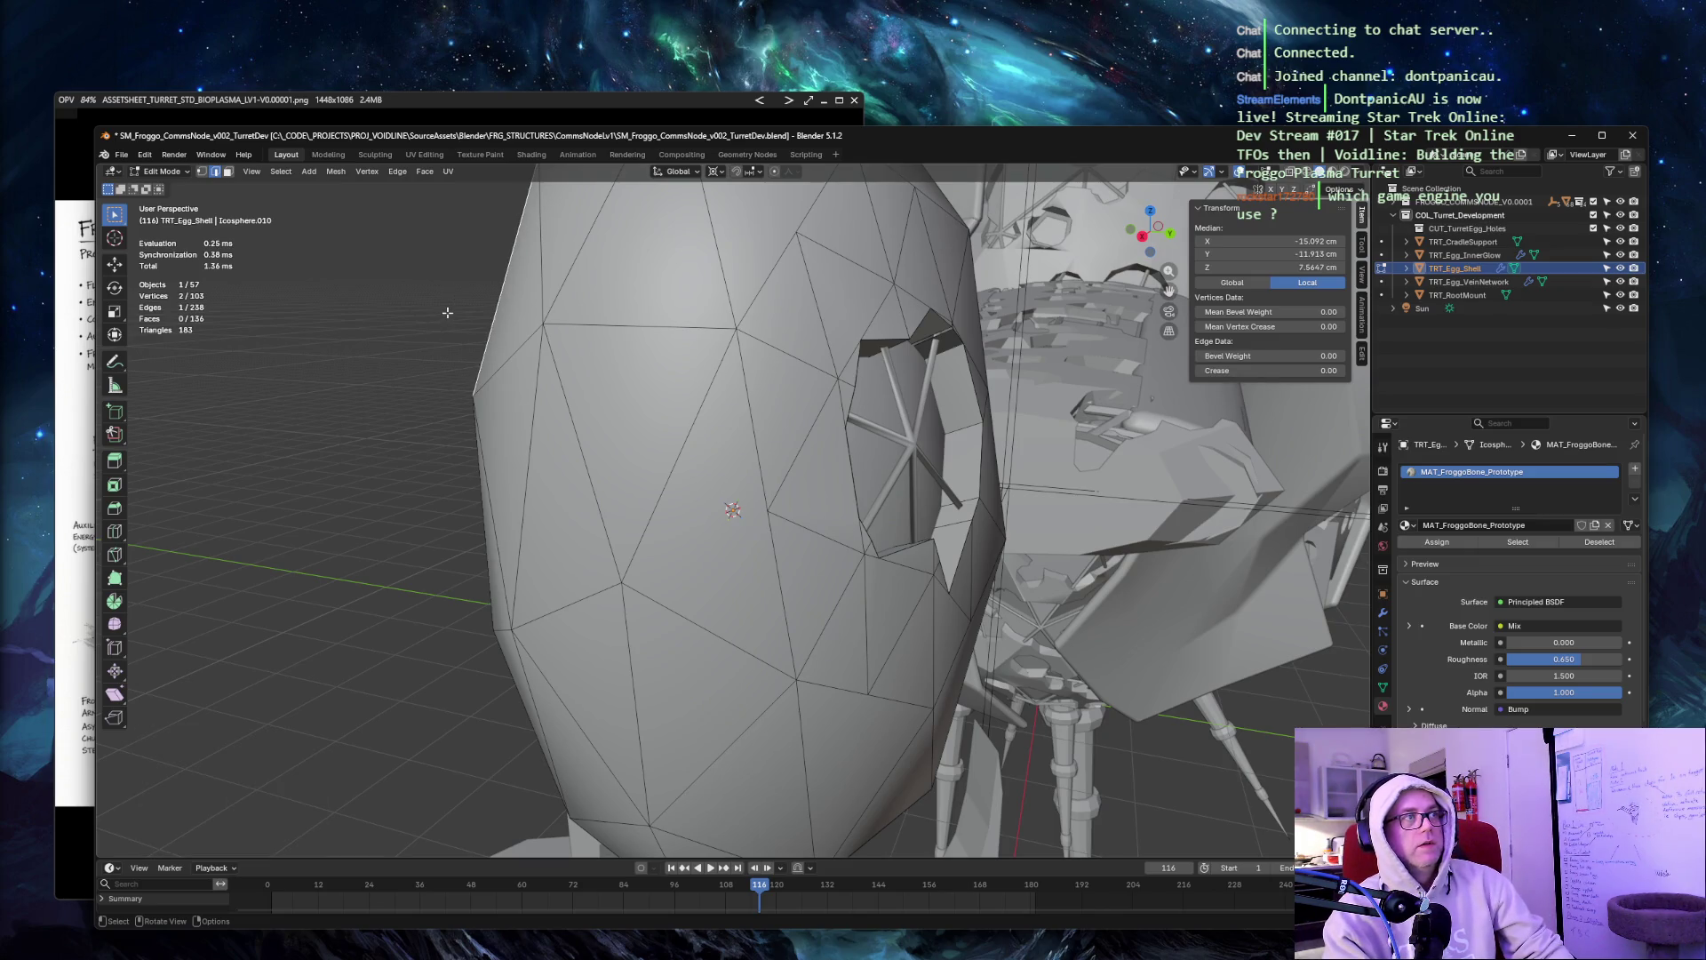
Return the egg shell to Object Mode and view it in Material Preview shading.
key("Tab")
mouse_move(764, 382)
middle_mouse_down()
mouse_move(957, 380)
mouse_move(735, 373)
mouse_move(747, 360)
mouse_move(933, 402)
mouse_move(1032, 400)
middle_mouse_up()
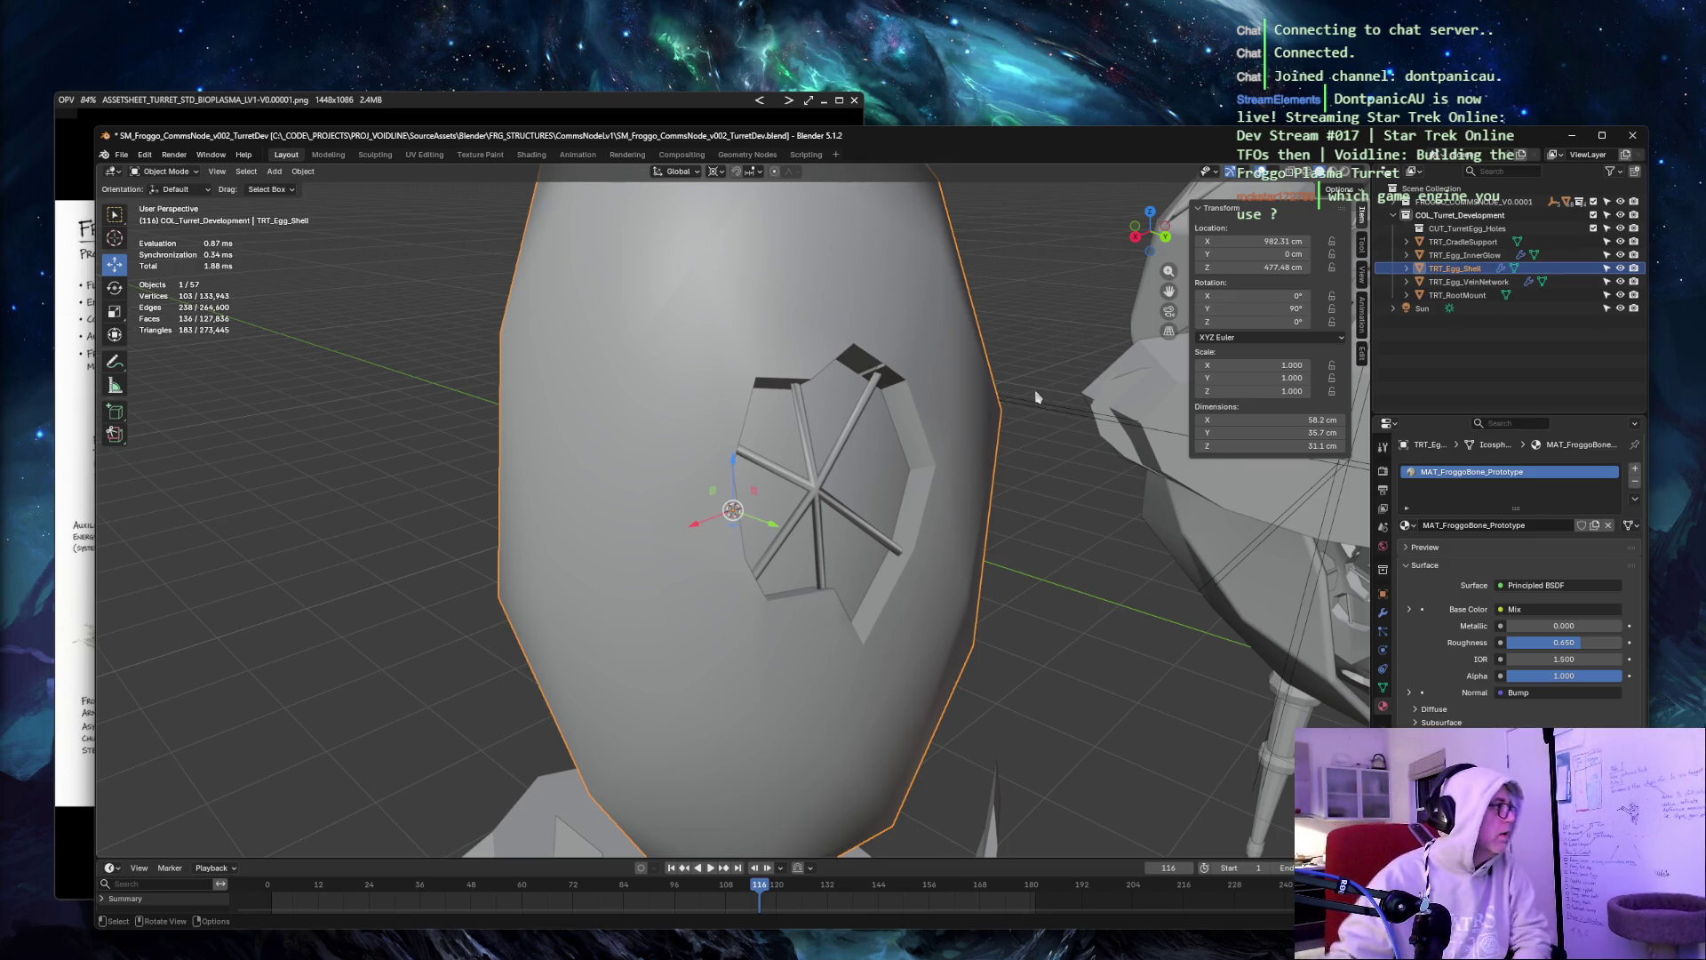
middle_click_drag(1032, 312, 1028, 314)
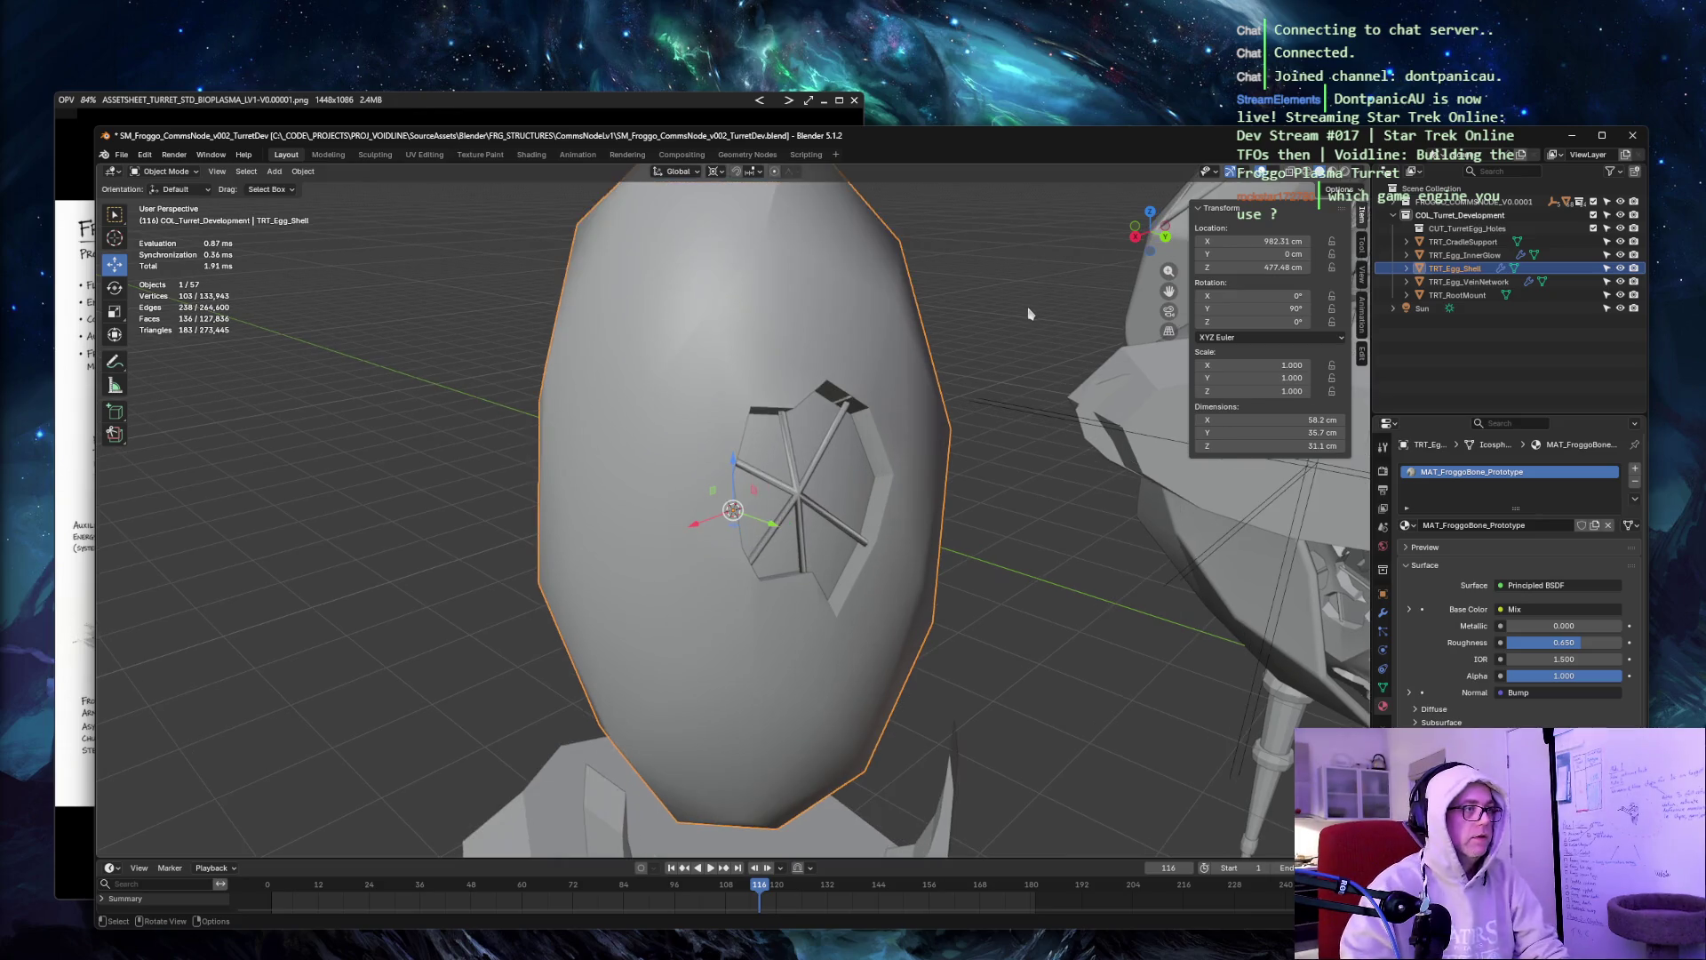
key("z")
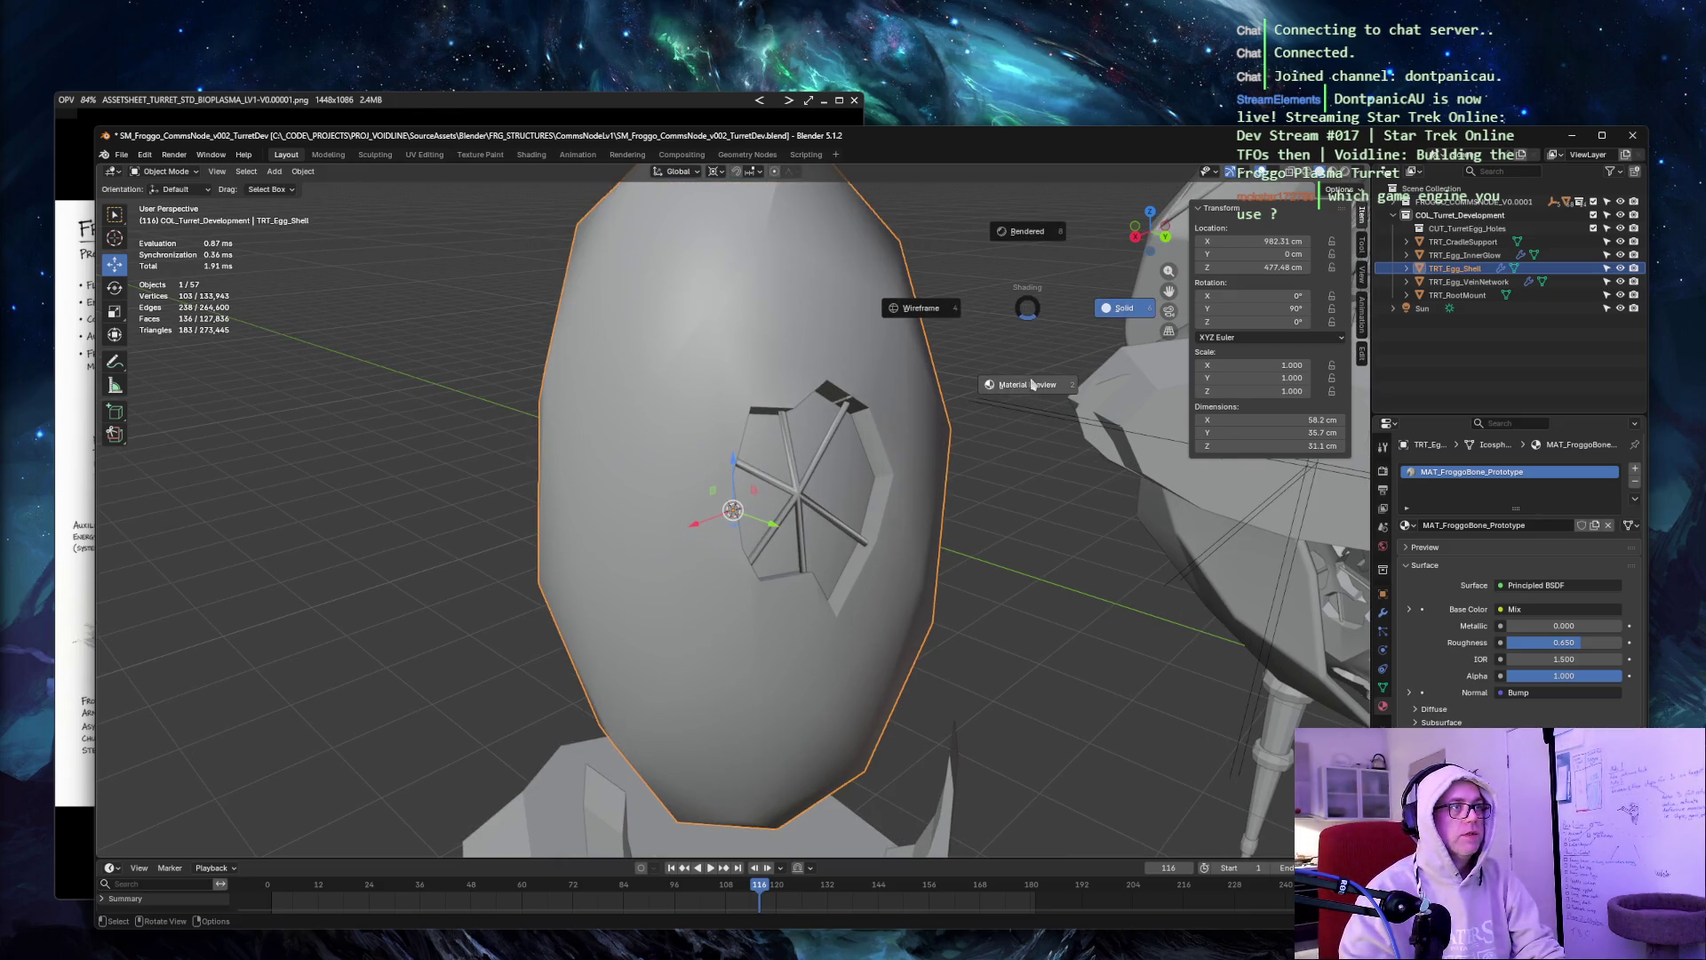
left_click(1011, 337)
Play the turret animation and inspect the egg and turret from several angles.
key("space")
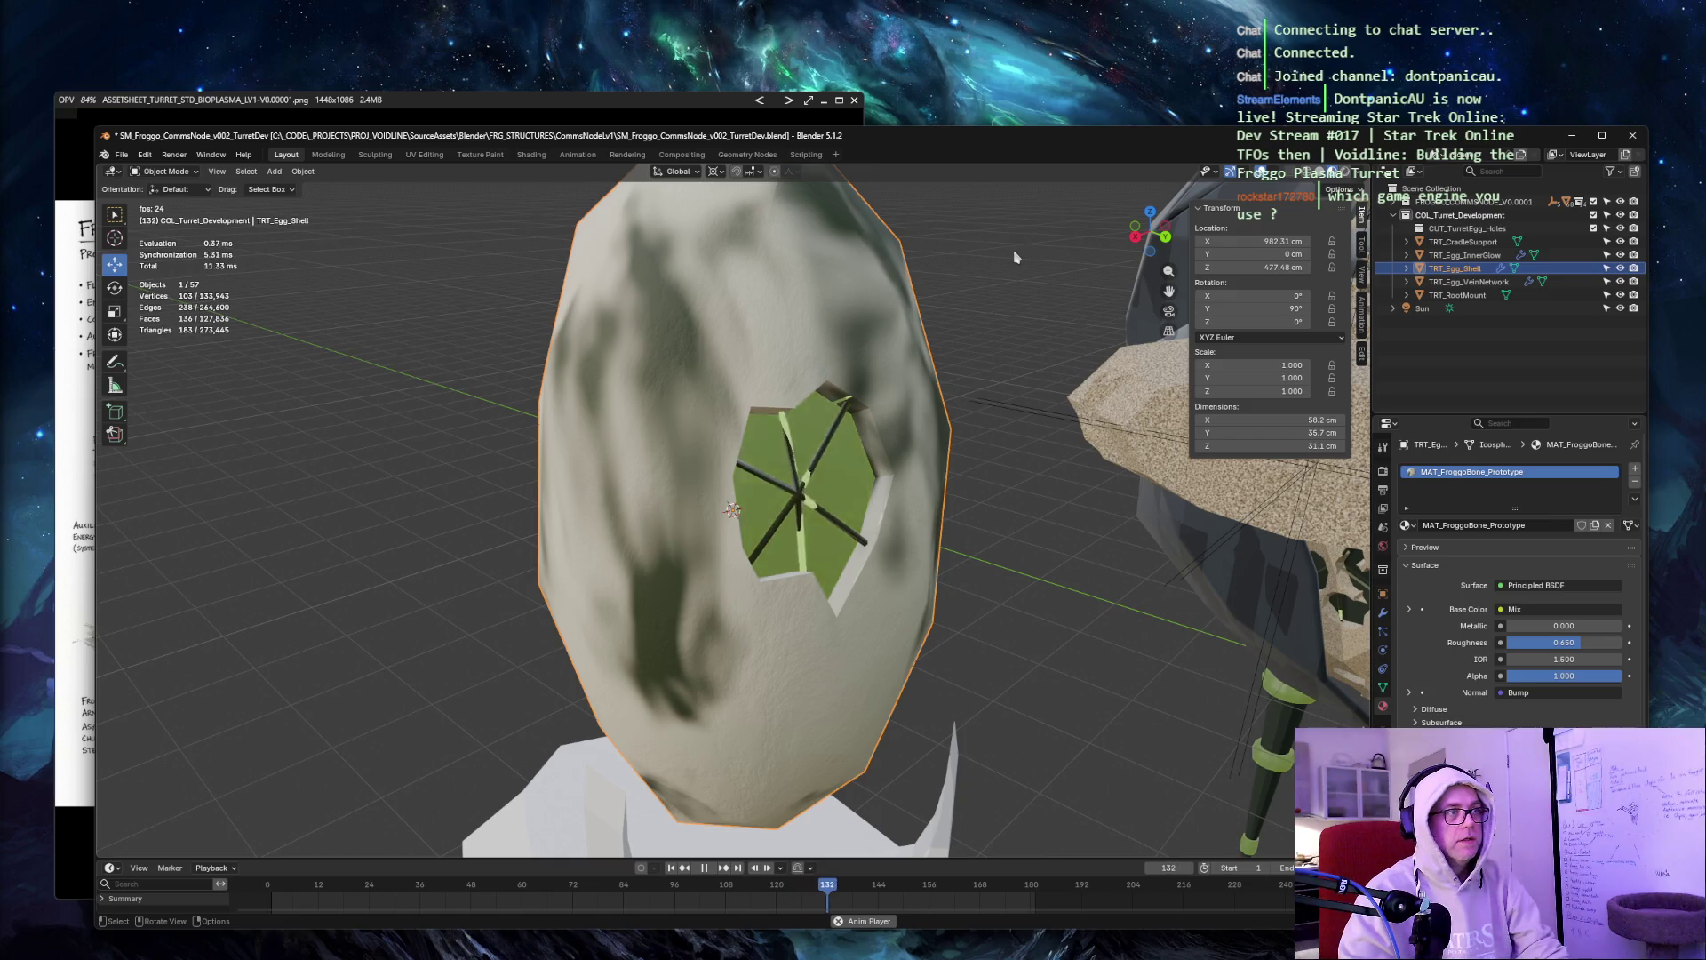
left_click(1002, 259)
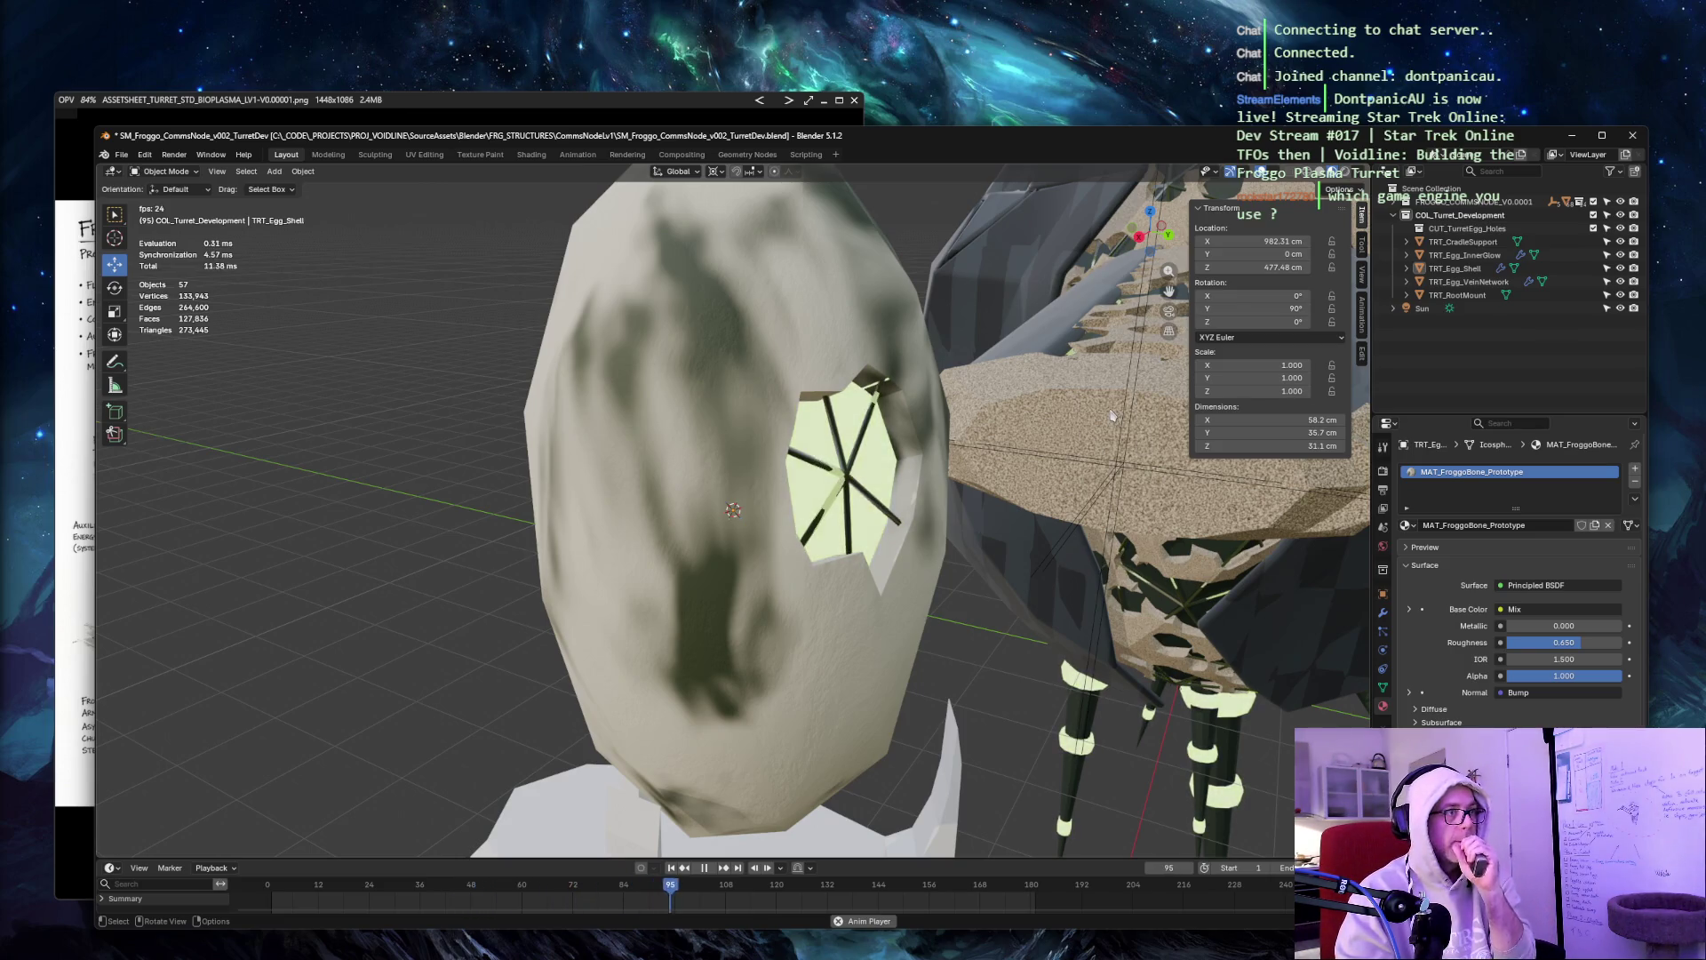
middle_click_drag(1110, 415, 968, 251)
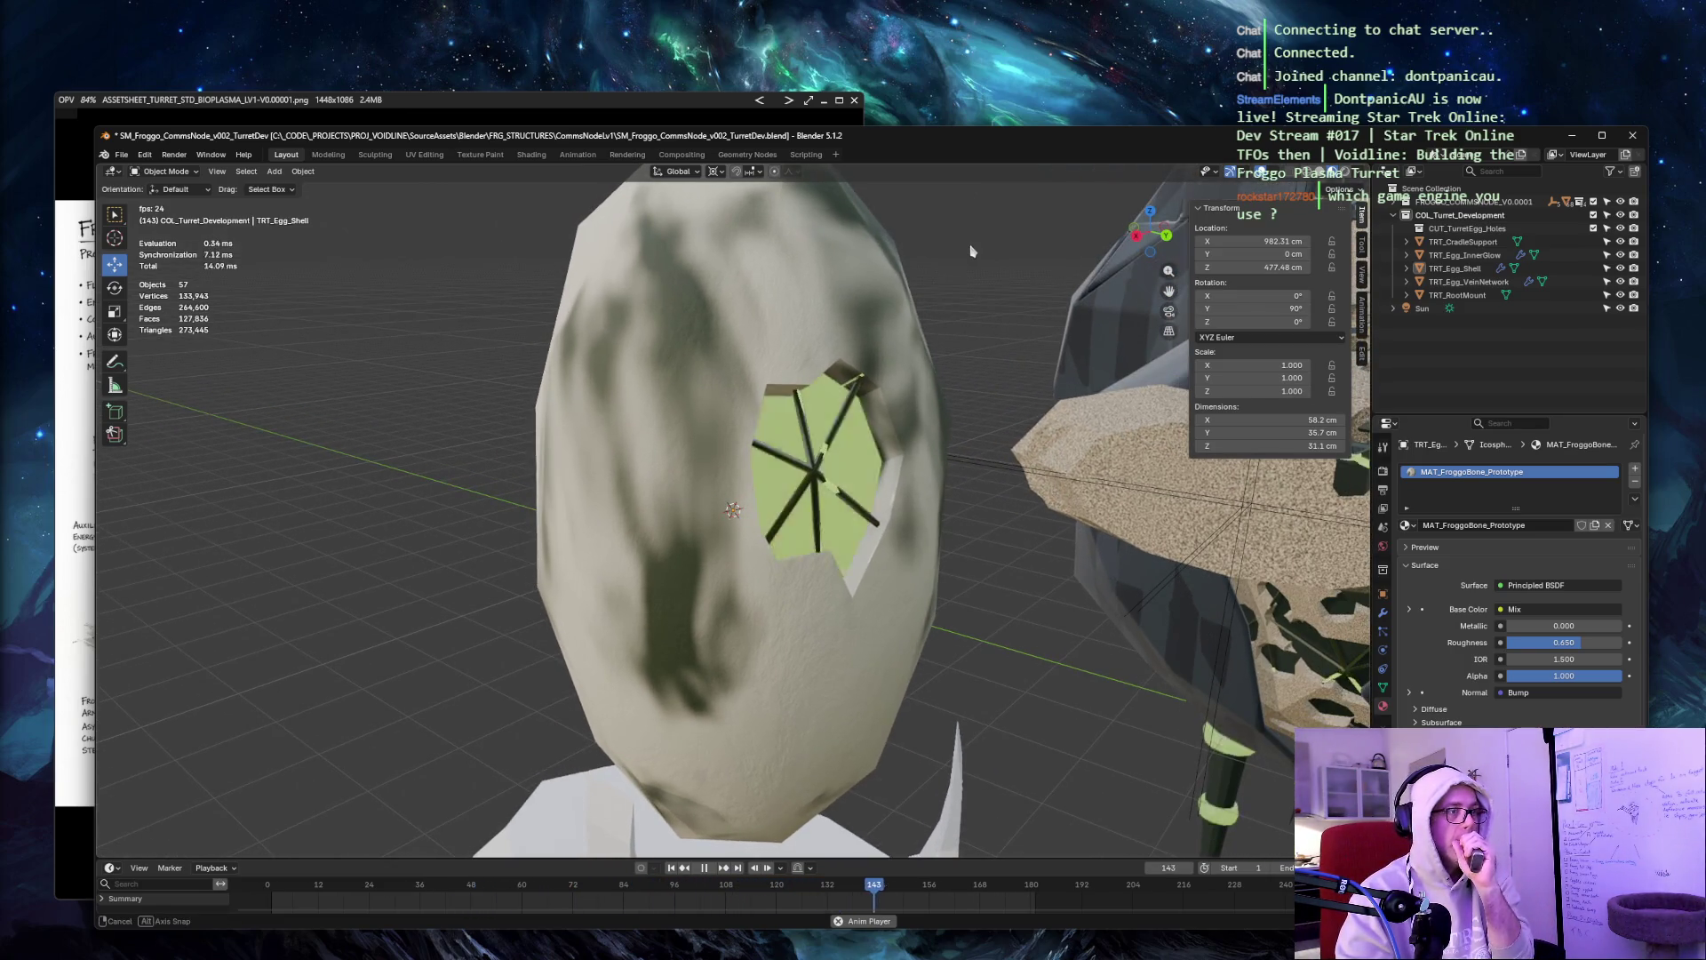
scroll(970, 250, "down", 4)
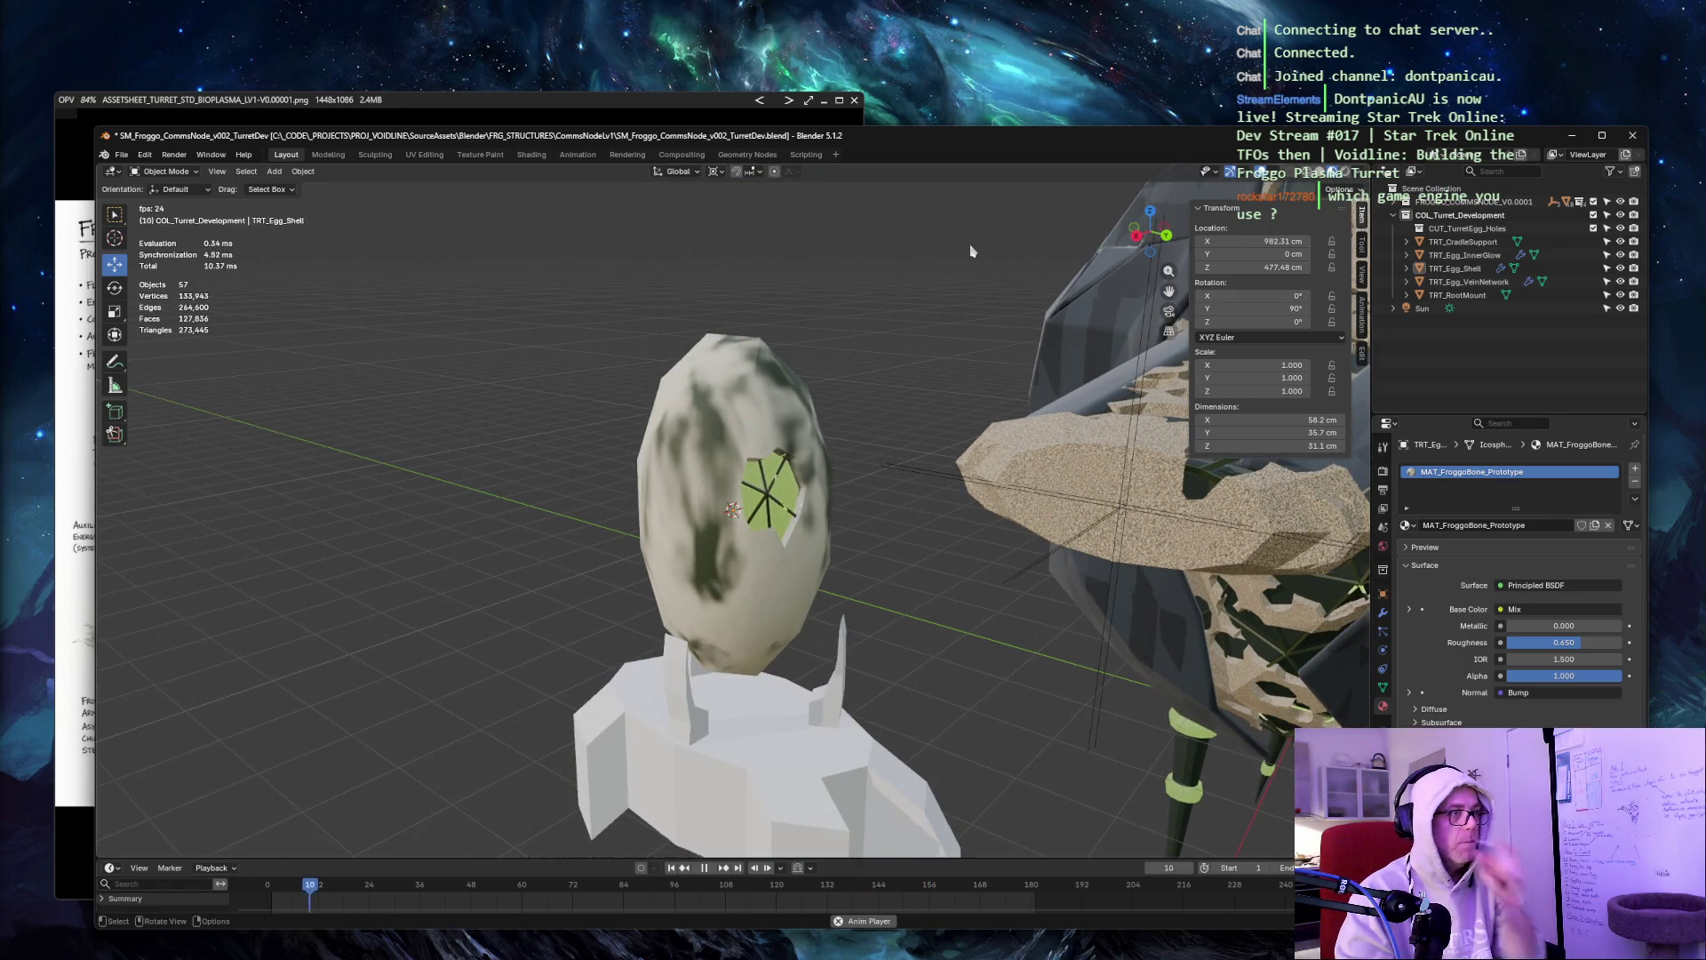
scroll(951, 252, "up", 3)
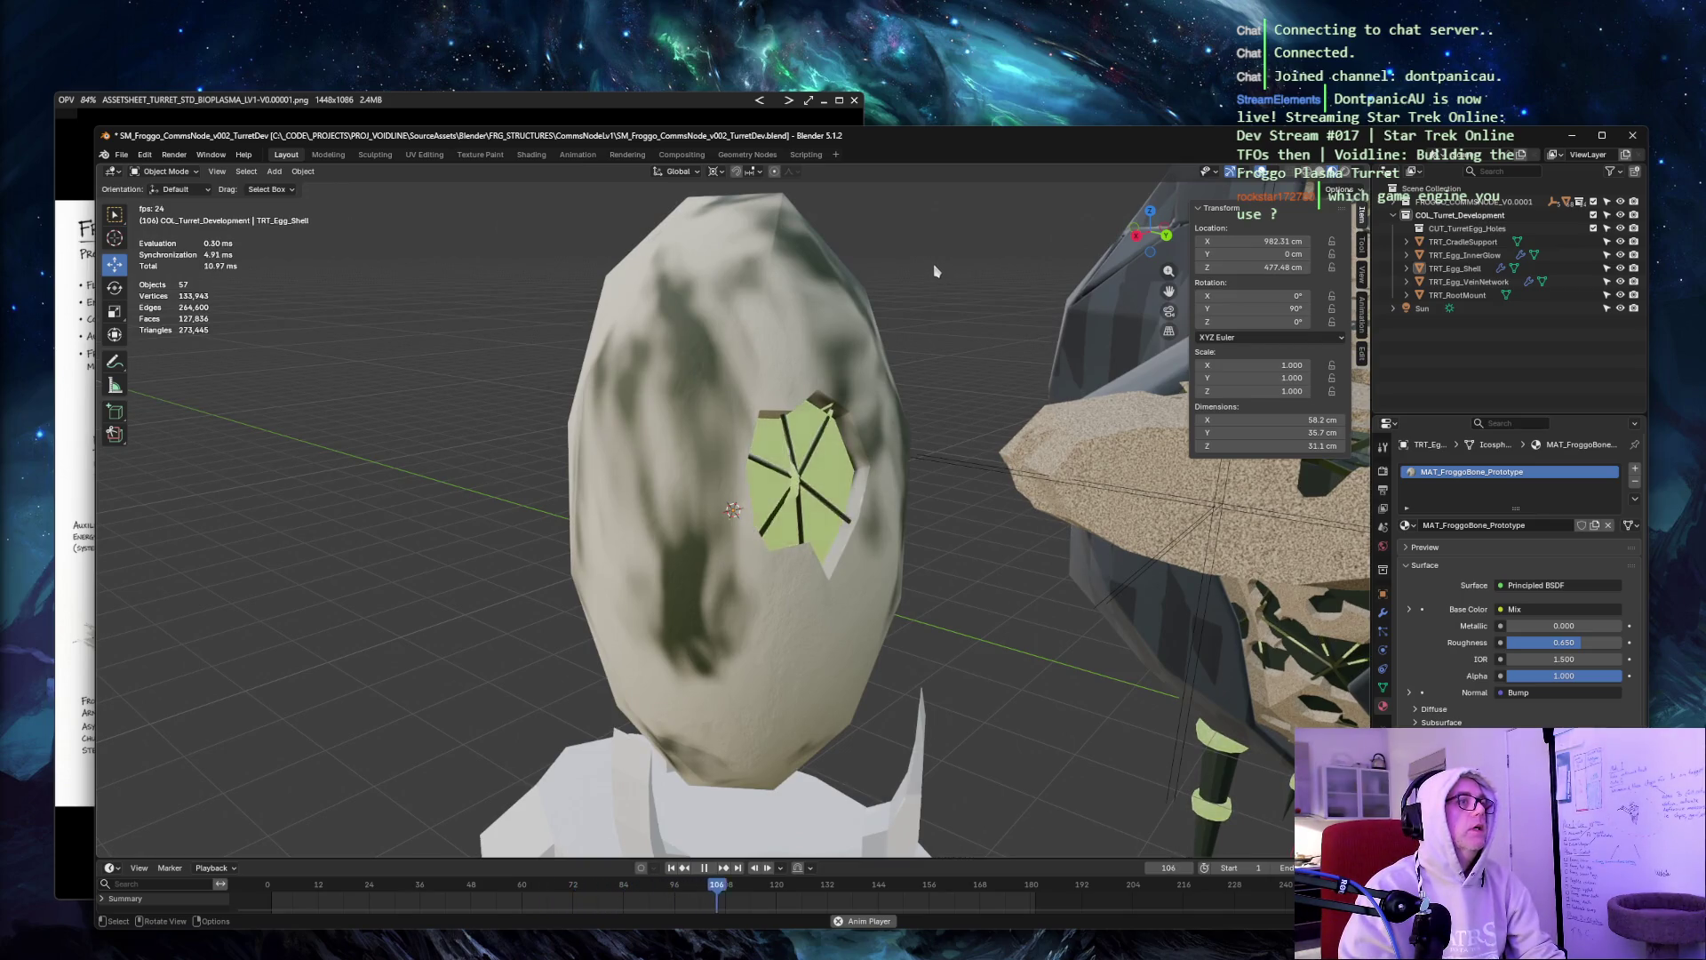
middle_click_drag(933, 270, 959, 266)
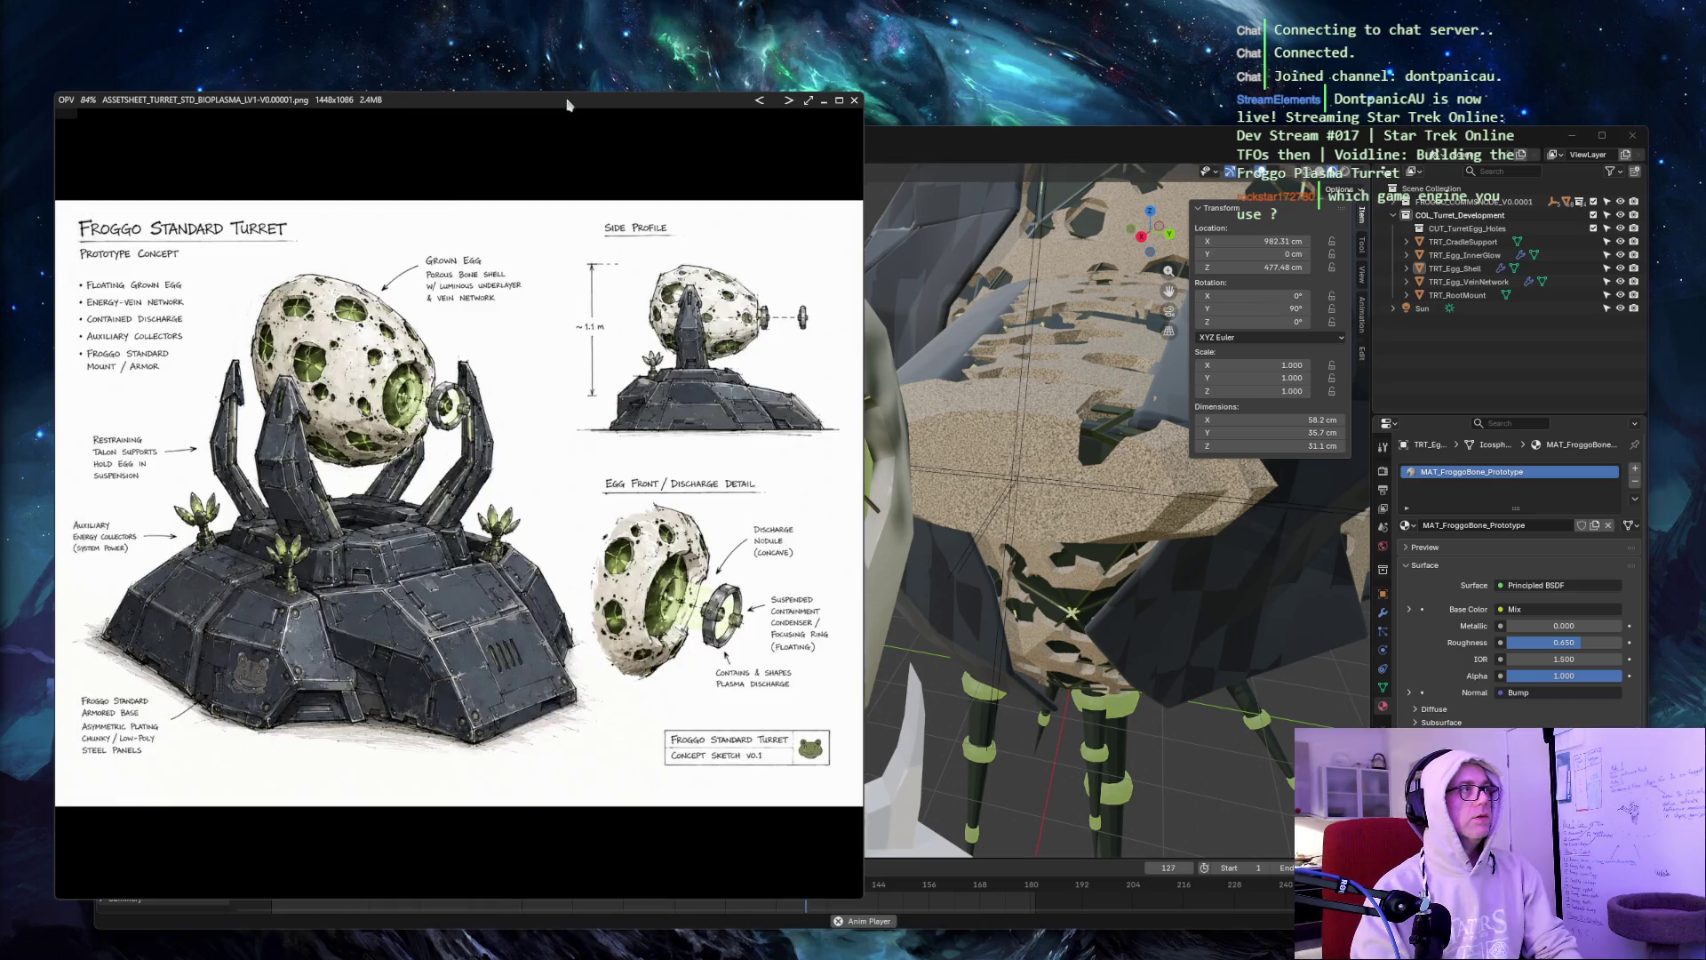
Compare with the turret concept art, return to Solid shading, and edit TRT_Egg_Shell's mesh.
left_click(570, 103)
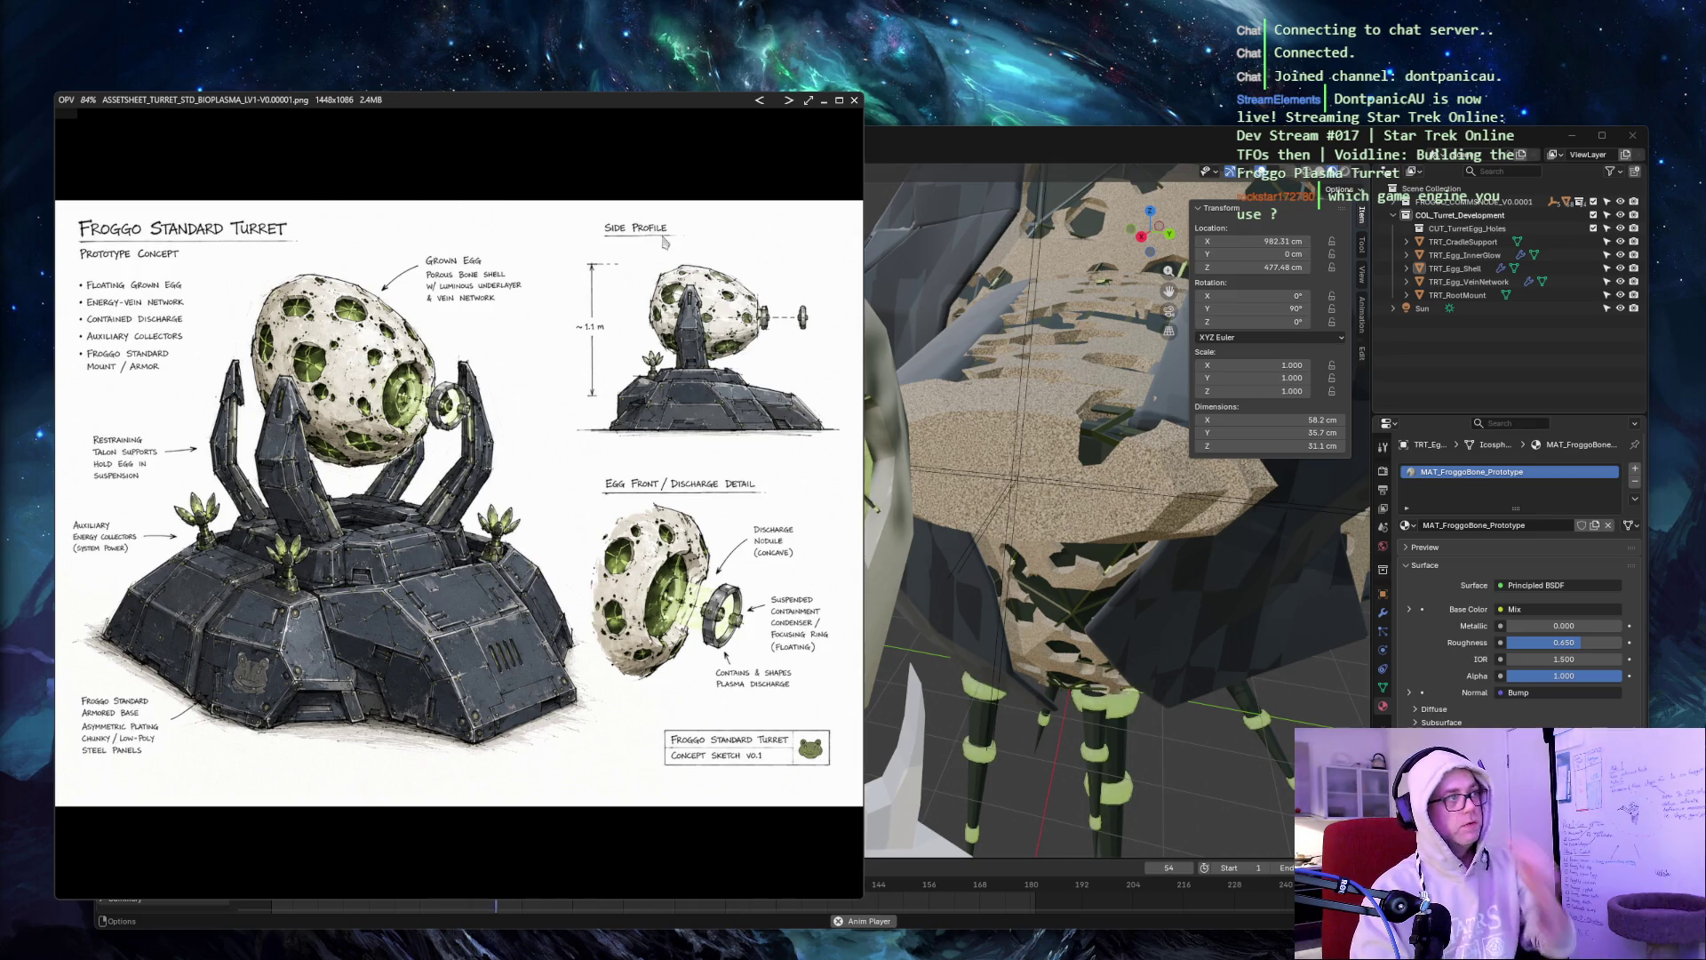
key("alt+Tab")
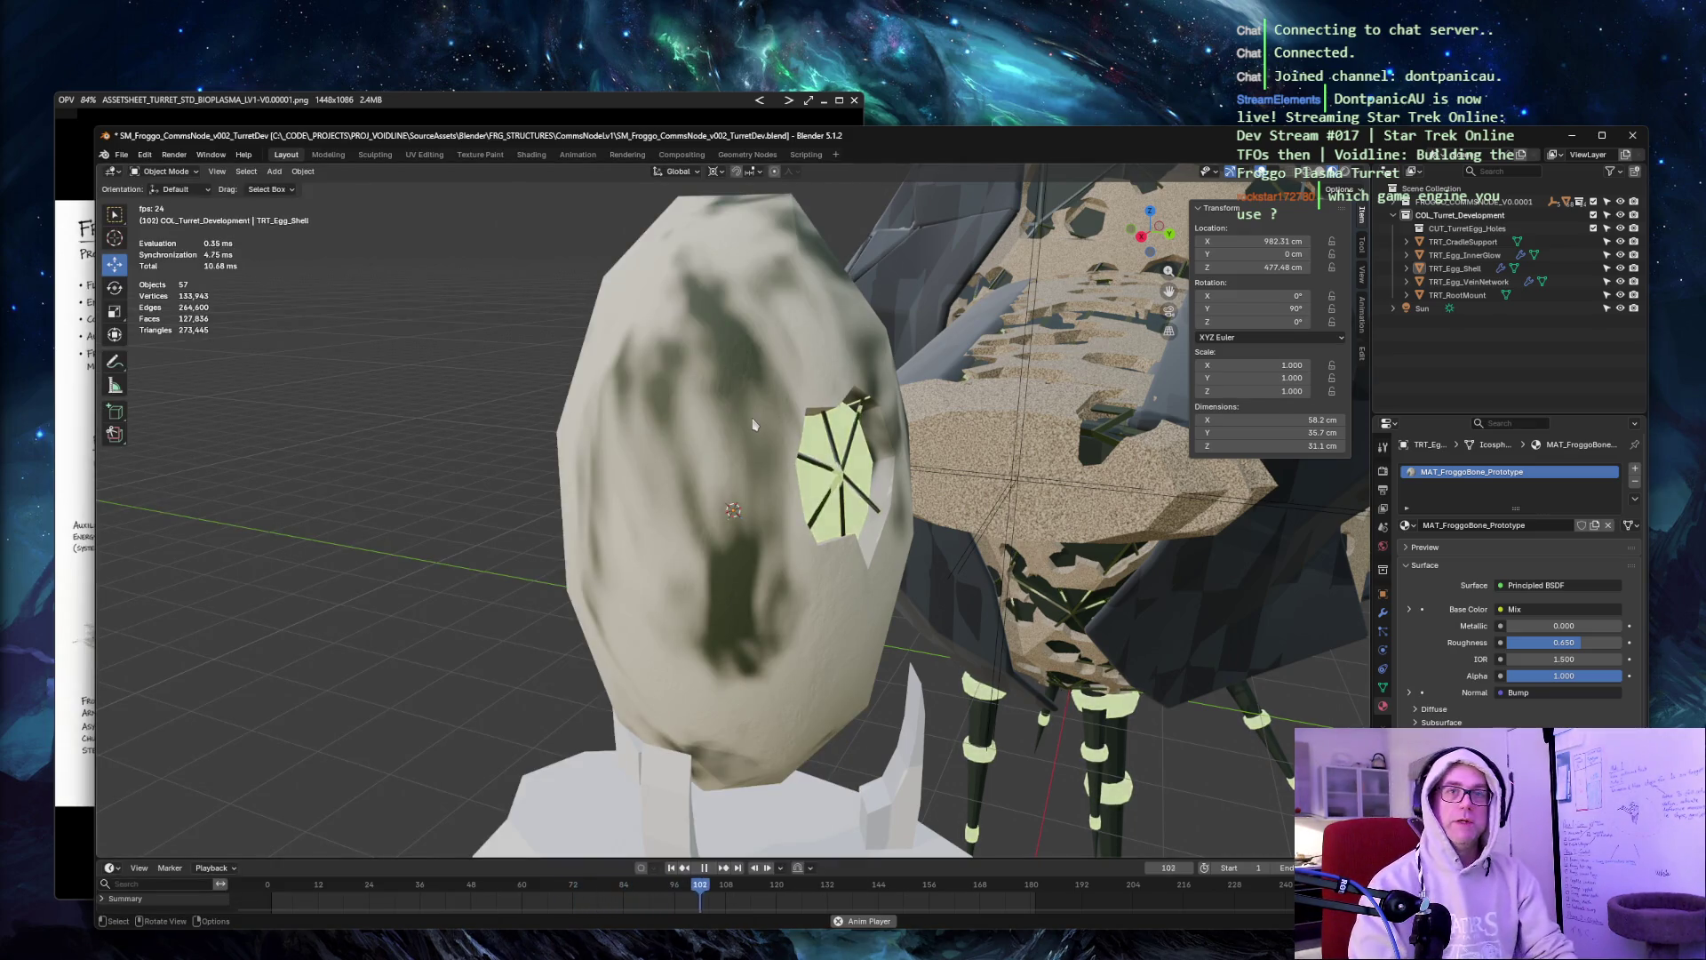
mouse_move(752, 425)
middle_mouse_down()
mouse_move(786, 320)
mouse_move(767, 367)
middle_mouse_up()
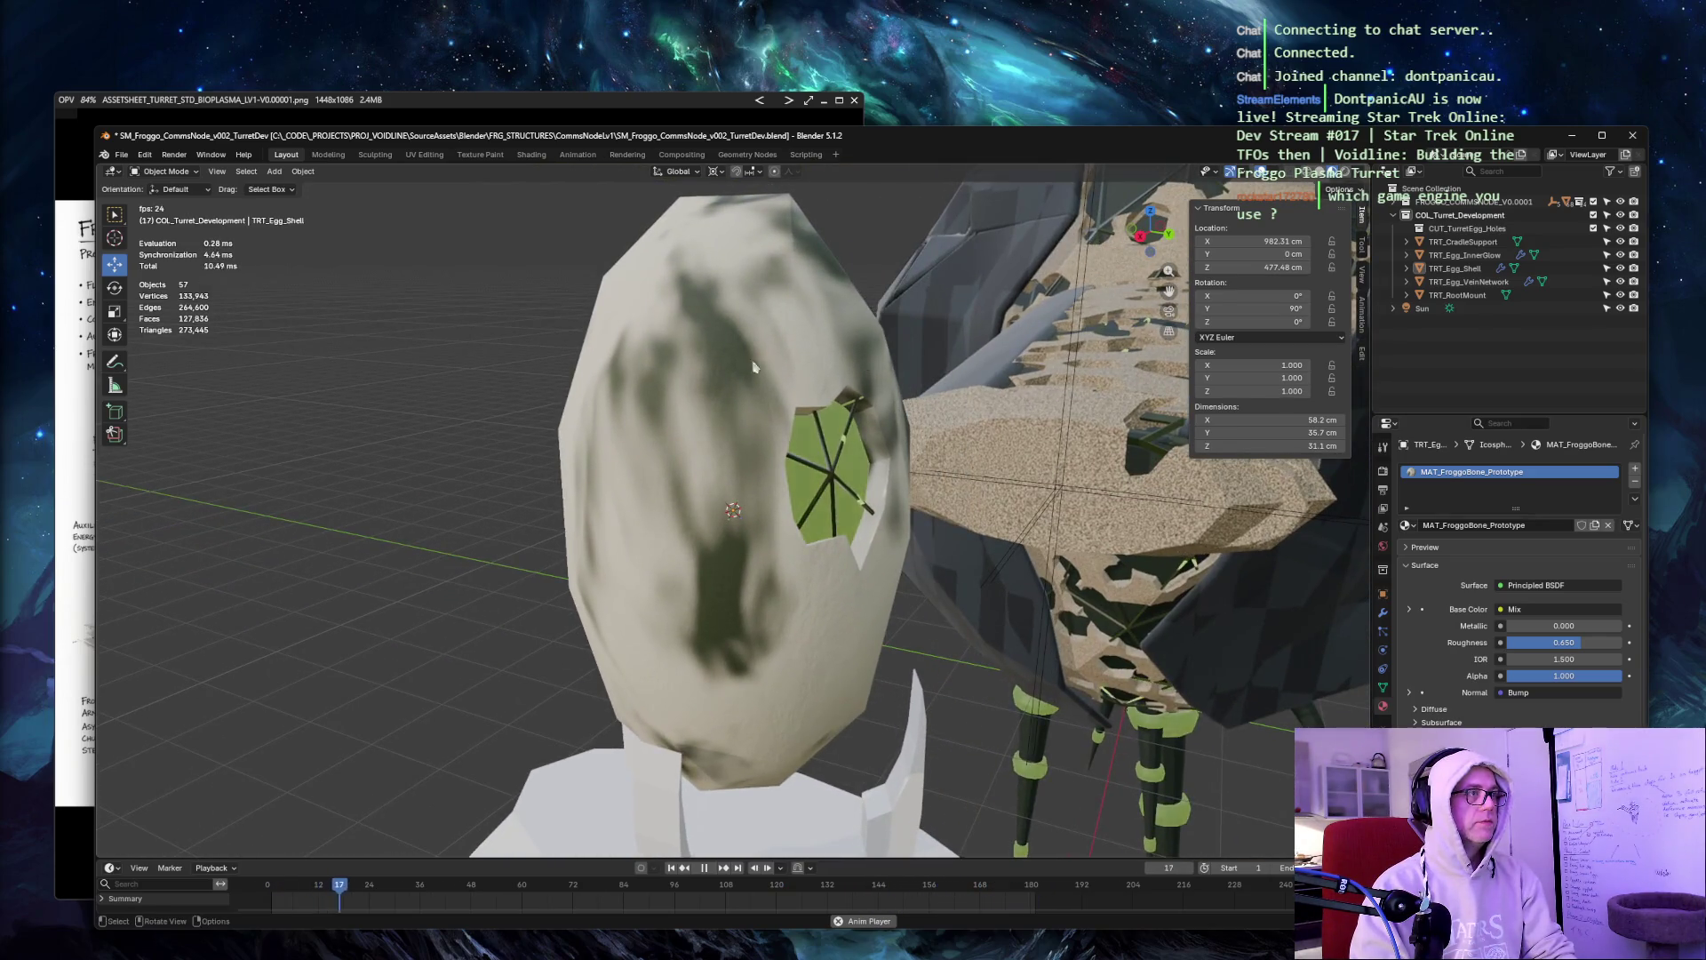
key("z")
left_click(717, 343)
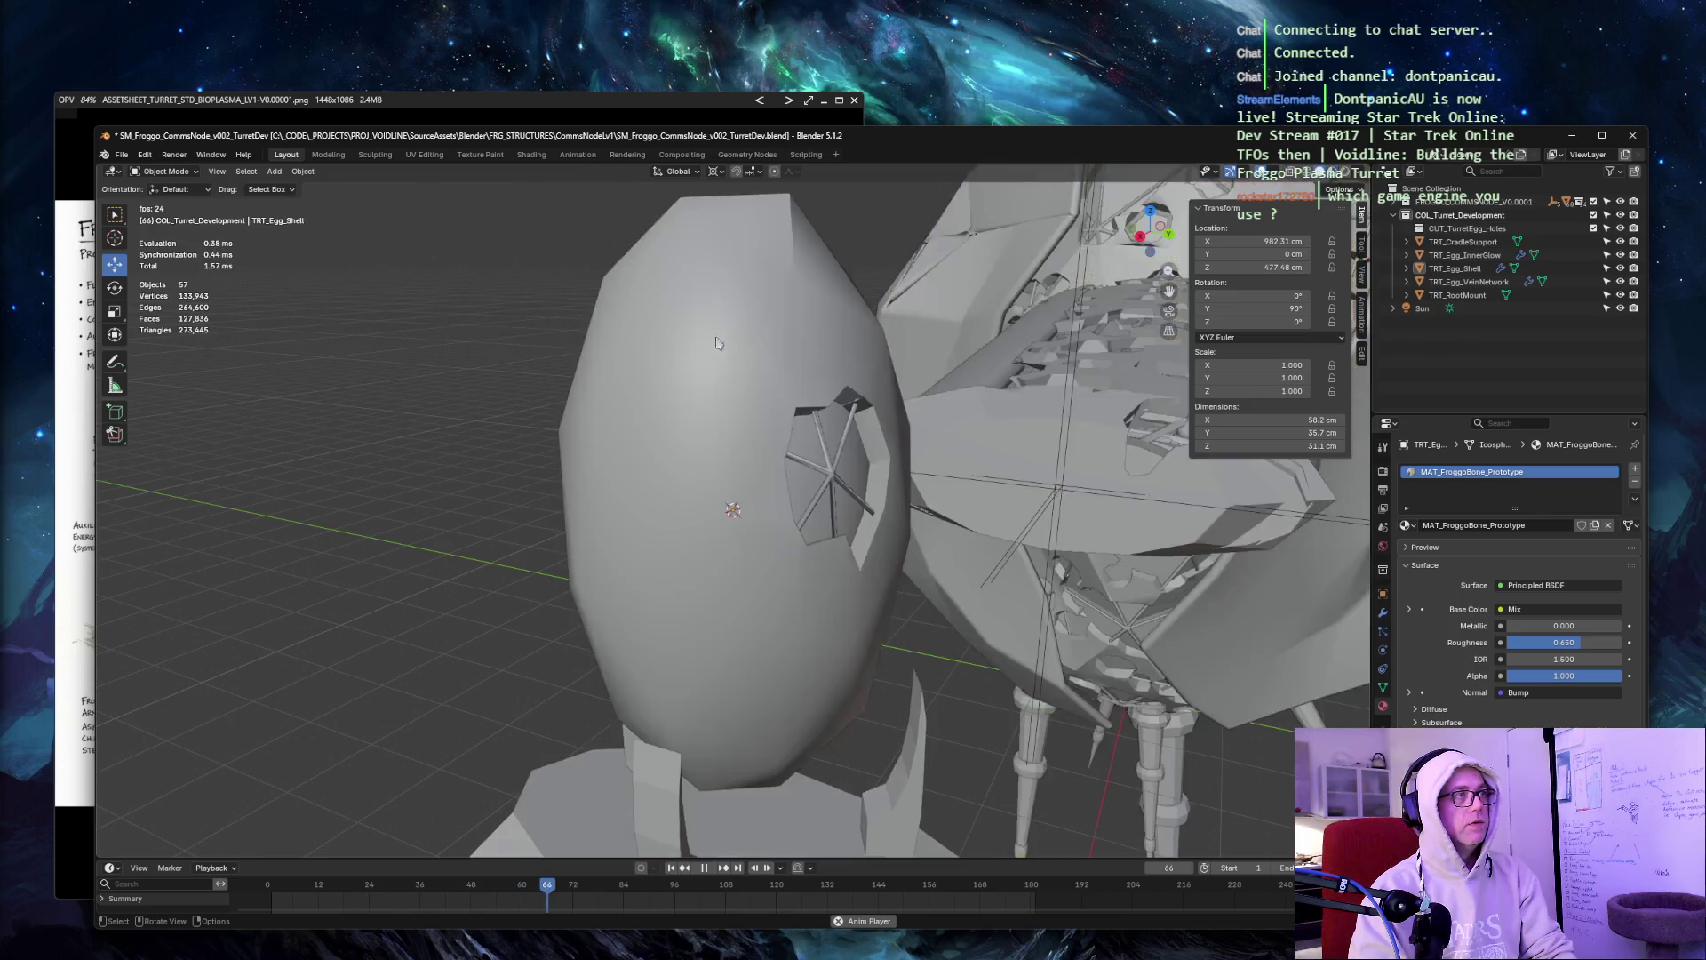
left_click(1467, 270)
key("Tab")
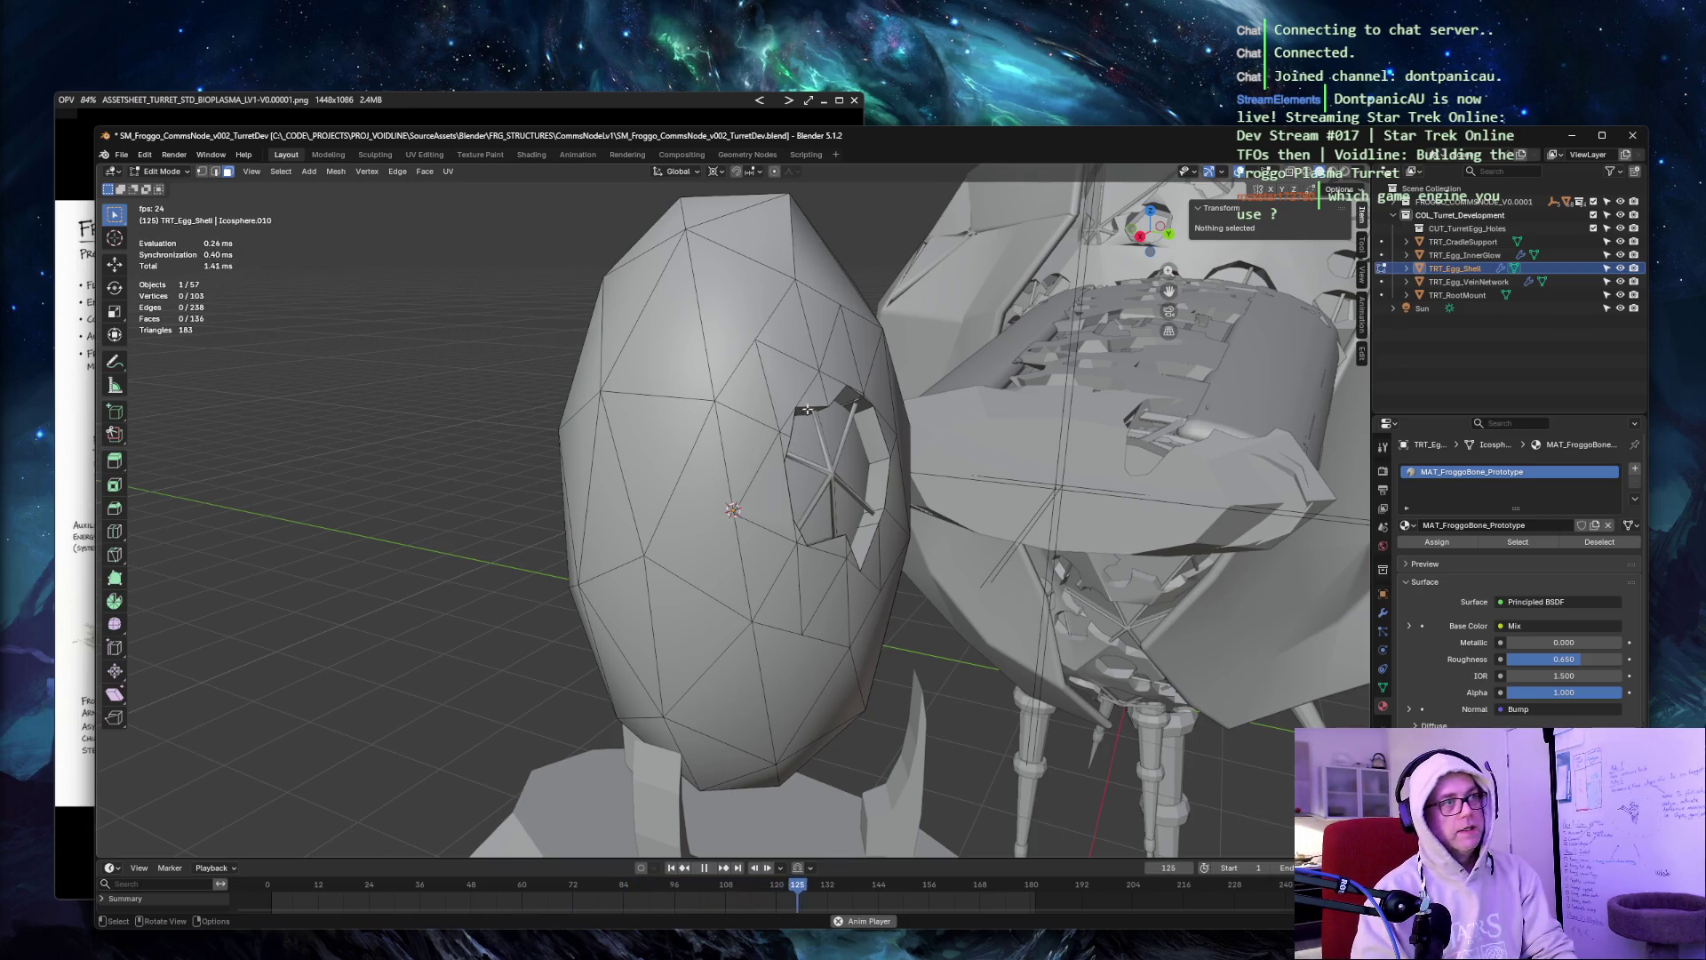
Select five faces on the egg shell's untouched front side.
middle_click_drag(780, 485, 788, 502)
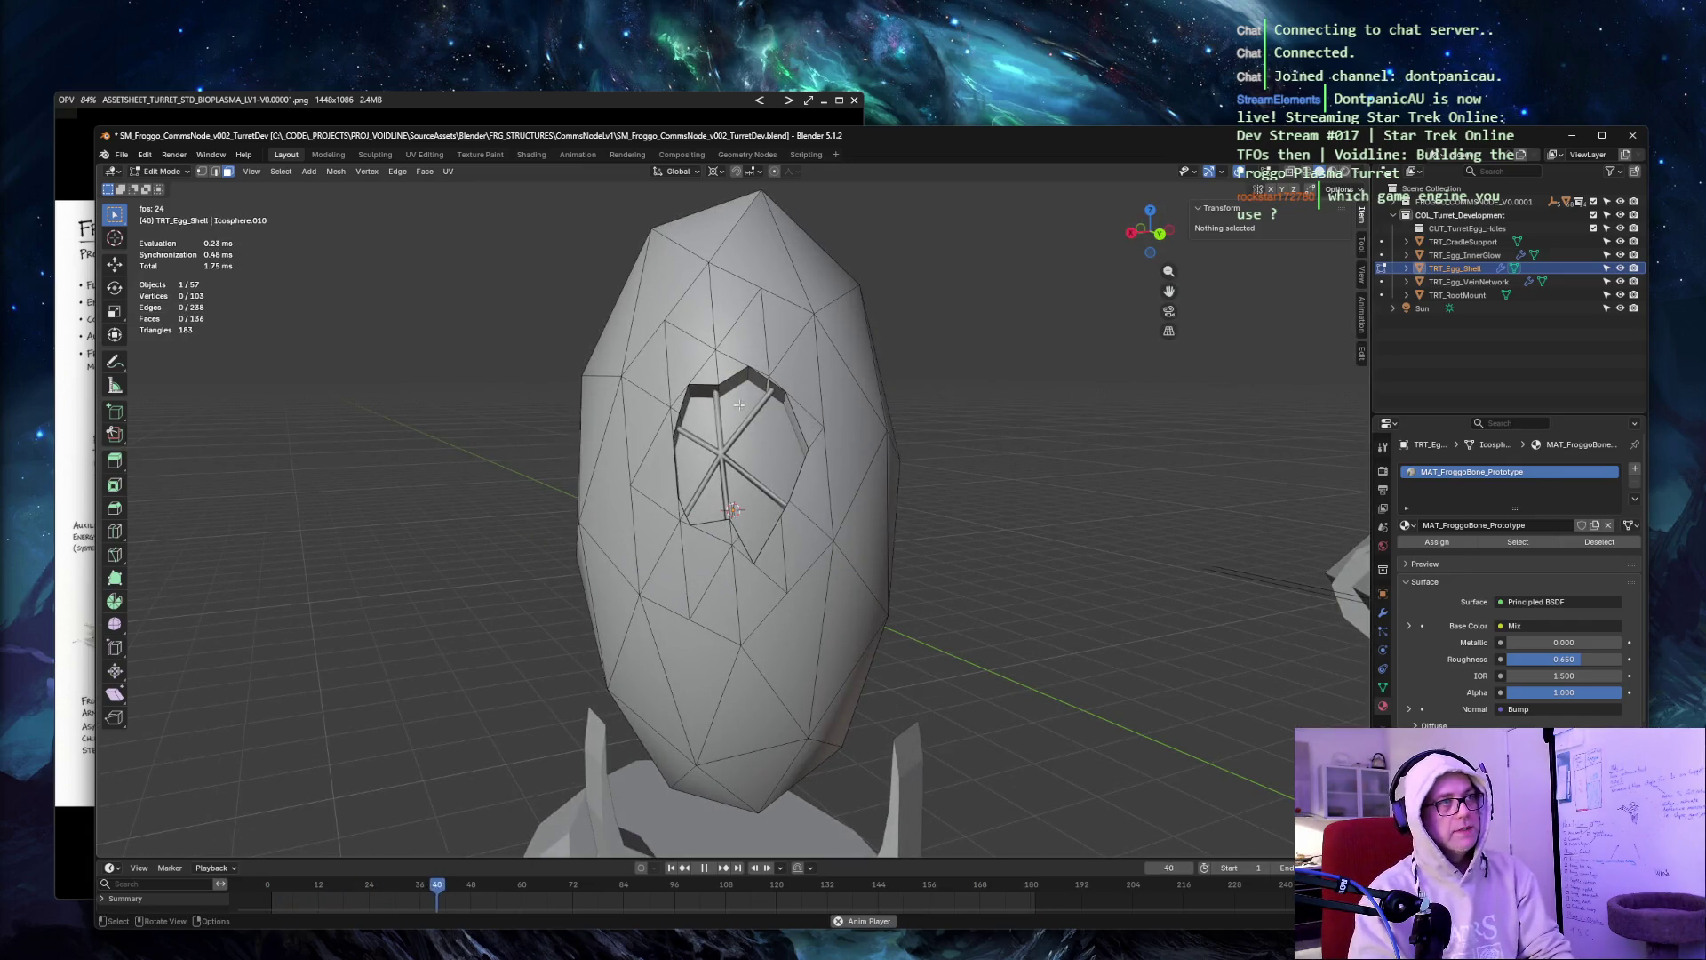
mouse_move(1005, 282)
middle_mouse_down()
mouse_move(1149, 290)
mouse_move(925, 309)
mouse_move(1003, 285)
middle_mouse_up()
left_click(701, 480, "shift")
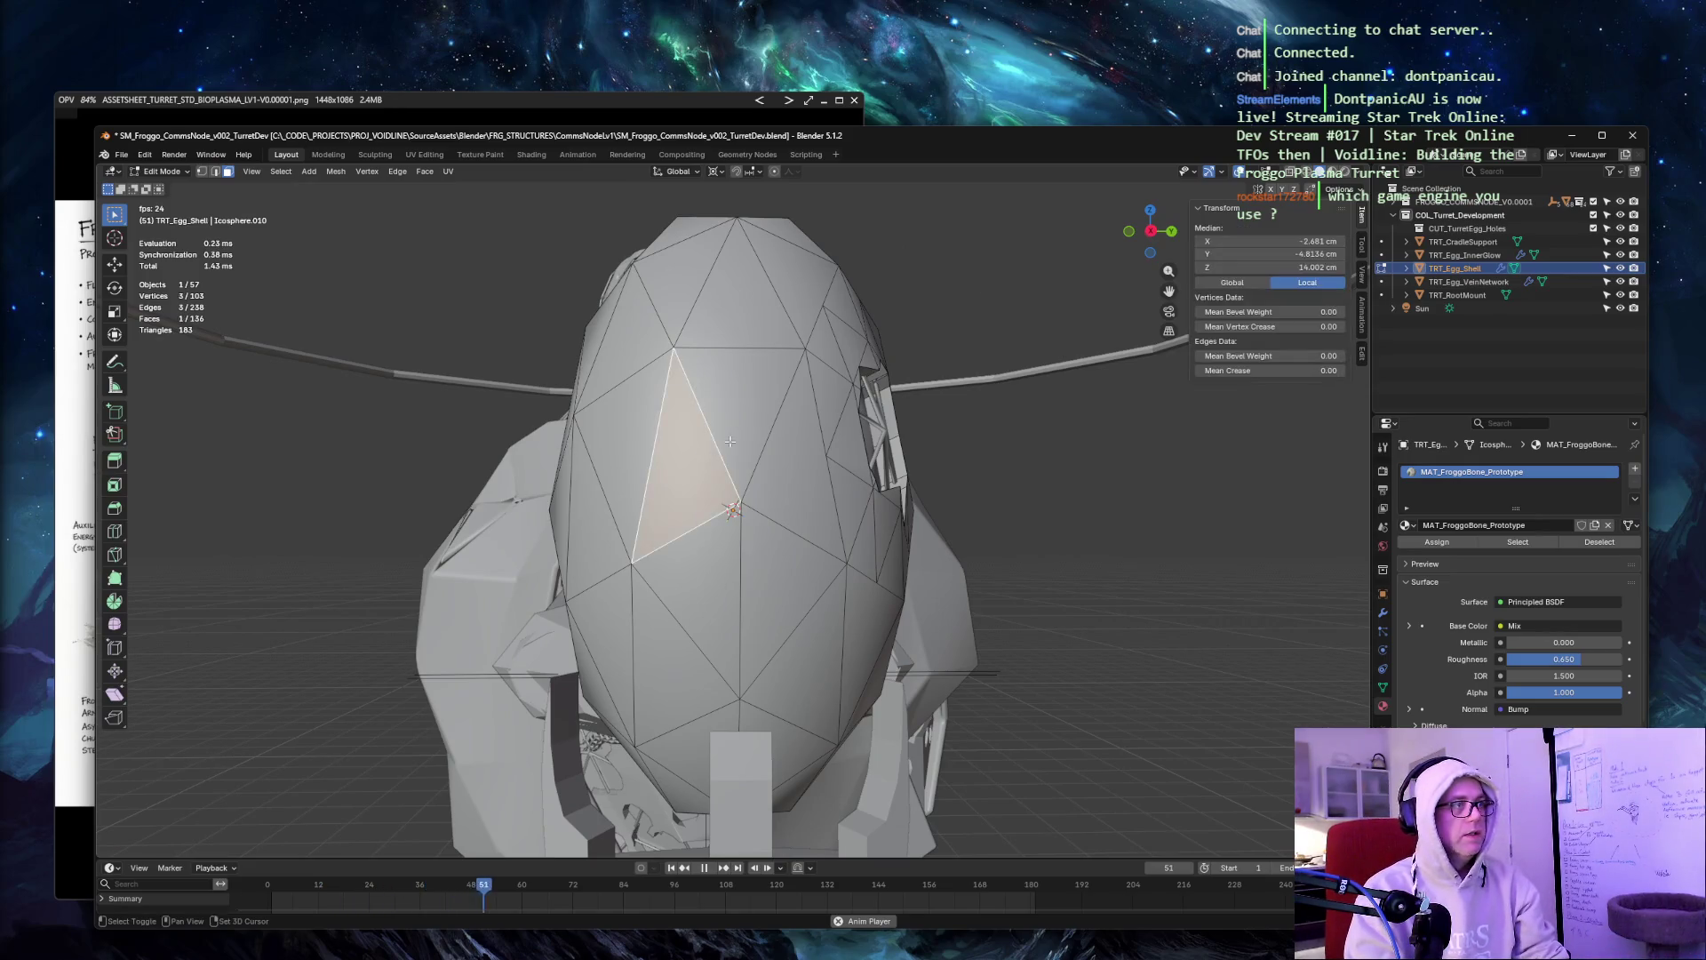
left_click(742, 409, "shift")
left_click(800, 480, "shift")
left_click(782, 586, "shift")
left_click(701, 579, "shift")
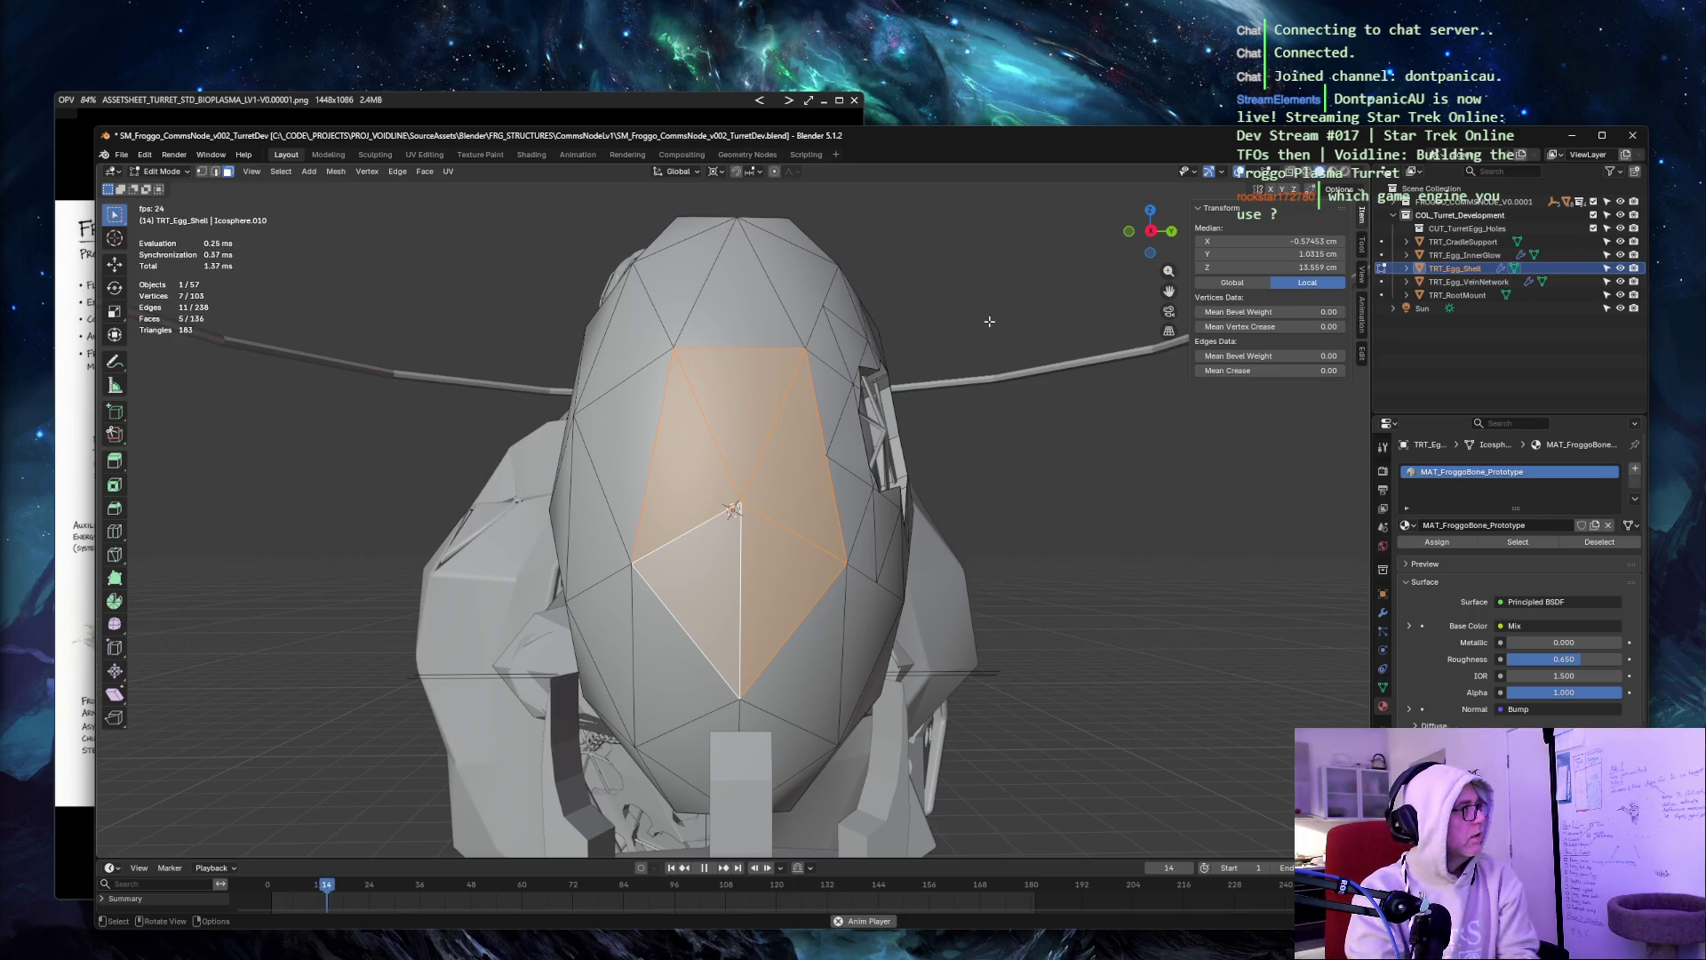
right_click(743, 418)
Subdivide the five selected front faces with 1 cut and 0 smoothness.
left_click(742, 419)
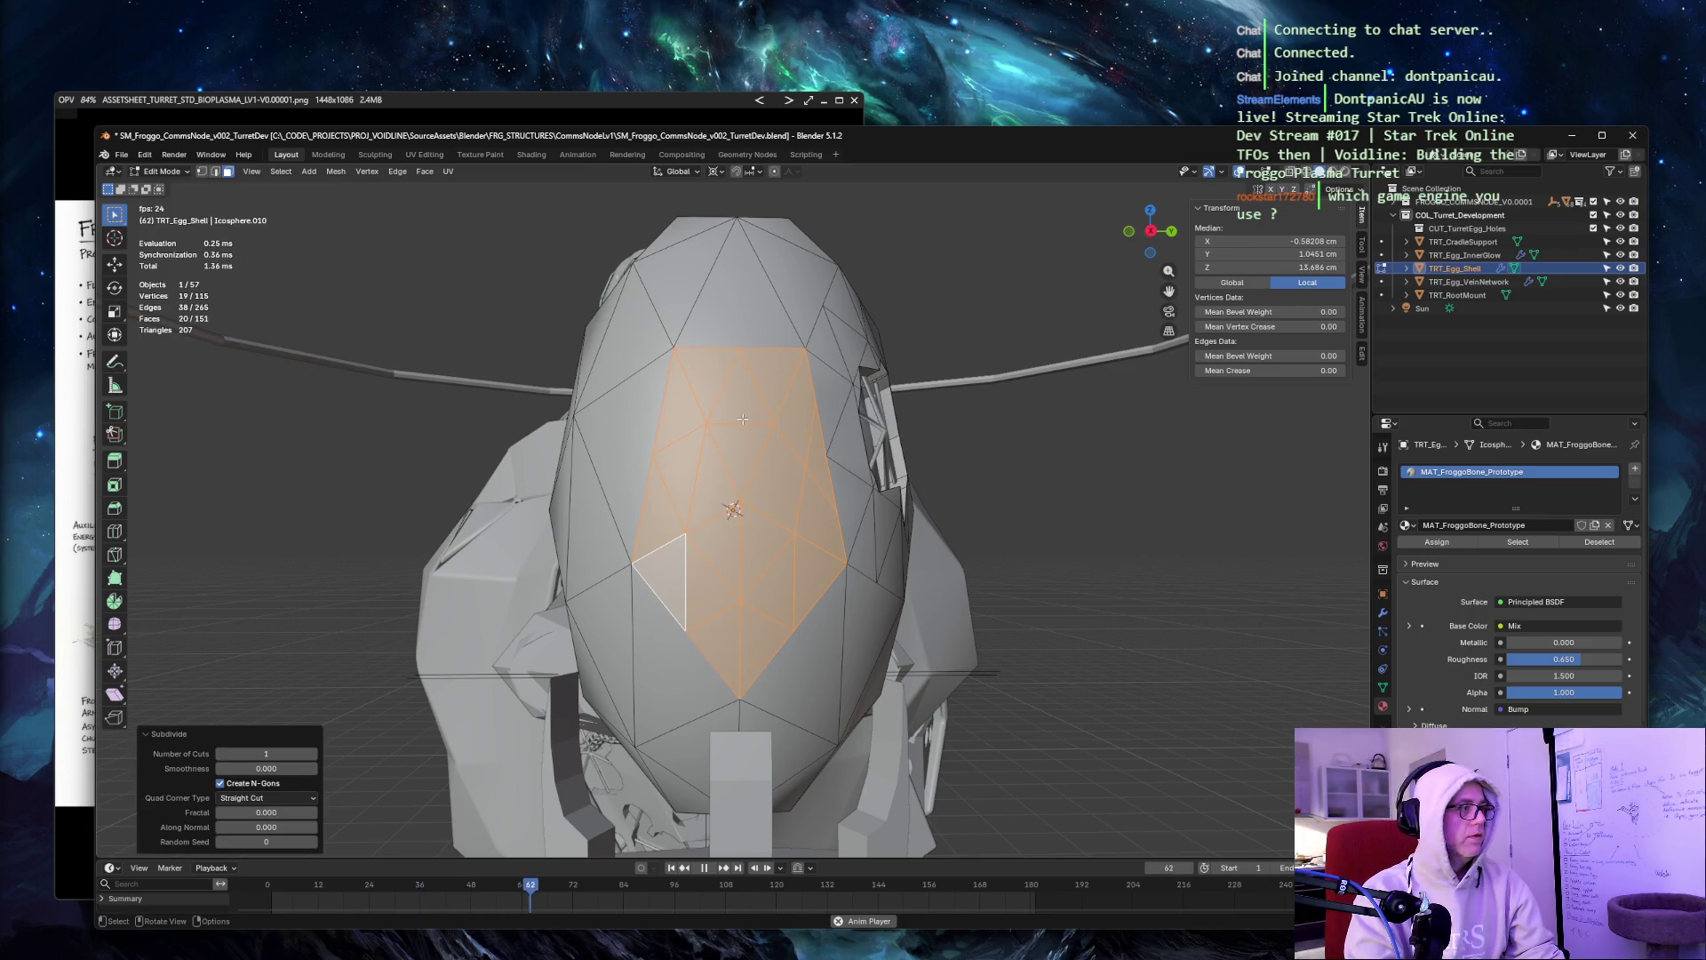
left_click(290, 752)
key("Tab")
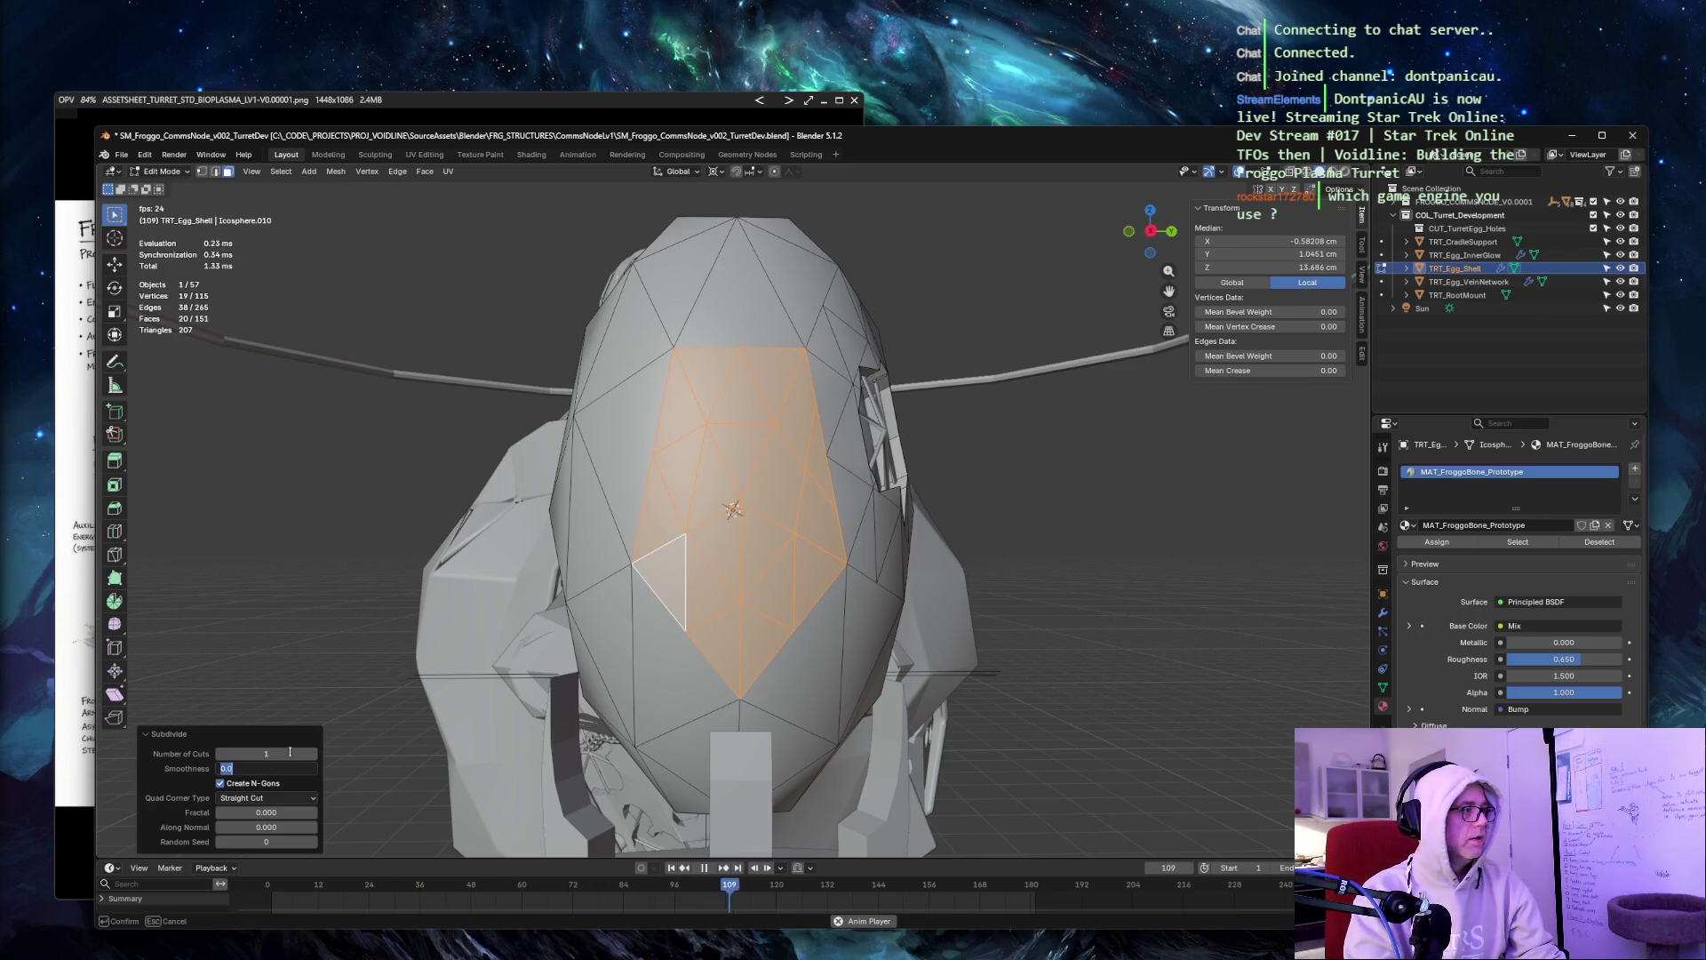
key("Return")
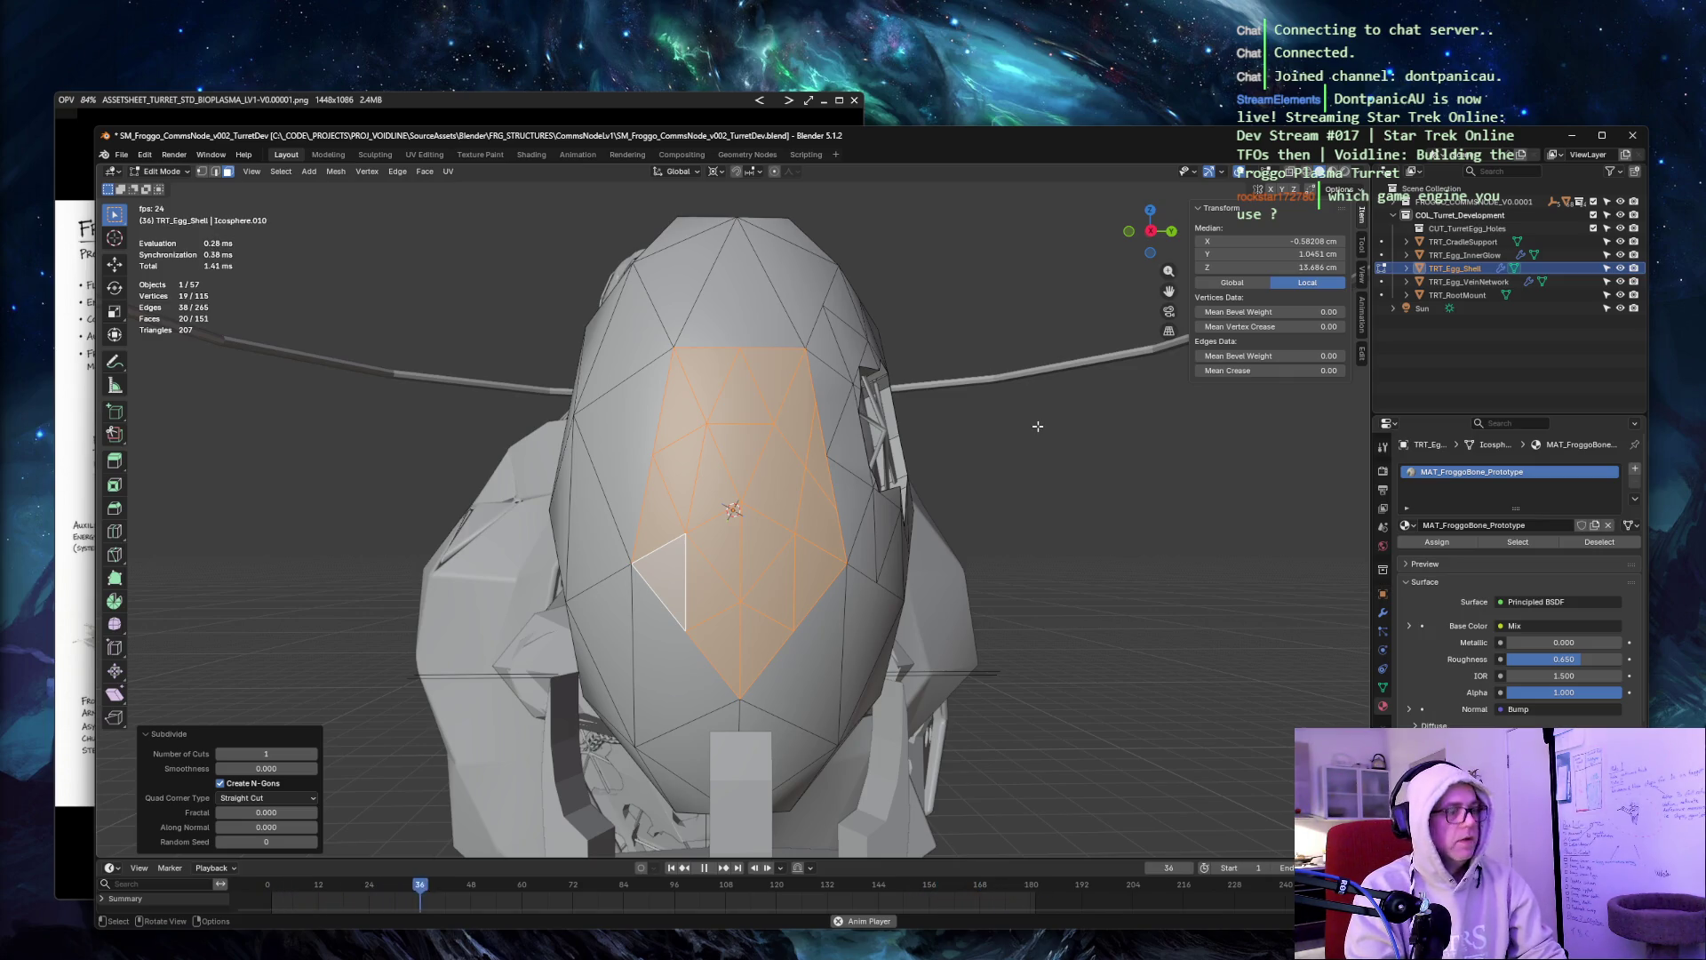
Knife-cut a closed seven-sided outline across the subdivided front faces.
key("k")
left_click(686, 534)
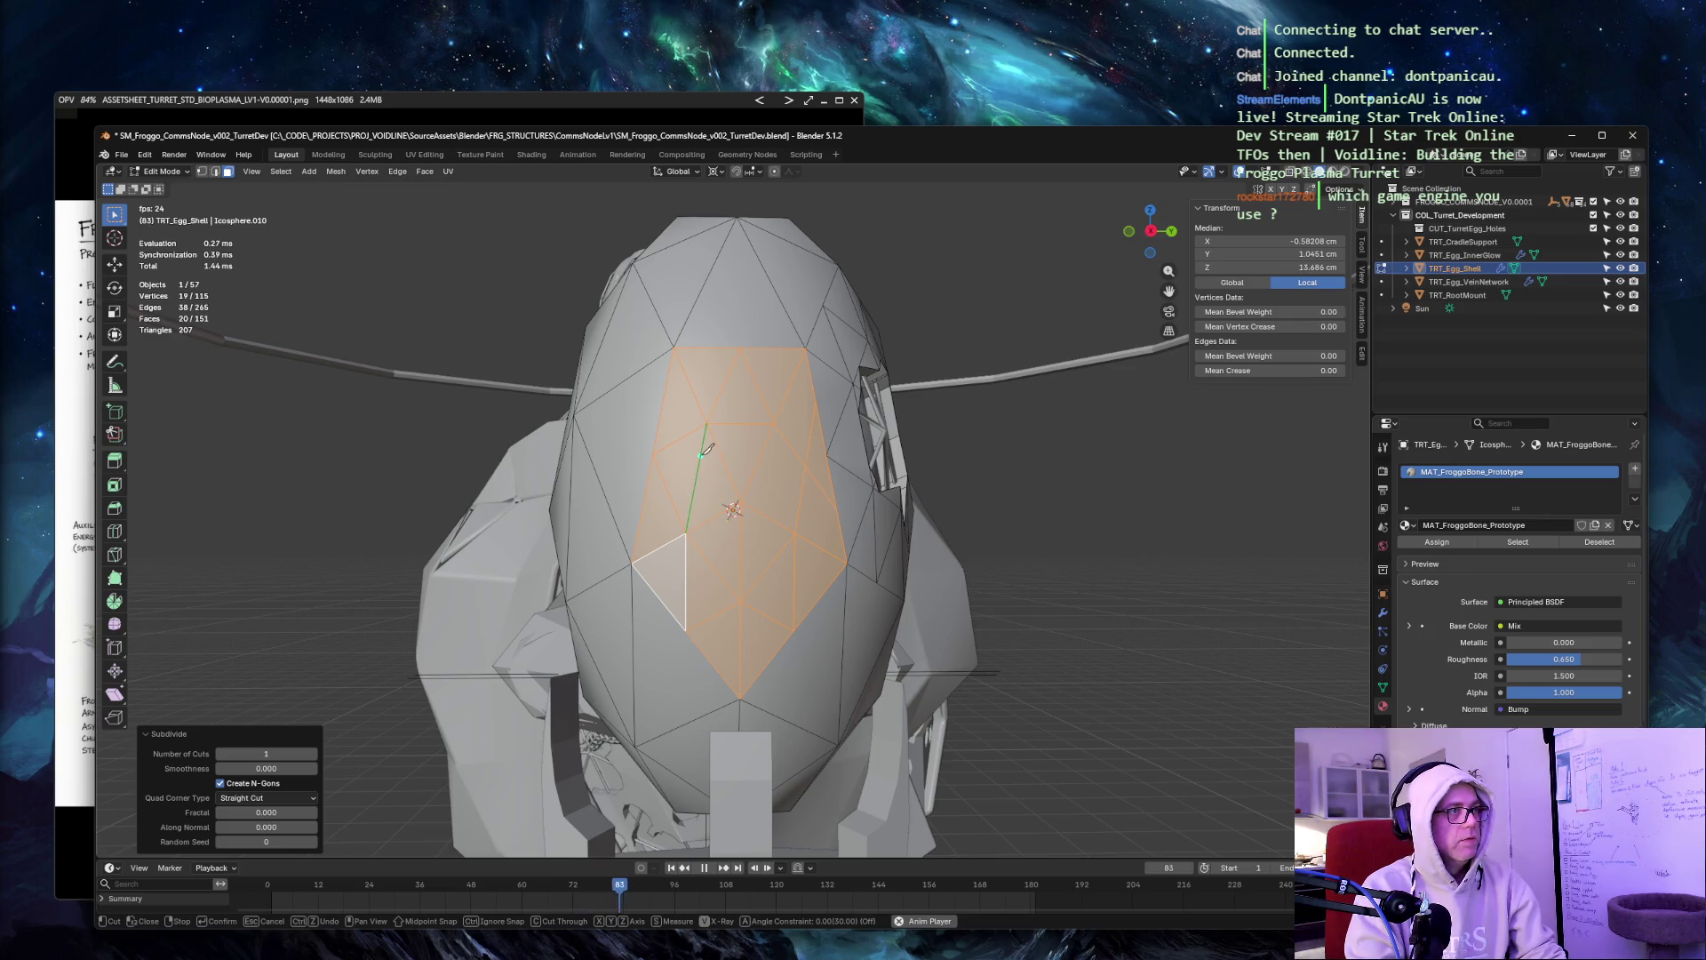
left_click(692, 433)
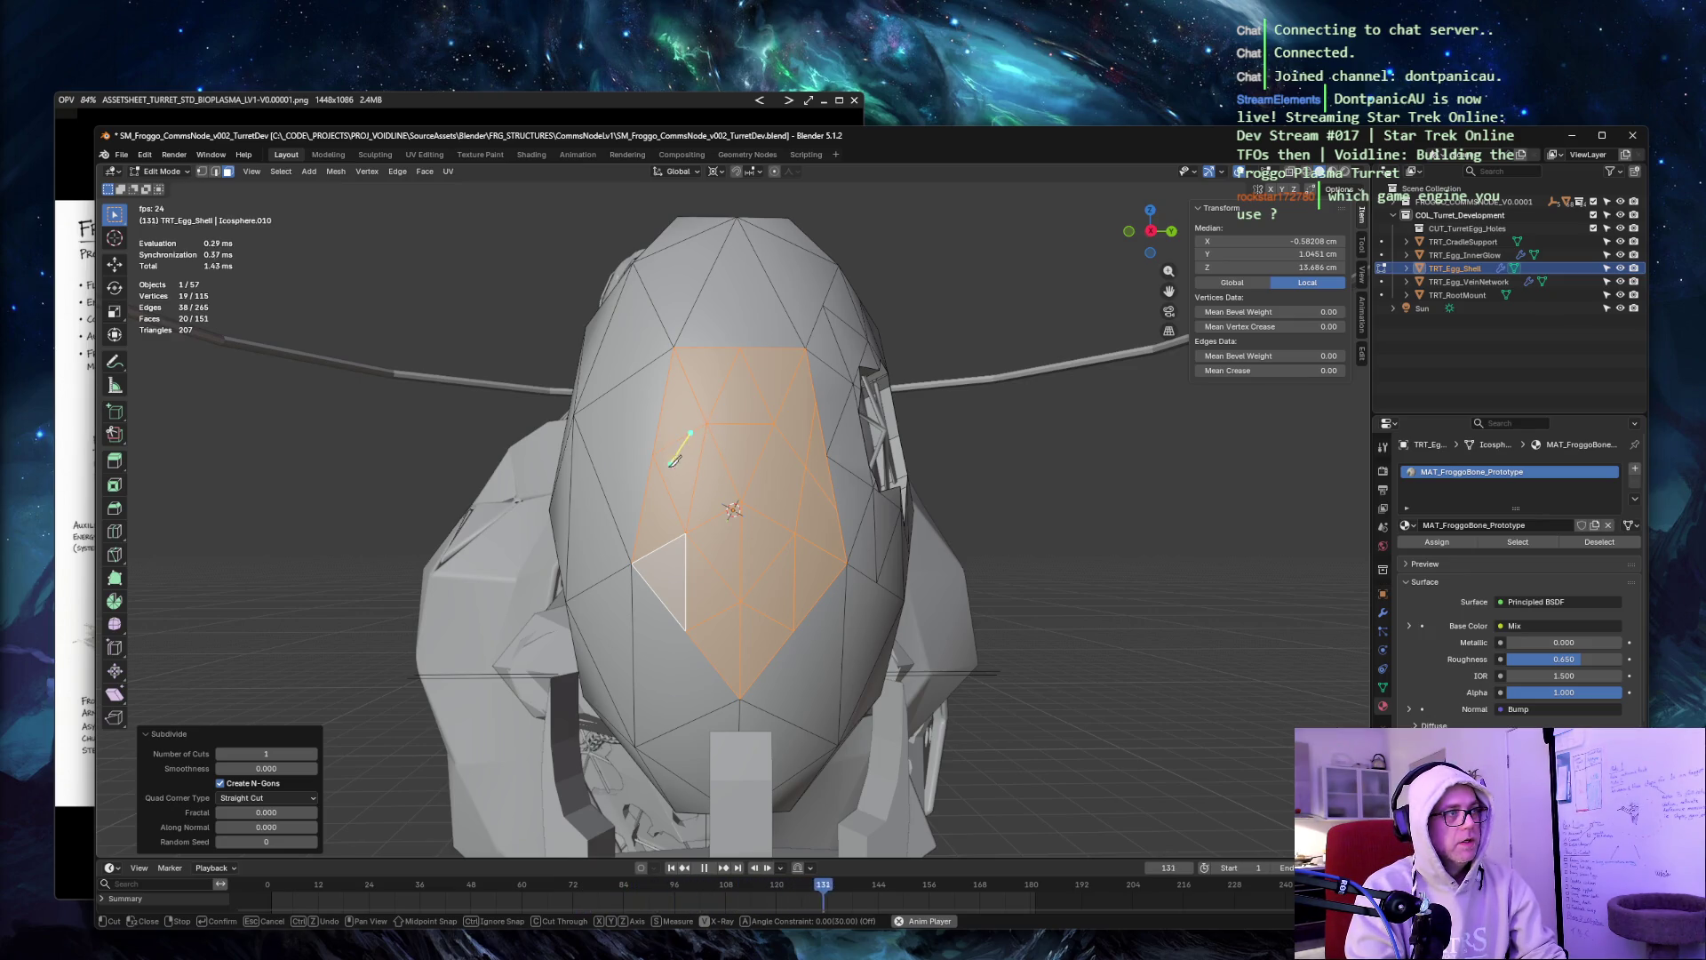
left_click(666, 485)
left_click(691, 539)
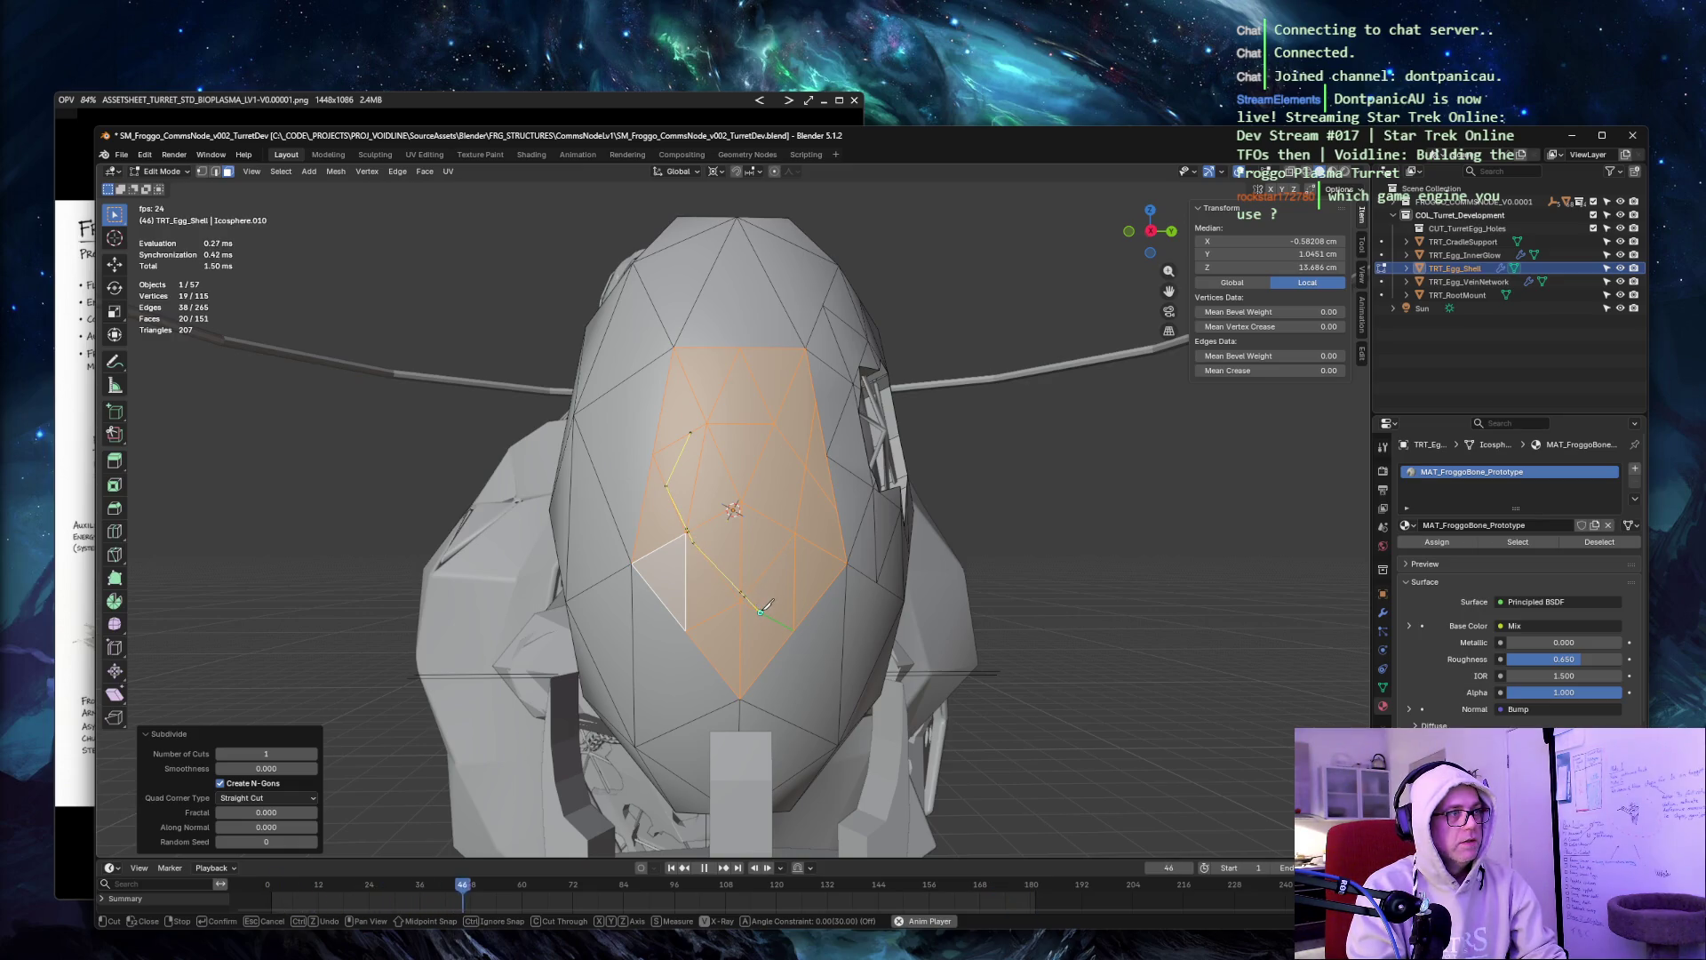
left_click(814, 543)
left_click(784, 405)
left_click(718, 398)
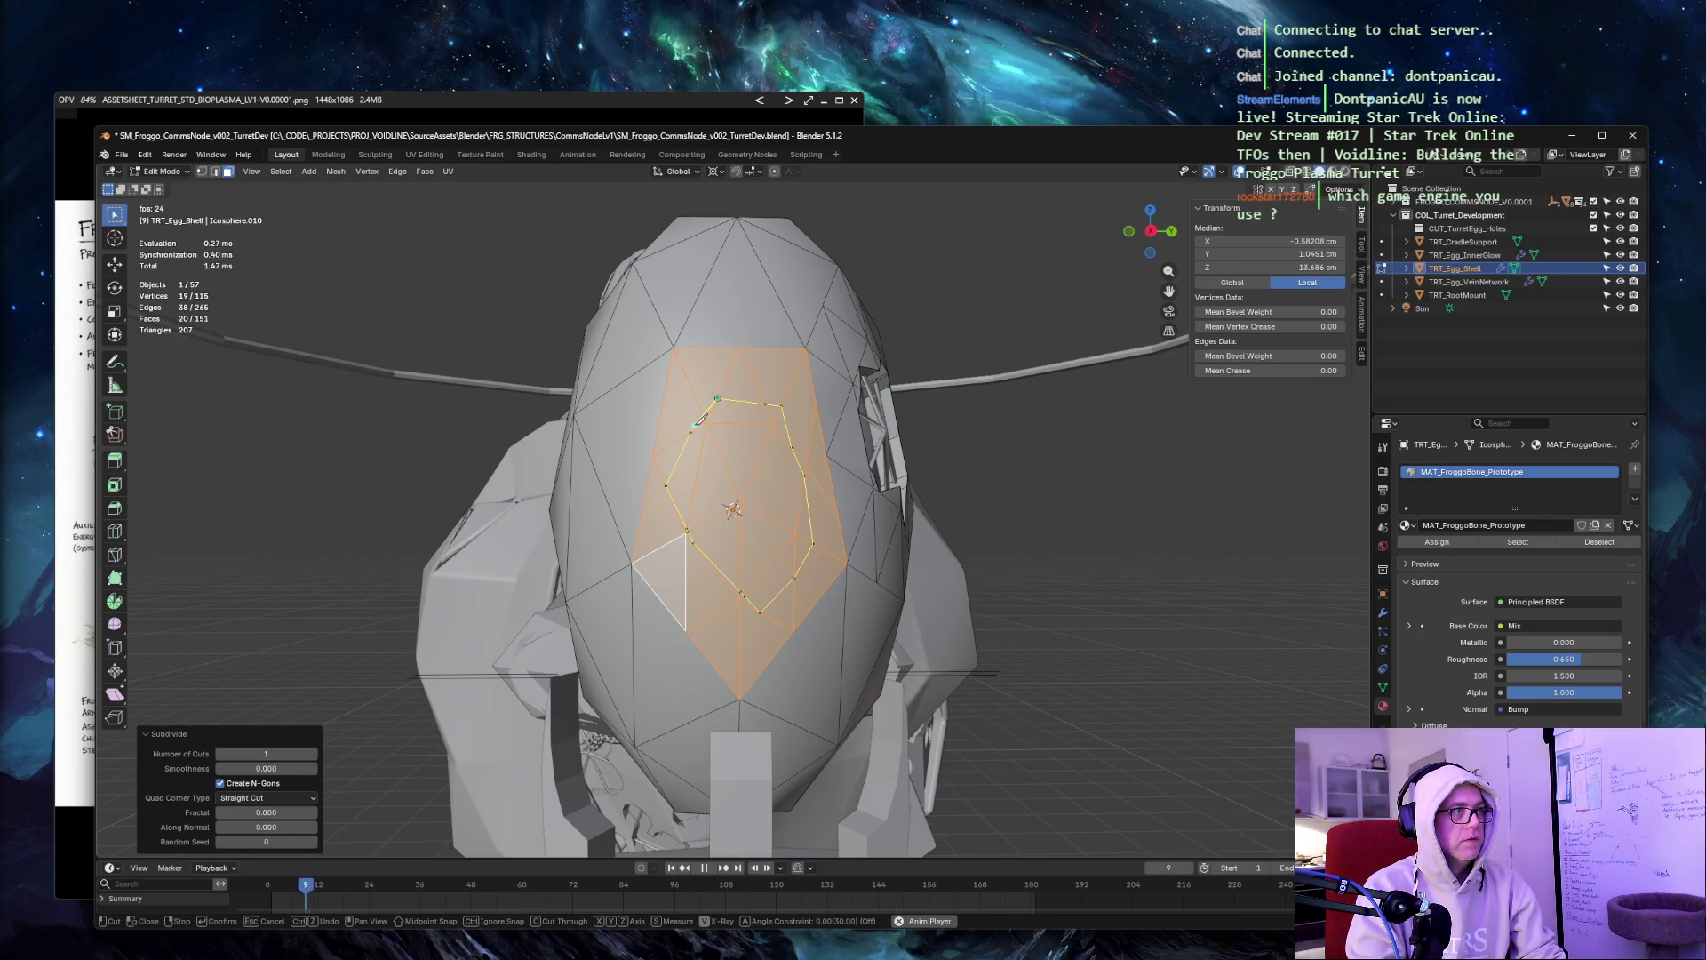
left_click(692, 431)
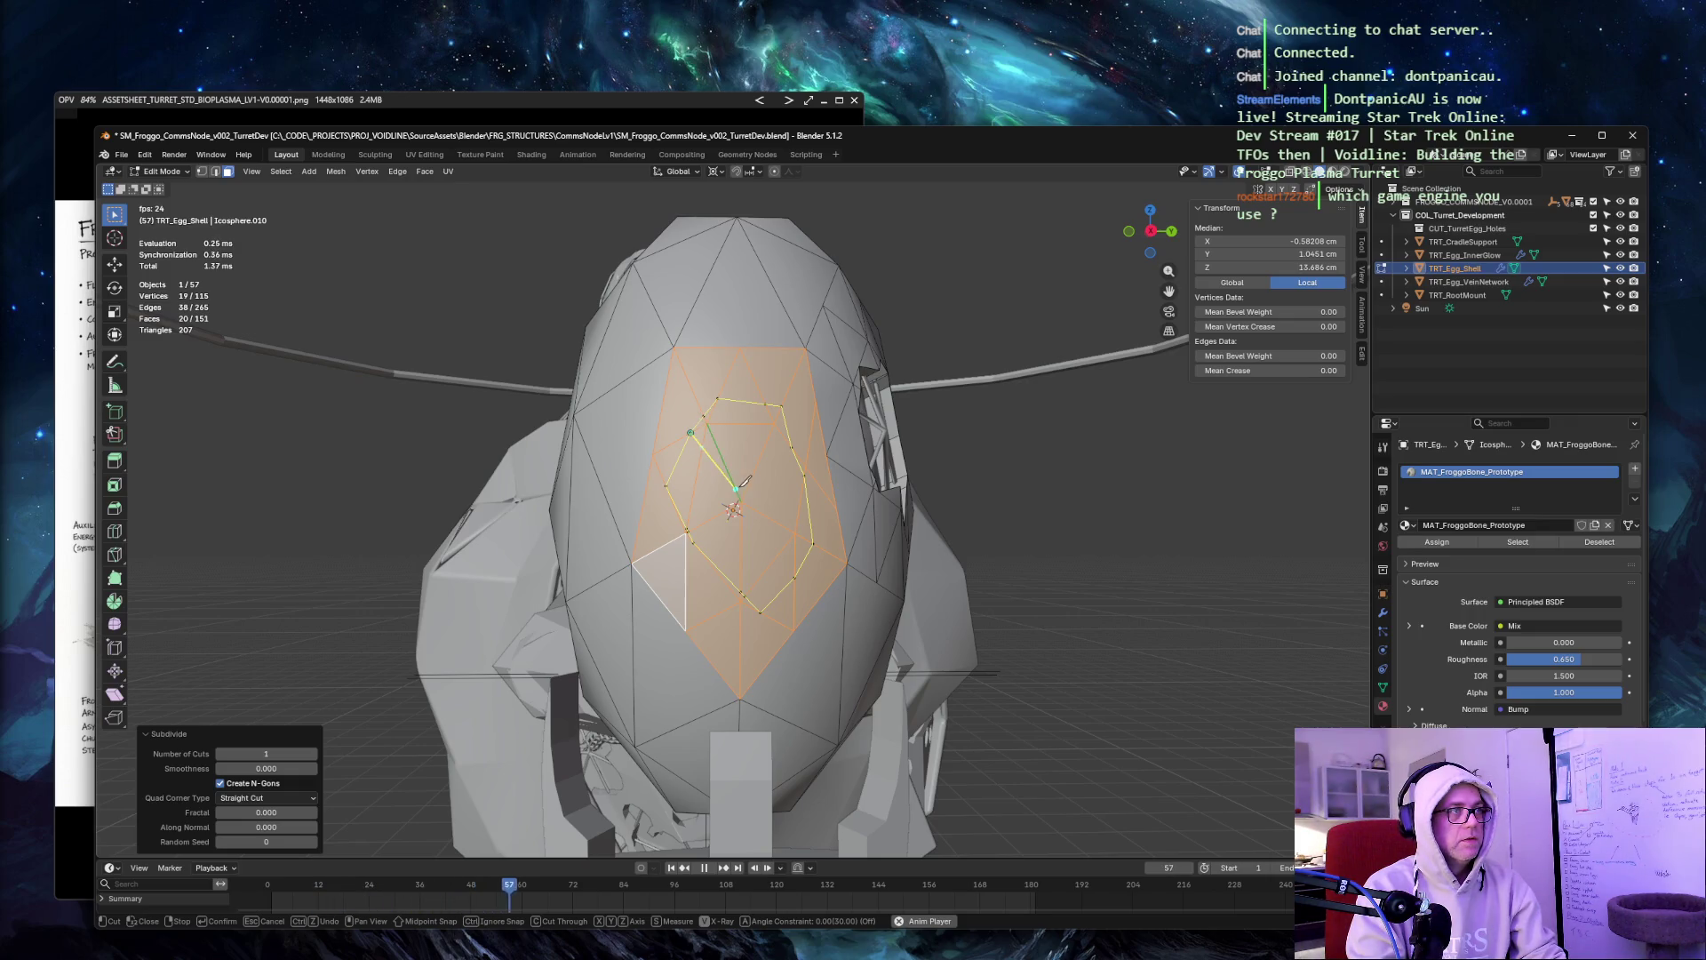
key("Return")
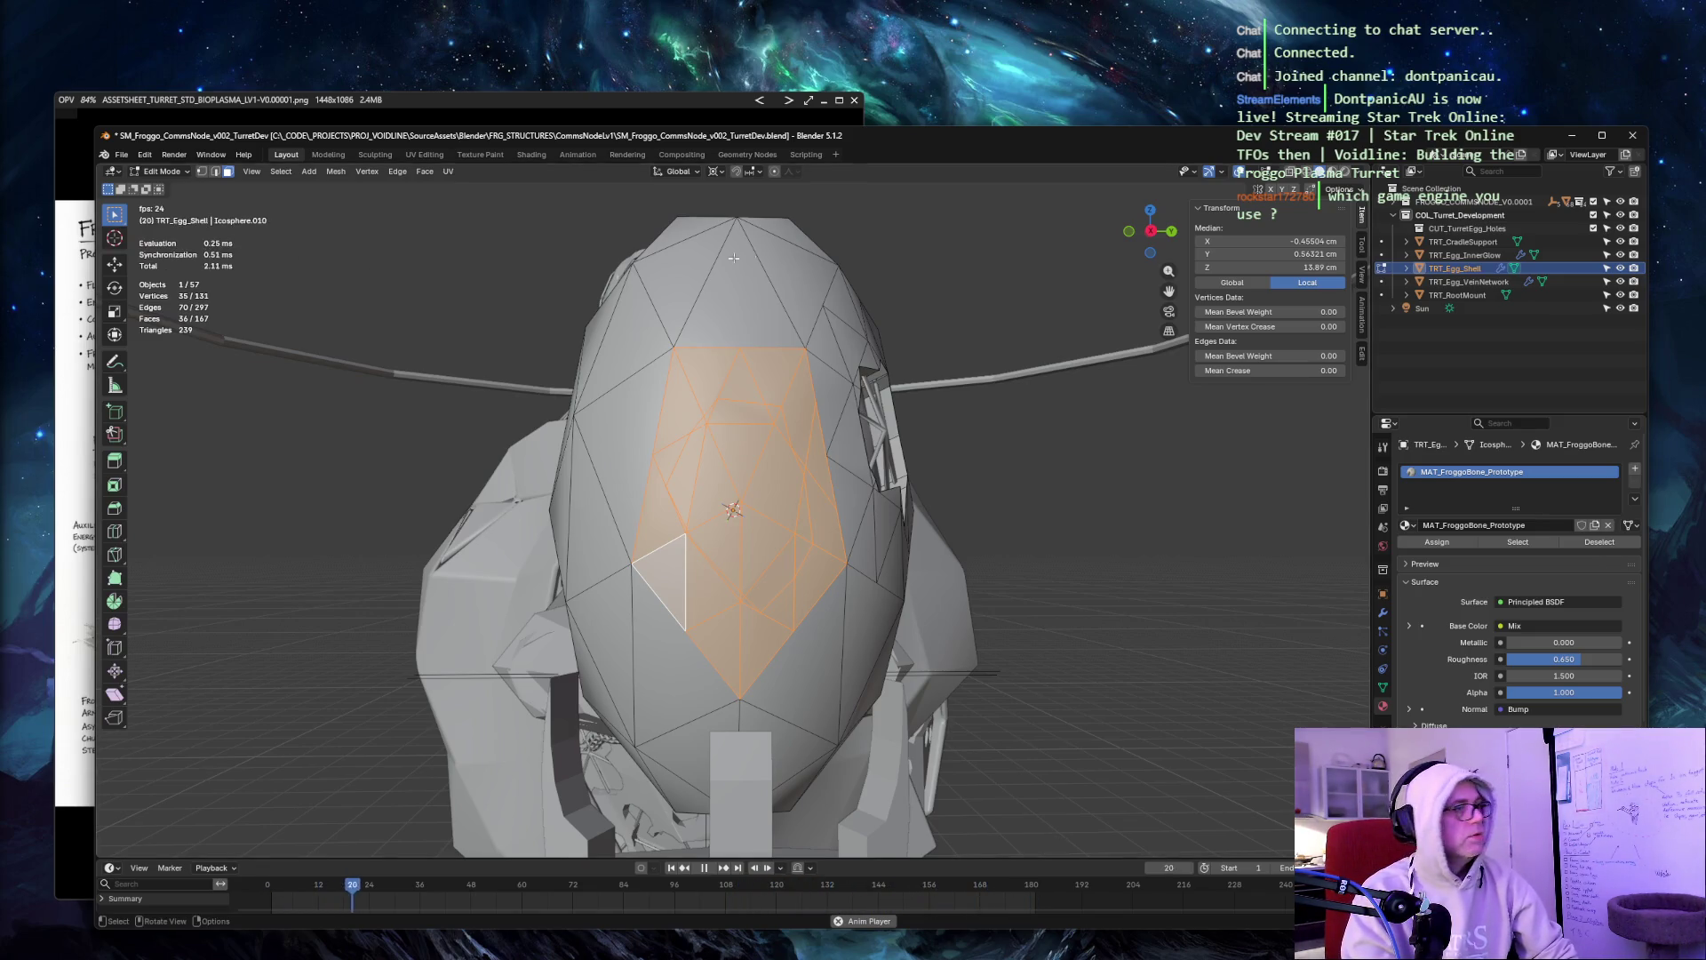
Select the faces inside the new cut outline, including the upper triangle and faces above it.
key("alt+a")
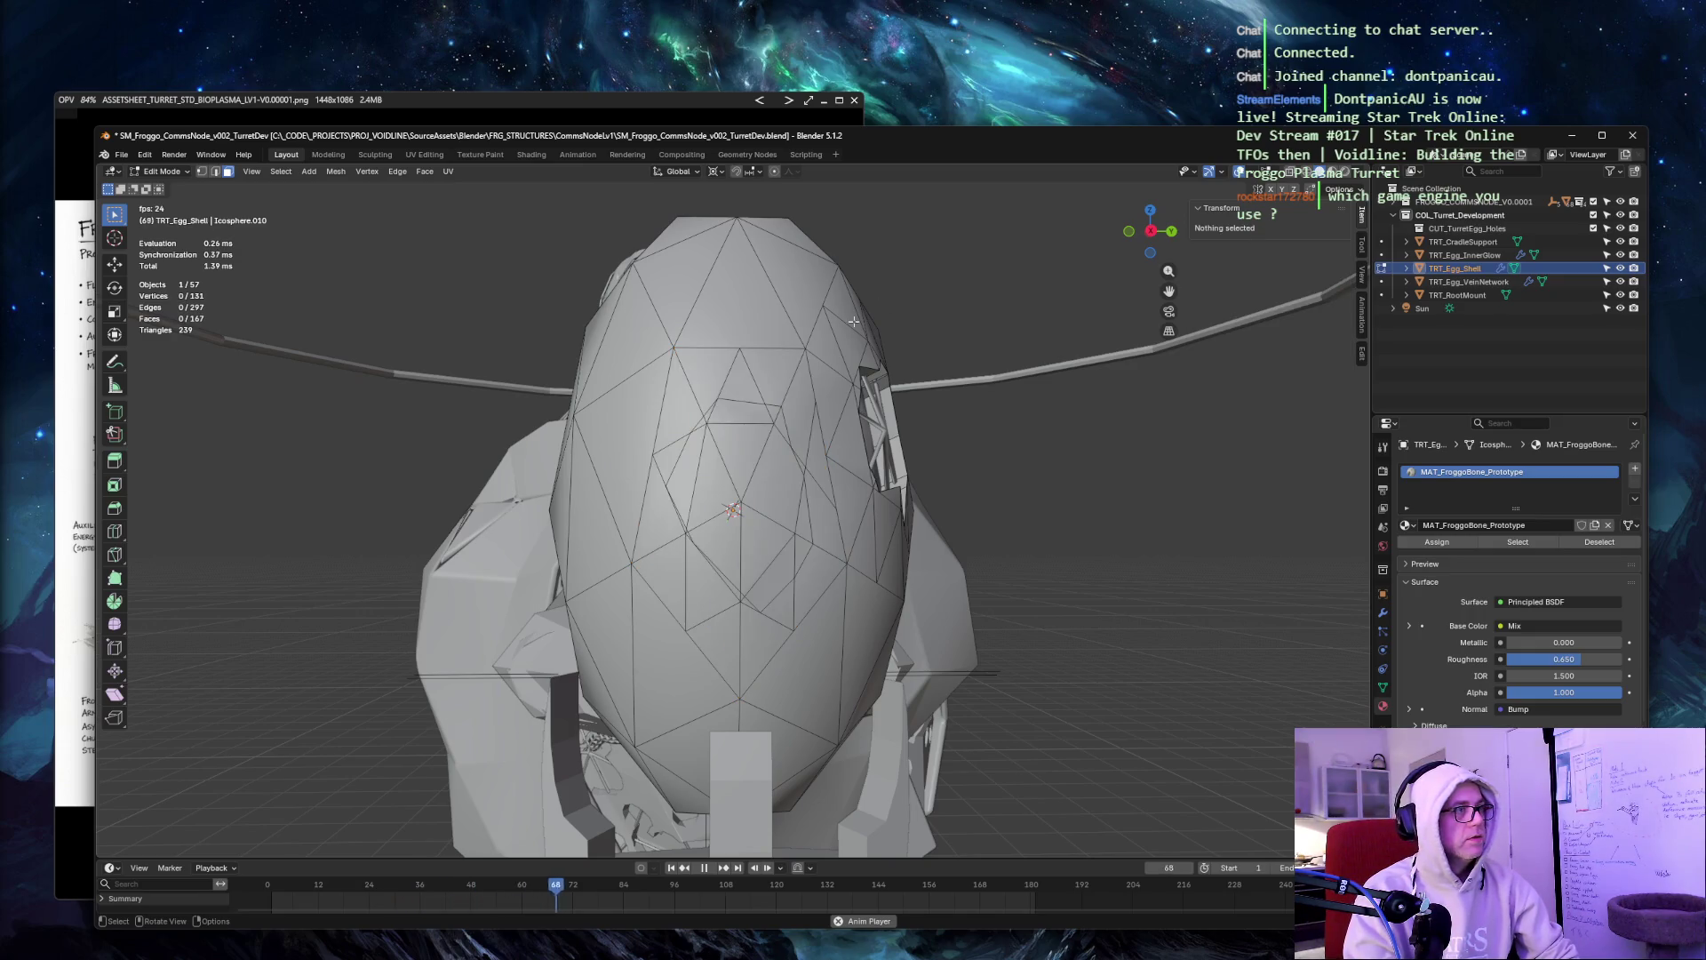
left_click(694, 469)
left_click(715, 484, "shift")
left_click(736, 557, "shift")
left_click(751, 569, "shift")
left_click(768, 582, "shift")
left_click(782, 568, "shift")
left_click(804, 542, "shift")
left_click(802, 522, "shift")
left_click(764, 444, "shift")
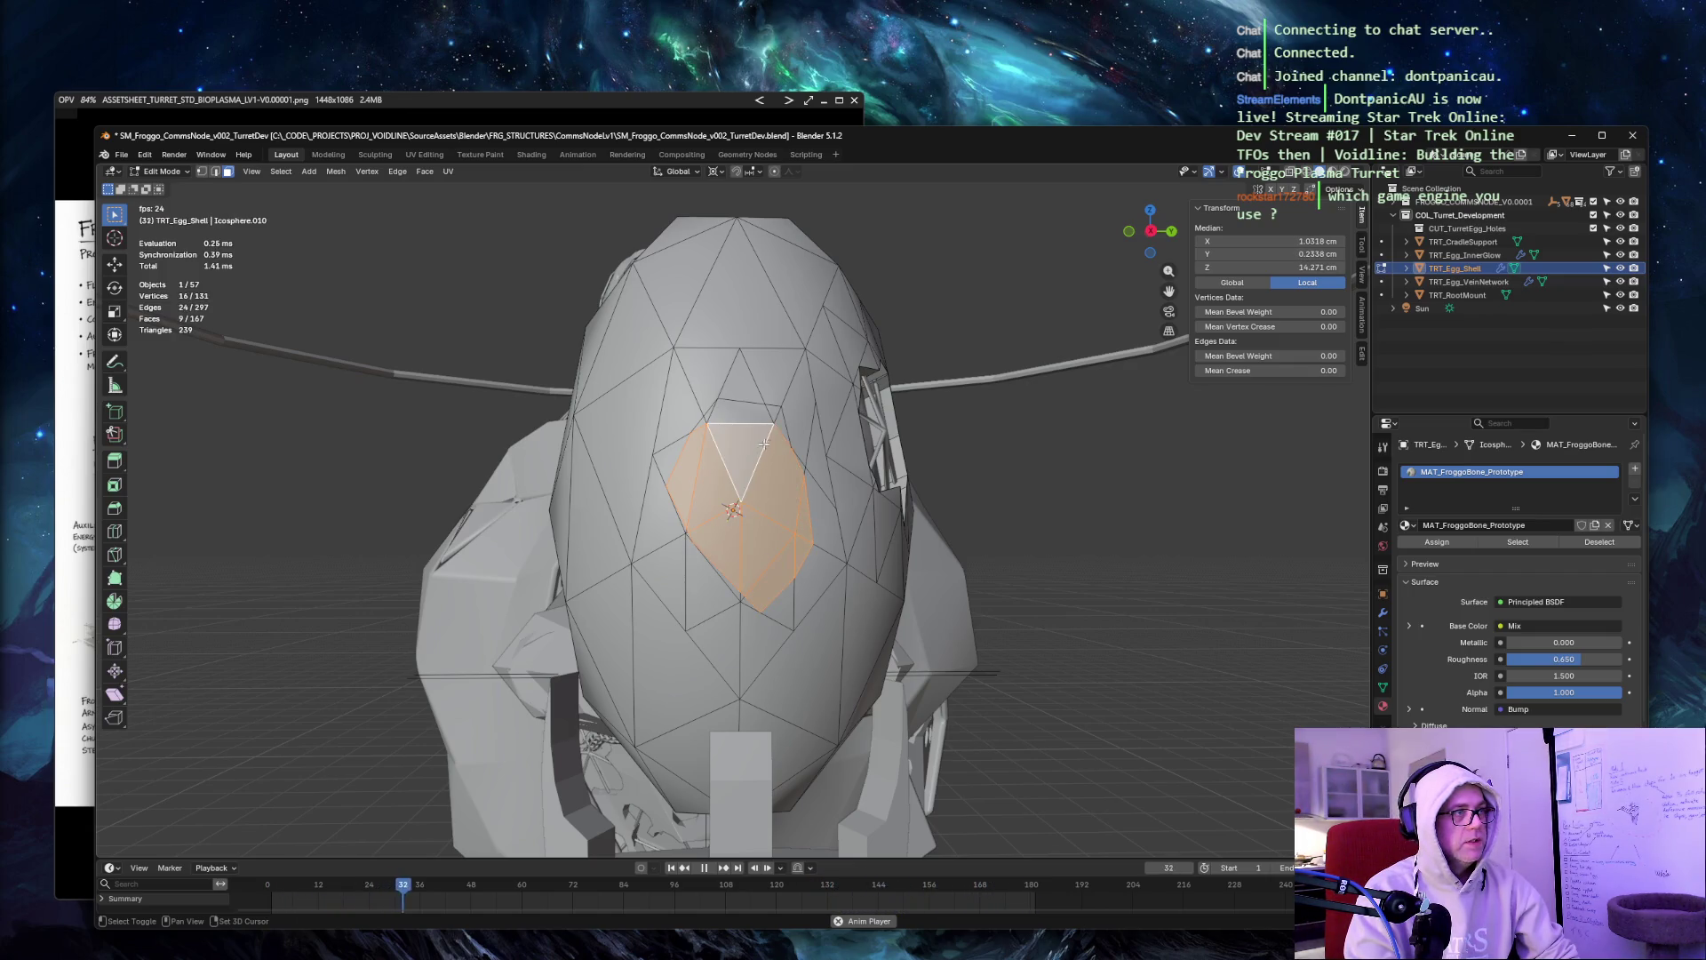
left_click(761, 410, "shift")
left_click(742, 414, "shift")
left_click(729, 410, "shift")
left_click(711, 414, "shift")
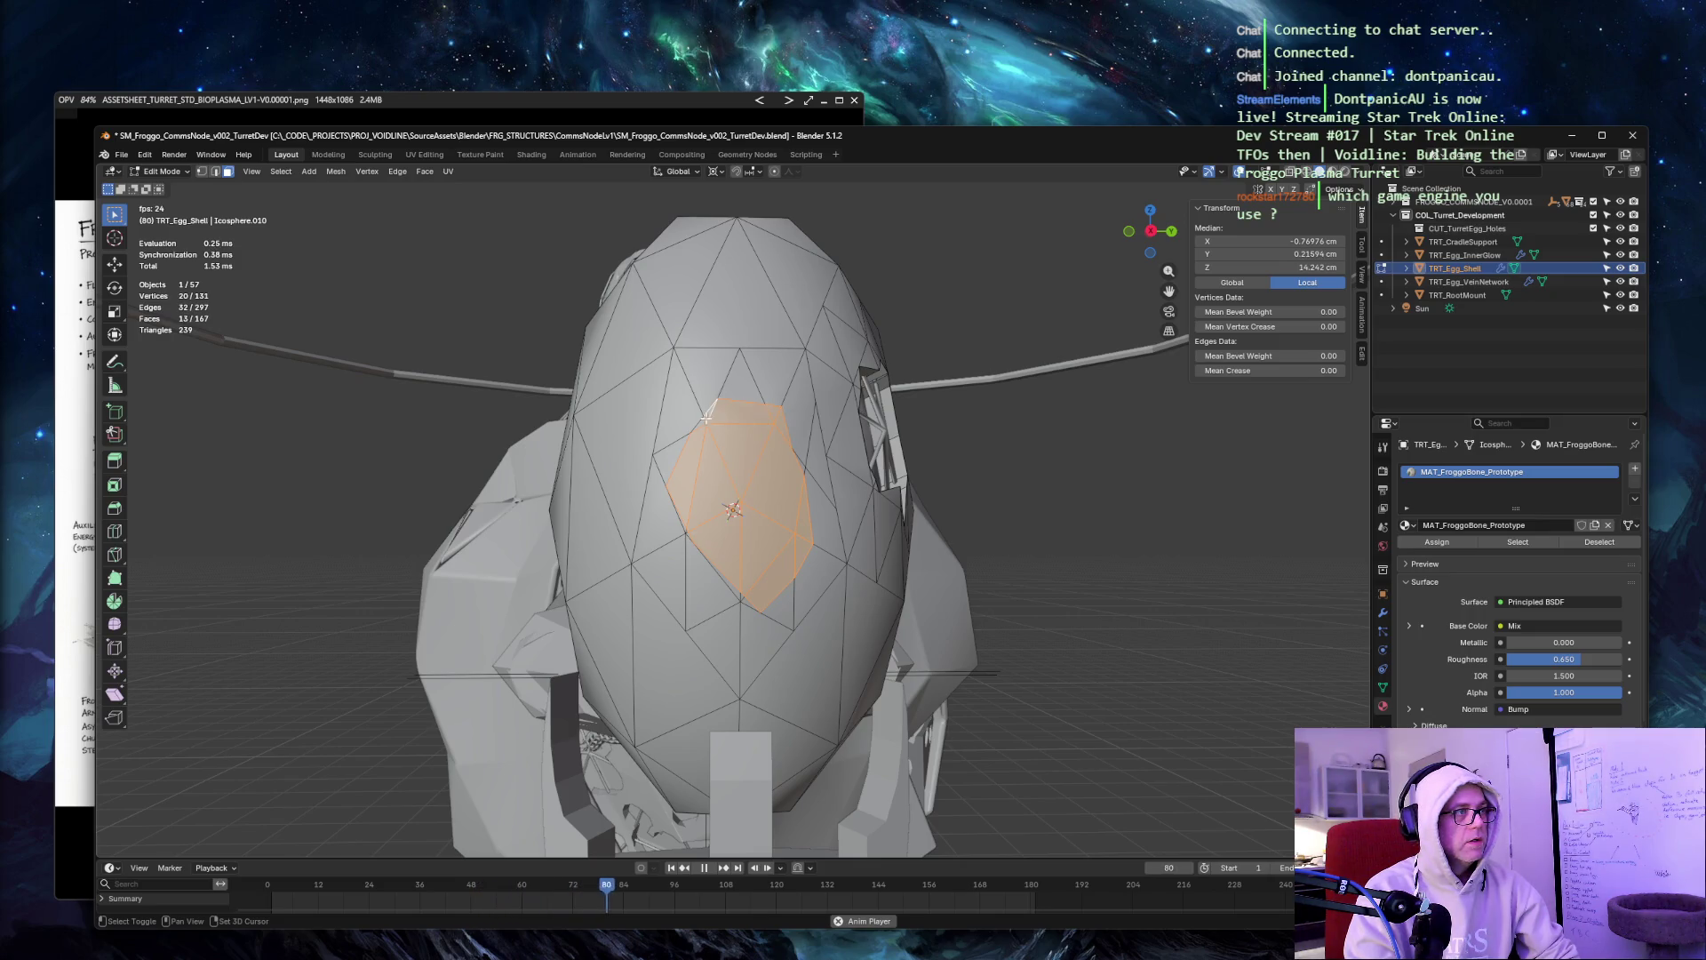
Add the remaining inner and thin edge faces, including the upper-right sliver, to the patch.
left_click(787, 491, "shift")
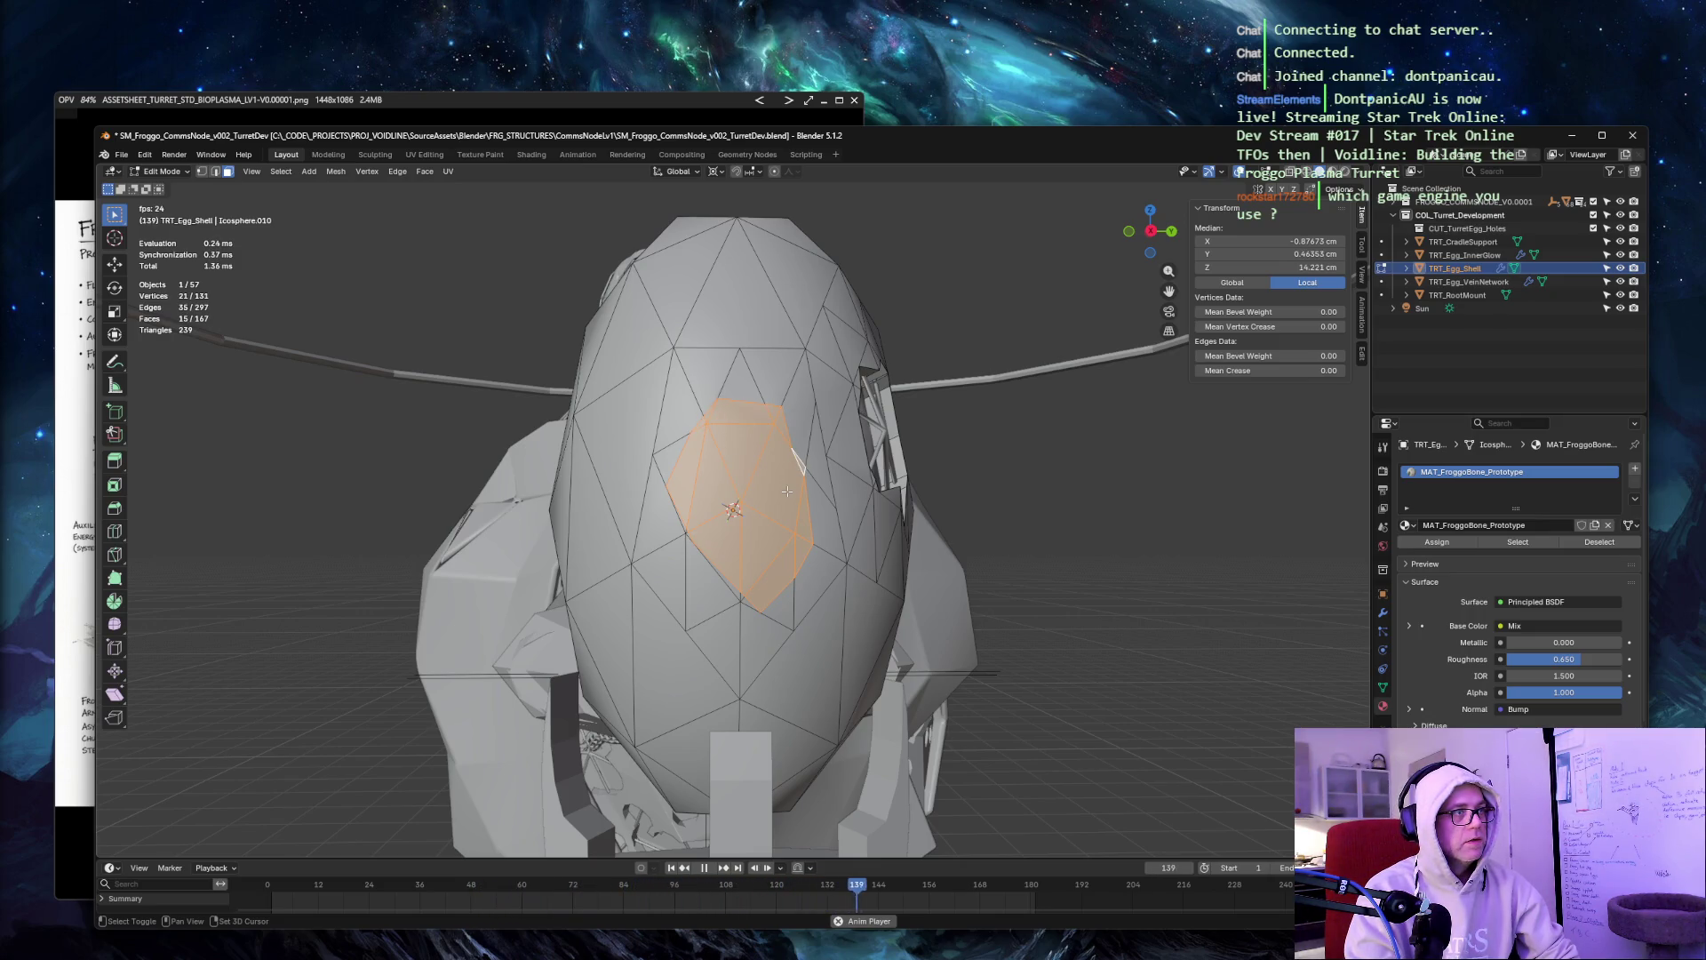
left_click(747, 601, "shift")
left_click(734, 590, "shift")
left_click(690, 537, "shift")
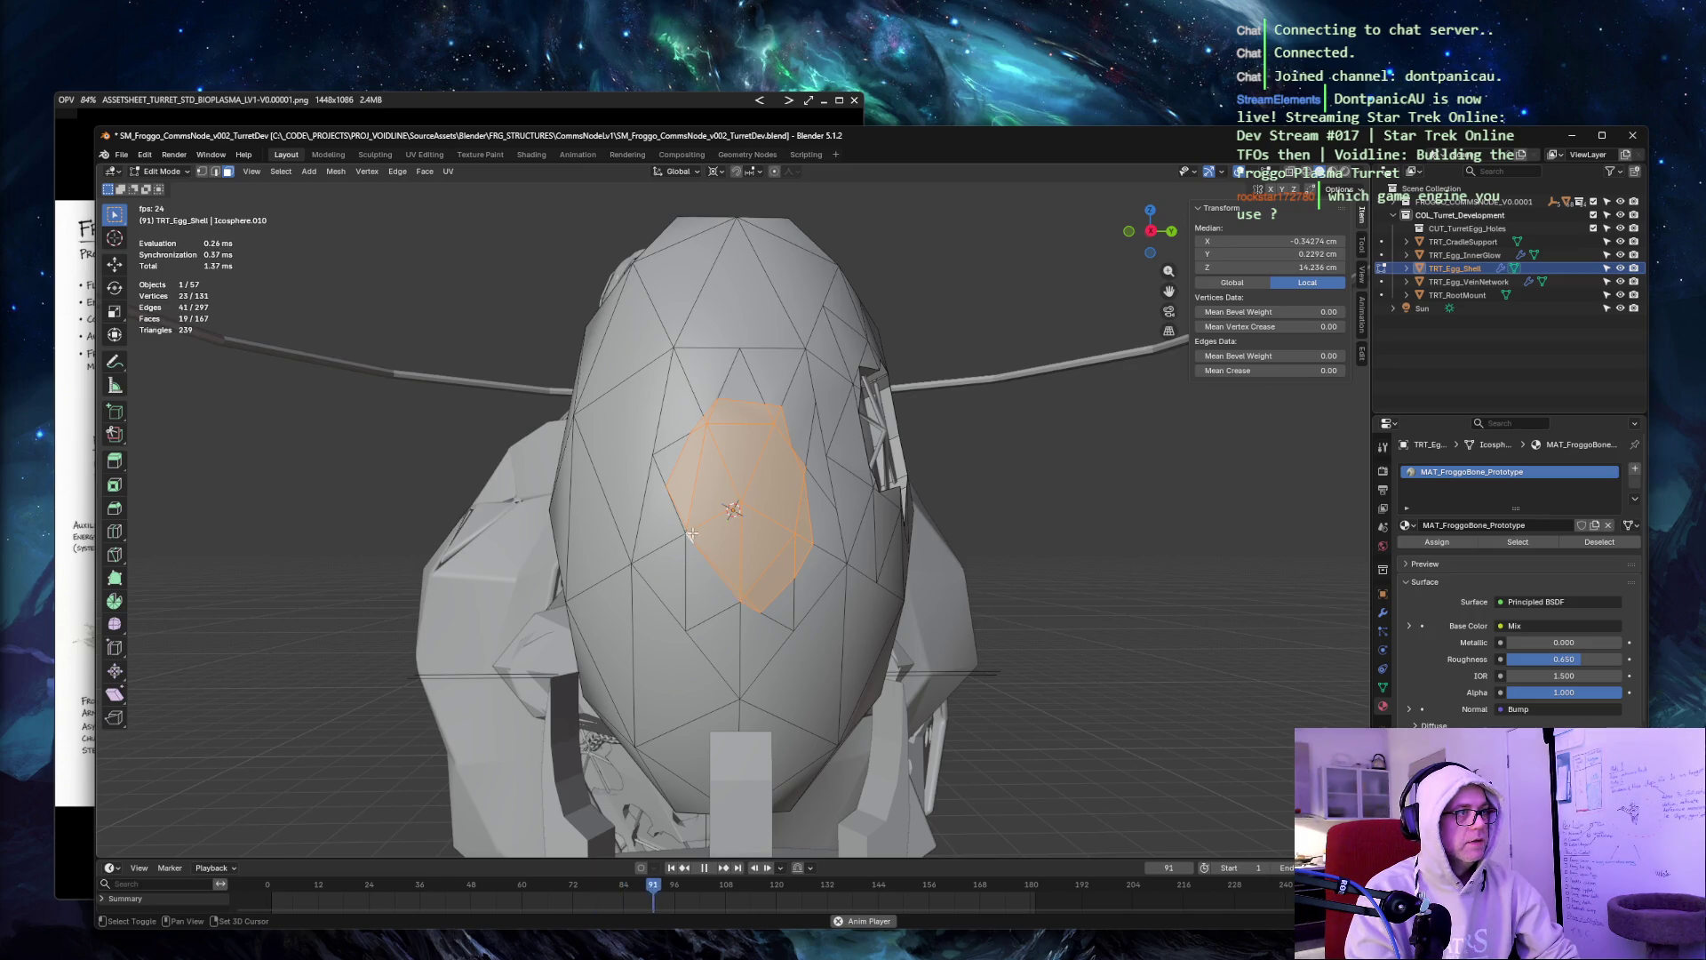
scroll(622, 560, "up", 6)
left_click(573, 604, "shift")
left_click(531, 508, "shift")
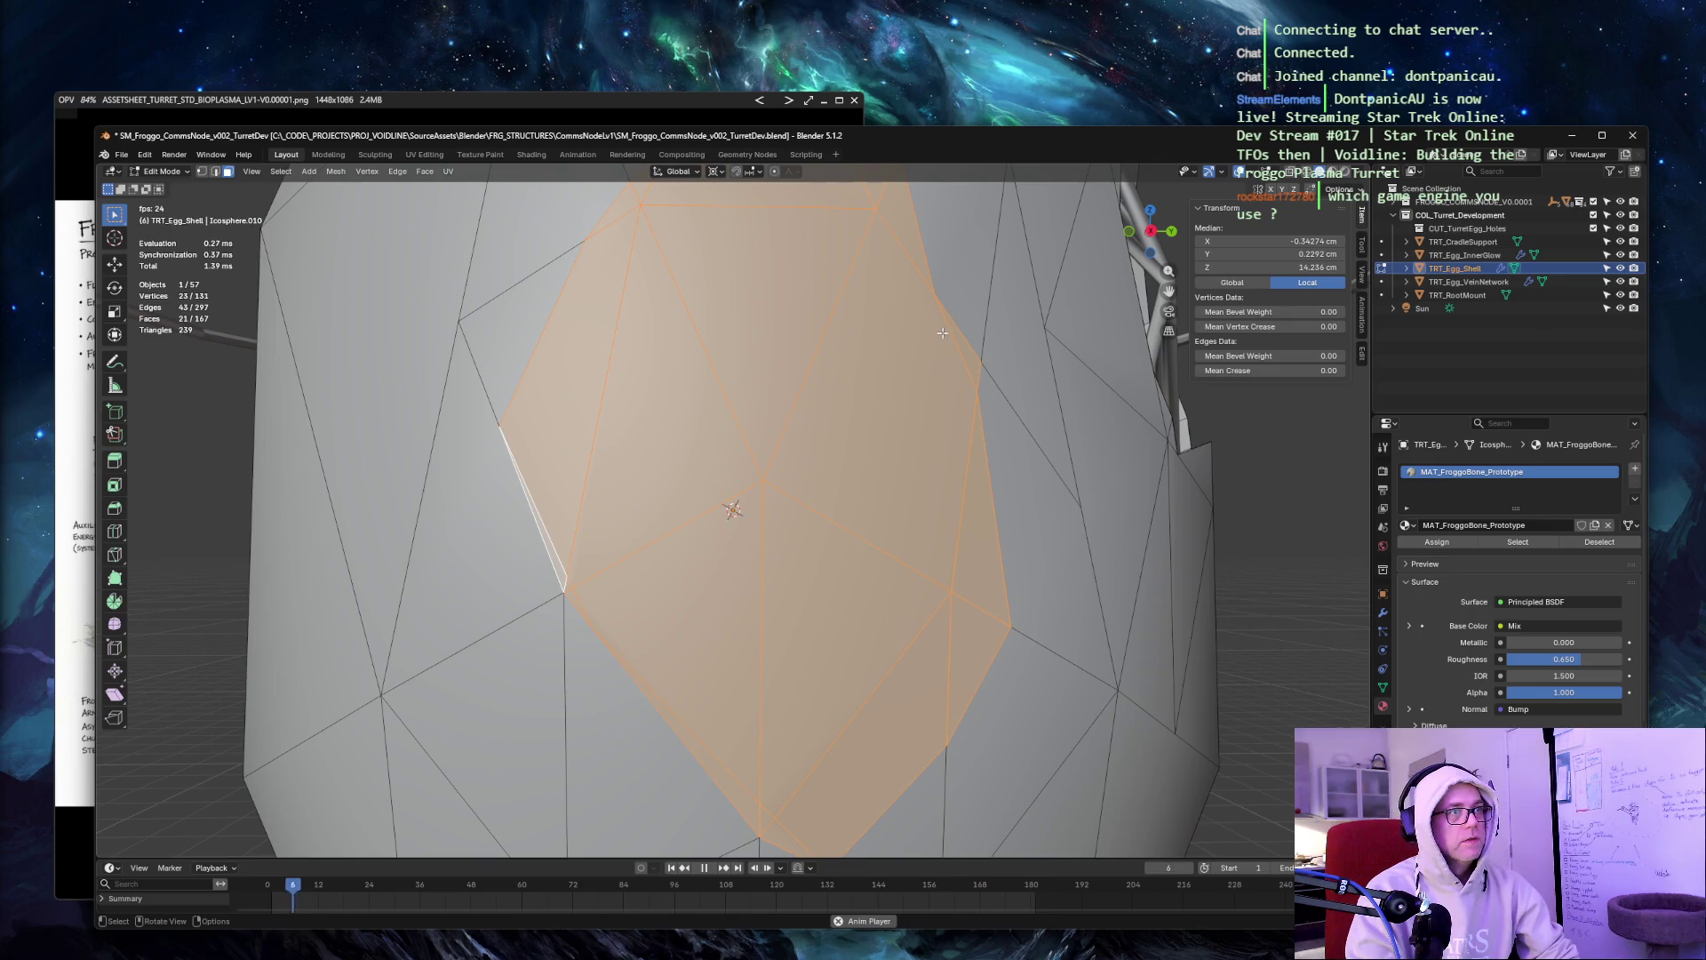
scroll(915, 332, "down", 2)
key("ctrl+z")
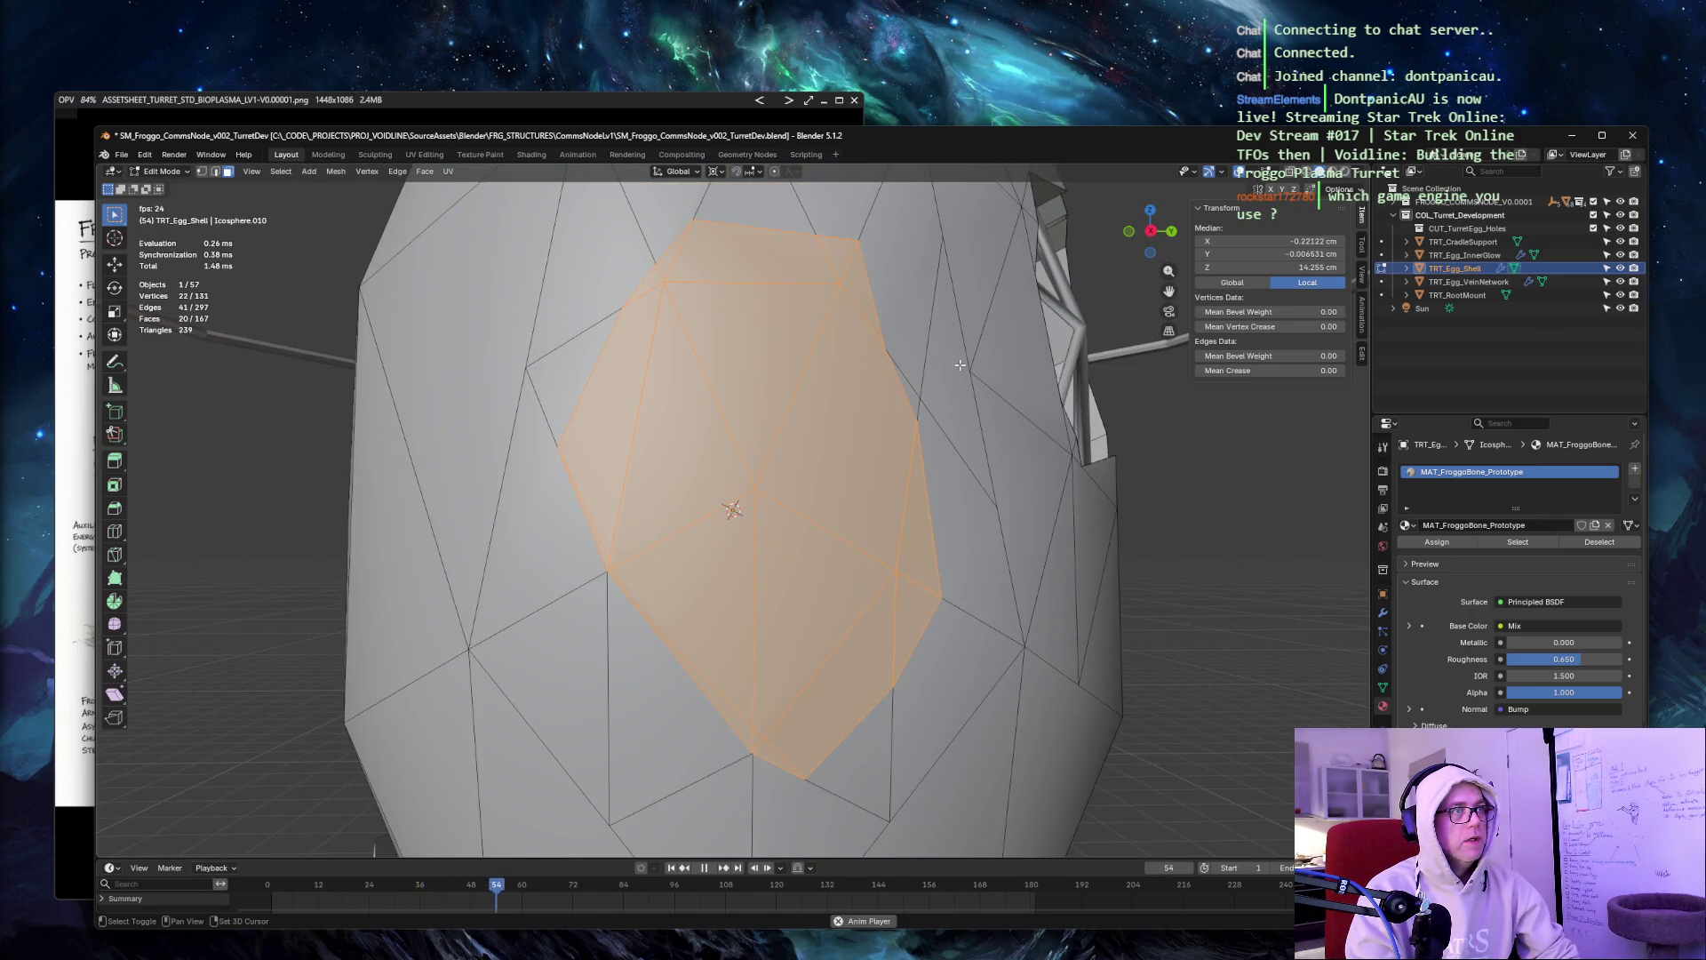
left_click(901, 384, "shift")
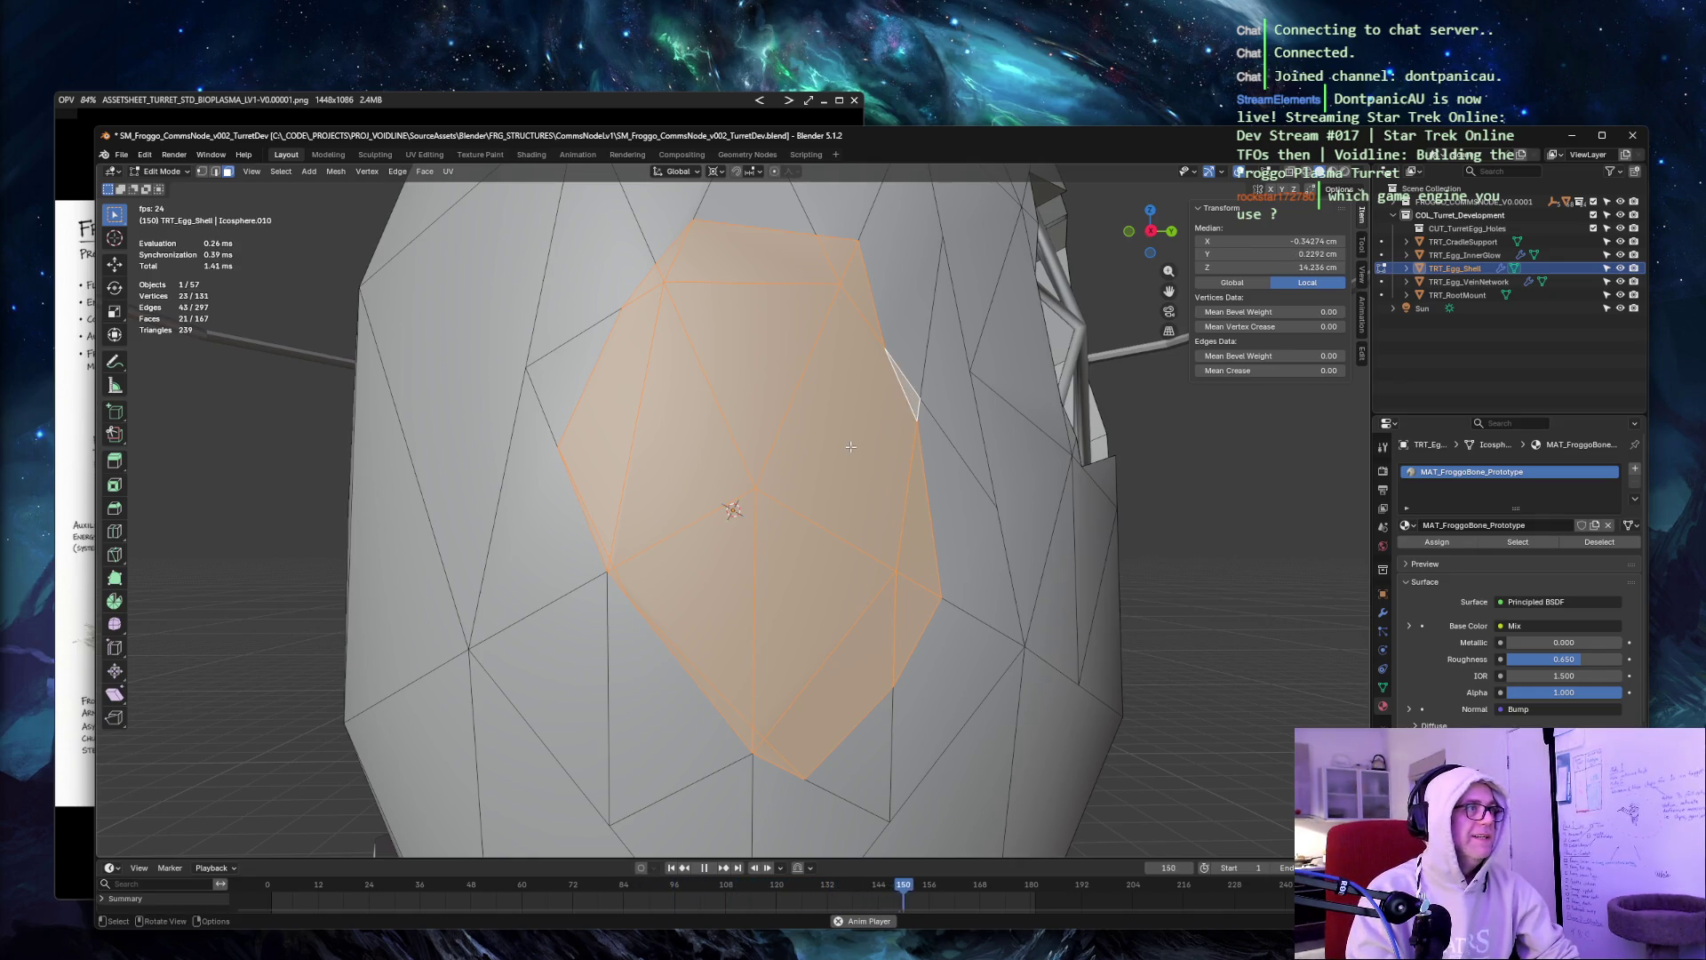
scroll(850, 447, "down", 4)
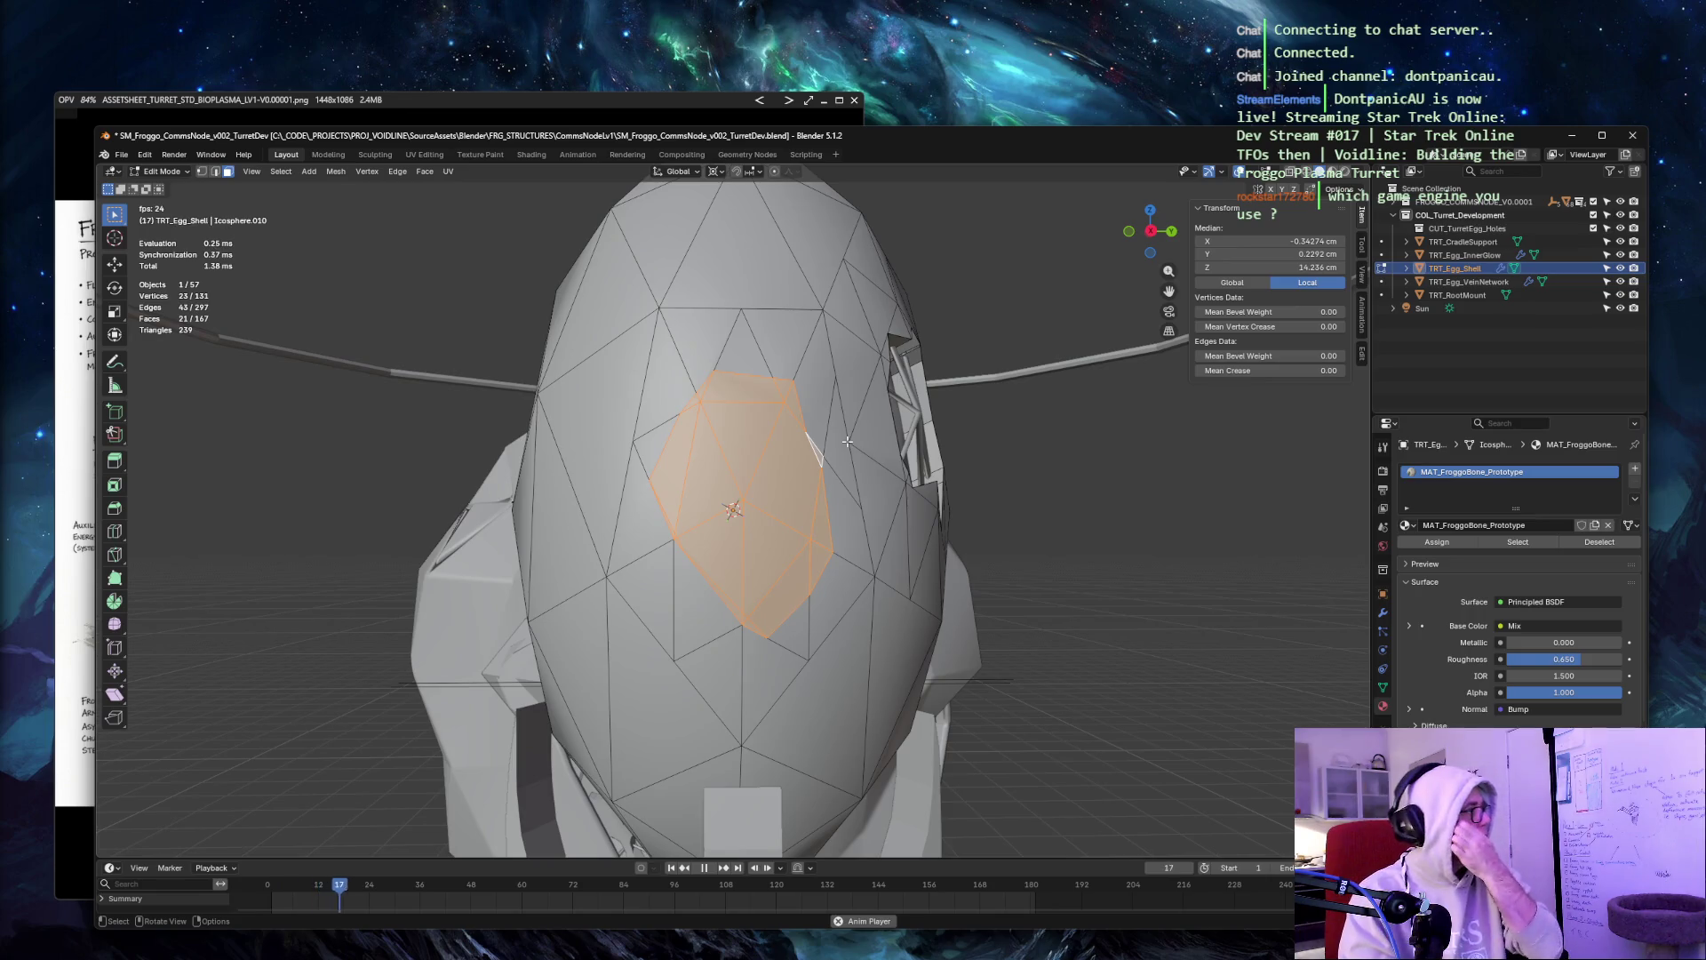
Delete the selected 21 faces to open the hole in the shell's front.
key("x")
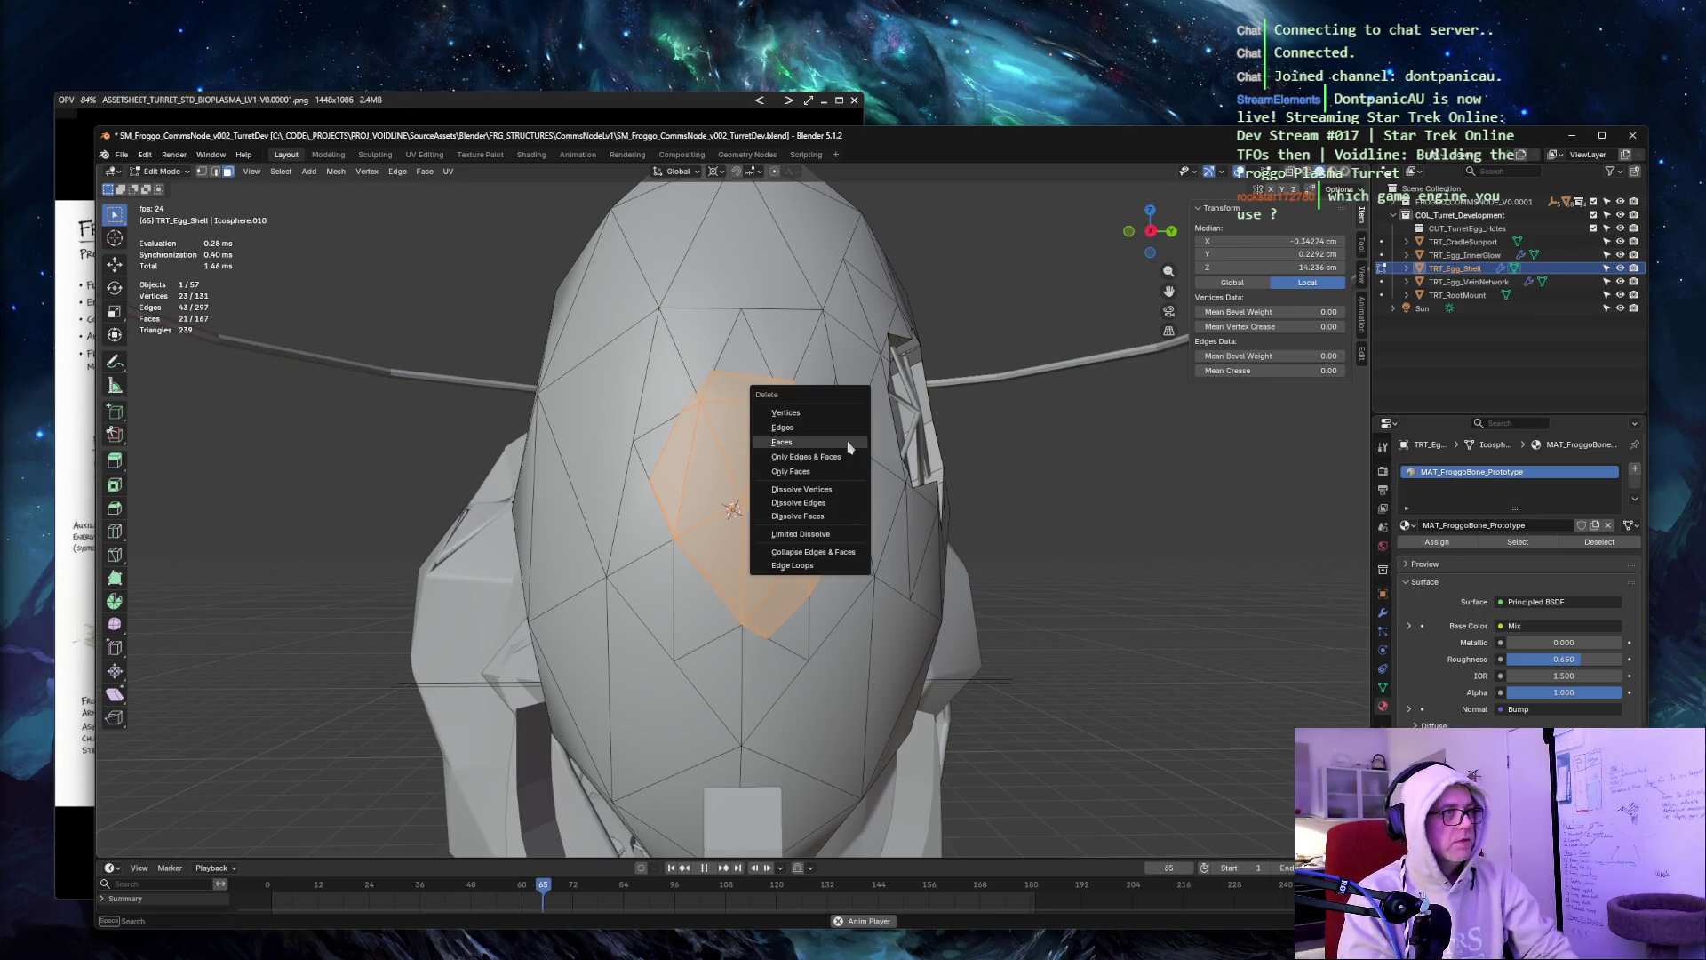
left_click(782, 441)
mouse_move(969, 278)
middle_mouse_down()
mouse_move(1051, 275)
mouse_move(1034, 293)
middle_mouse_up()
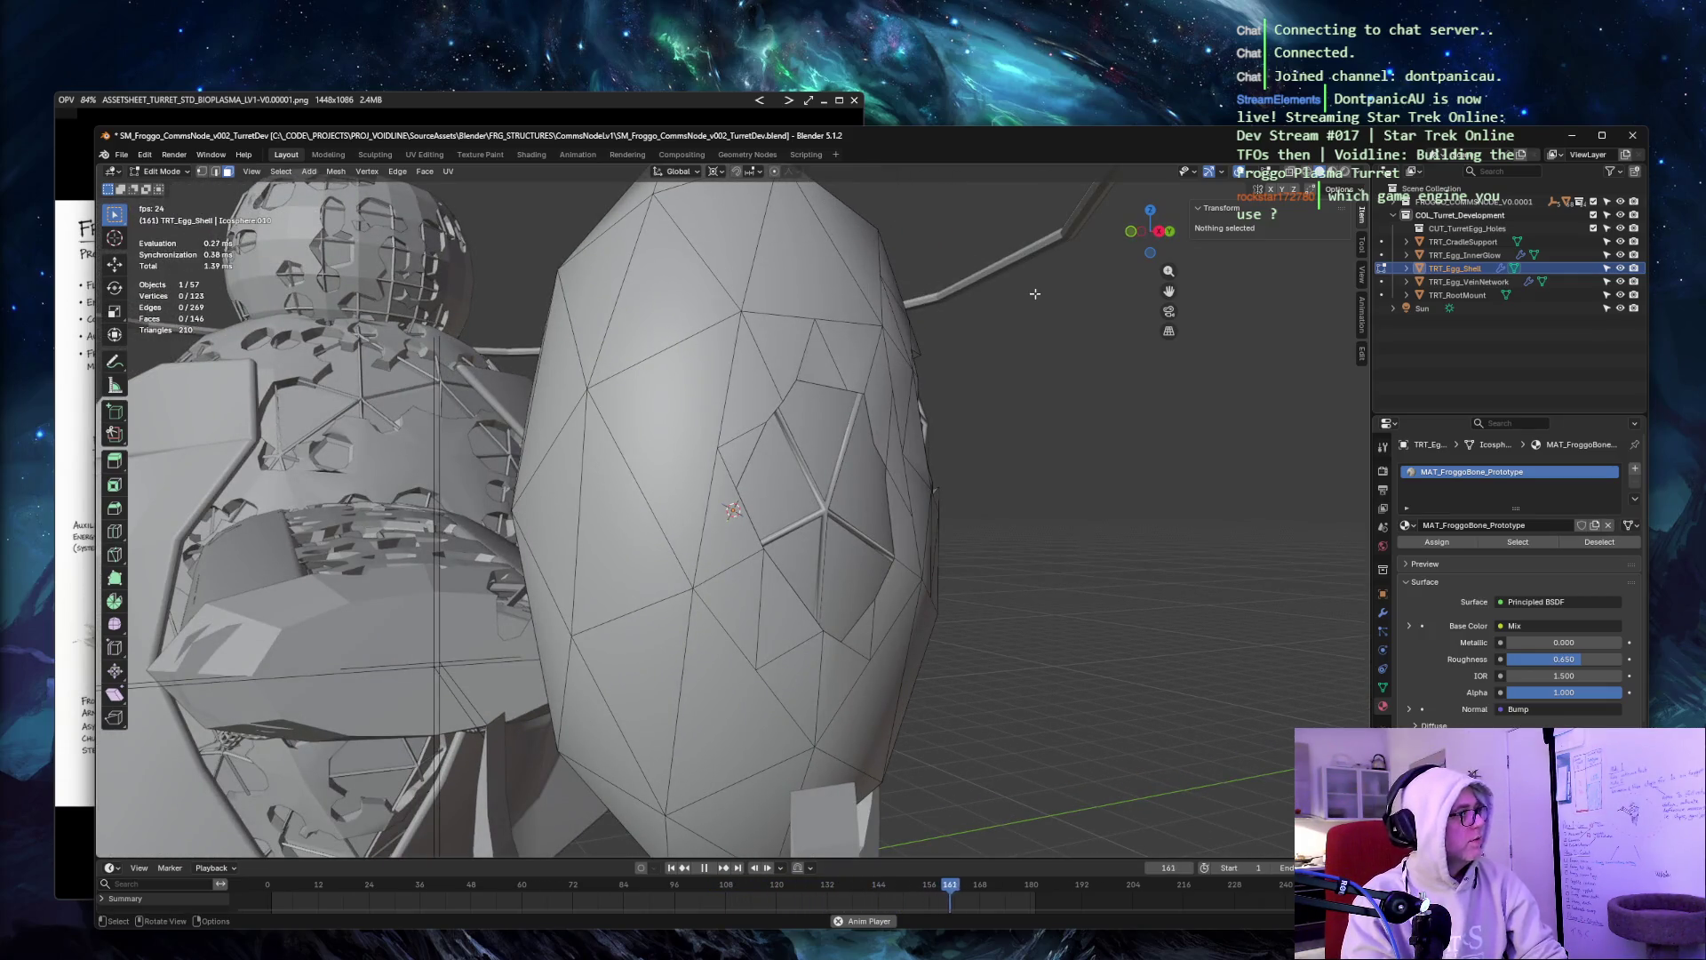
Select all 15 rim edges around the new front hole as one closed loop.
left_click(780, 402)
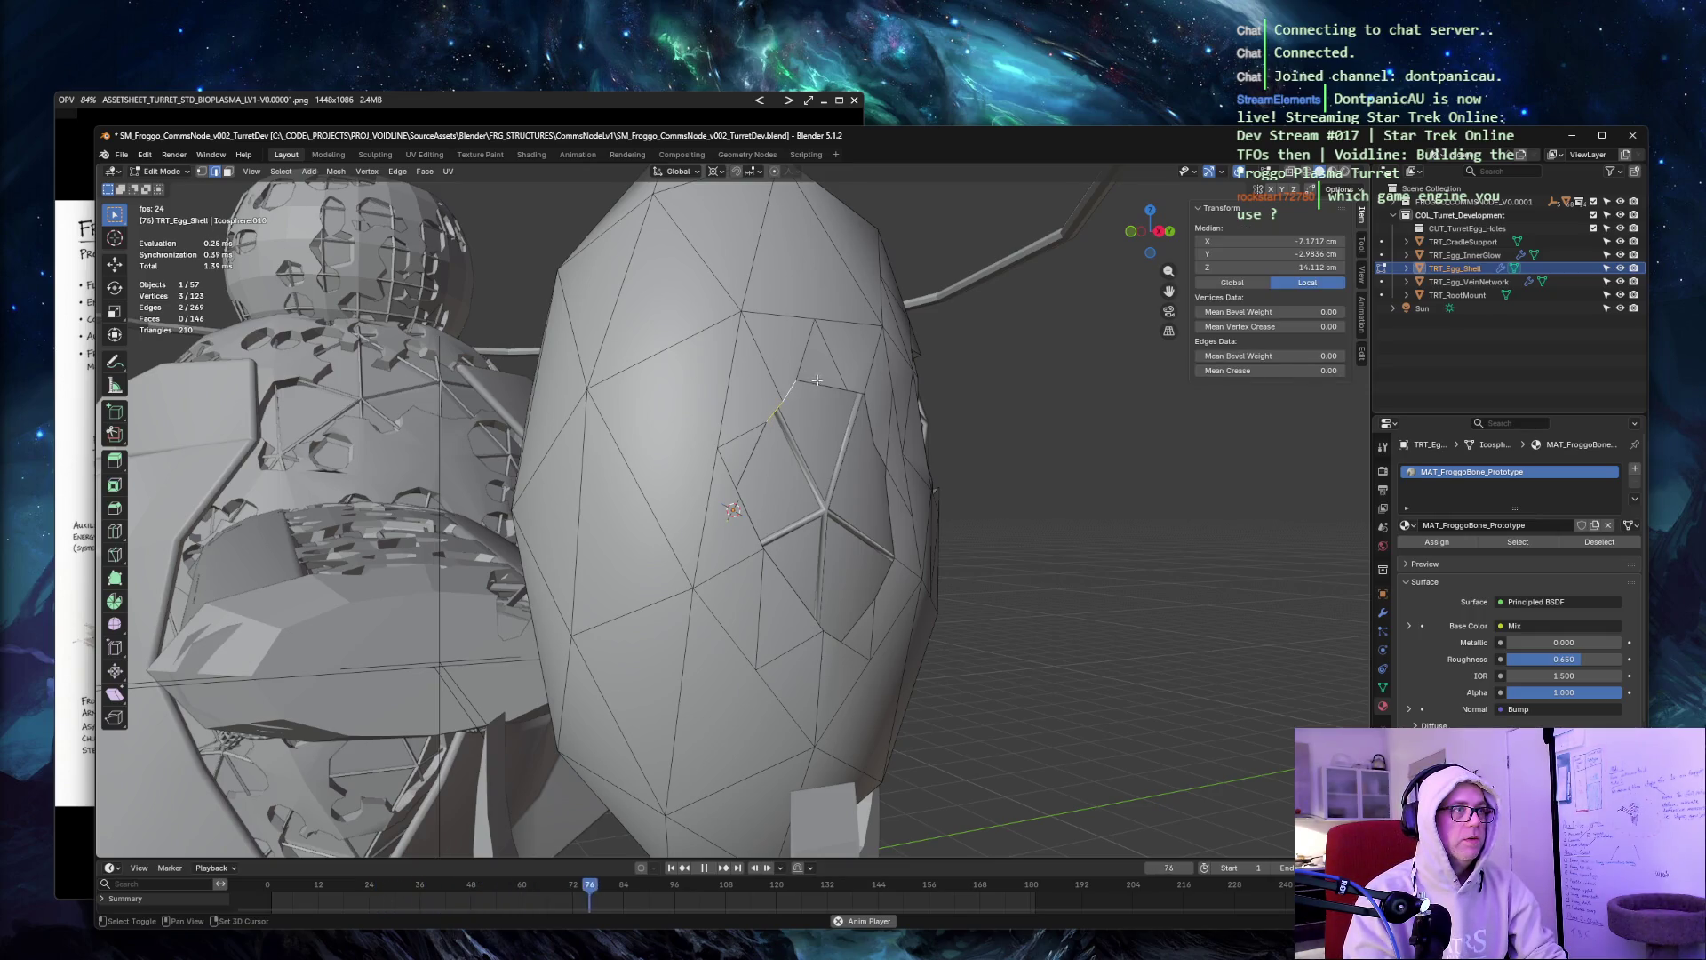
left_click(878, 451, "ctrl")
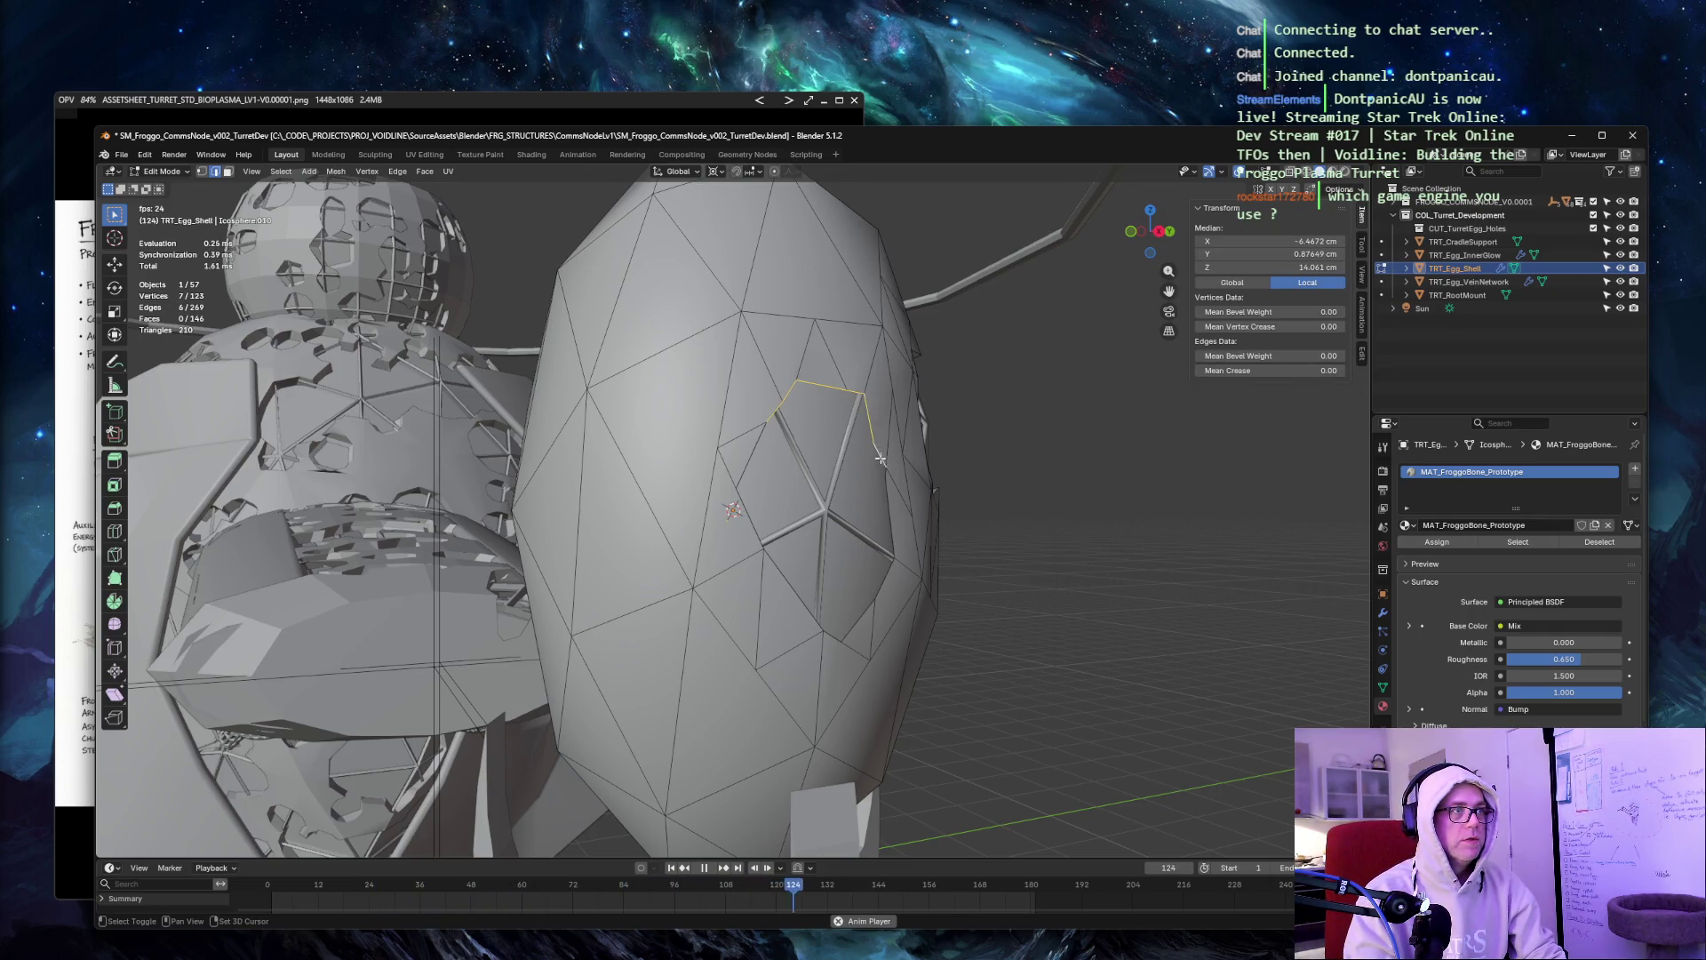
left_click(926, 552, "ctrl")
left_click(869, 658, "ctrl")
left_click(781, 559, "ctrl")
left_click(753, 482, "ctrl")
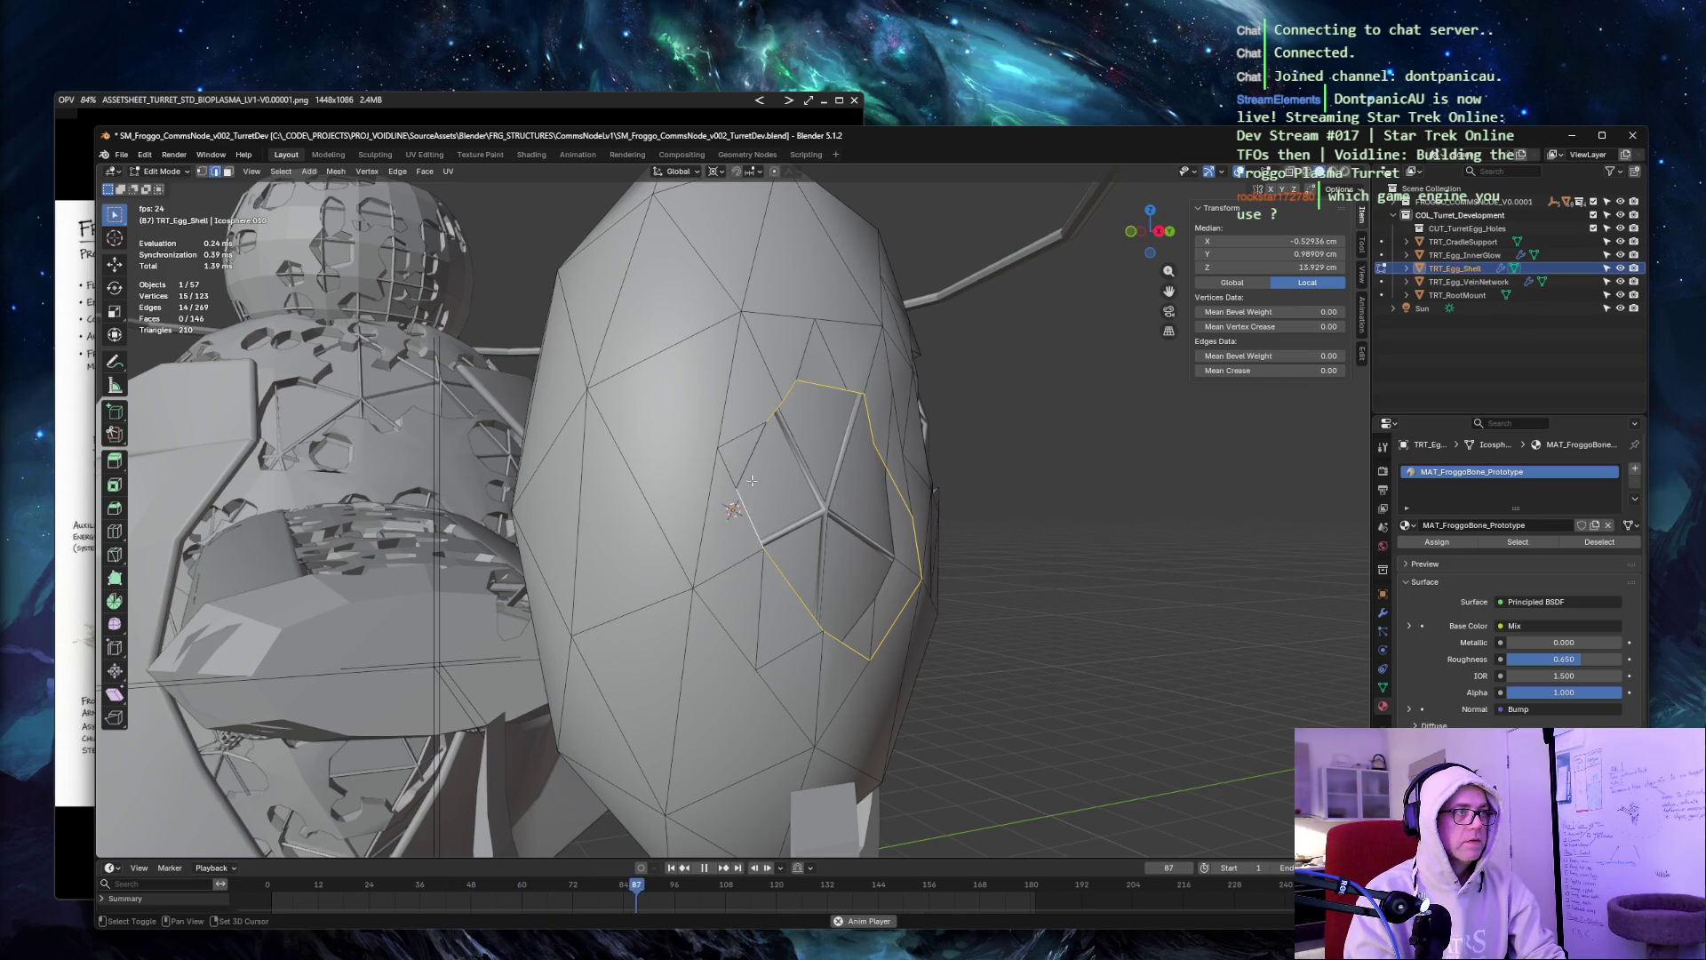
mouse_move(1054, 435)
middle_mouse_down()
mouse_move(963, 418)
mouse_move(1058, 437)
middle_mouse_up()
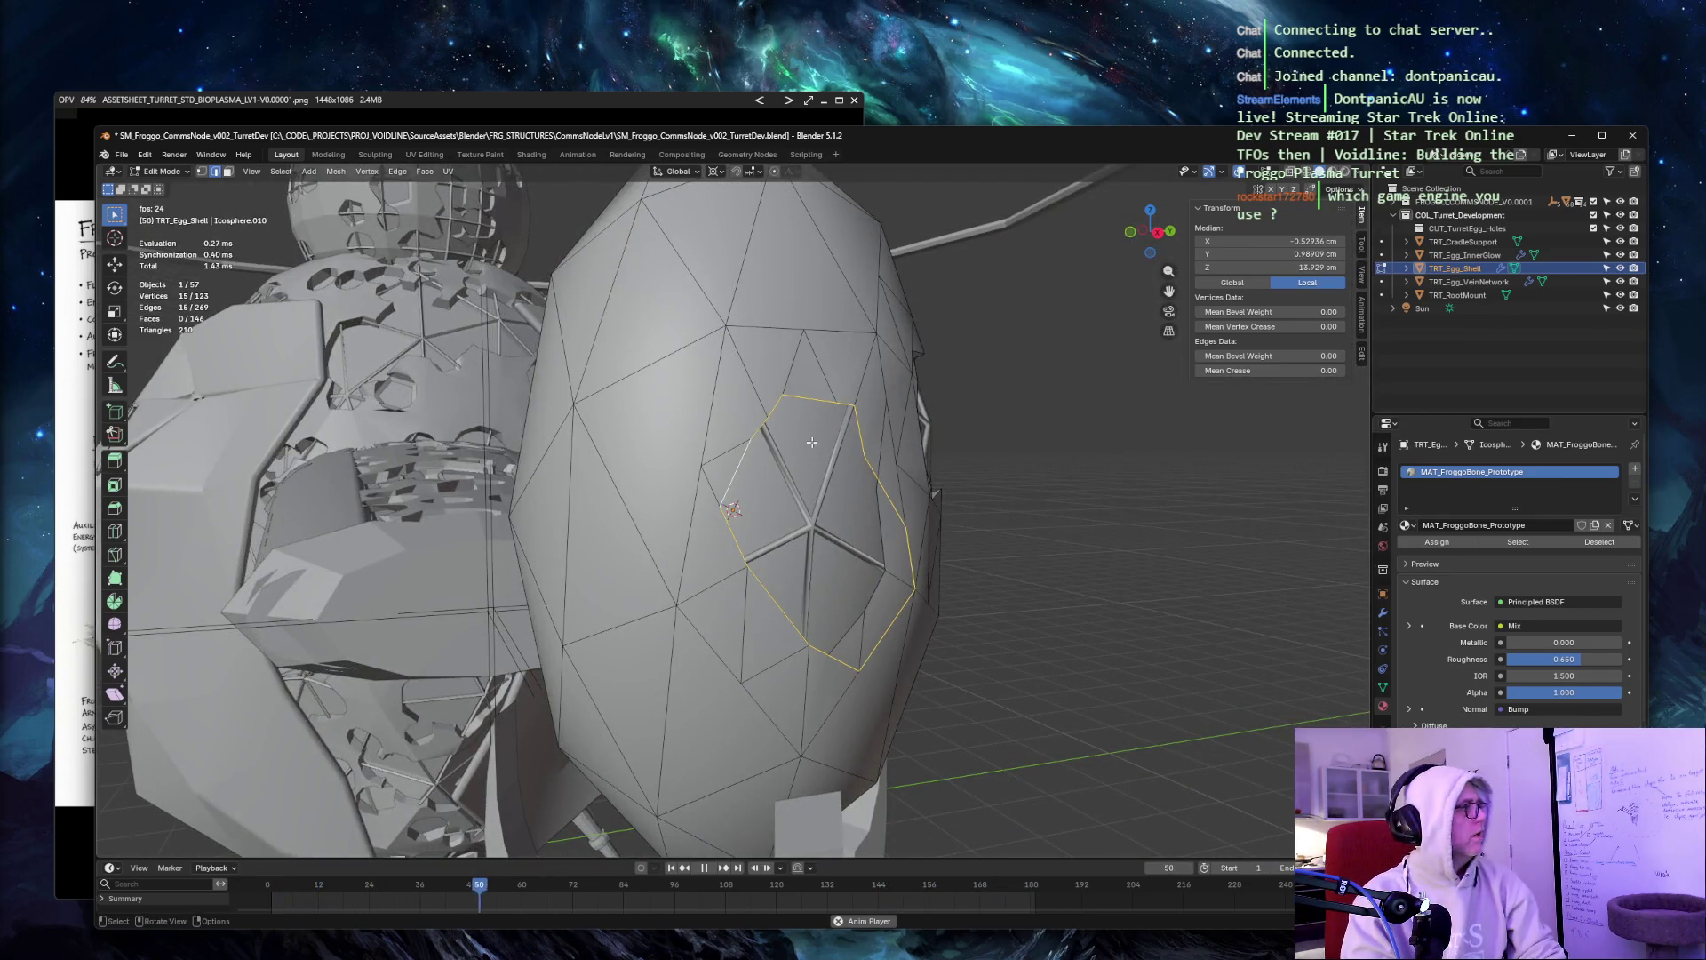
Extrude the selected rim edges along the Normal with Mirror Editing on, at a depth of -5 cm.
key("ctrl+e")
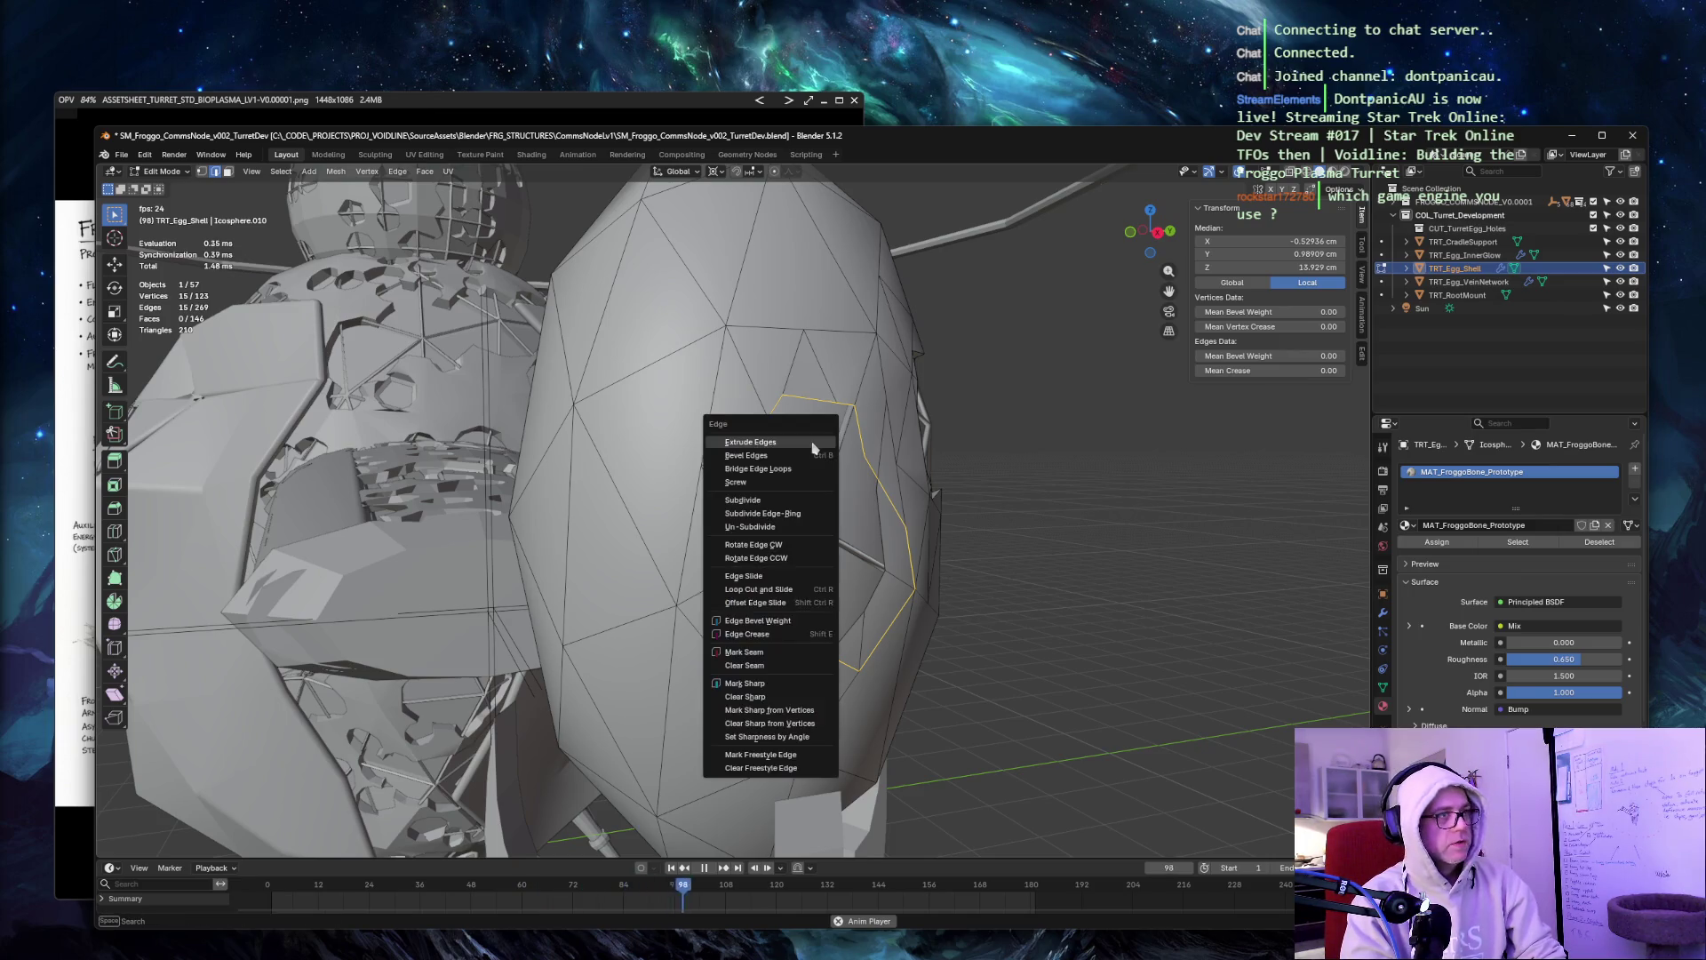
left_click(811, 442)
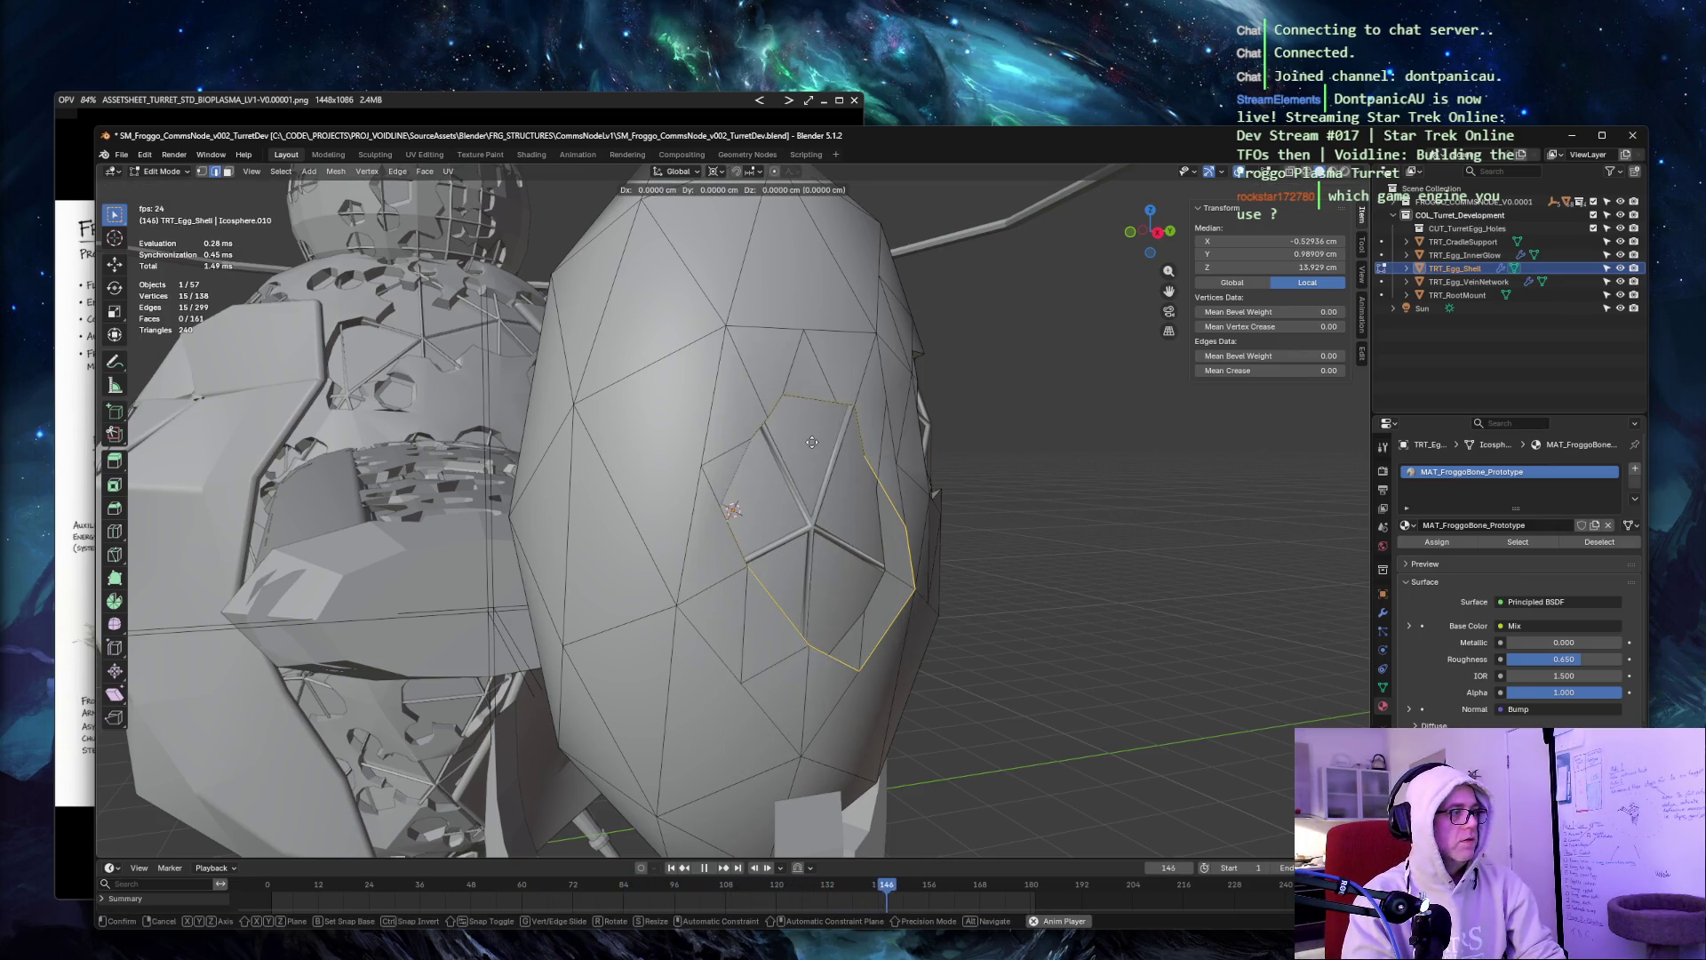
key("Escape")
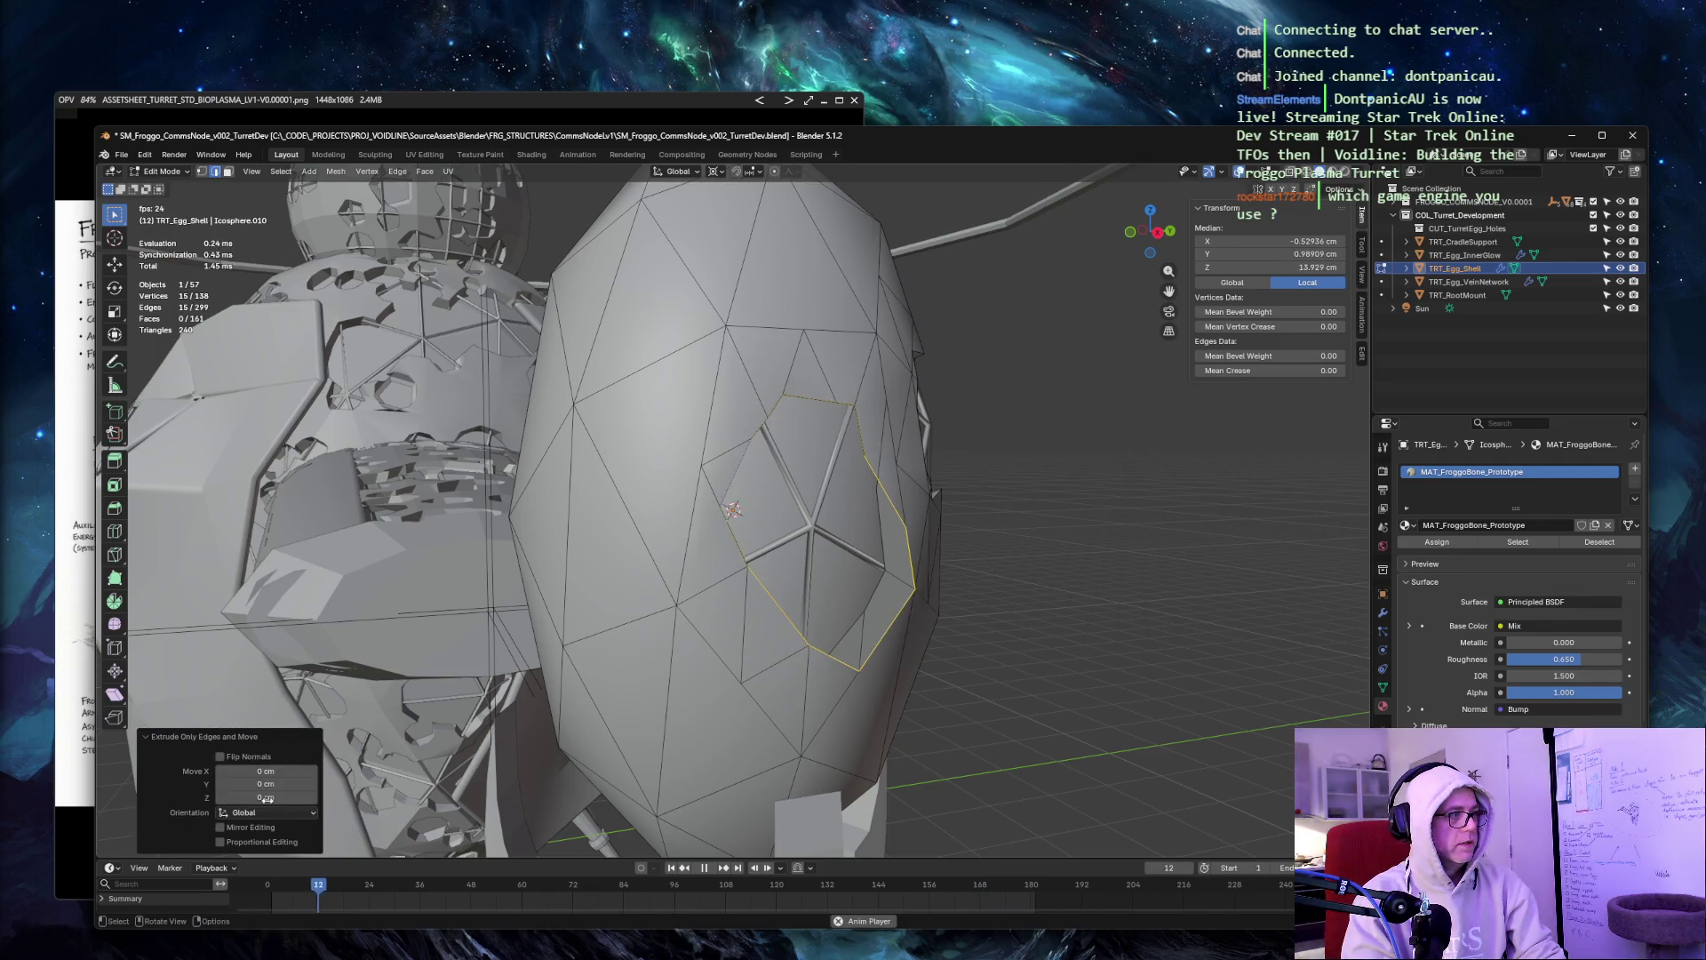
left_click(263, 808)
left_click(265, 845)
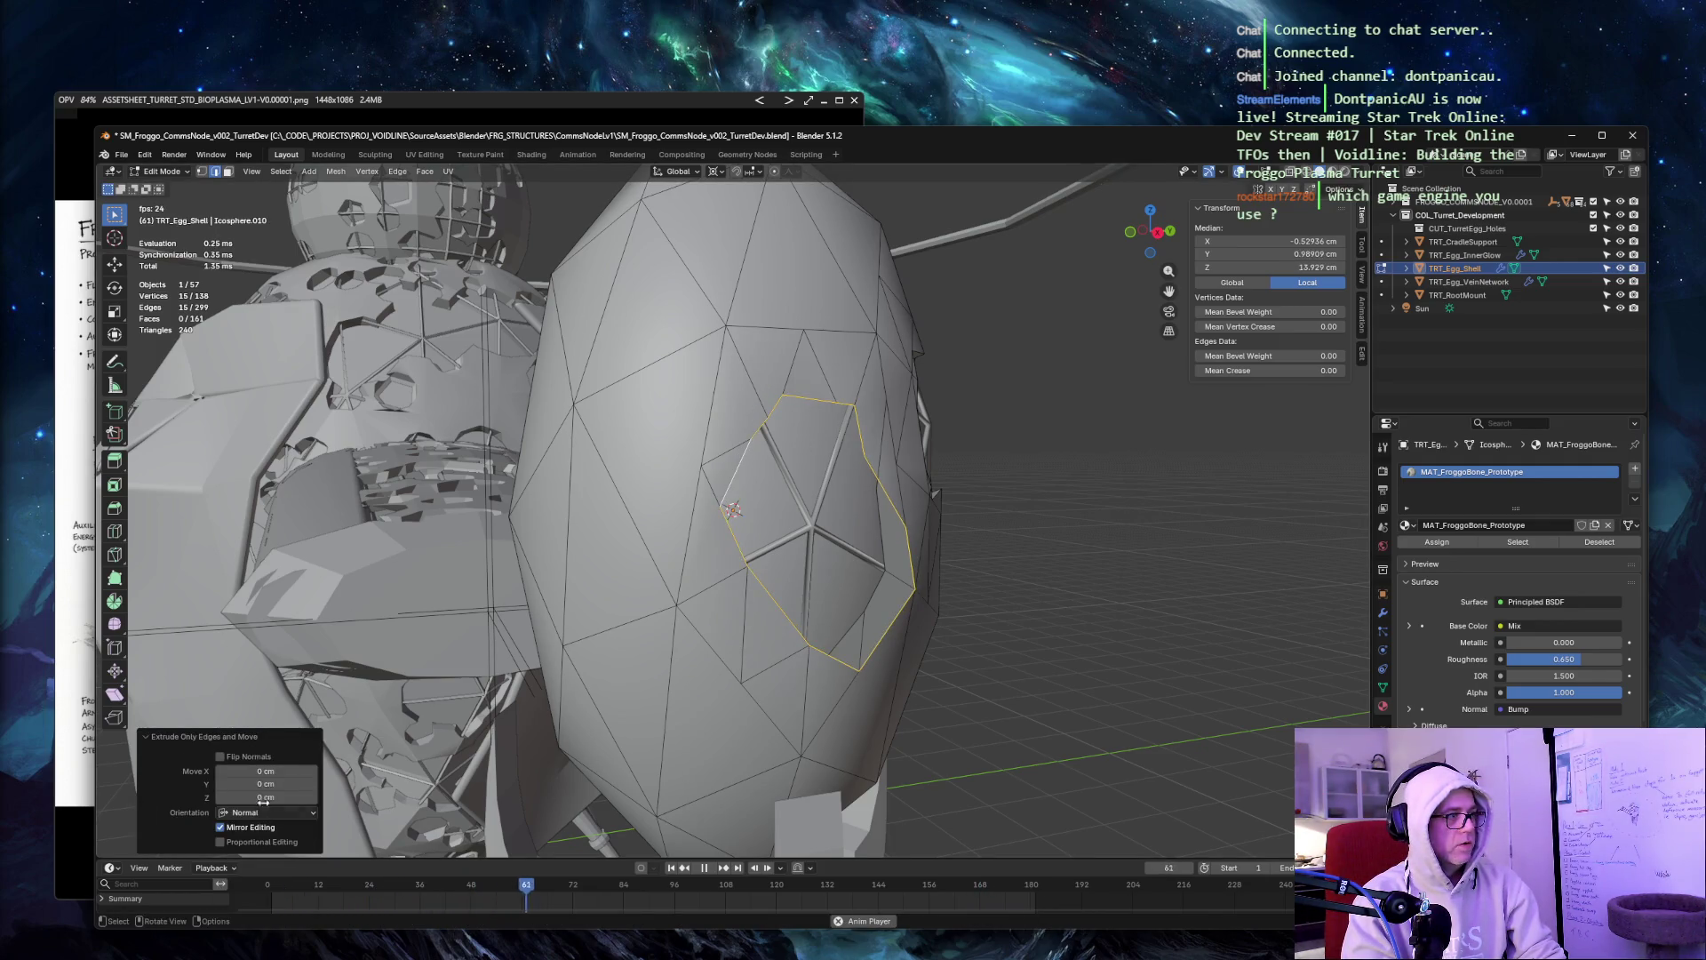
left_click_drag(267, 797, 238, 797)
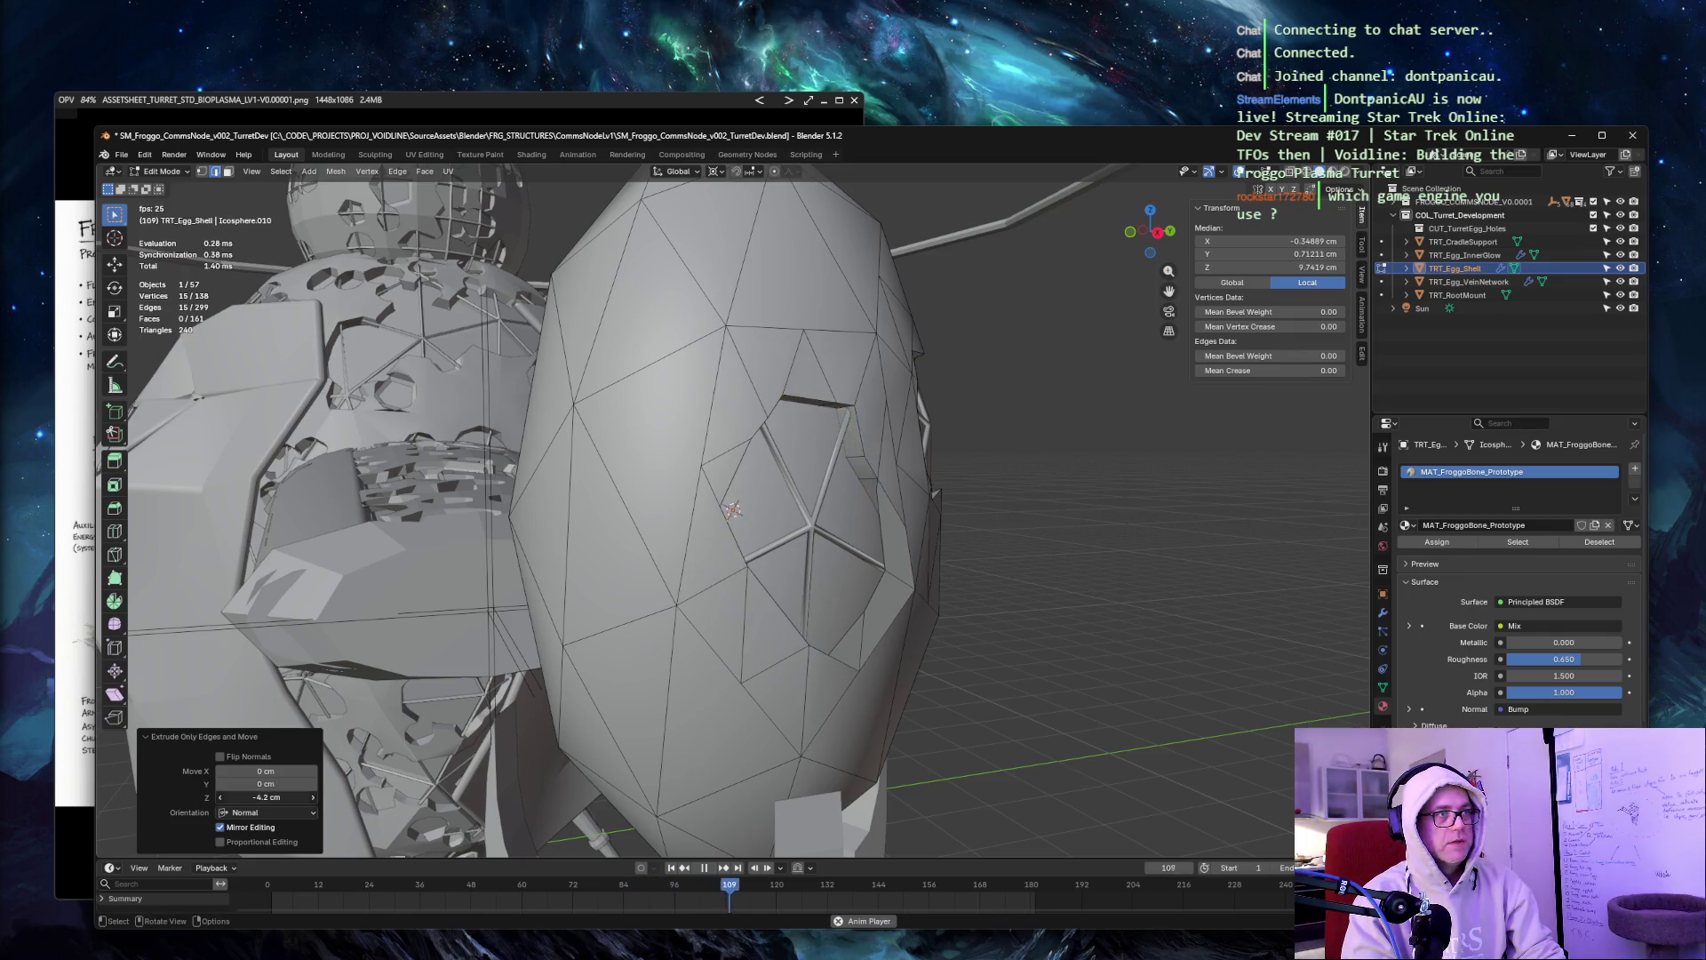
left_click(238, 797)
type("-")
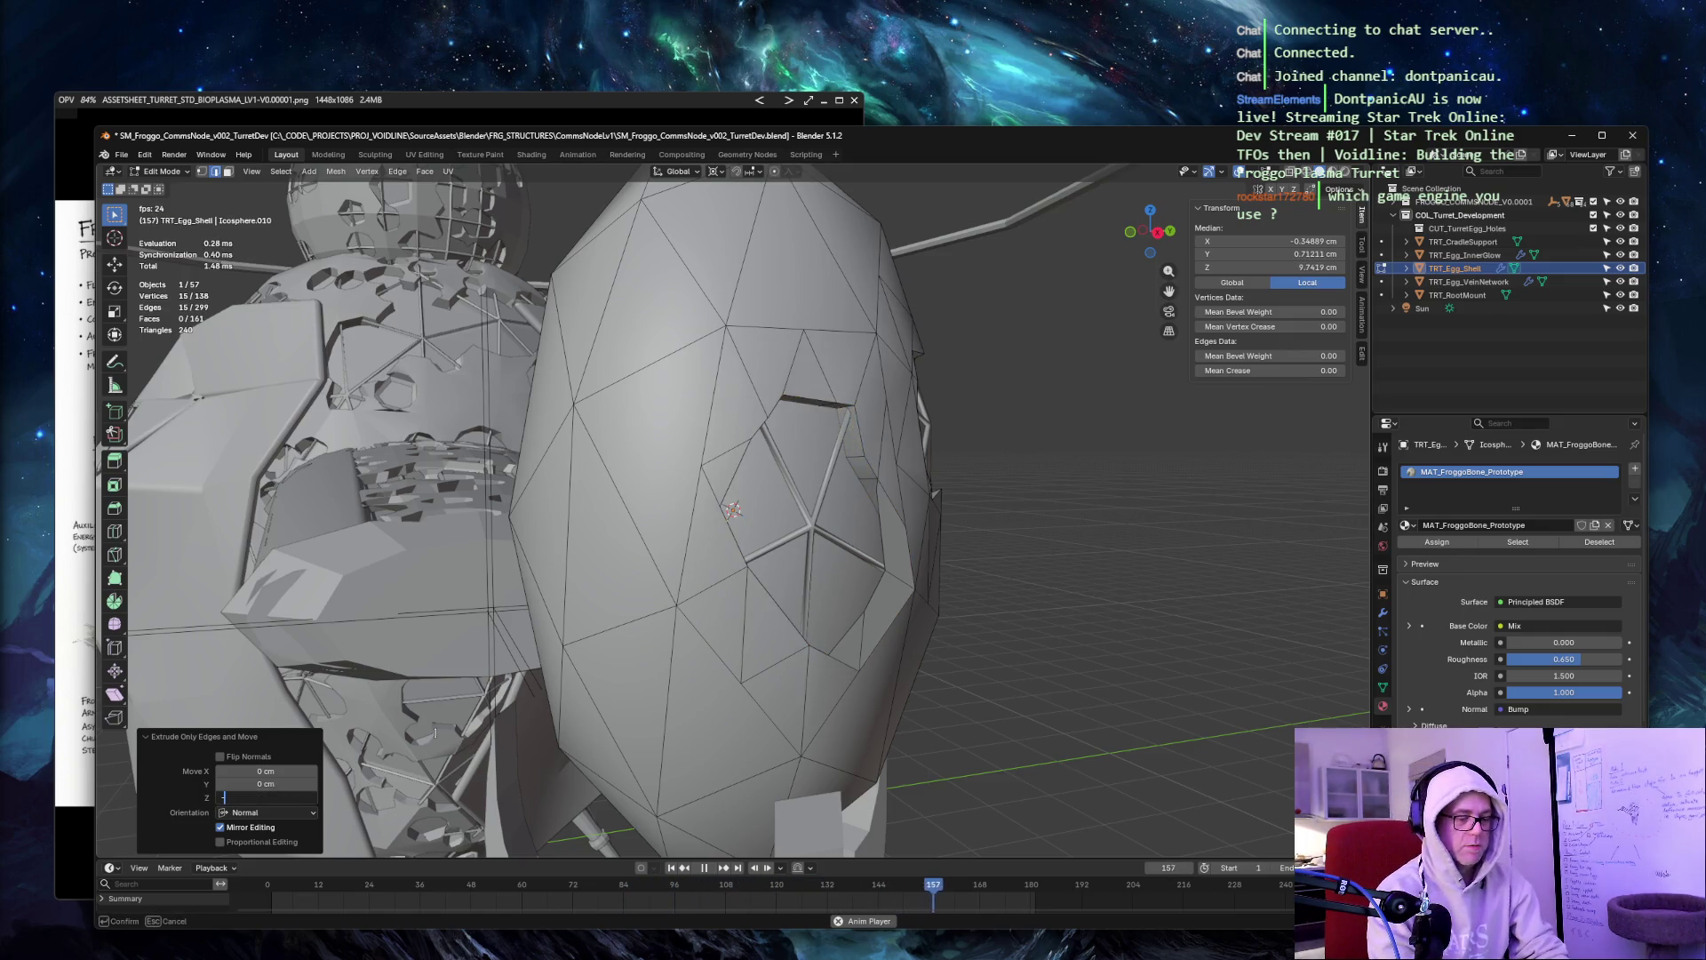
type("5")
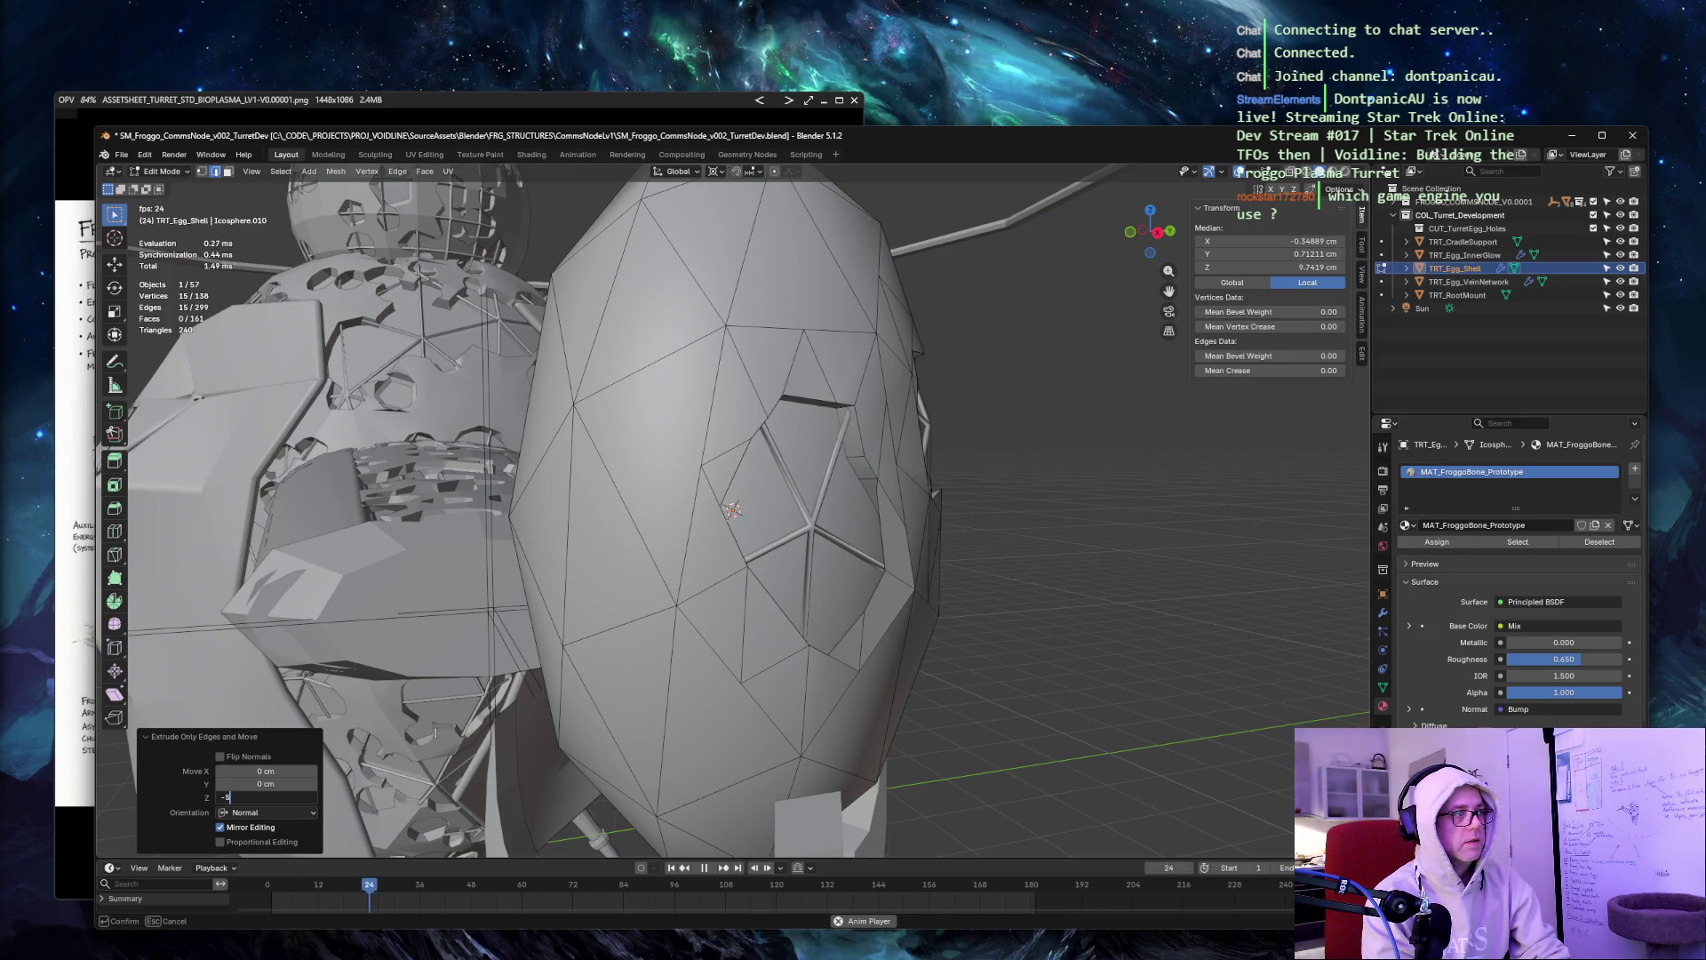
key("Return")
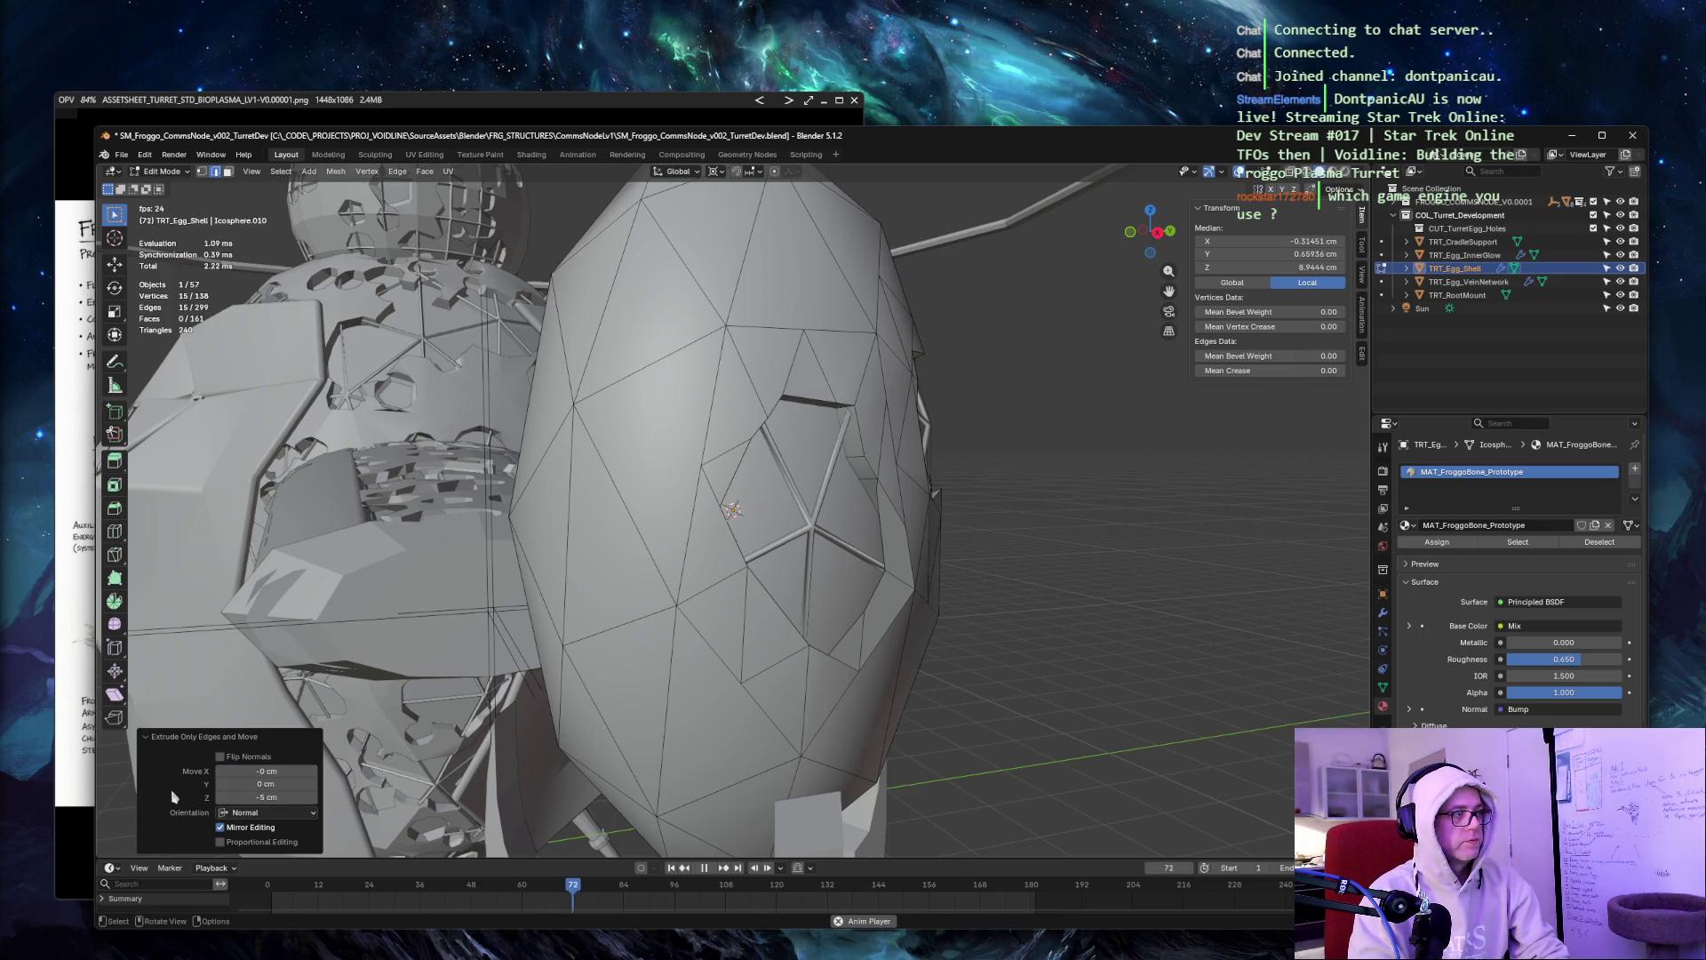
Deselect all, then pick two faces beside the side opening for deletion.
key("alt+a")
mouse_move(1024, 427)
middle_mouse_down()
mouse_move(1119, 311)
mouse_move(1089, 355)
mouse_move(1077, 342)
mouse_move(1007, 464)
middle_mouse_up()
left_click(866, 573)
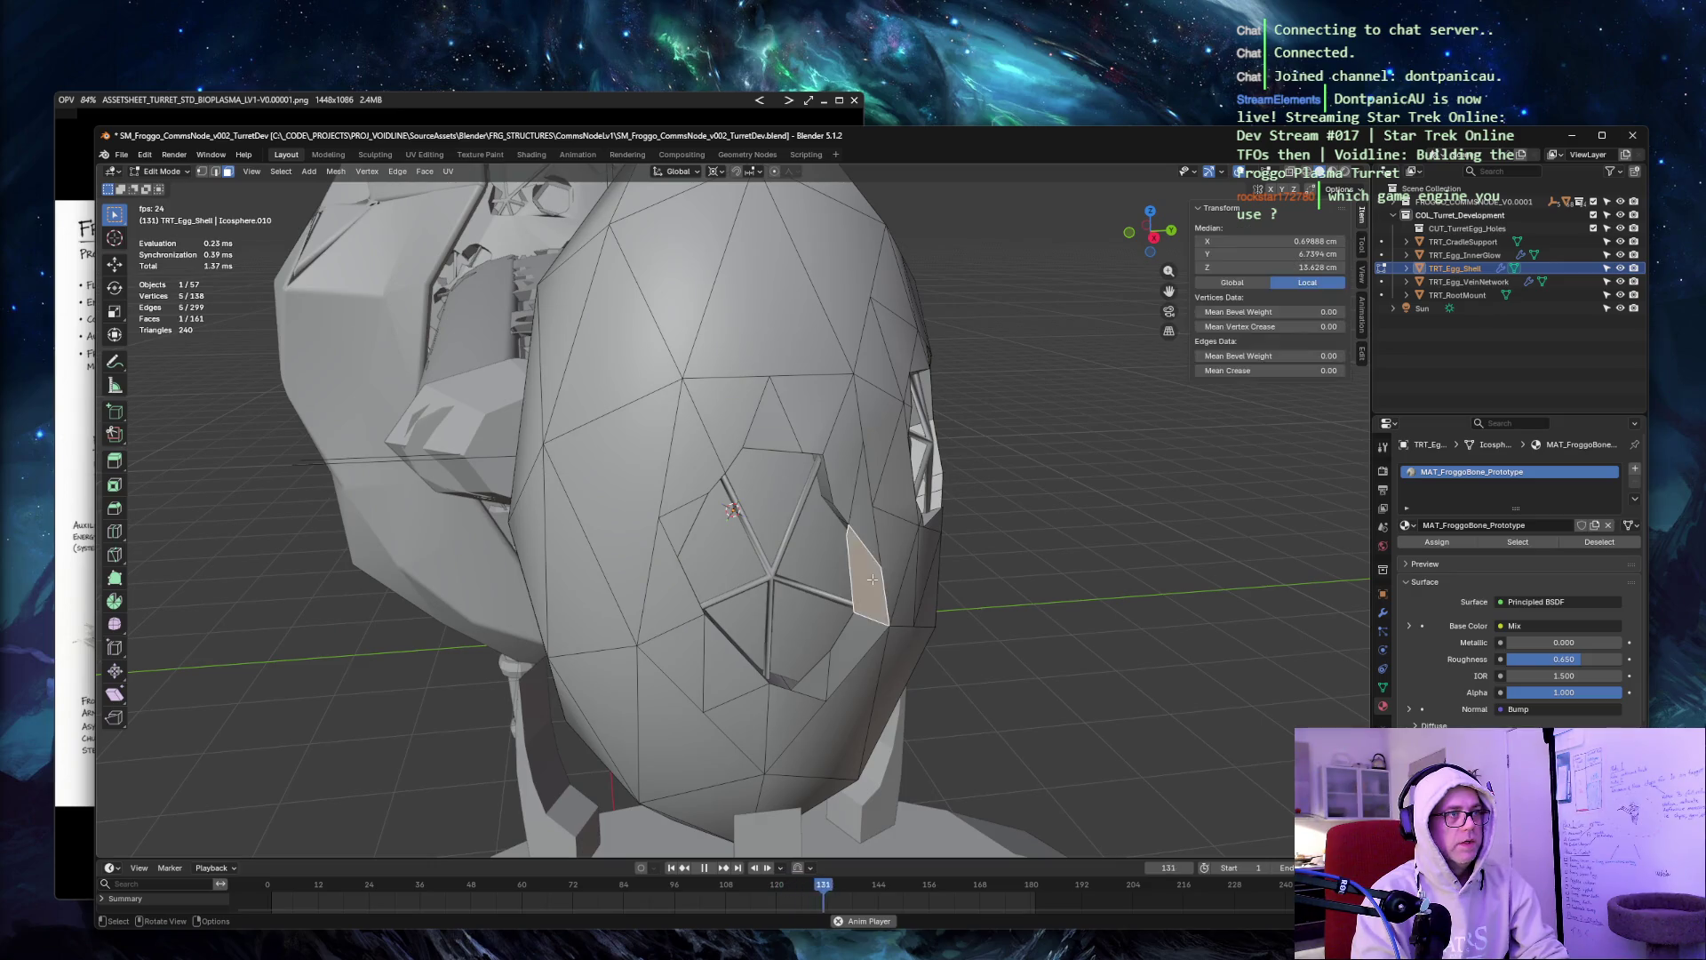
left_click(848, 660, "shift")
key("x")
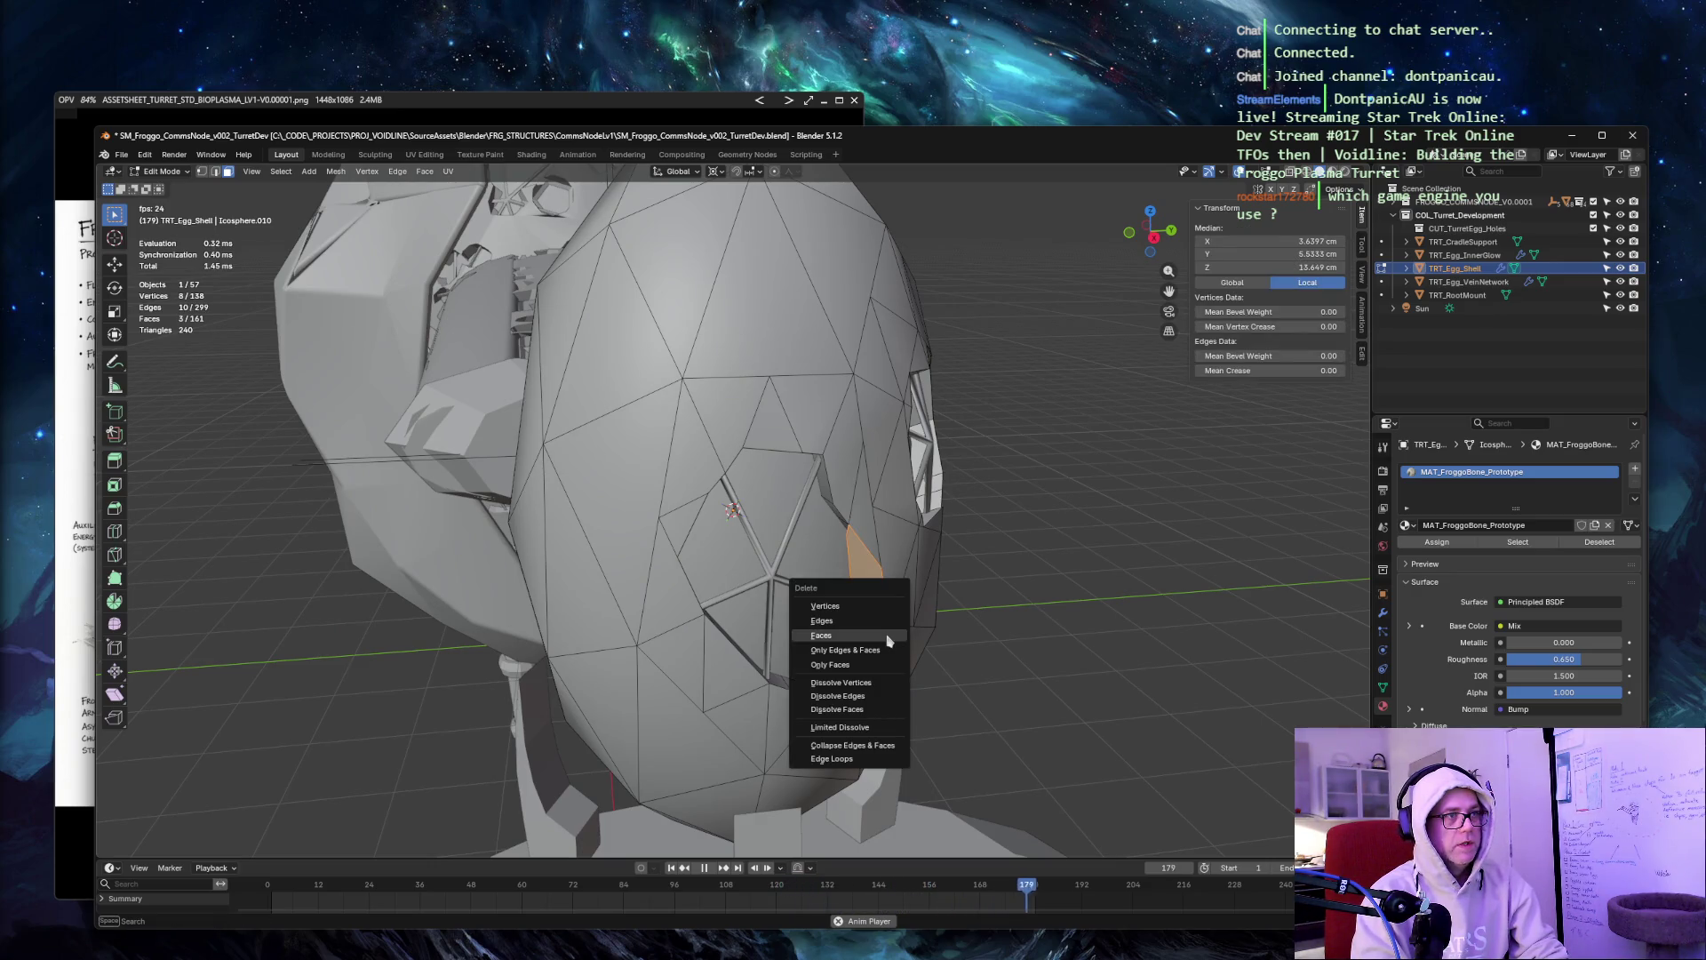
left_click(951, 659)
middle_click_drag(1101, 508, 1074, 385)
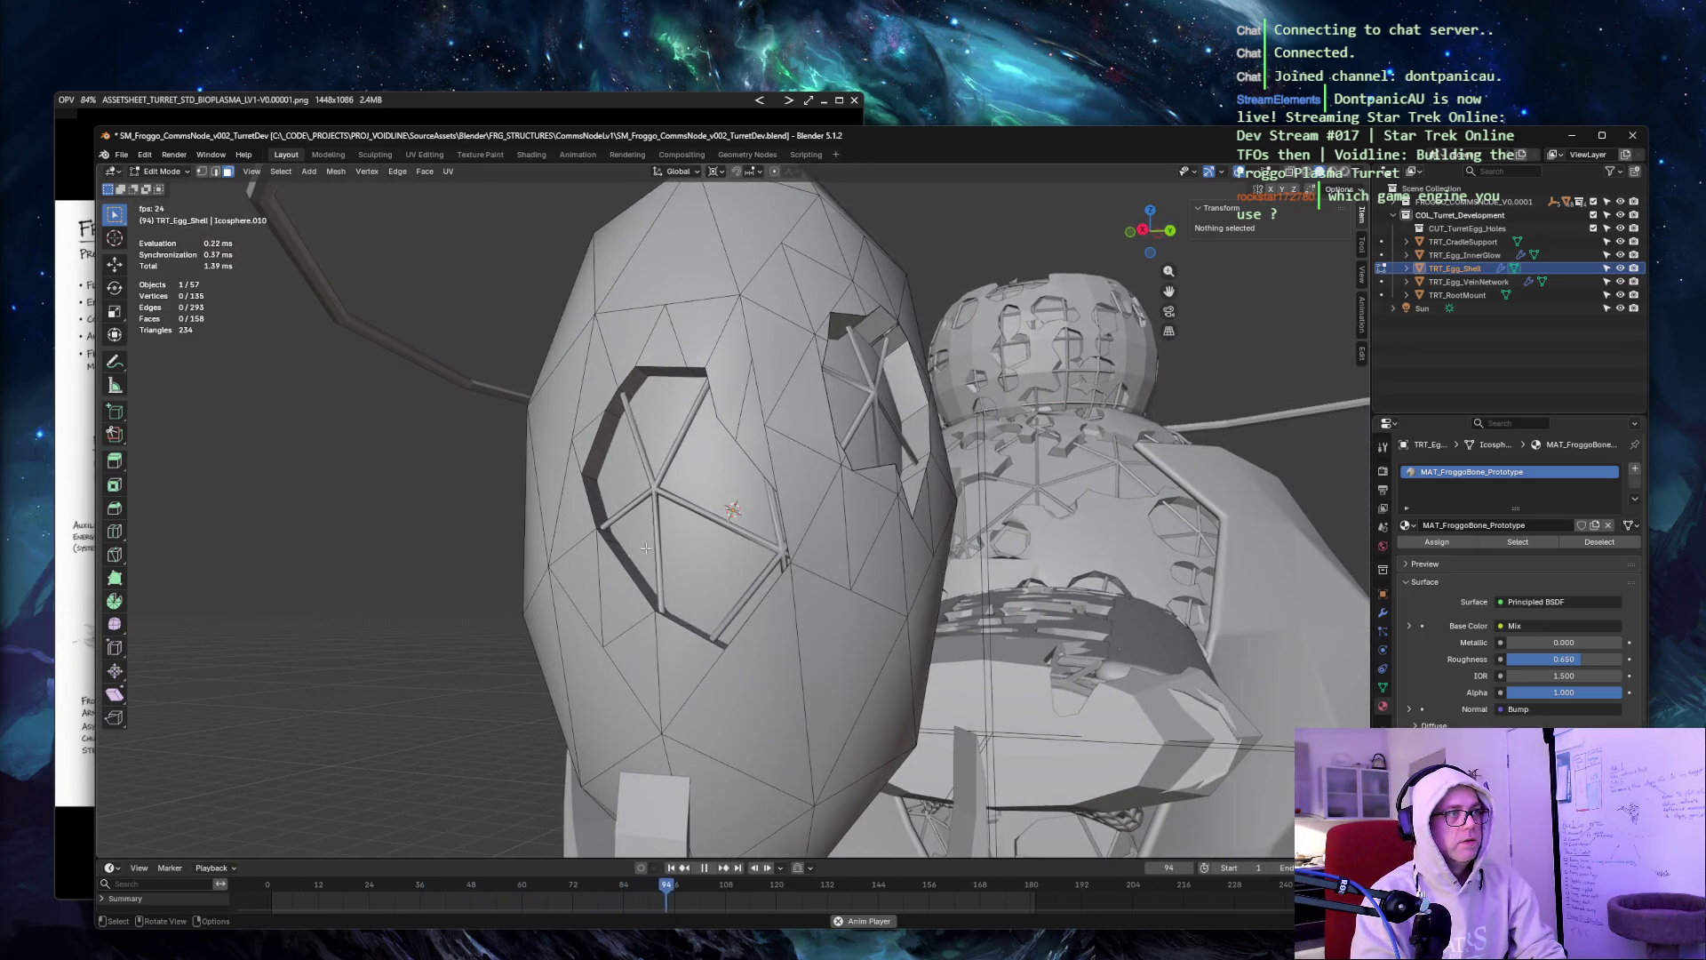
key("ctrl+z")
mouse_move(376, 526)
middle_mouse_down()
mouse_move(496, 563)
mouse_move(324, 507)
mouse_move(266, 567)
mouse_move(504, 542)
mouse_move(378, 543)
middle_mouse_up()
key("z")
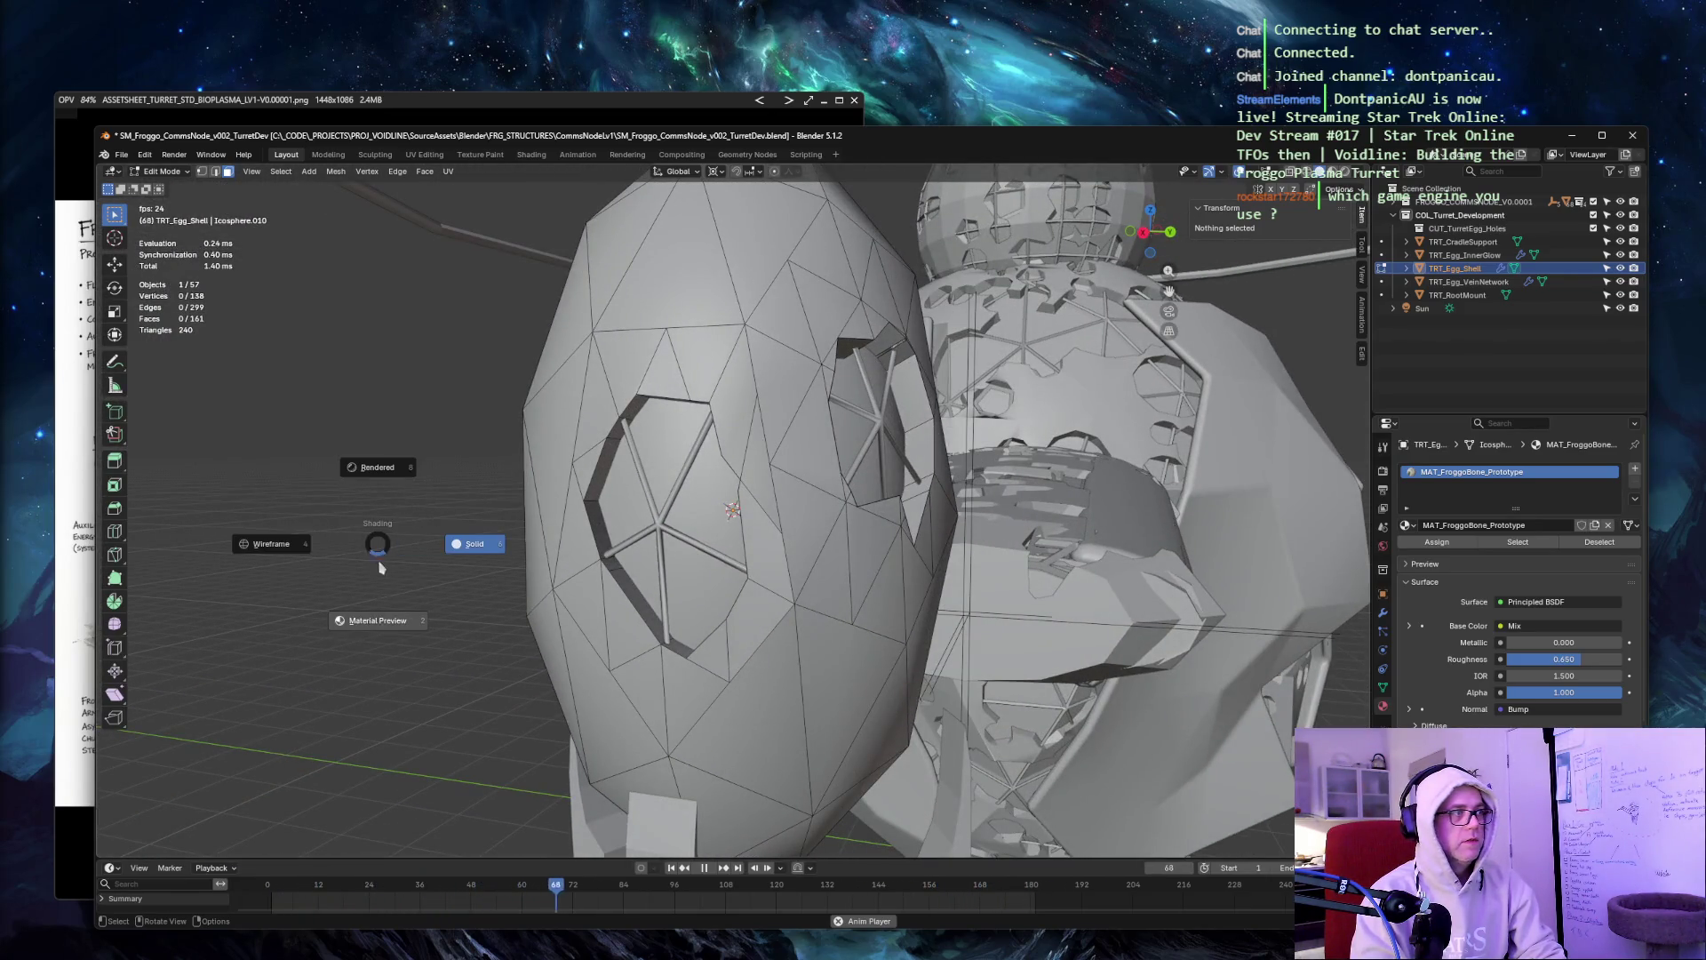
left_click(380, 622)
mouse_move(380, 621)
middle_mouse_down()
mouse_move(516, 543)
mouse_move(477, 525)
mouse_move(419, 544)
mouse_move(435, 476)
mouse_move(397, 474)
mouse_move(678, 491)
middle_mouse_up()
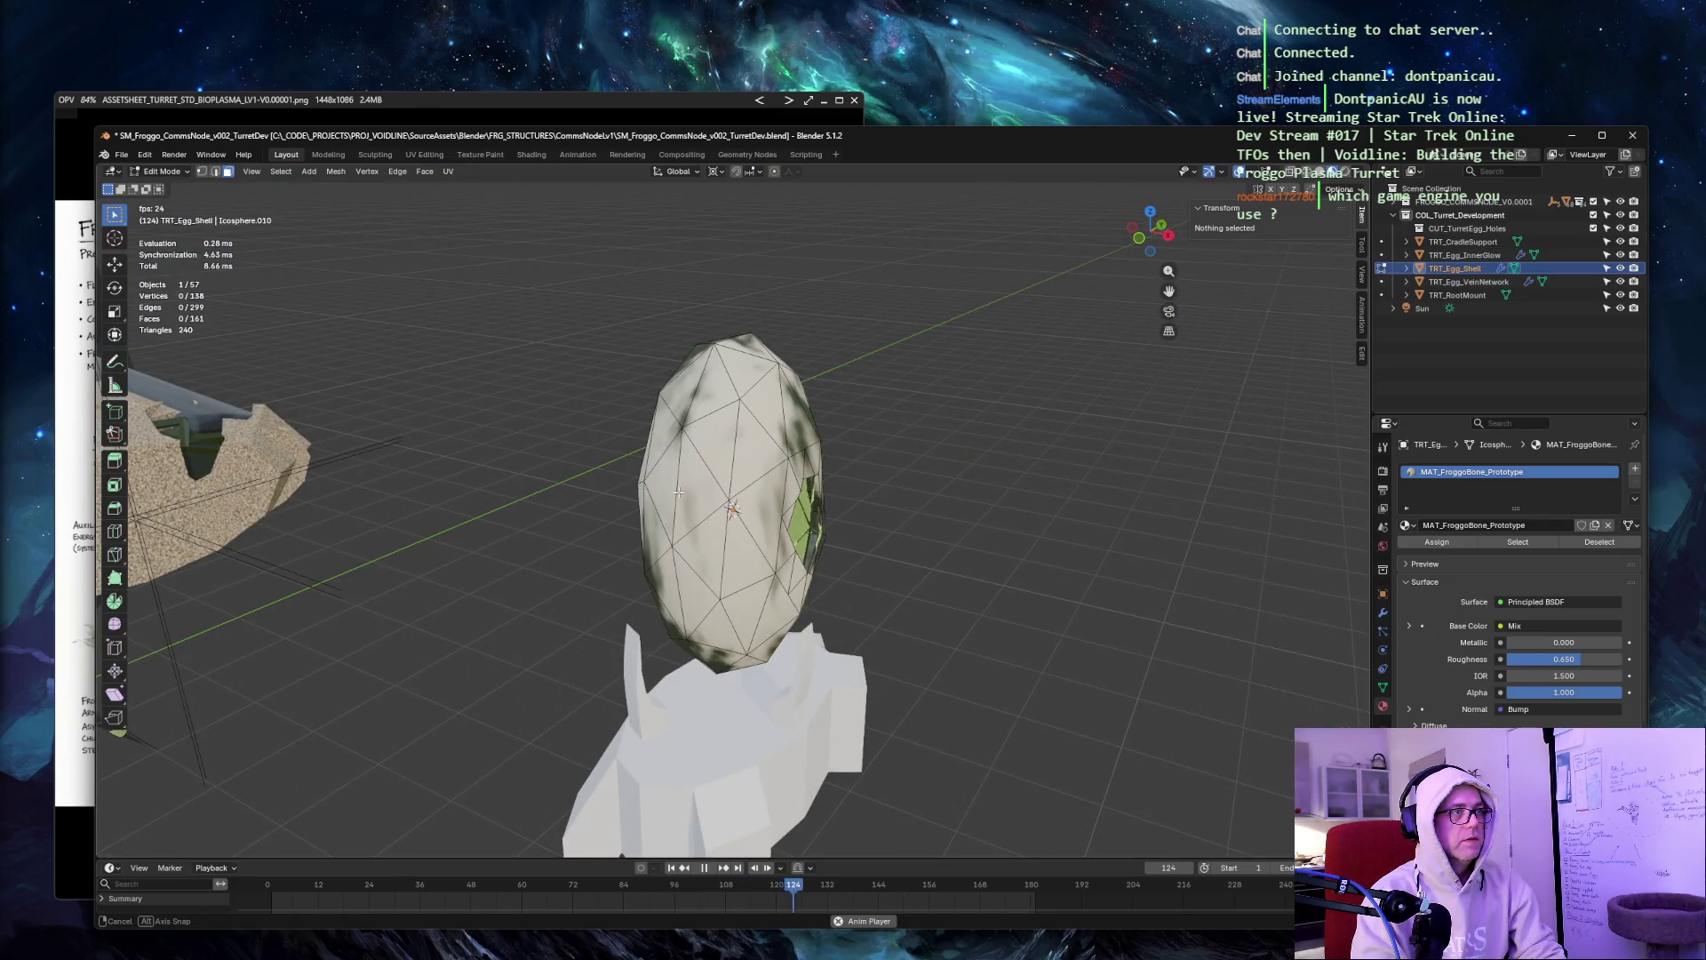
scroll(657, 489, "up", 5)
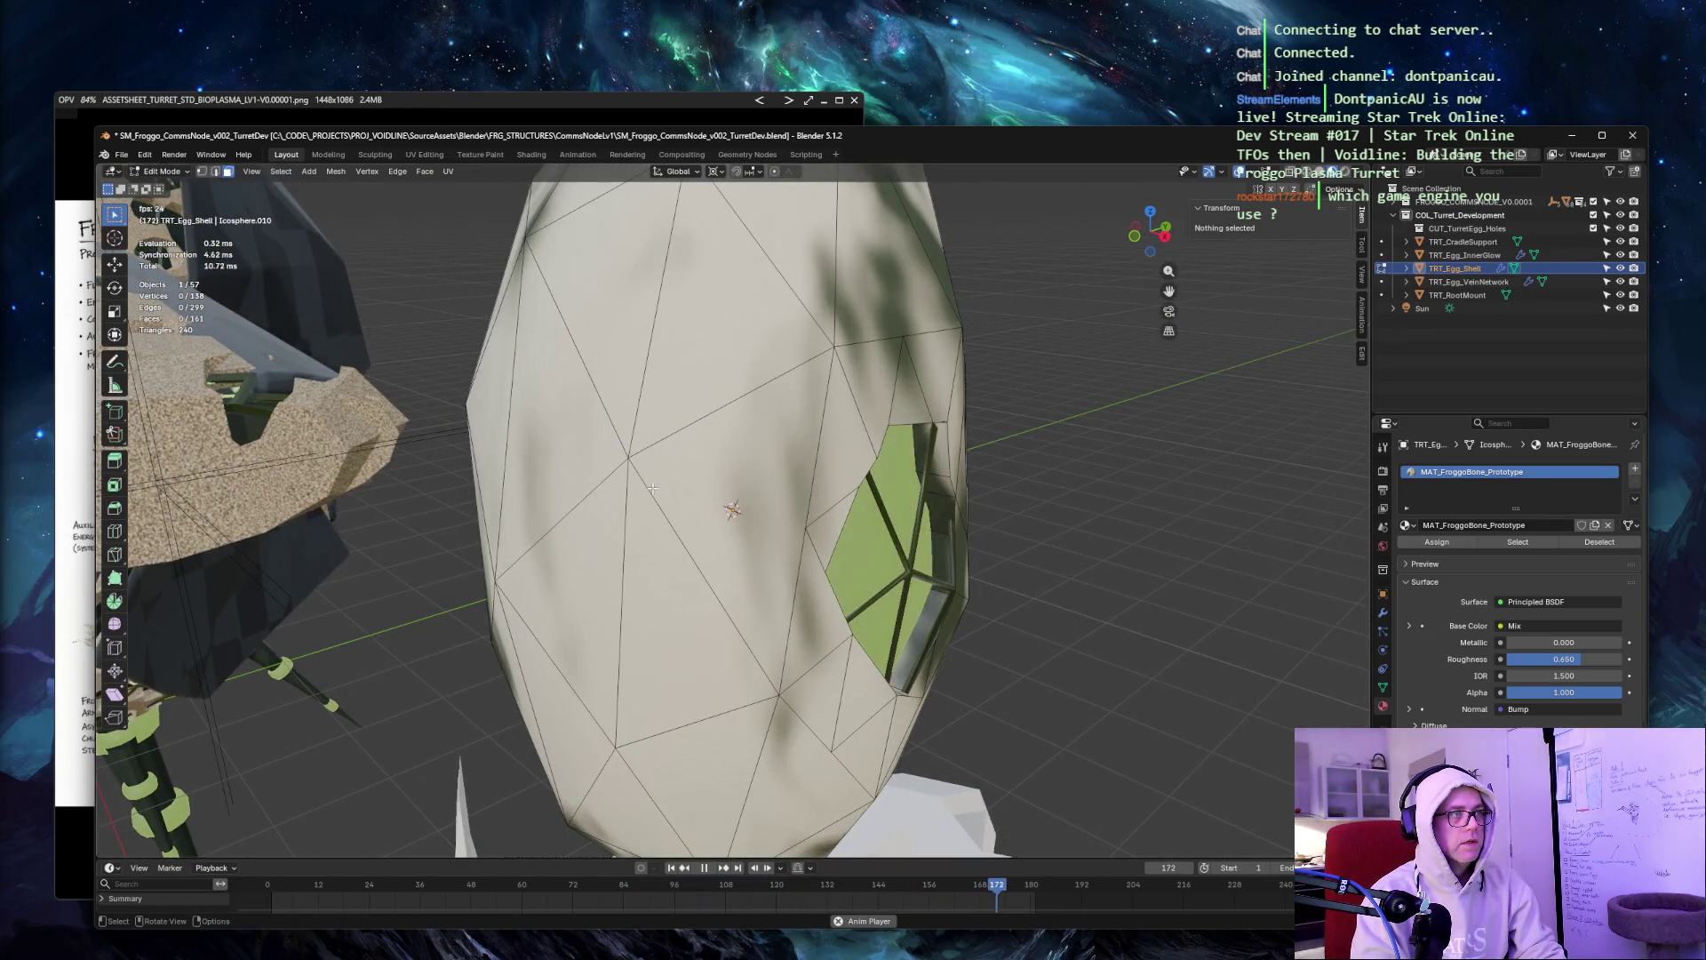
key("Tab")
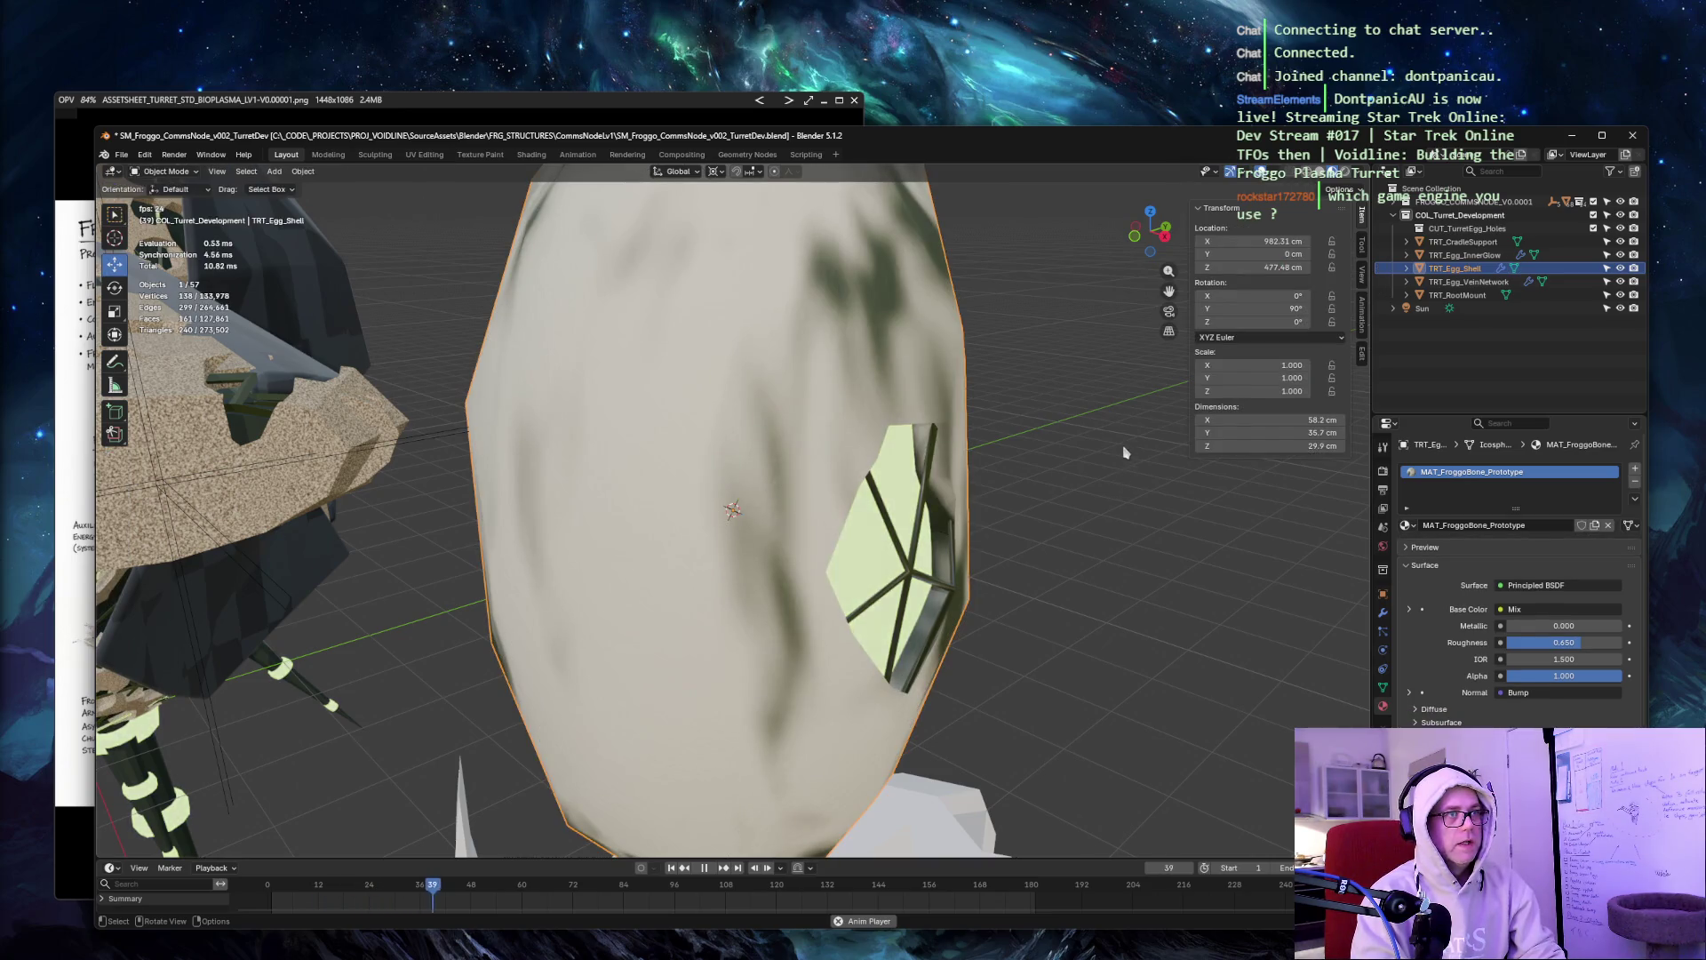
left_click(1085, 480)
middle_click_drag(1085, 480, 1011, 480)
key("z")
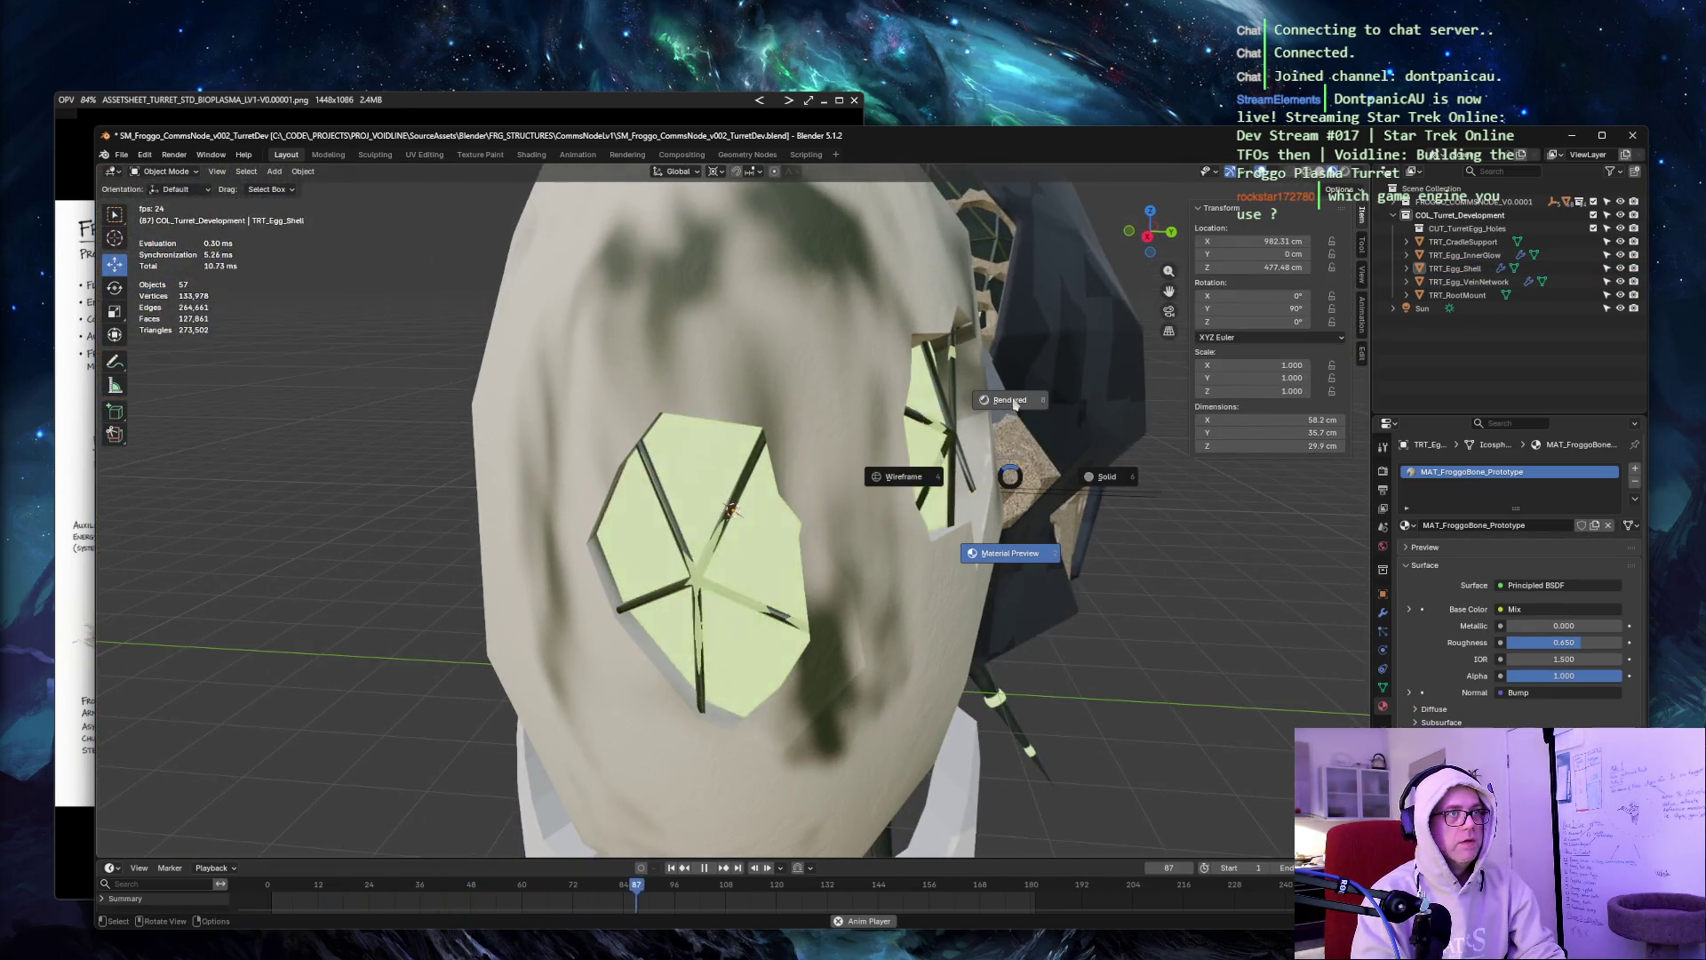
left_click(1011, 553)
mouse_move(1010, 553)
middle_mouse_down()
mouse_move(1184, 568)
mouse_move(1048, 556)
mouse_move(1089, 560)
middle_mouse_up()
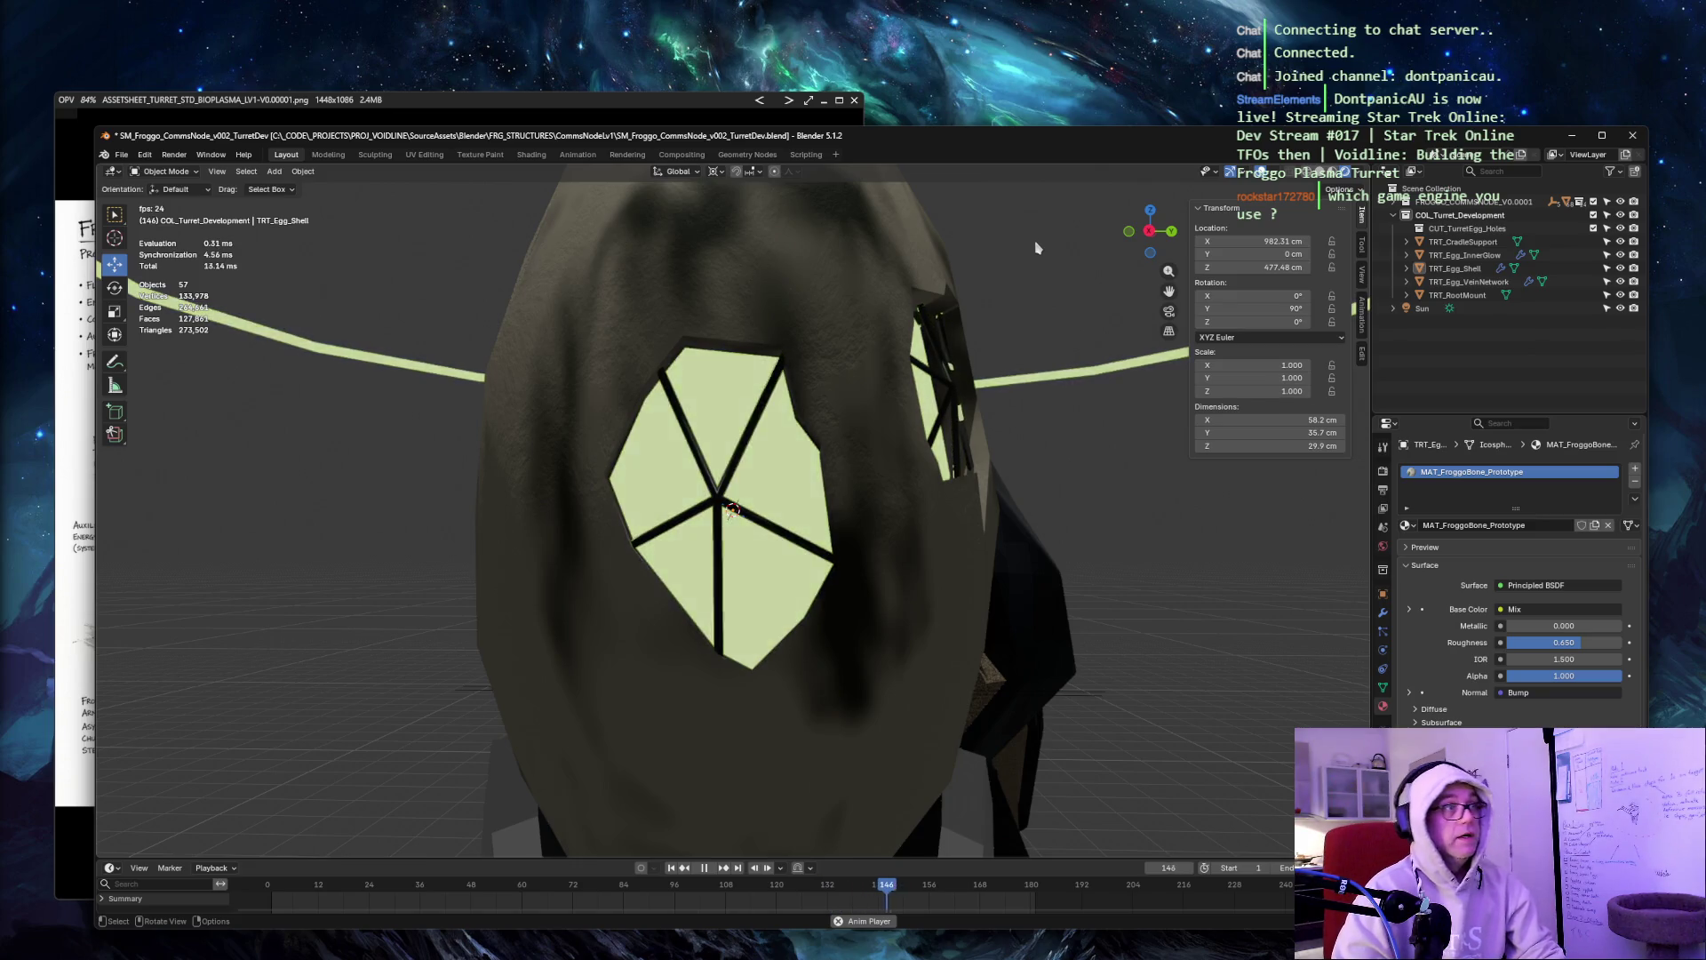
key("z")
middle_click_drag(1061, 279, 1016, 267)
key("space")
key("Tab")
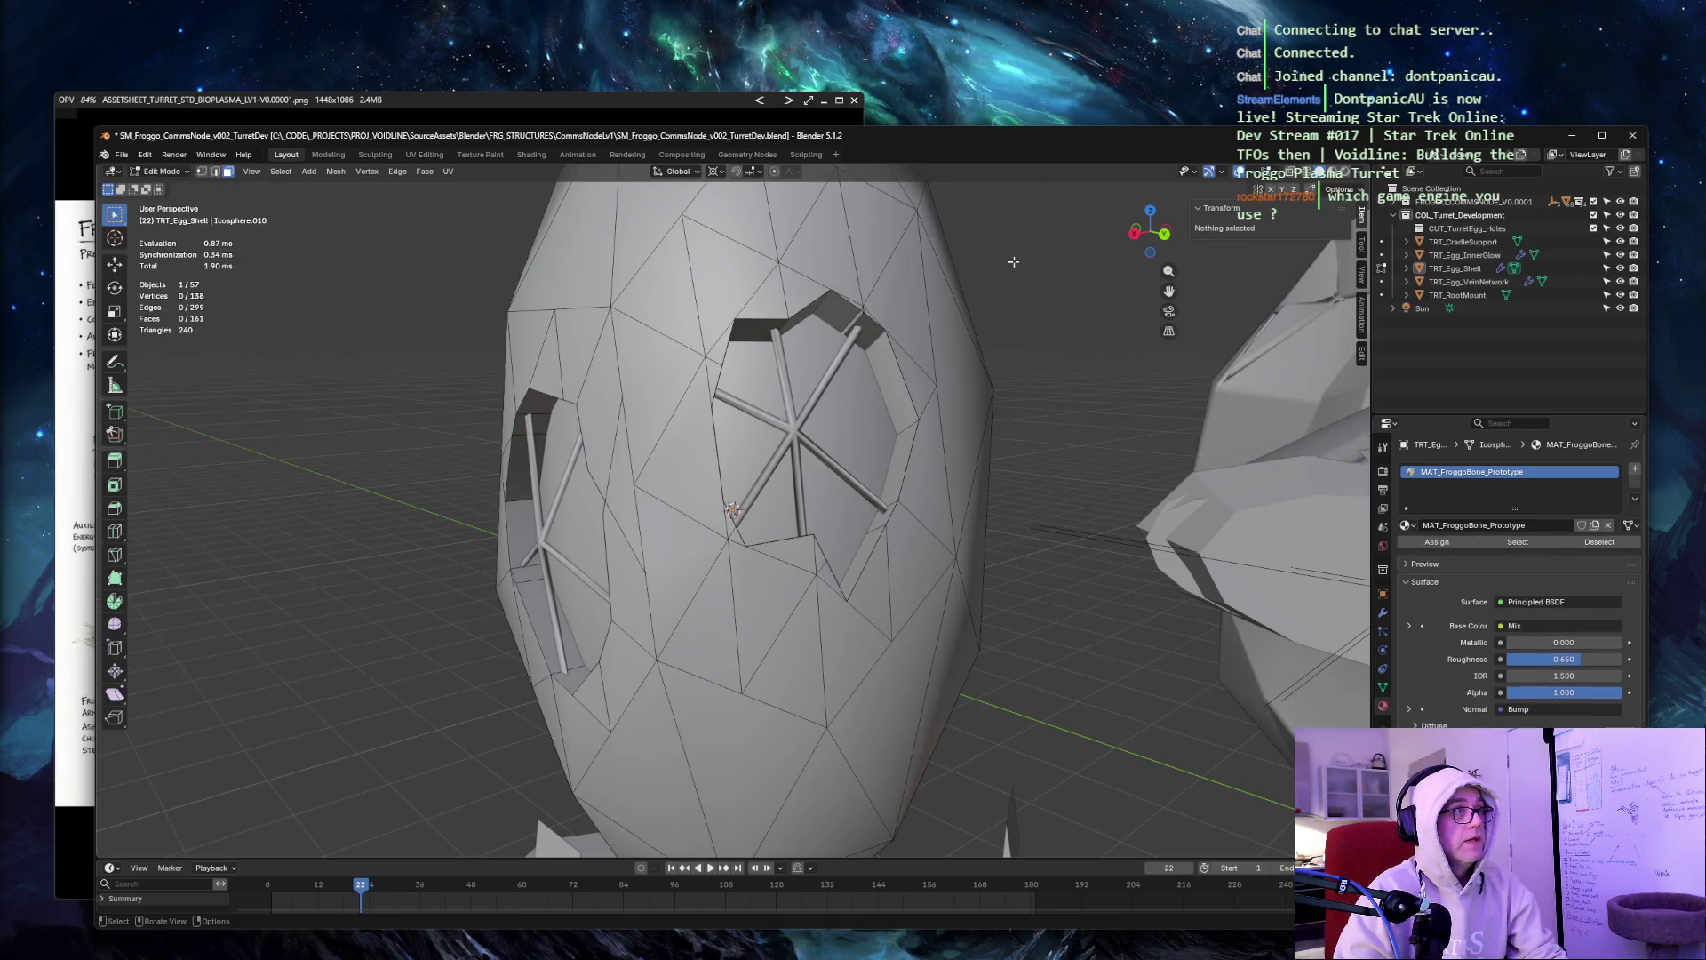
Select the ten rim edges around the right-hand opening as one loop, cancelling a trial bevel.
left_click(751, 317)
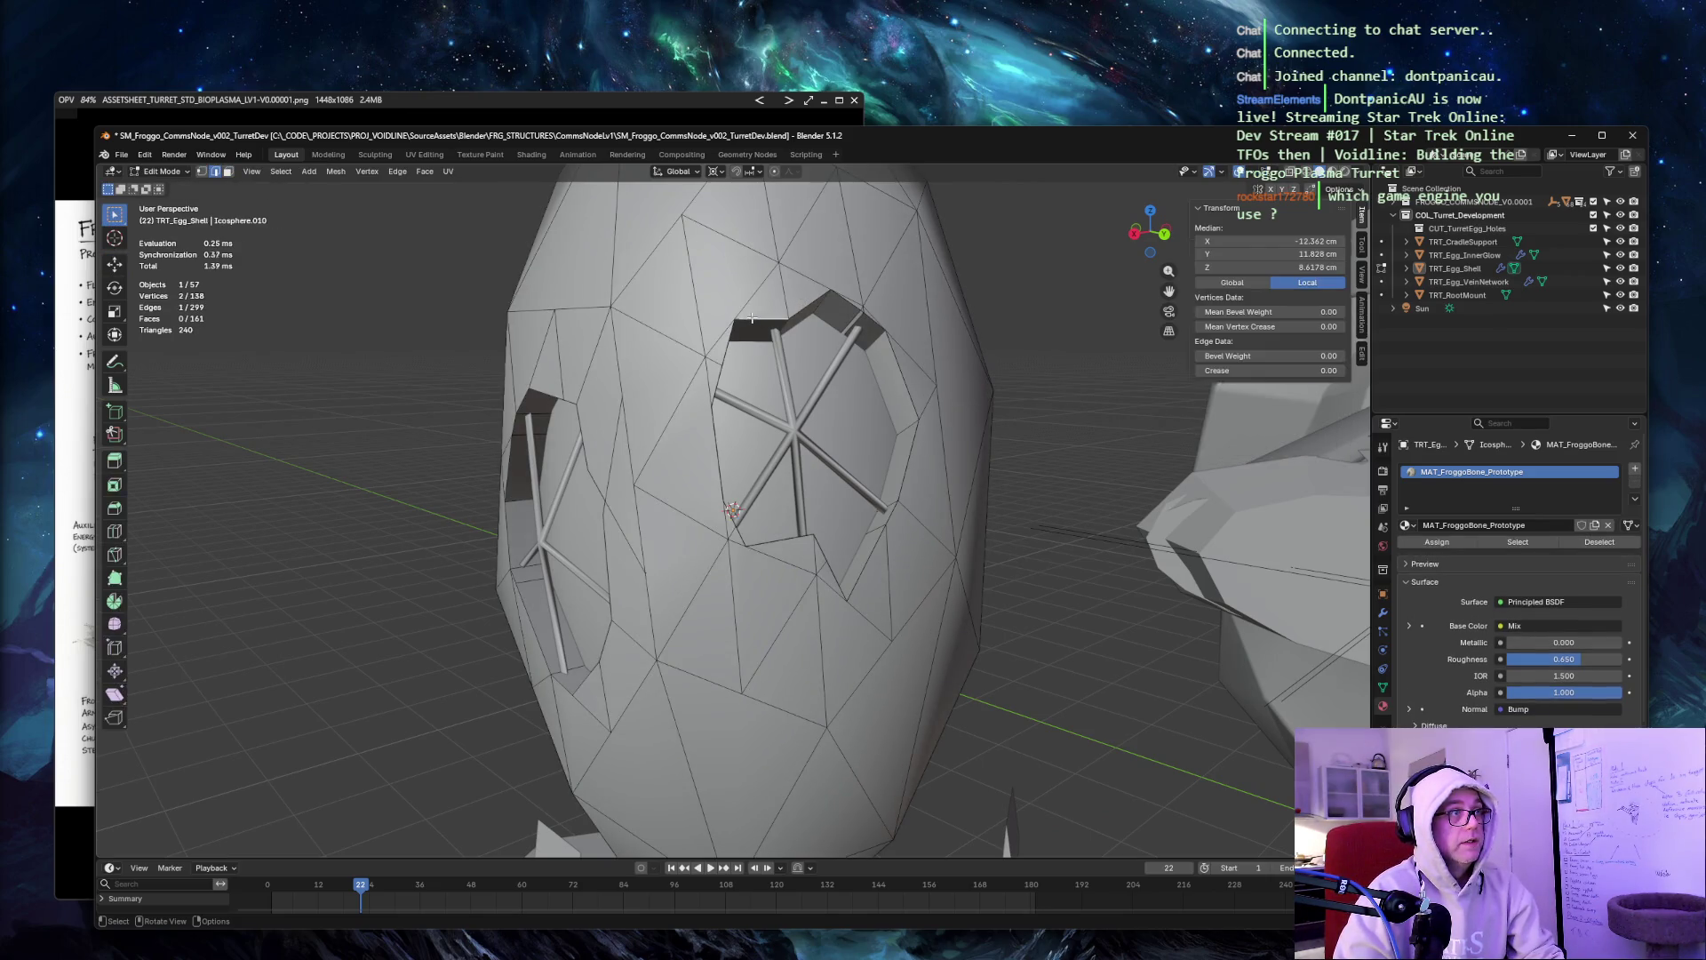
left_click(830, 303, "shift")
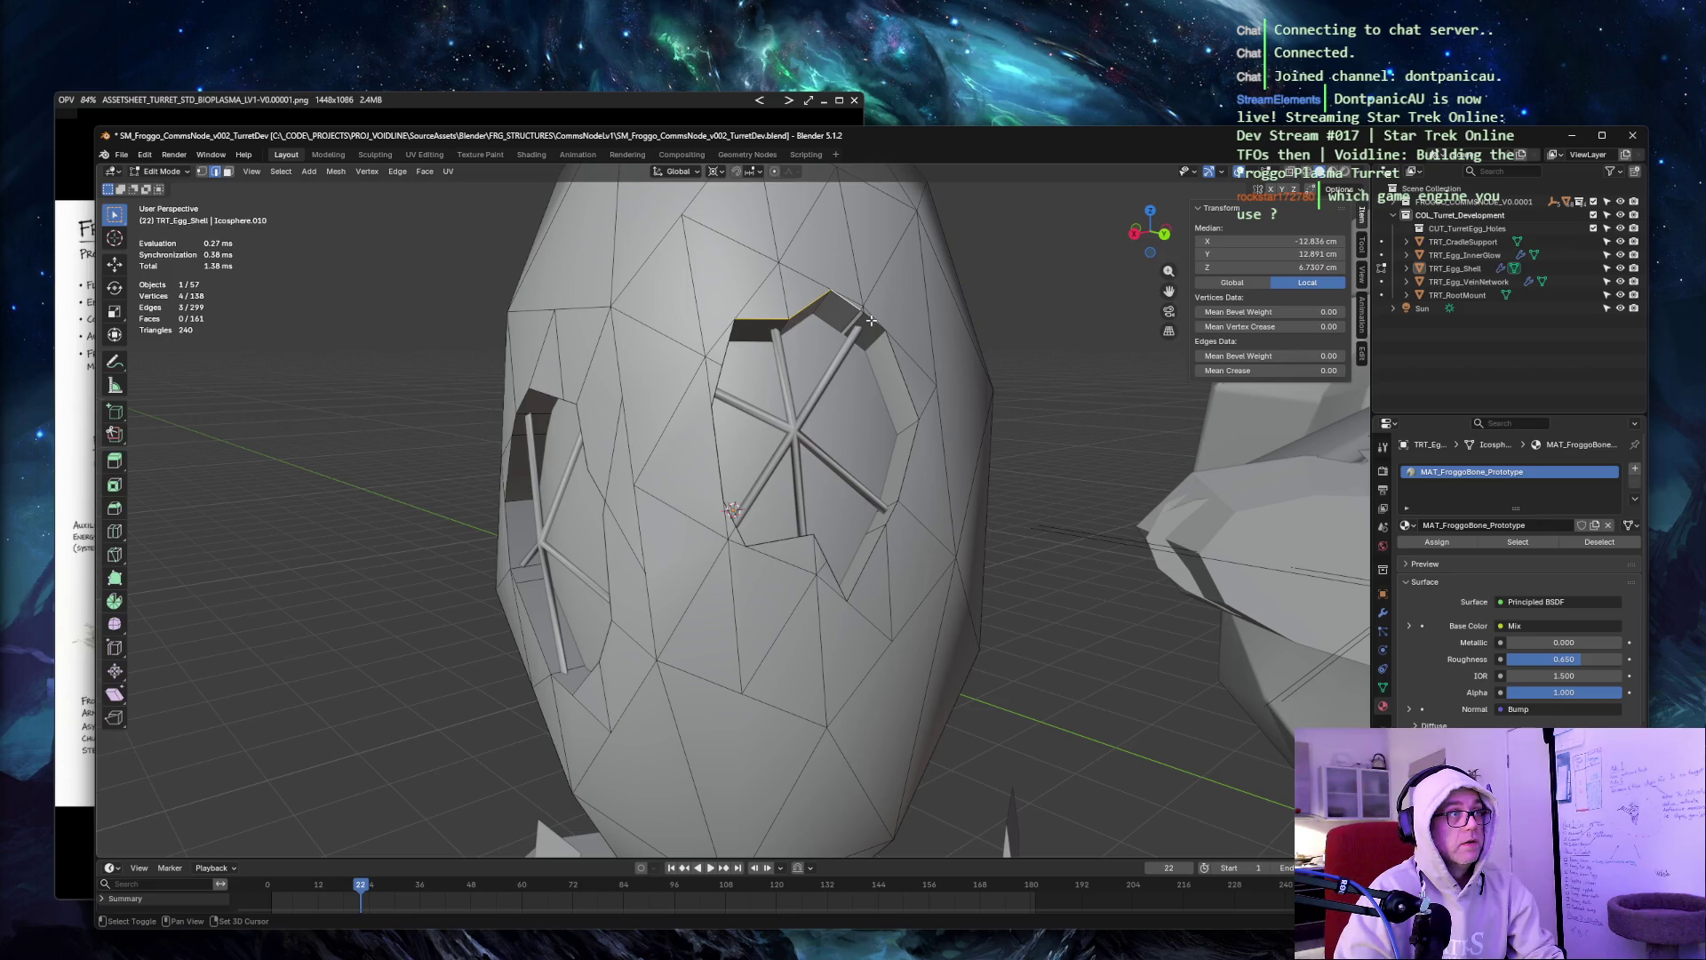
left_click(906, 396, "shift")
left_click(909, 465, "shift")
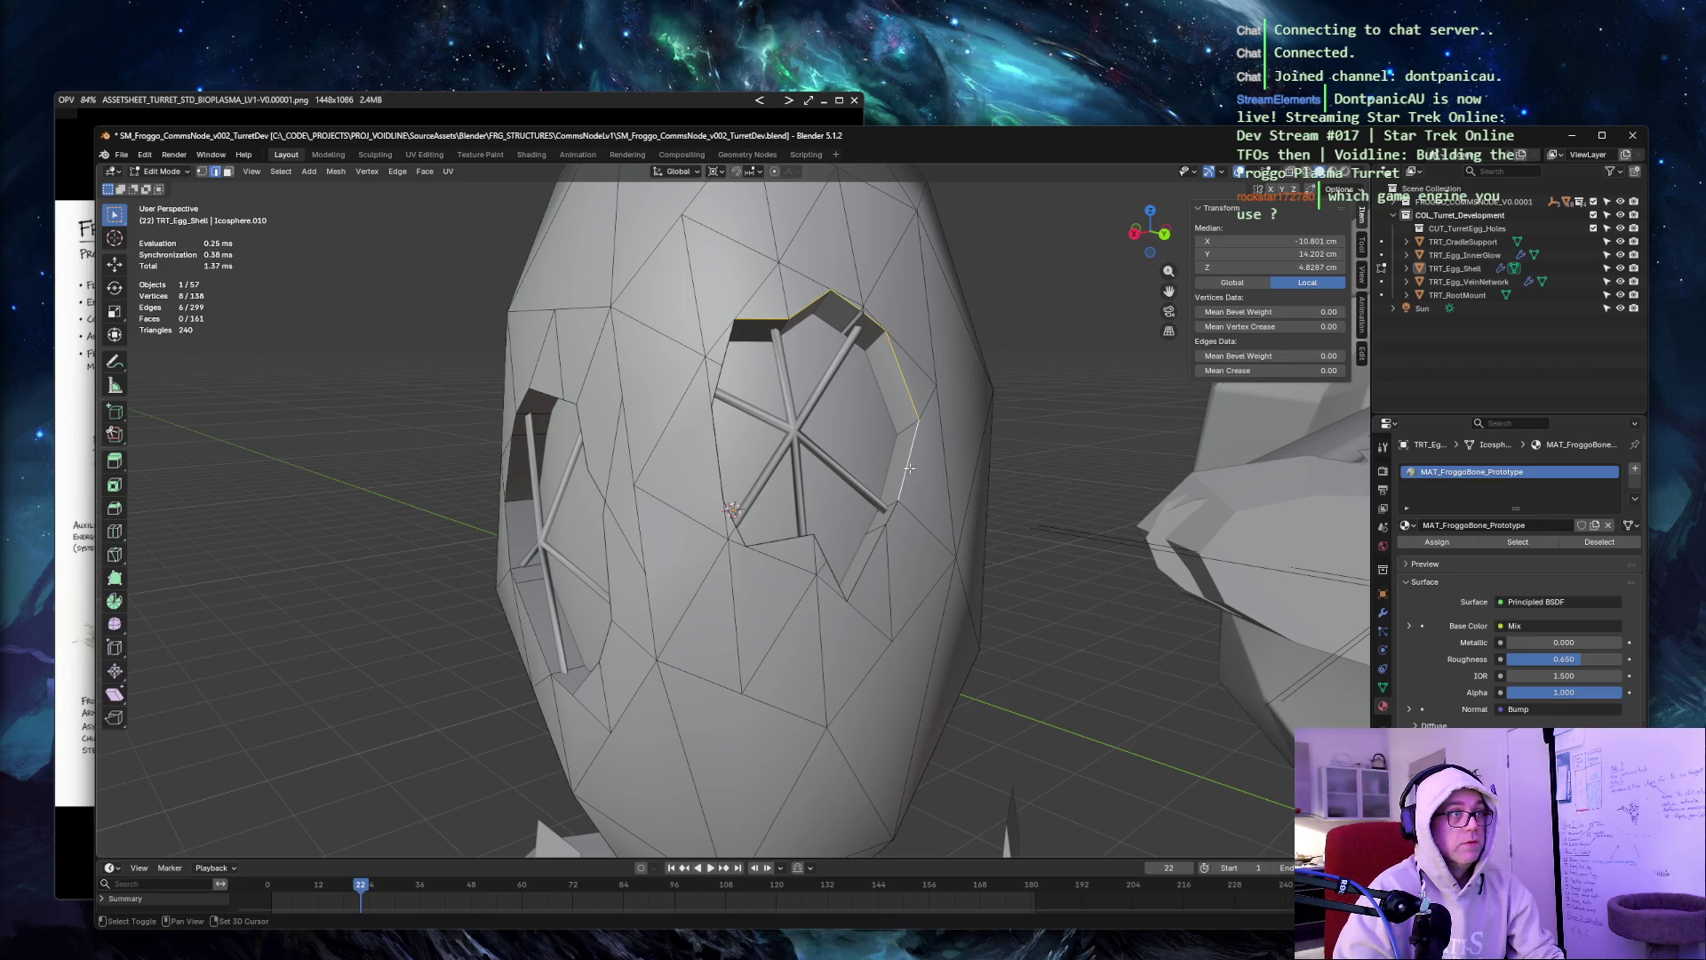
left_click(891, 513, "shift")
left_click(853, 573, "shift")
left_click(832, 571, "shift")
left_click(813, 539, "shift")
left_click(773, 539, "shift")
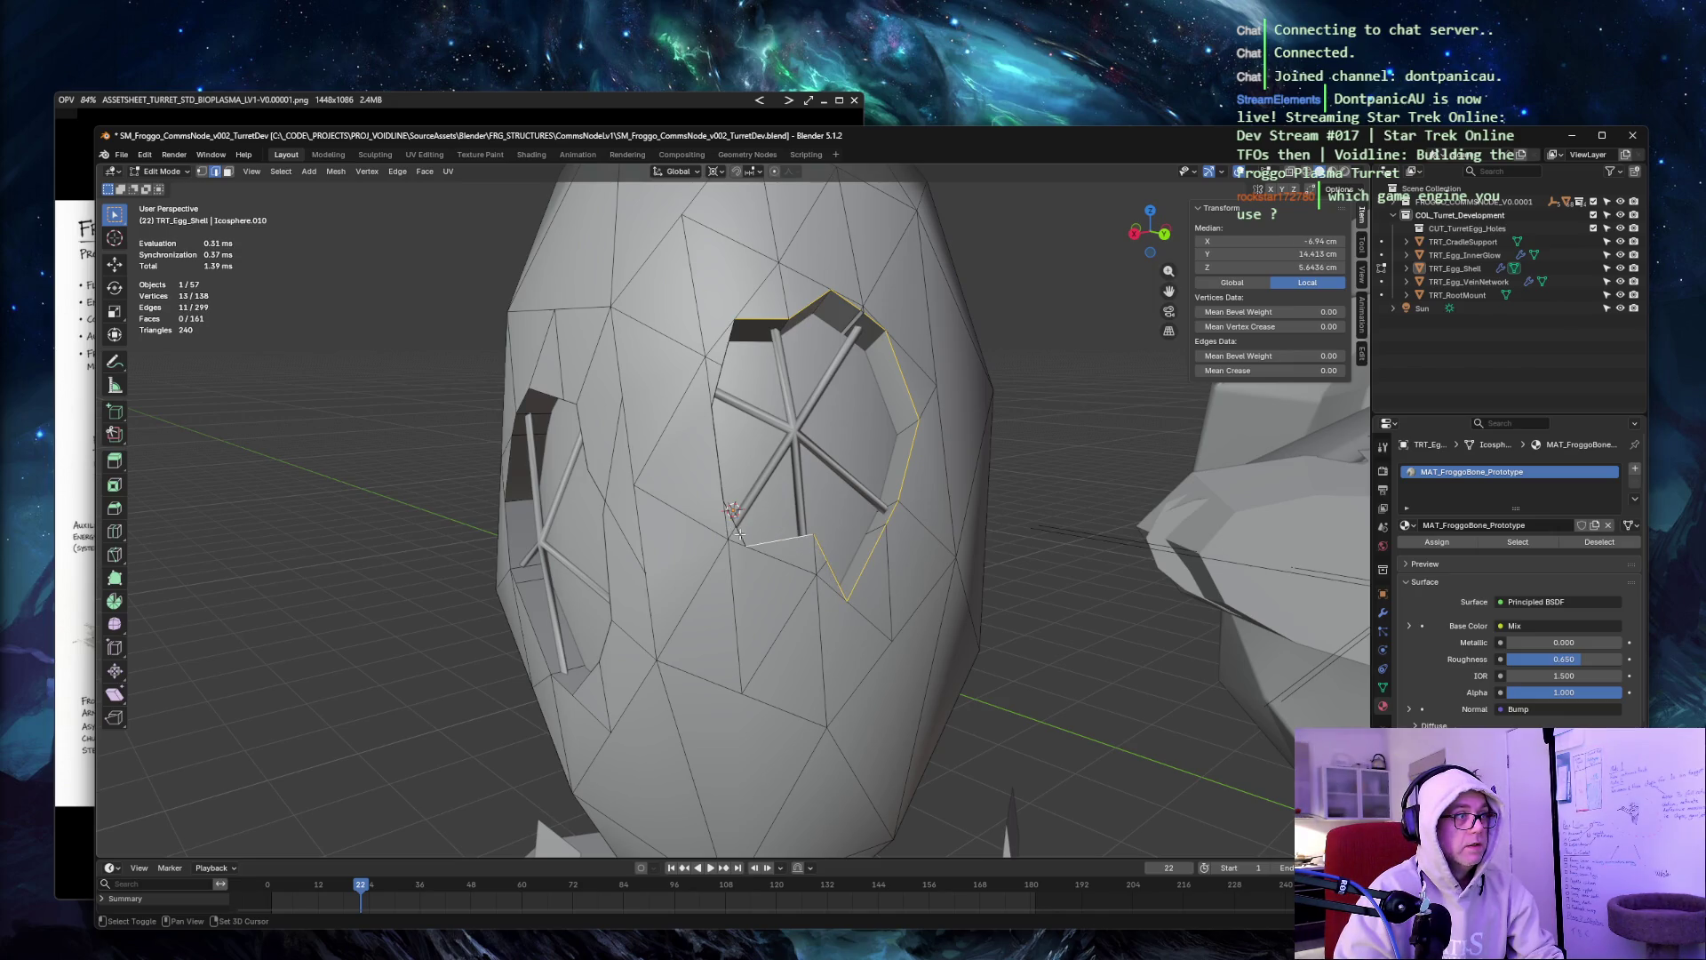
left_click(720, 465, "shift")
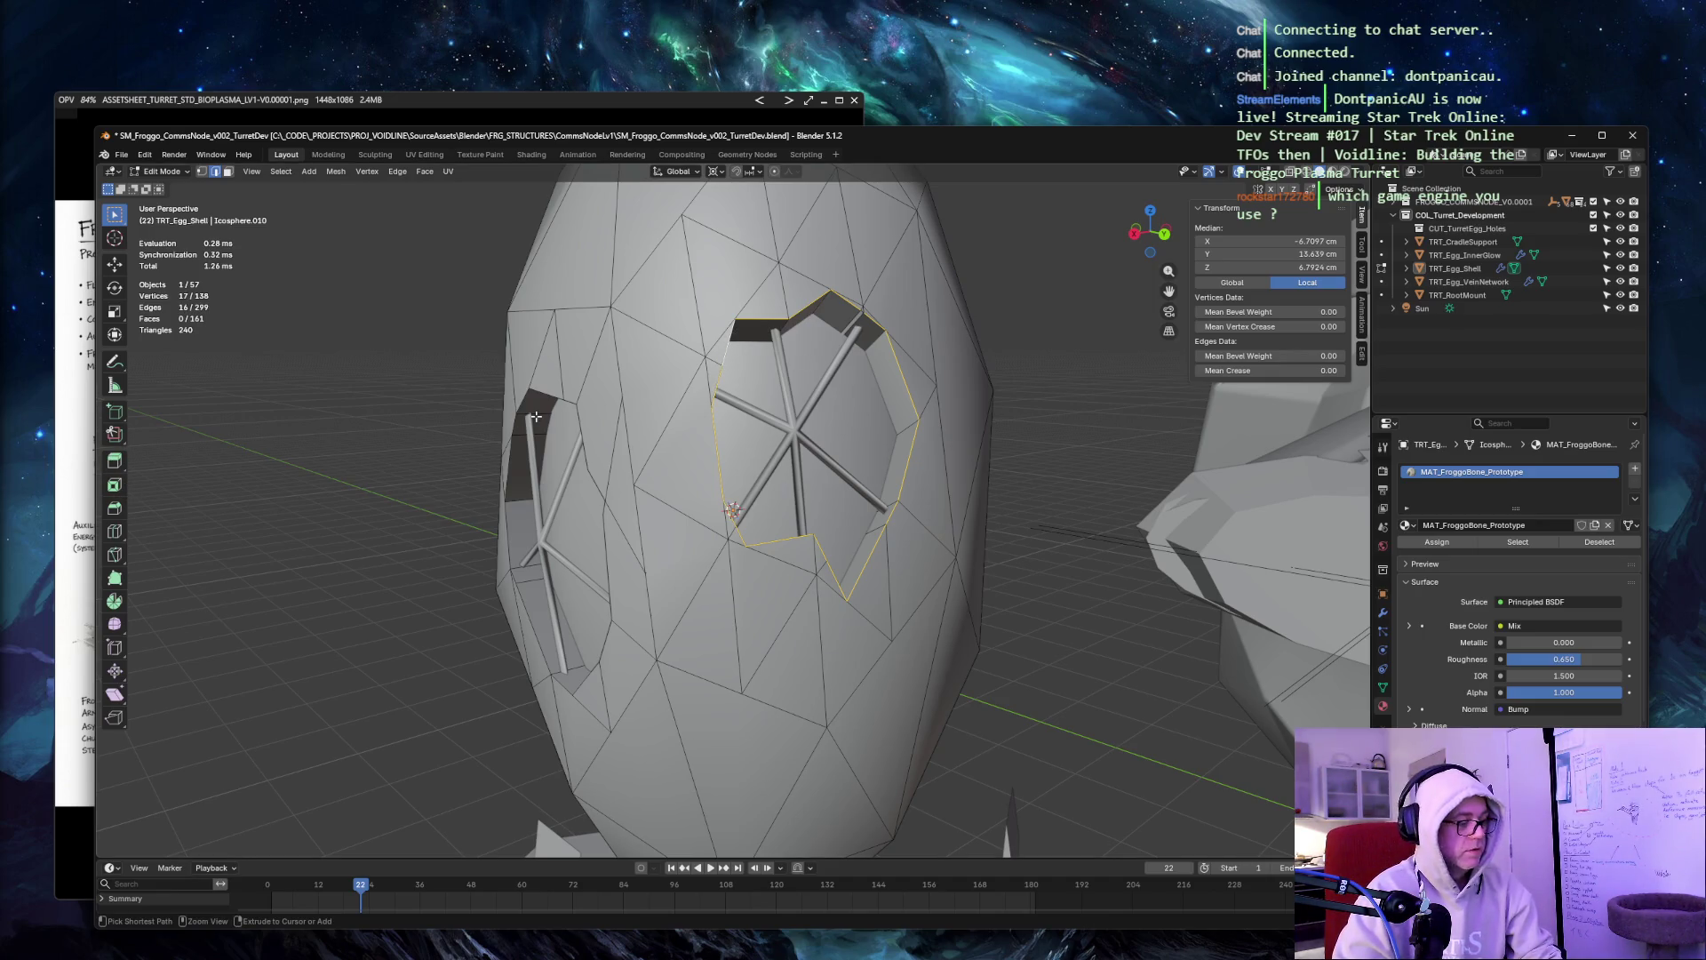
key("ctrl+b")
key("Escape")
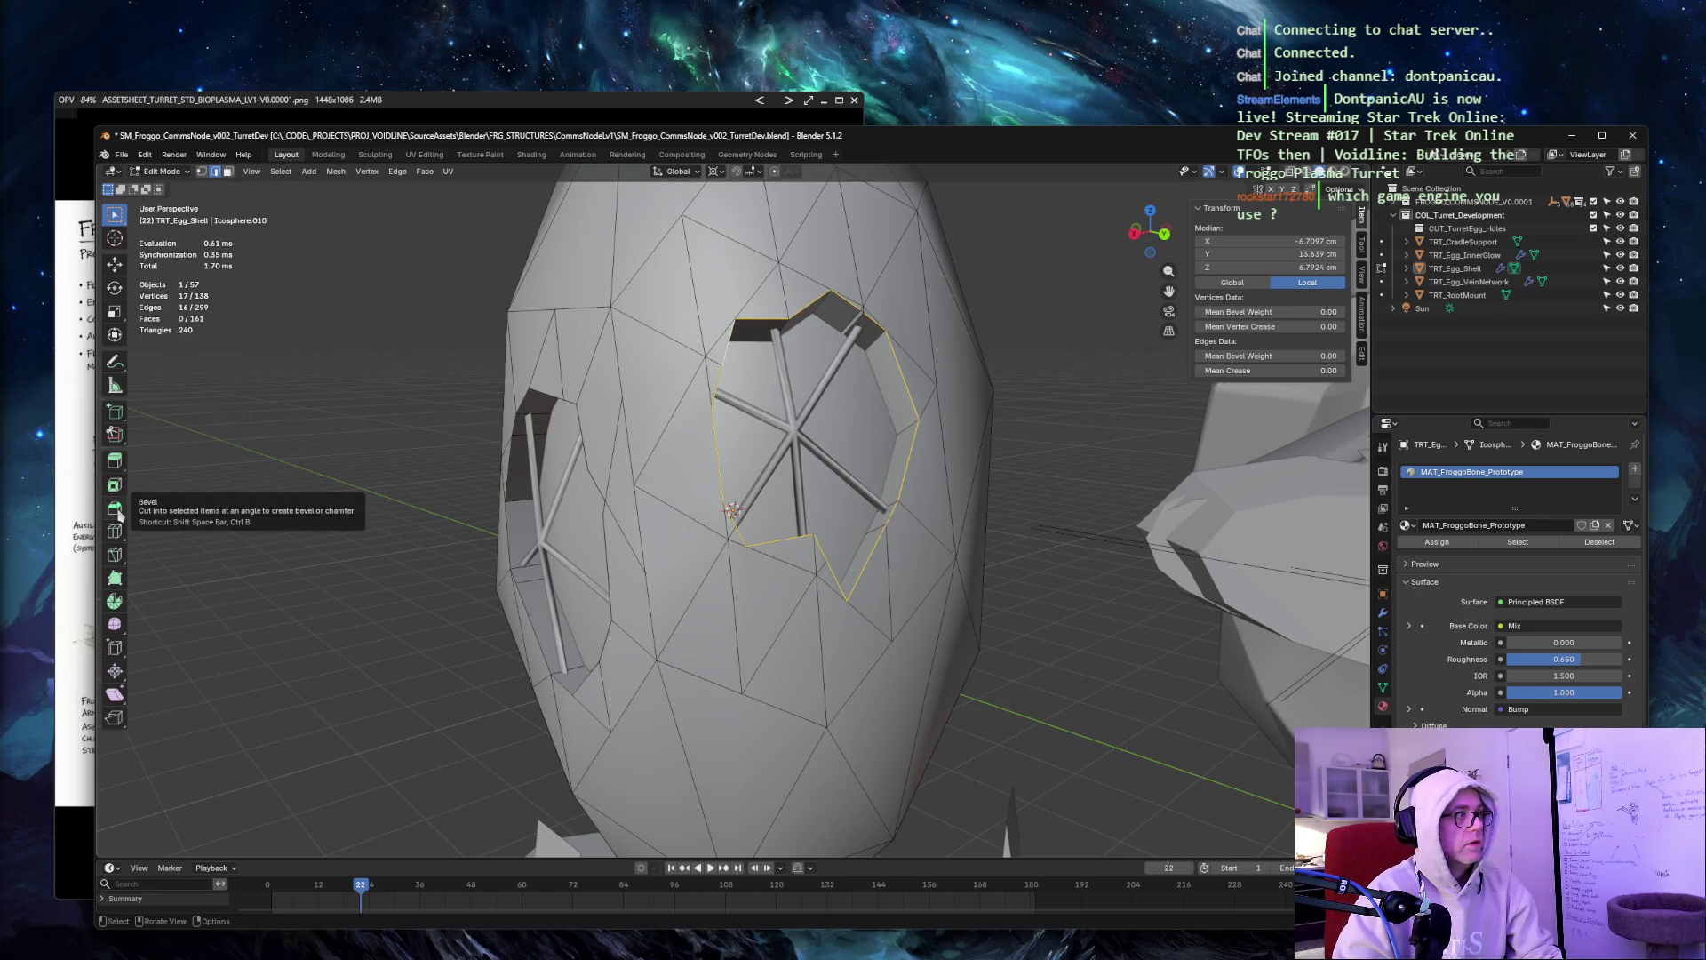
left_click(118, 511)
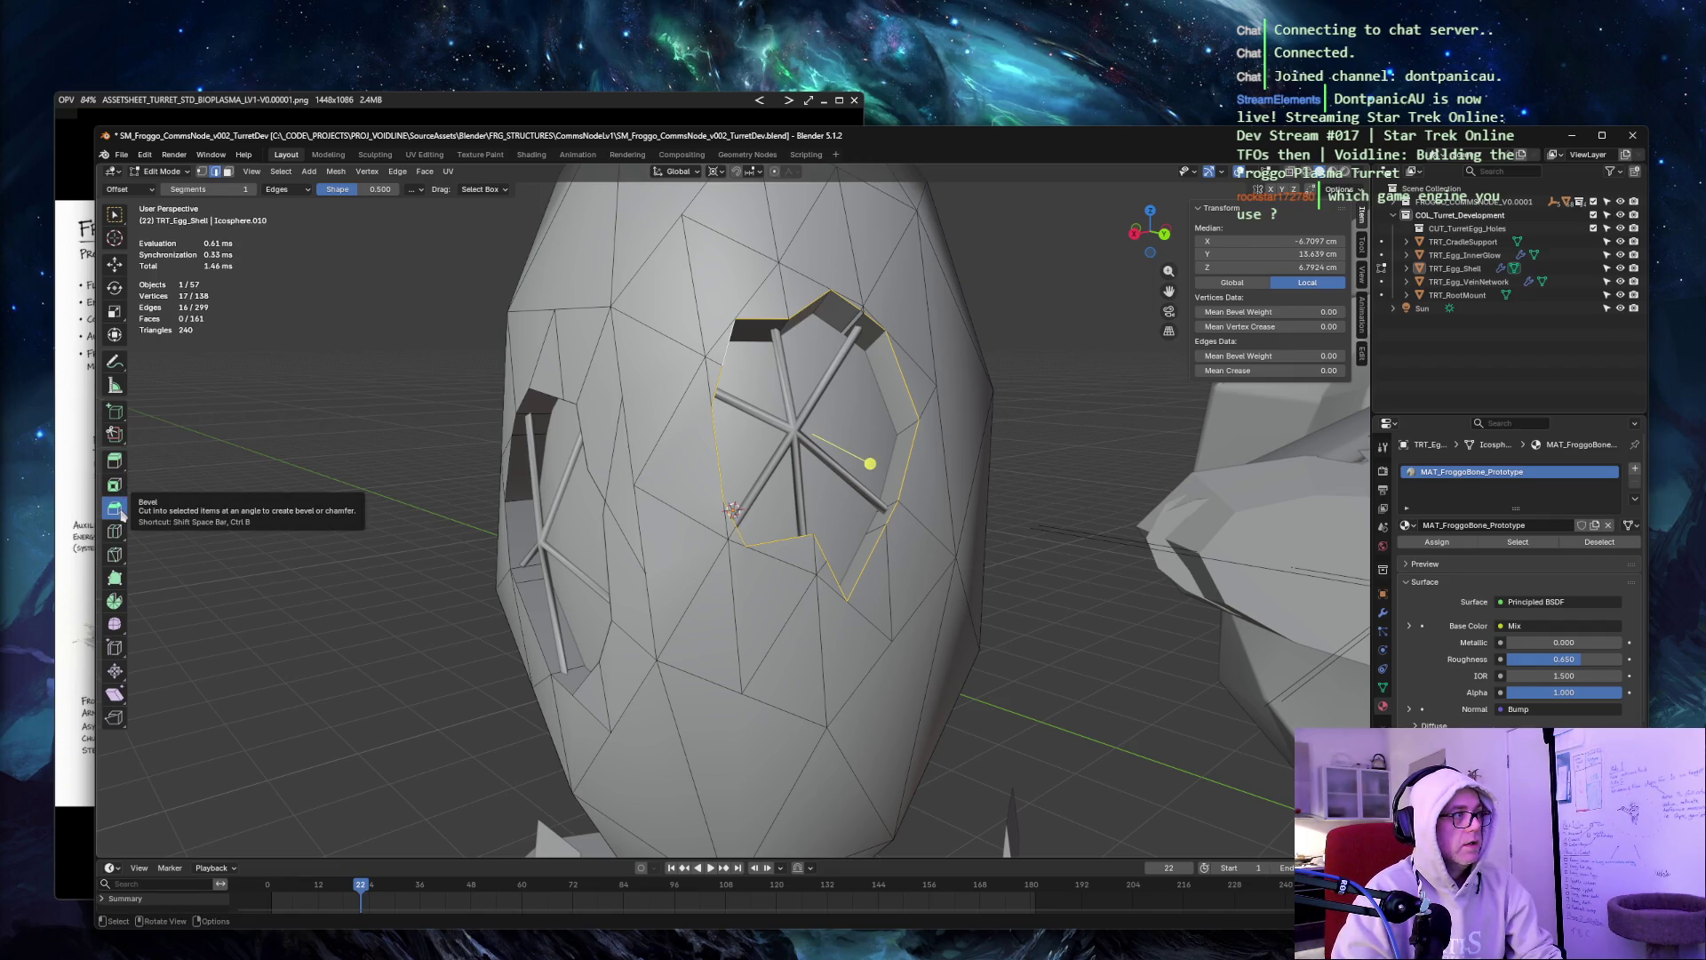
key("ctrl+b")
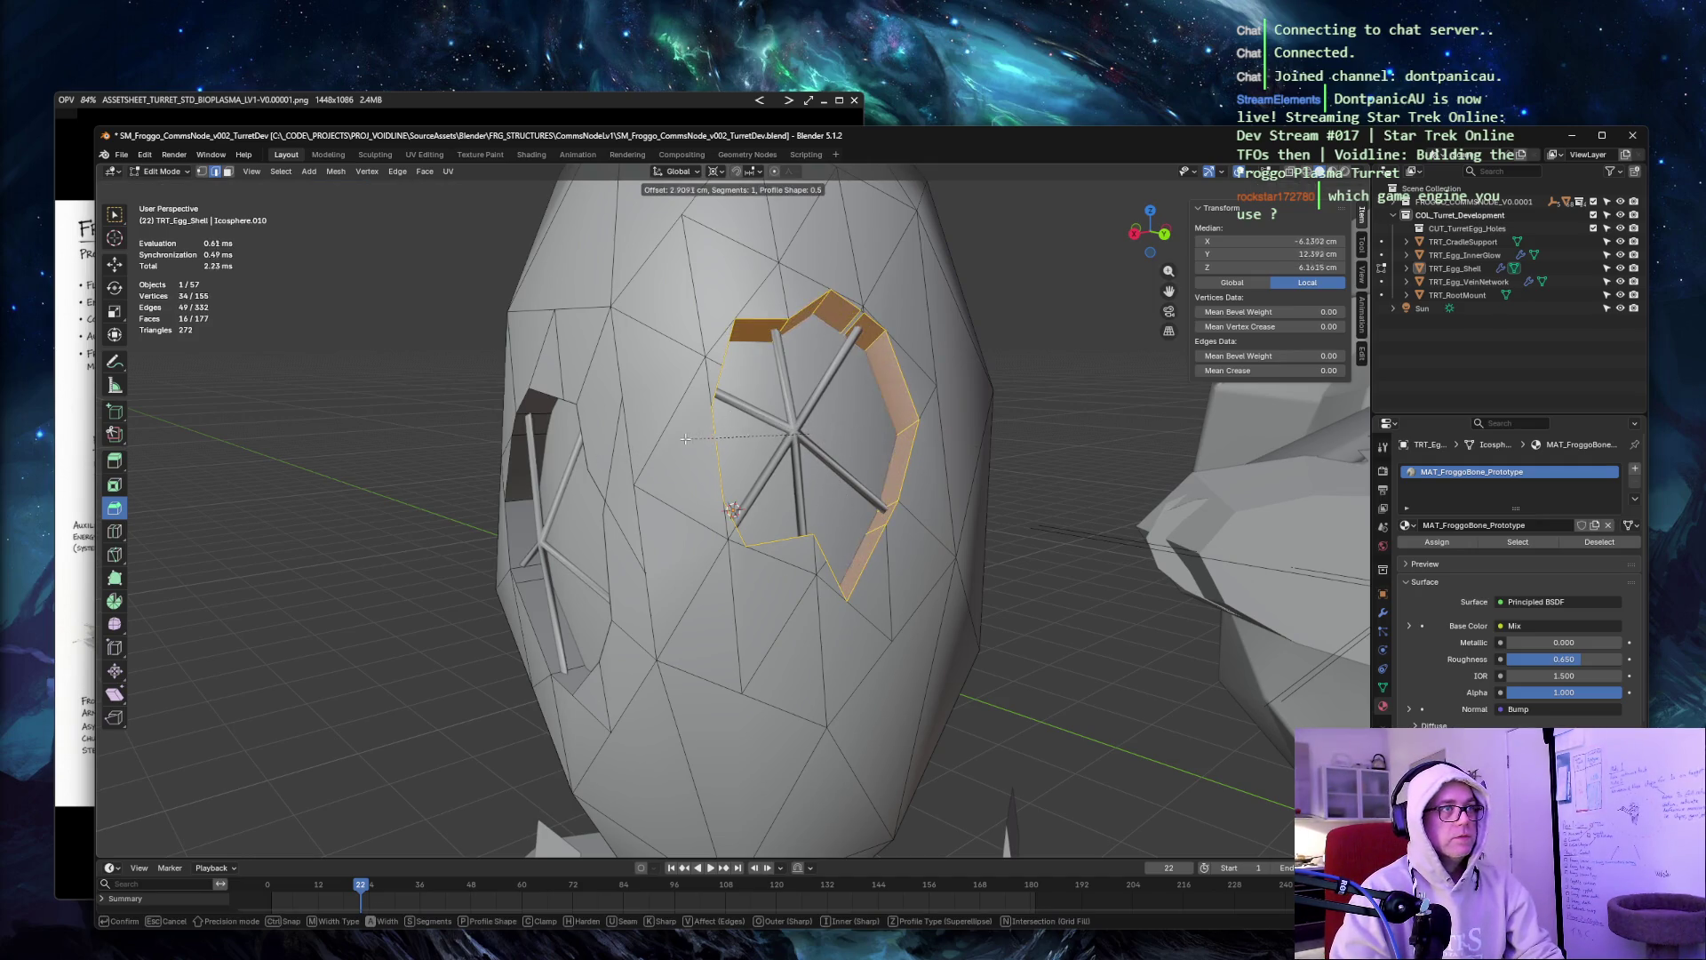
left_click(876, 384)
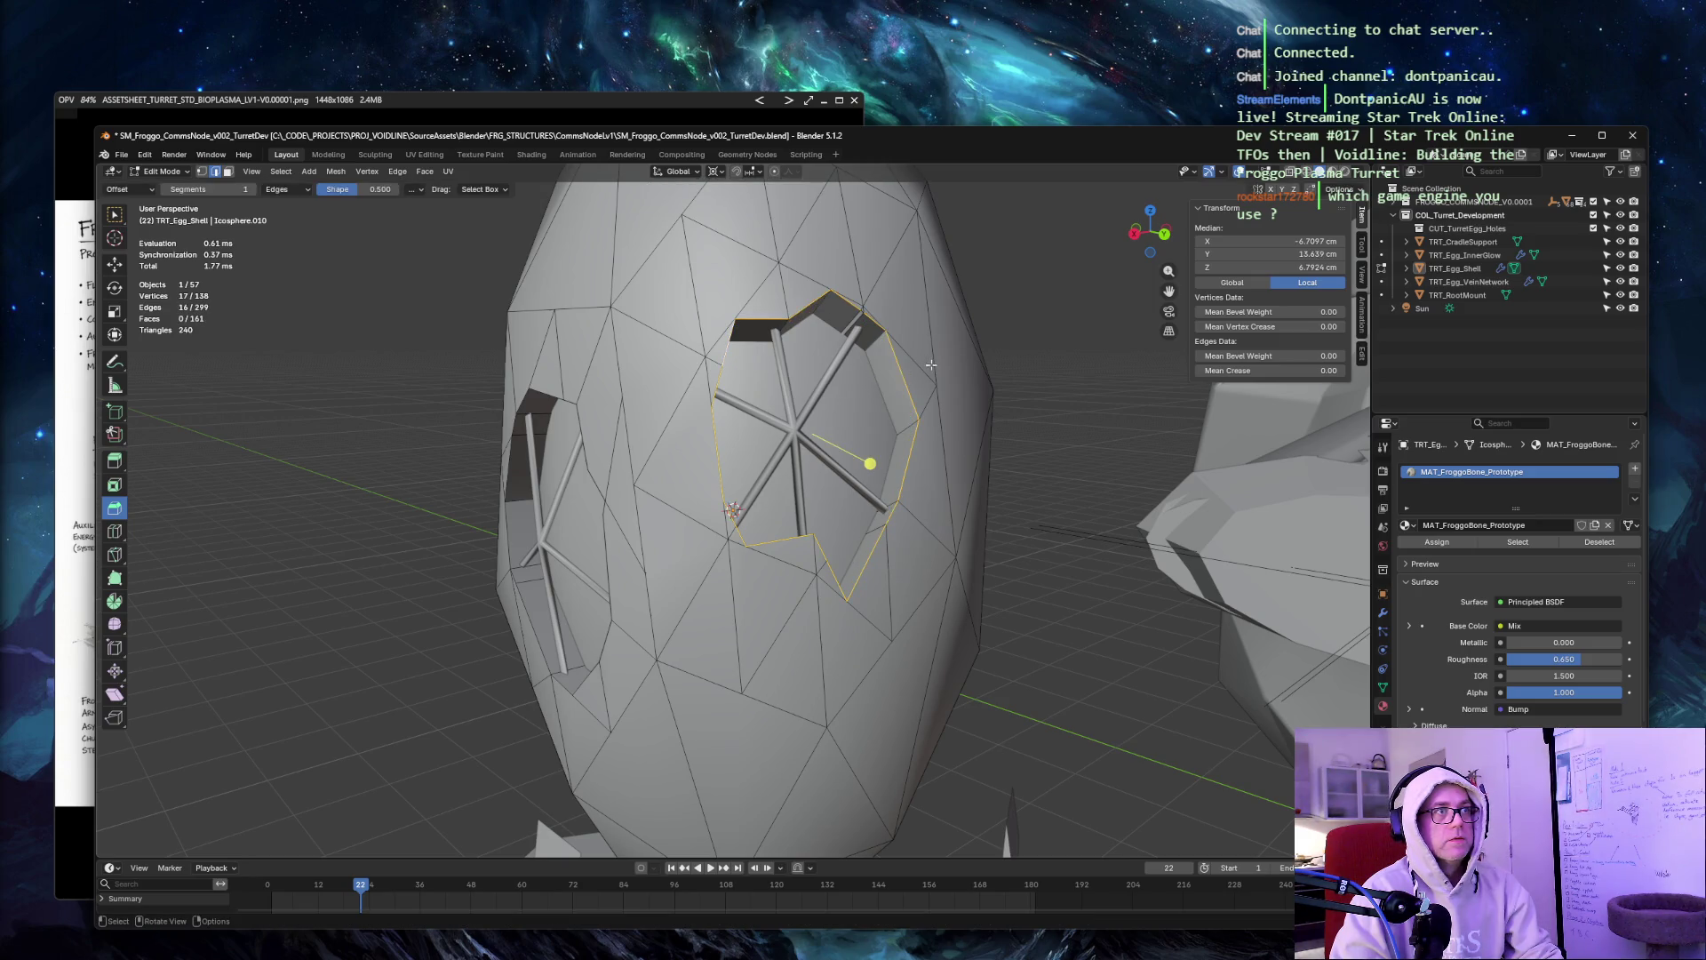
scroll(942, 357, "up", 4)
middle_click_drag(977, 345, 989, 359)
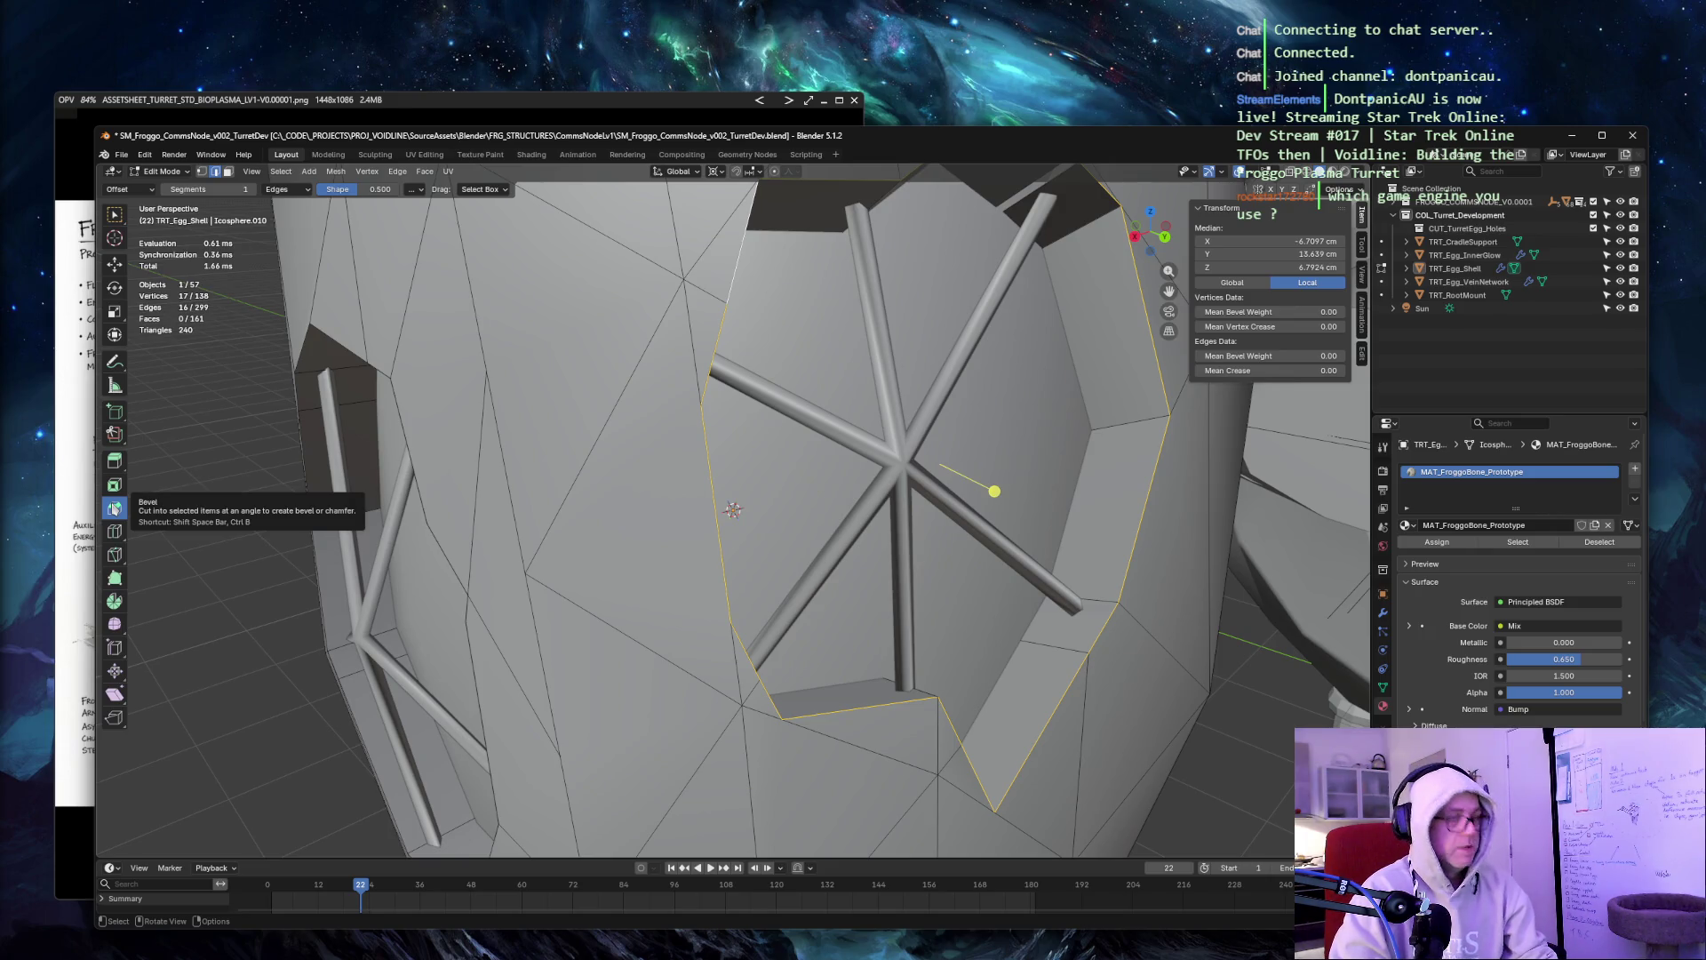
key("shift+space")
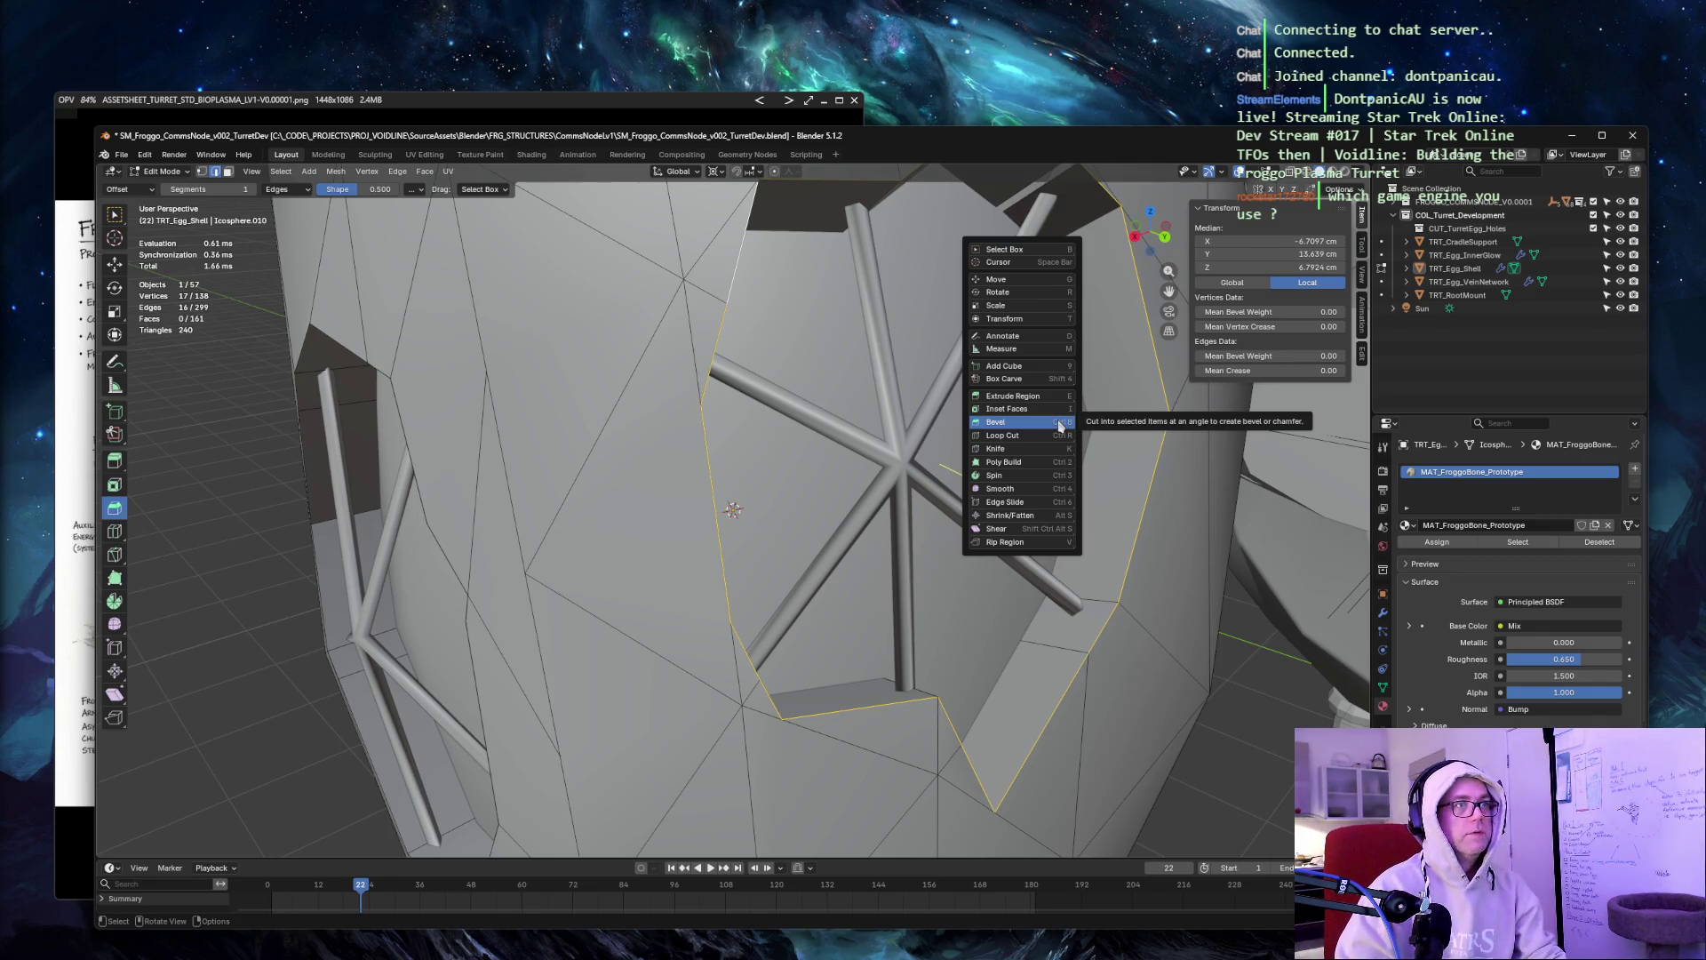
left_click(1058, 425)
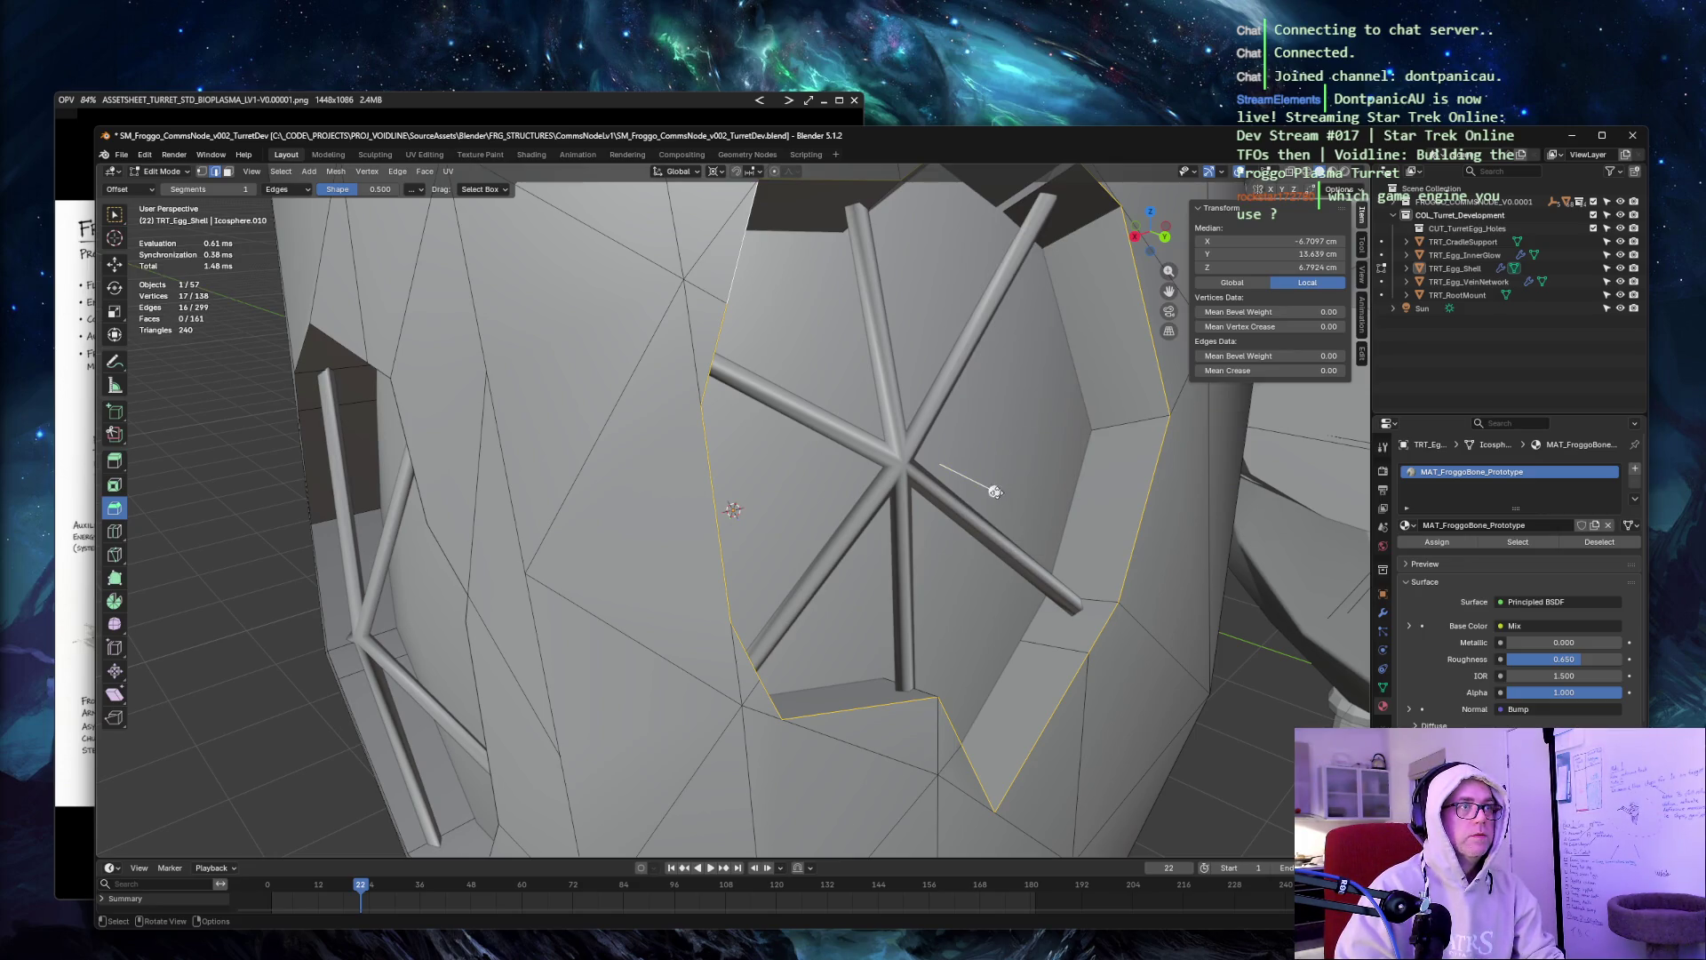
left_click_drag(995, 491, 993, 477)
left_click_drag(920, 436, 1024, 389)
mouse_move(1036, 384)
middle_mouse_down()
mouse_move(1013, 345)
mouse_move(658, 362)
middle_mouse_up()
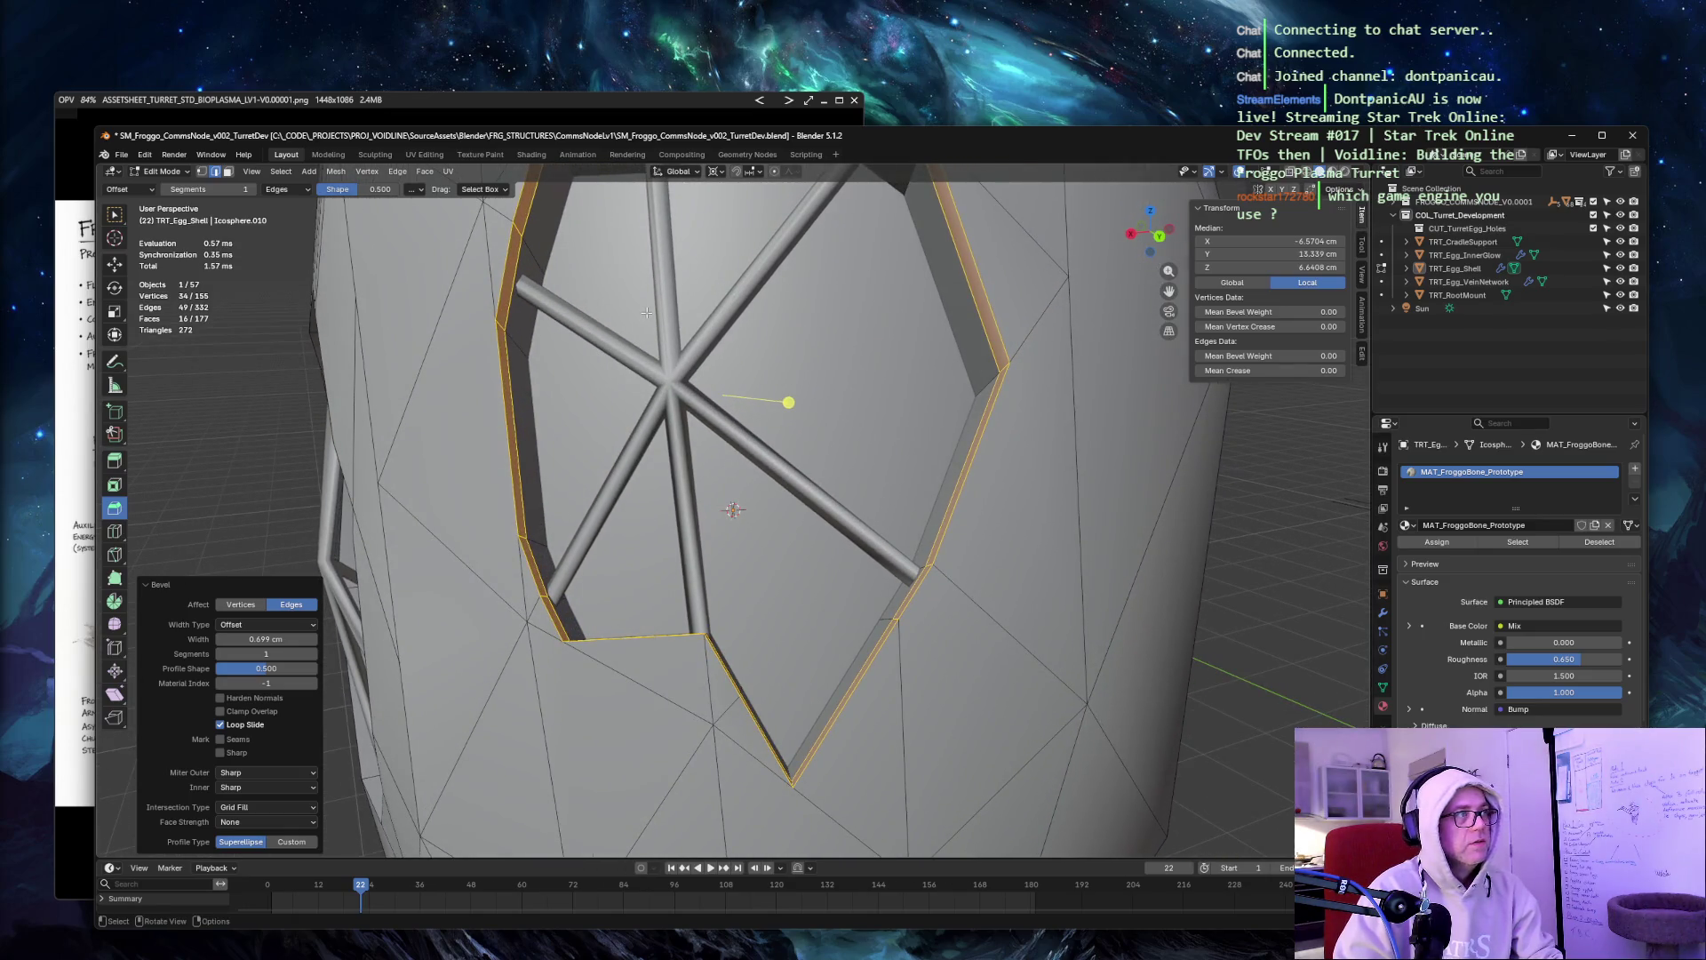
key("ctrl+z")
scroll(1077, 313, "down", 5)
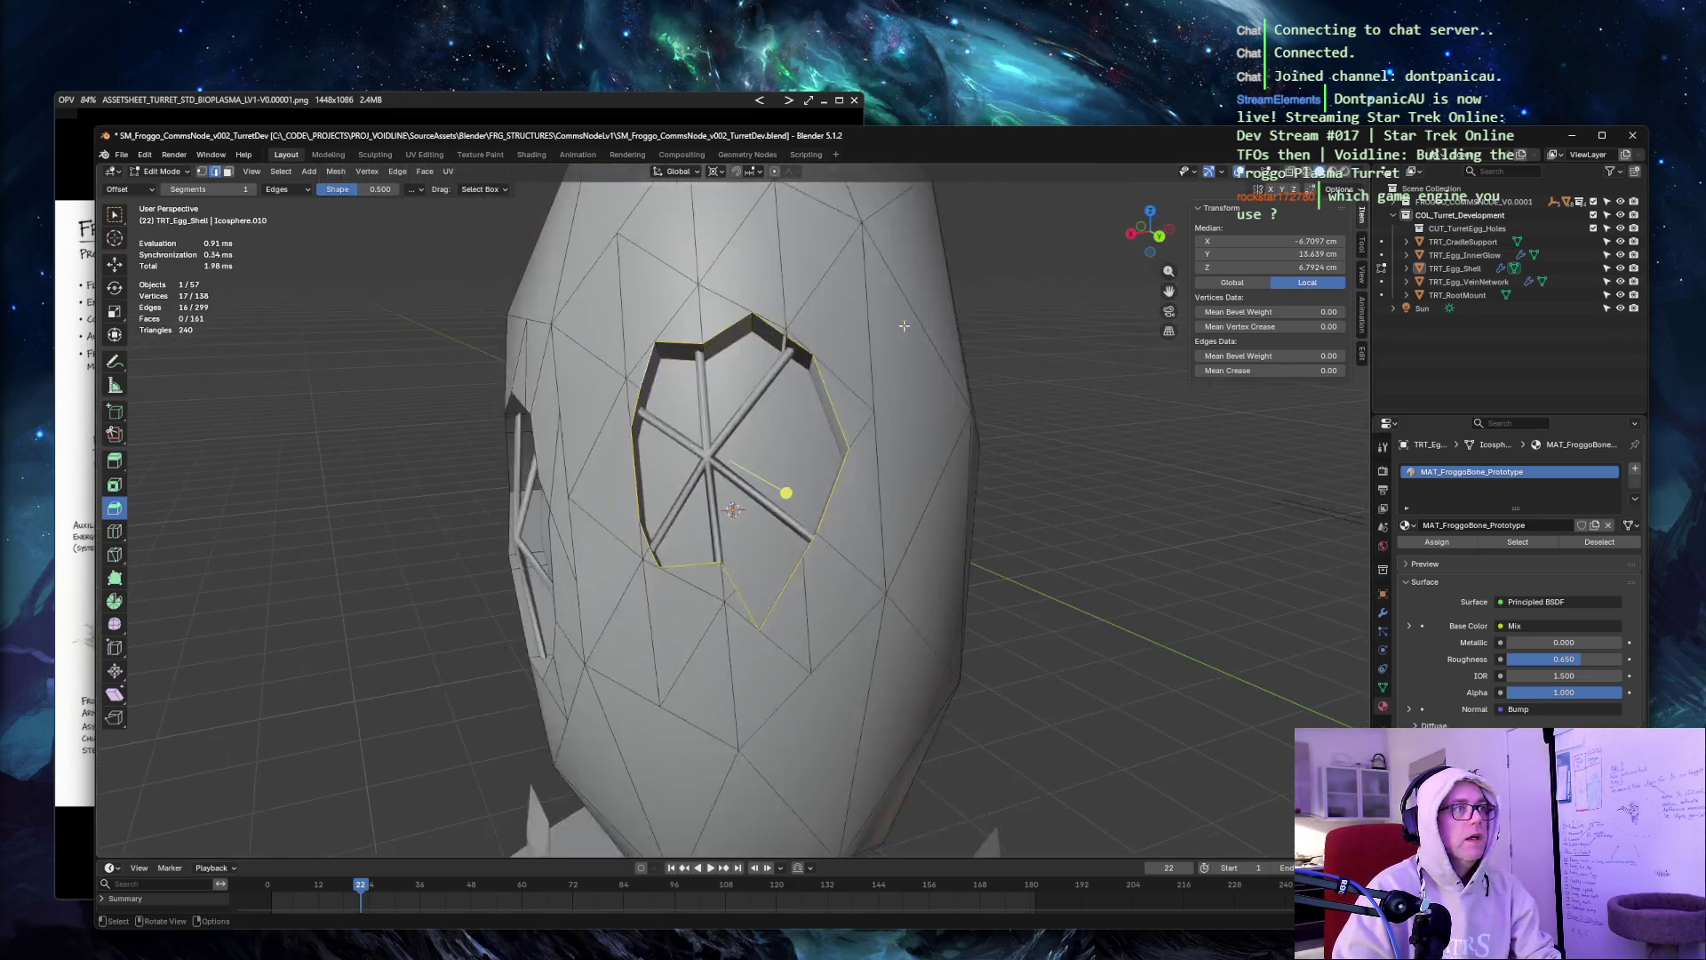
left_click(1024, 308)
mouse_move(1023, 308)
middle_mouse_down()
mouse_move(774, 277)
mouse_move(1009, 275)
mouse_move(902, 385)
mouse_move(887, 342)
middle_mouse_up()
left_click(685, 347)
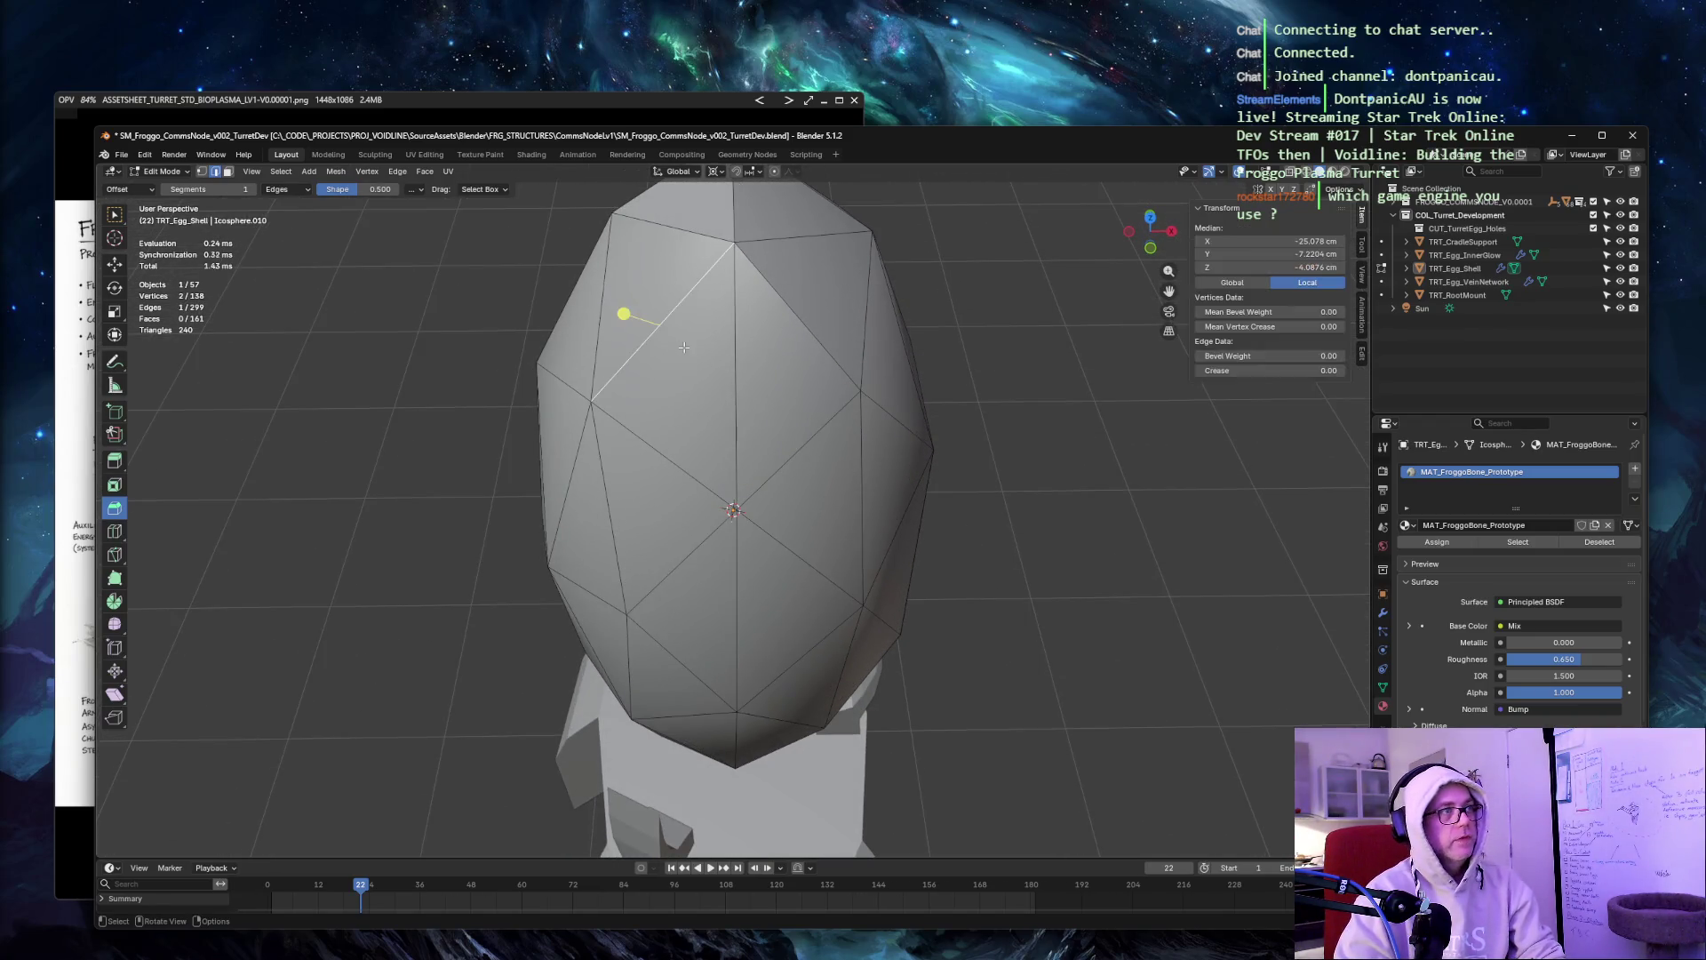
Subdivide two adjacent upper faces of the egg with 2 cuts and smoothness 0.
key("3")
left_click(729, 376)
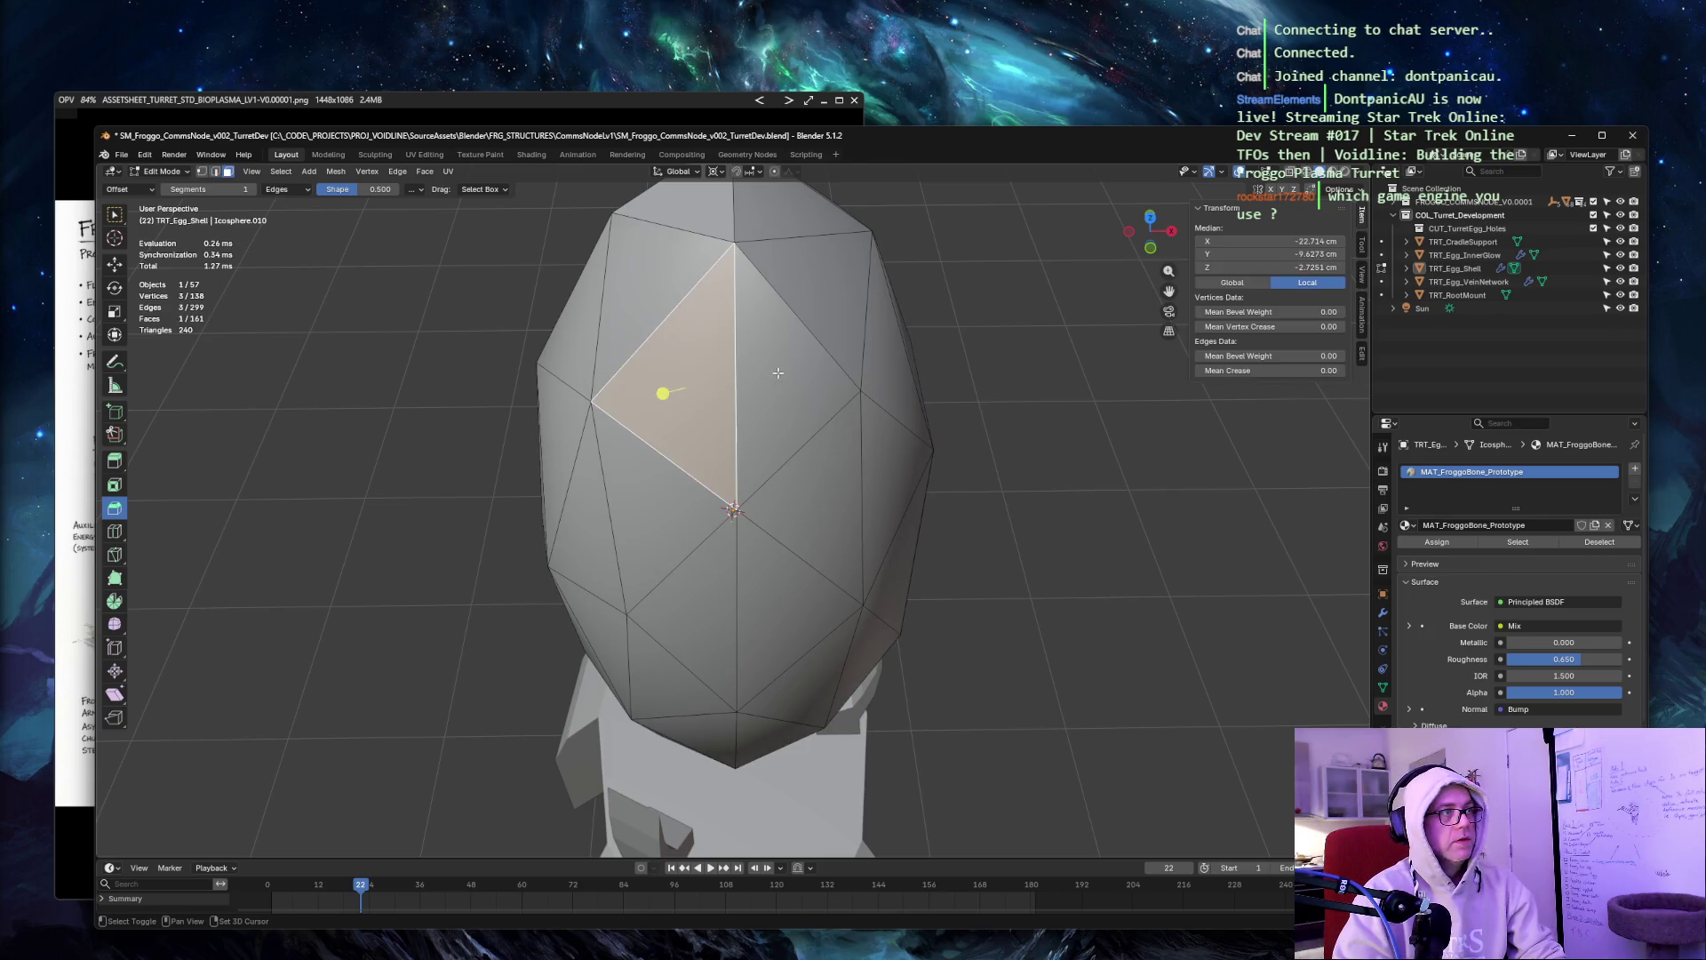
left_click(779, 373, "shift")
right_click(778, 380)
left_click(754, 391)
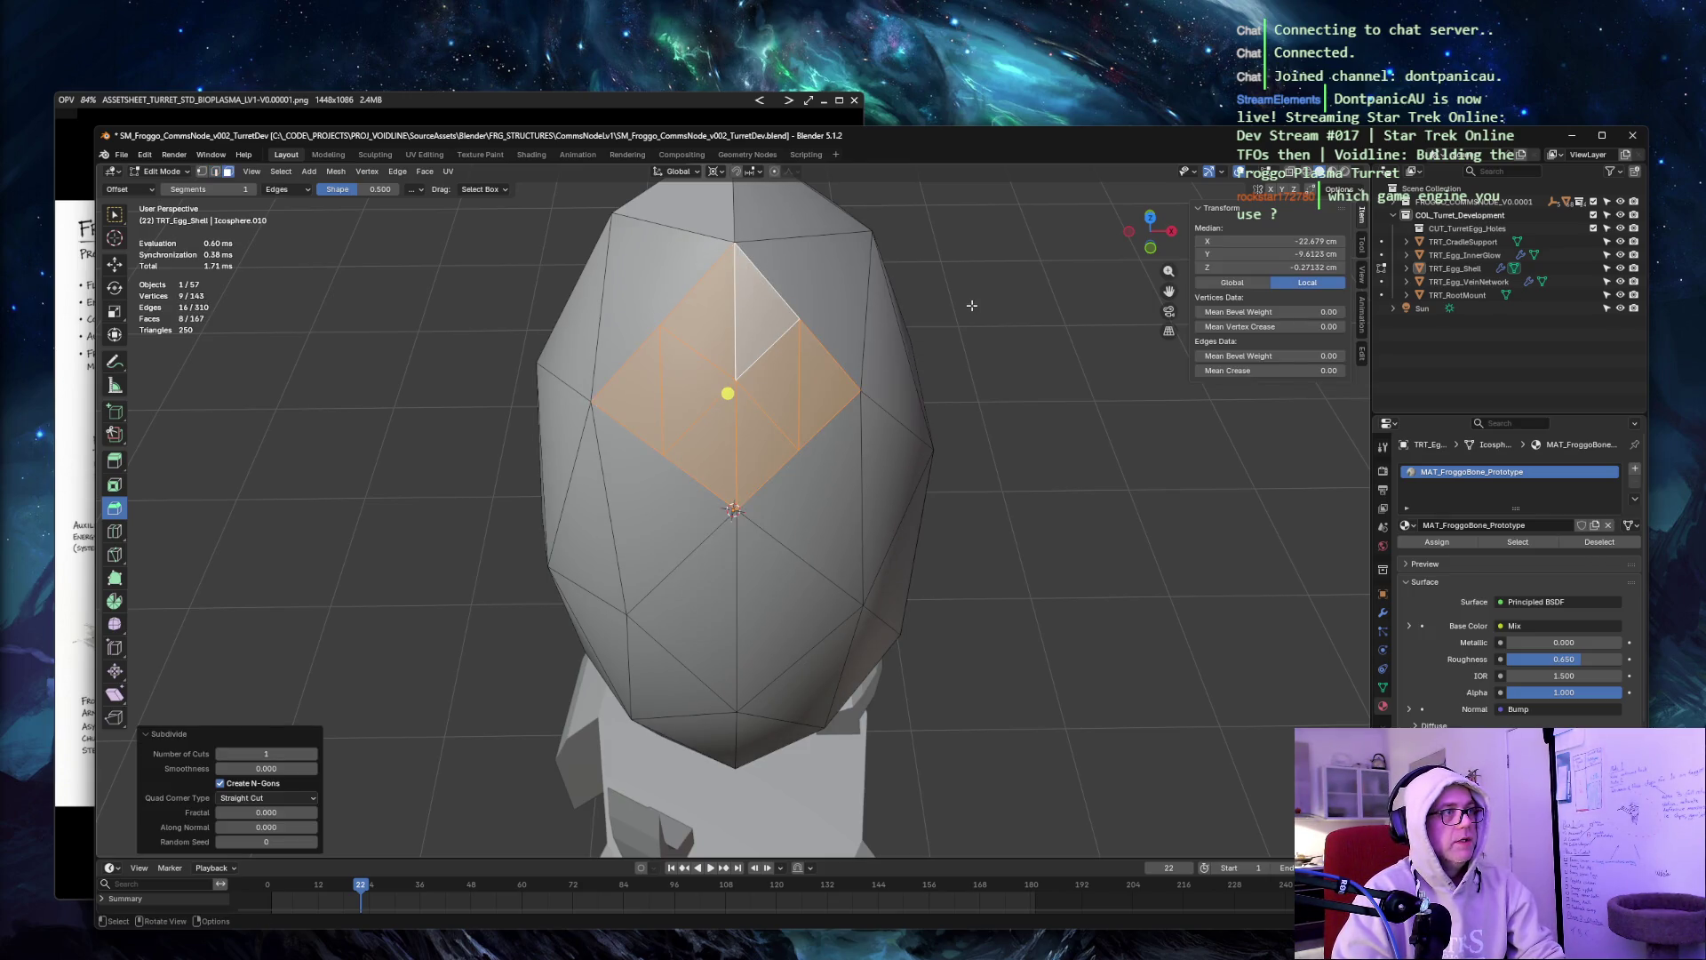
left_click(281, 751)
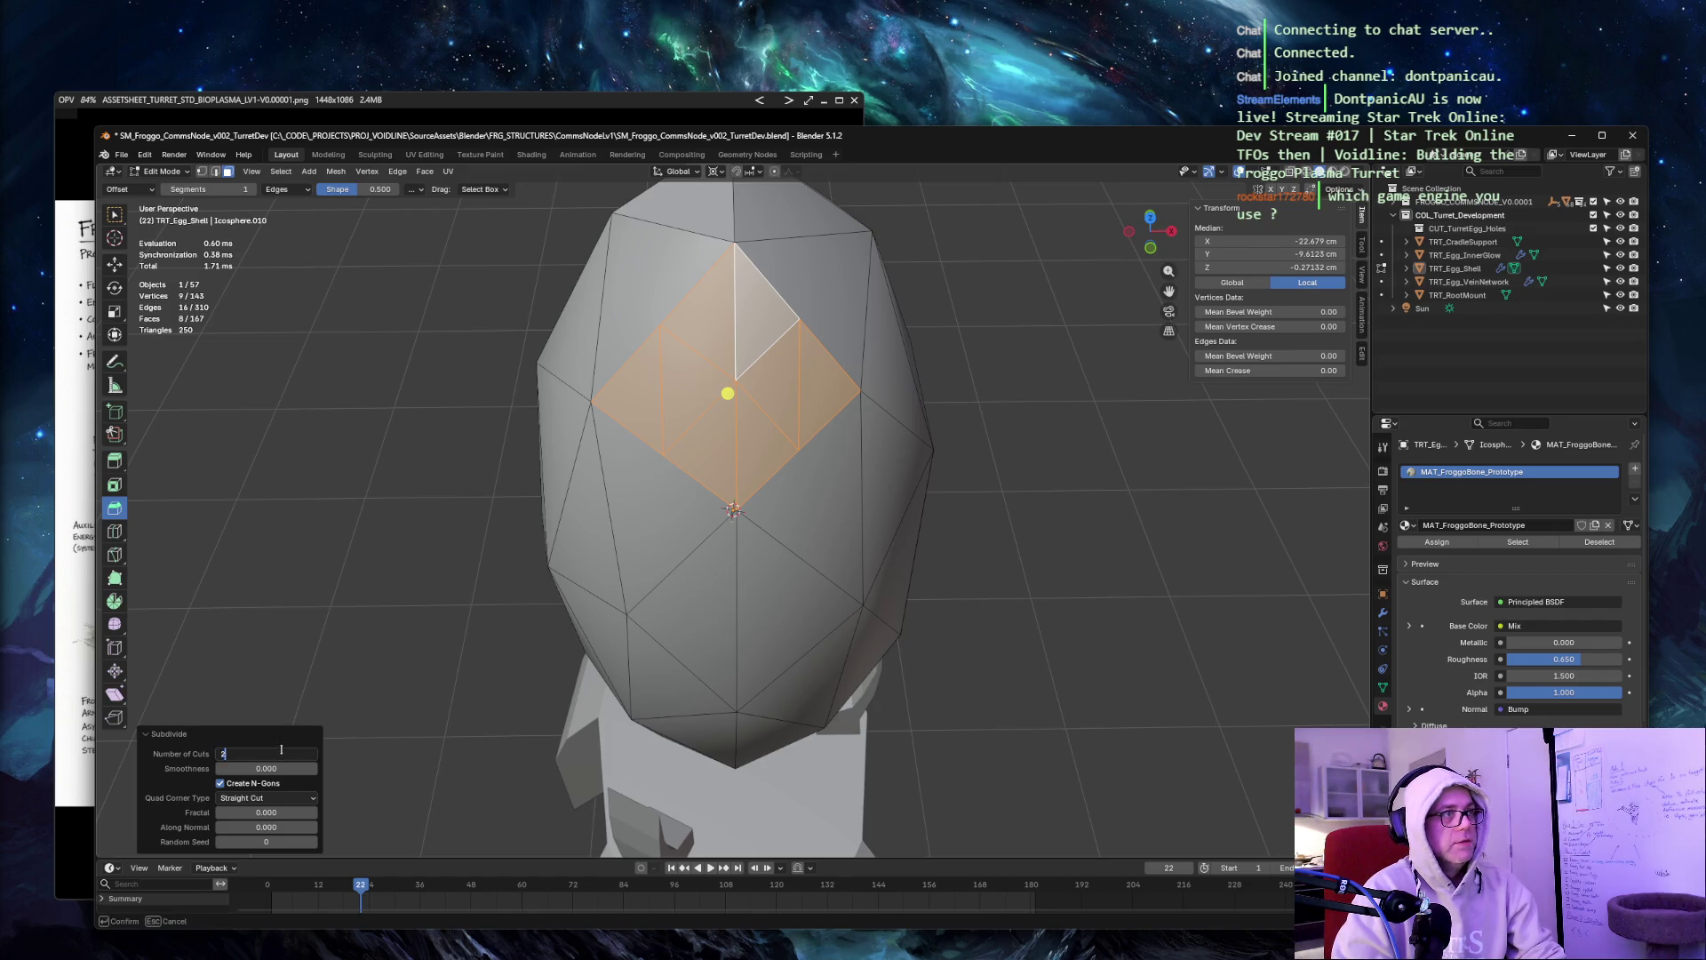
key("Tab")
key("Return")
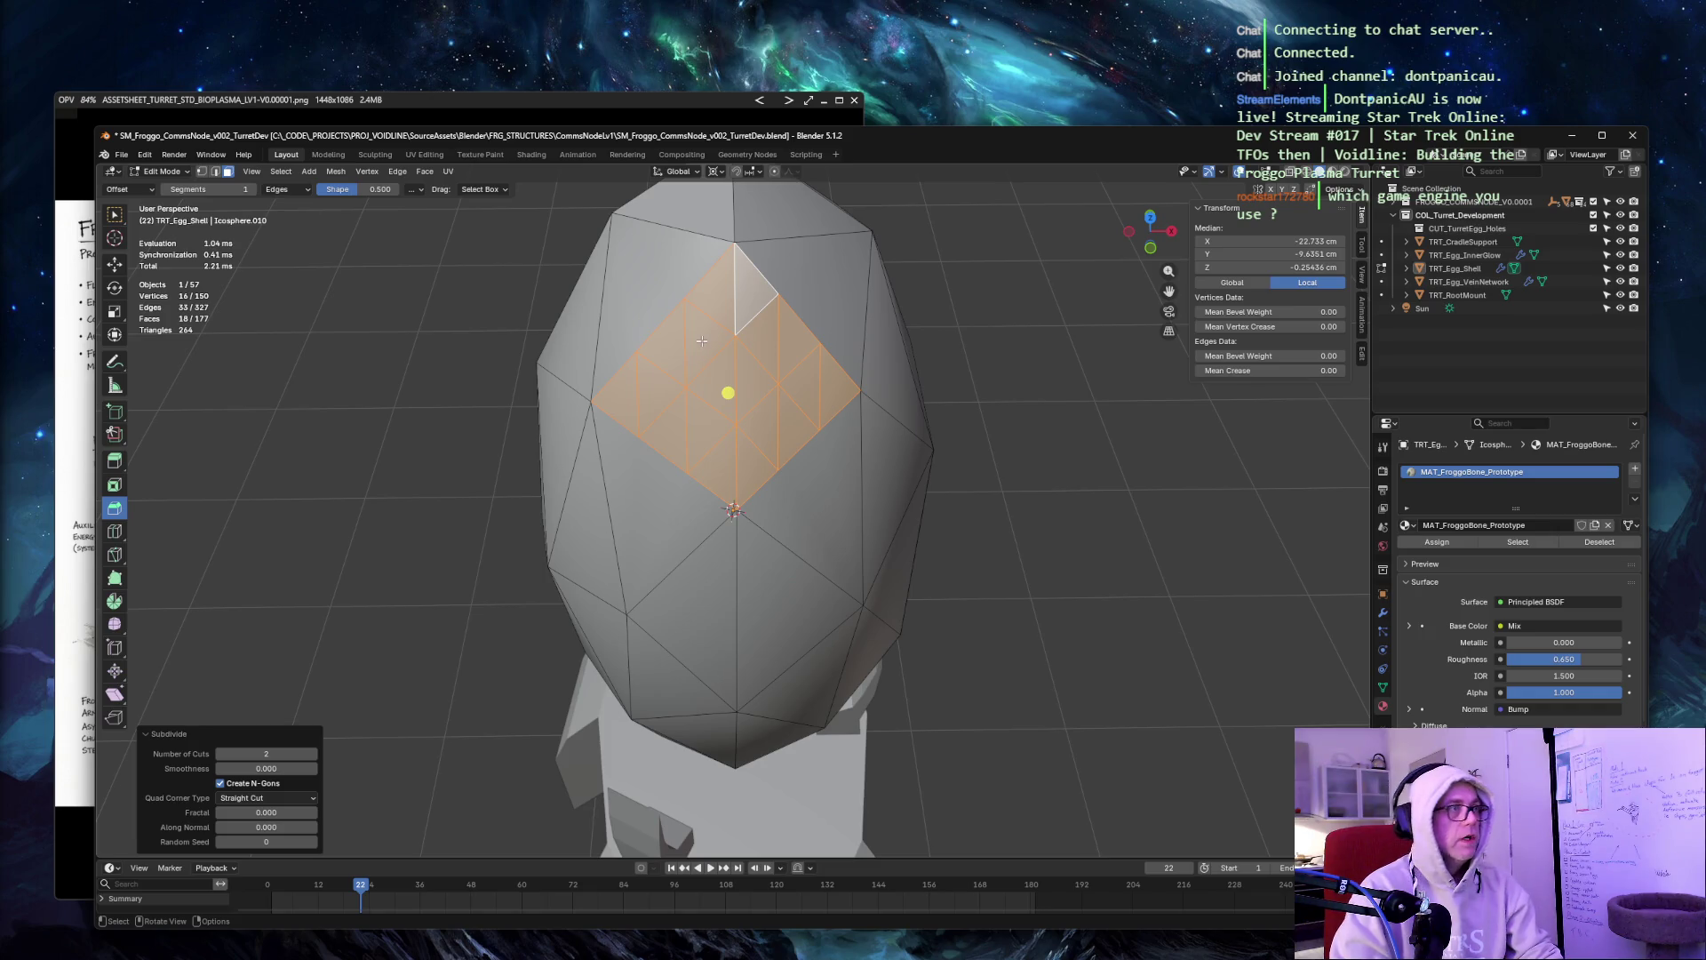
Knife a closed three-point outline across the subdivided patch.
key("k")
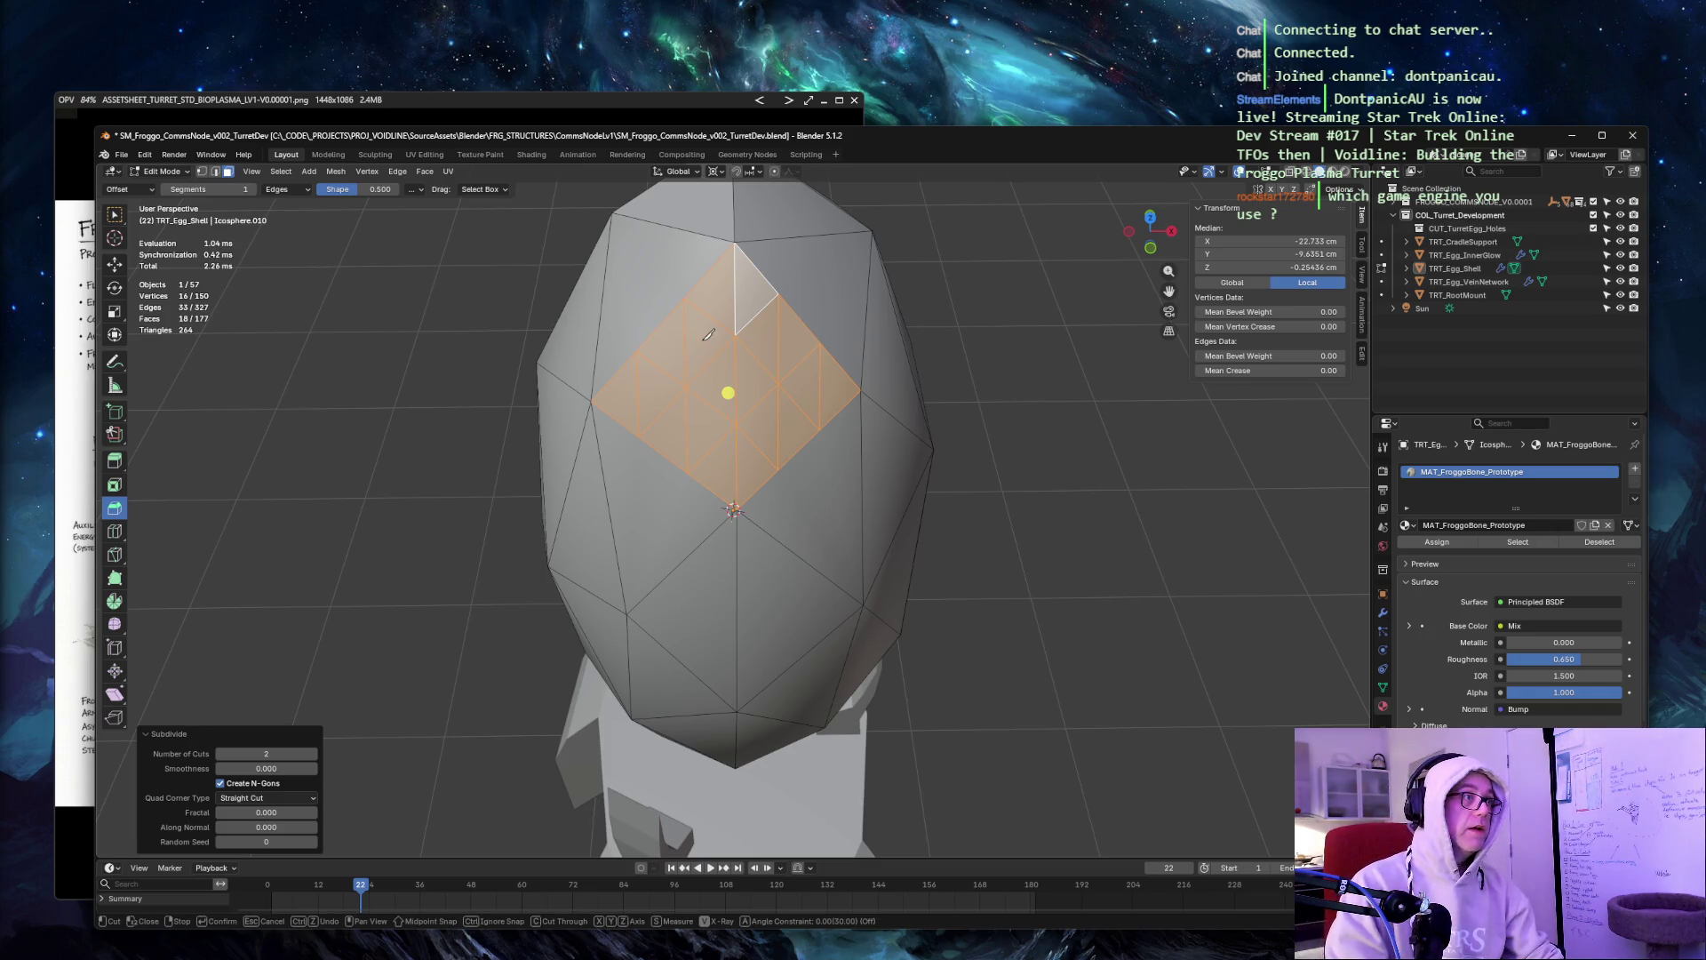
left_click(686, 387)
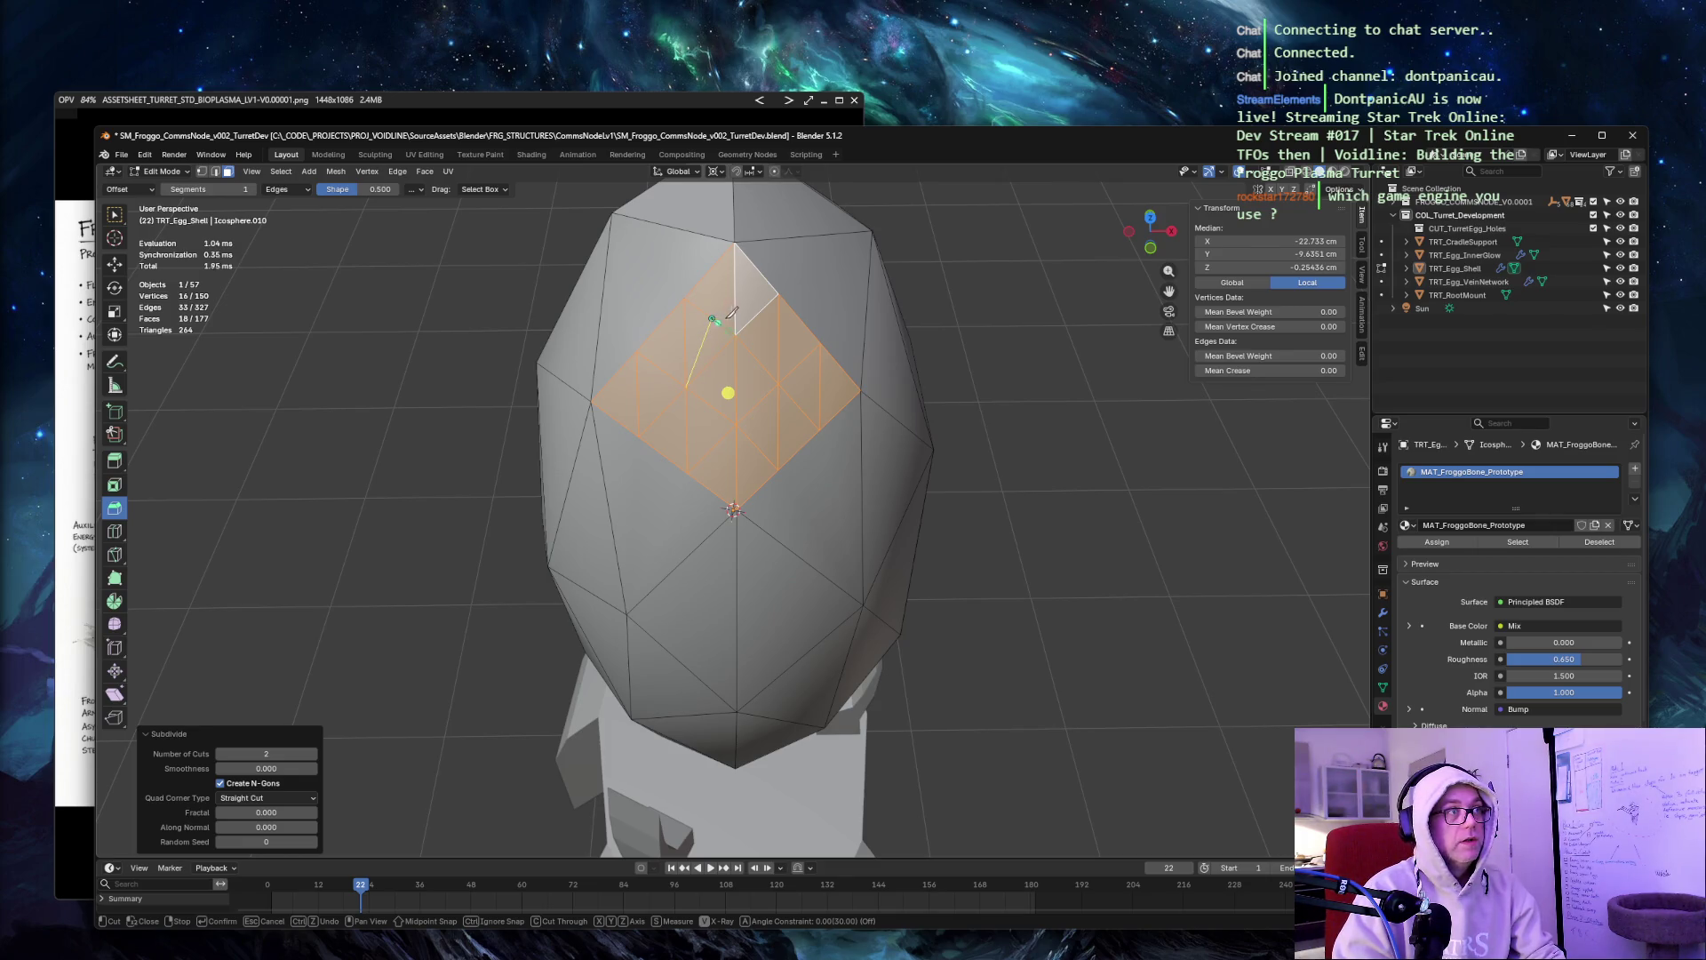
left_click(797, 403)
left_click(704, 457)
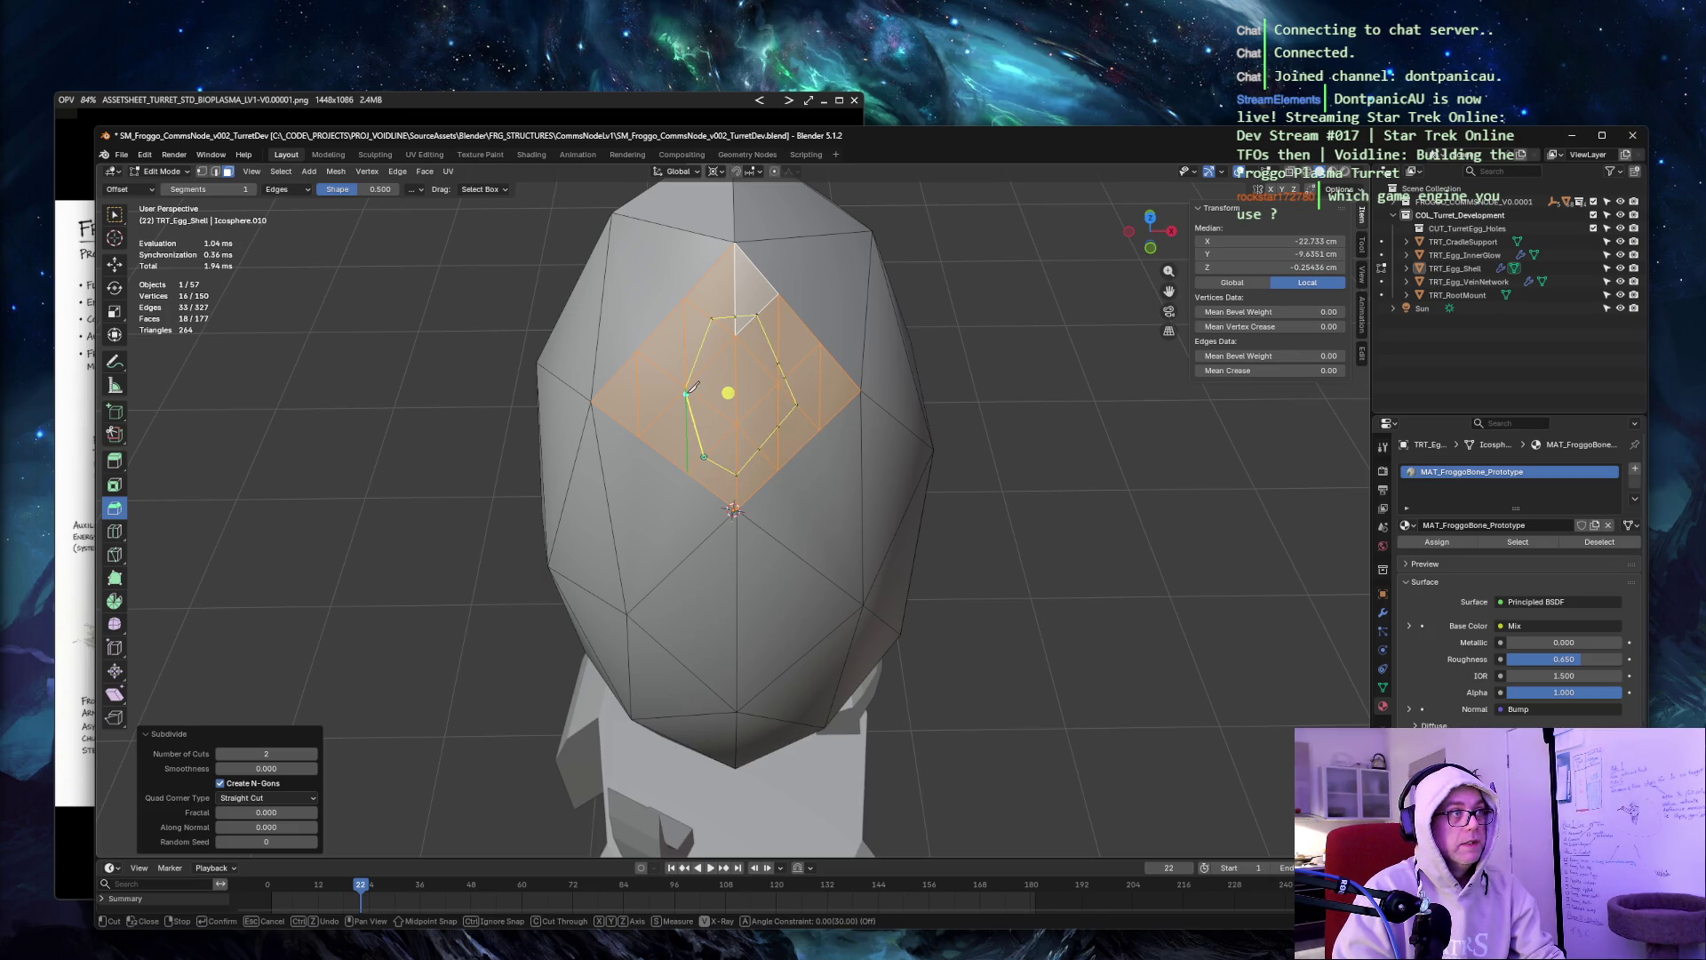
left_click(686, 387)
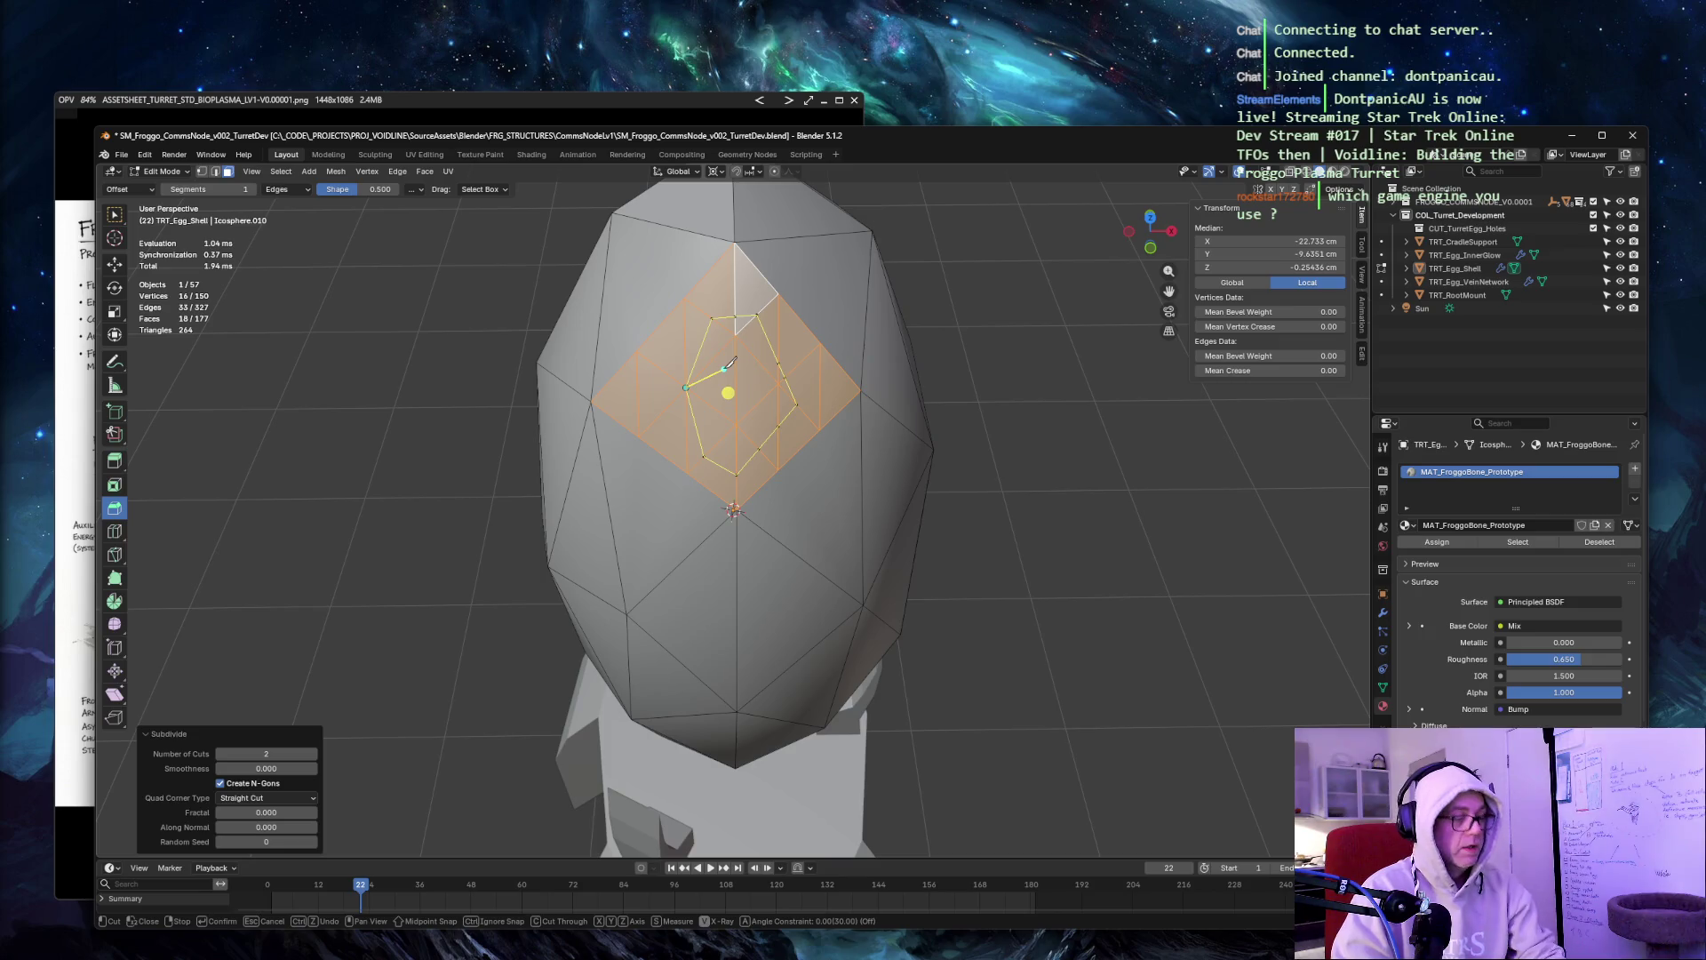
key("Return")
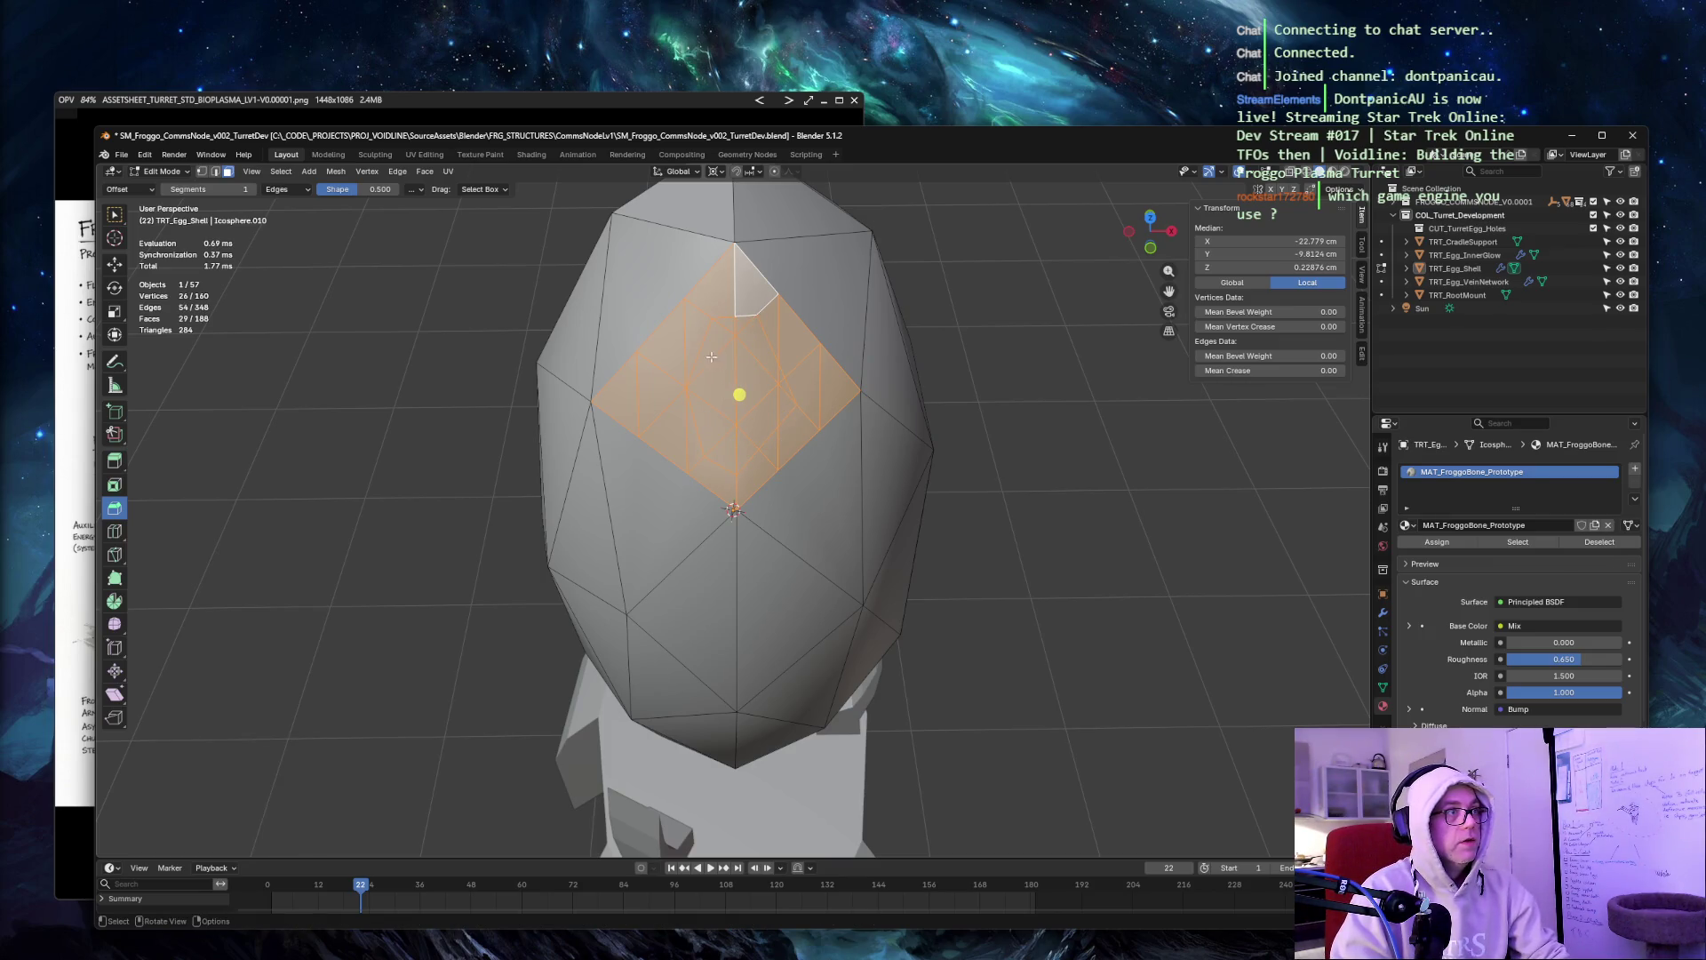
Select all the faces lying inside the knife outline.
left_click(711, 357)
left_click(715, 330, "shift")
left_click(747, 322, "shift")
left_click(769, 369, "shift")
left_click(781, 391, "shift")
left_click(785, 391, "shift")
left_click(780, 413, "shift")
left_click(765, 435, "shift")
left_click(742, 449, "shift")
left_click(724, 449, "shift")
left_click(711, 404, "shift")
left_click(702, 369, "shift")
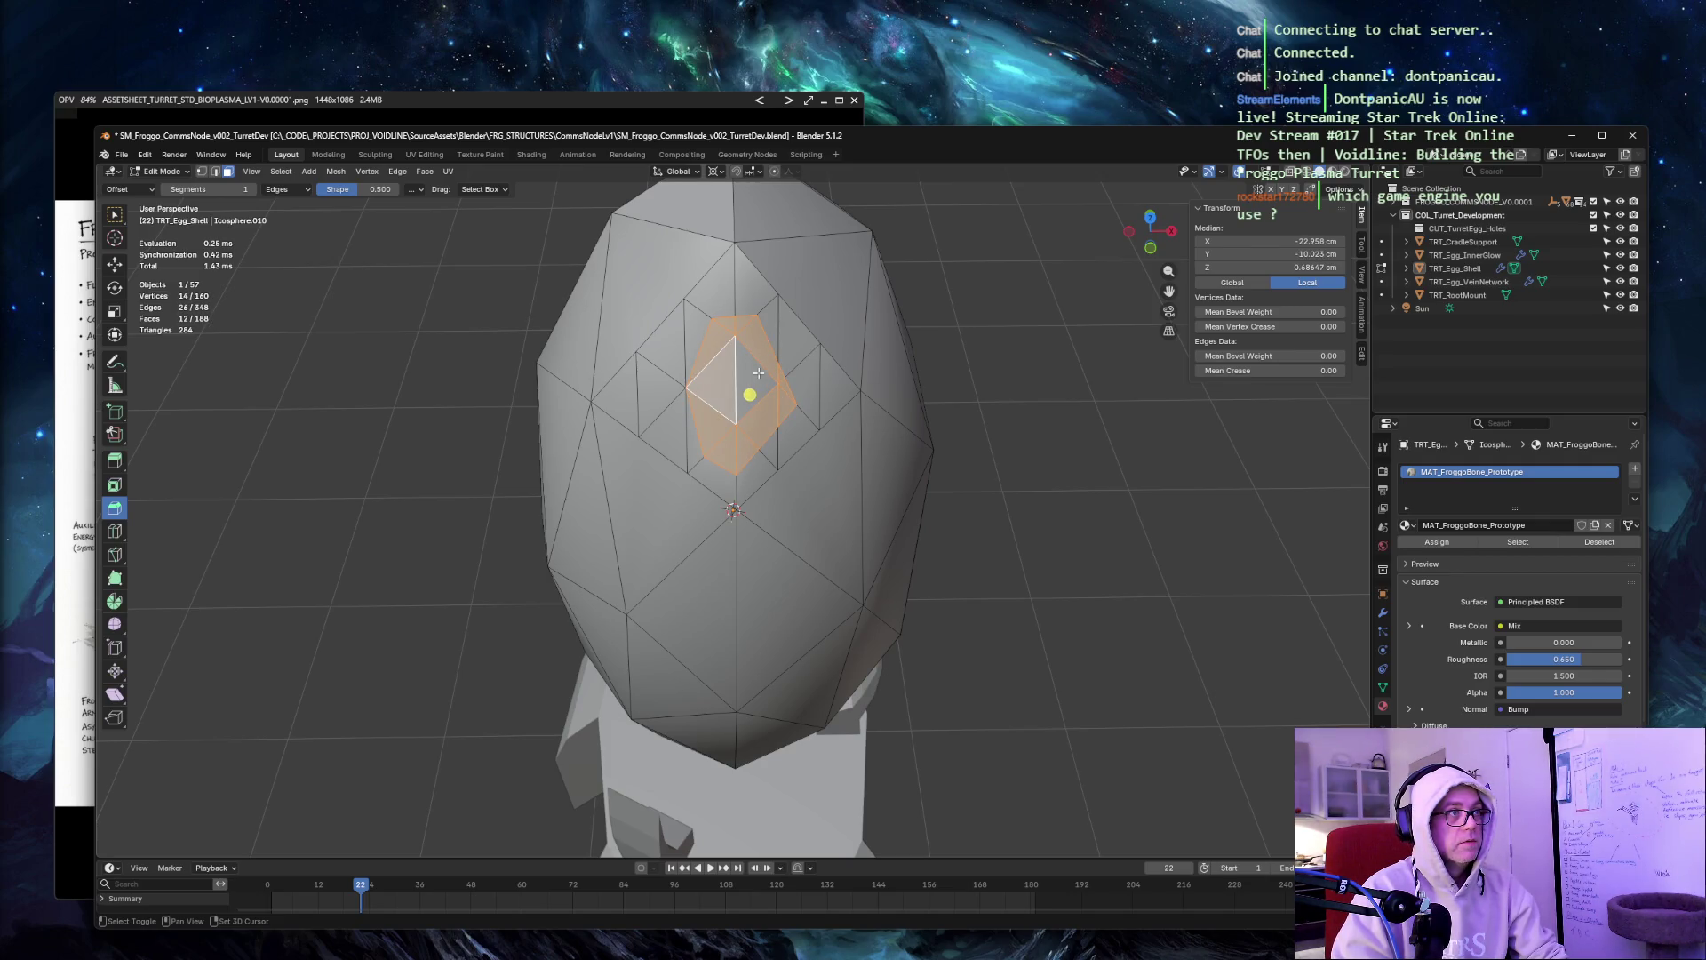
Delete the selected faces to open the hole, then orbit to inspect it.
key("x")
left_click(758, 377)
mouse_move(1016, 282)
middle_mouse_down()
mouse_move(968, 280)
mouse_move(1036, 266)
middle_mouse_up()
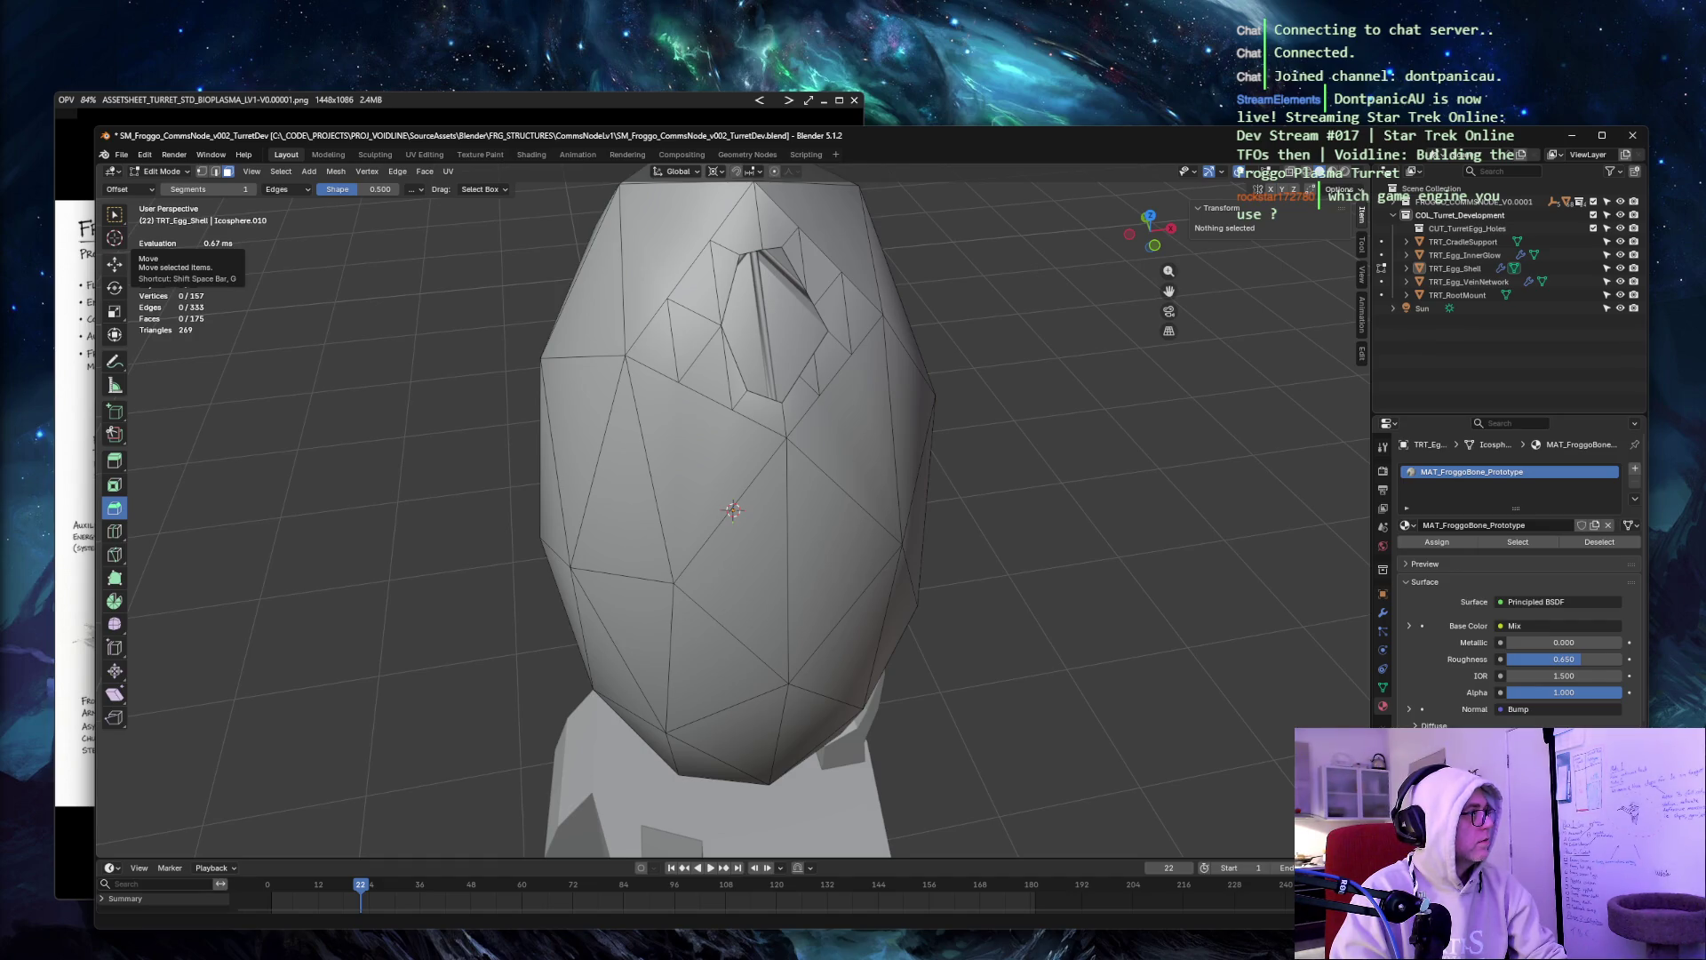
key("1")
left_click(736, 278)
Select the new opening's rim edges and recalculate their normals with Shift+N.
key("2")
left_click(727, 282)
left_click(769, 253, "shift")
left_click(764, 258, "shift")
left_click(772, 235, "shift")
left_click(802, 264)
left_click(733, 273)
left_click(752, 251, "shift")
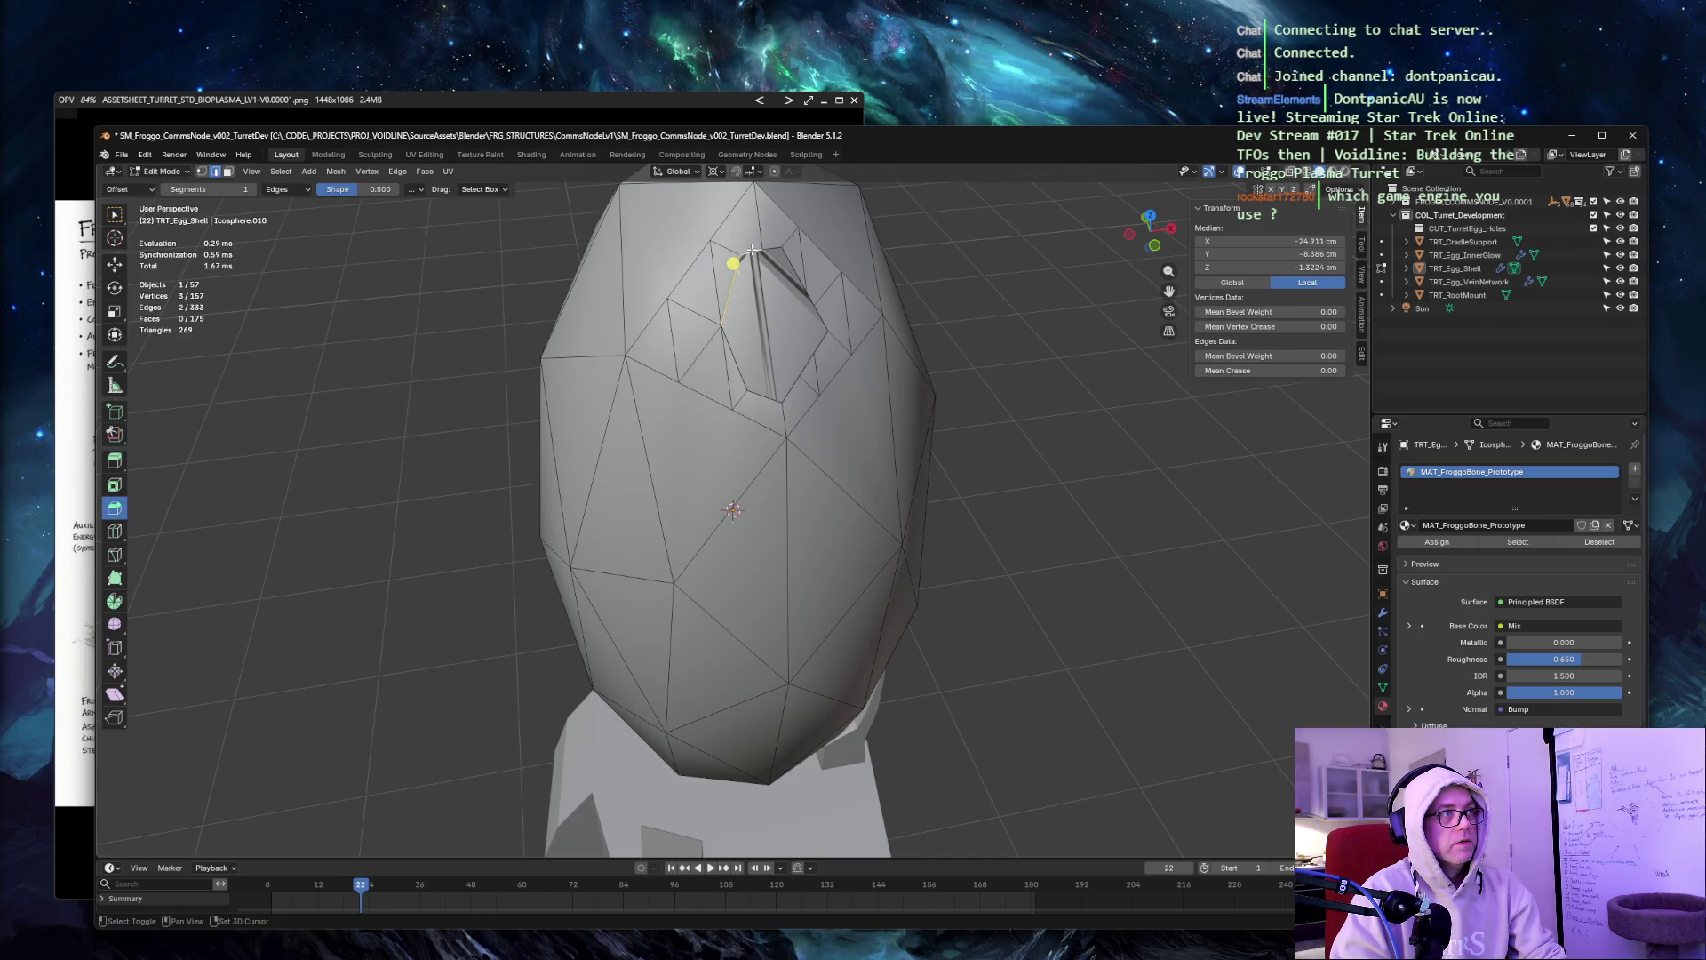
left_click(780, 251, "shift")
left_click(804, 293, "shift")
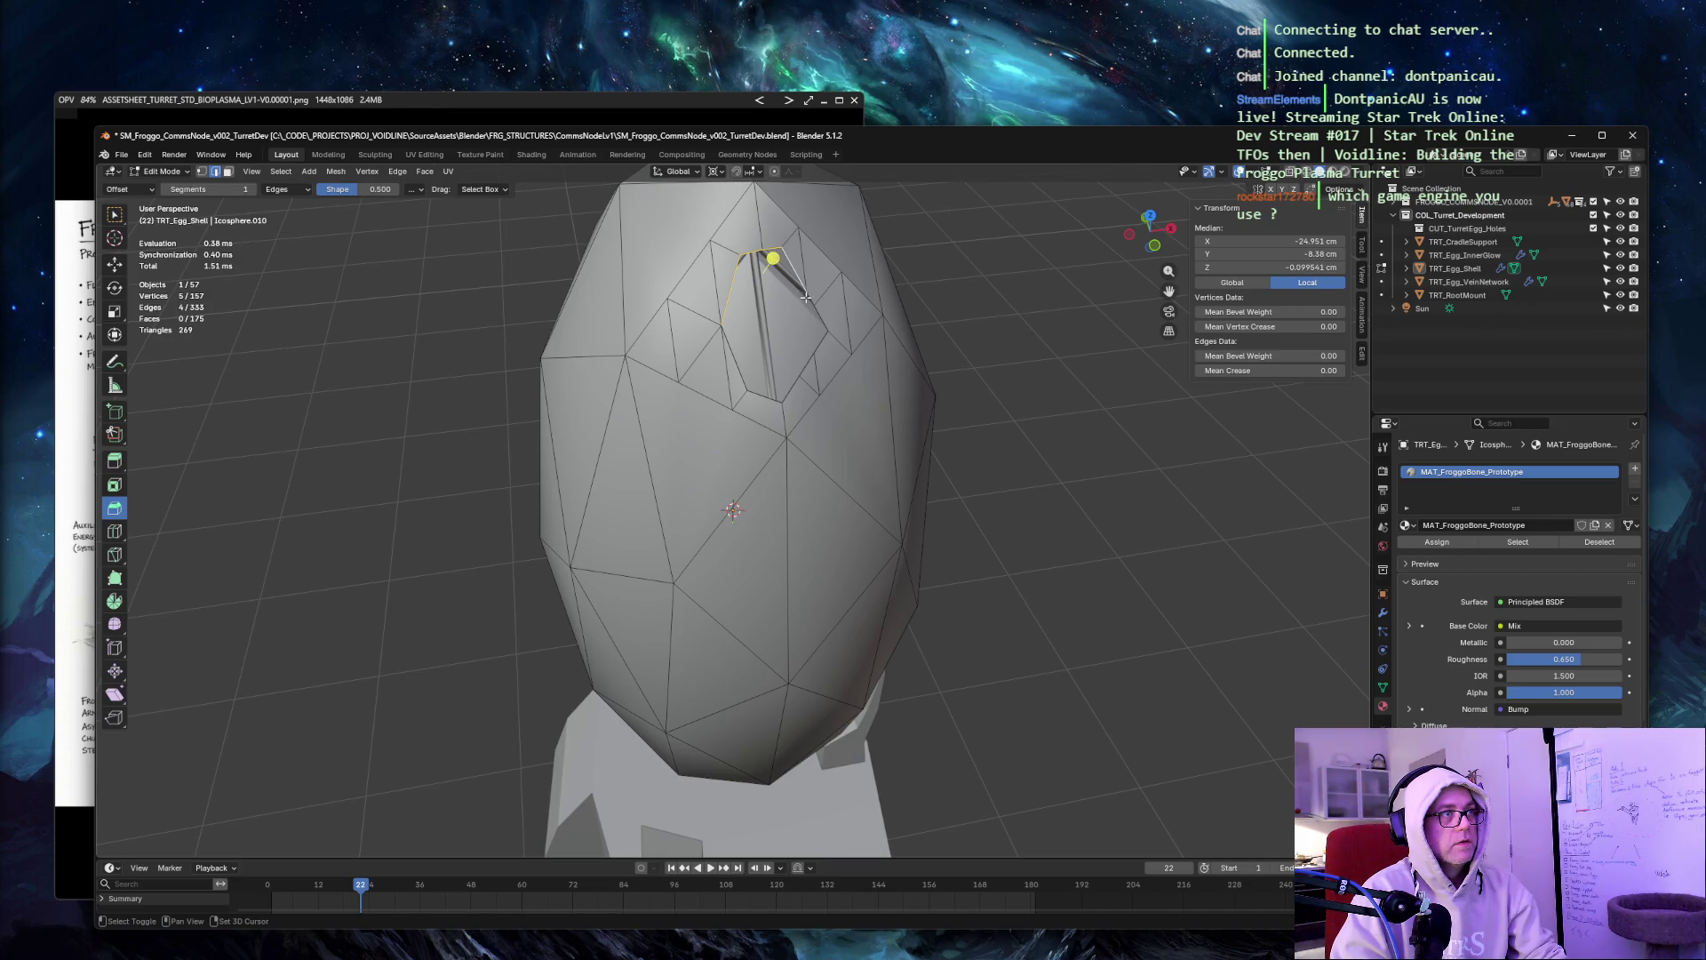
left_click(810, 295, "shift")
left_click(822, 348, "shift")
left_click(802, 370, "shift")
left_click(782, 396, "shift")
left_click(767, 398, "shift")
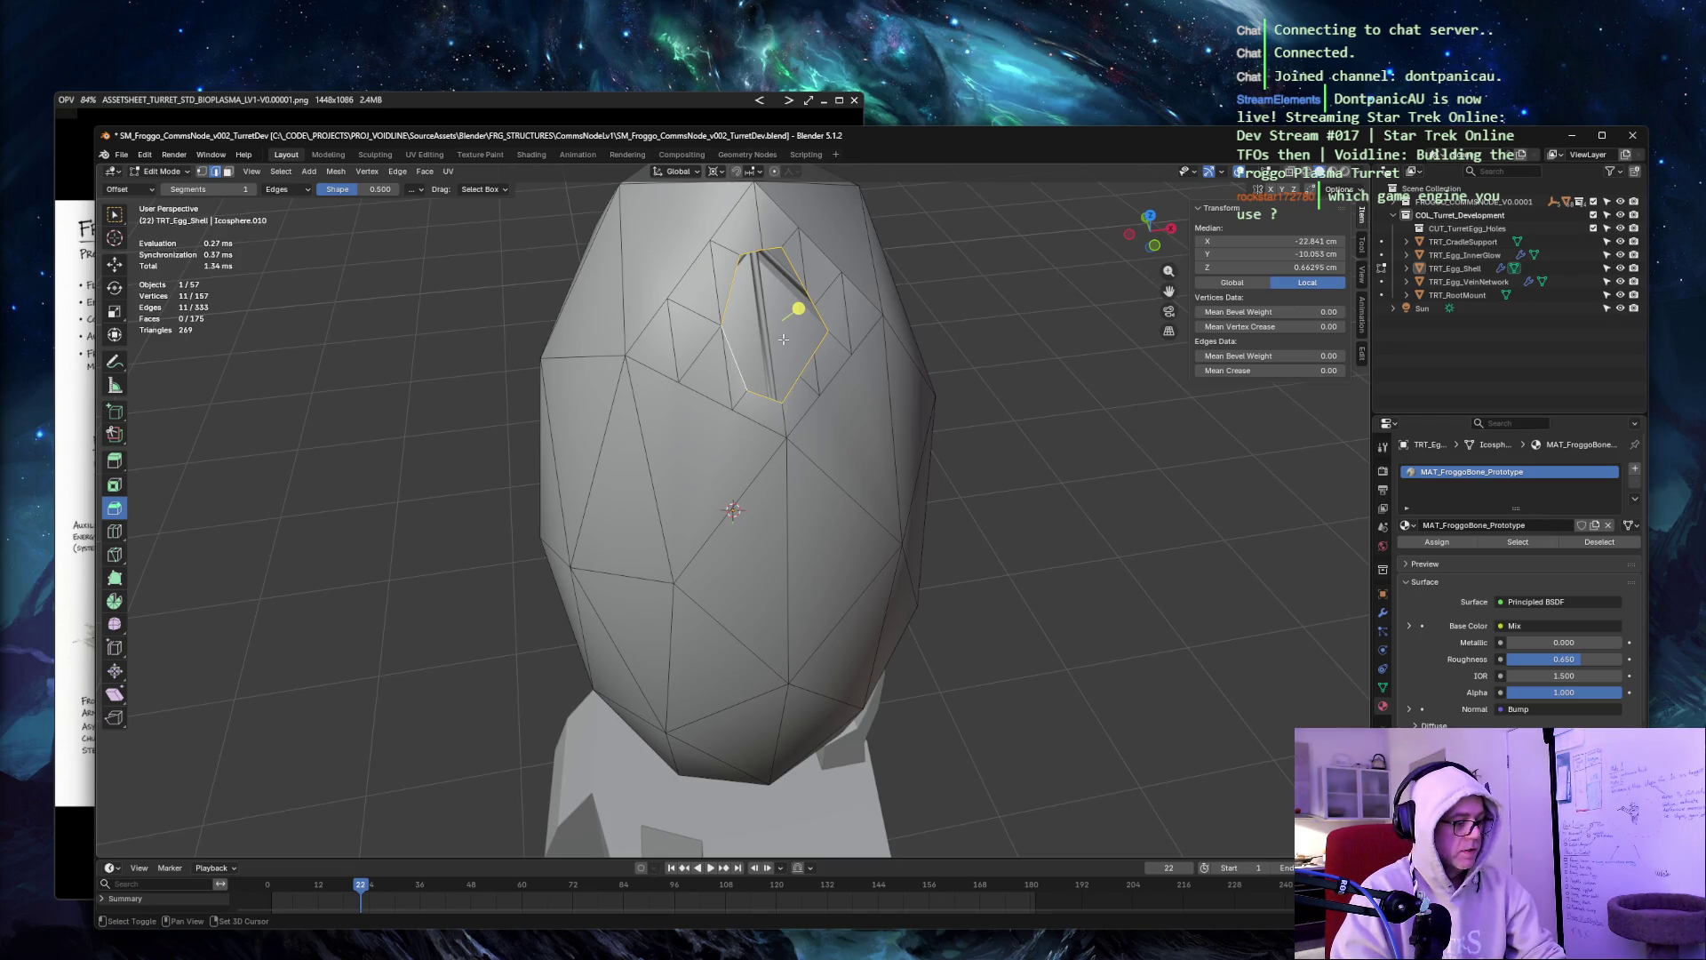
key("shift+n")
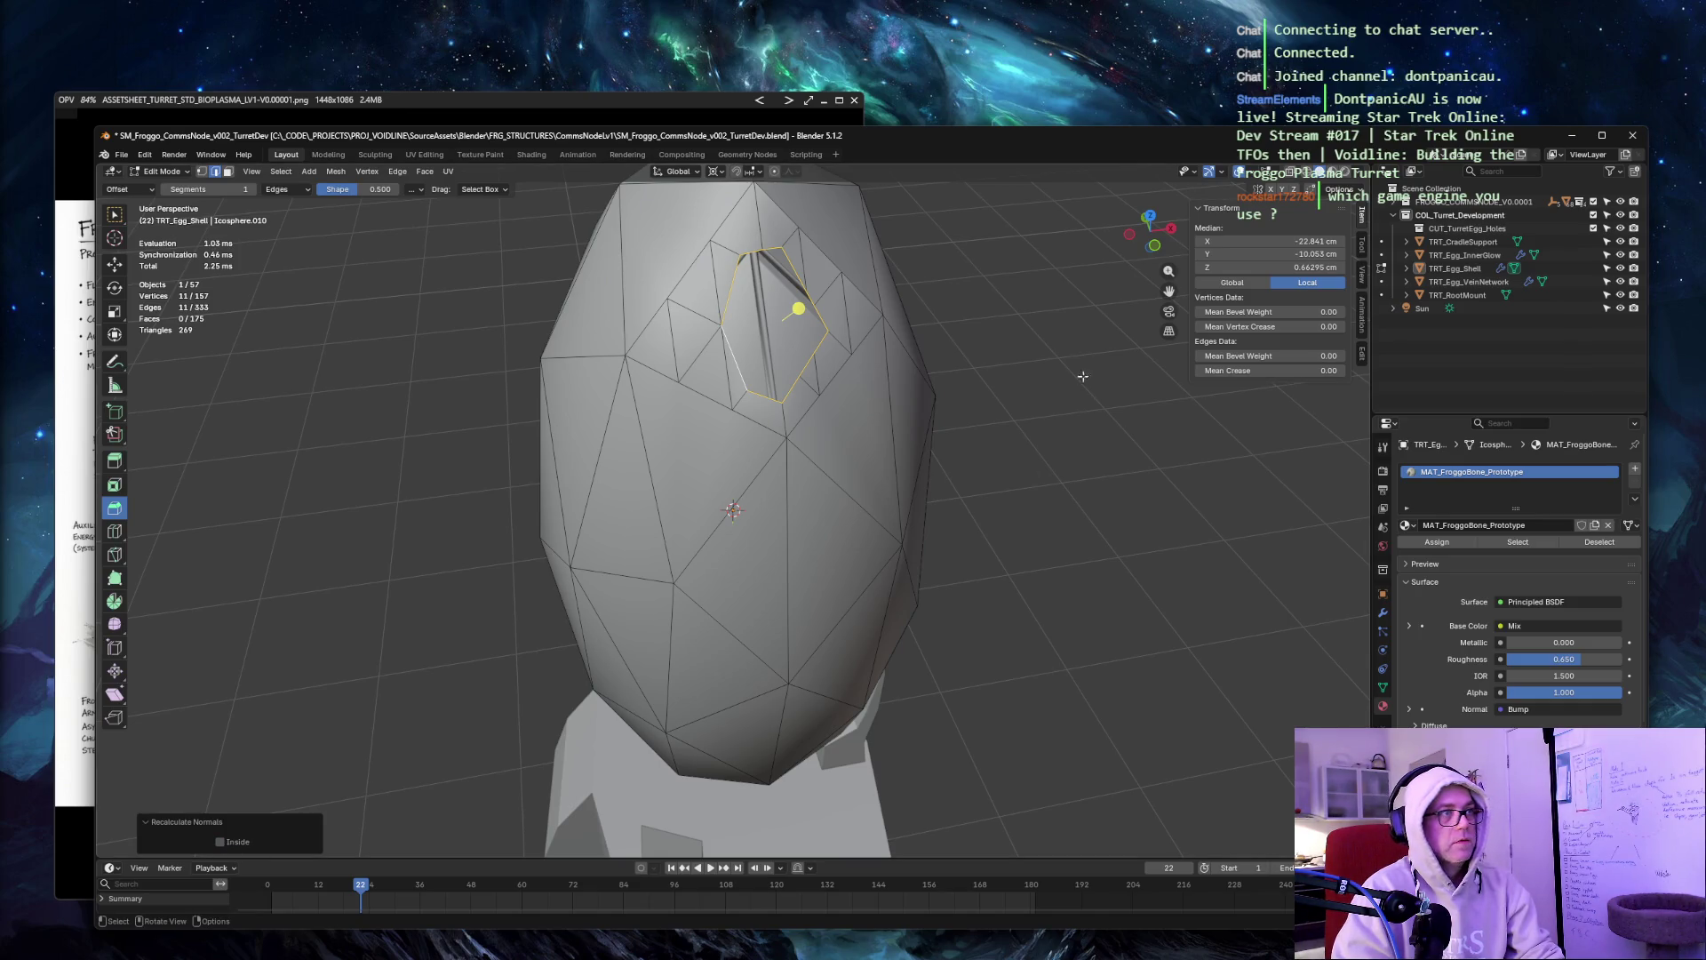
Clear the selection, orbit, and reselect the edges along the cut.
left_click(1040, 357)
mouse_move(1071, 313)
middle_mouse_down()
mouse_move(861, 237)
mouse_move(1117, 313)
mouse_move(1074, 319)
middle_mouse_up()
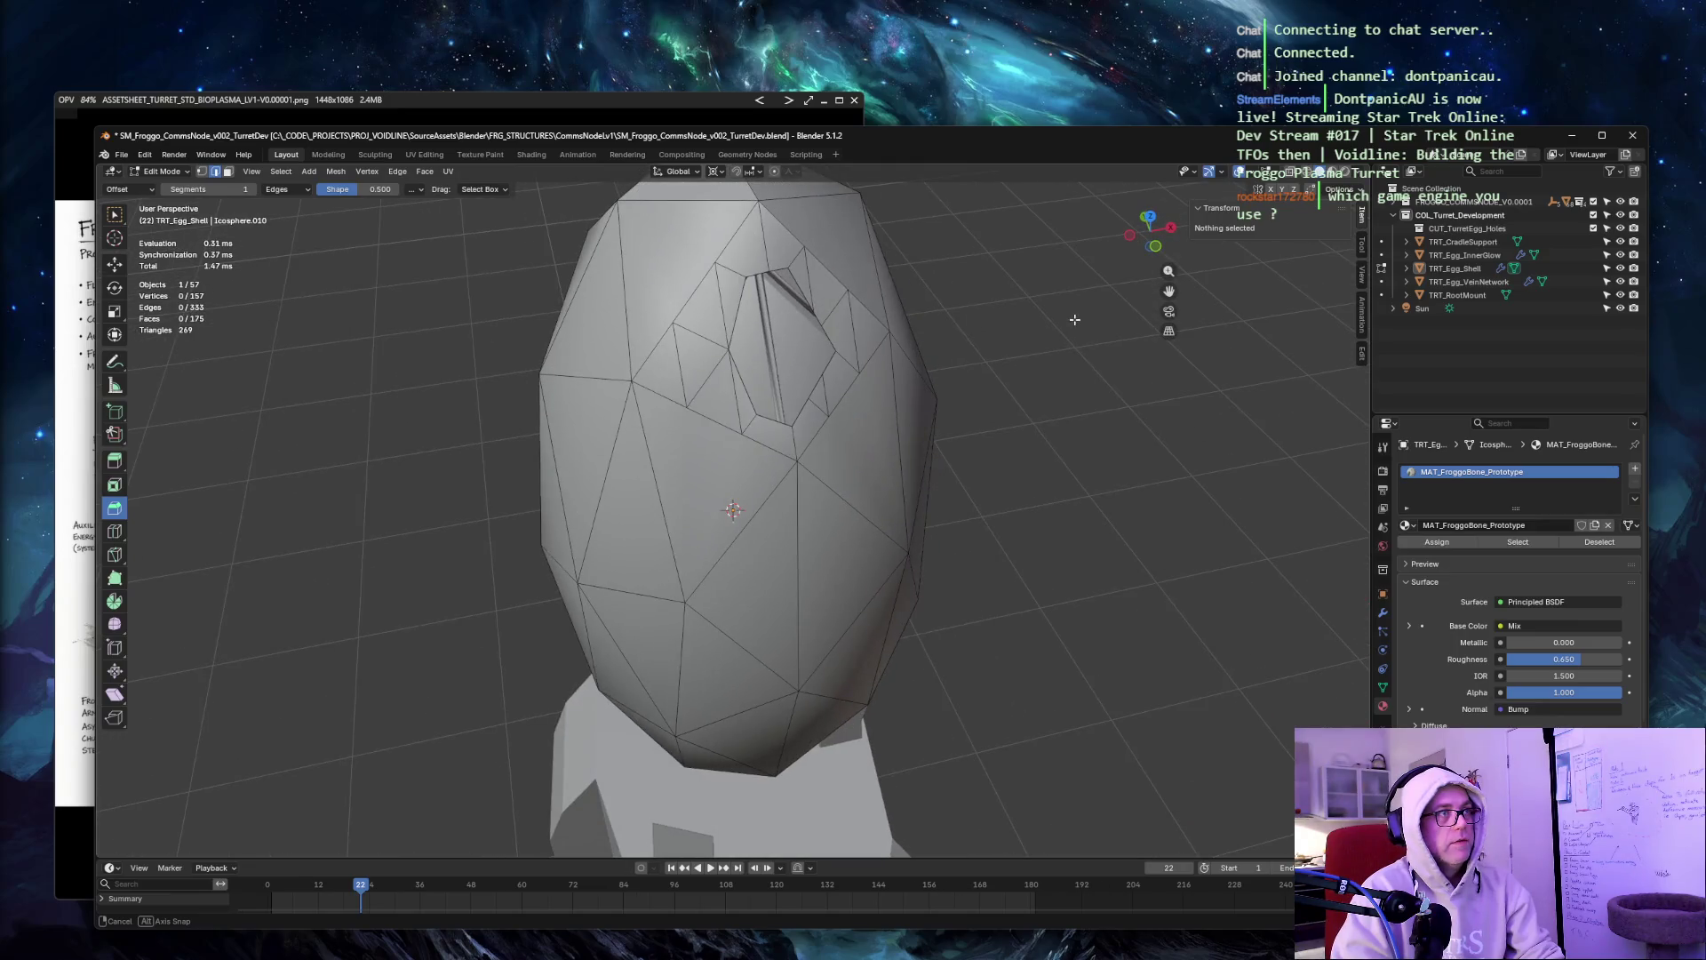
left_click(730, 307)
left_click(746, 286, "shift")
left_click(762, 277, "shift")
left_click(782, 286, "shift")
left_click(805, 299, "shift")
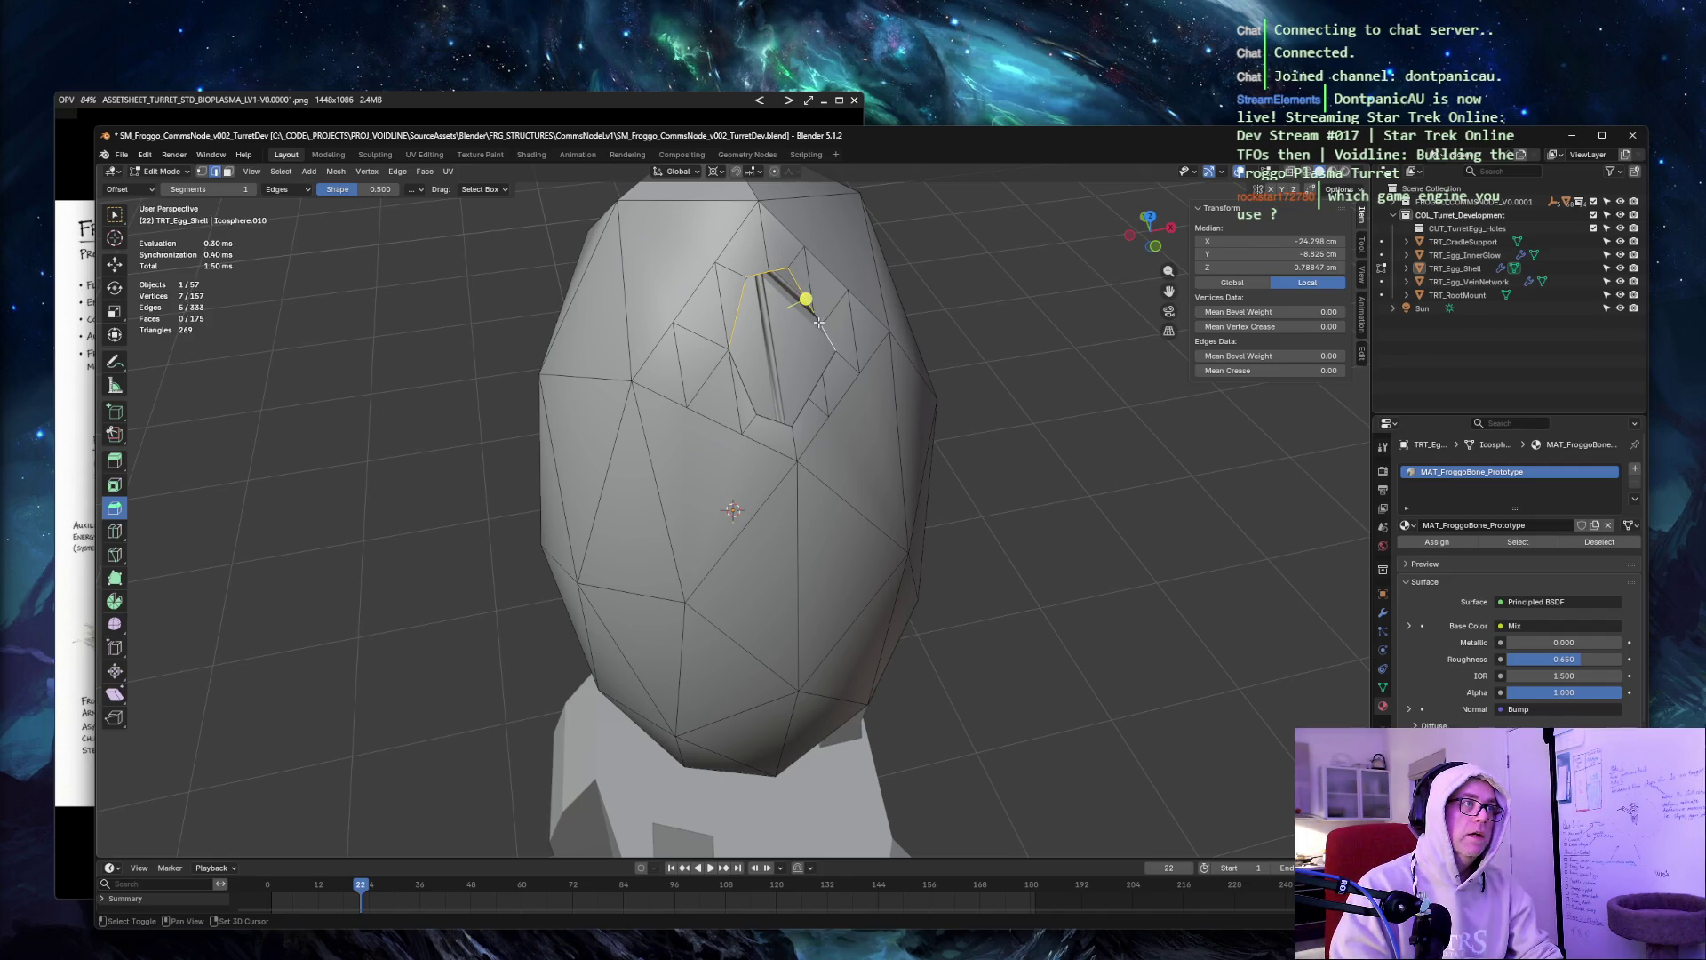
left_click(811, 401, "shift")
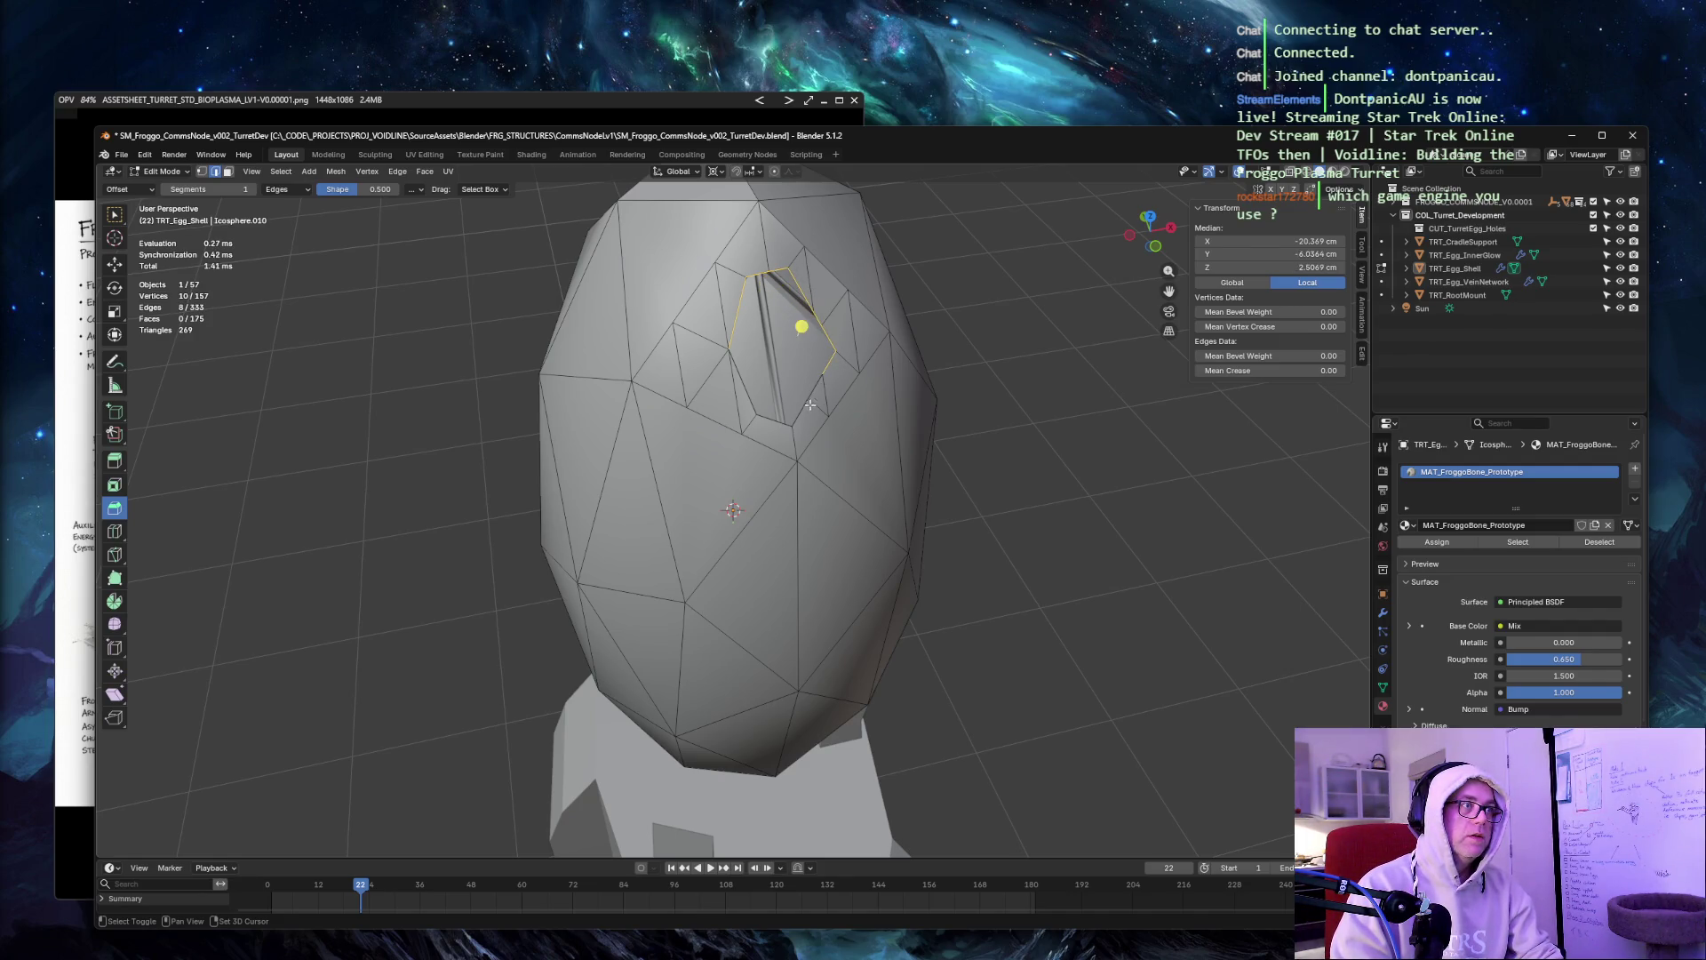
Clear the selection and select the closed edge loop around the upper opening's rim.
key("alt+a")
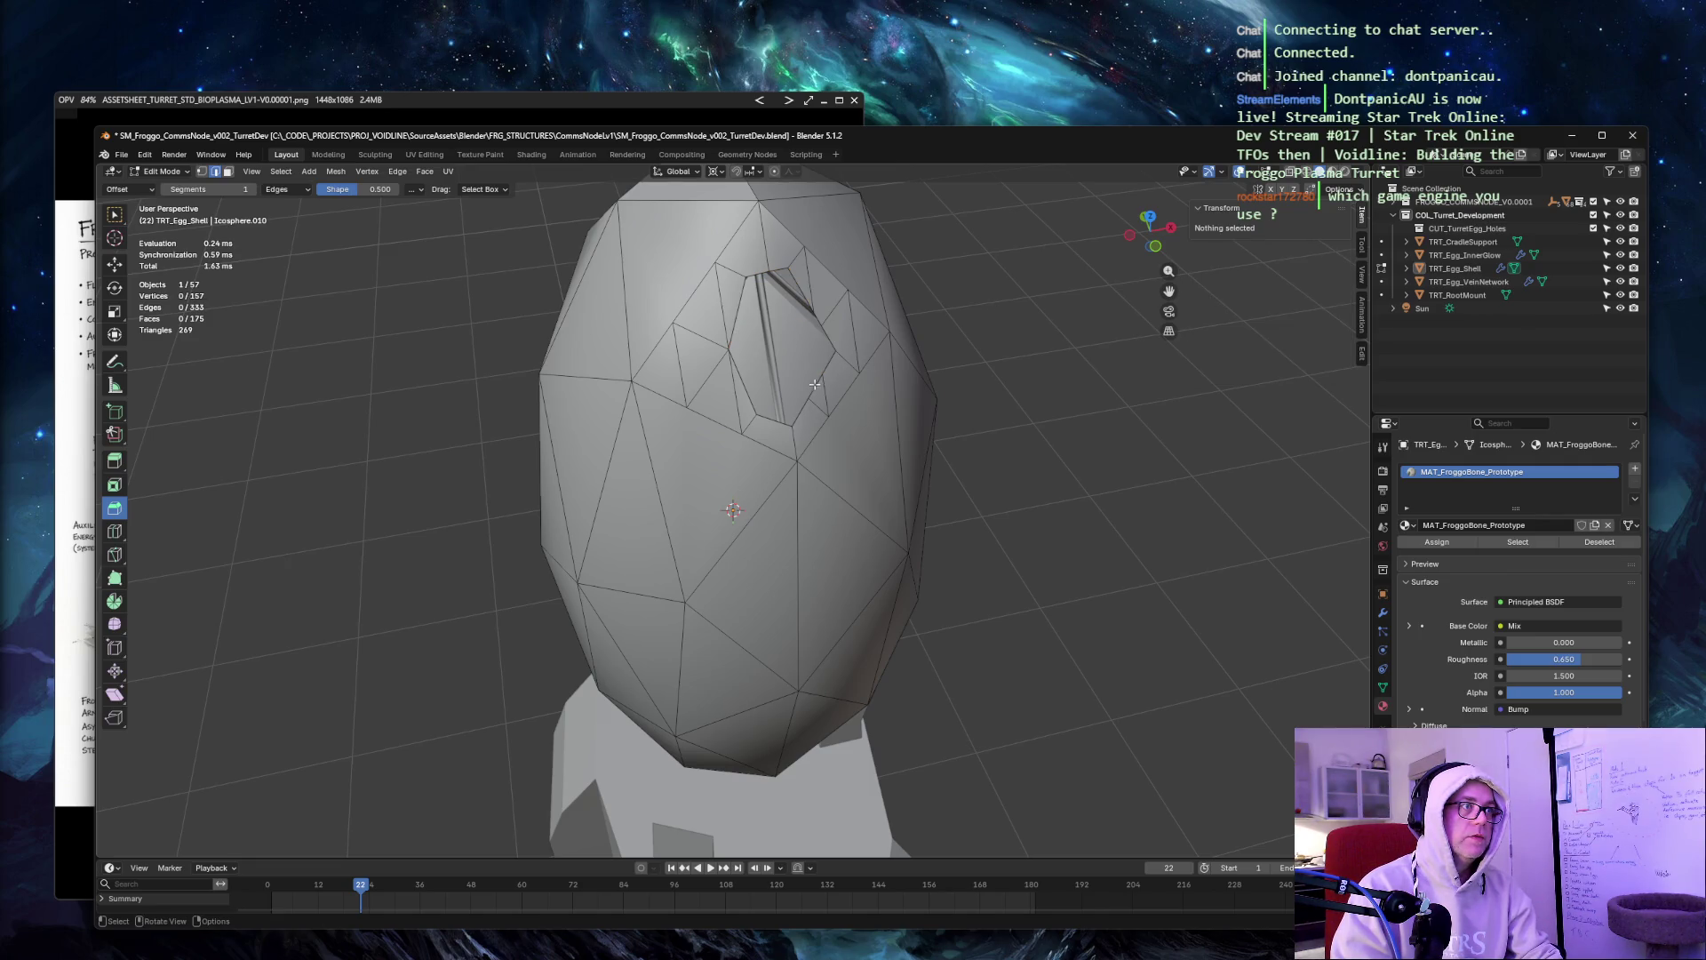
left_click(814, 382)
left_click(845, 357, "shift")
left_click(815, 313, "shift")
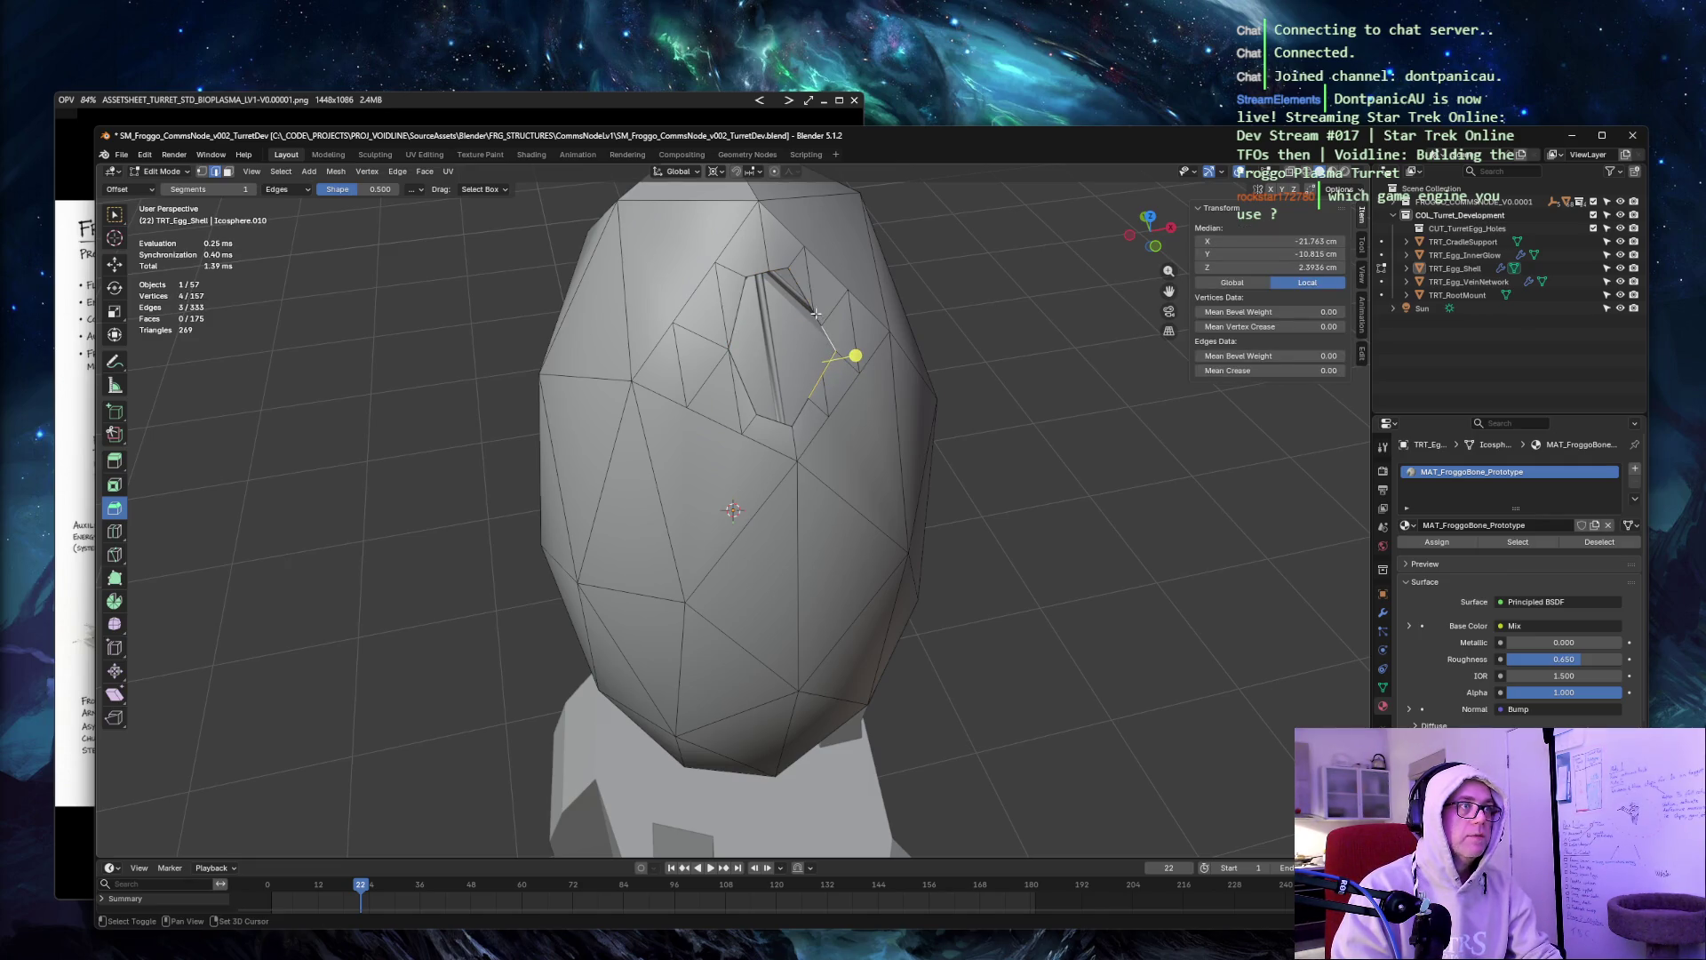
left_click(813, 301, "shift")
left_click(782, 271, "shift")
left_click(764, 272, "shift")
left_click(745, 283, "shift")
left_click(737, 329, "shift")
left_click(760, 410, "shift")
left_click(770, 421, "shift")
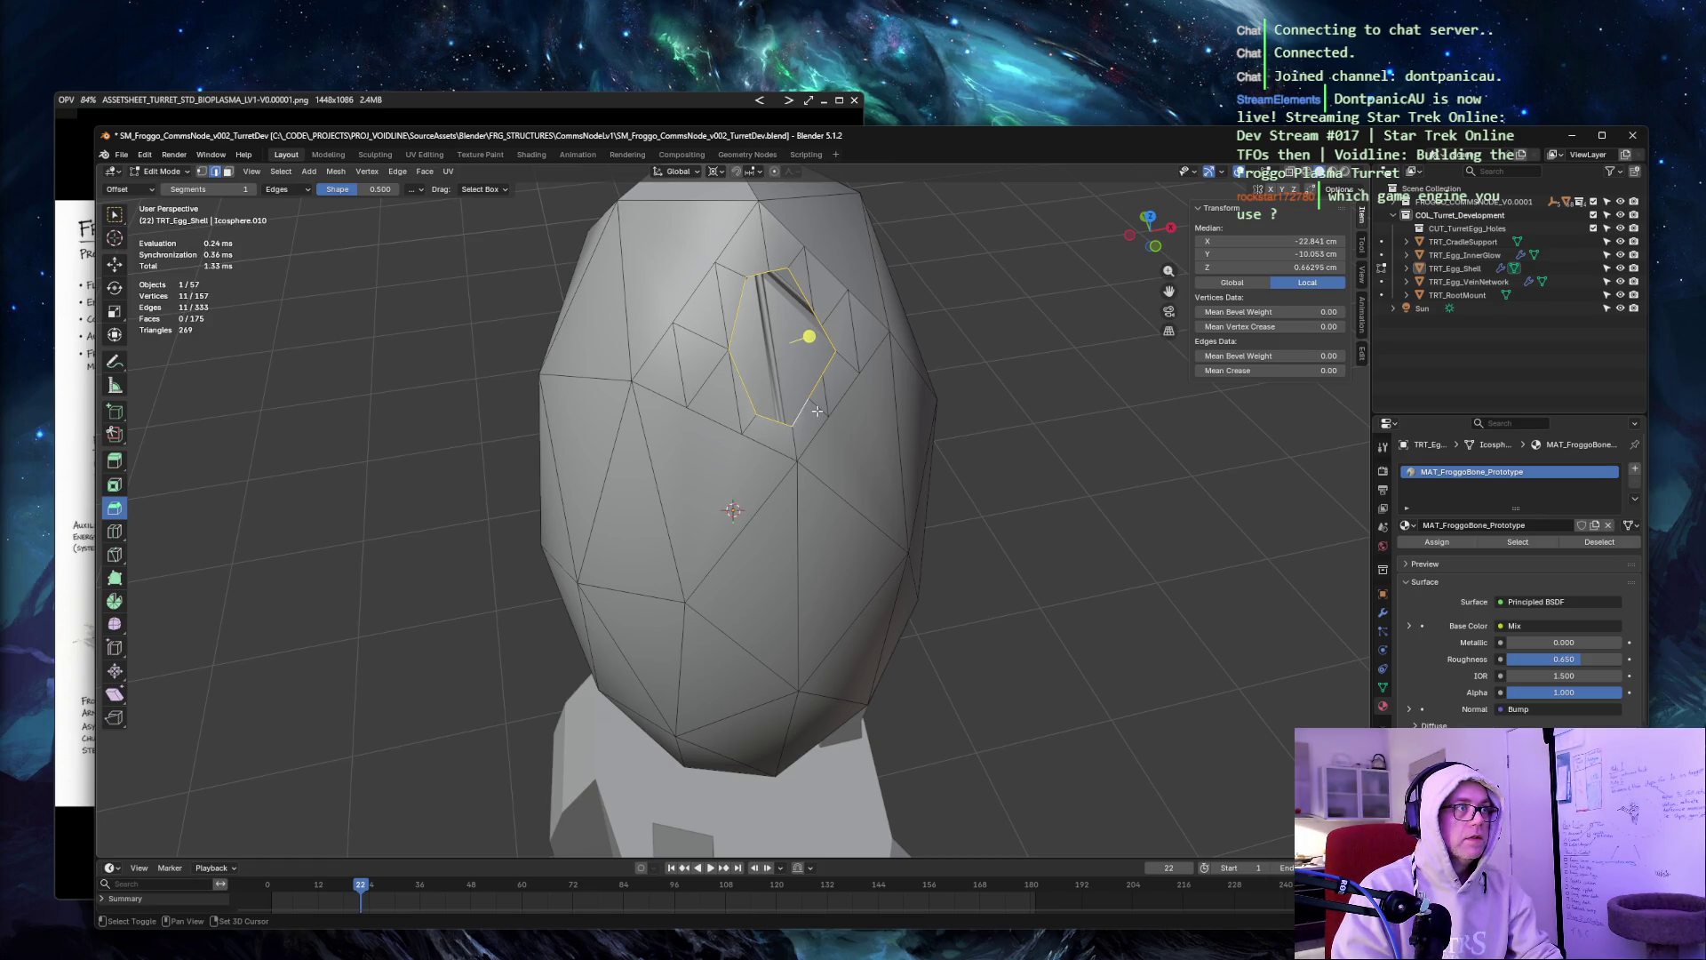
Extrude the rim edges along the Normal to -5 cm, then deselect all.
key("ctrl+e")
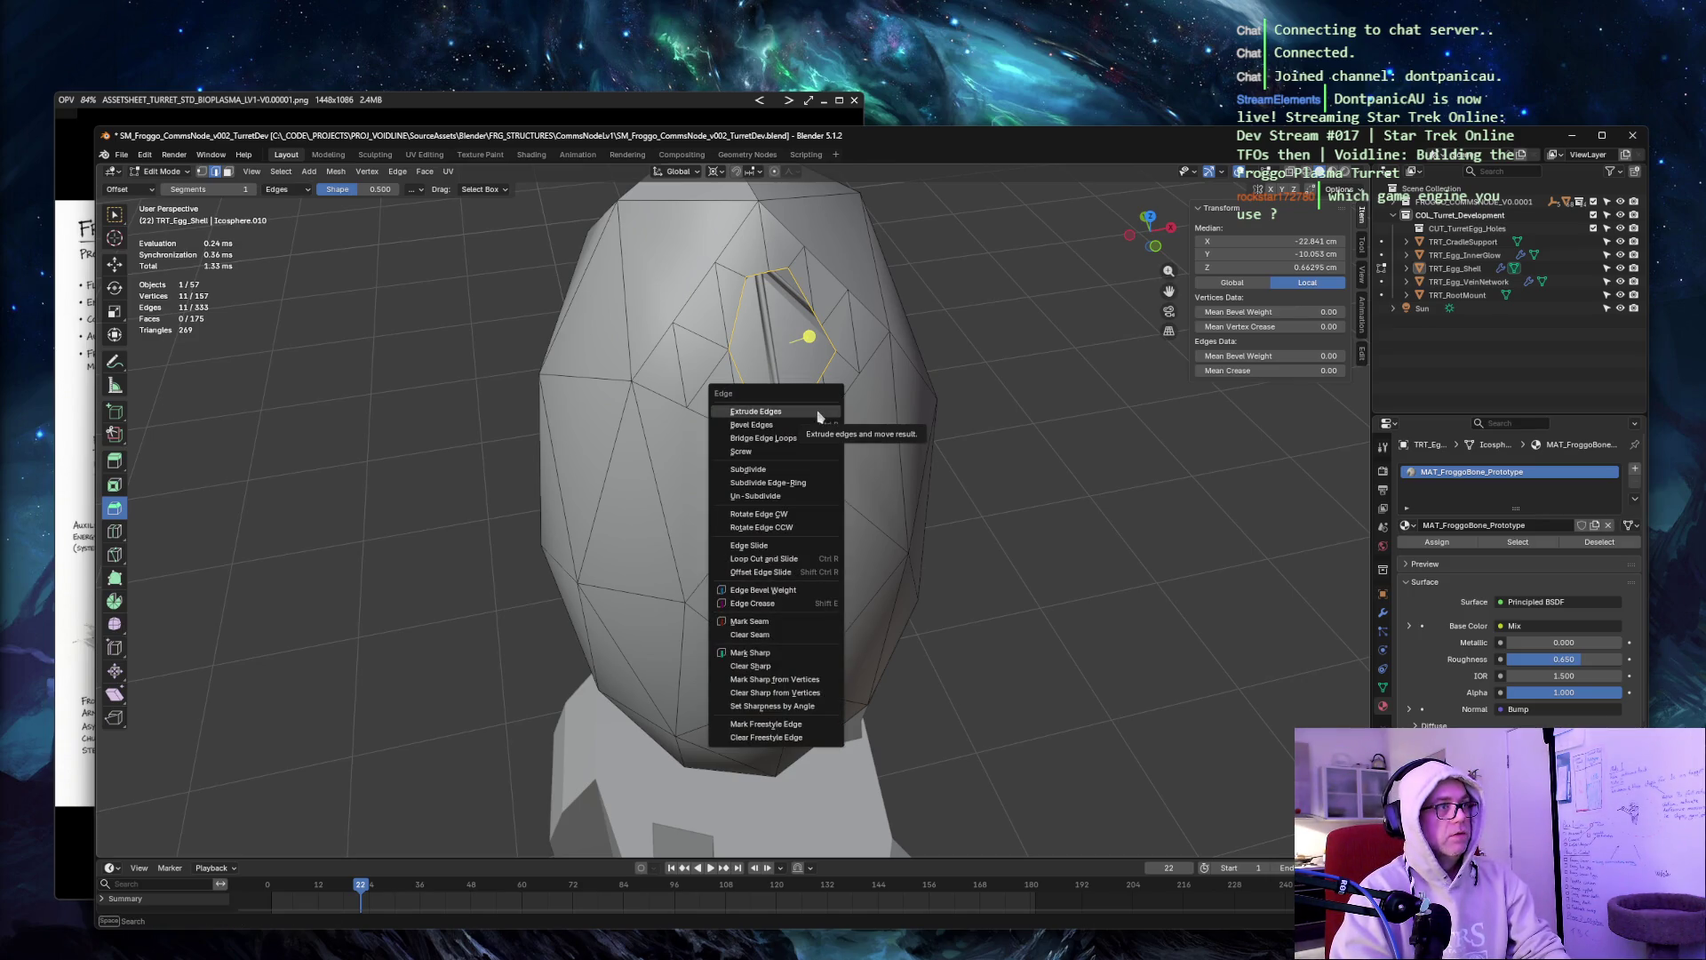
left_click(819, 416)
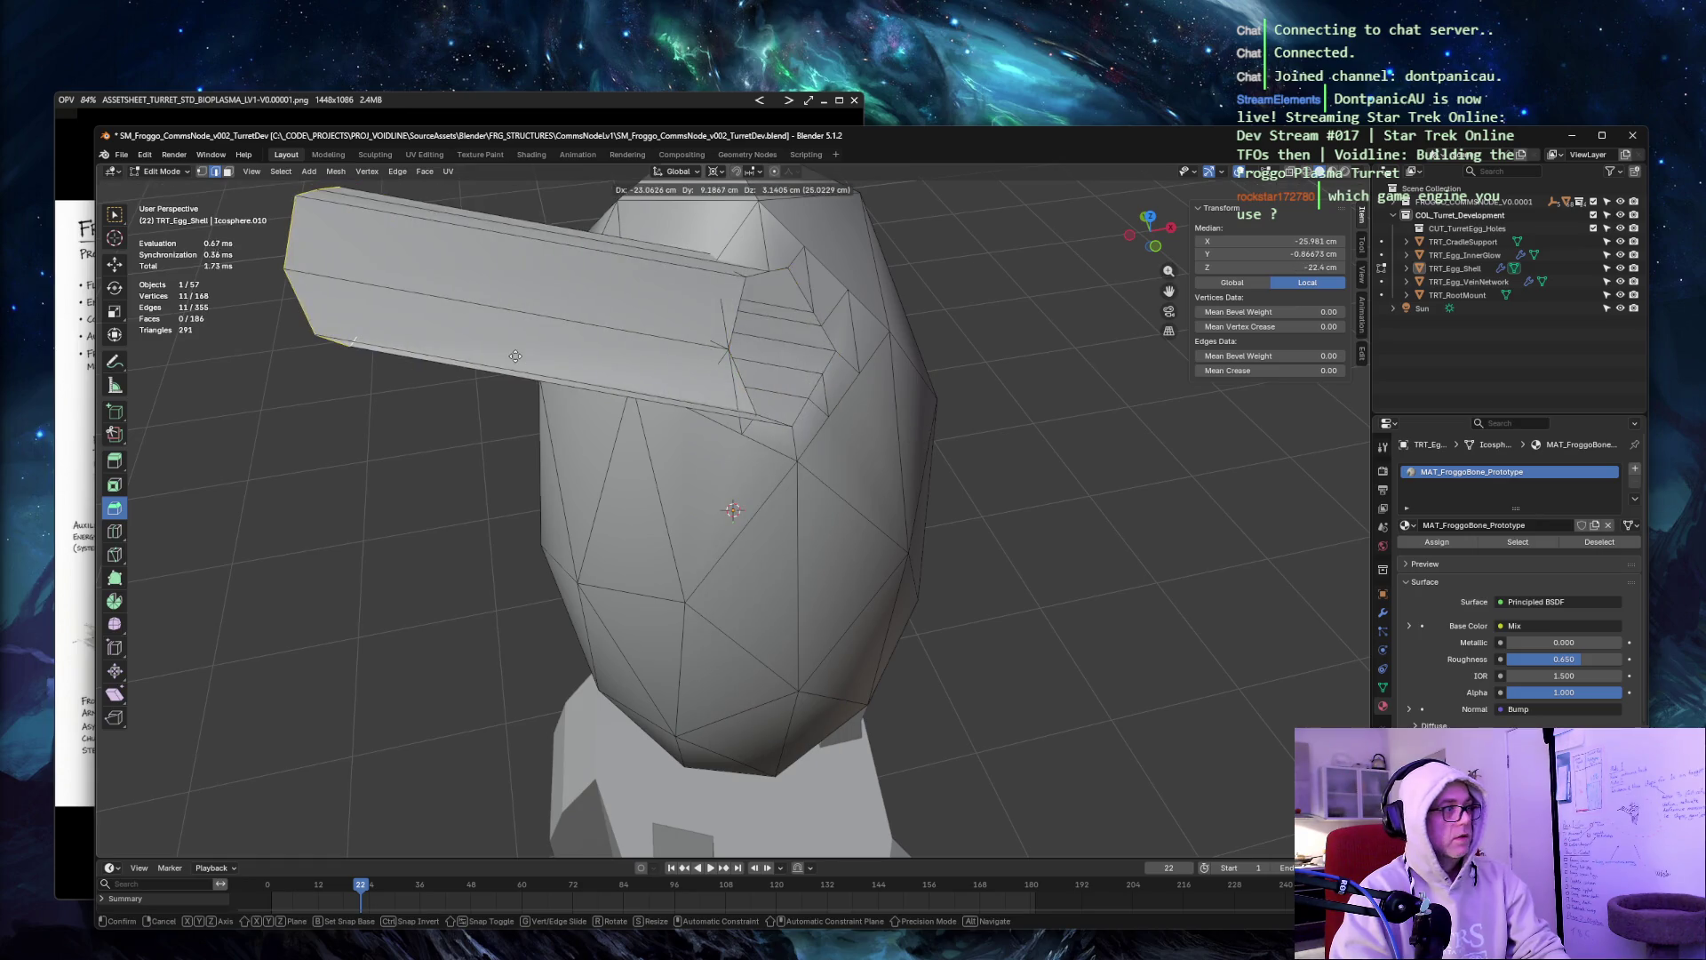
right_click(518, 355)
left_click(251, 812)
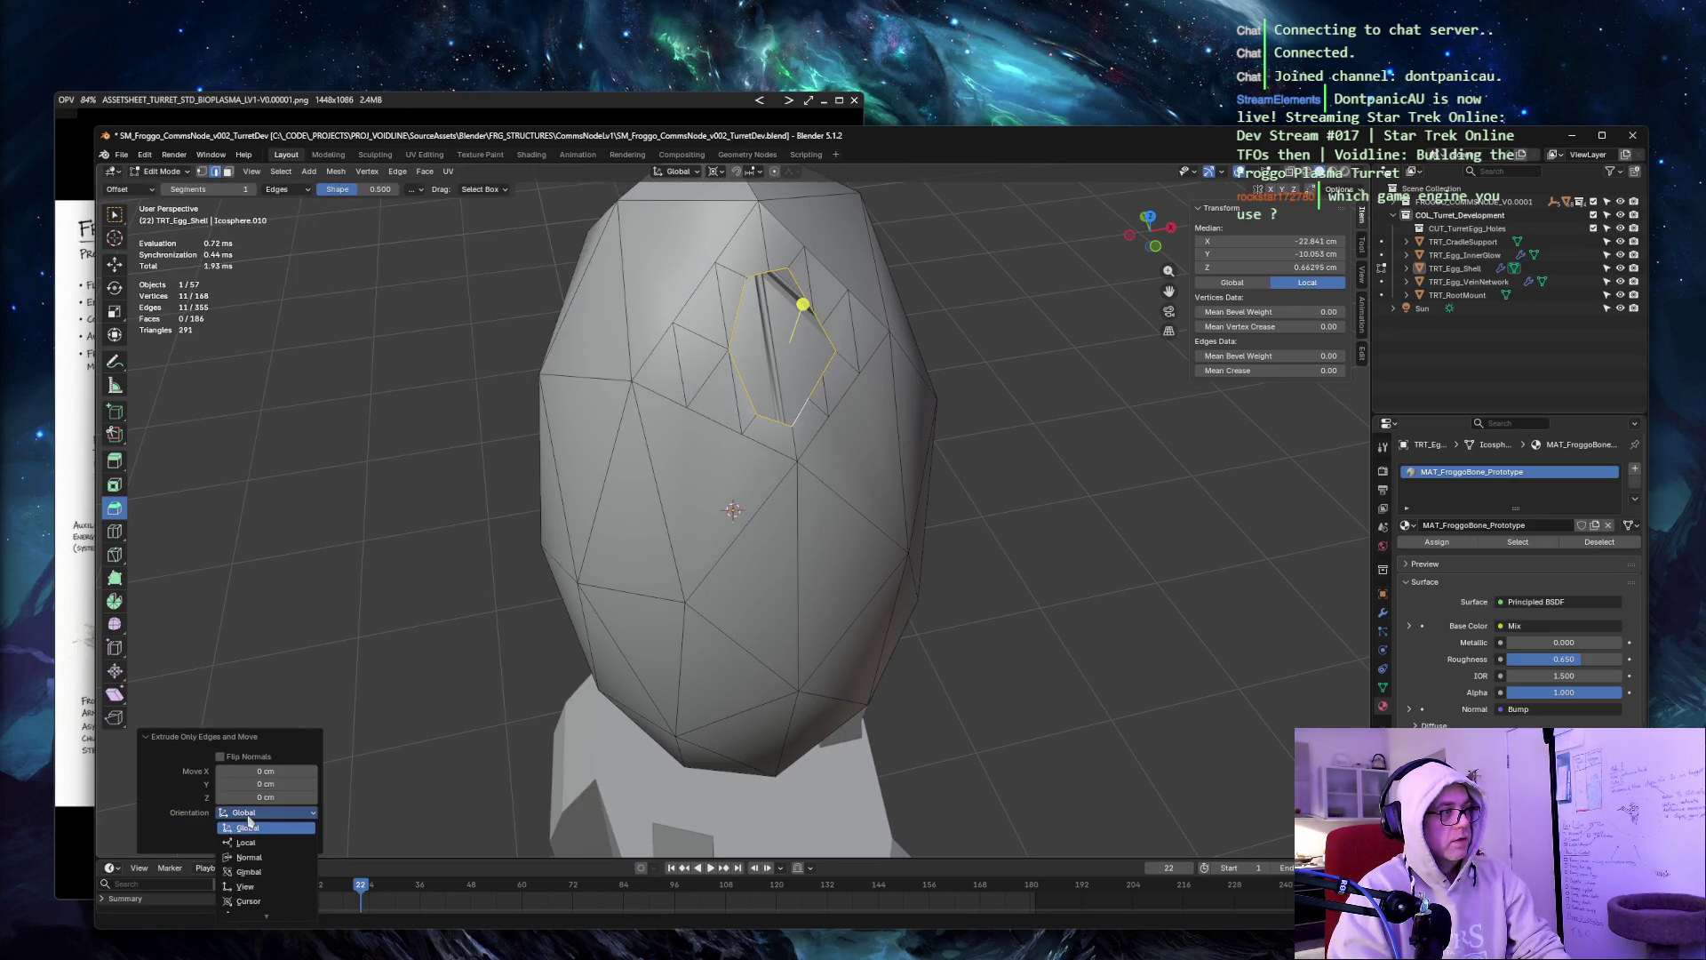
left_click(267, 861)
left_click_drag(263, 798, 210, 798)
left_click(263, 797)
type("-5.4")
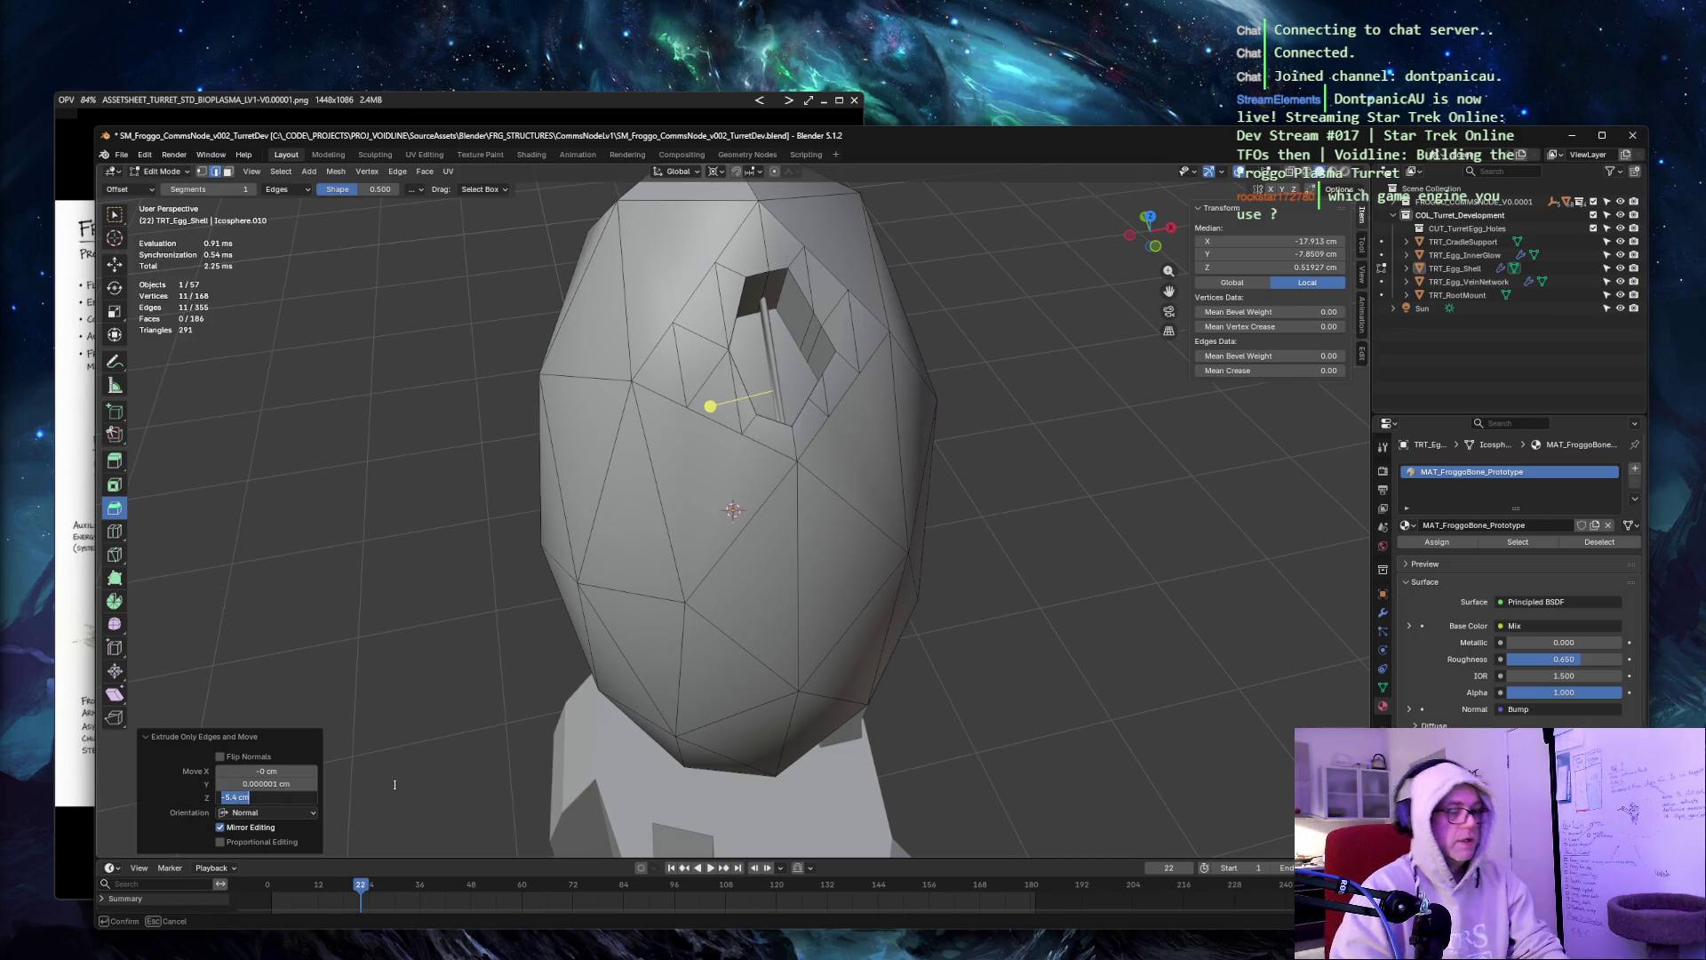
key("Tab")
key("Return")
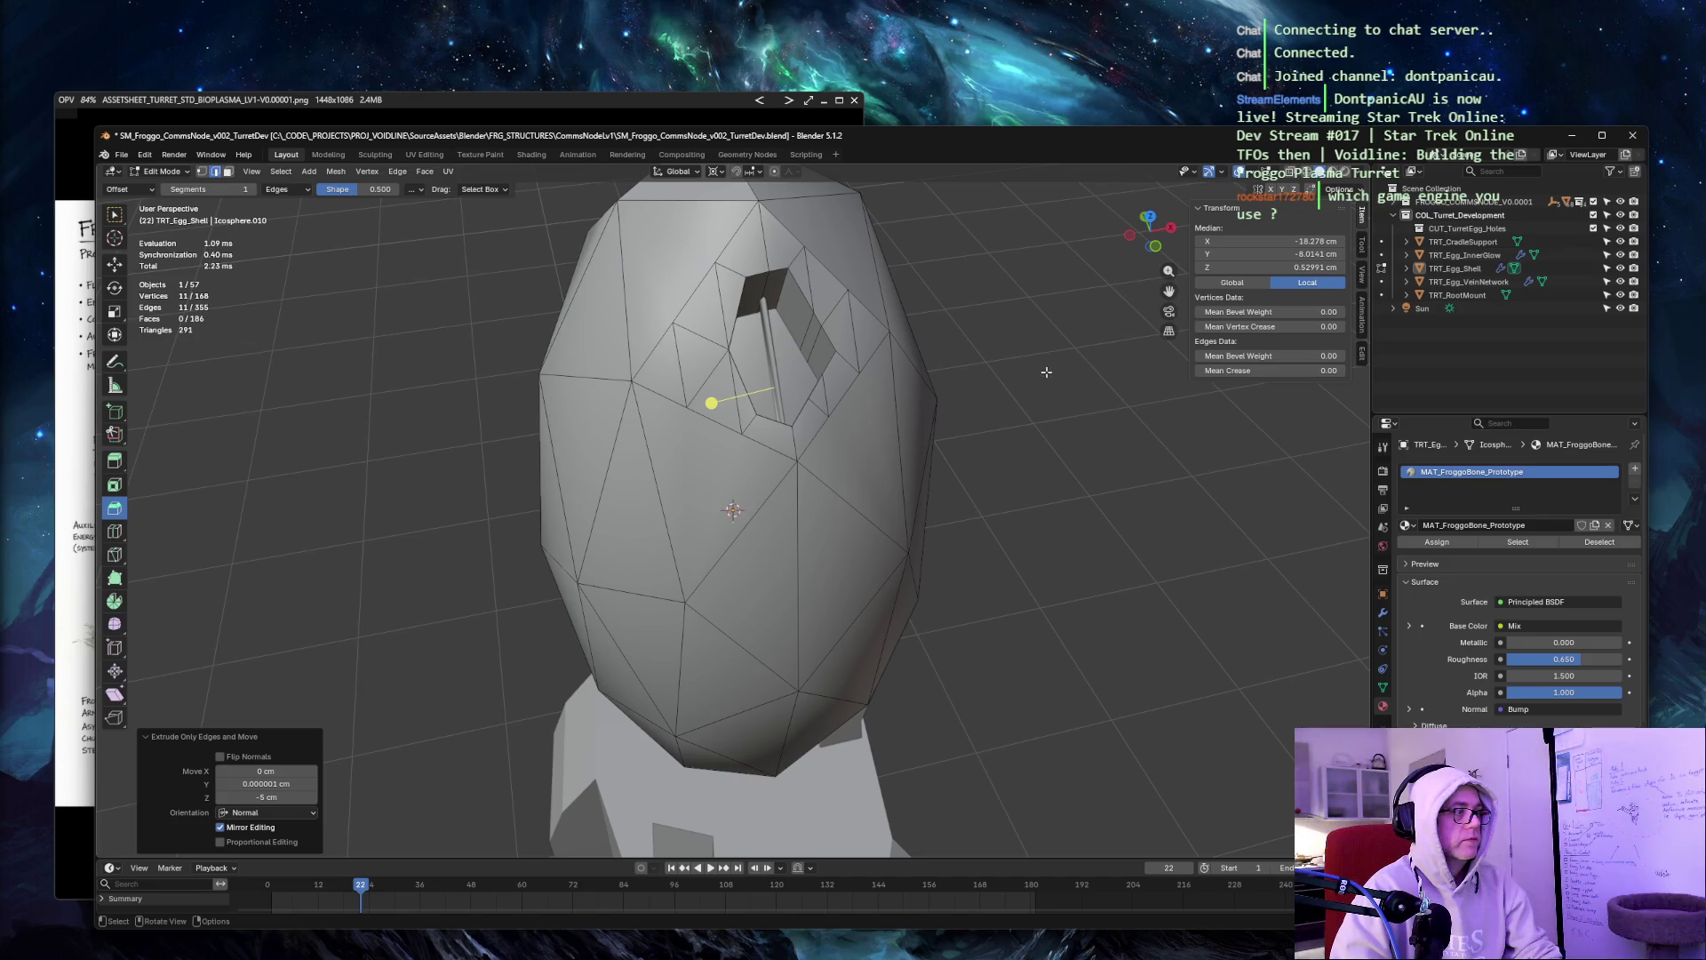
key("alt+a")
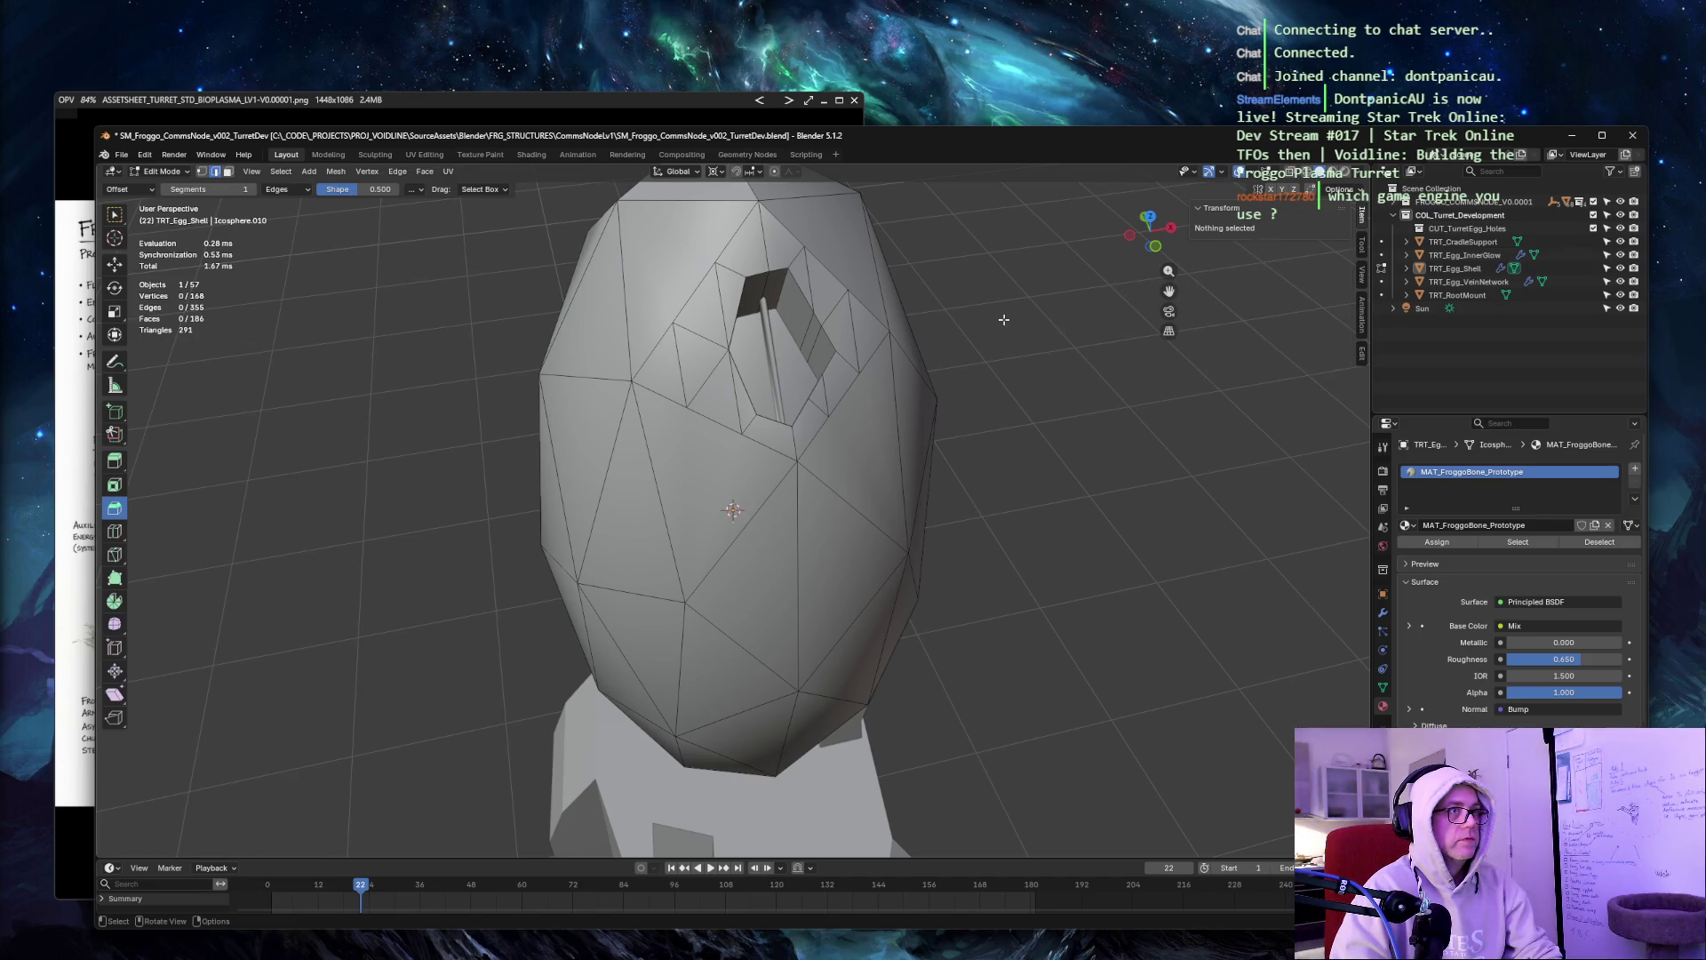
middle_click_drag(721, 252, 794, 256)
Switch the viewport to Material Preview to show the egg's mottled texture.
key("z")
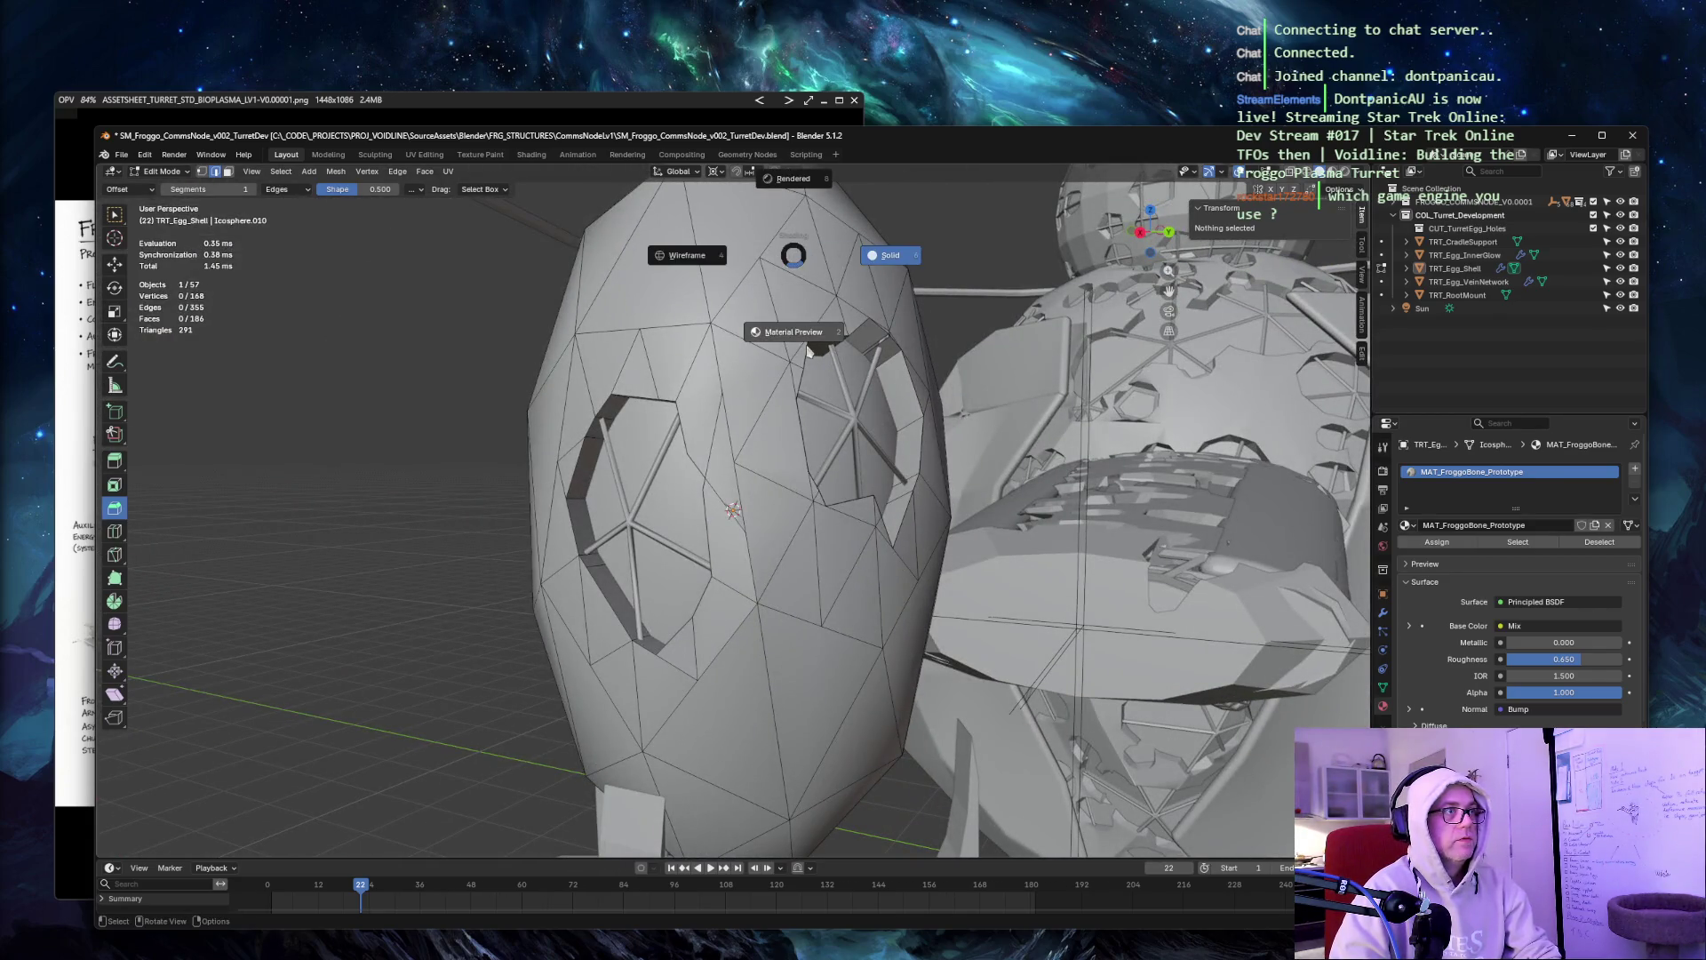
left_click(809, 347)
mouse_move(808, 347)
middle_mouse_down()
mouse_move(829, 345)
mouse_move(778, 333)
mouse_move(854, 349)
mouse_move(801, 368)
middle_mouse_up()
scroll(829, 345, "down", 4)
scroll(812, 368, "up", 3)
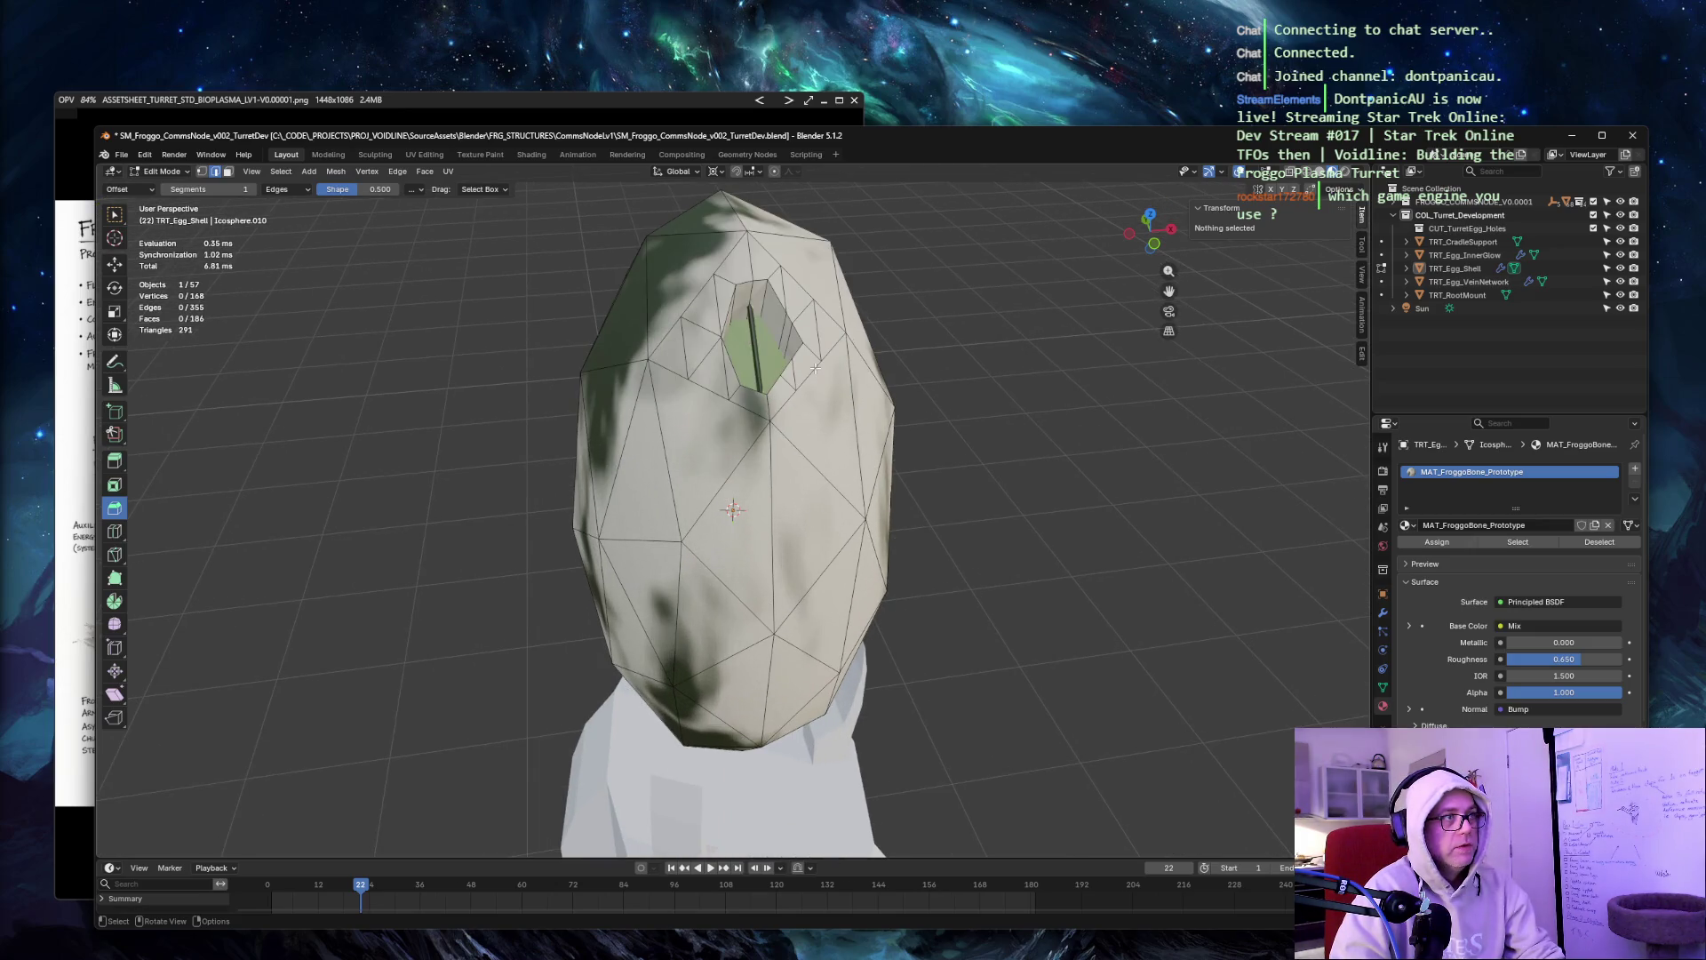
Select the eight rim edges around the upper opening.
left_click(742, 285)
left_click(766, 296, "shift")
left_click(797, 342, "shift")
left_click(795, 358, "shift")
left_click(787, 373, "shift")
left_click(769, 388, "shift")
left_click(739, 380, "shift")
left_click(725, 325, "shift")
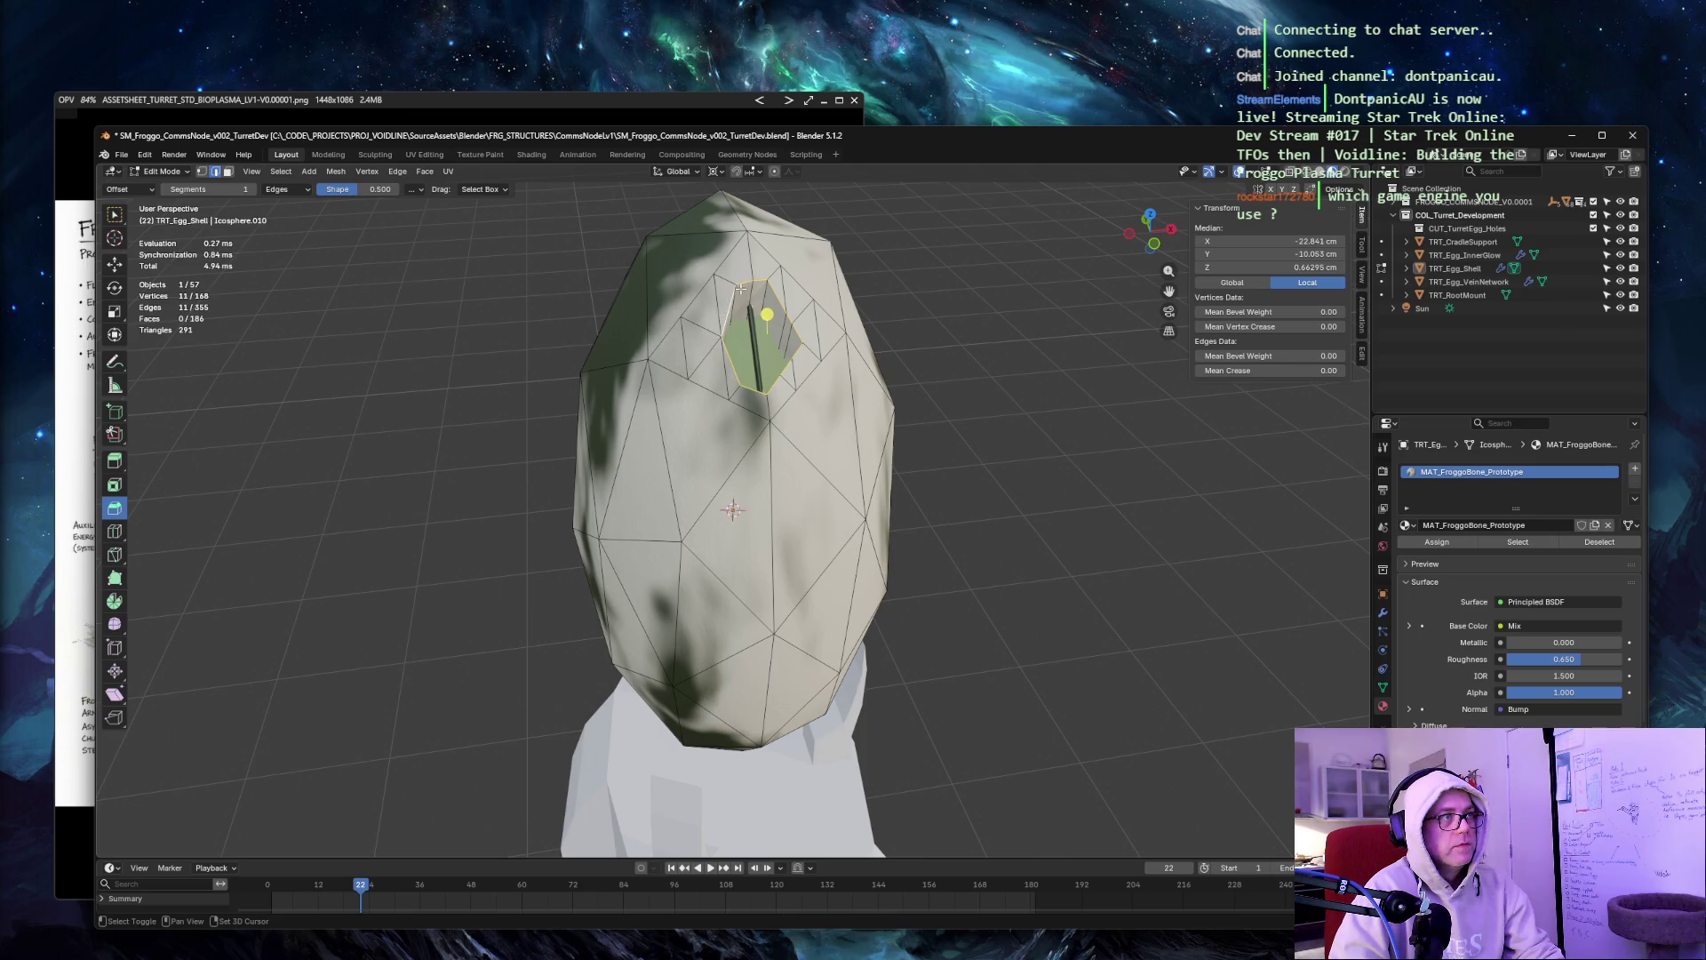
Recalculate the rim normals outward with Inside off, then deselect and view the egg on its cradle.
key("shift+n")
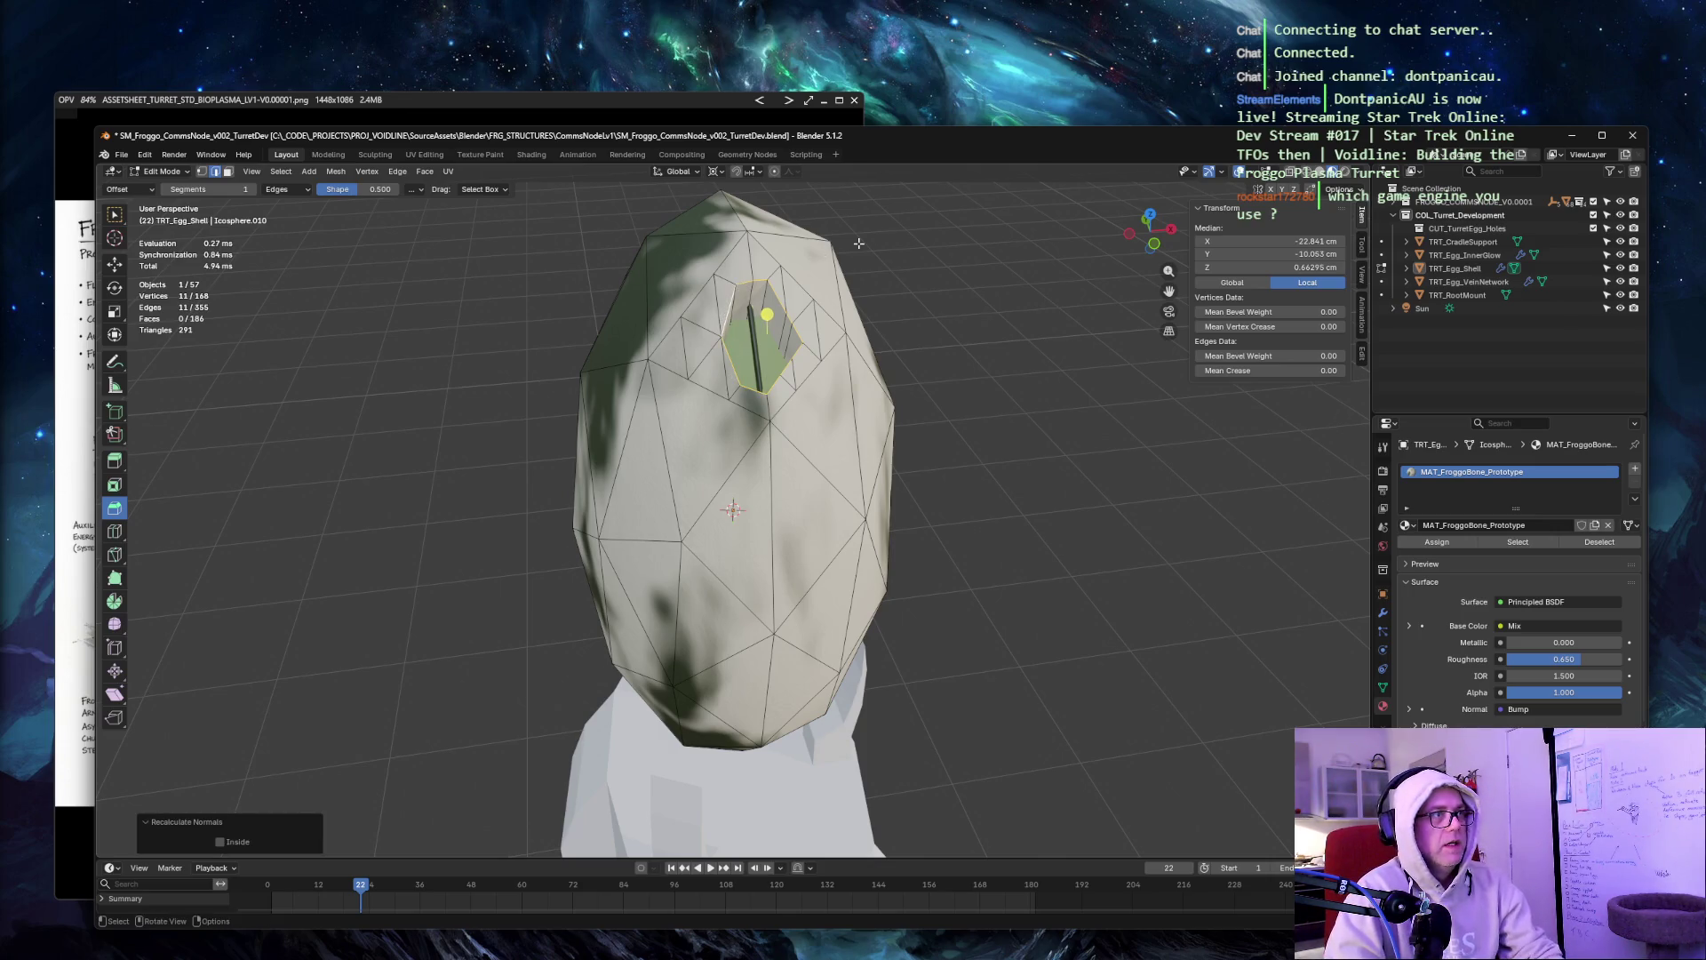
left_click(221, 843)
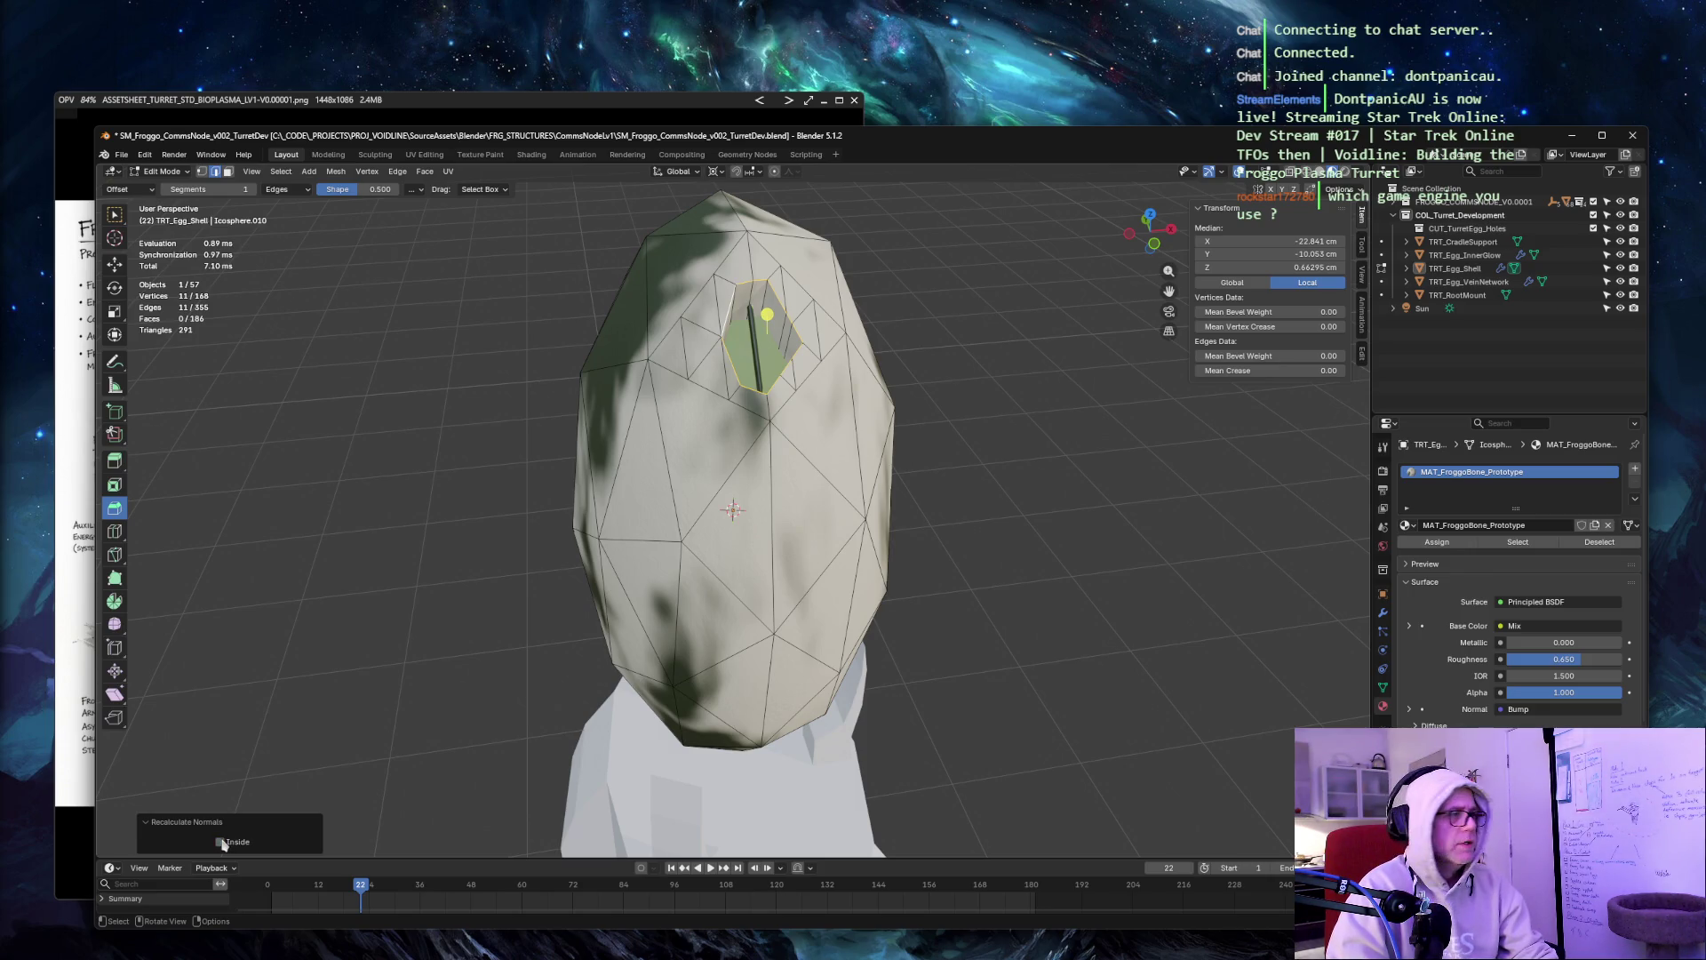
left_click(829, 433)
mouse_move(828, 434)
middle_mouse_down()
mouse_move(1002, 380)
mouse_move(415, 369)
mouse_move(869, 421)
mouse_move(998, 412)
mouse_move(1051, 332)
mouse_move(879, 392)
mouse_move(520, 355)
middle_mouse_up()
Switch the viewport to Solid shading and back to Material Preview.
key("z")
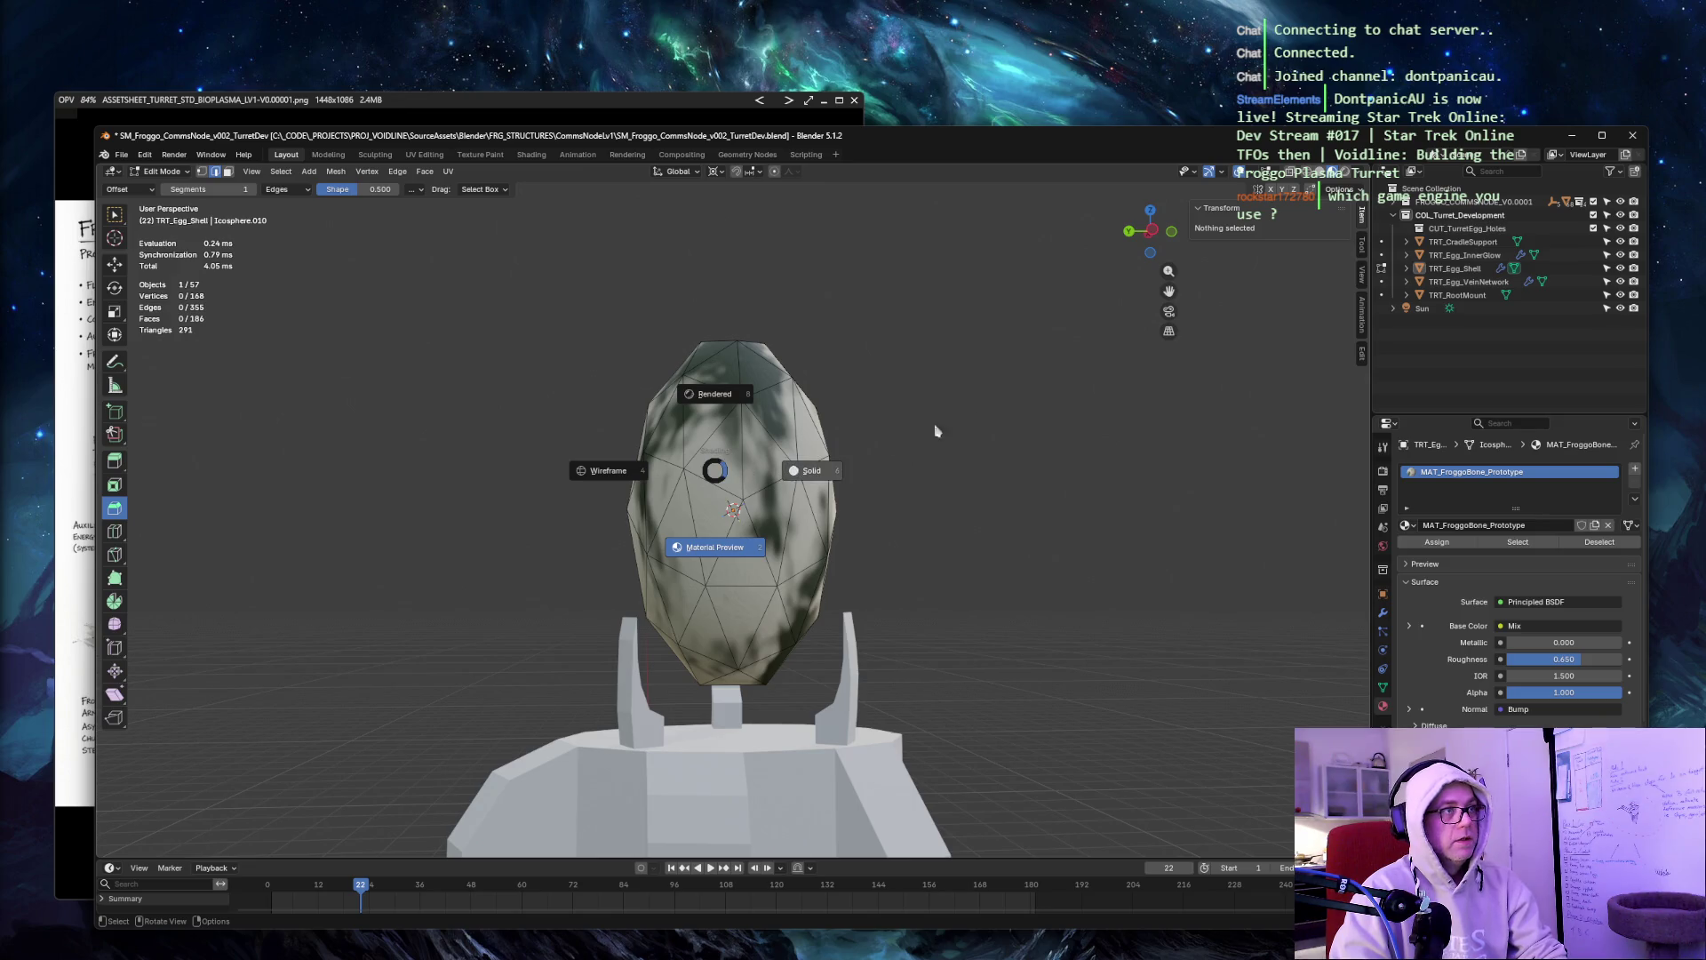
left_click(811, 471)
key("z")
left_click(929, 471)
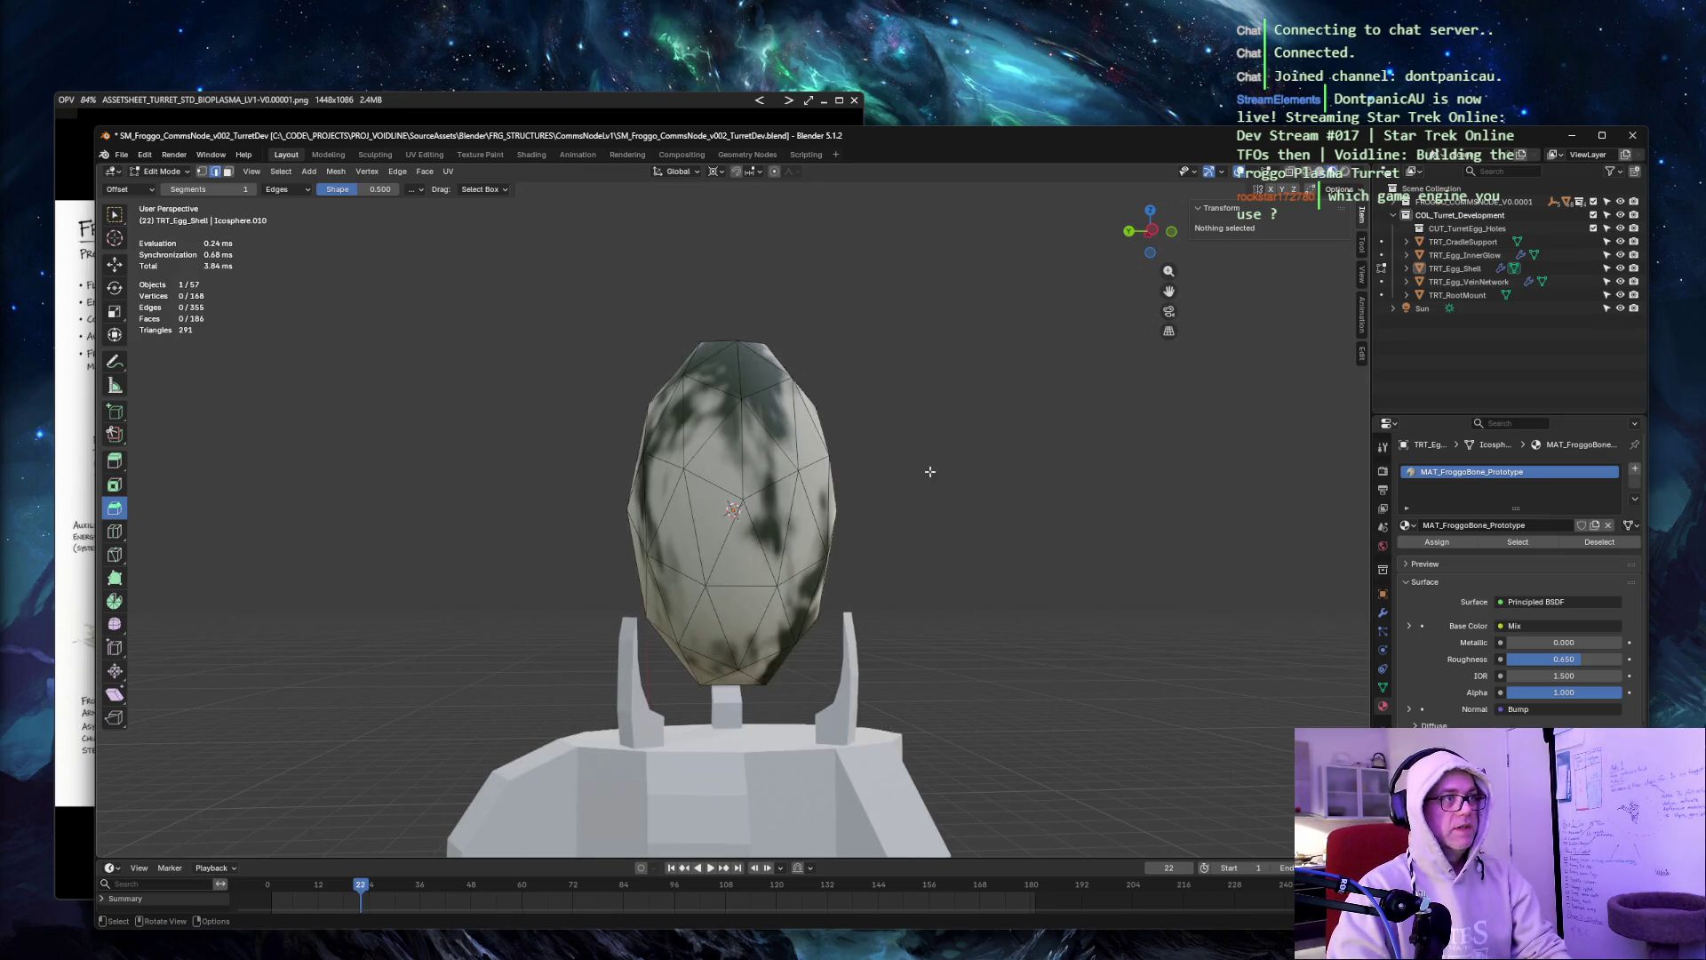
Select five faces on the egg's front and subdivide them.
key("3")
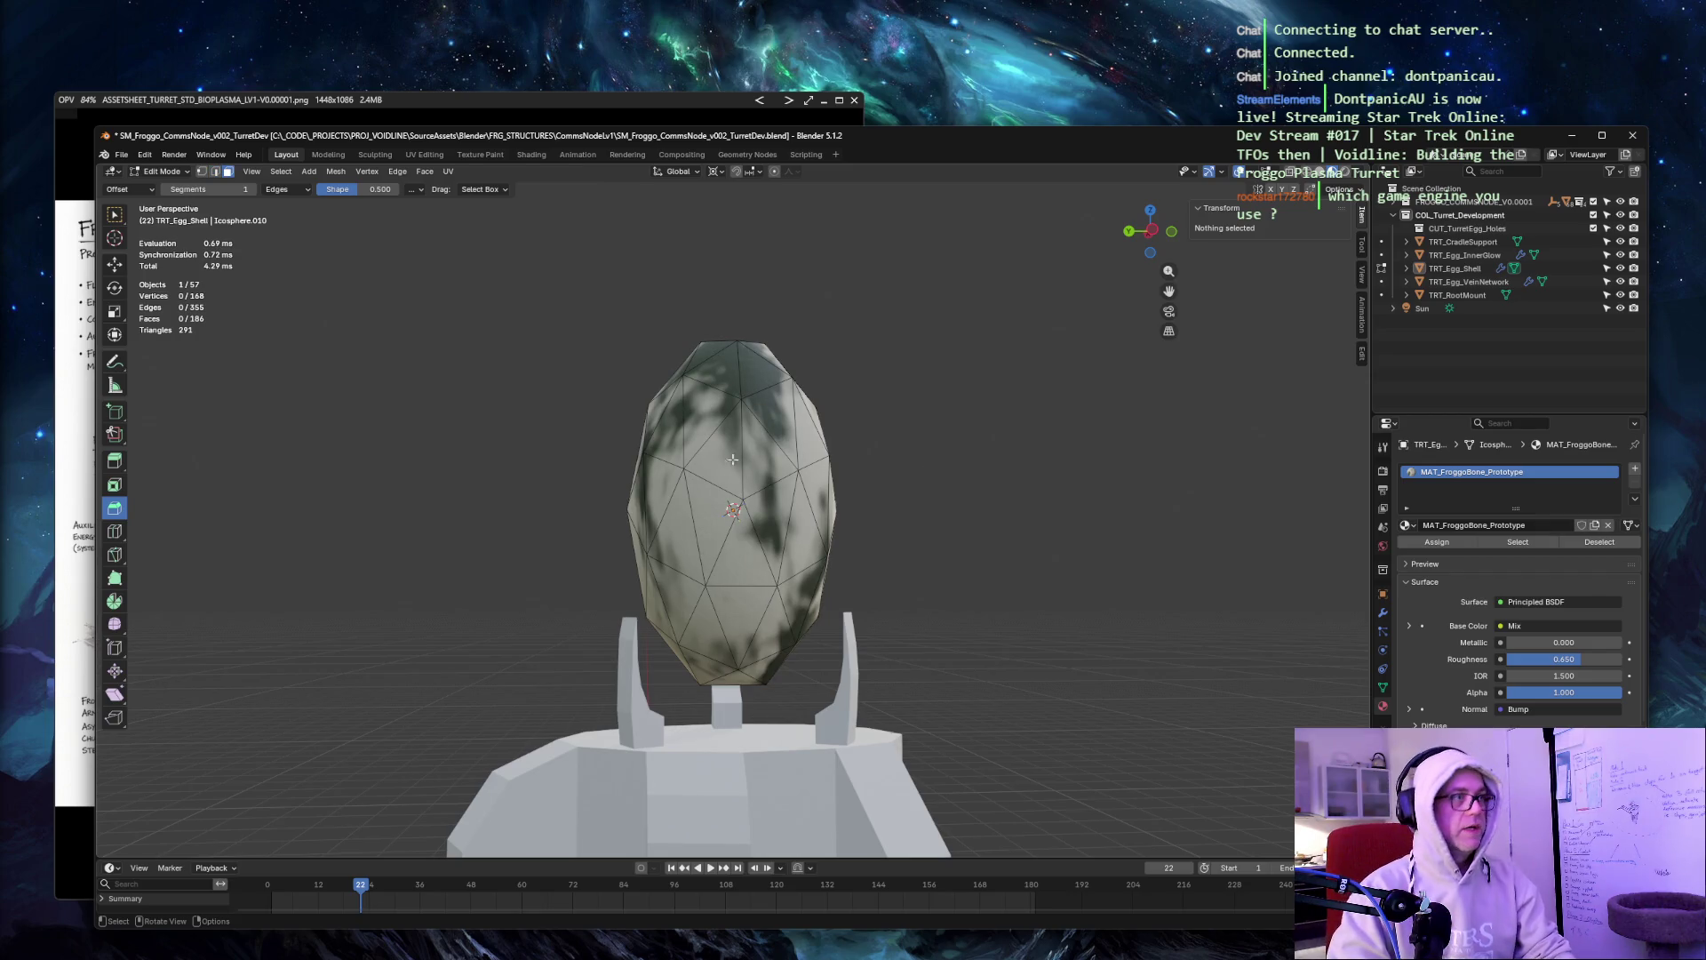
left_click(724, 449)
left_click(768, 440, "shift")
left_click(766, 529, "shift")
left_click(742, 558, "shift")
left_click(715, 516, "shift")
right_click(708, 490)
left_click(706, 487)
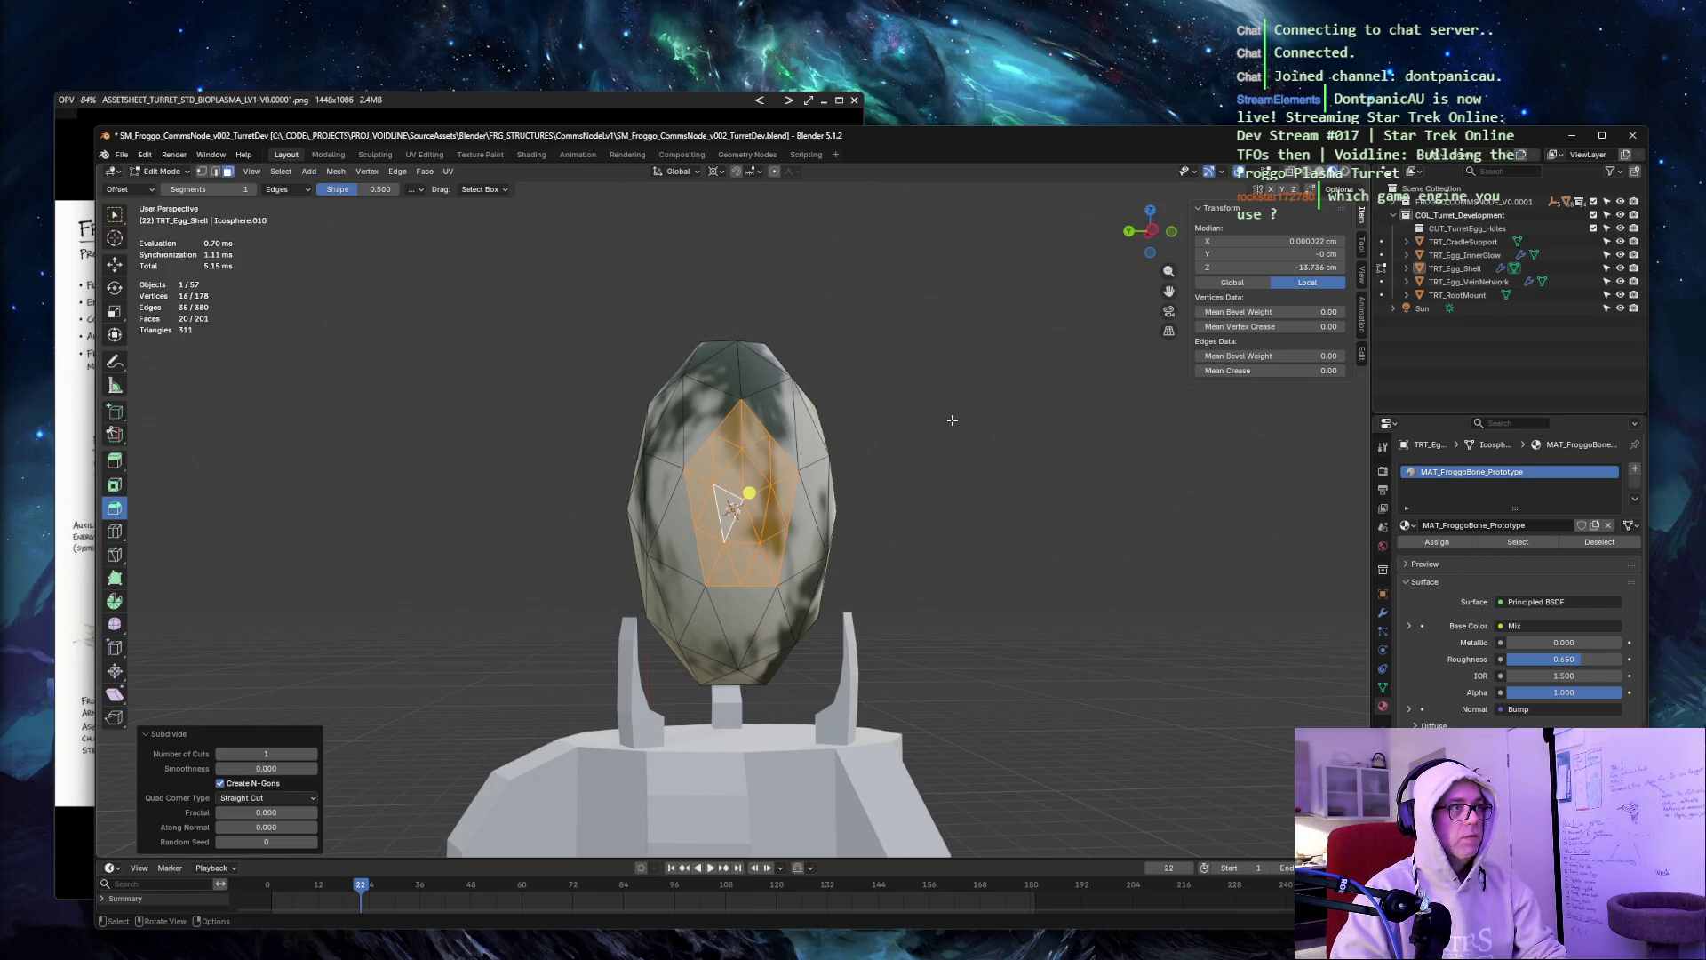
Knife-cut a pointed outline across the subdivided front faces.
key("k")
left_click(718, 510)
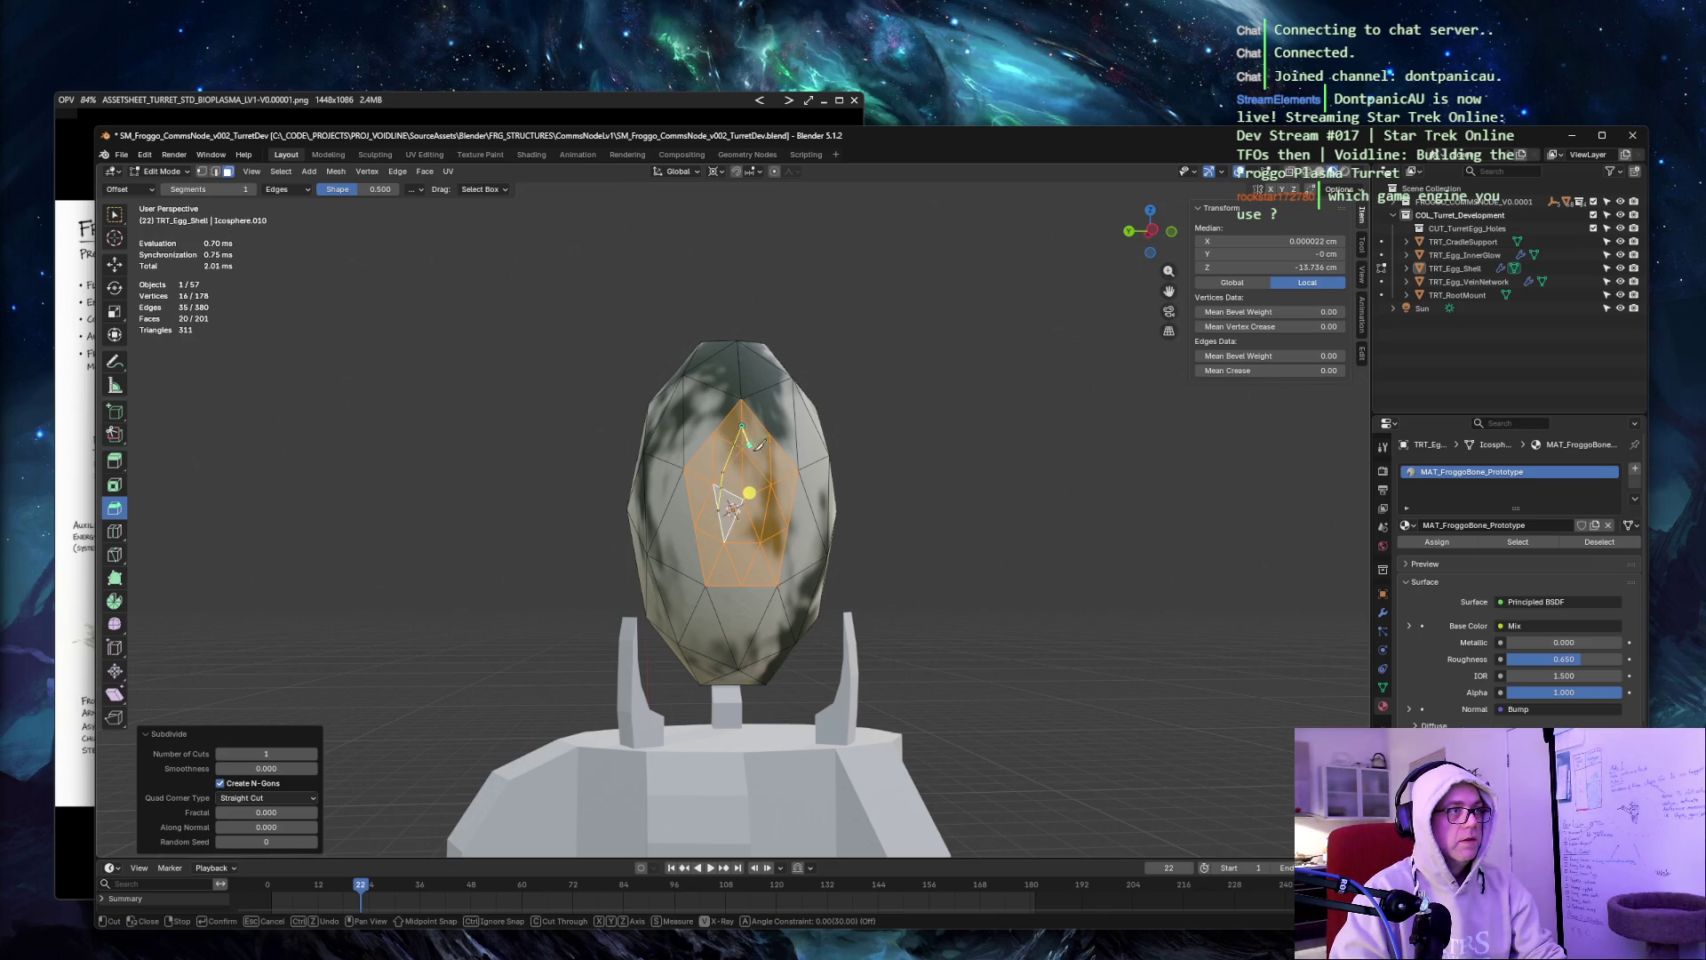
left_click(770, 453)
left_click(783, 523)
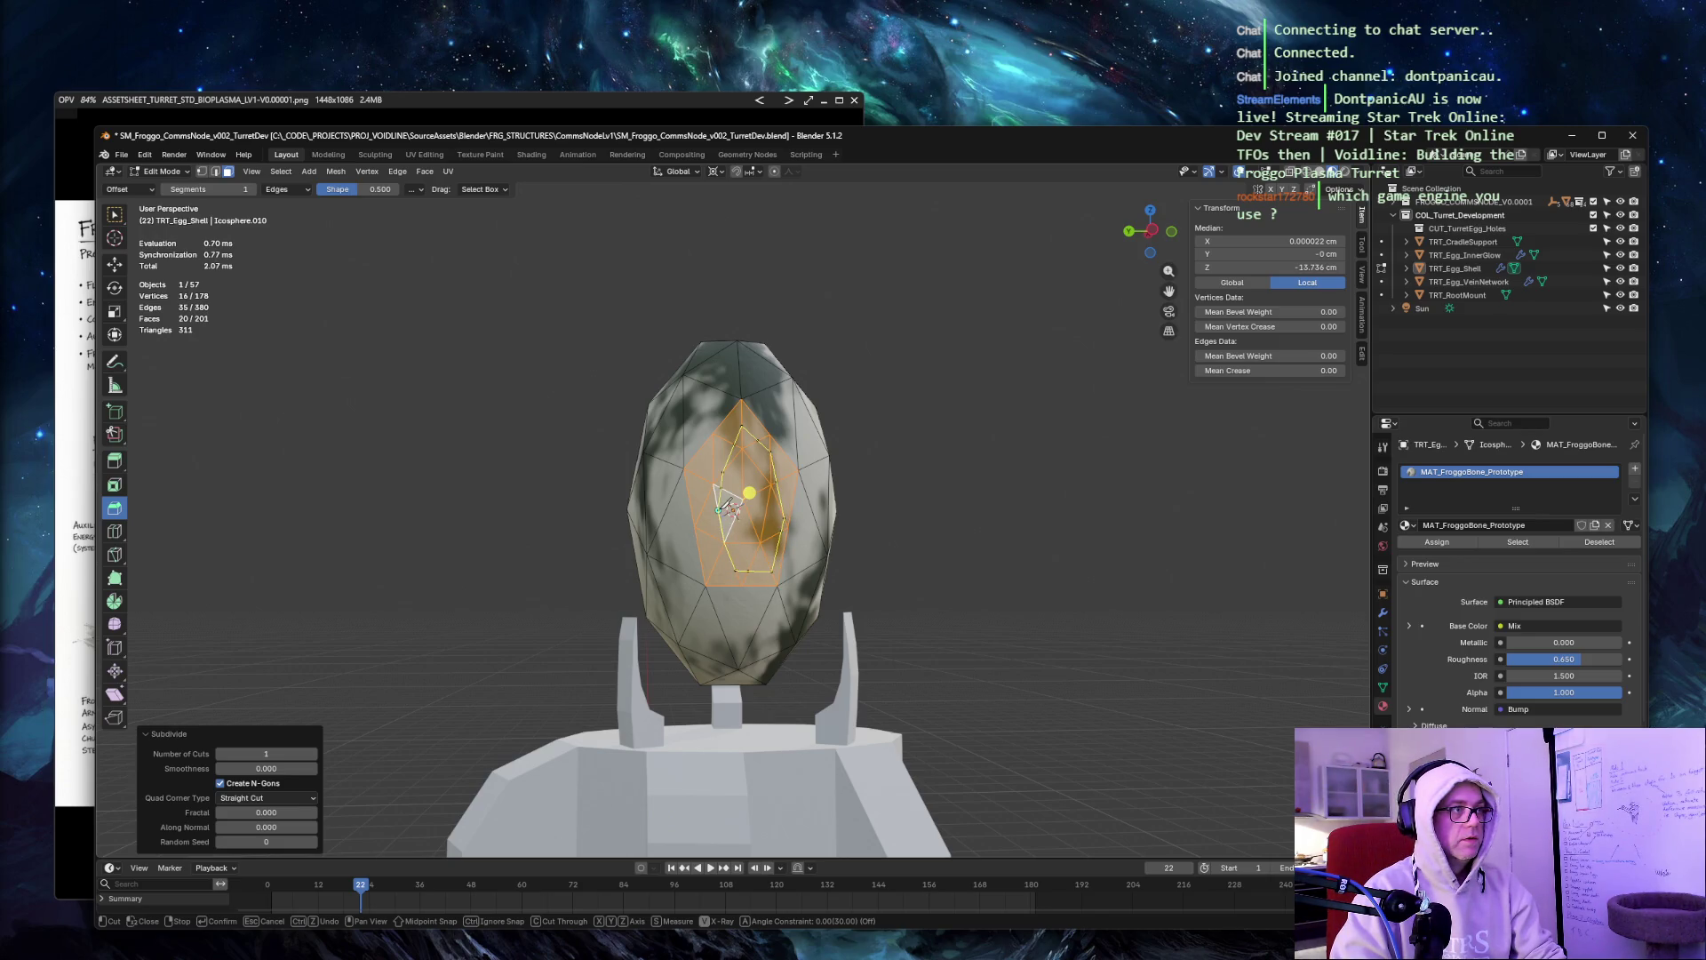
key("Return")
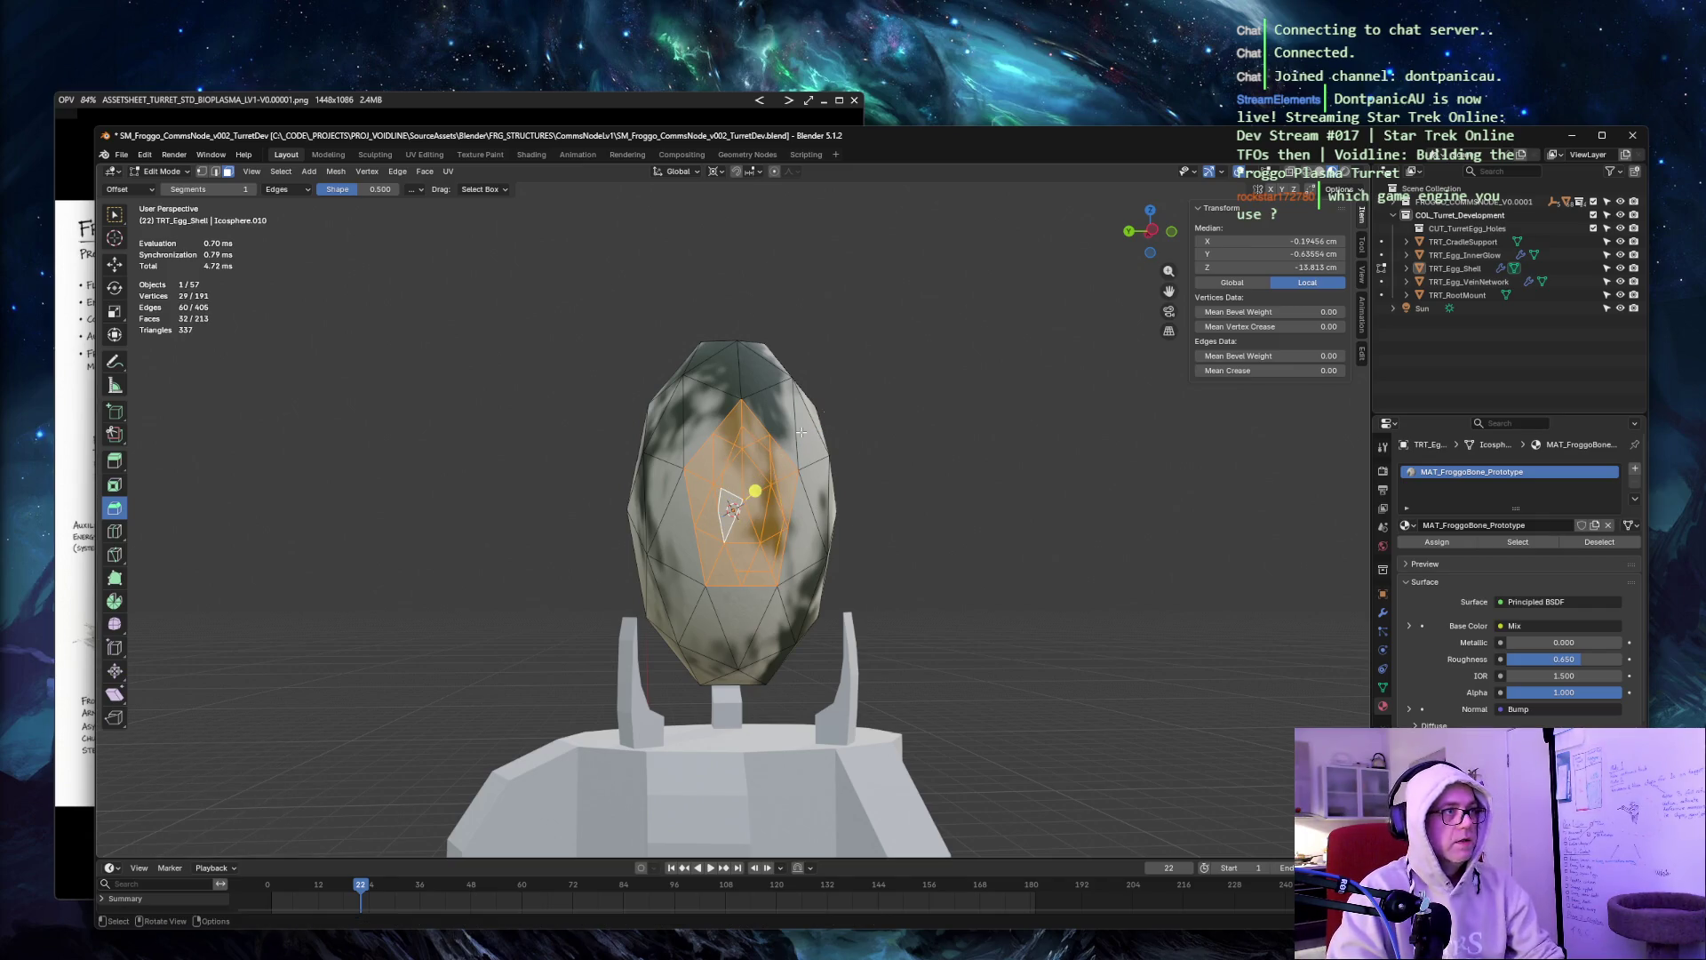
Select the faces inside the new outline, working down the strip.
left_click(734, 449)
left_click(730, 427, "shift")
left_click(727, 489, "shift")
left_click(729, 511, "shift")
left_click(738, 533, "shift")
left_click(747, 560, "shift")
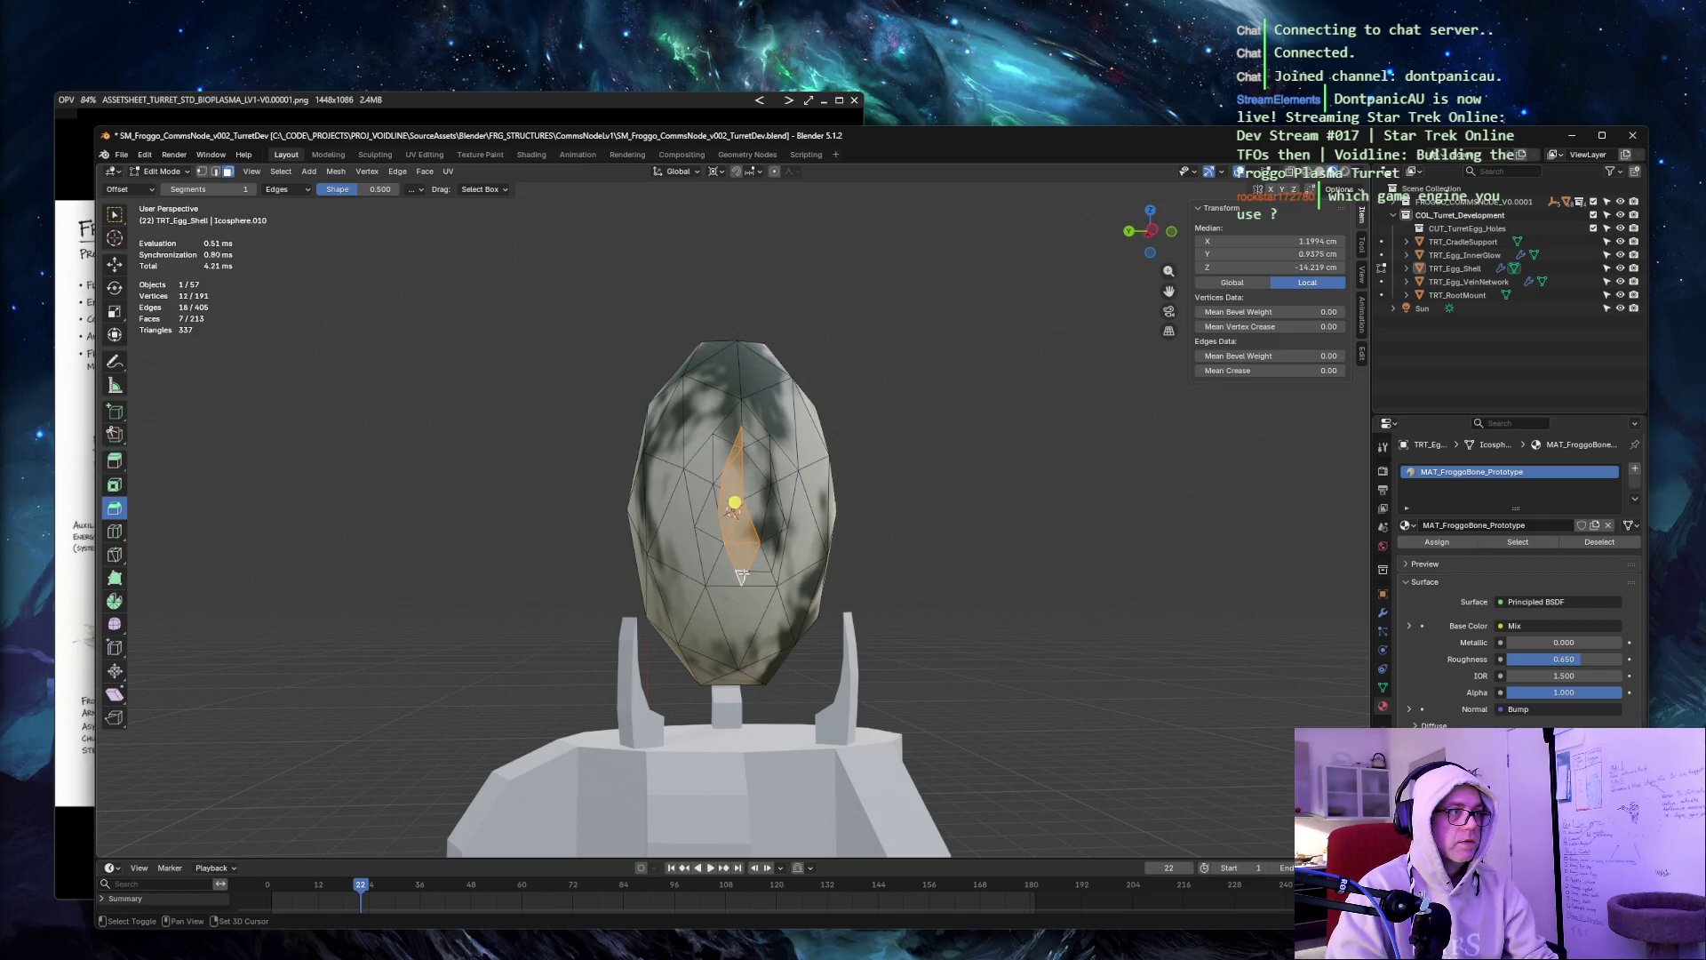
left_click(744, 571, "shift")
left_click(752, 576, "shift")
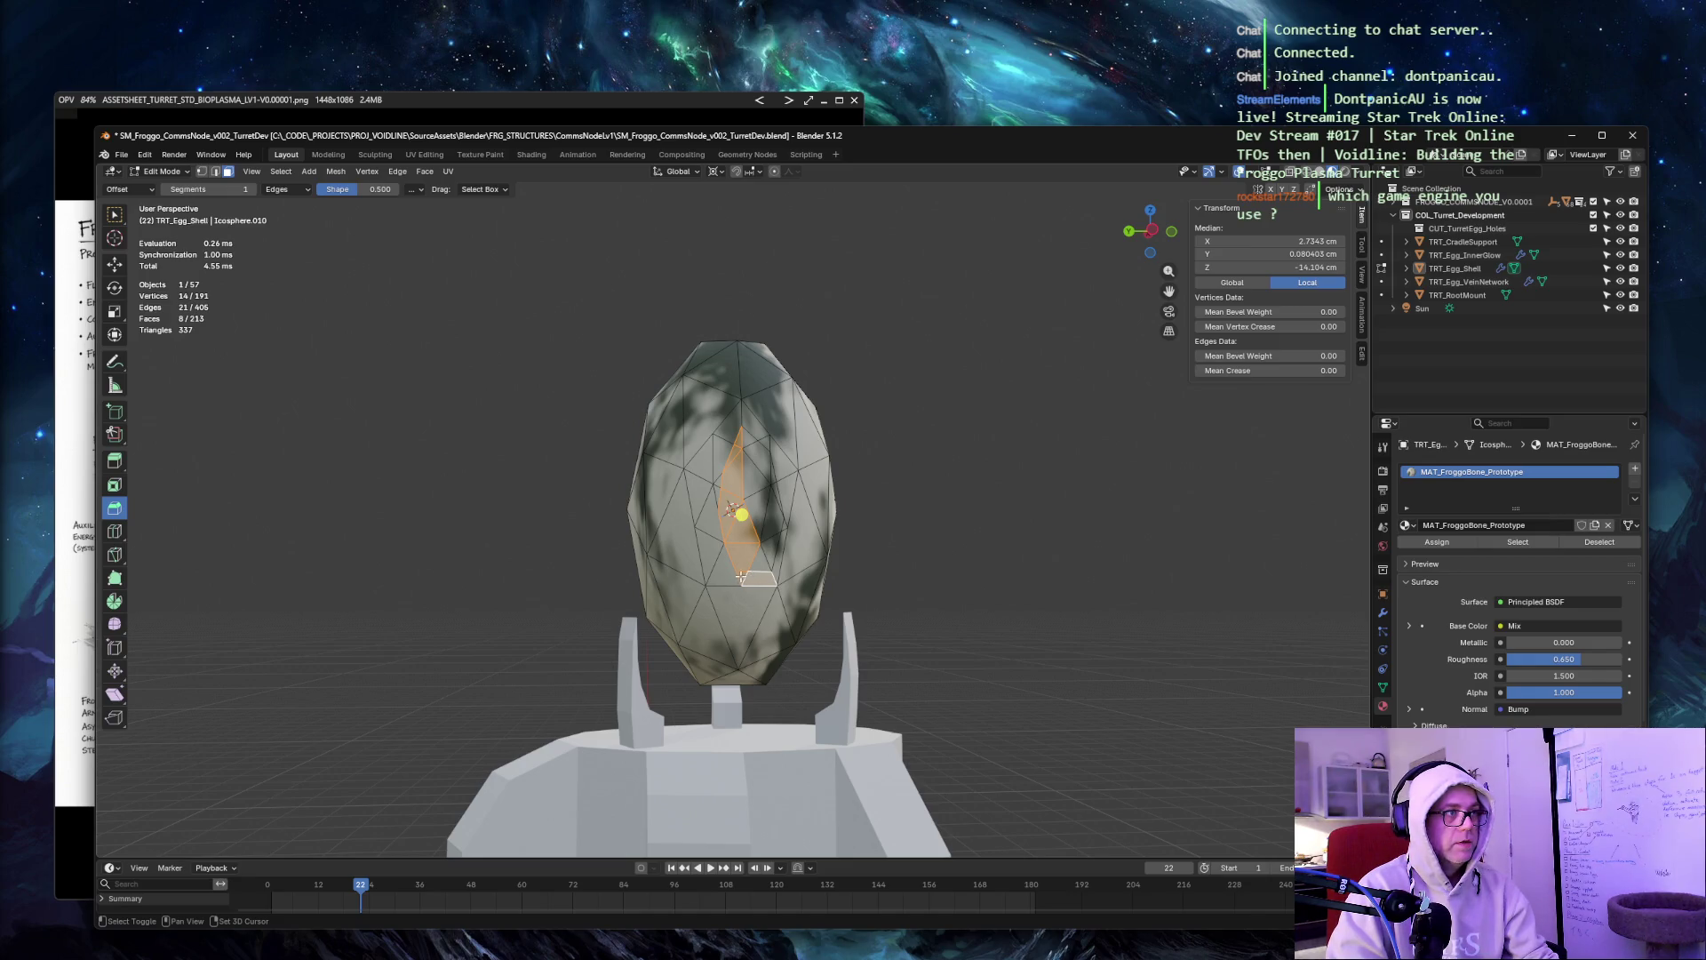
left_click(772, 514, "shift")
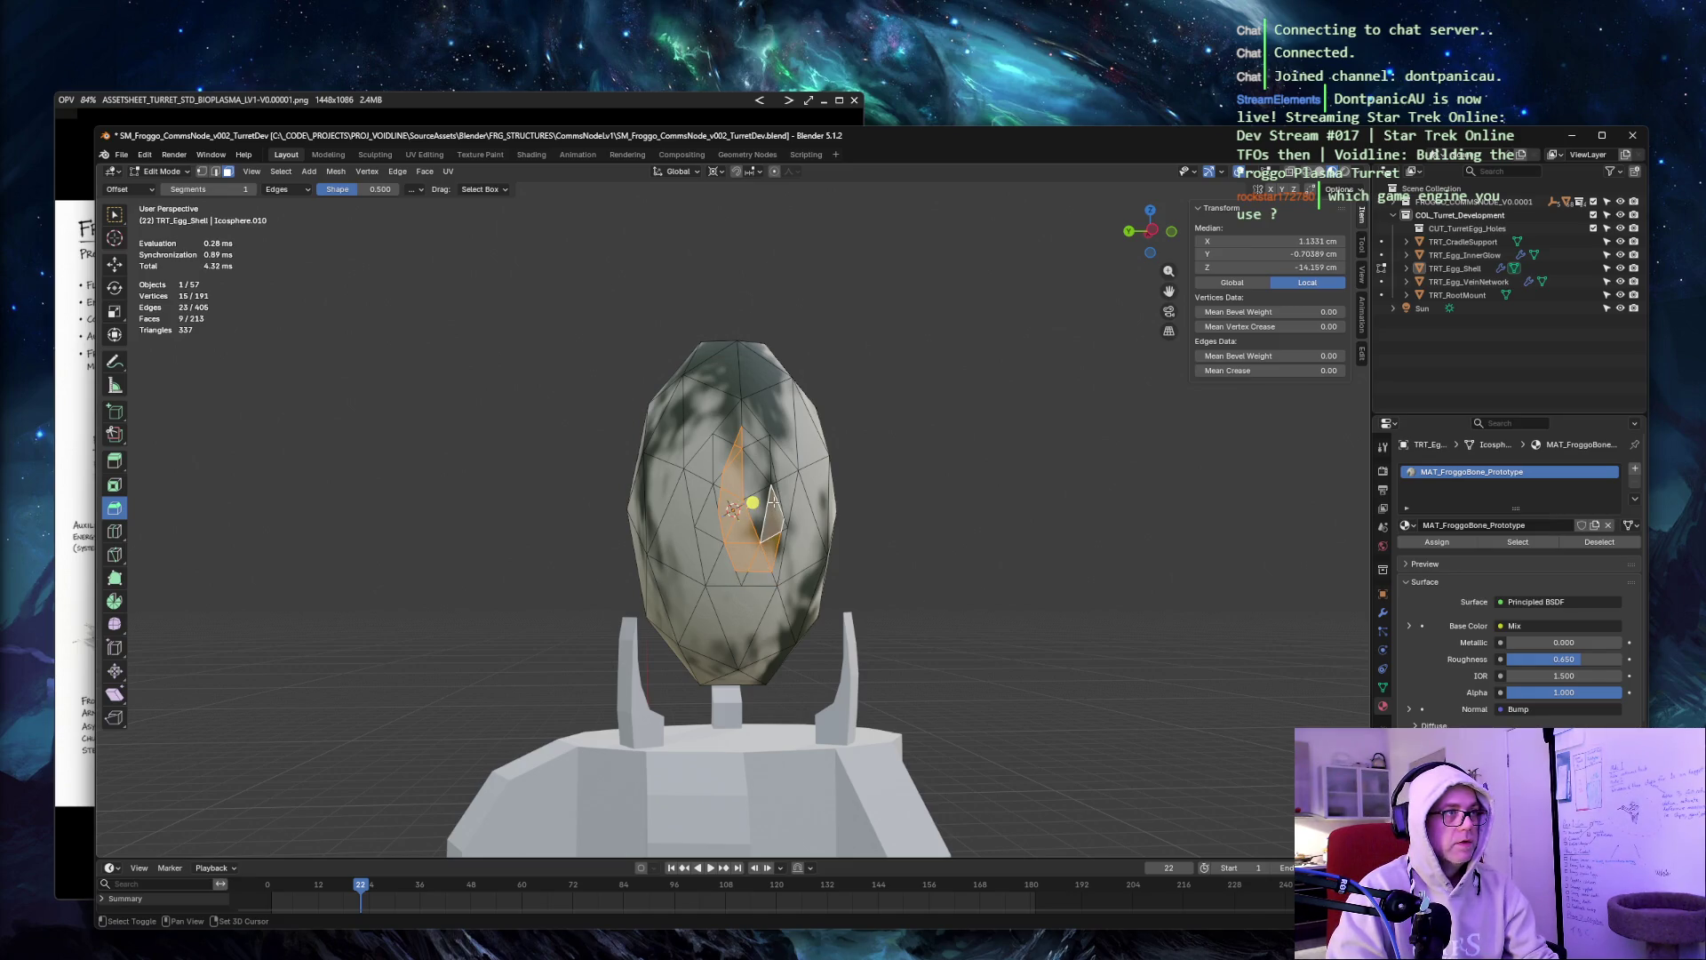
Add the remaining upper and right faces inside the outline, checking them in X-ray view.
left_click(774, 502, "shift")
left_click(768, 454, "shift")
left_click(763, 471, "shift")
left_click(754, 449, "shift")
left_click(748, 436, "shift")
left_click(756, 516, "shift")
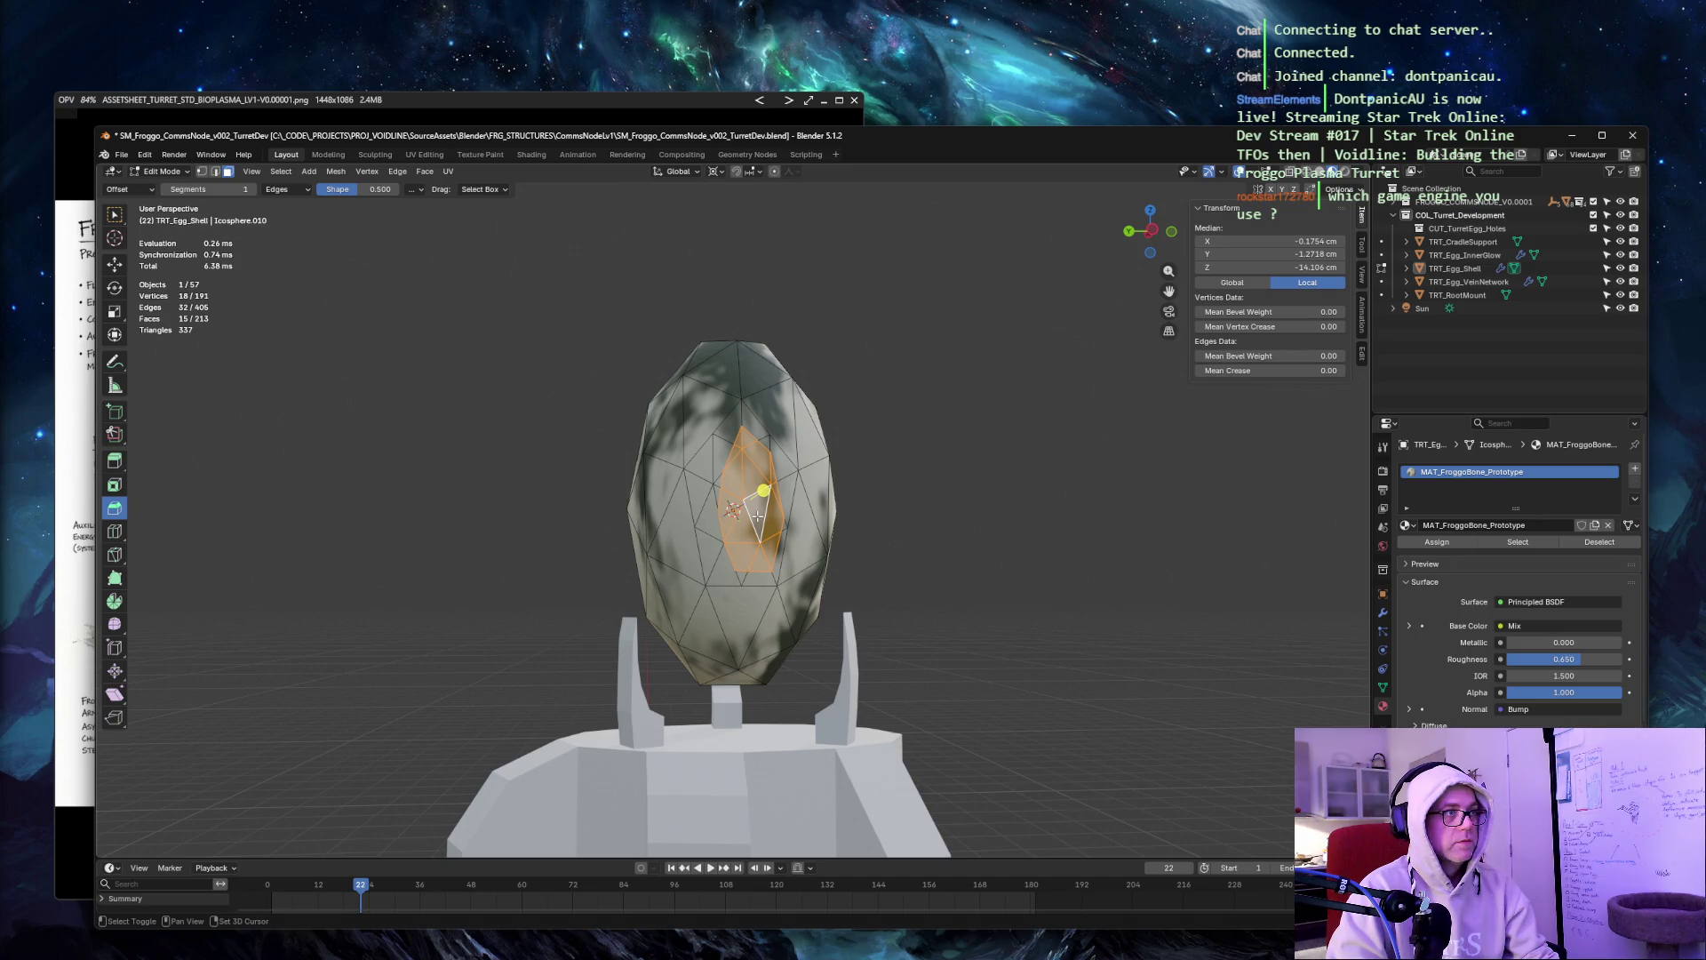
left_click(754, 577, "shift")
left_click(766, 574, "shift")
left_click(776, 551, "shift")
left_click(785, 522, "shift")
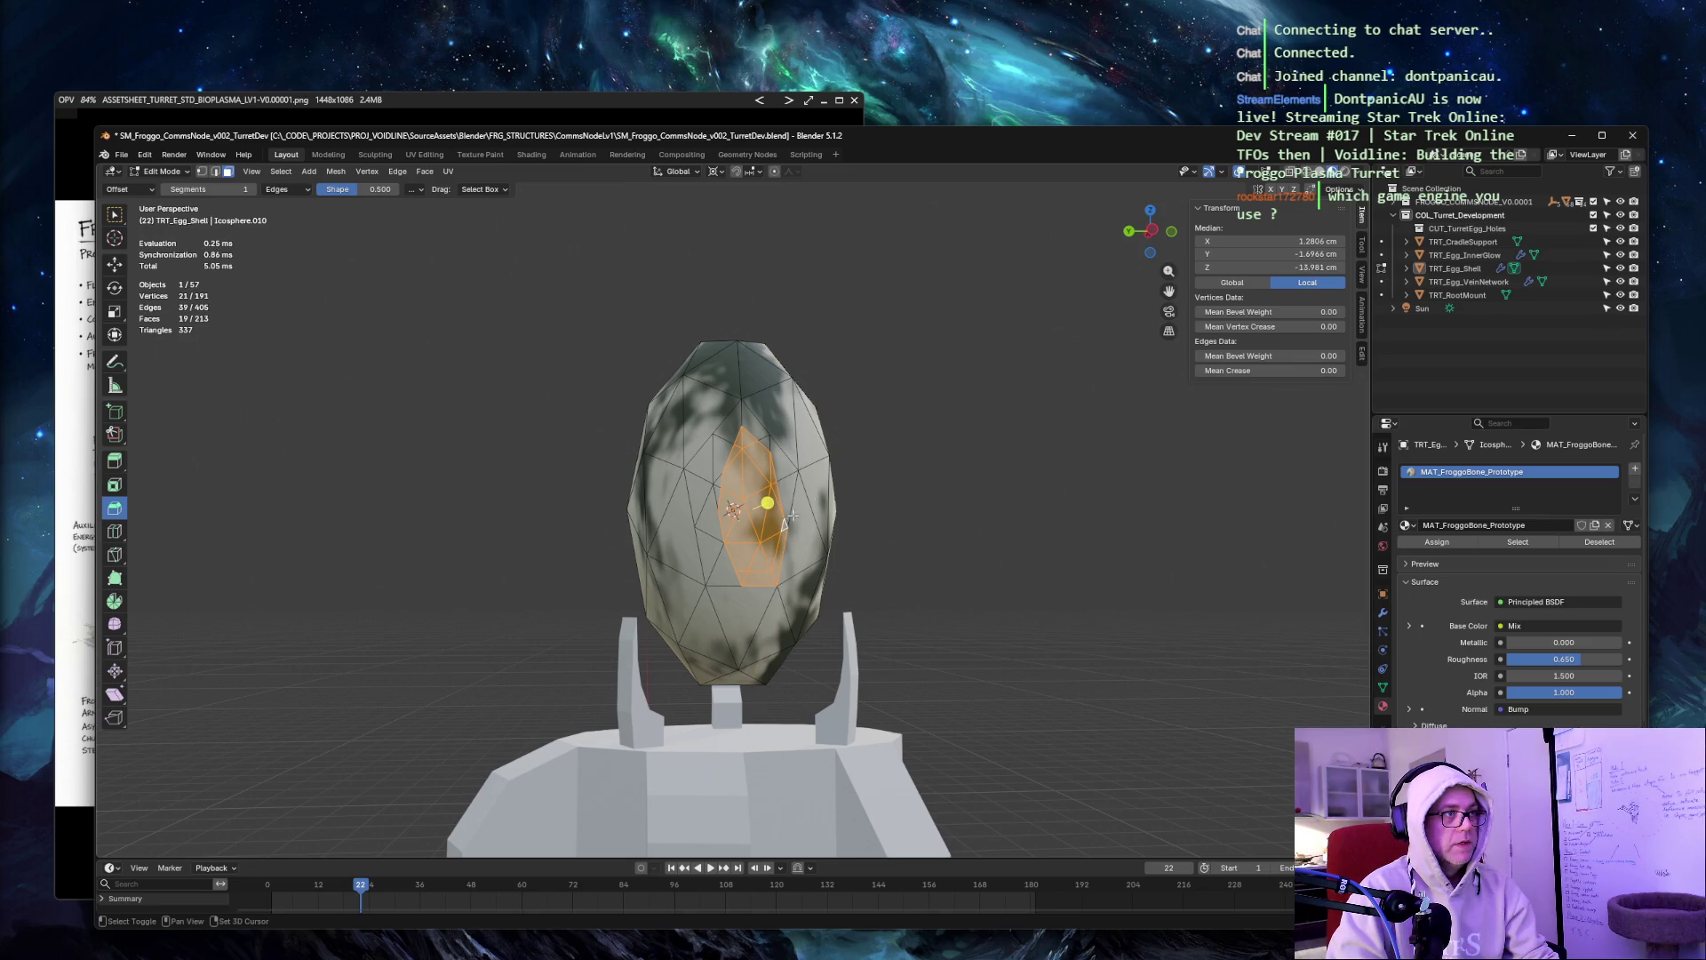
key("alt+z")
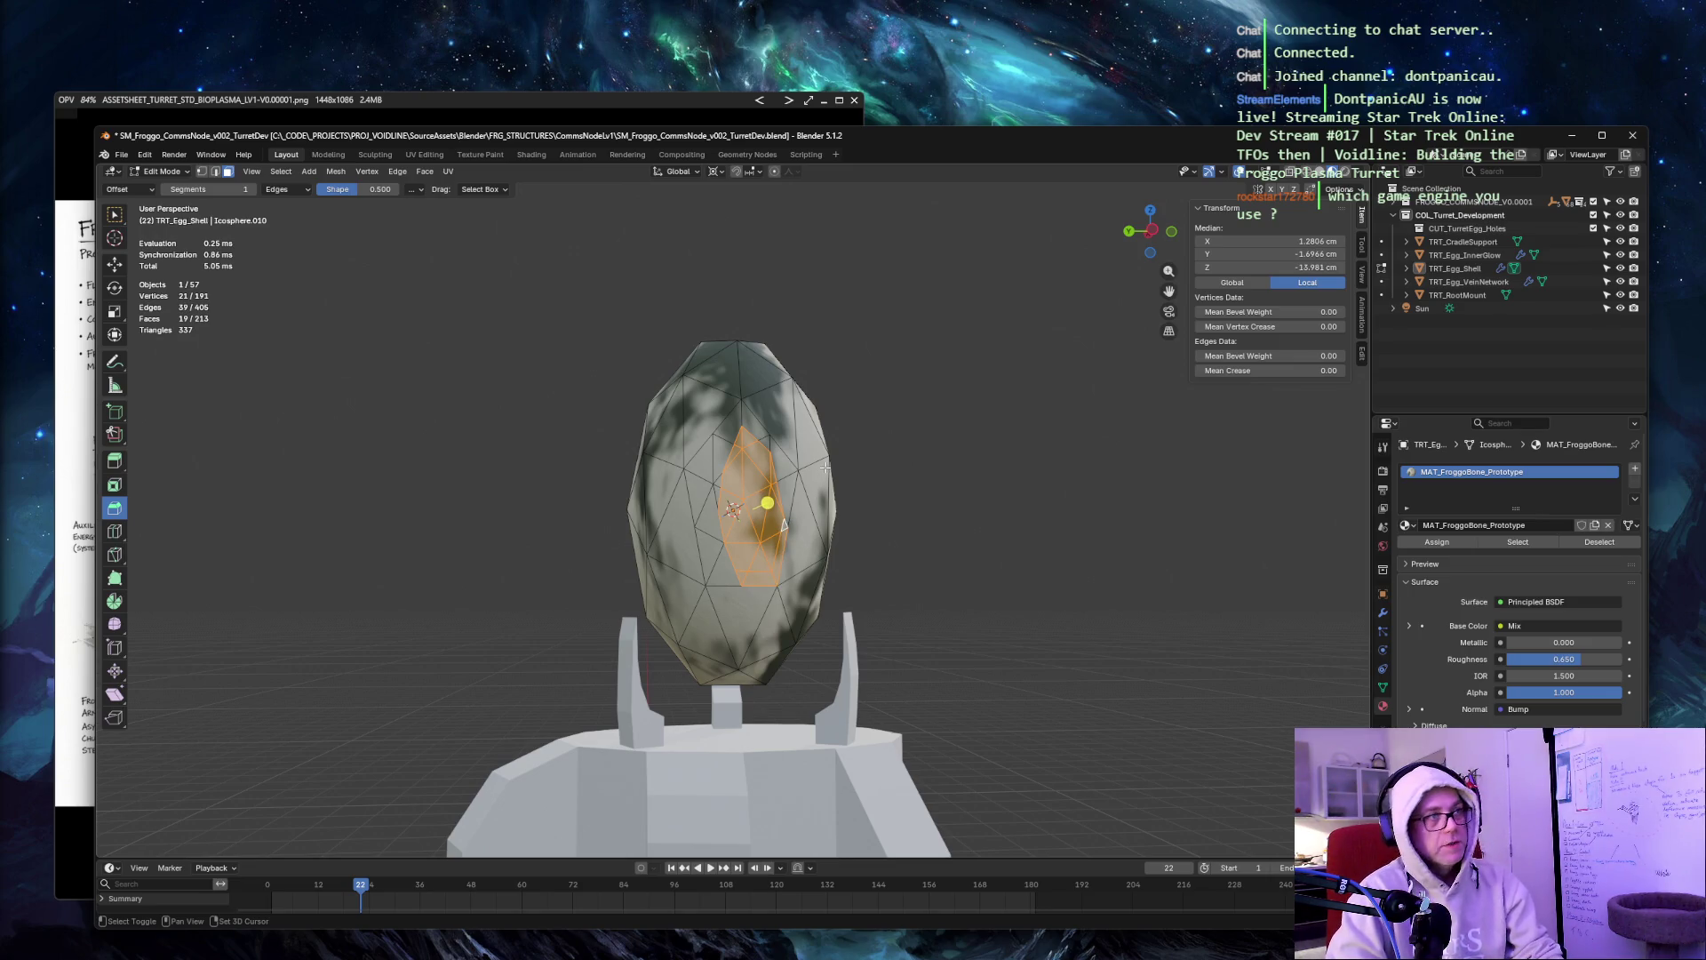
key("alt+z")
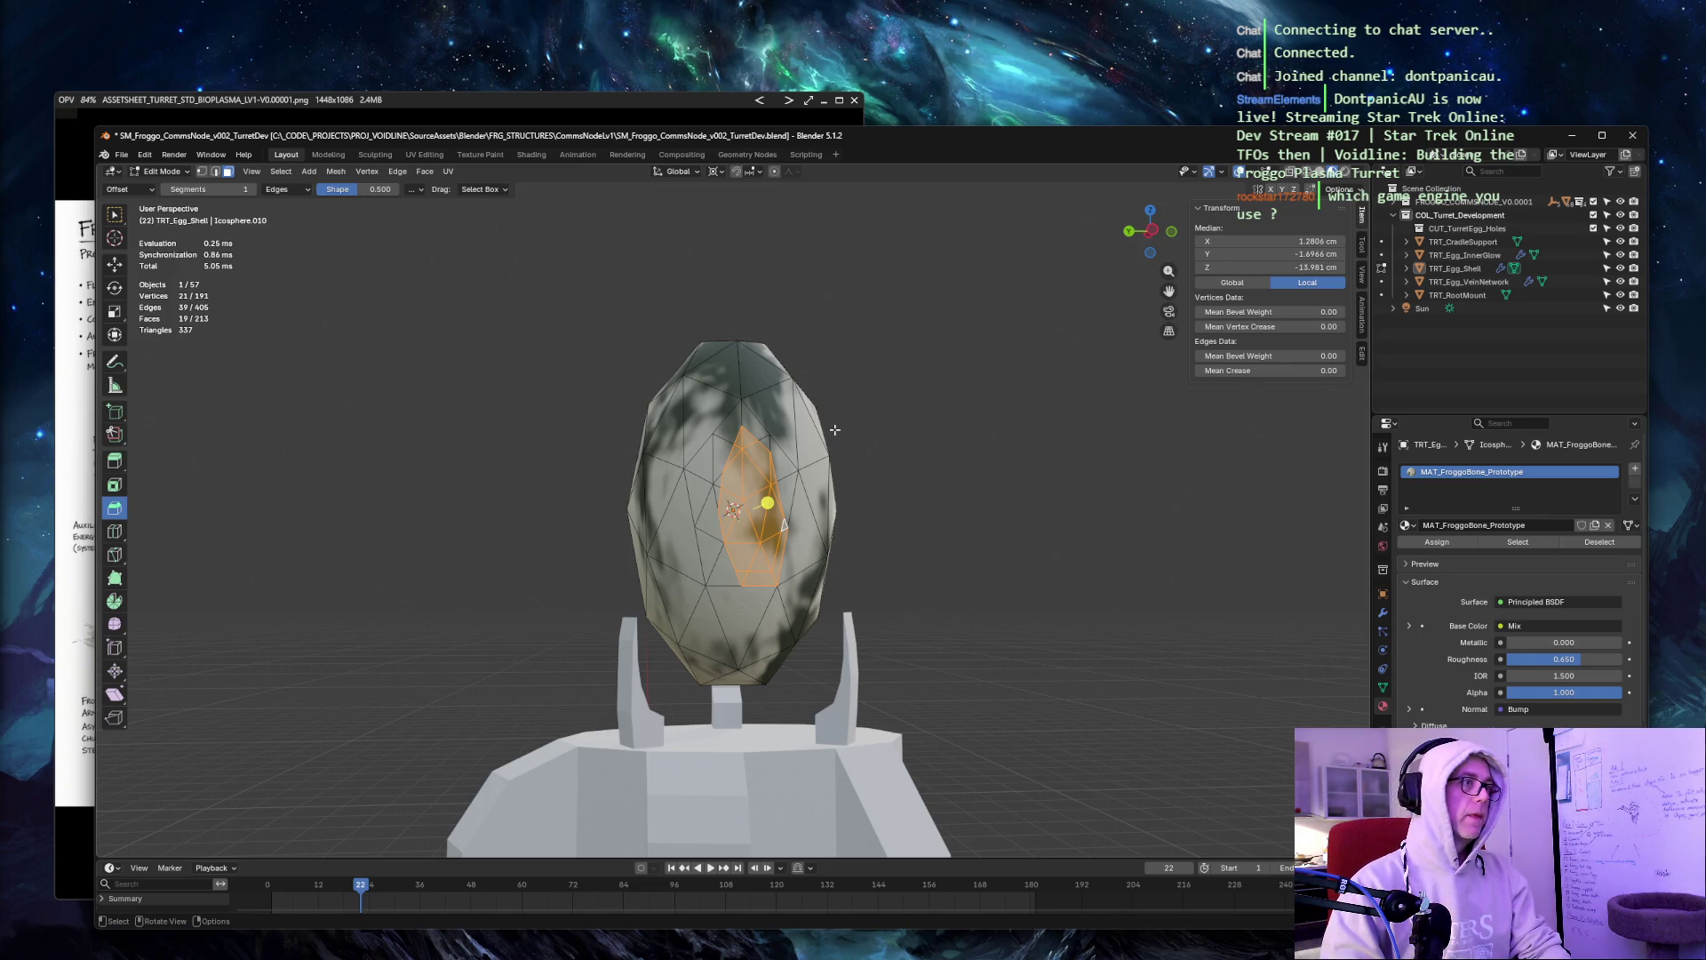
Delete the selected faces to open the hole, then make a first attempt at selecting its rim edges.
key("x")
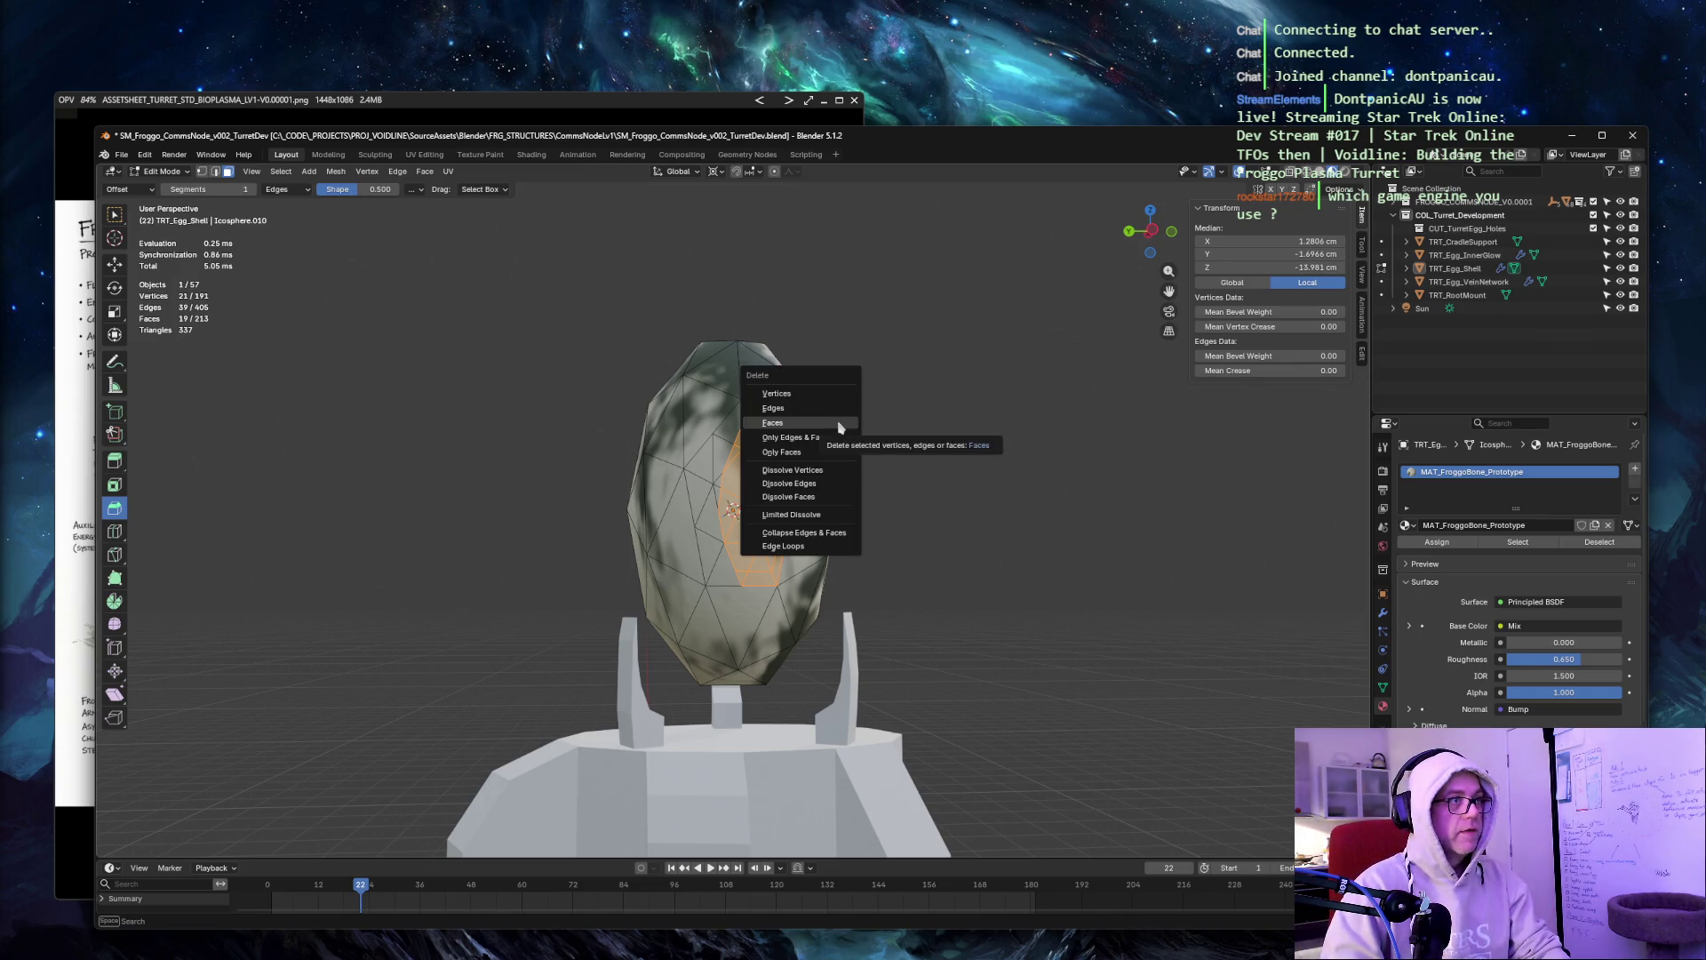
left_click(839, 425)
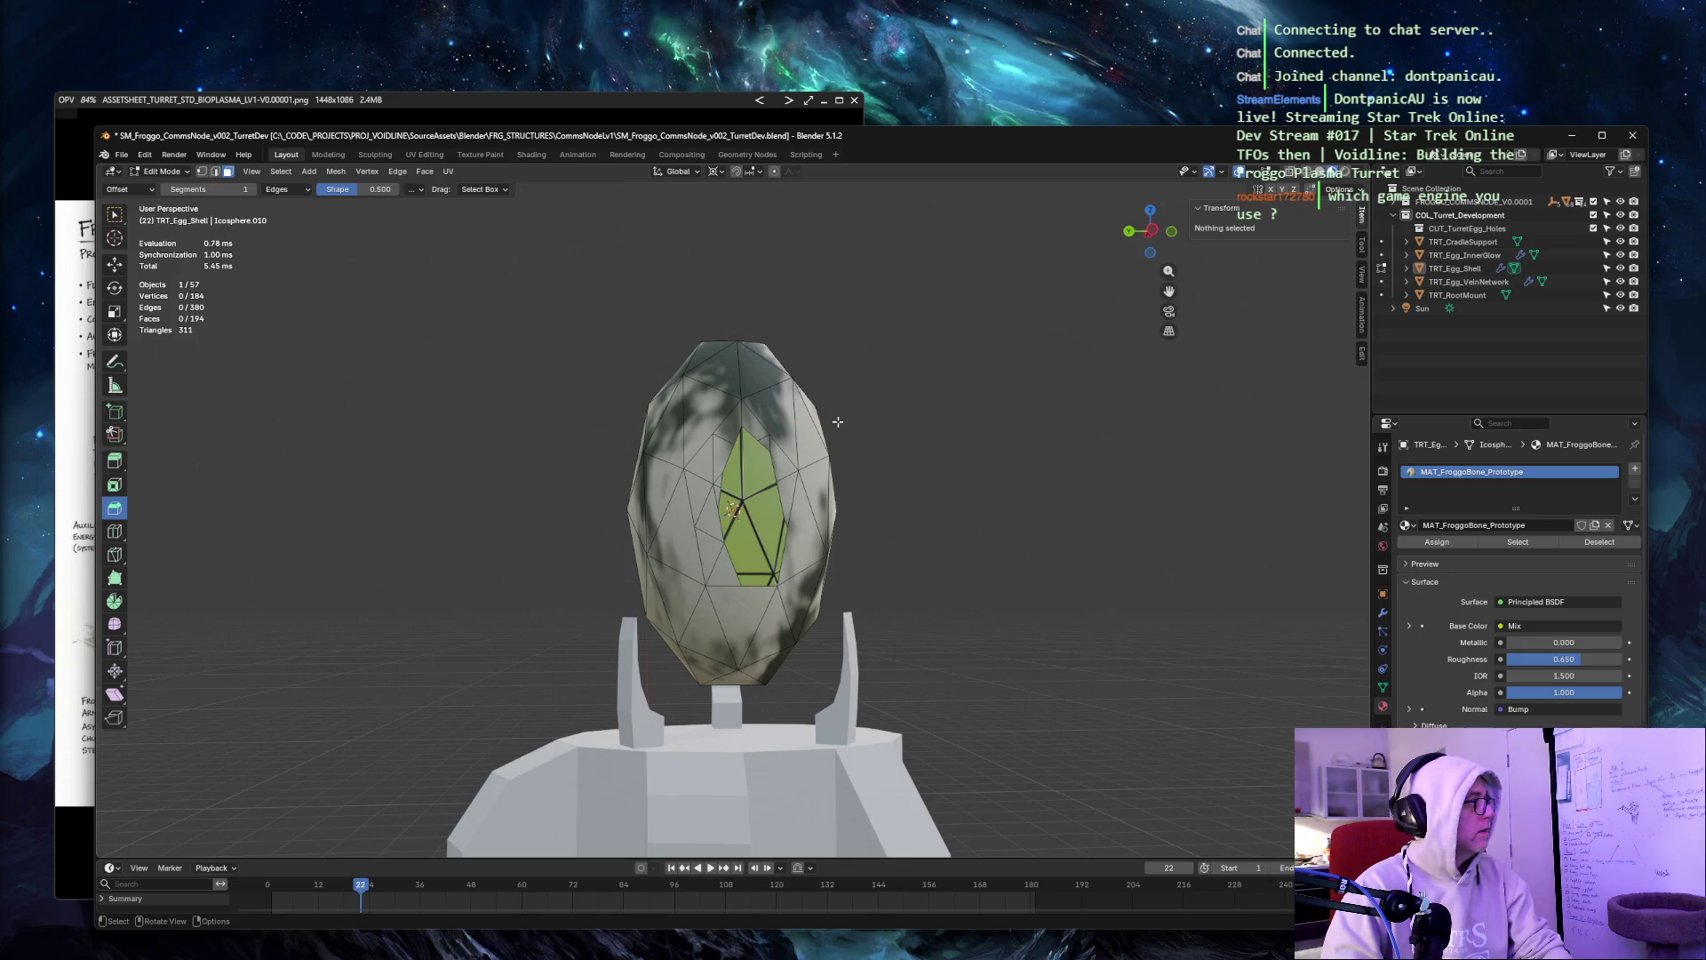
key("2")
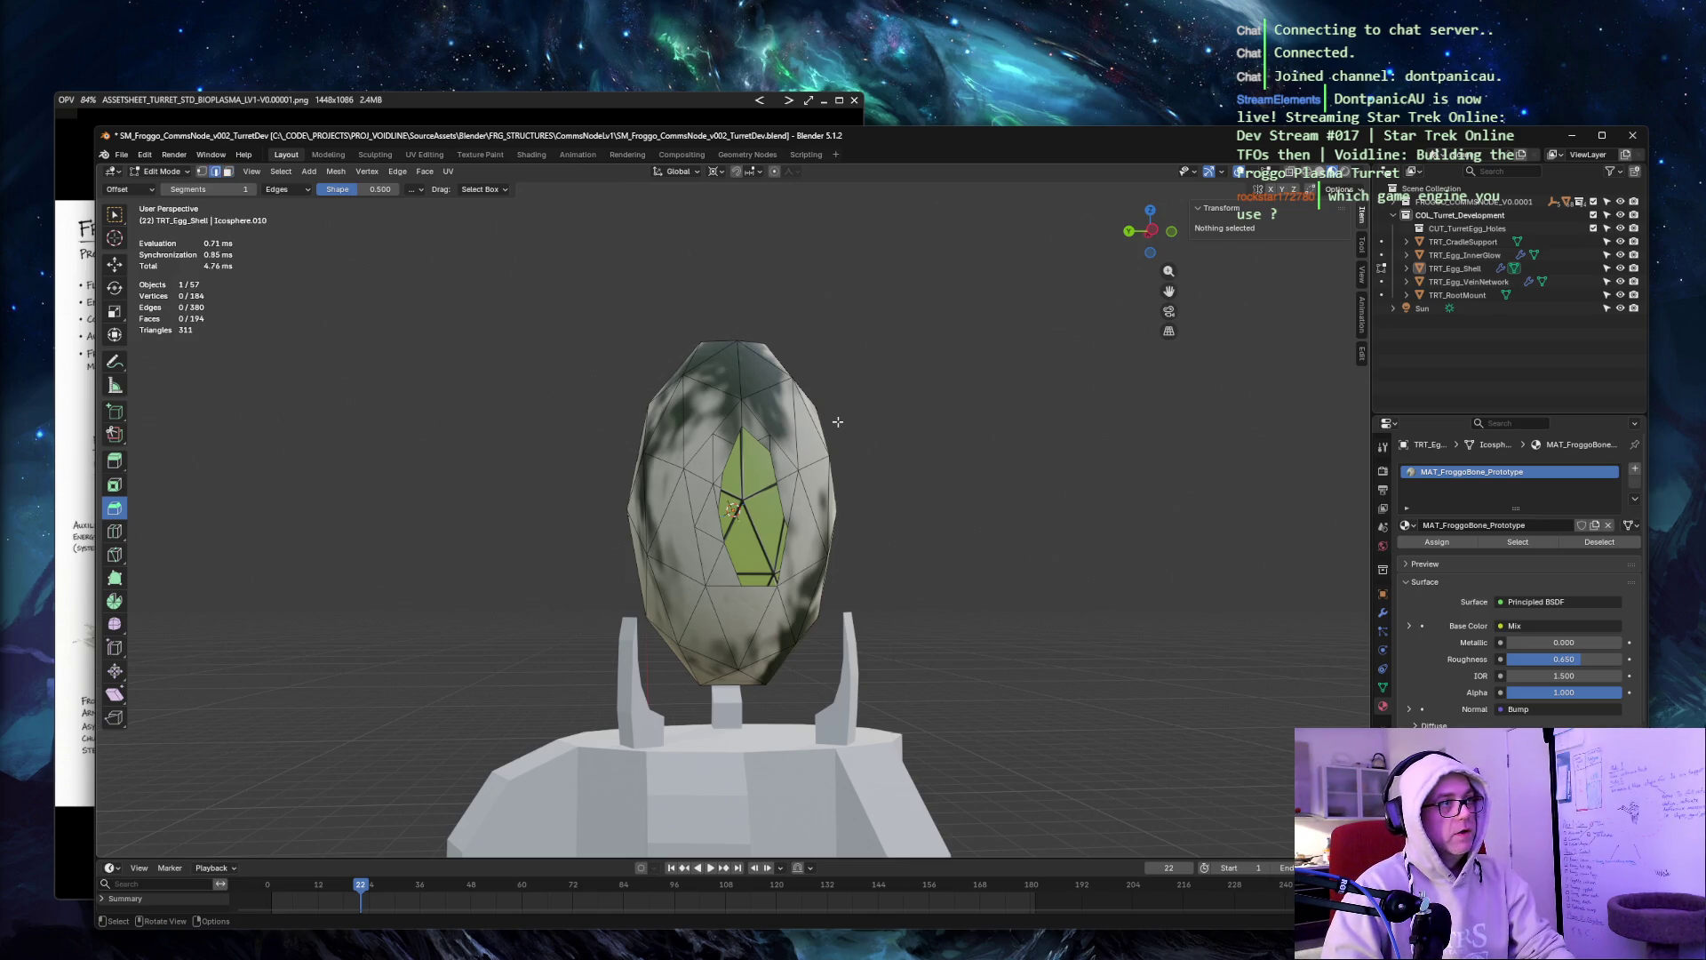
left_click(736, 434)
left_click(752, 428, "shift")
left_click(766, 453, "shift")
left_click(770, 466, "shift")
left_click(779, 502, "shift")
left_click(789, 533, "shift")
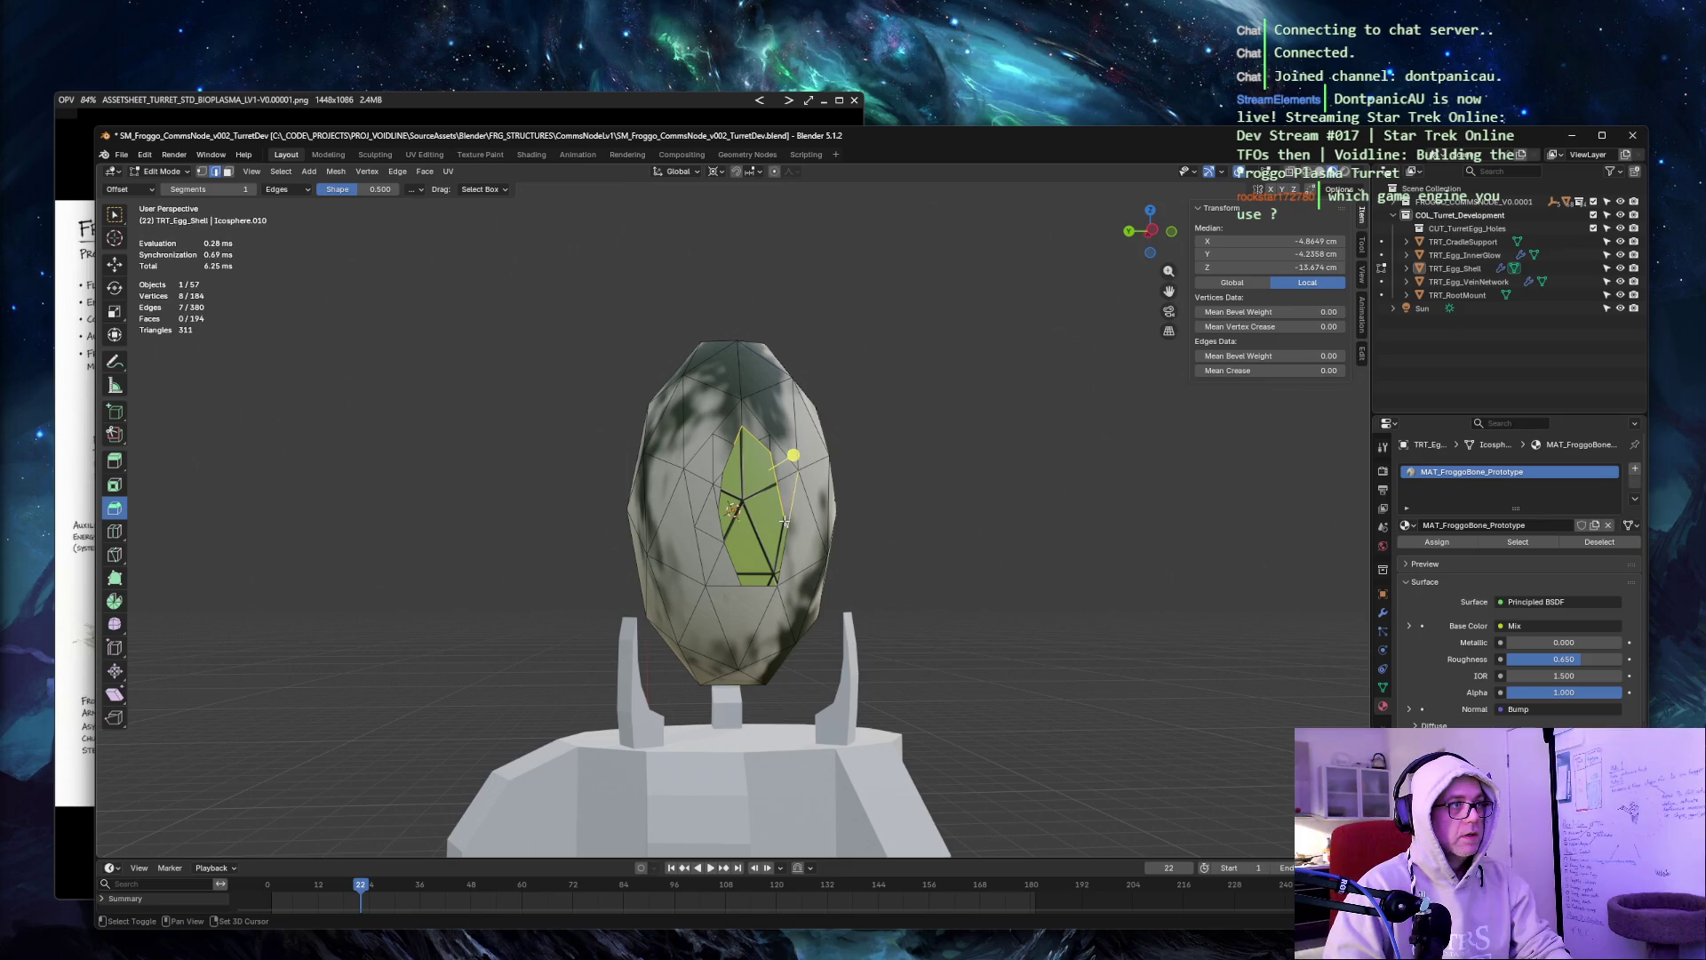
left_click(942, 457)
Select all fourteen edges around the new opening's rim.
scroll(743, 440, "up", 4)
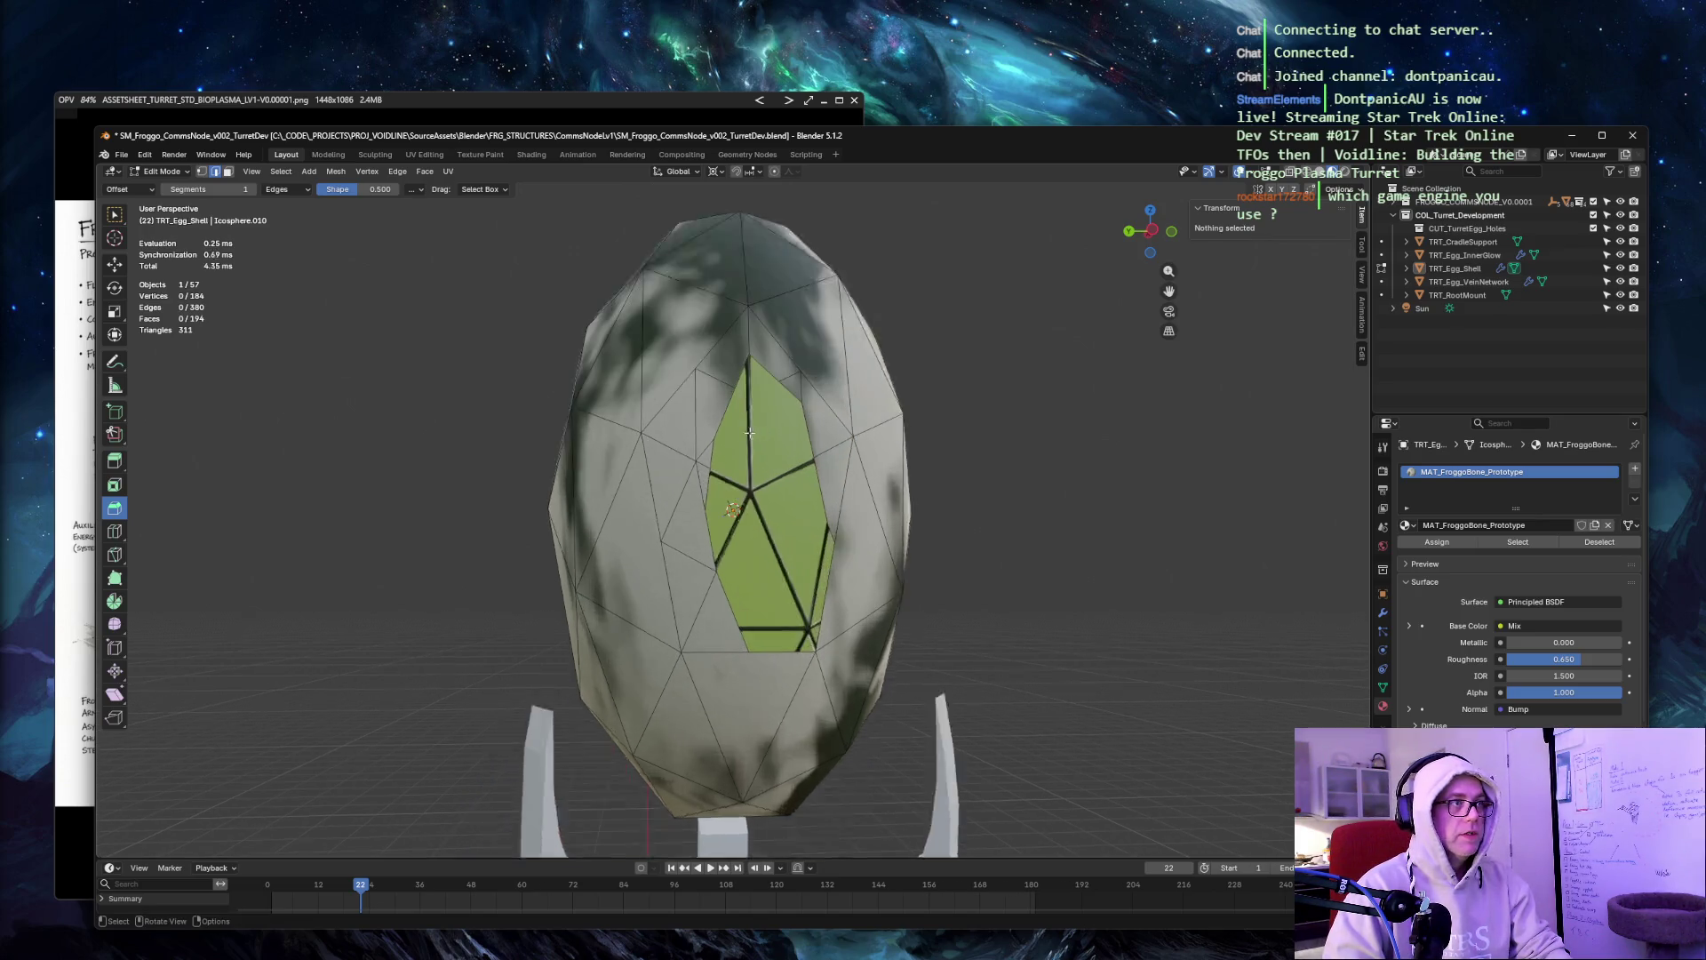
left_click(770, 326, "shift")
left_click(781, 336, "shift")
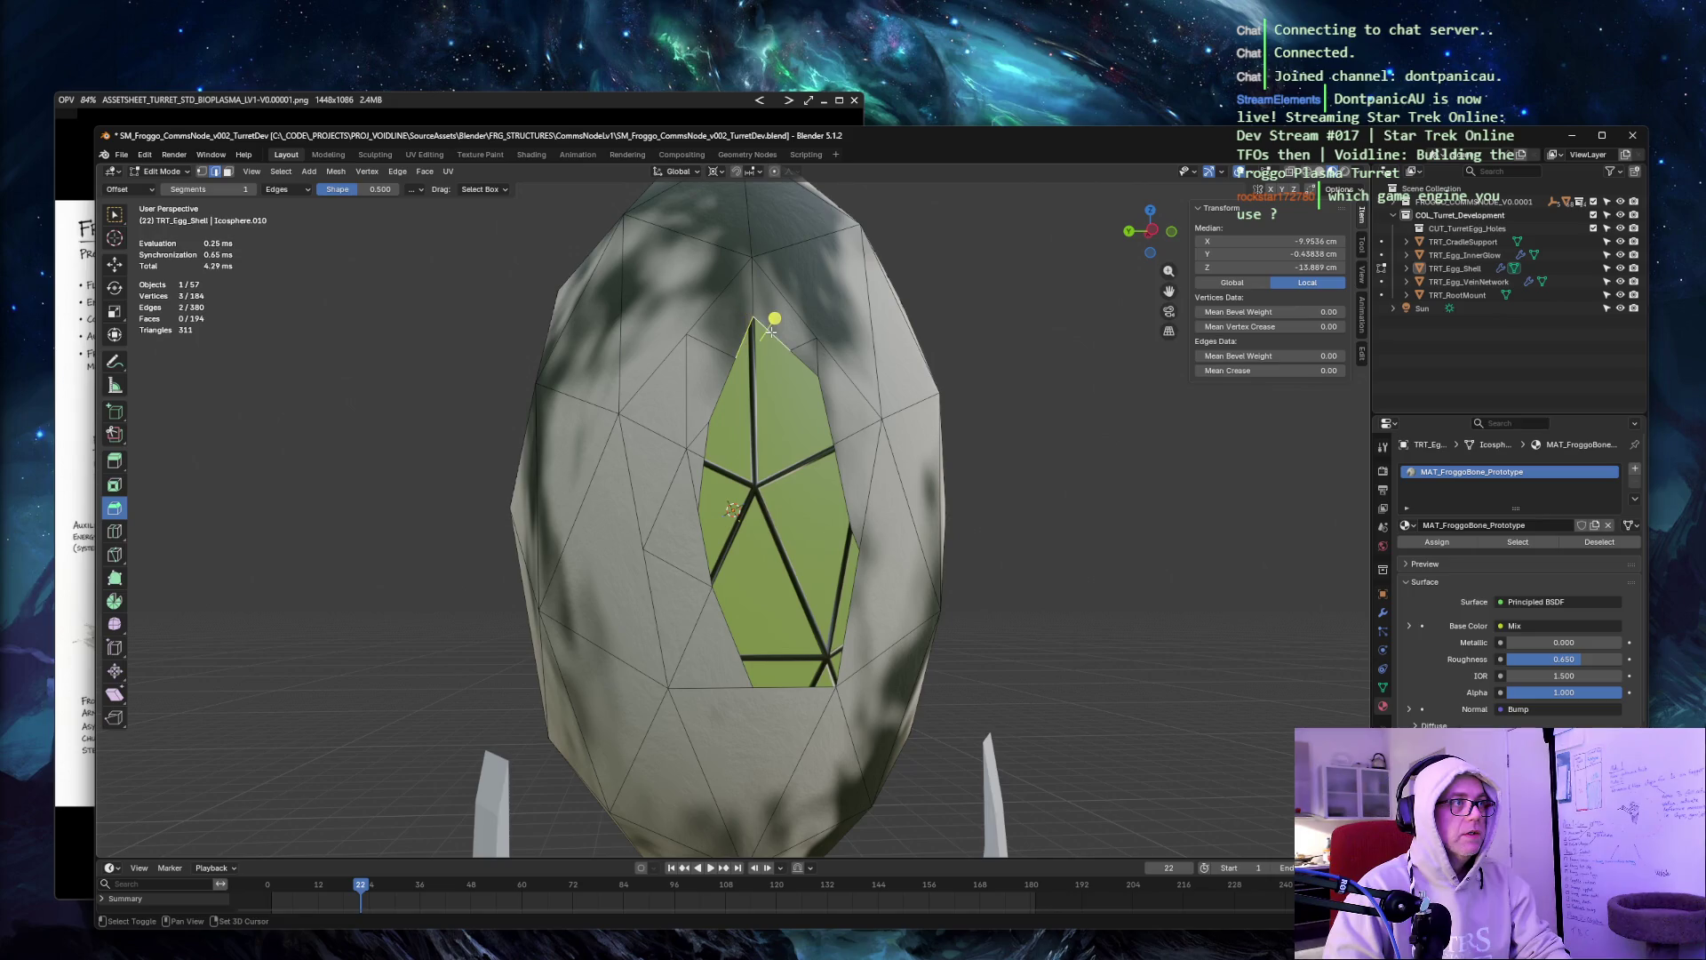
left_click(781, 336, "shift")
left_click(782, 338, "shift")
left_click(806, 364, "shift")
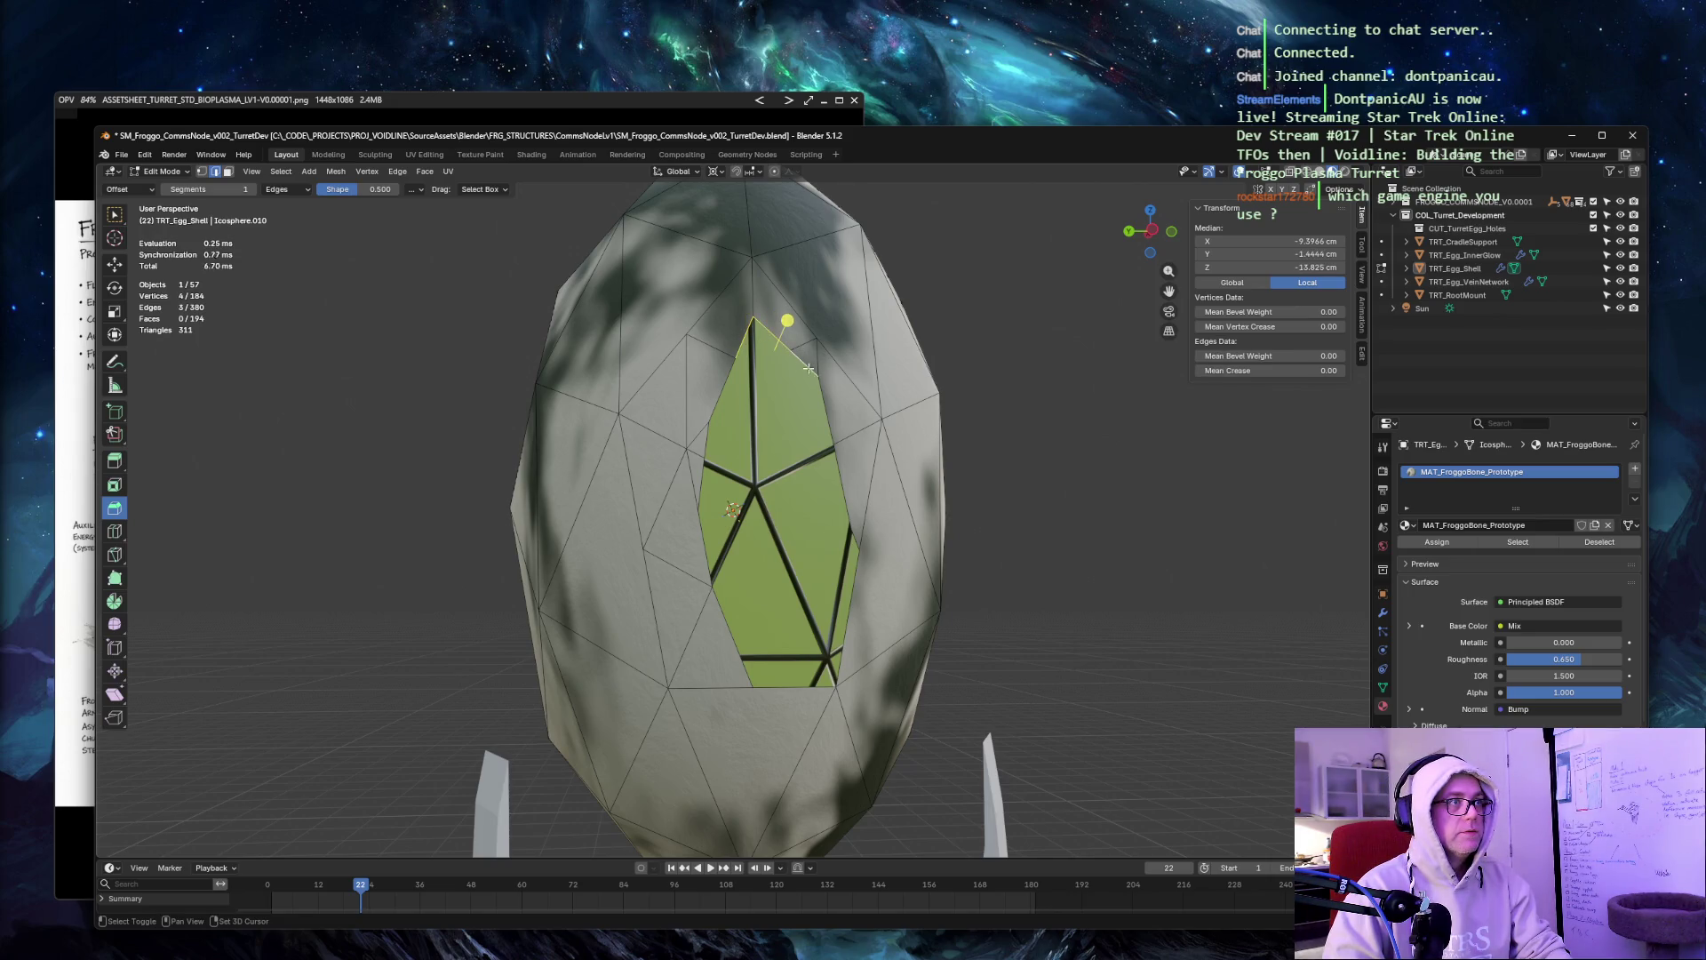
left_click(829, 407, "shift")
left_click(845, 481, "shift")
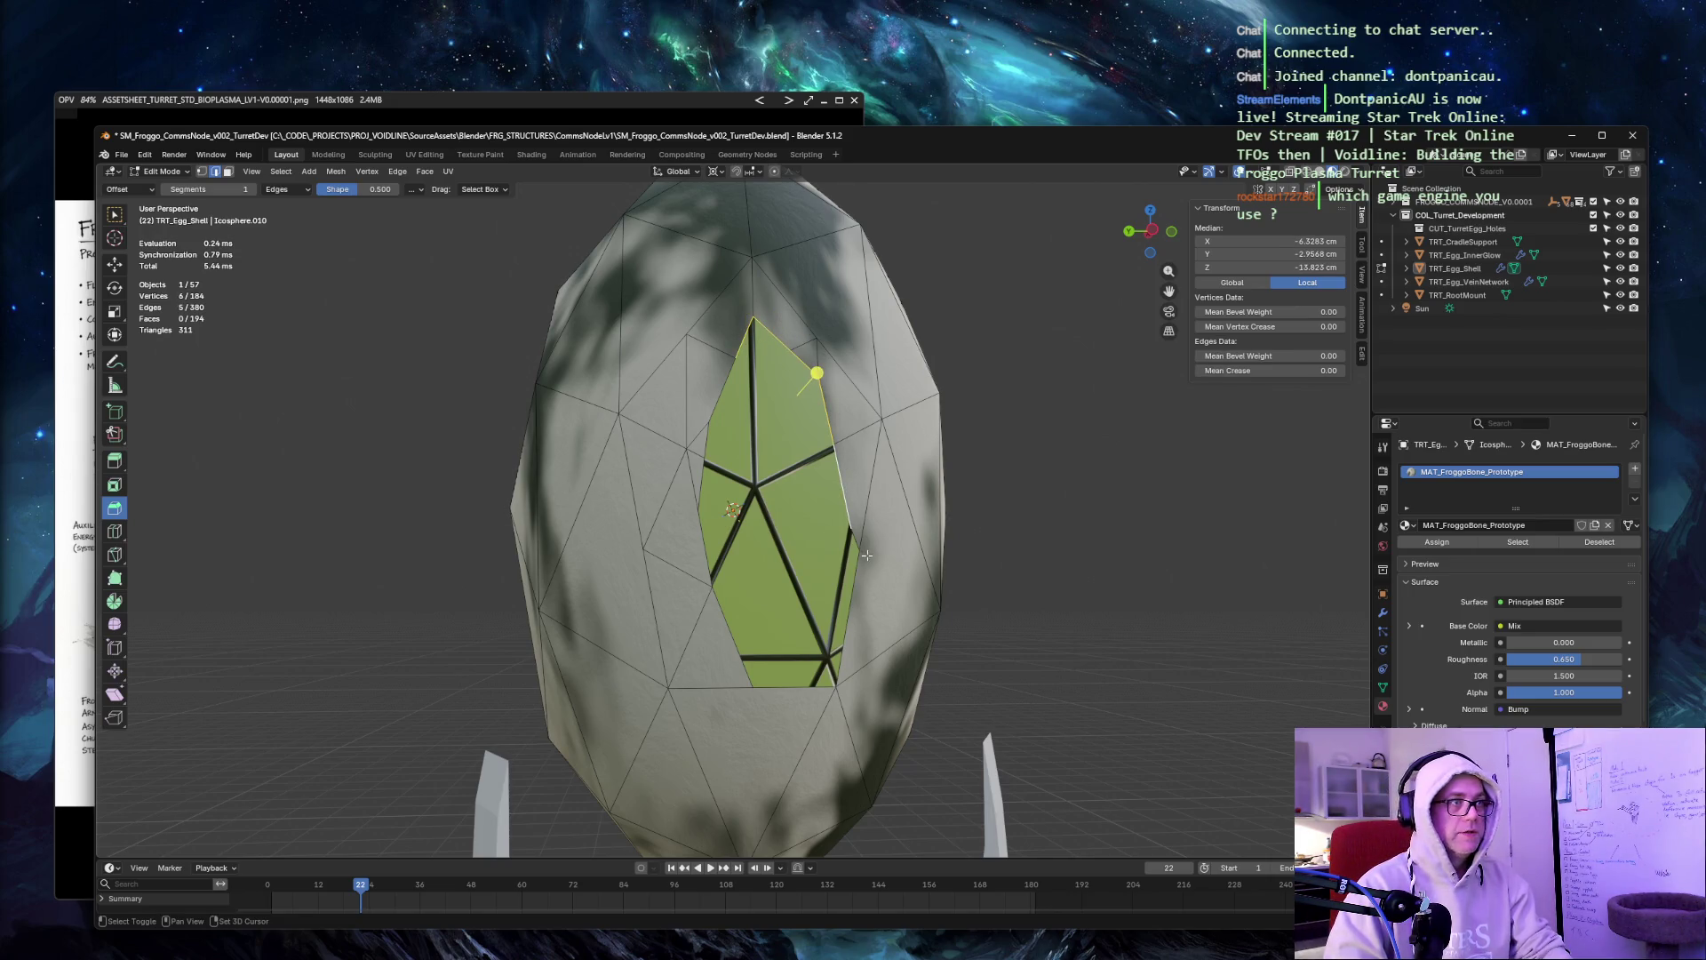
left_click(858, 536, "shift")
left_click(858, 570, "shift")
left_click(817, 693, "shift")
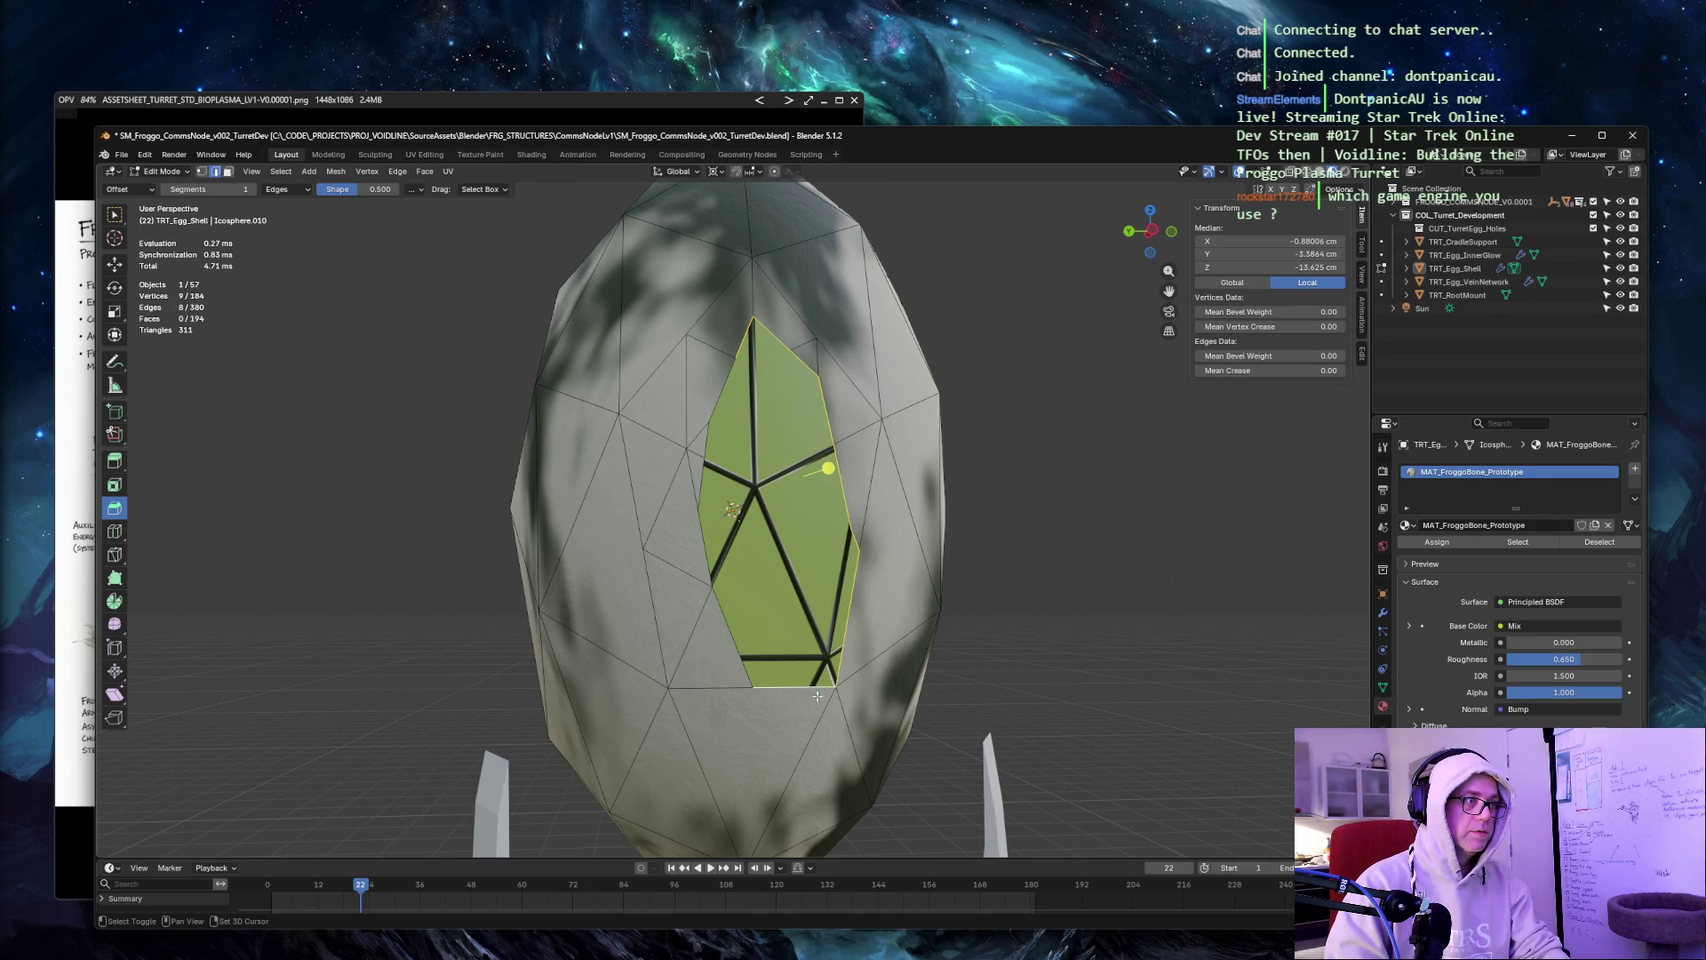
left_click(742, 669, "shift")
left_click(715, 599, "shift")
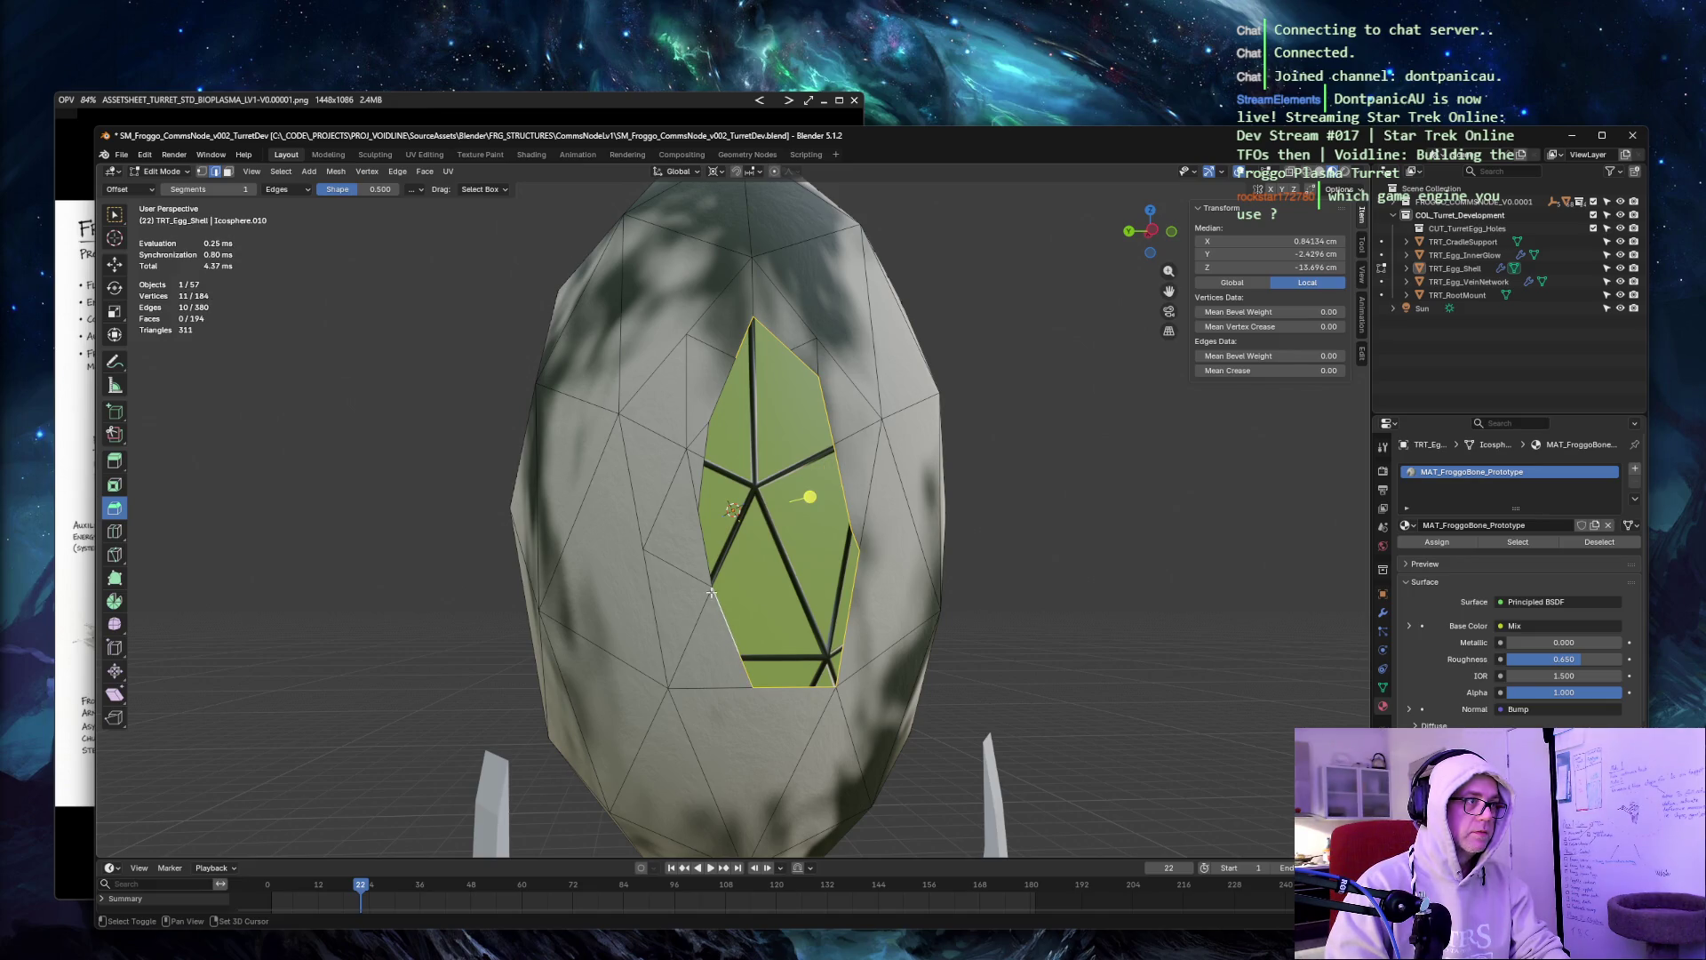
left_click(698, 538, "shift")
left_click(698, 488, "shift")
left_click(705, 432, "shift")
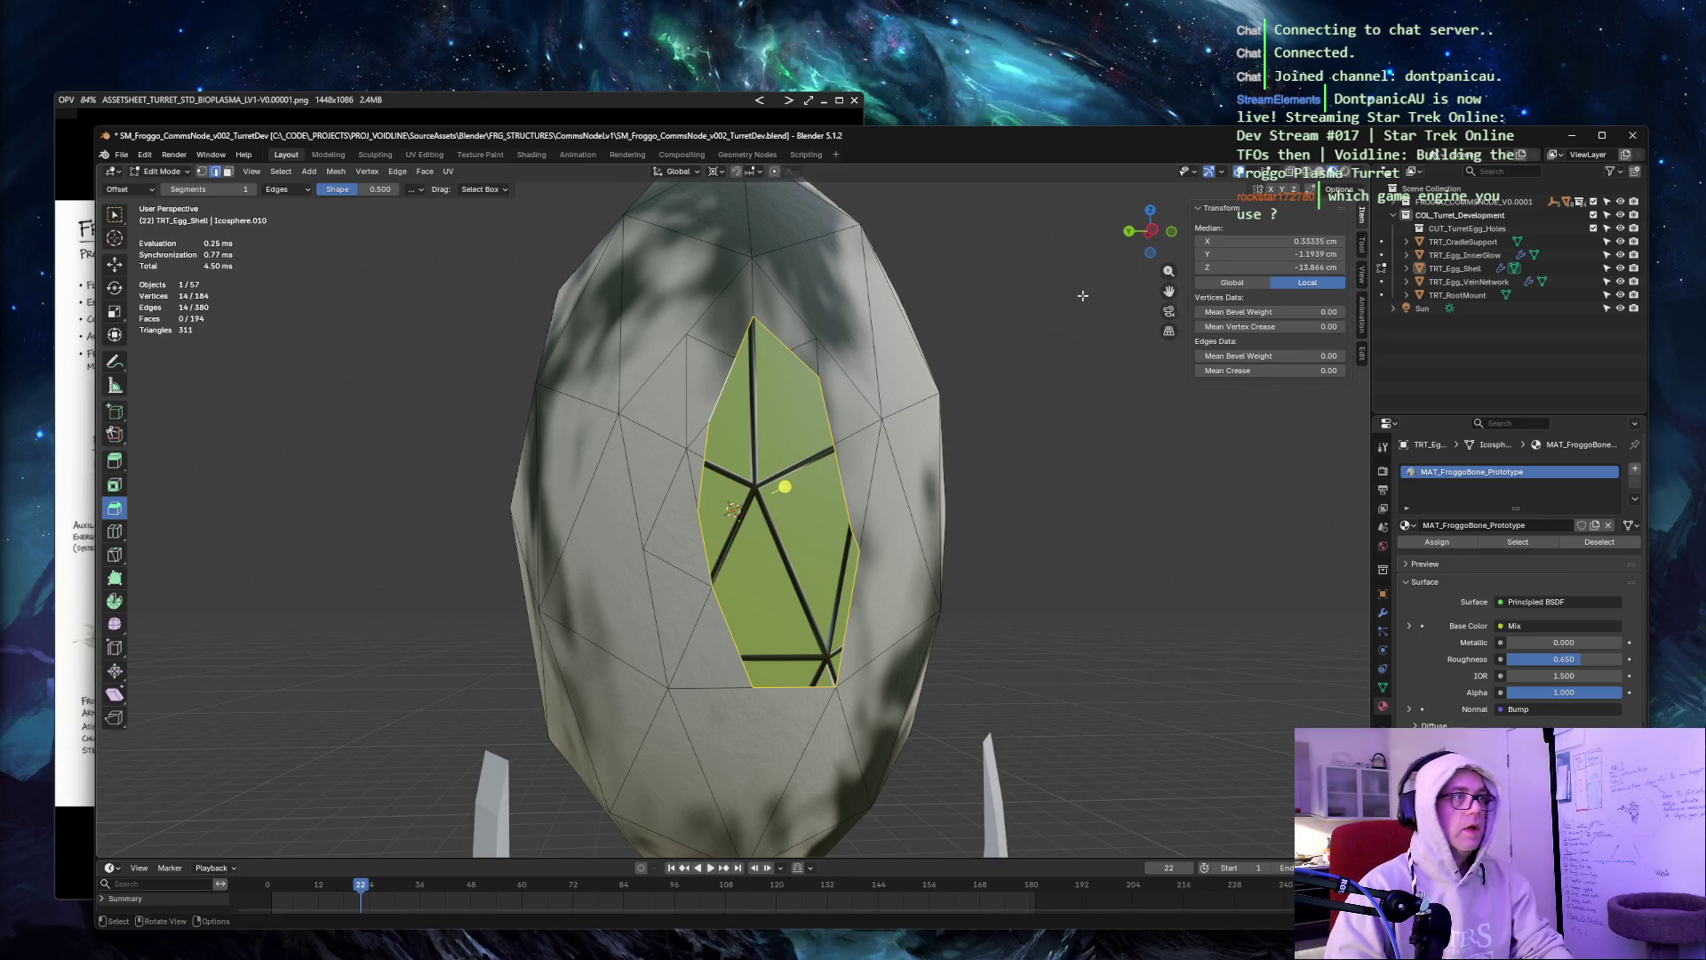
Extrude the rim edges in place, cancelling the move.
key("ctrl+e")
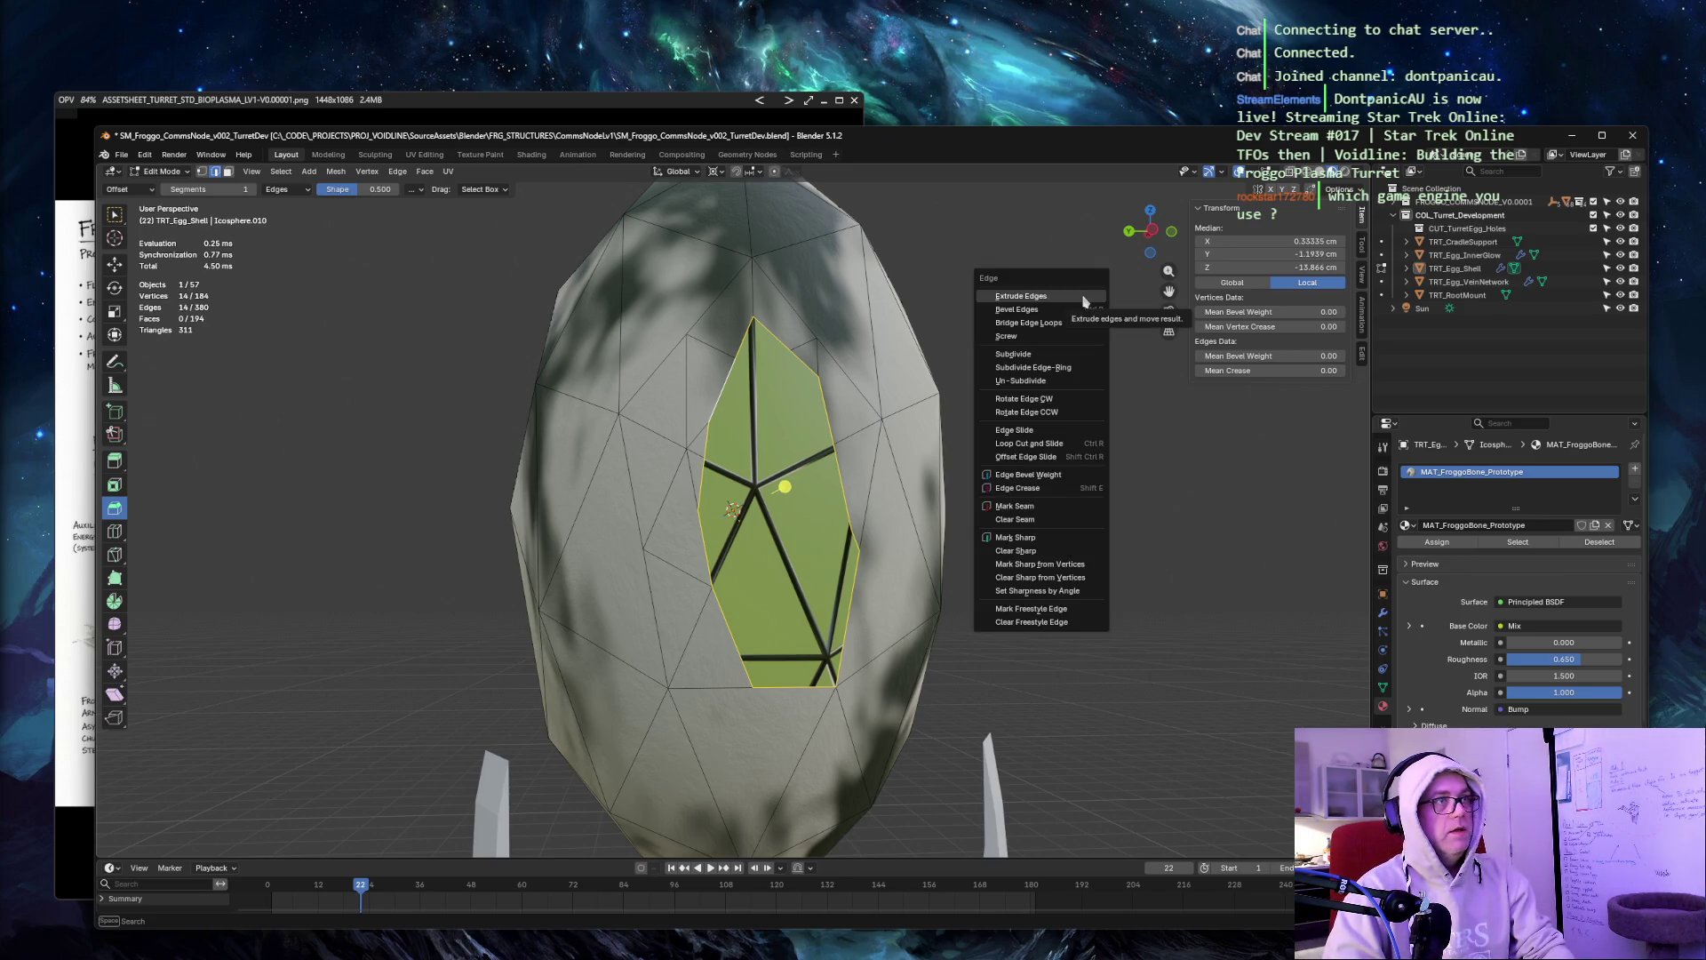
left_click(1082, 297)
right_click(1082, 295)
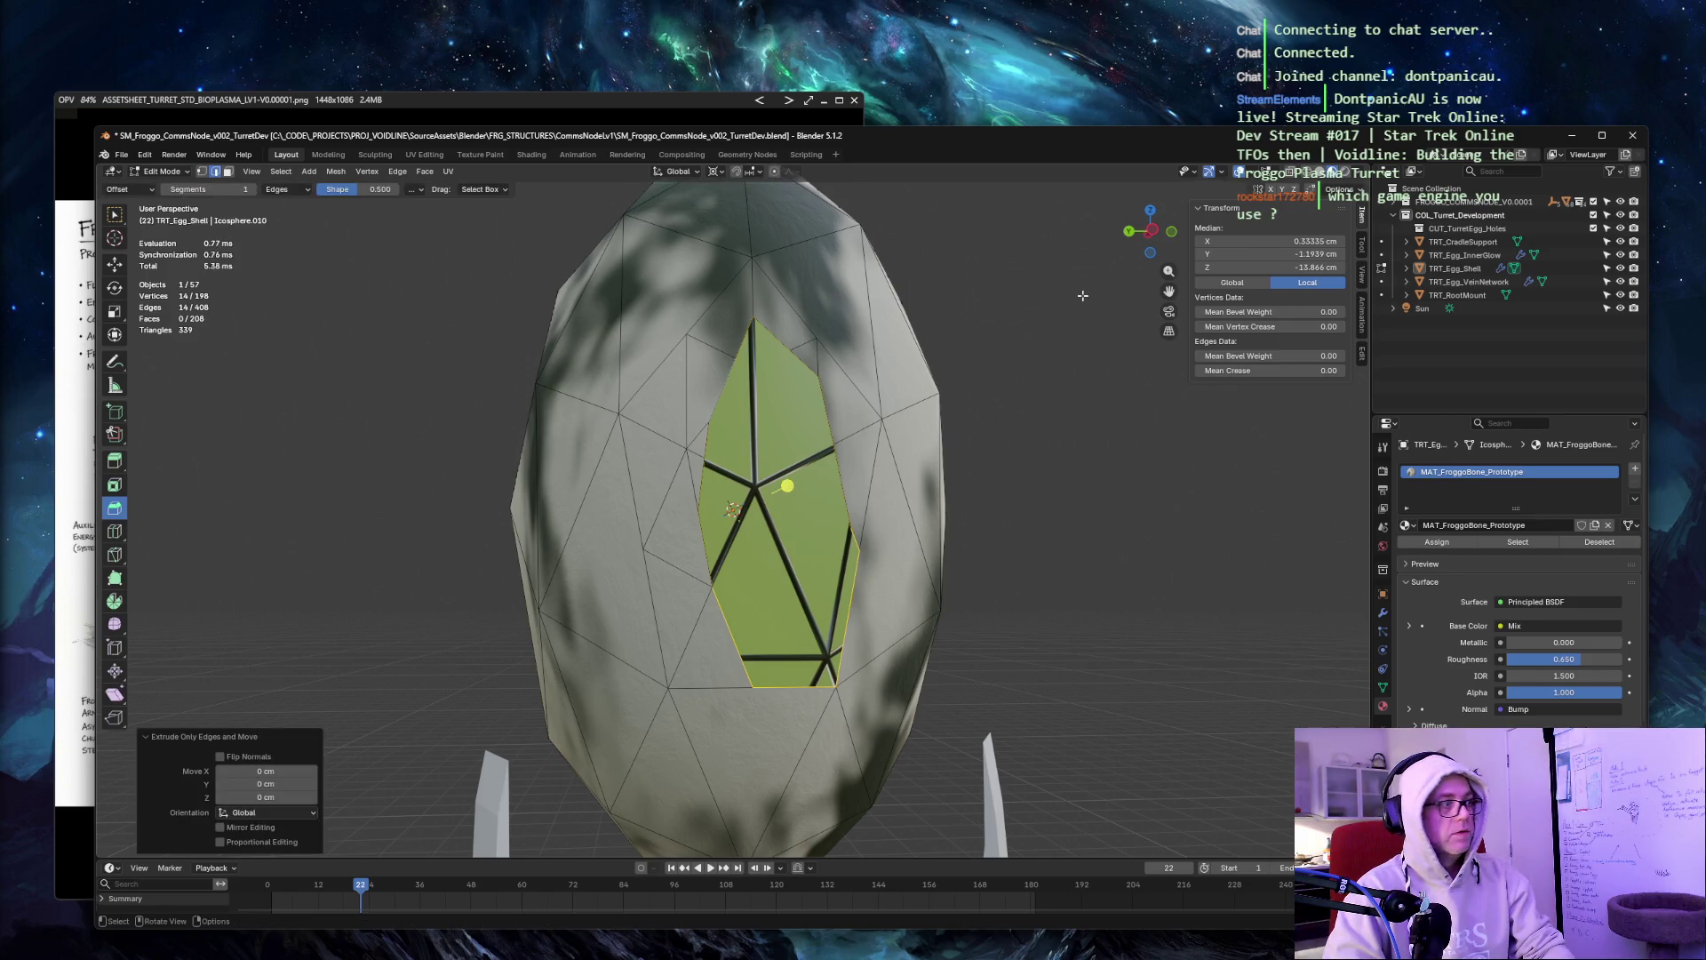
Set the rim extrusion to Normal orientation with a Move Z of -5 cm.
left_click(301, 813)
left_click(283, 857)
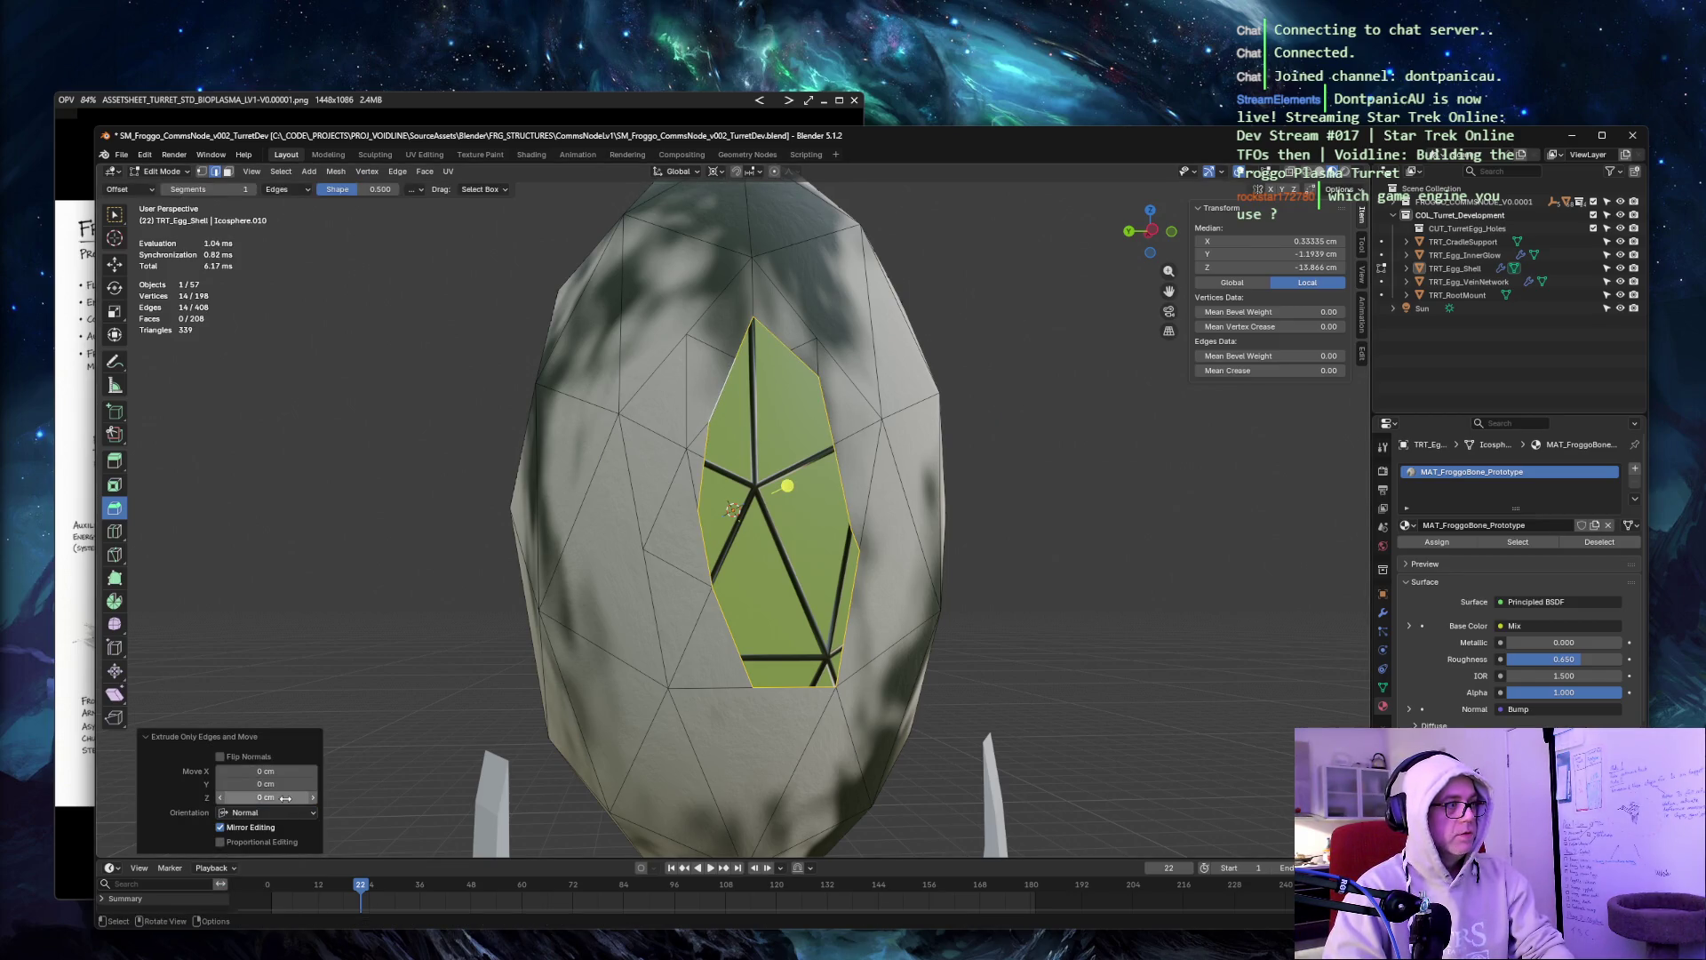
left_click(272, 796)
type("-5")
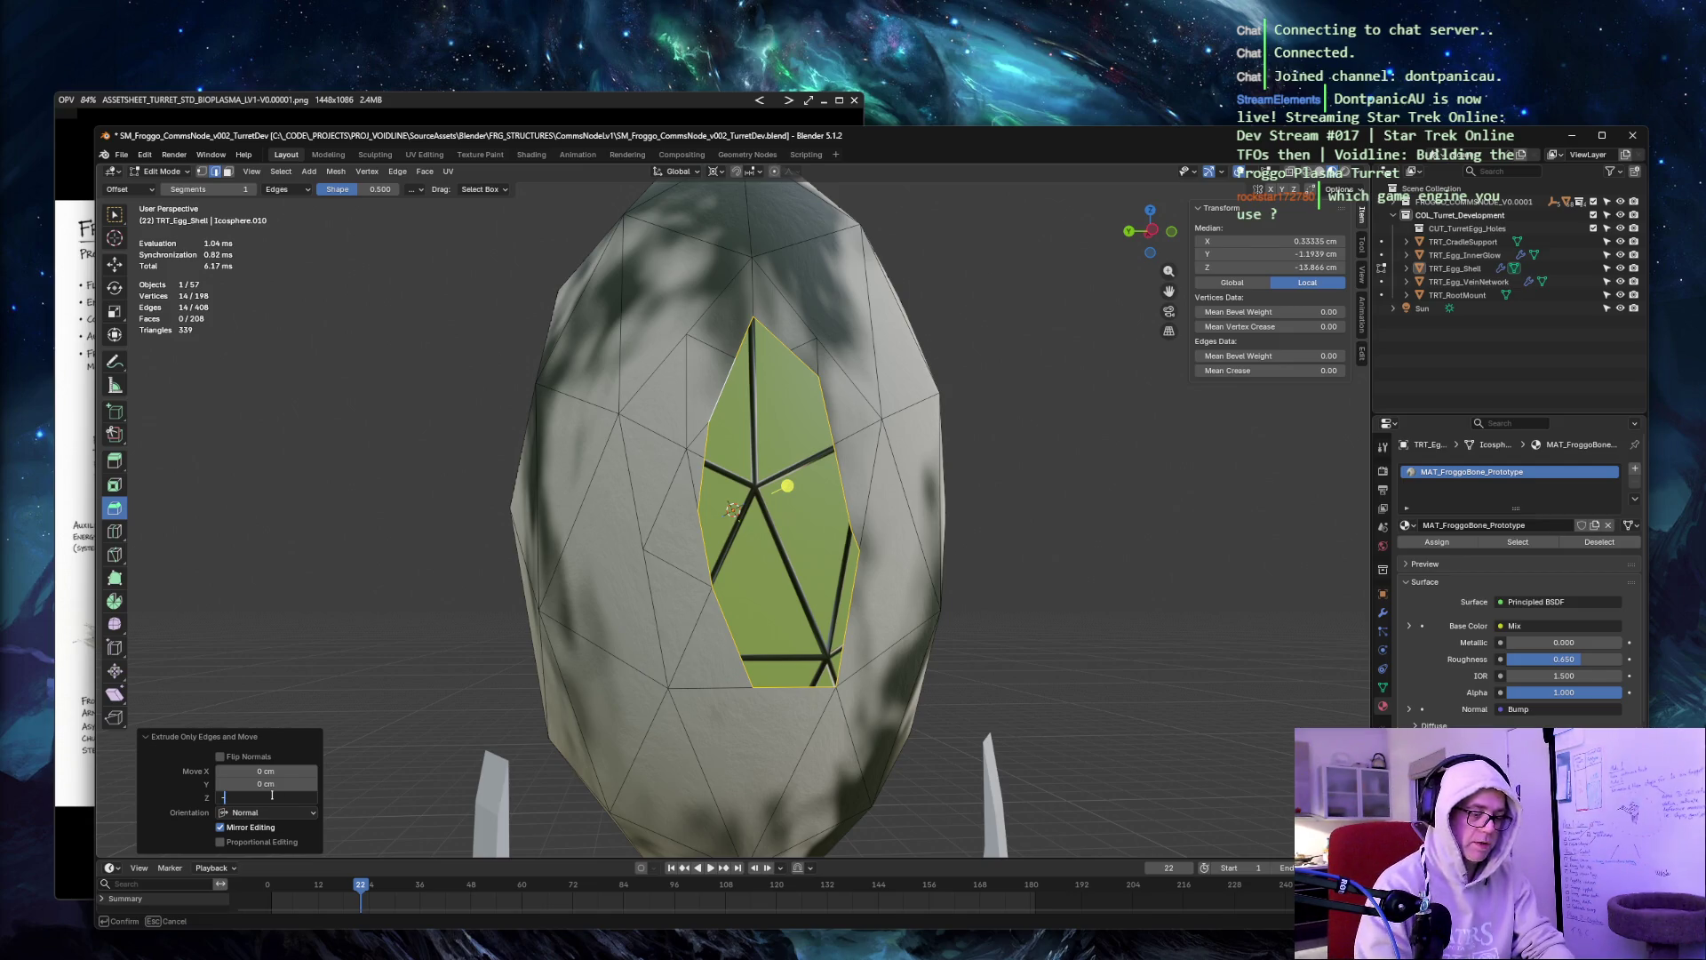
key("Tab")
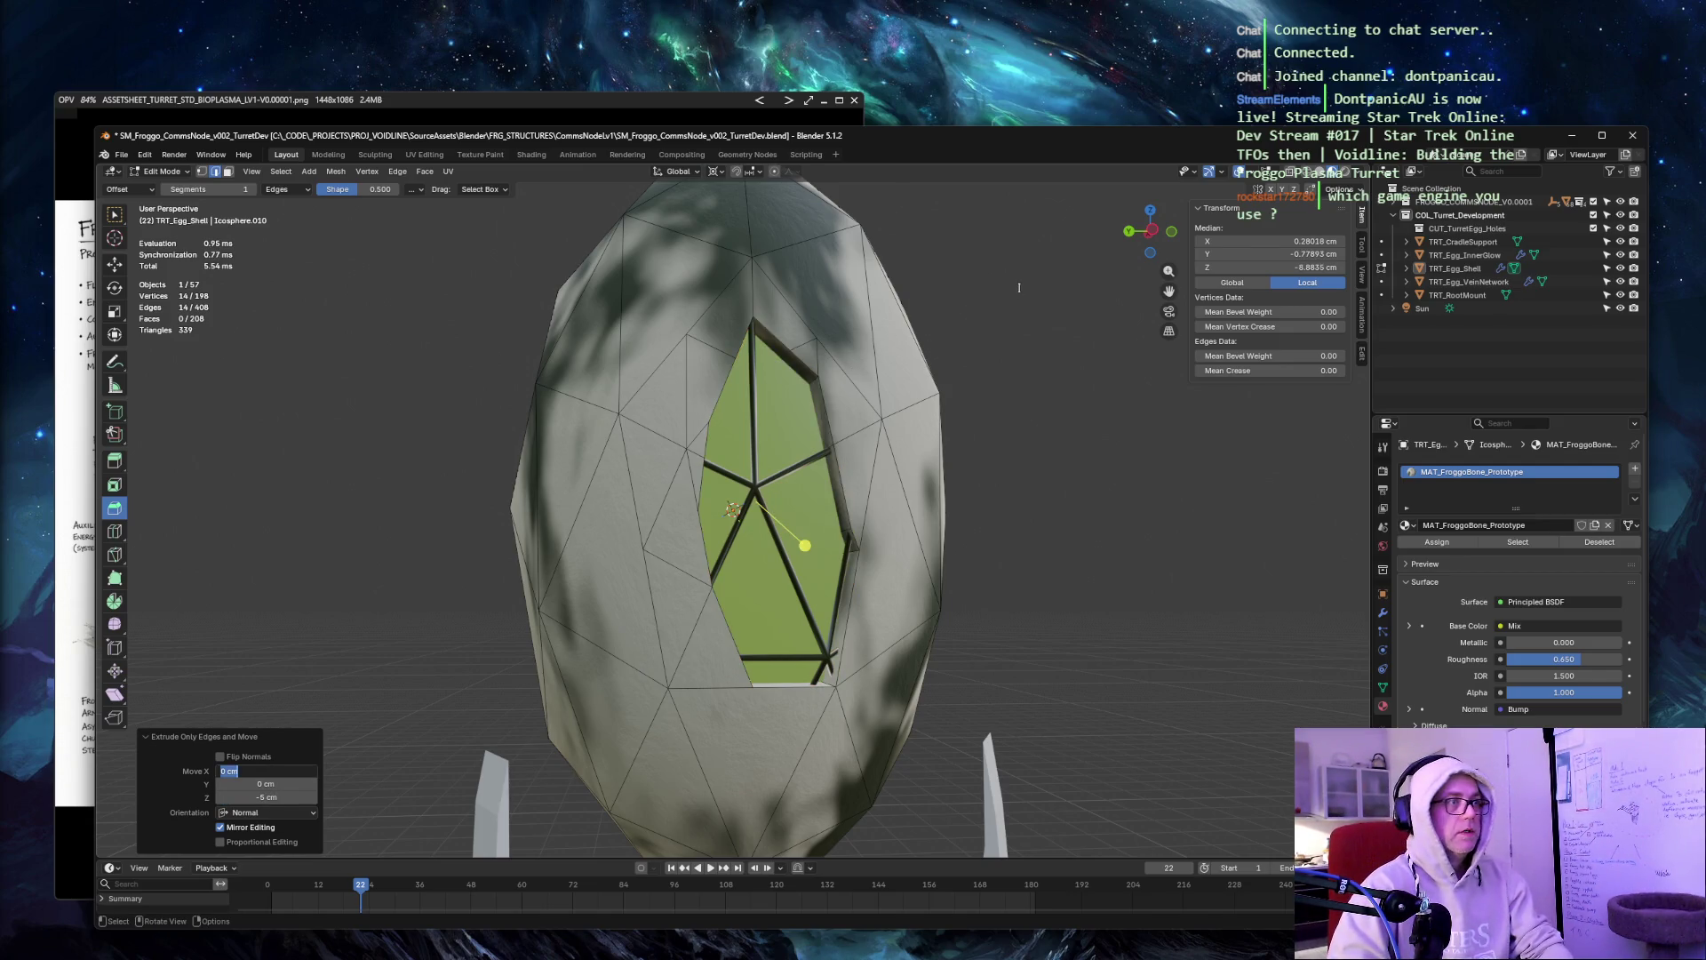
key("Return")
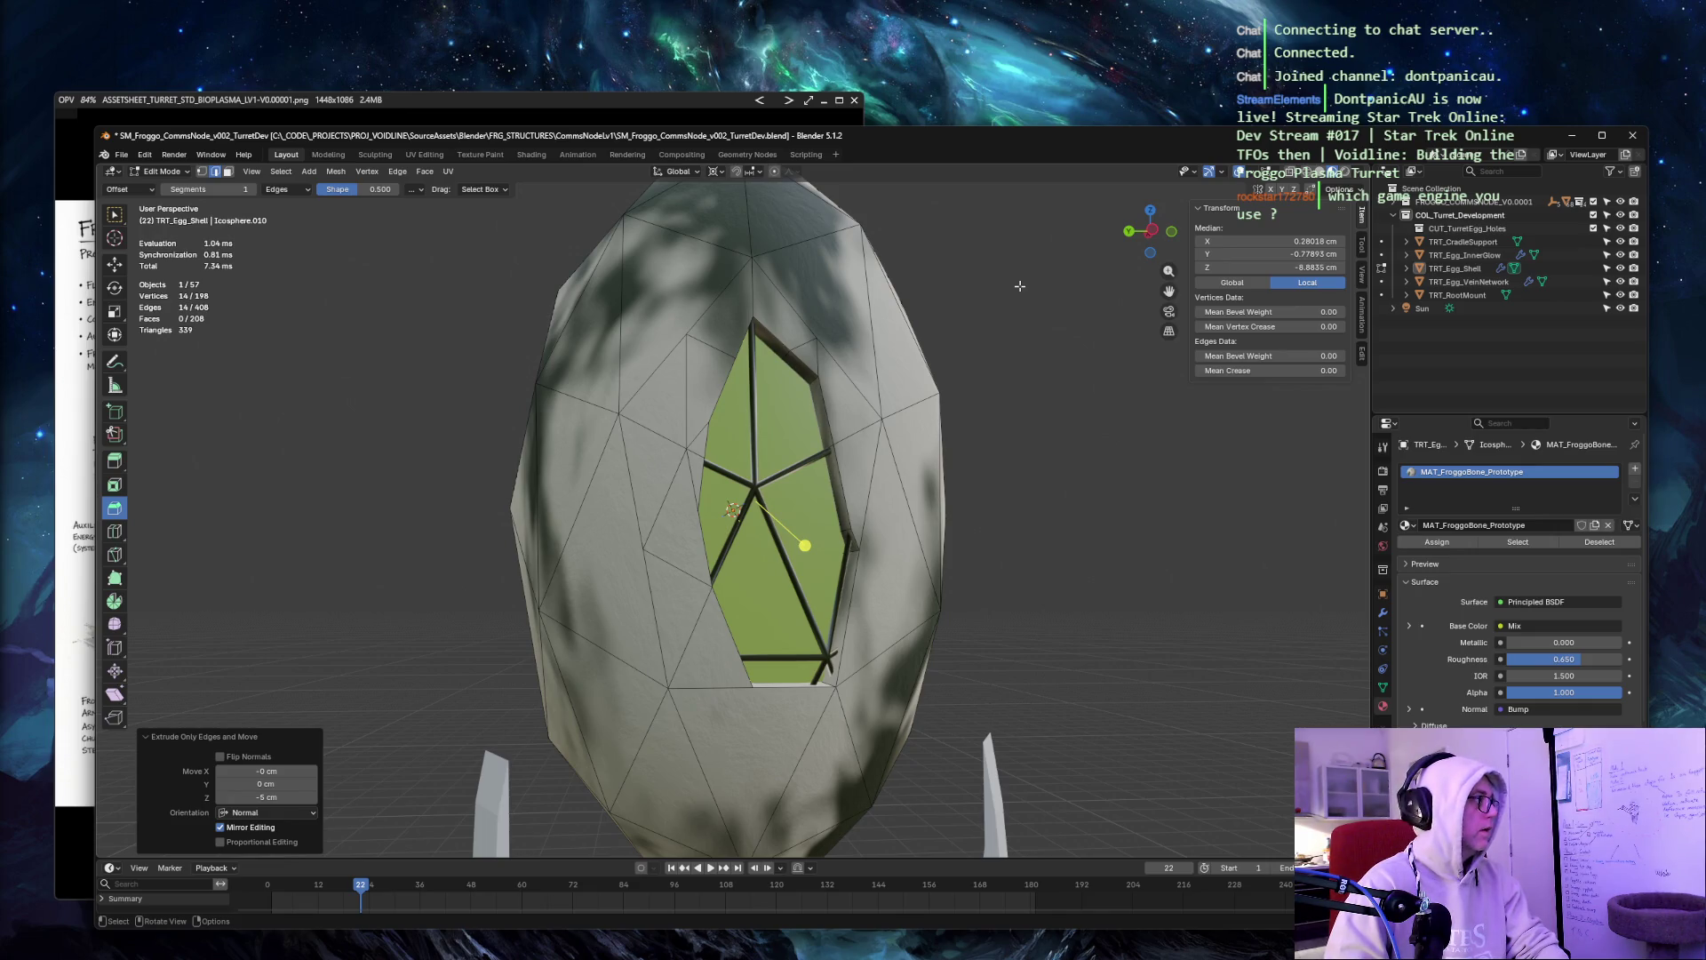
mouse_move(910, 313)
middle_mouse_down()
mouse_move(1033, 395)
mouse_move(364, 354)
mouse_move(560, 279)
middle_mouse_up()
Select a five-face fan on the egg's side and subdivide it with one cut.
key("alt+a")
left_click(685, 430)
left_click(762, 483, "shift")
left_click(749, 612, "shift")
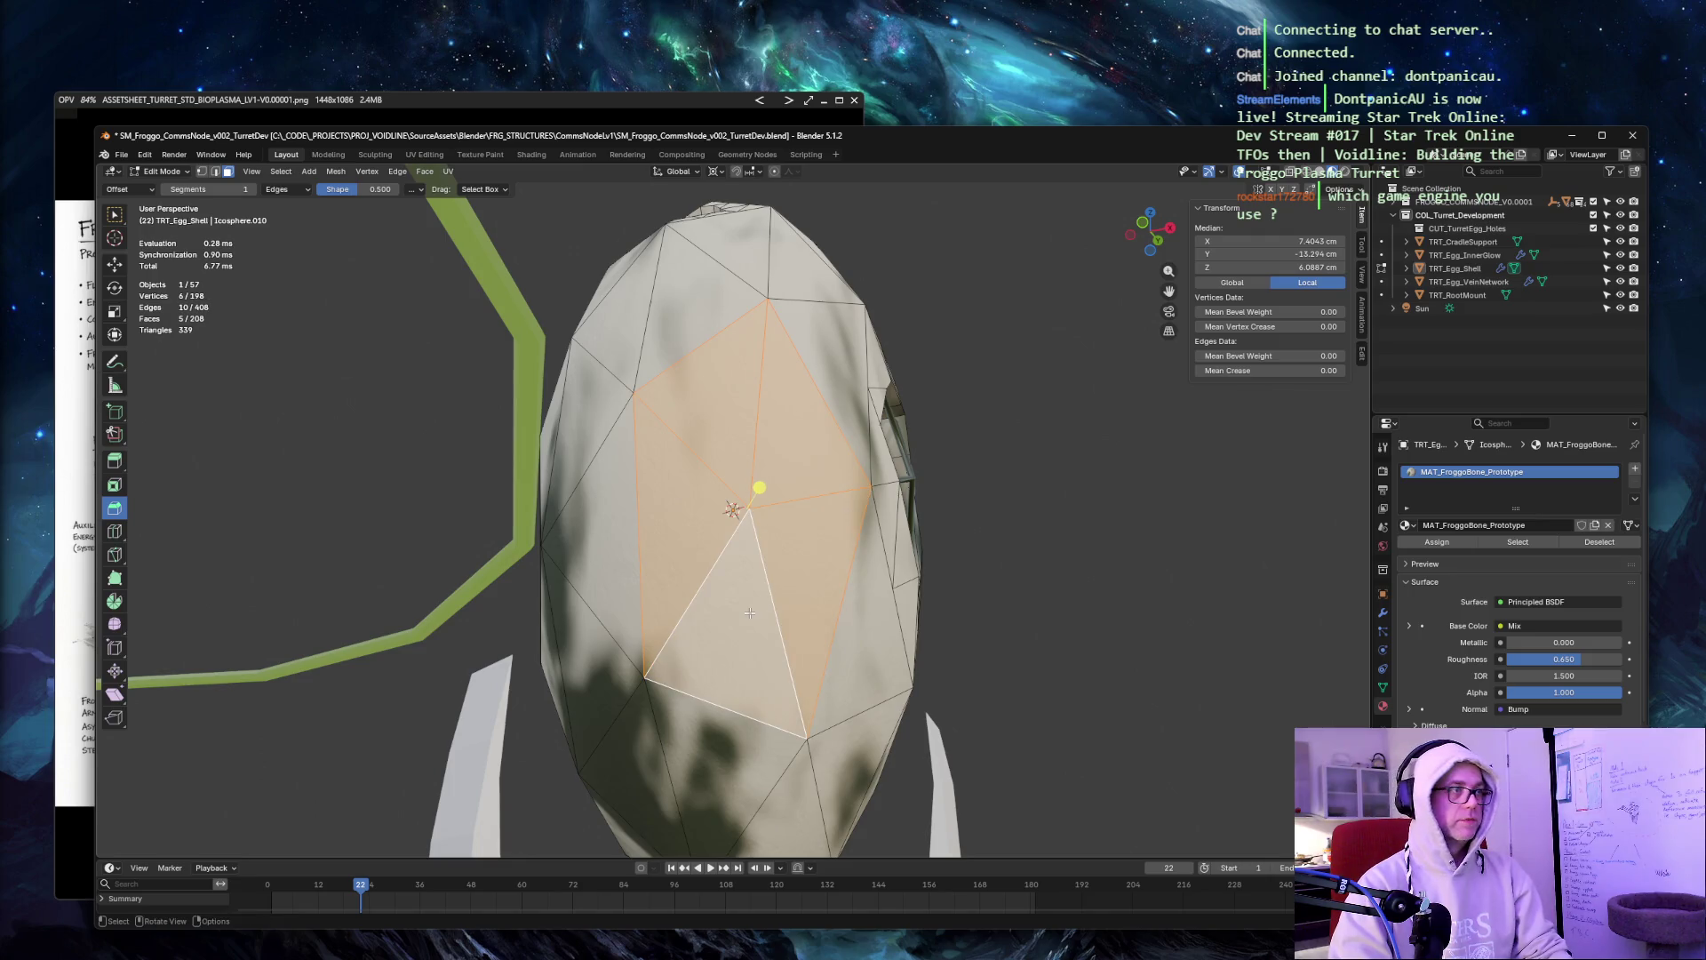
right_click(749, 612)
left_click(749, 620)
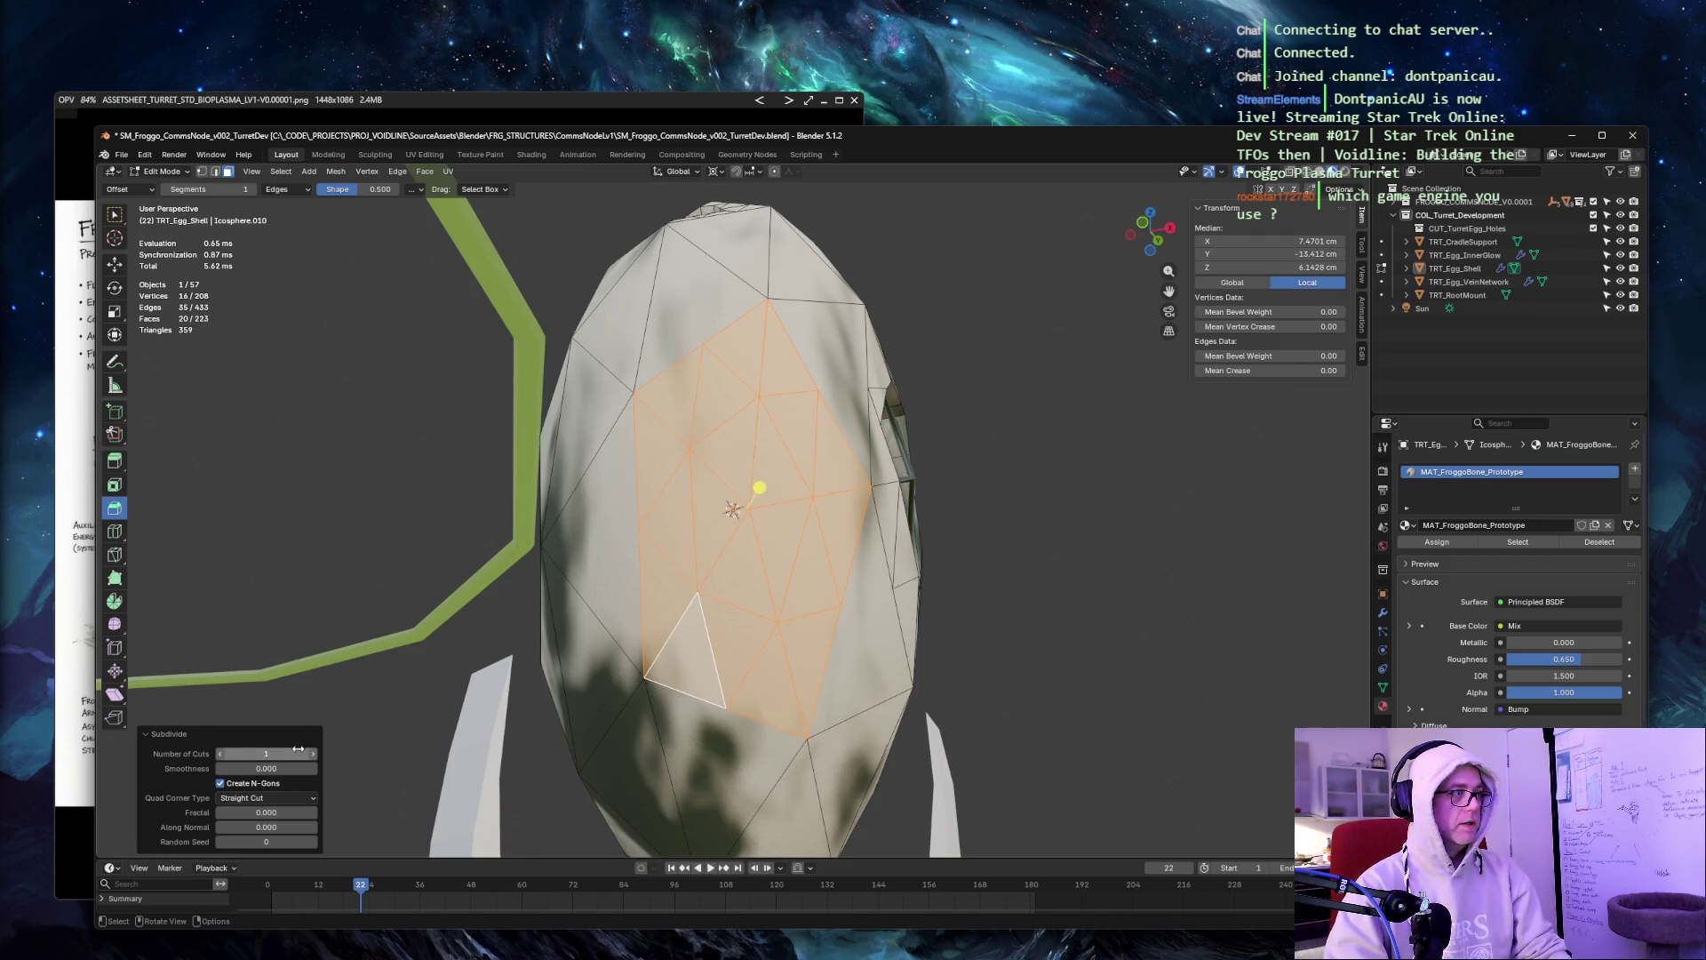
key("alt+a")
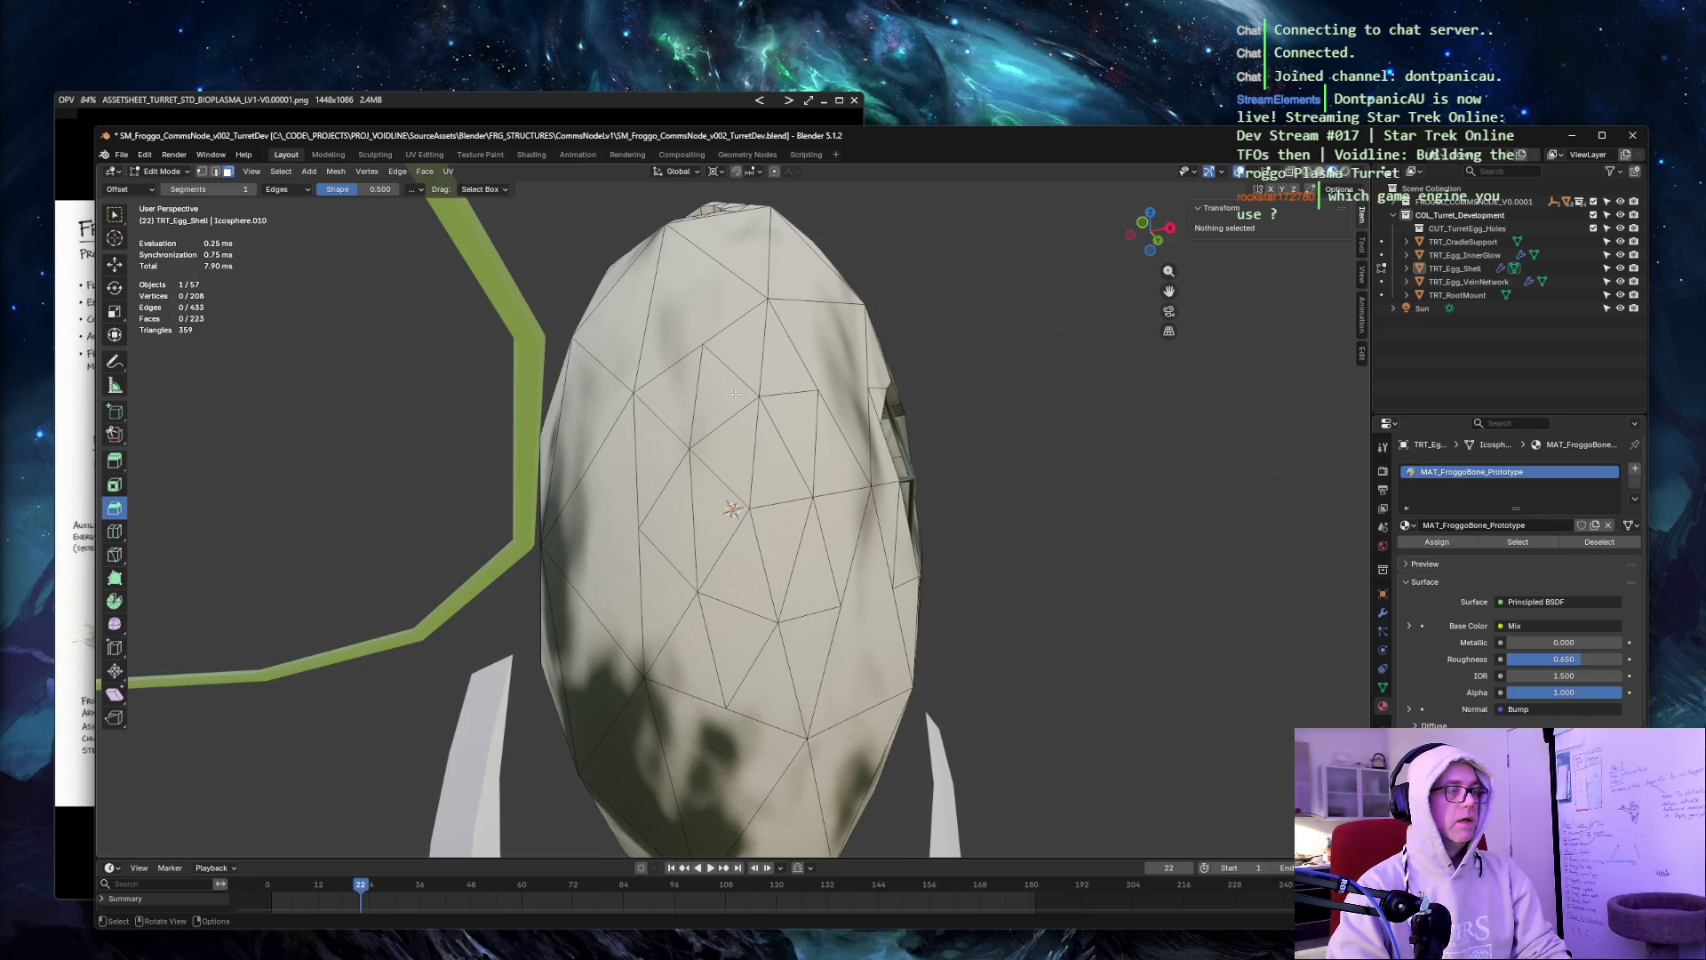
key("ctrl+z")
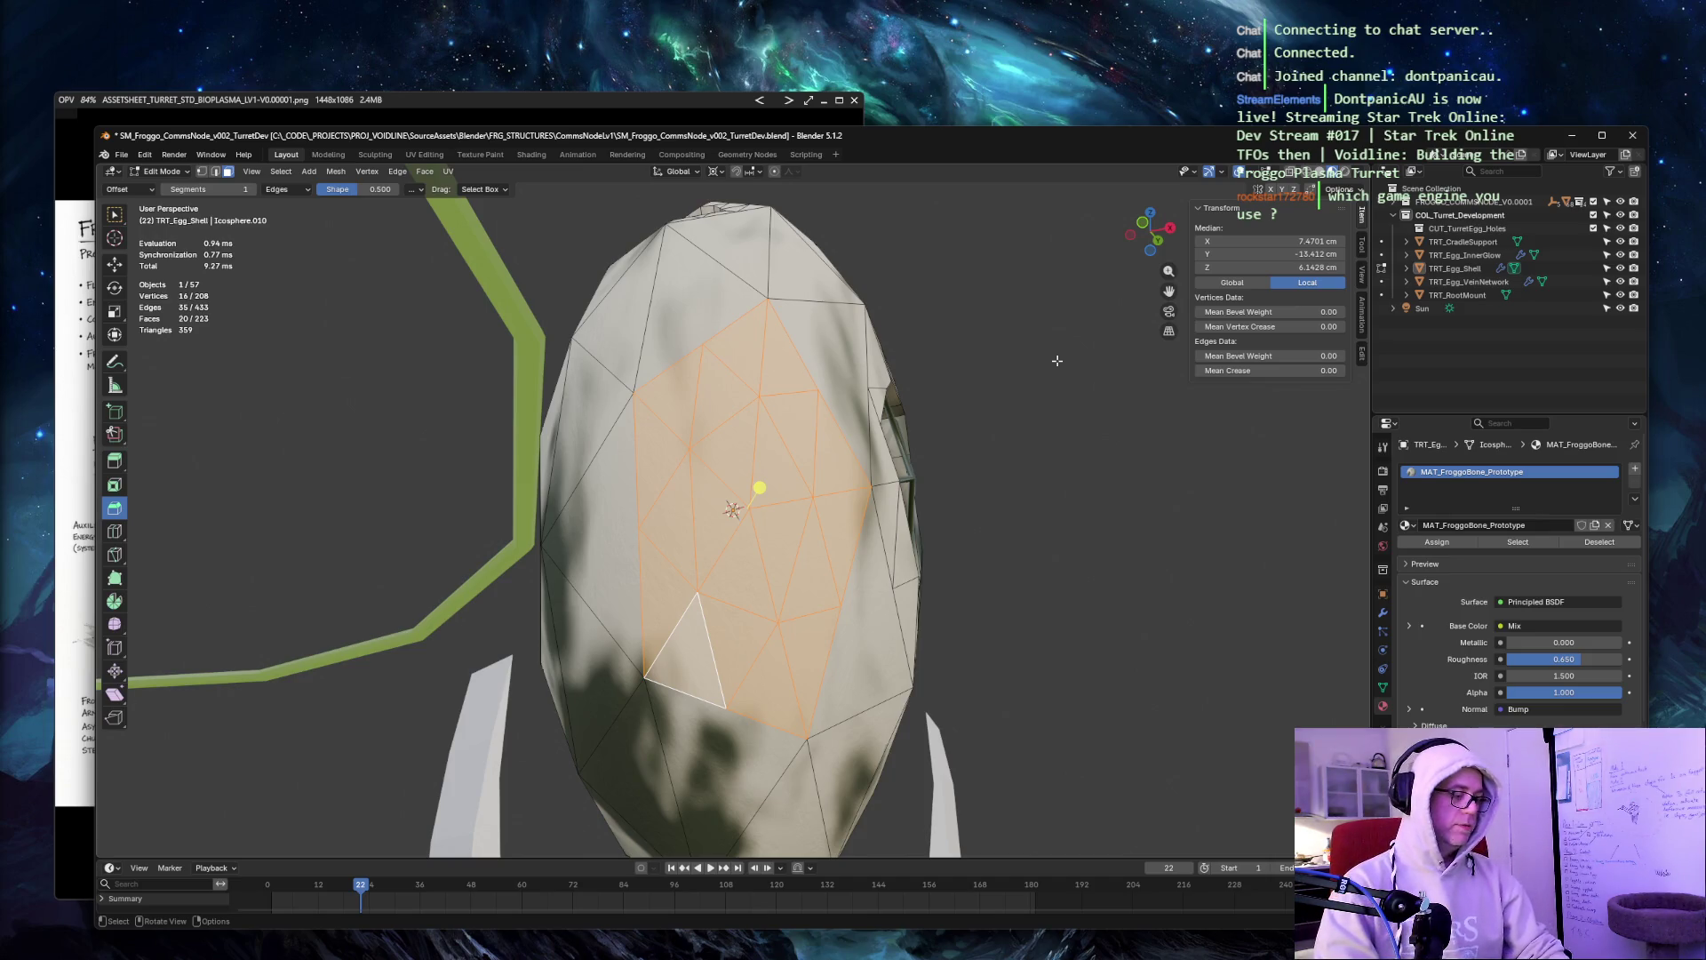
Trace trial Knife cuts across the side patch, discarding the first attempt.
key("k")
left_click(690, 448)
left_click(781, 393)
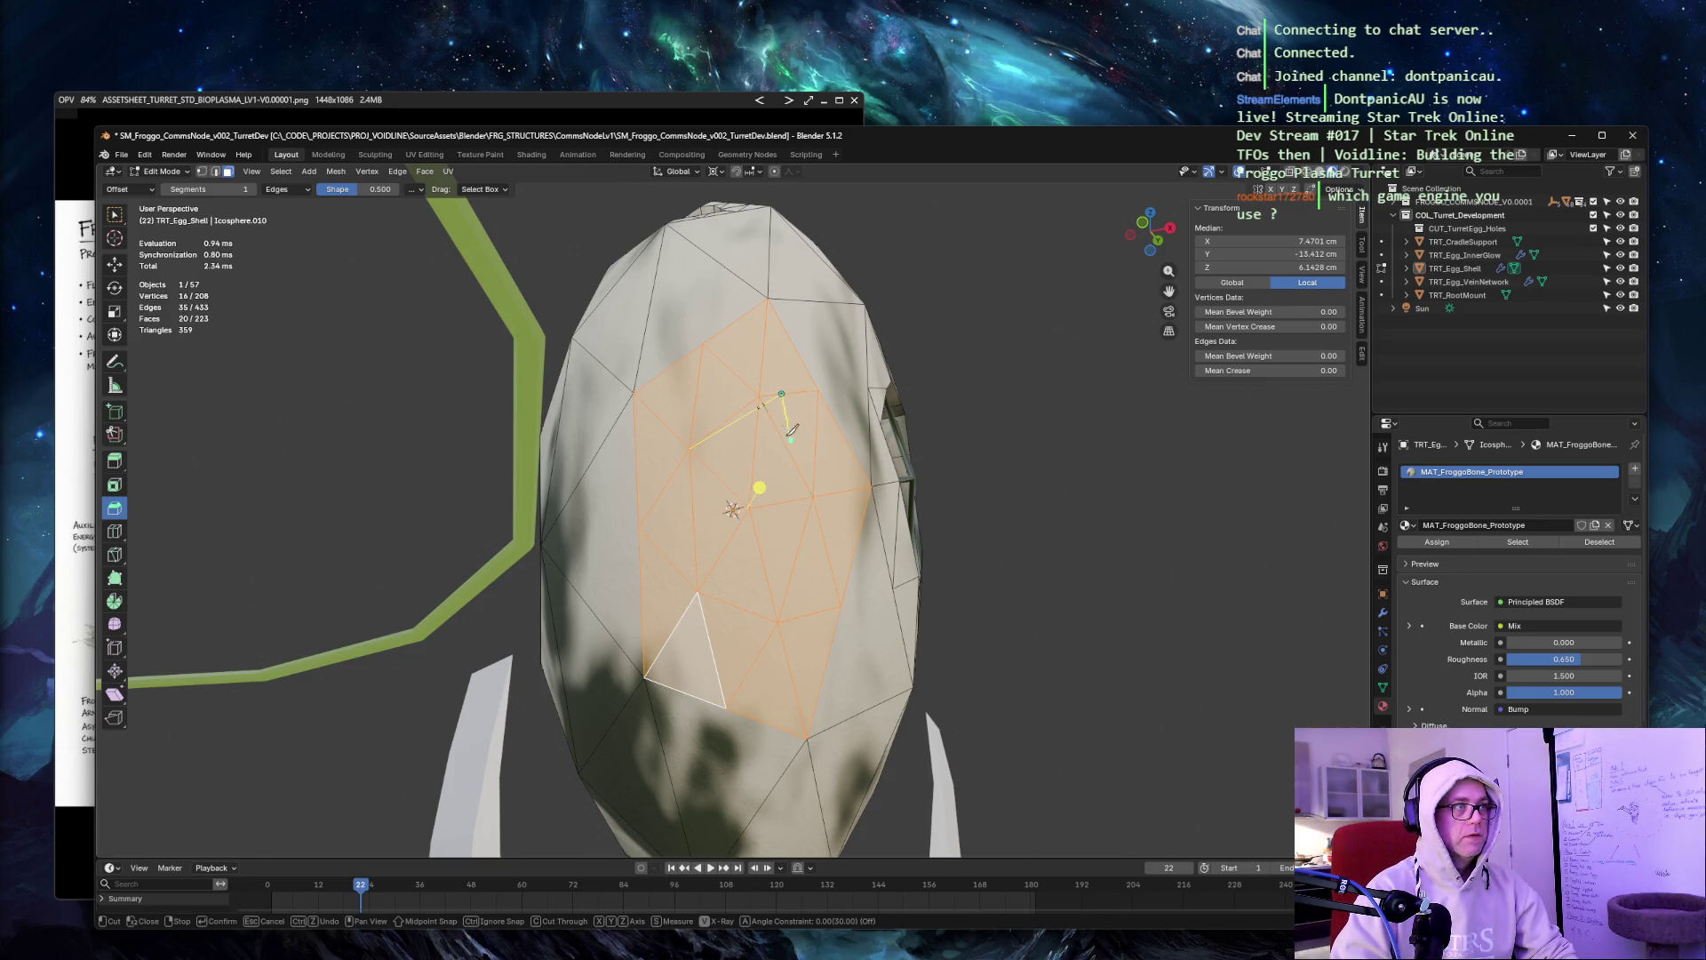
key("ctrl+z")
key("ctrl+z")
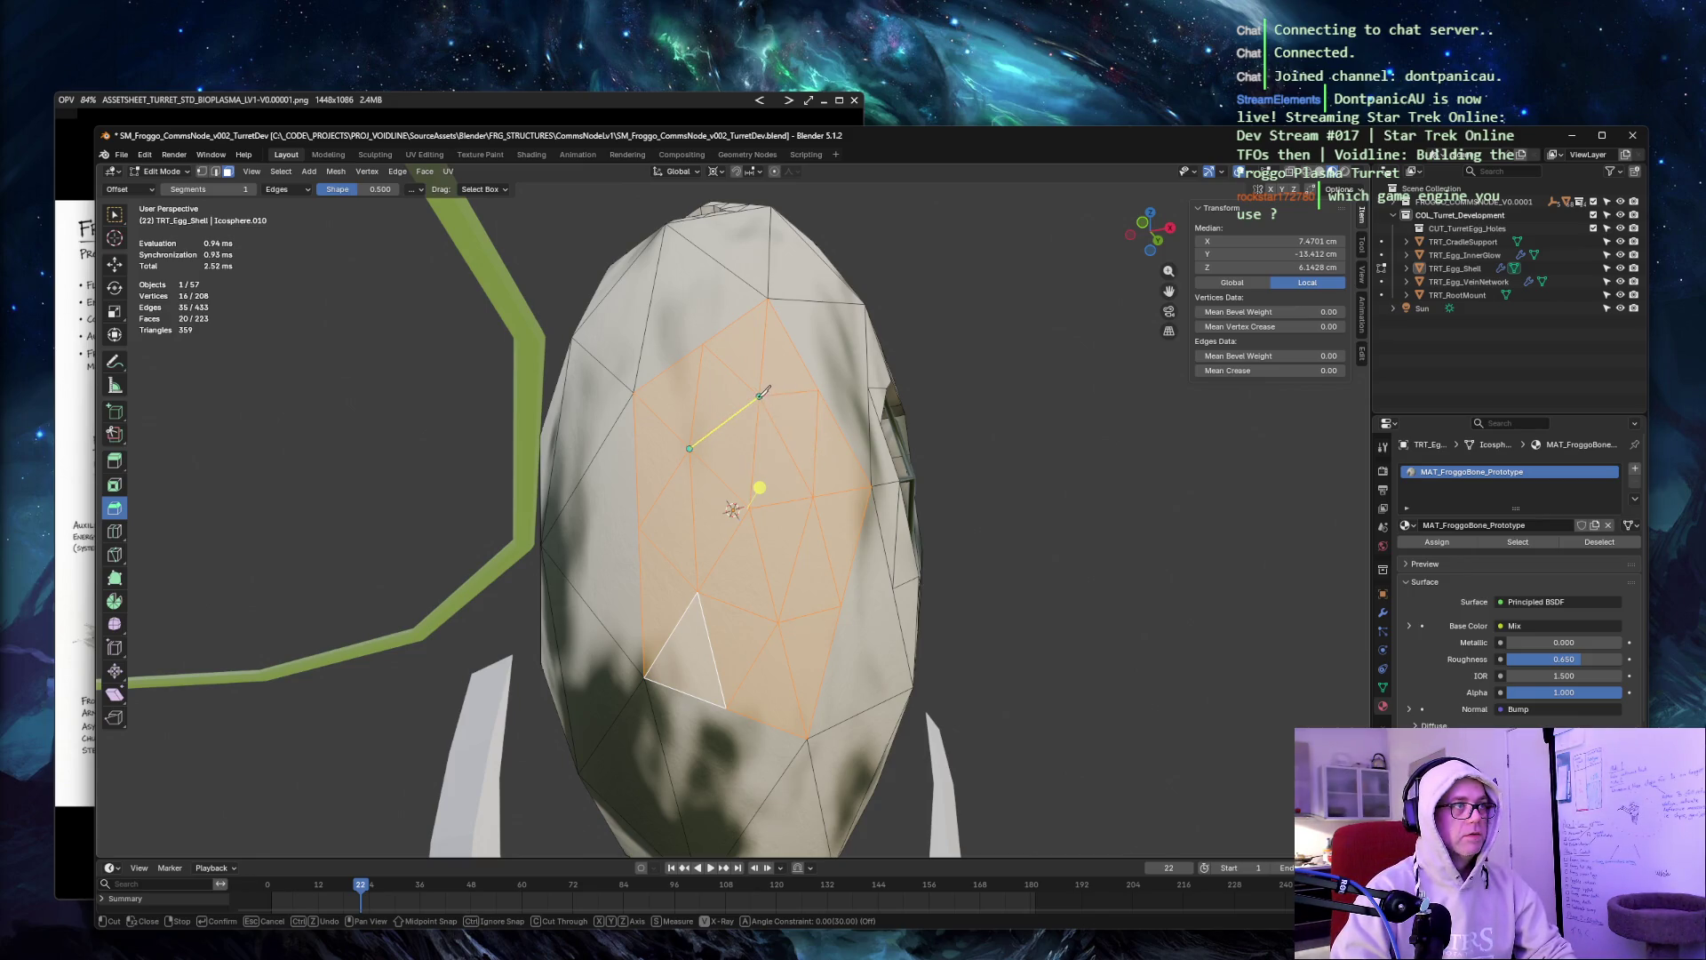
left_click(759, 396)
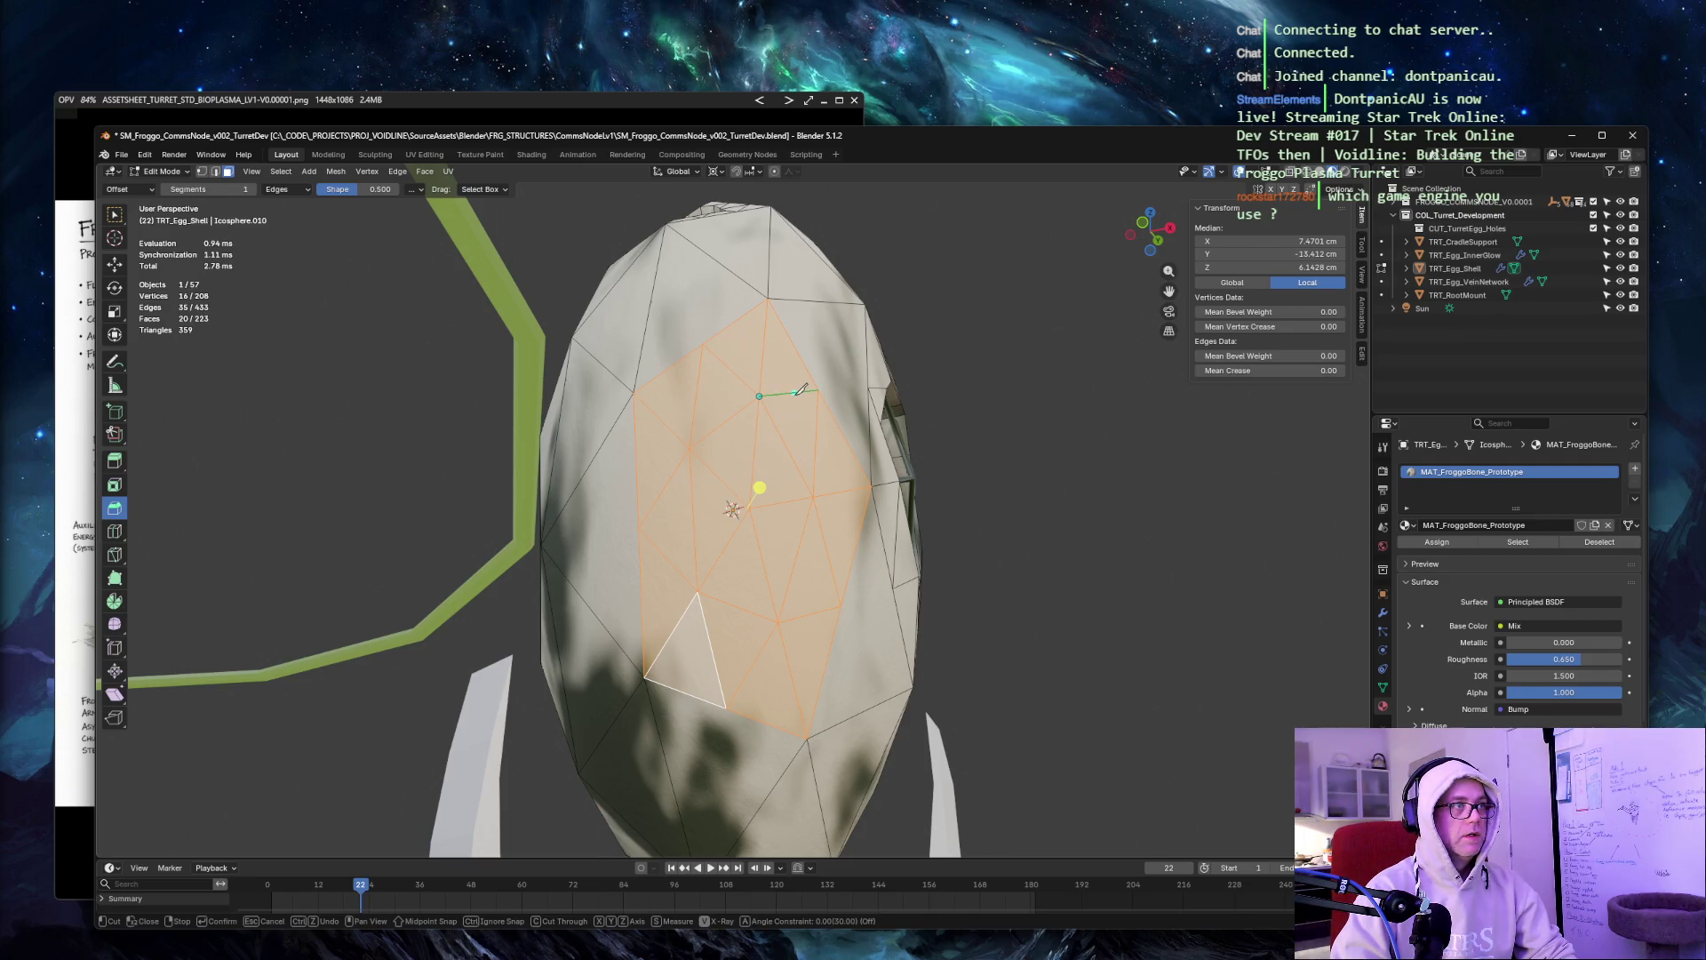
left_click(816, 415)
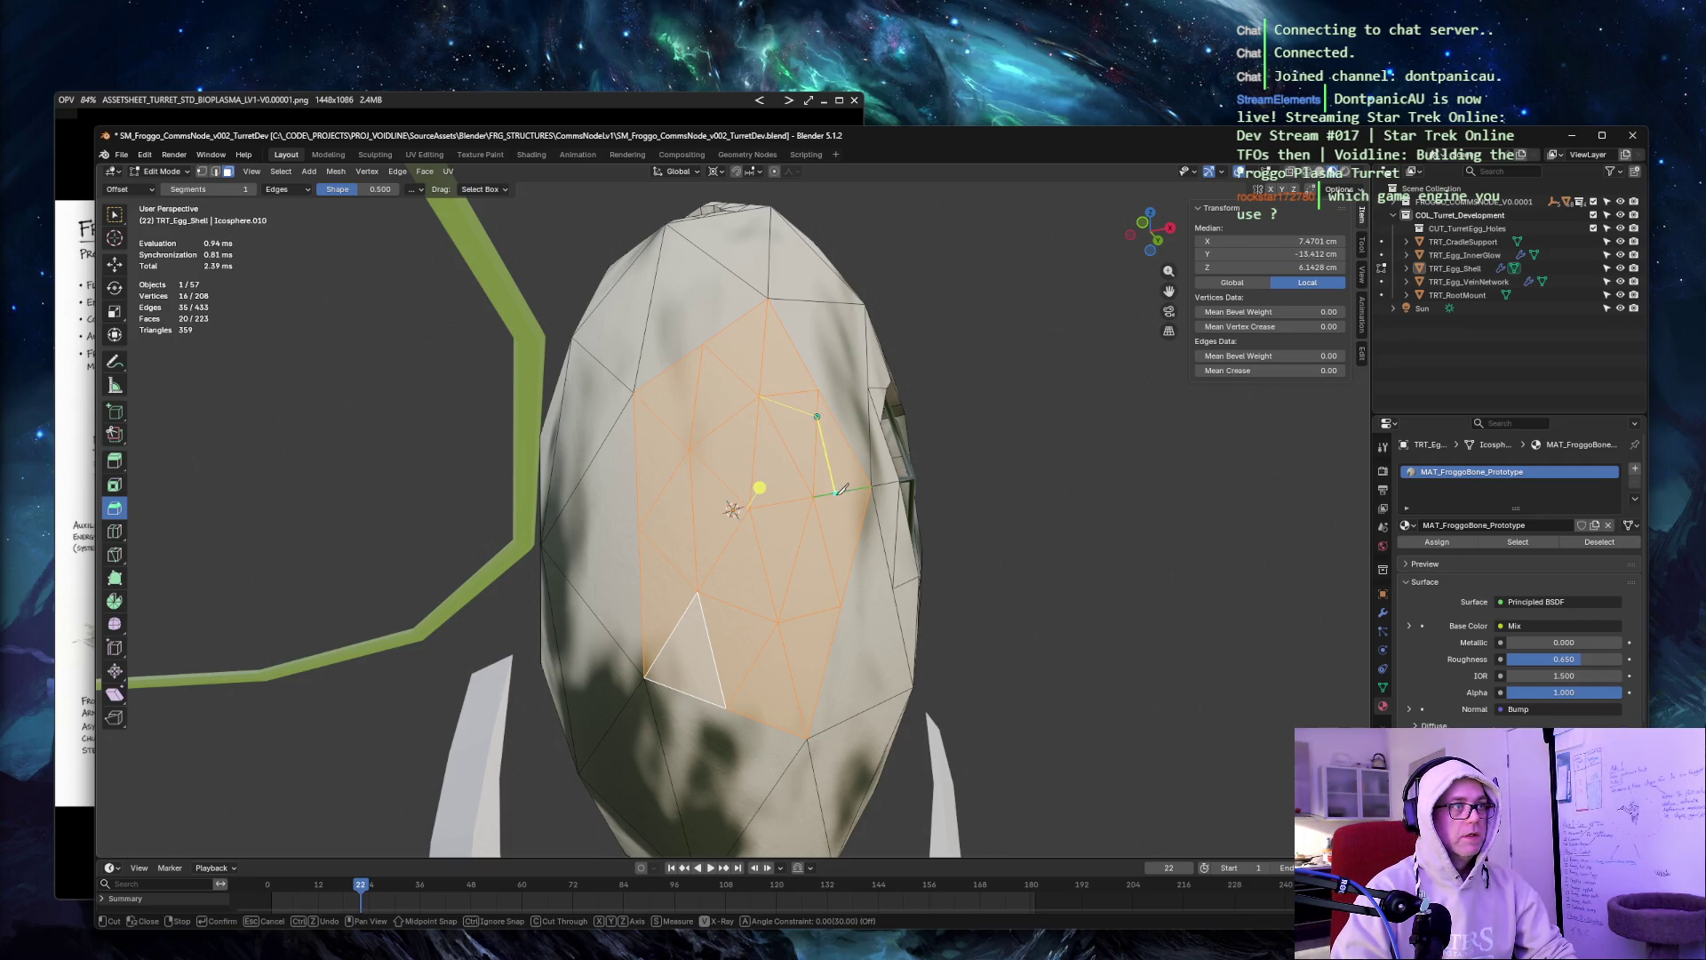
left_click(798, 617)
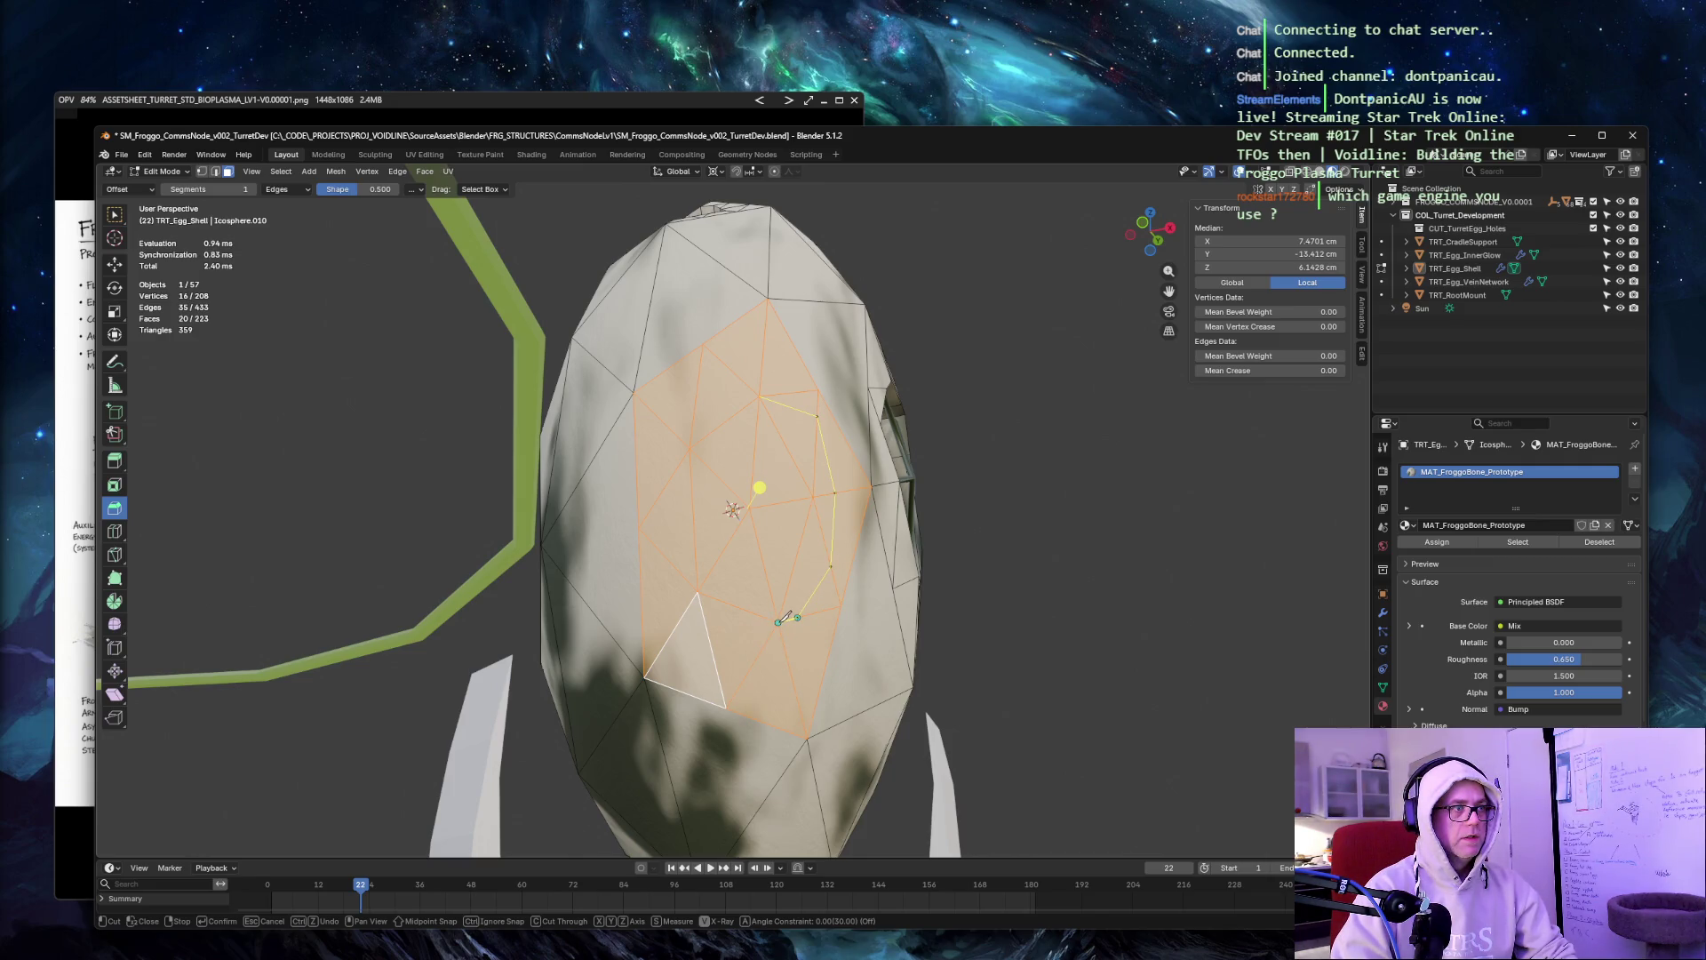
left_click(698, 590)
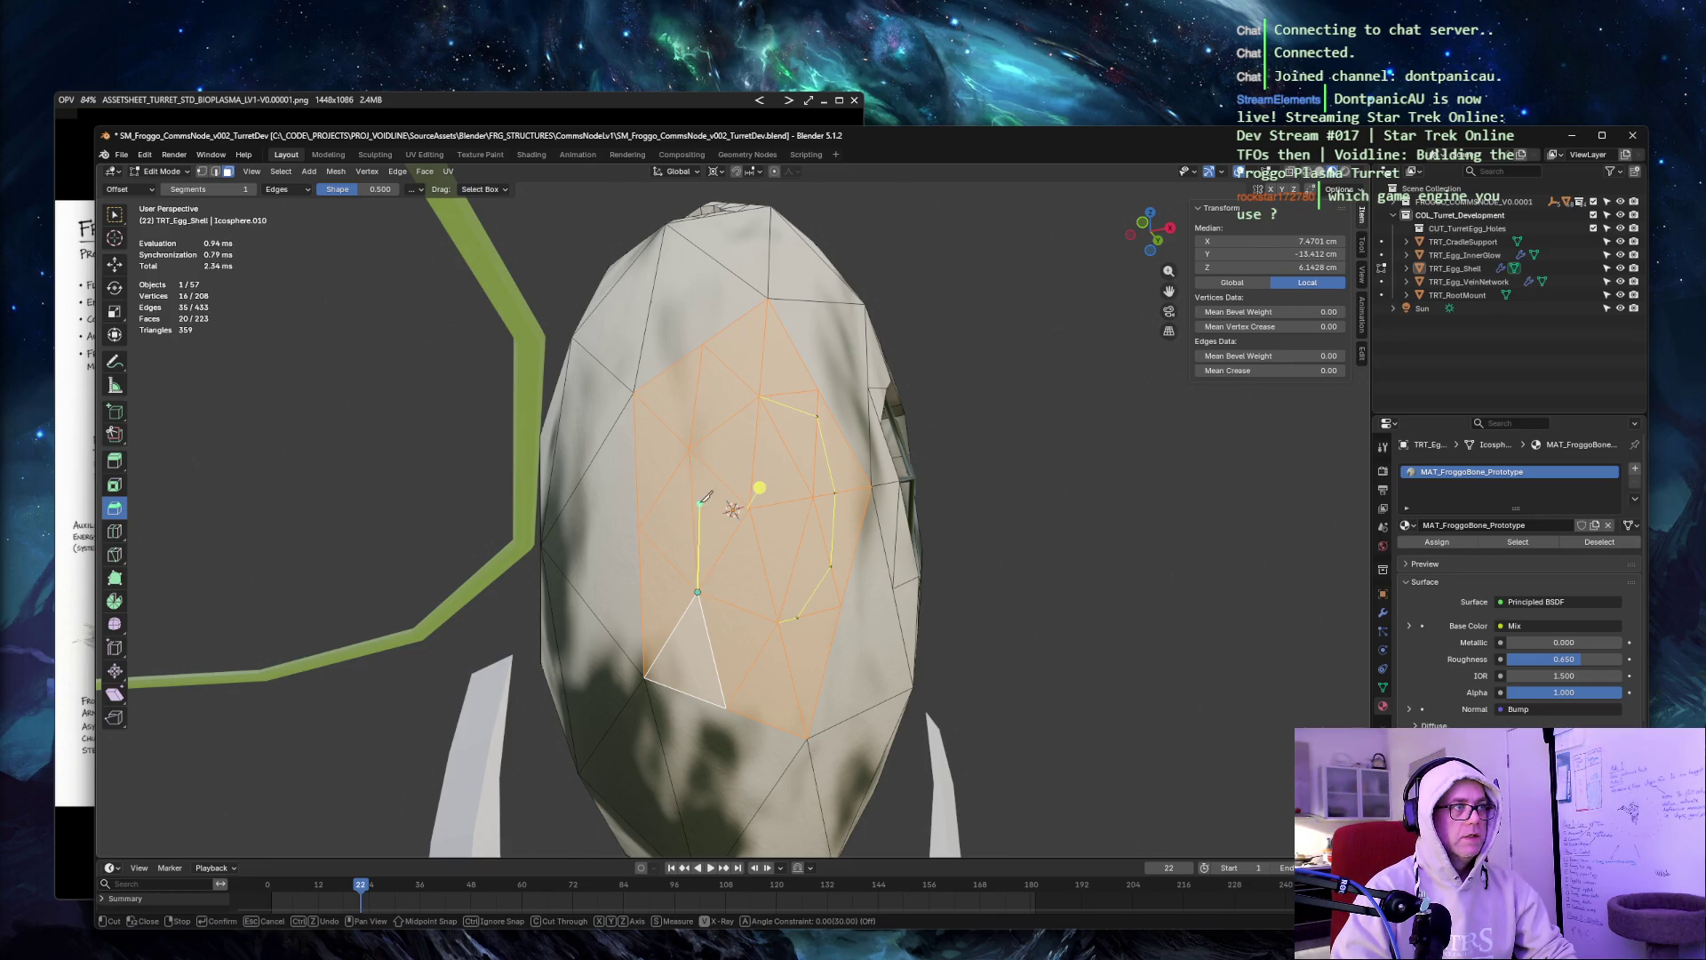
left_click(751, 509)
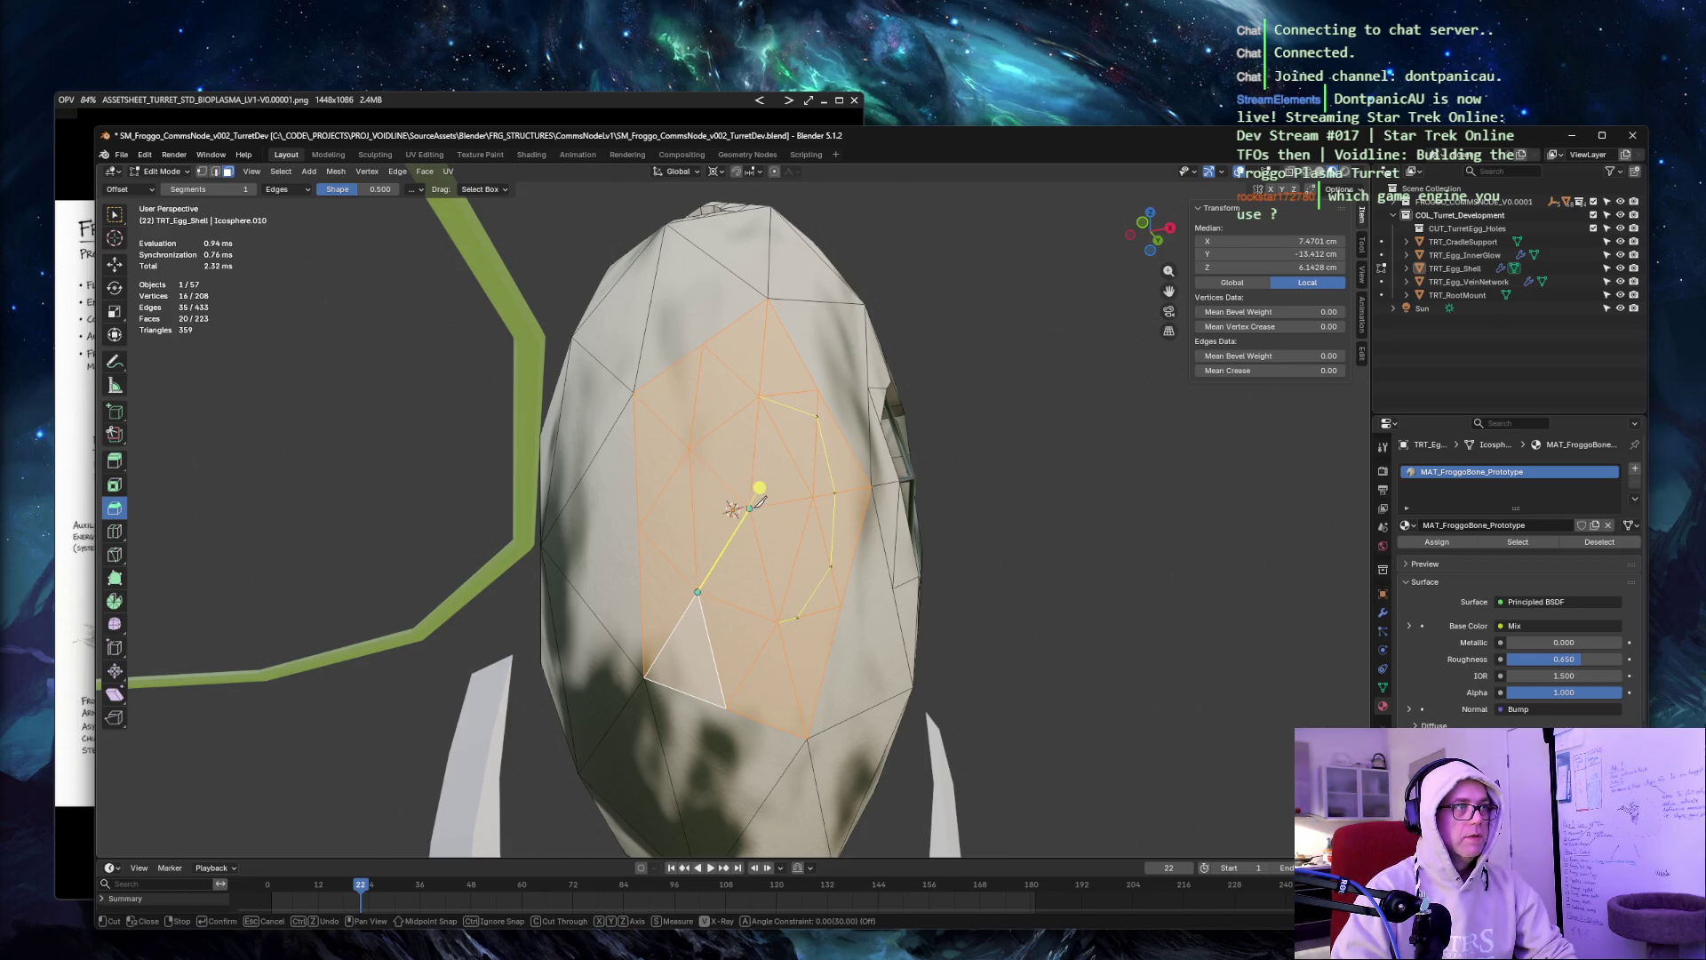
left_click(691, 448)
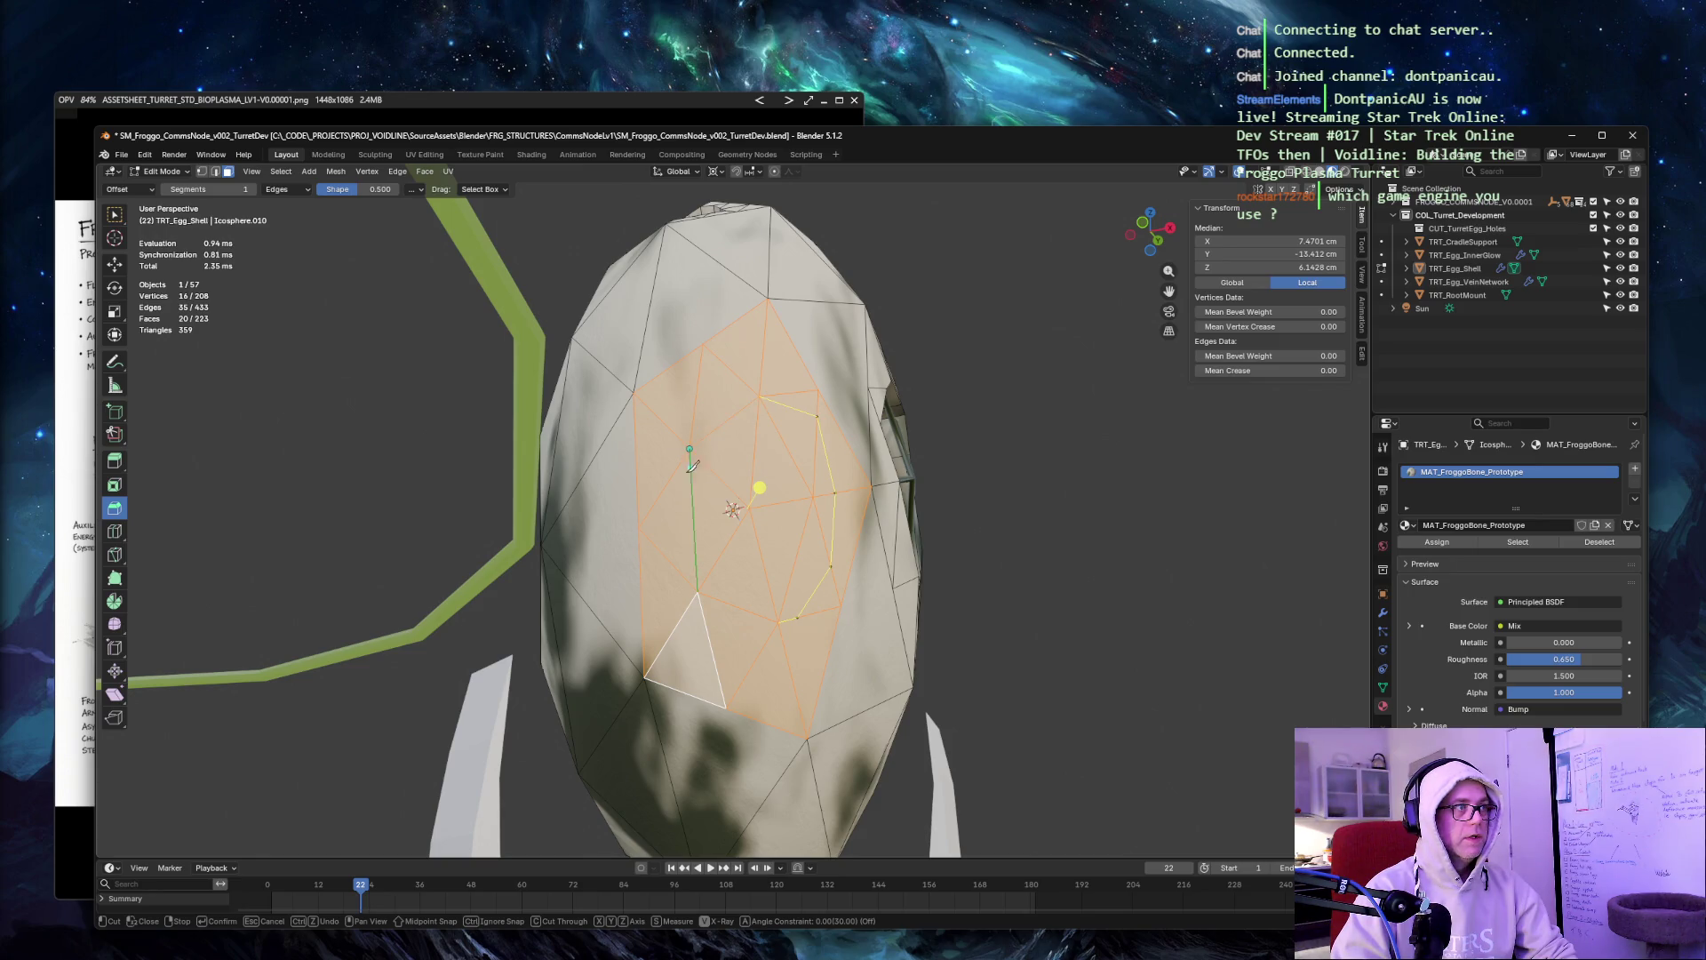
Cut a Knife path across the patch and commit it, then undo it and start a fresh cut.
left_click(697, 591)
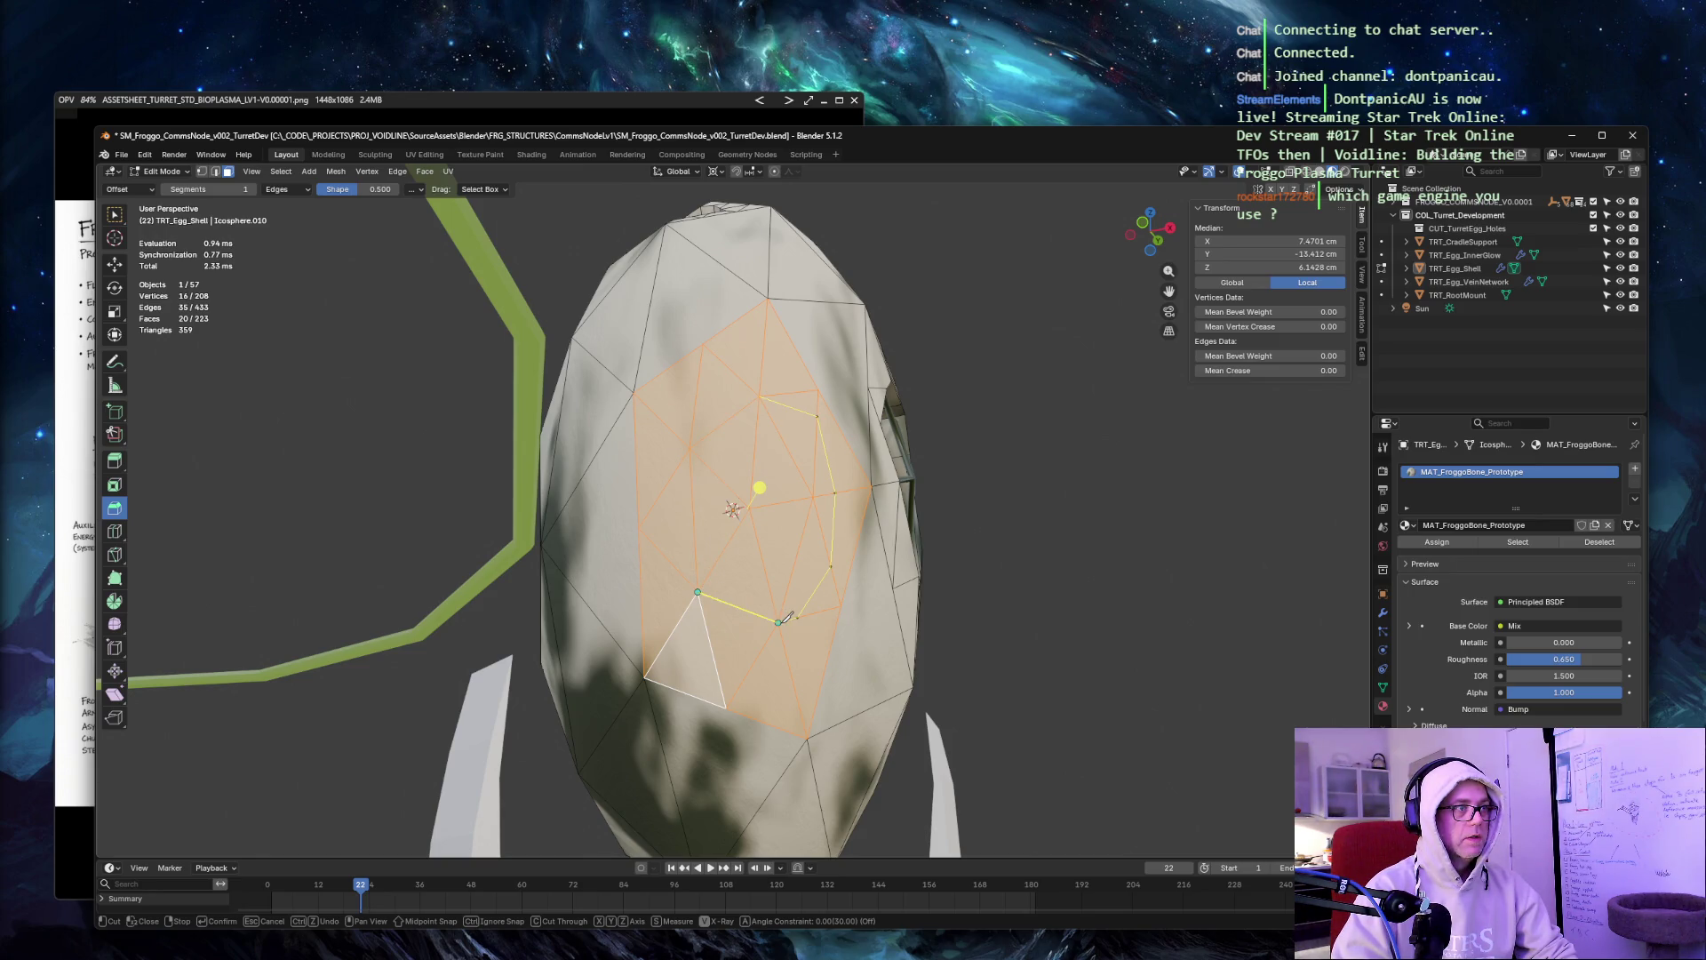
left_click(813, 495)
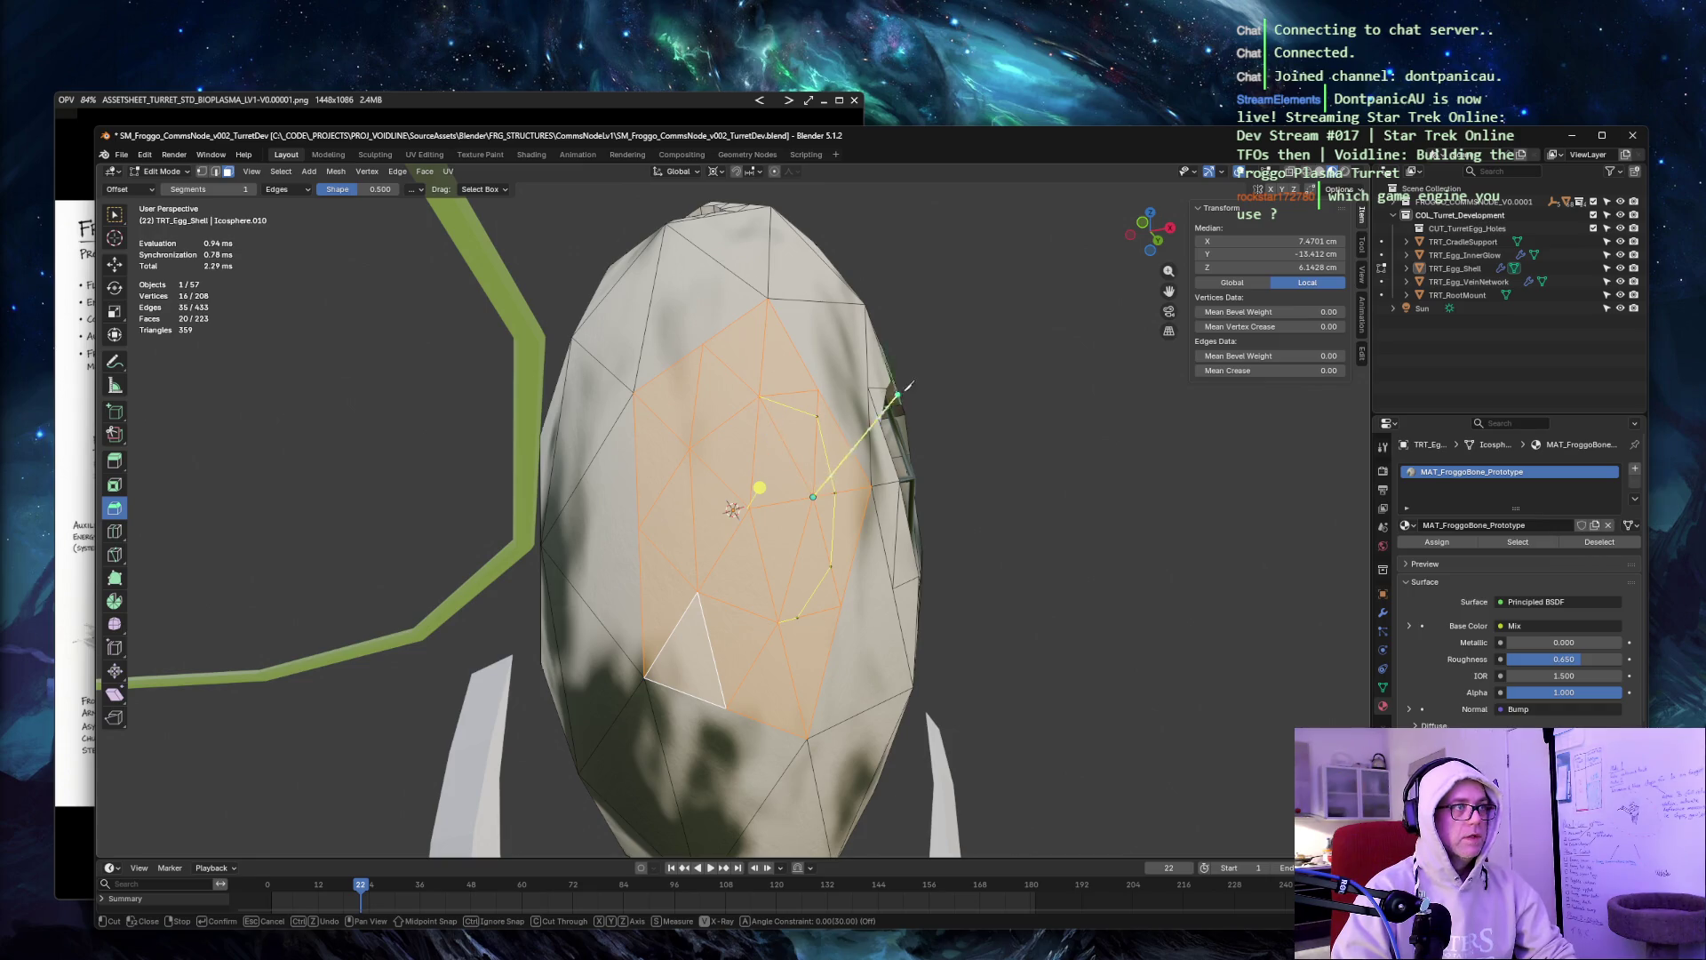
left_click(794, 615)
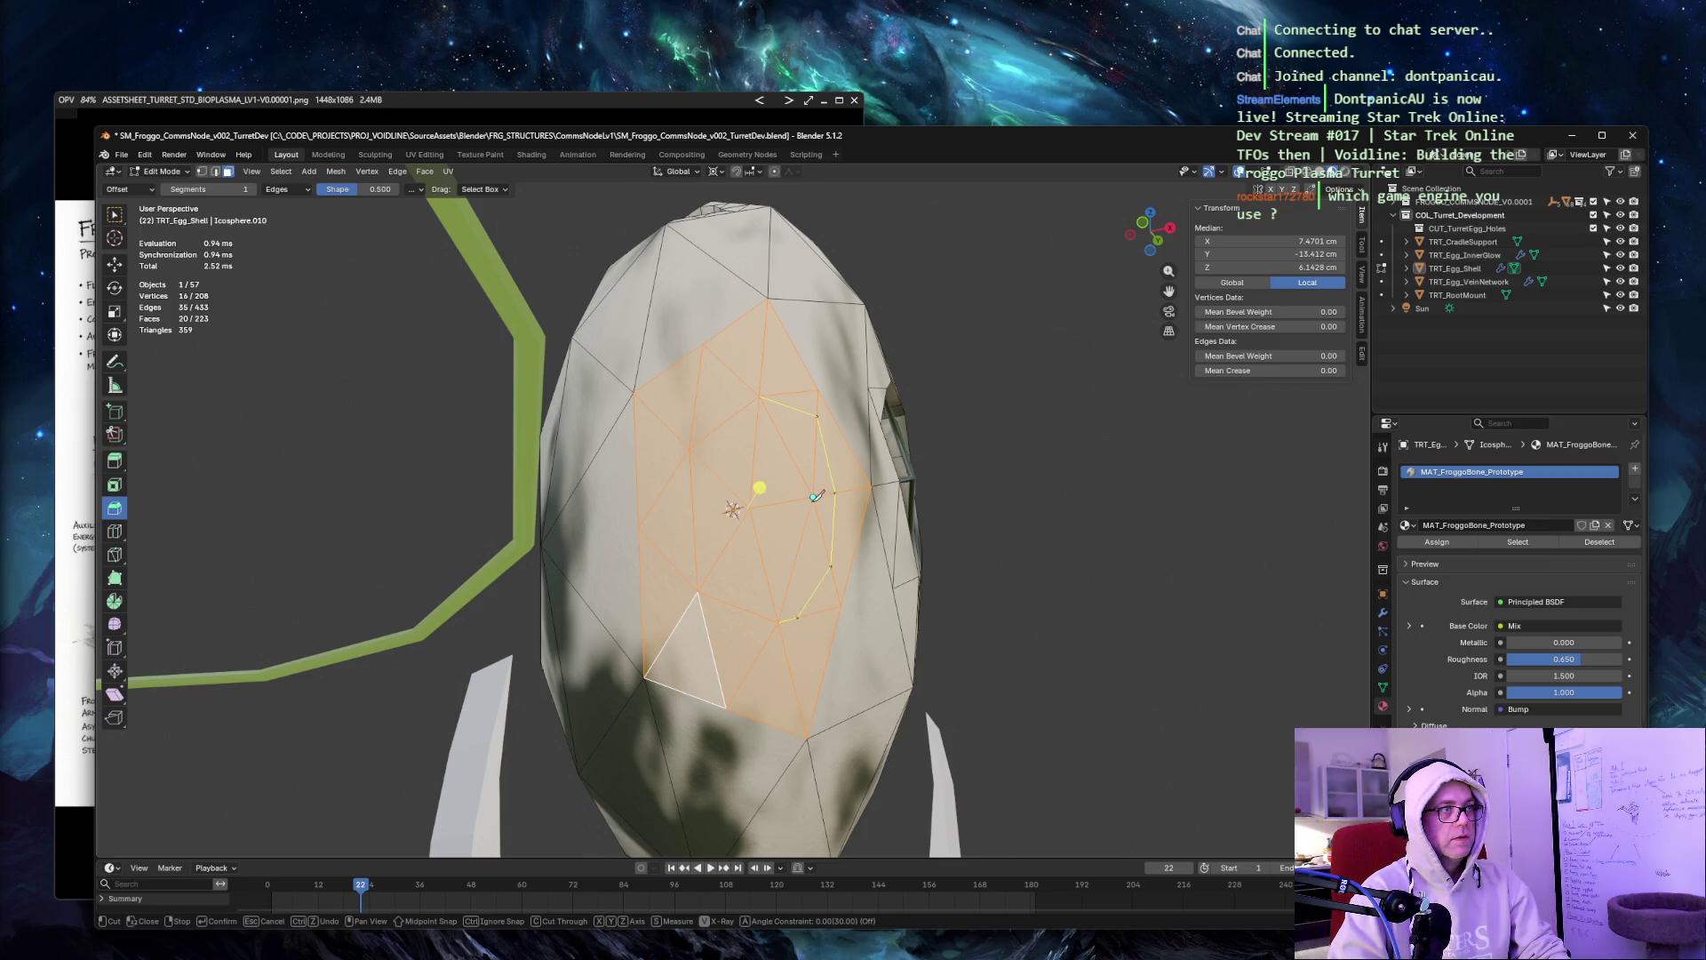
left_click(750, 508)
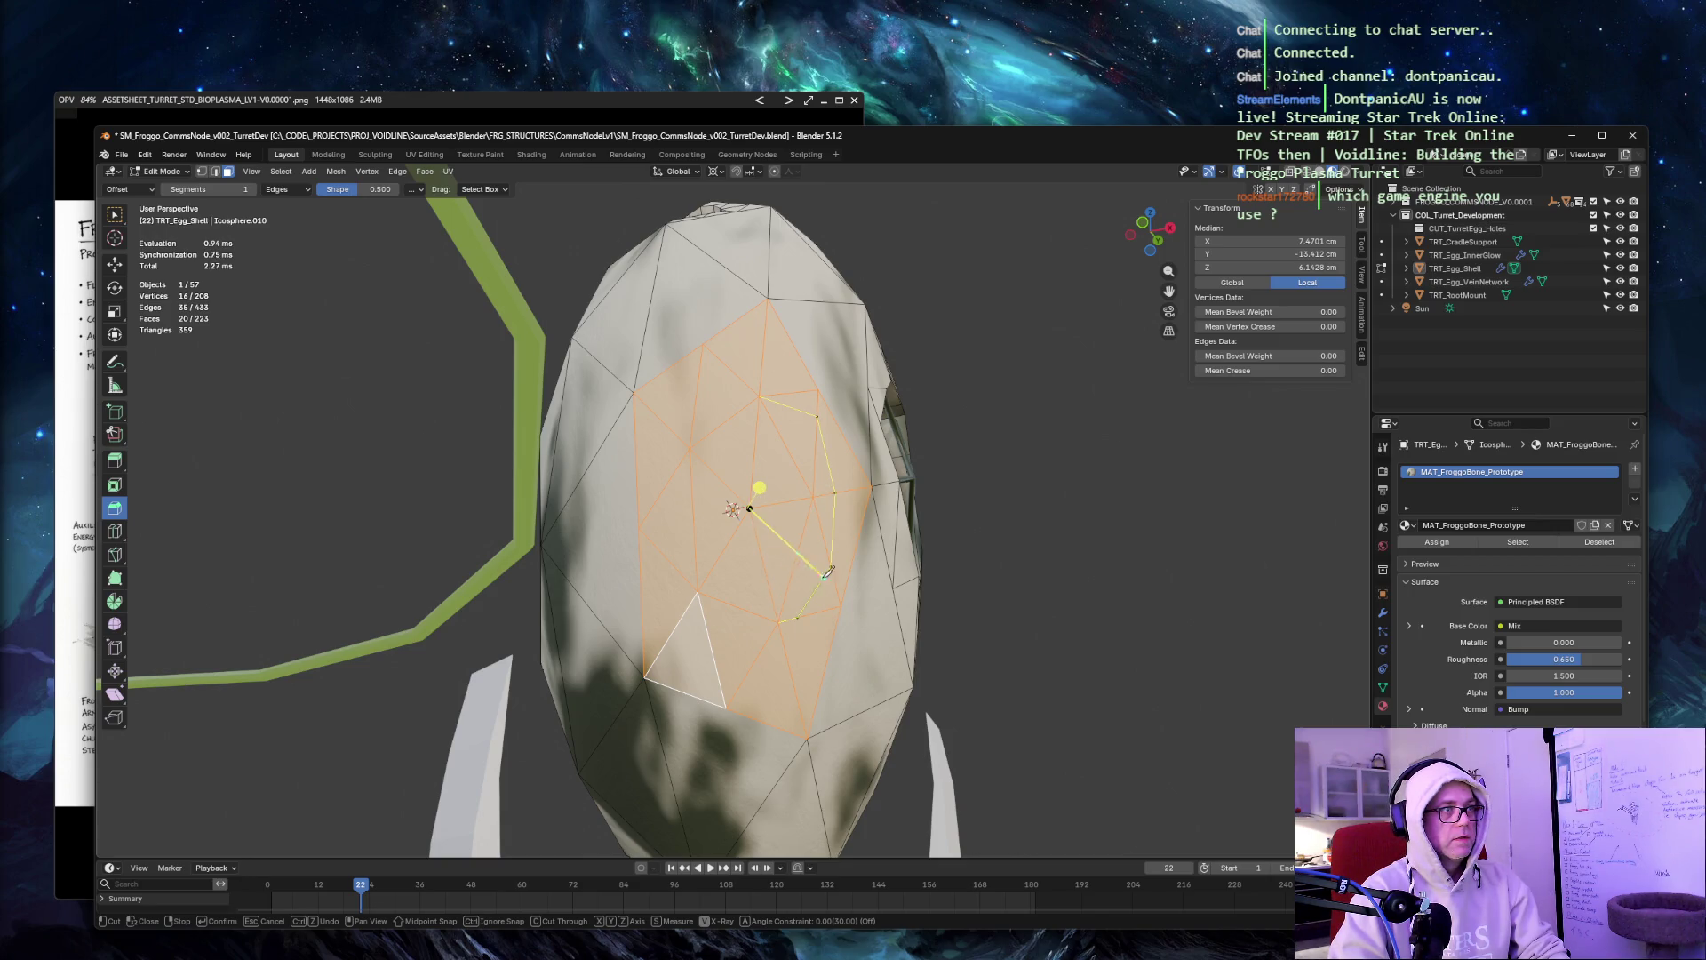
key("ctrl+z")
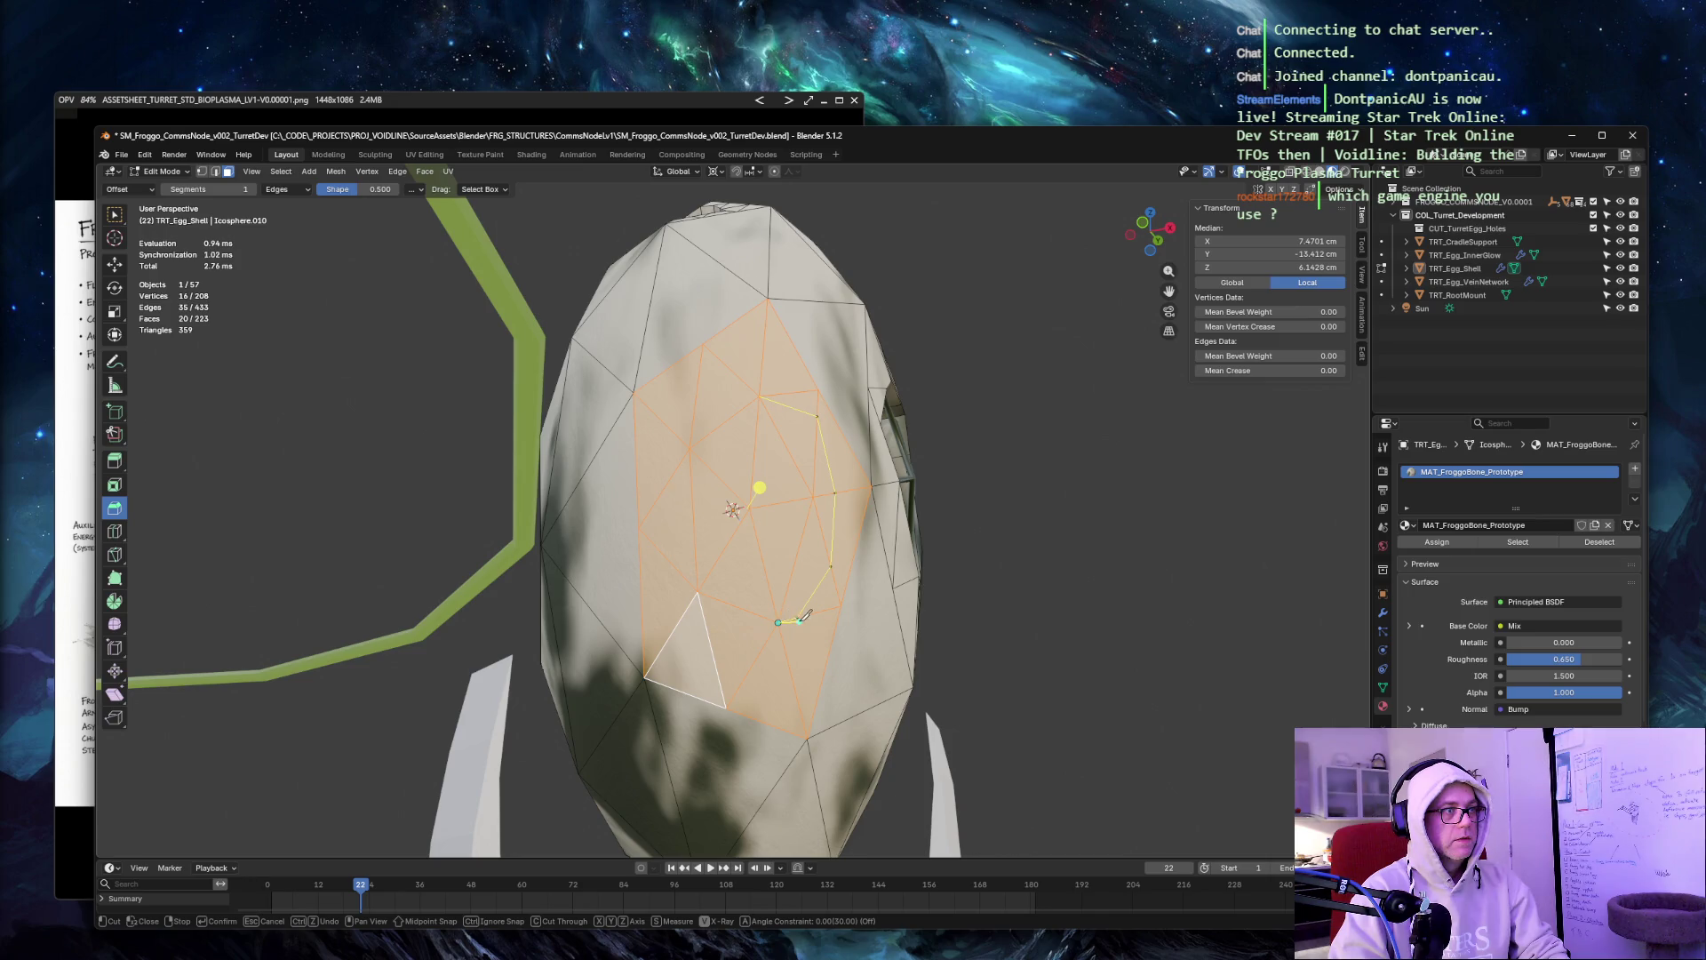
left_click(749, 508)
key("ctrl+z")
left_click(698, 592)
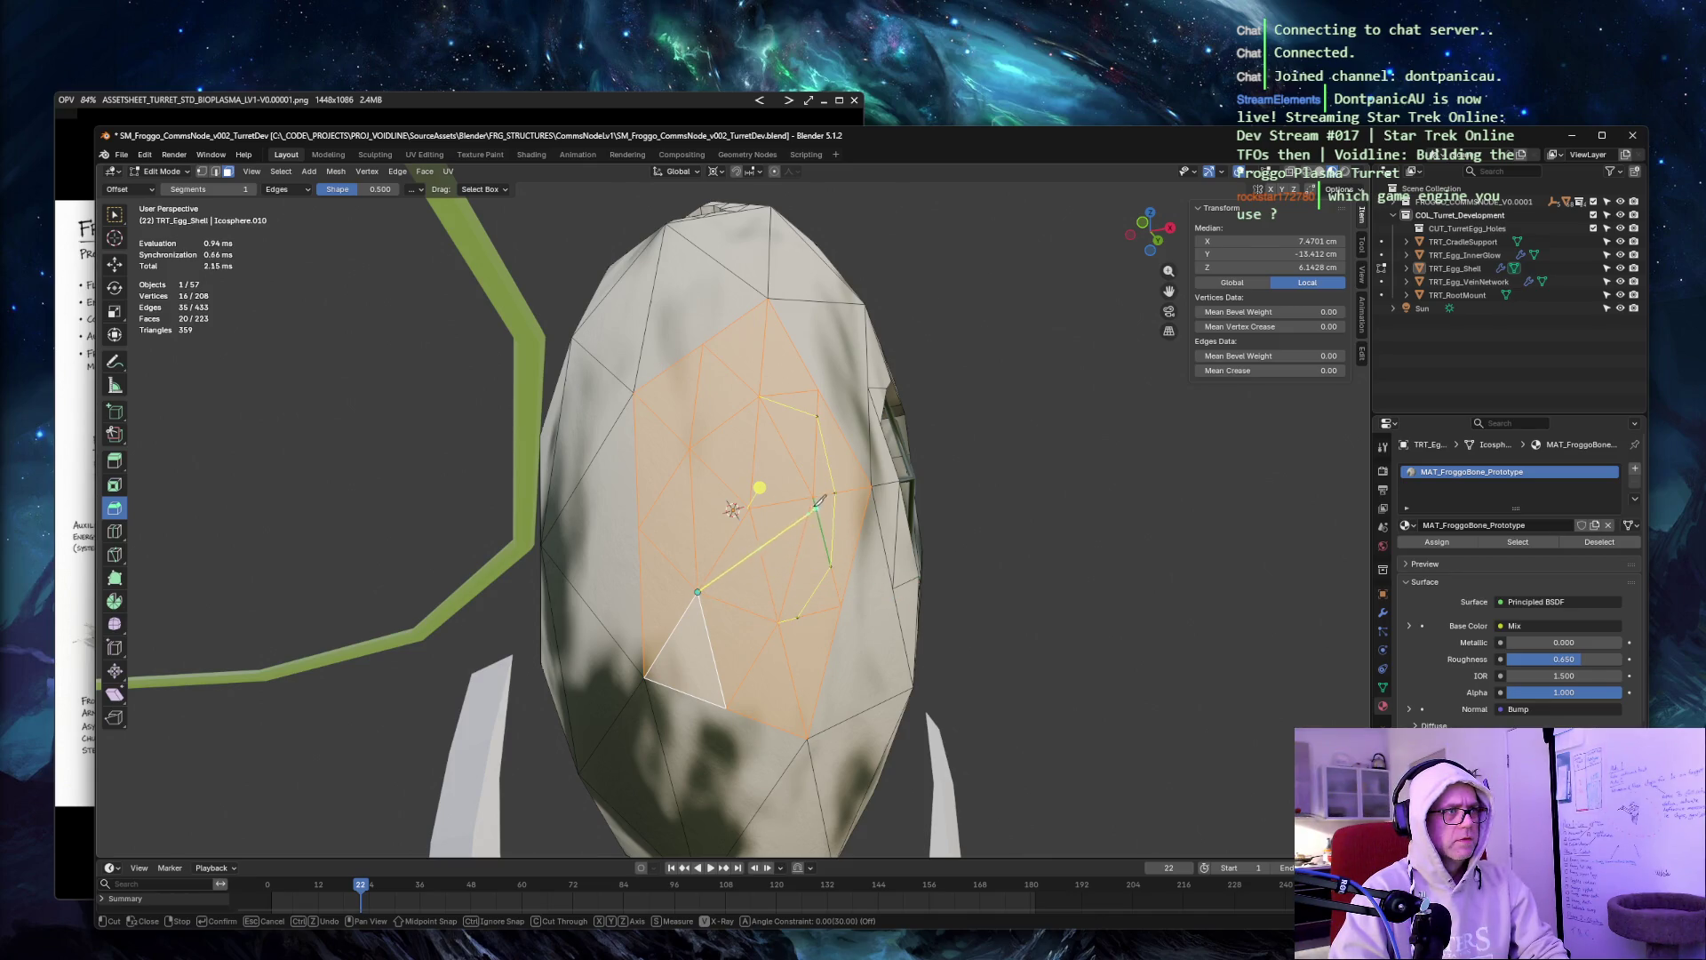
left_click(763, 406)
left_click(757, 542)
key("Return")
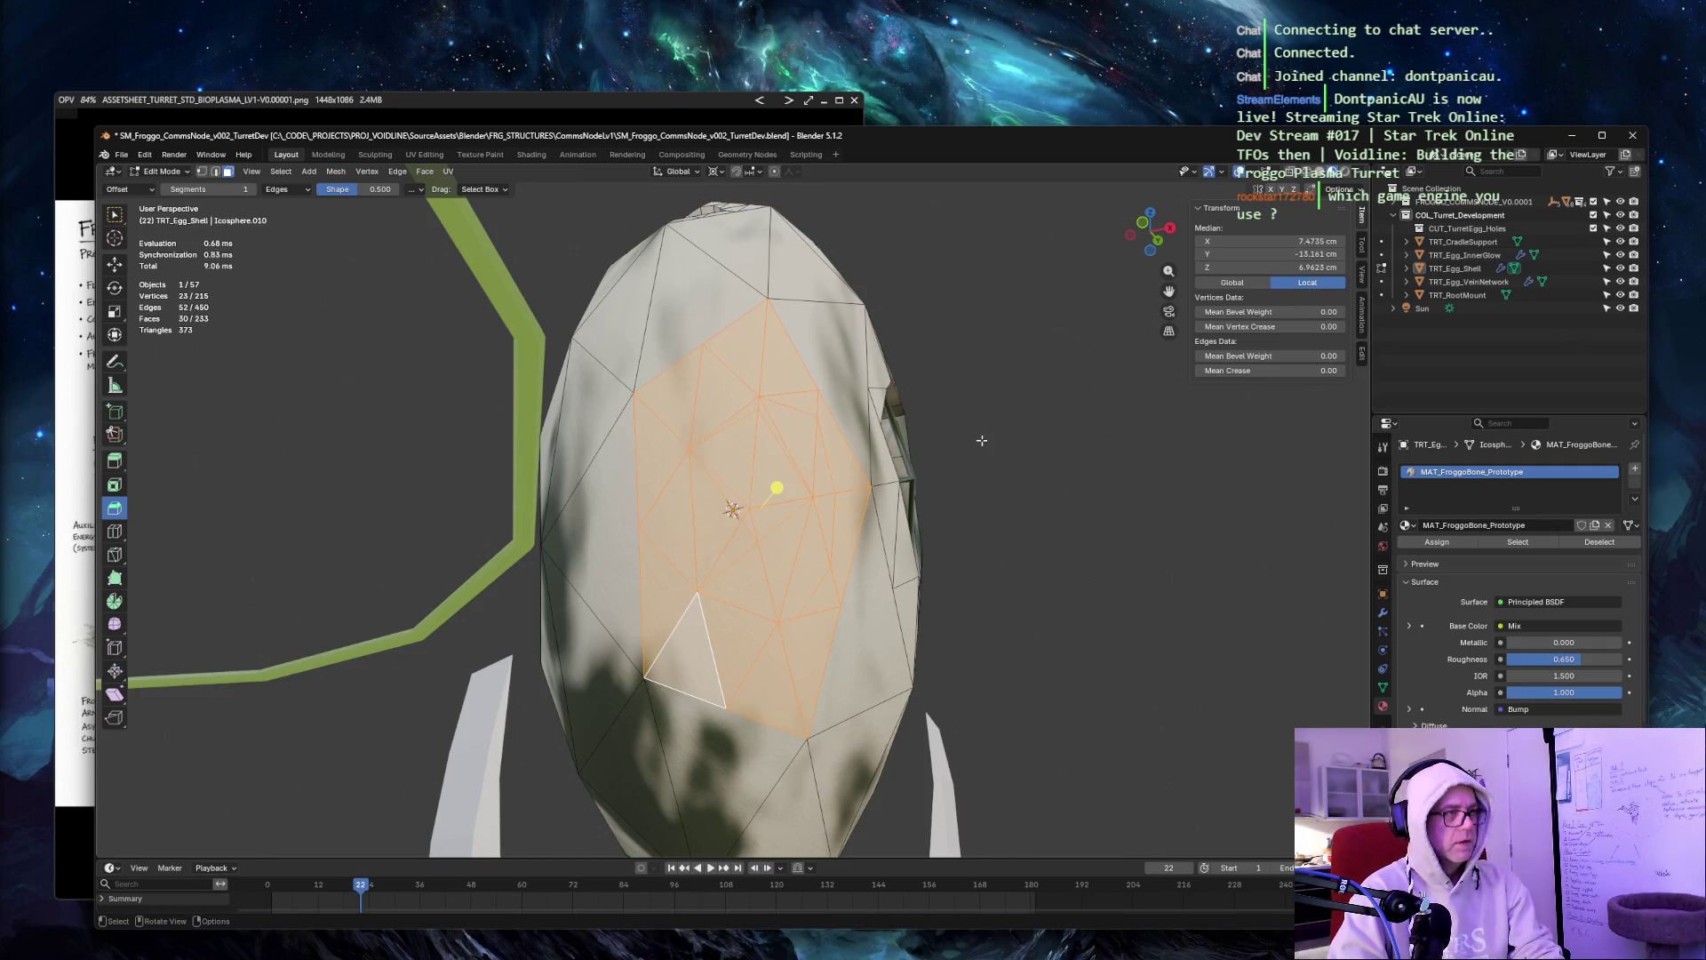
key("ctrl+z")
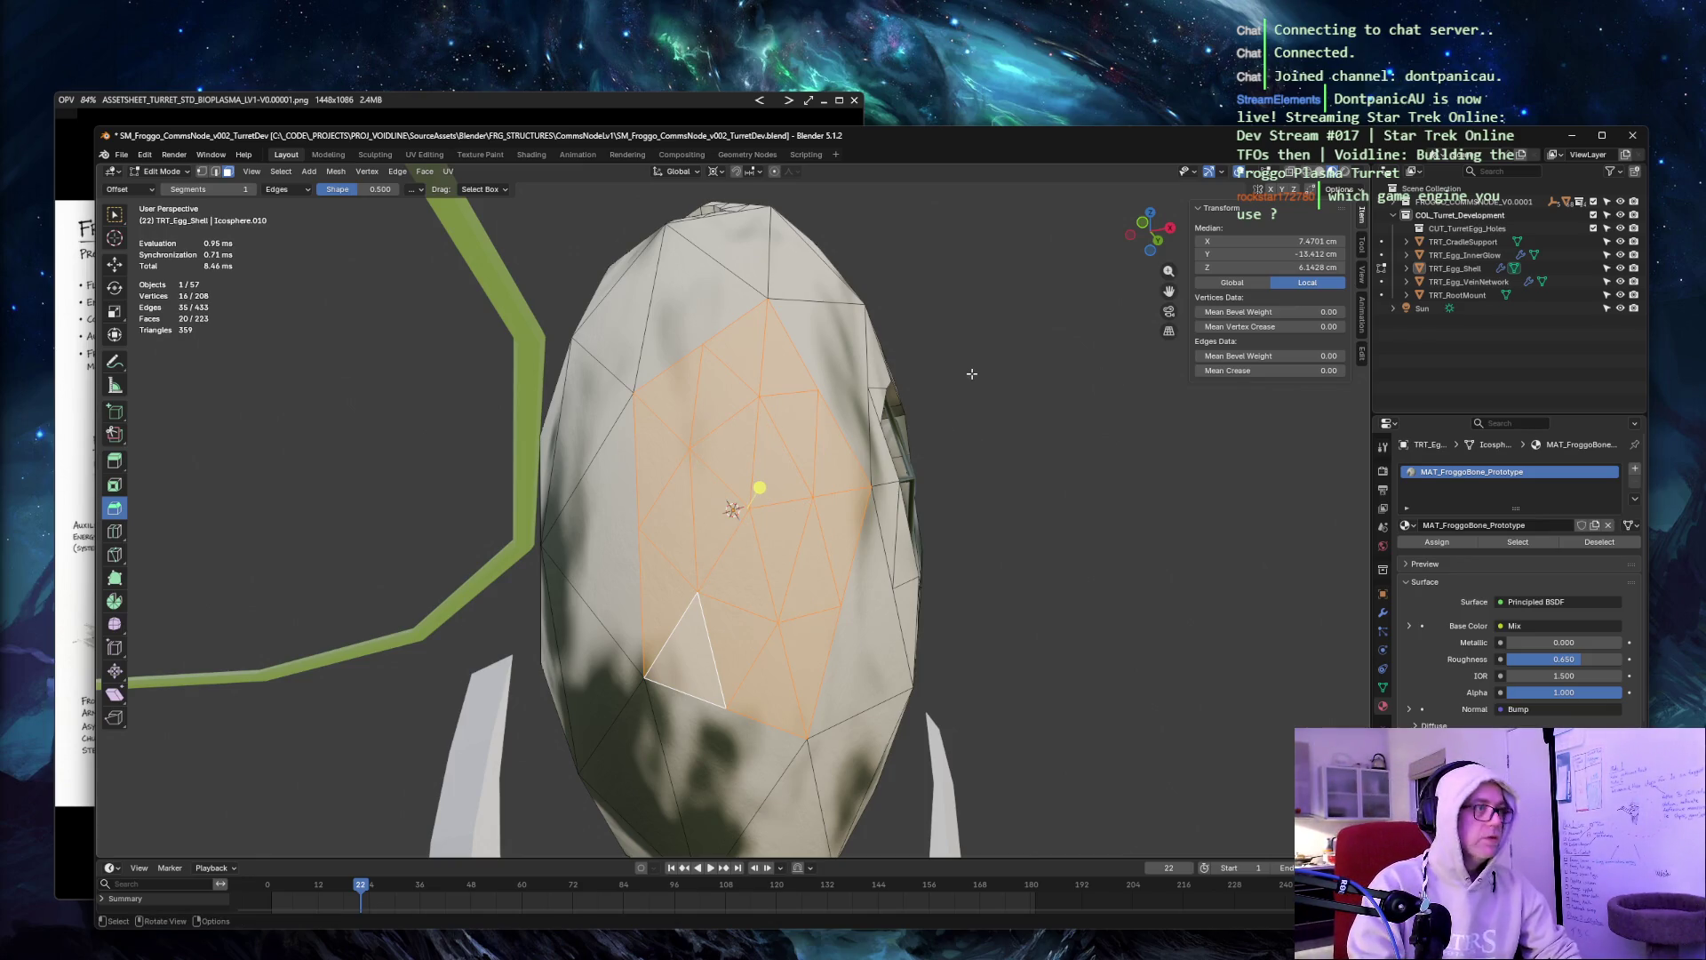
key("k")
left_click(691, 447)
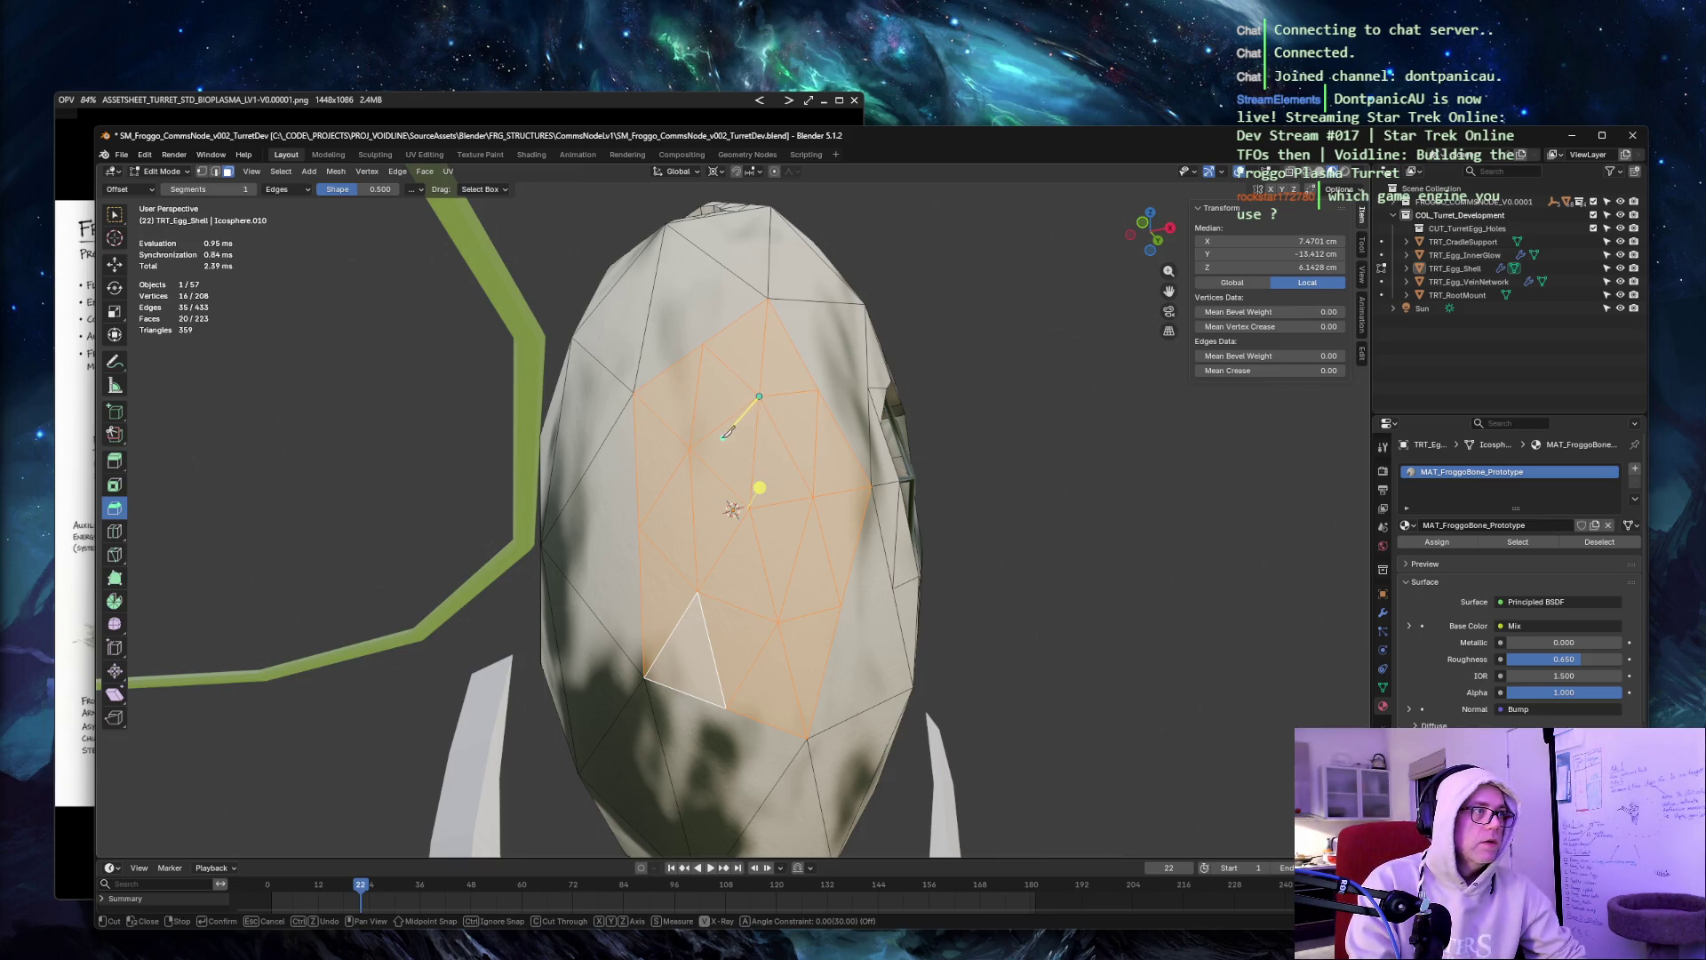
Knife-cut a closed oval ring around the front patch and confirm it.
left_click(759, 397)
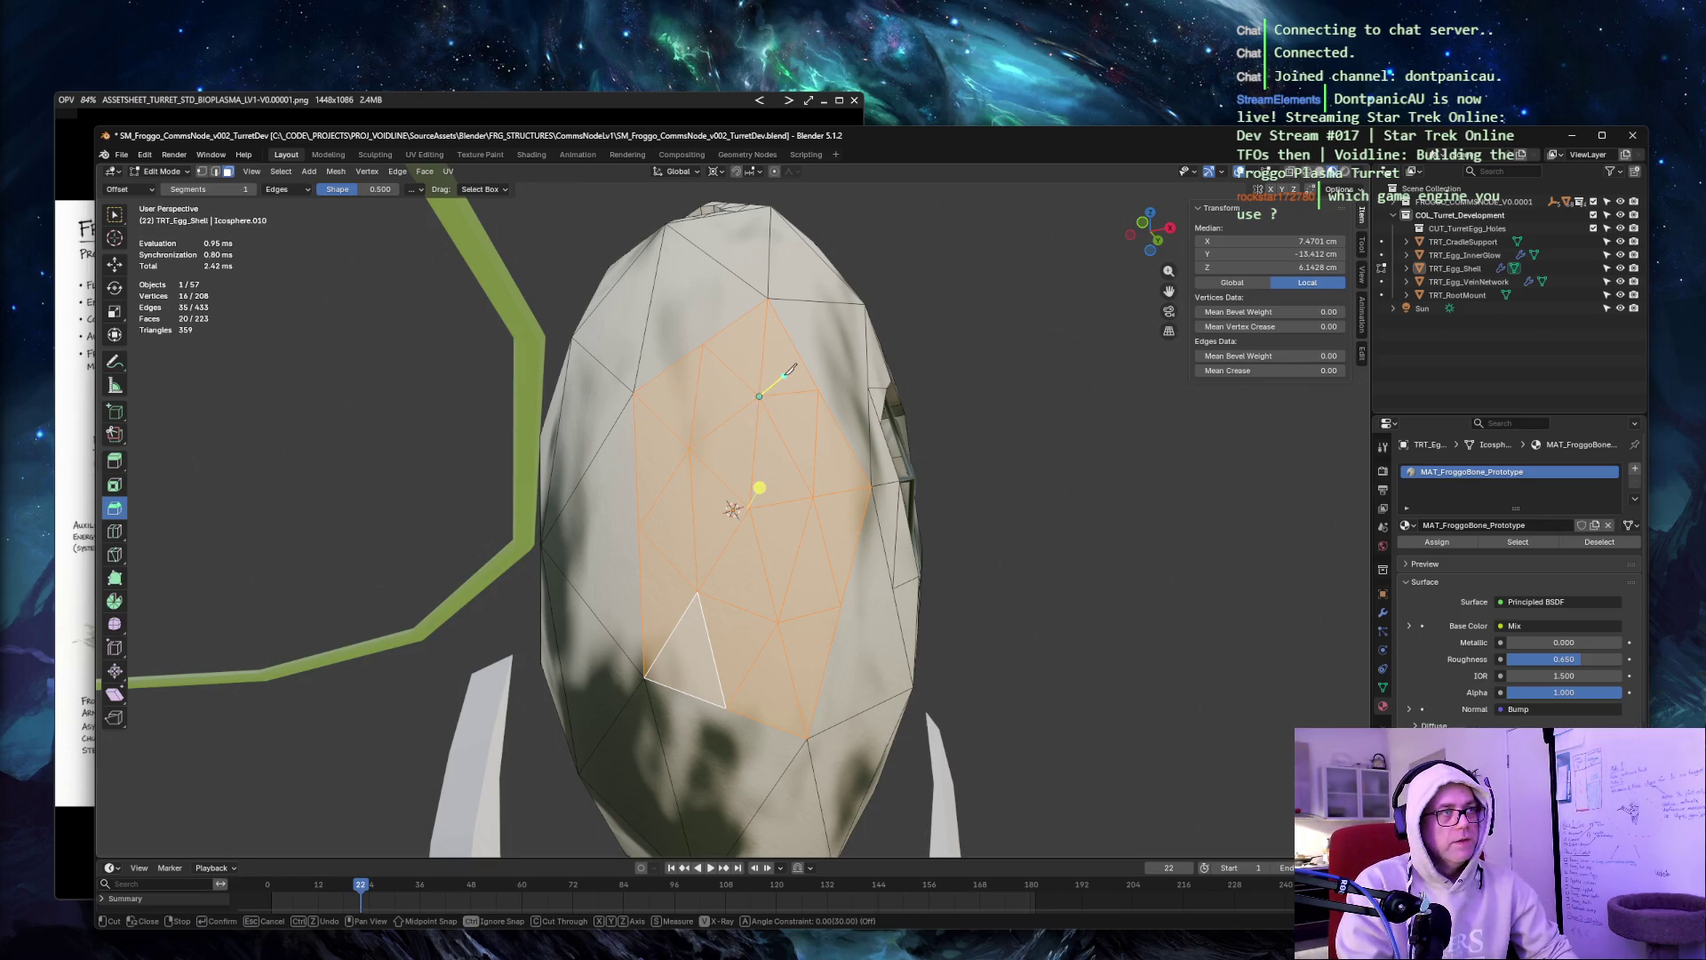
left_click(690, 449)
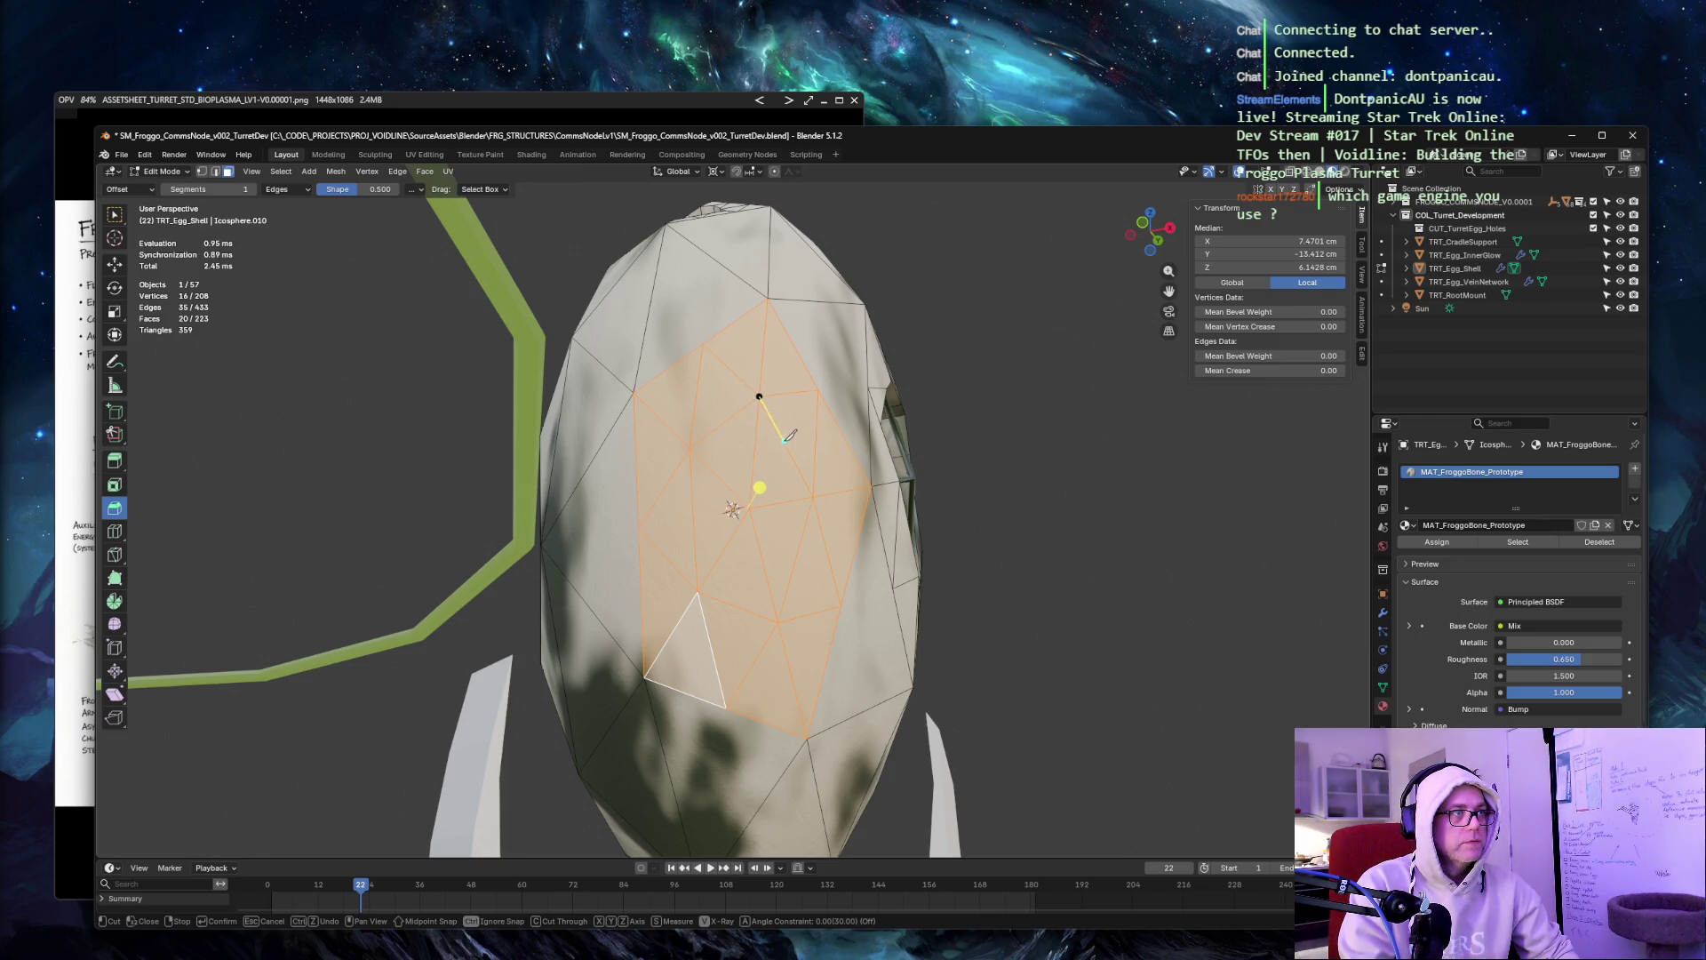
left_click(807, 611)
left_click(713, 659)
left_click(680, 621)
left_click(658, 549)
left_click(657, 497)
left_click(760, 395)
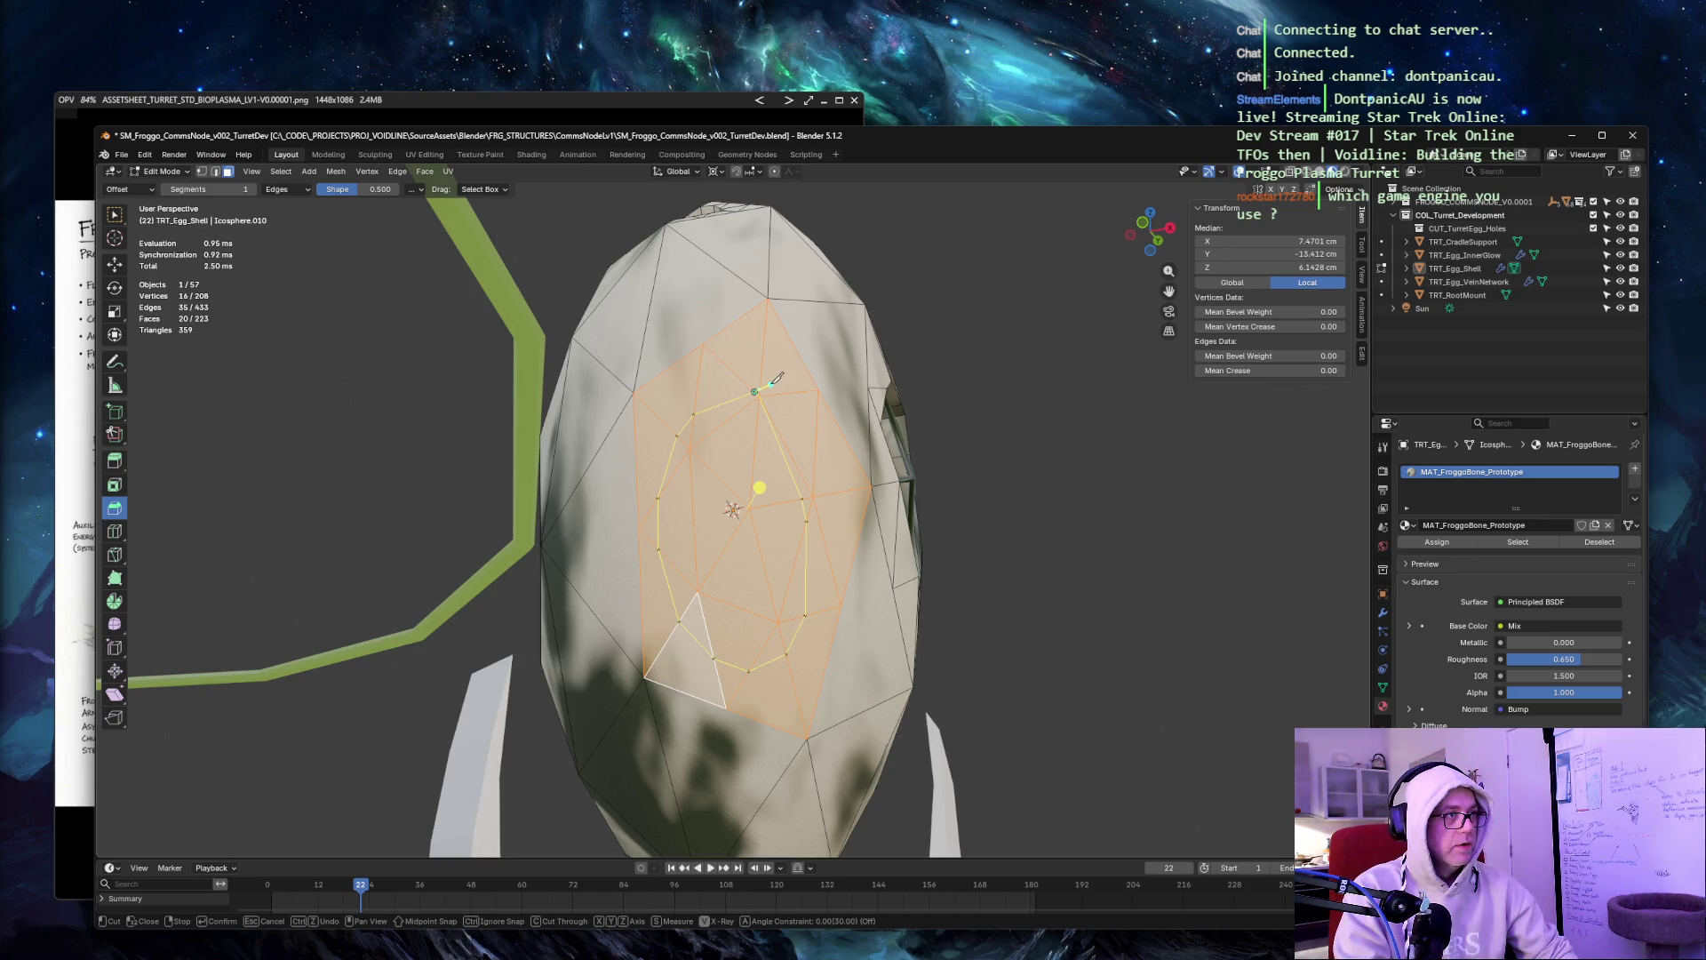
key("x")
left_click(782, 384)
key("Return")
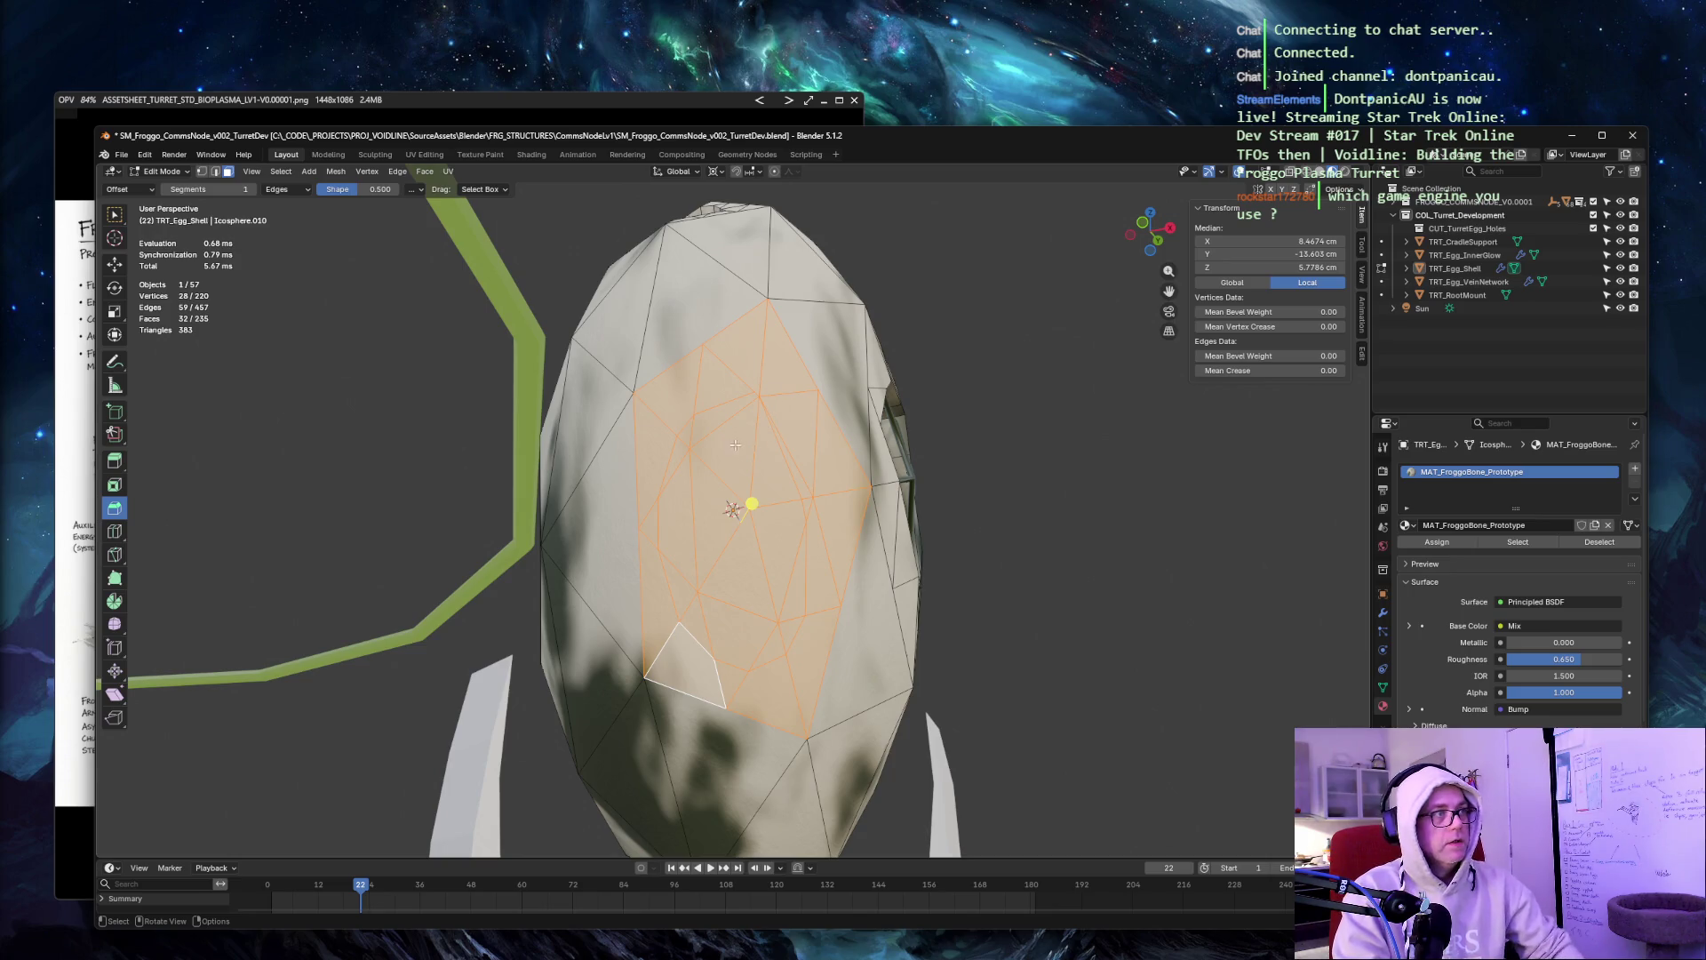
Select the first upper faces inside the cut ring.
left_click(662, 449)
left_click(680, 427, "shift")
left_click(720, 407, "shift")
left_click(768, 438, "shift")
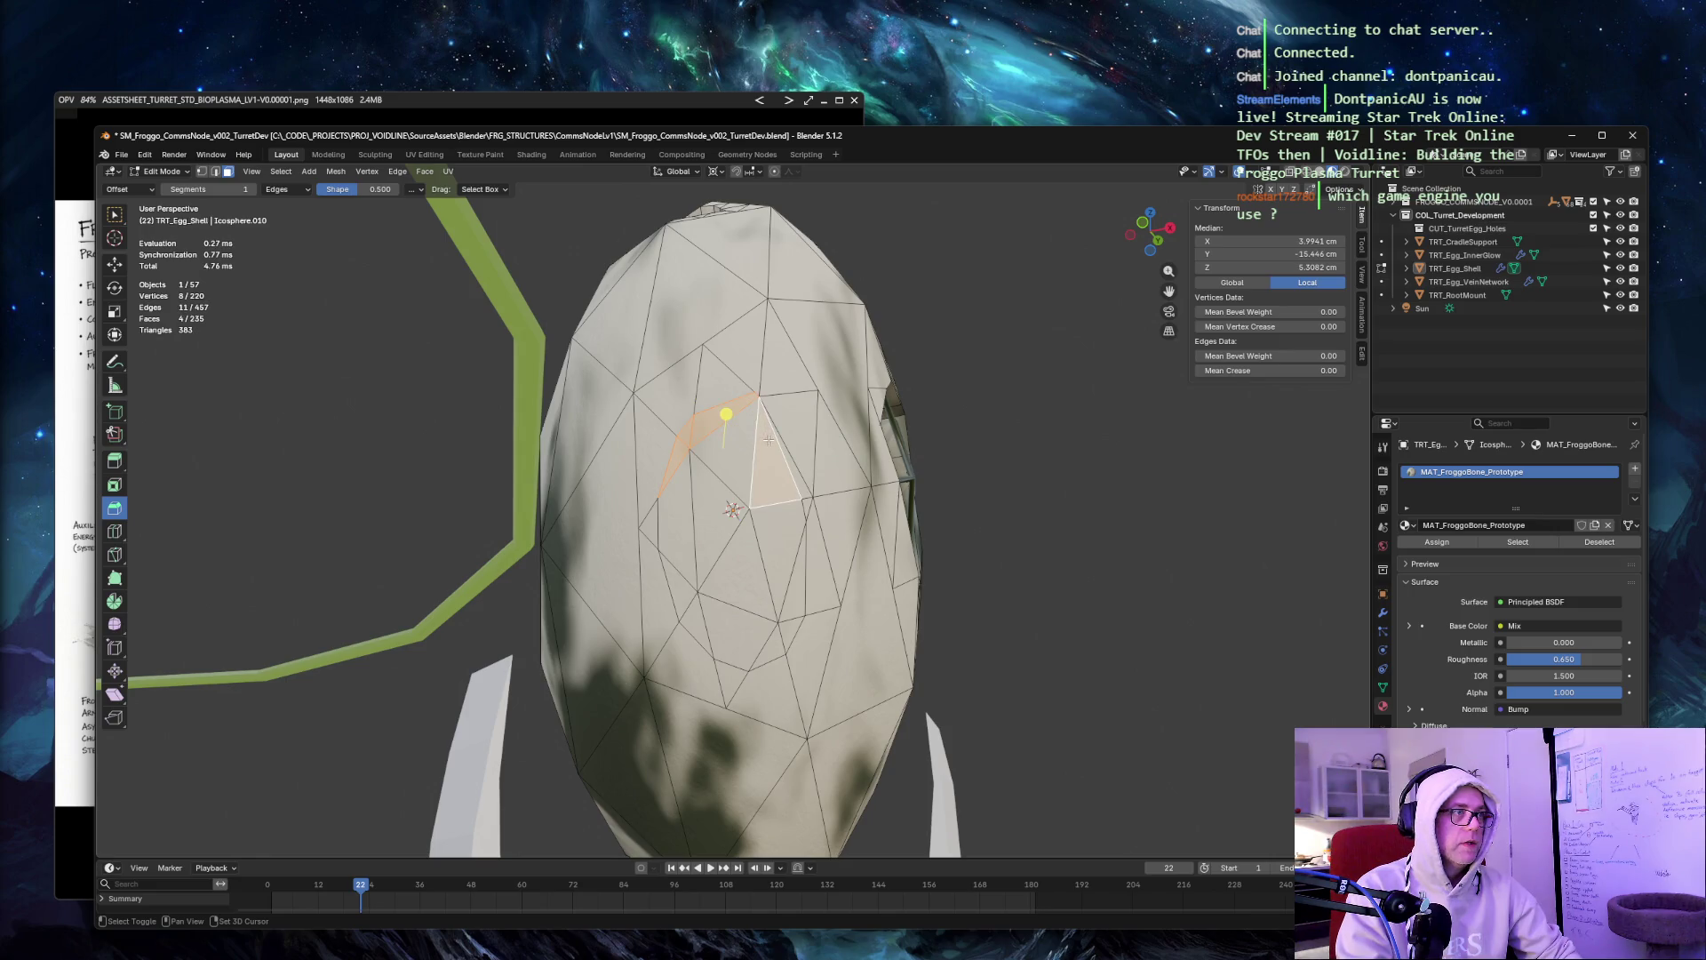
Add the remaining side, lower and centre faces inside the ring to the selection.
left_click(788, 461, "shift")
left_click(806, 508, "shift")
left_click(803, 567, "shift")
left_click(812, 605, "shift")
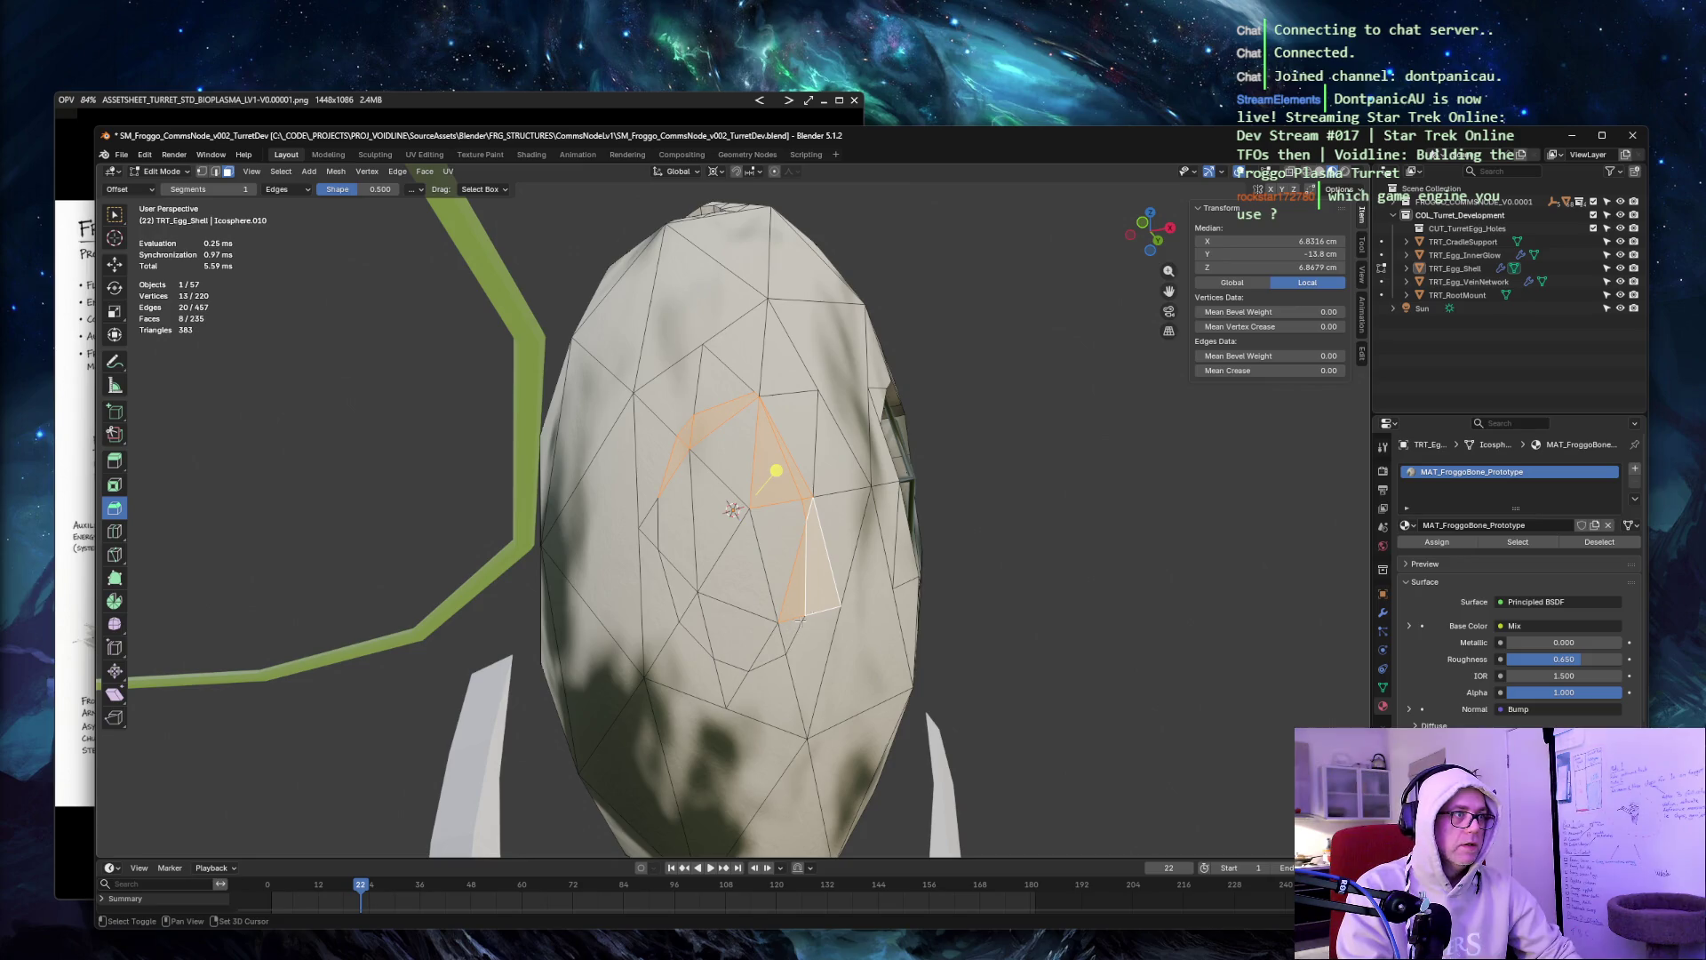
left_click(787, 636, "shift")
left_click(711, 622, "shift")
left_click(680, 600, "shift")
left_click(659, 520, "shift")
left_click(677, 520, "shift")
left_click(710, 533, "shift")
left_click(724, 444, "shift")
left_click(751, 551, "shift")
left_click(698, 622, "shift")
left_click(766, 574, "shift")
Delete the selected faces to open the fourth hole in the shell.
key("x")
left_click(777, 484)
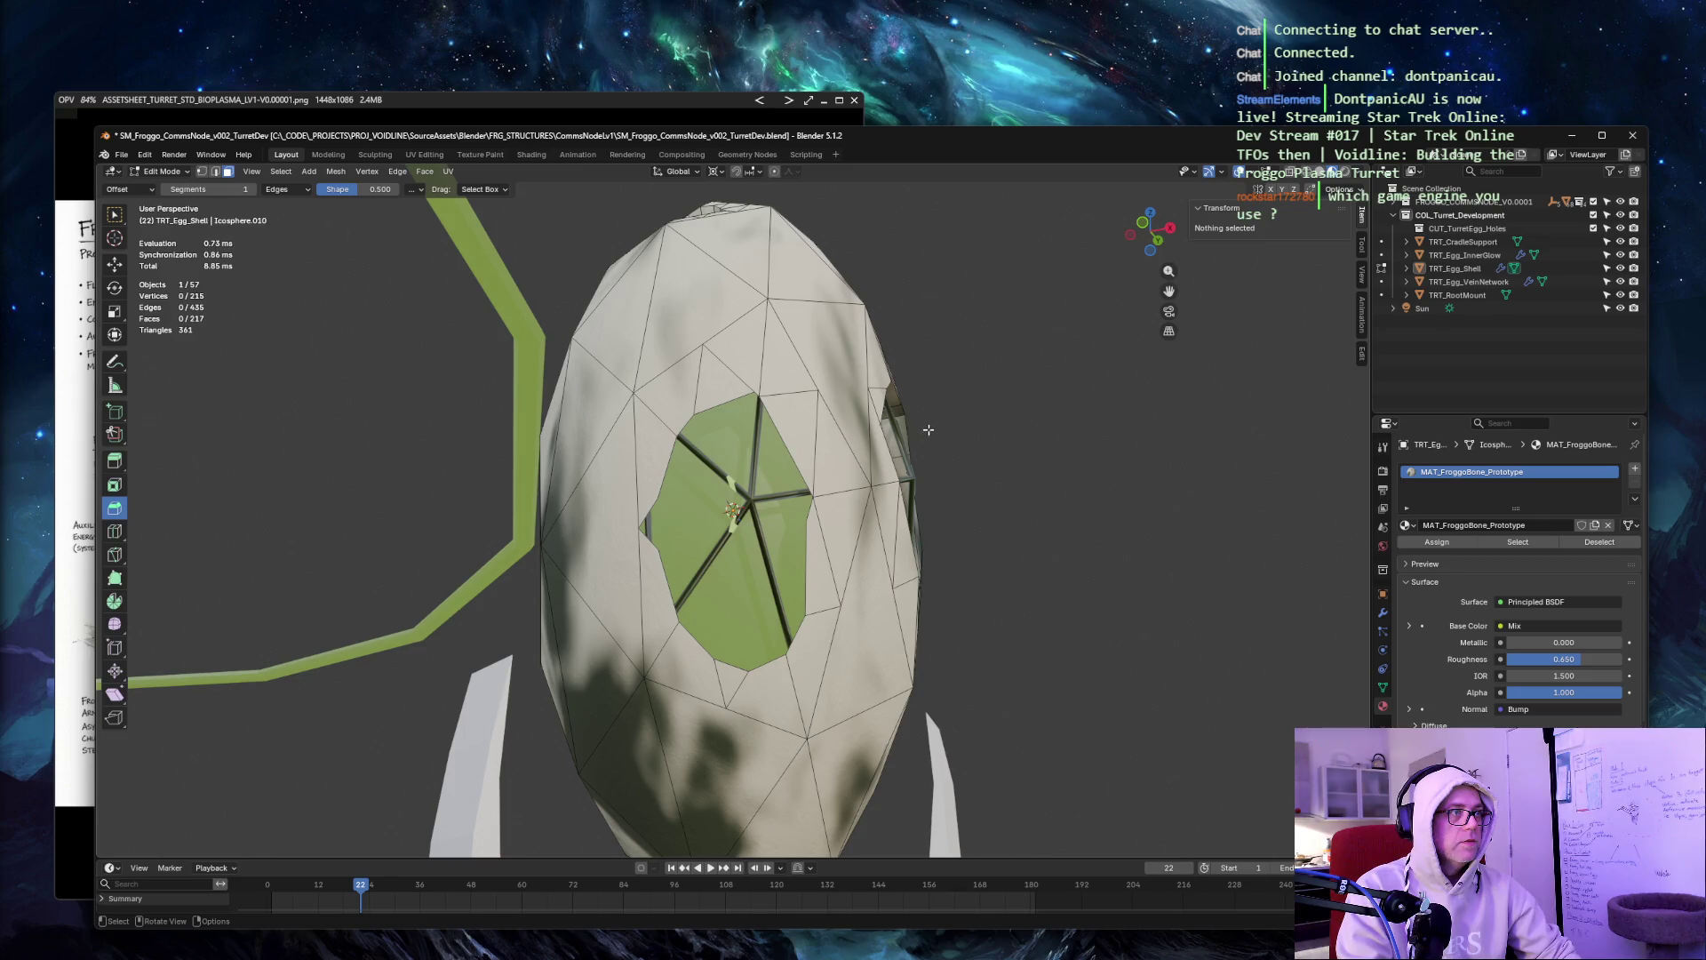
mouse_move(1072, 418)
middle_mouse_down()
mouse_move(983, 418)
mouse_move(1063, 388)
mouse_move(1096, 430)
middle_mouse_up()
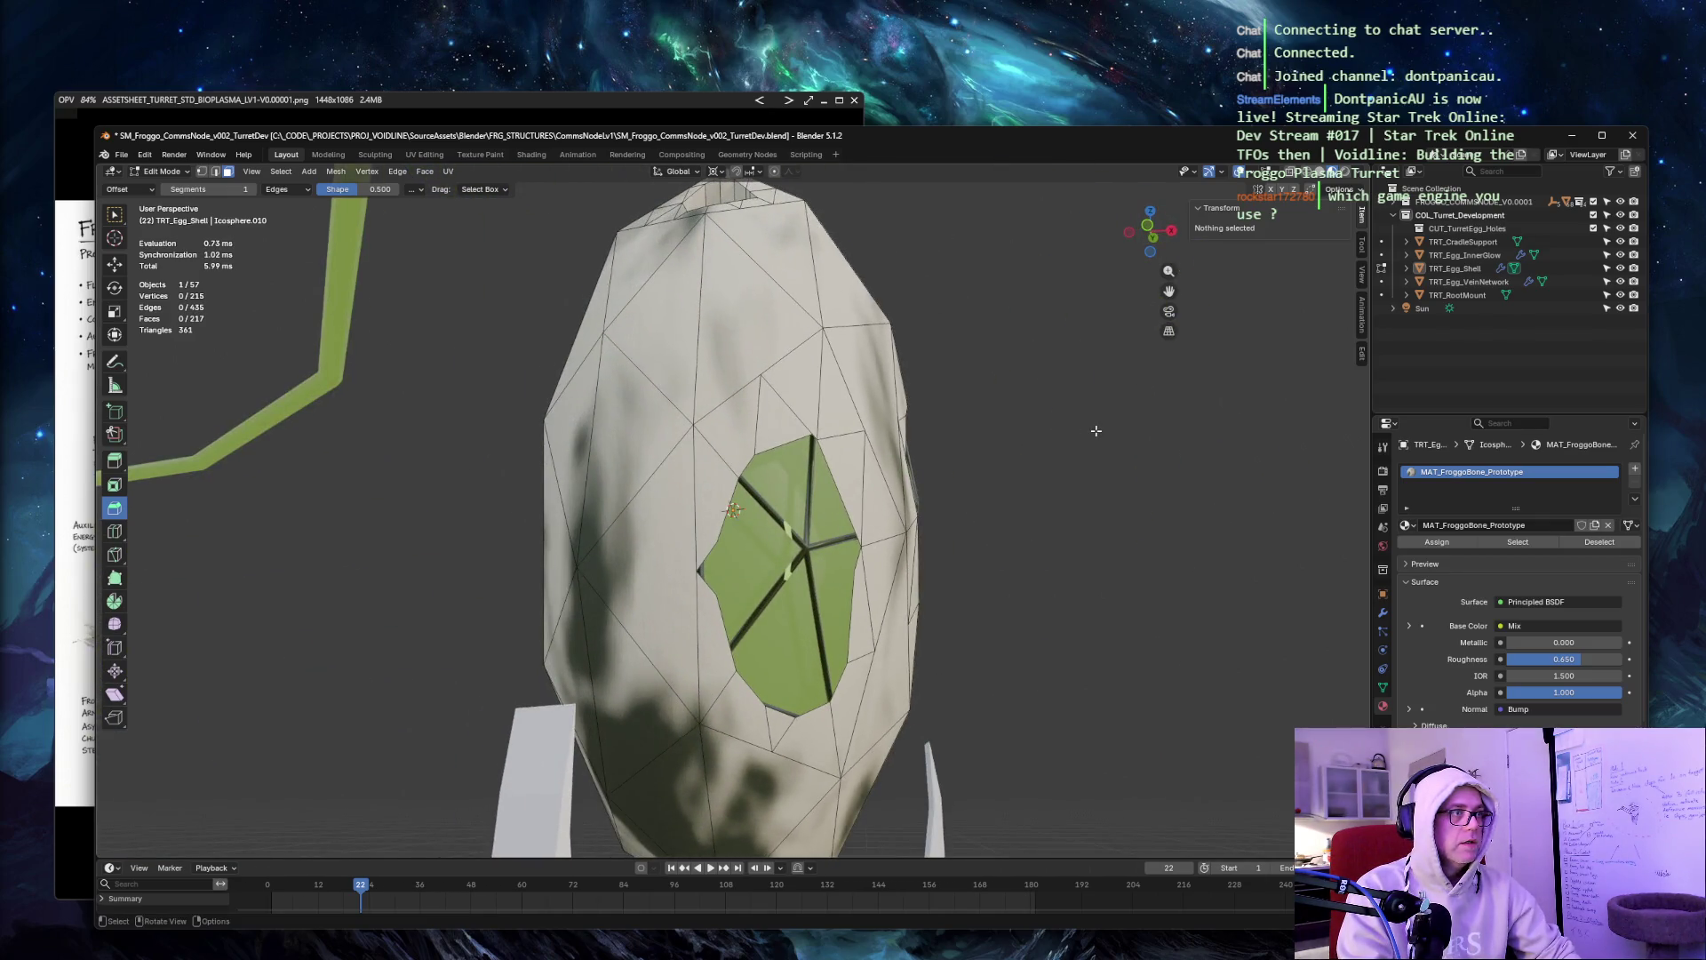
Select all the edges around the opening's rim.
left_click(749, 459)
left_click(806, 430, "ctrl")
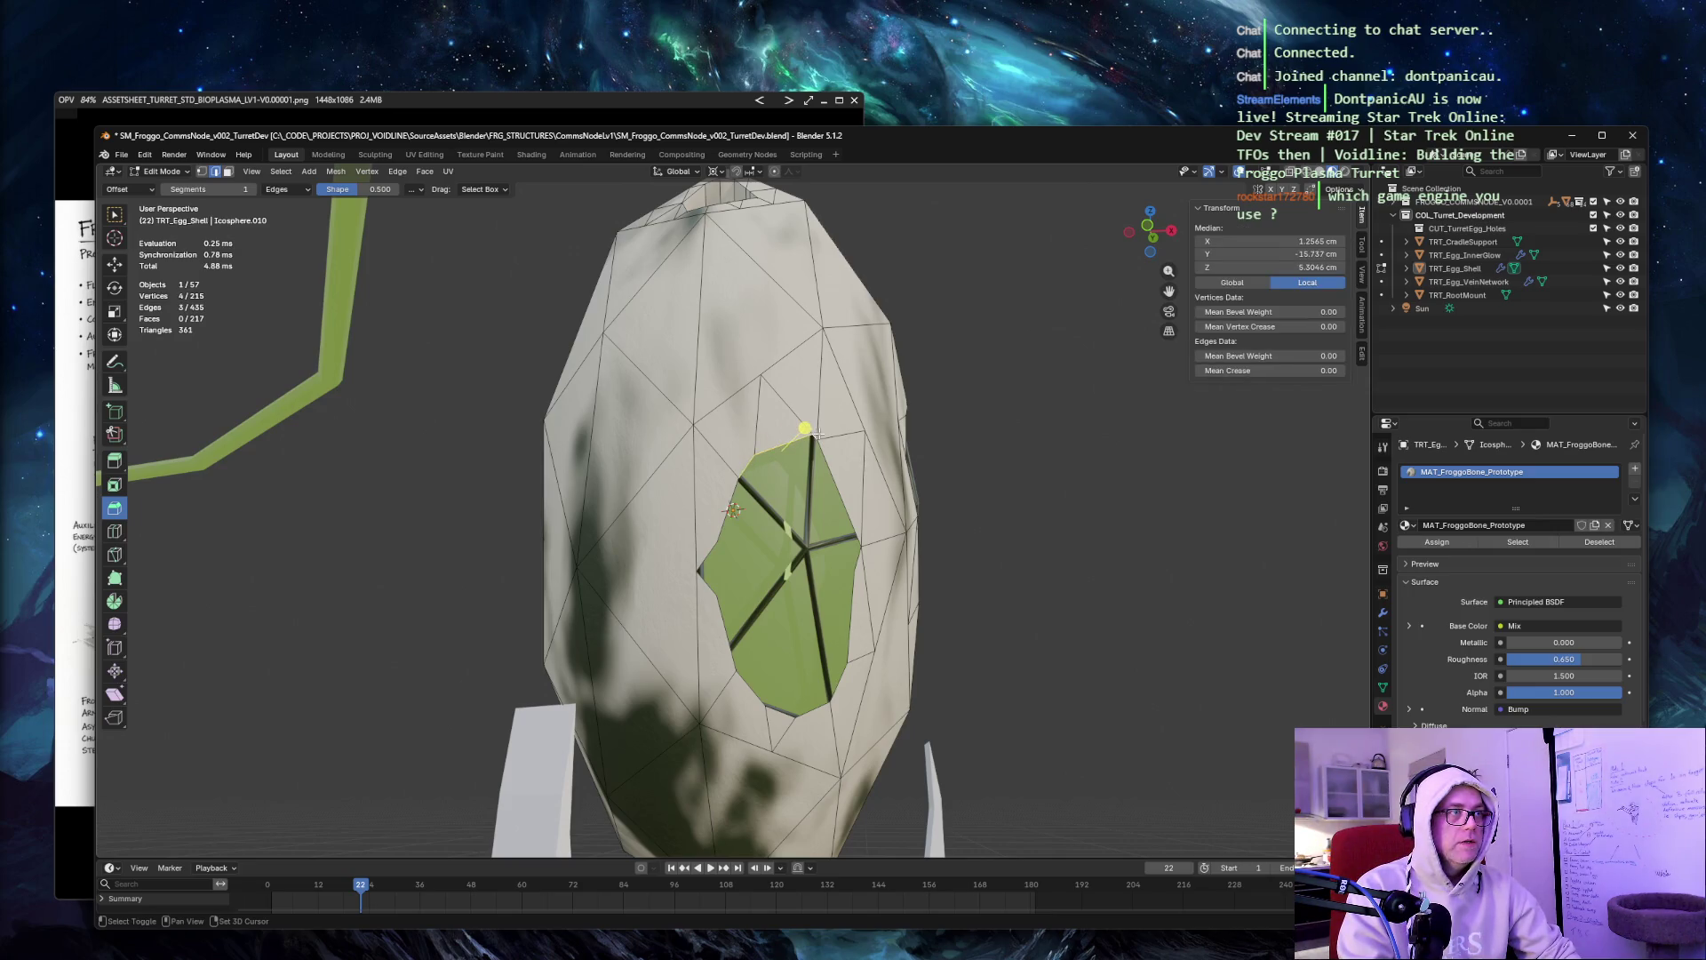
left_click(827, 454, "ctrl")
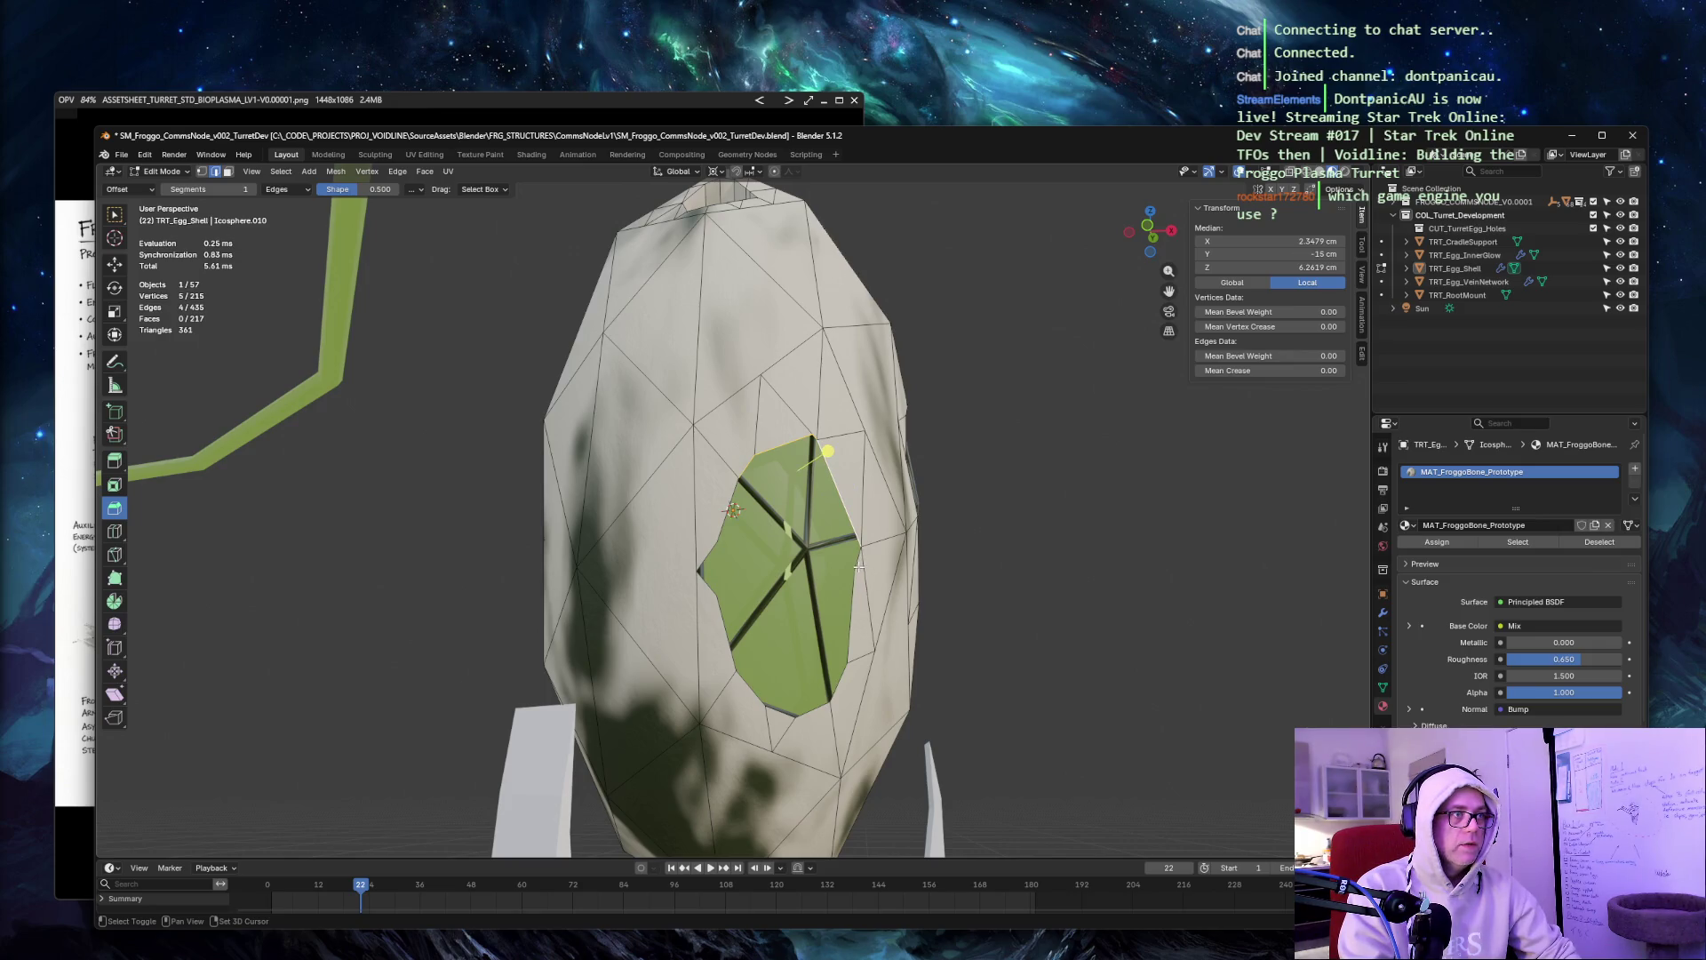
left_click(858, 642, "ctrl")
left_click(843, 692, "ctrl")
left_click(804, 711, "ctrl")
left_click(777, 714, "ctrl")
left_click(728, 654, "ctrl")
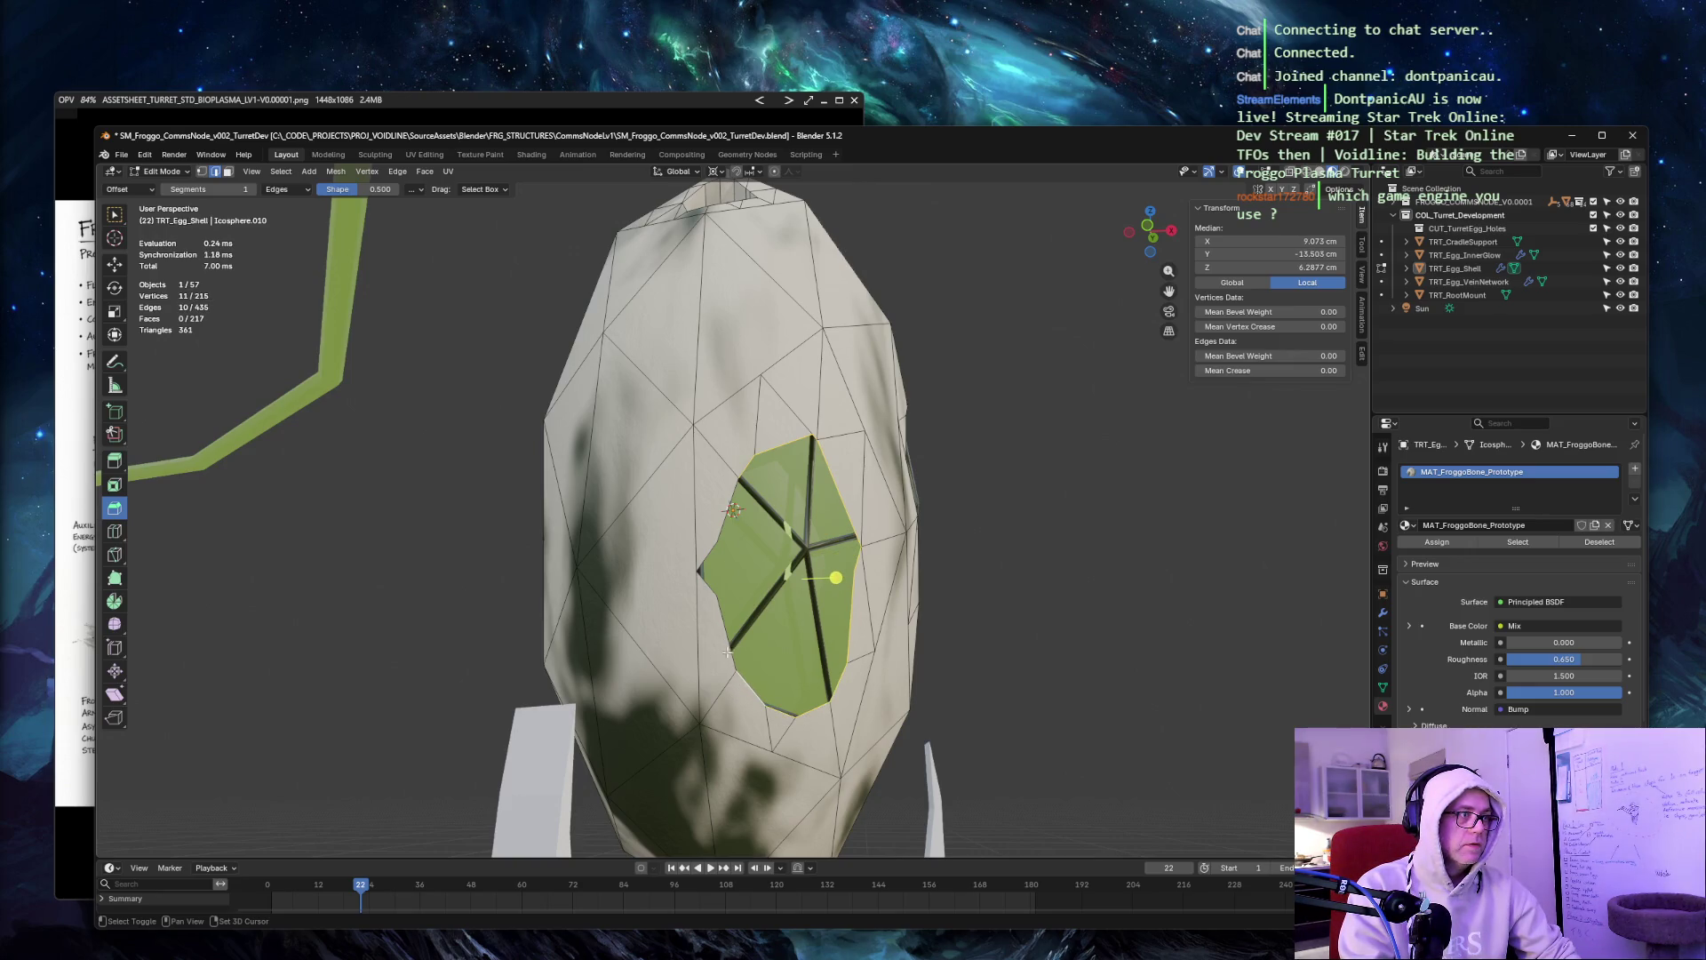
left_click(724, 631, "ctrl")
left_click(710, 587, "ctrl")
left_click(710, 548, "ctrl")
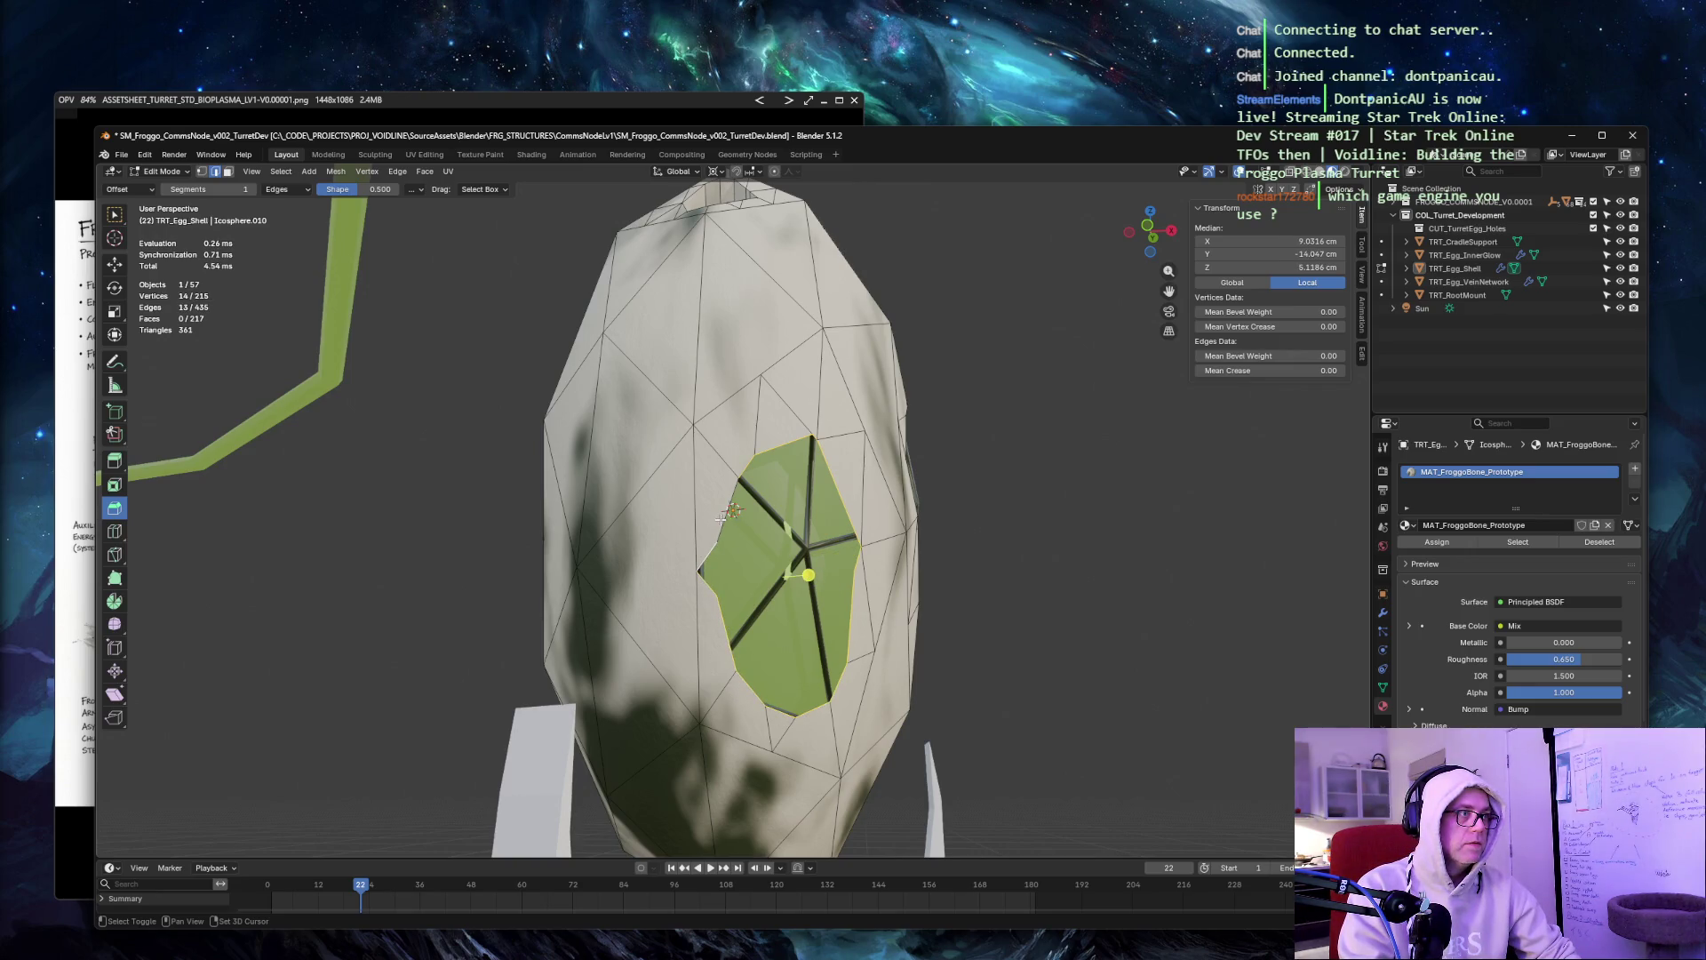
Extrude the rim edges 5 cm inward with Normal orientation.
key("ctrl+e")
left_click(789, 494)
right_click(789, 492)
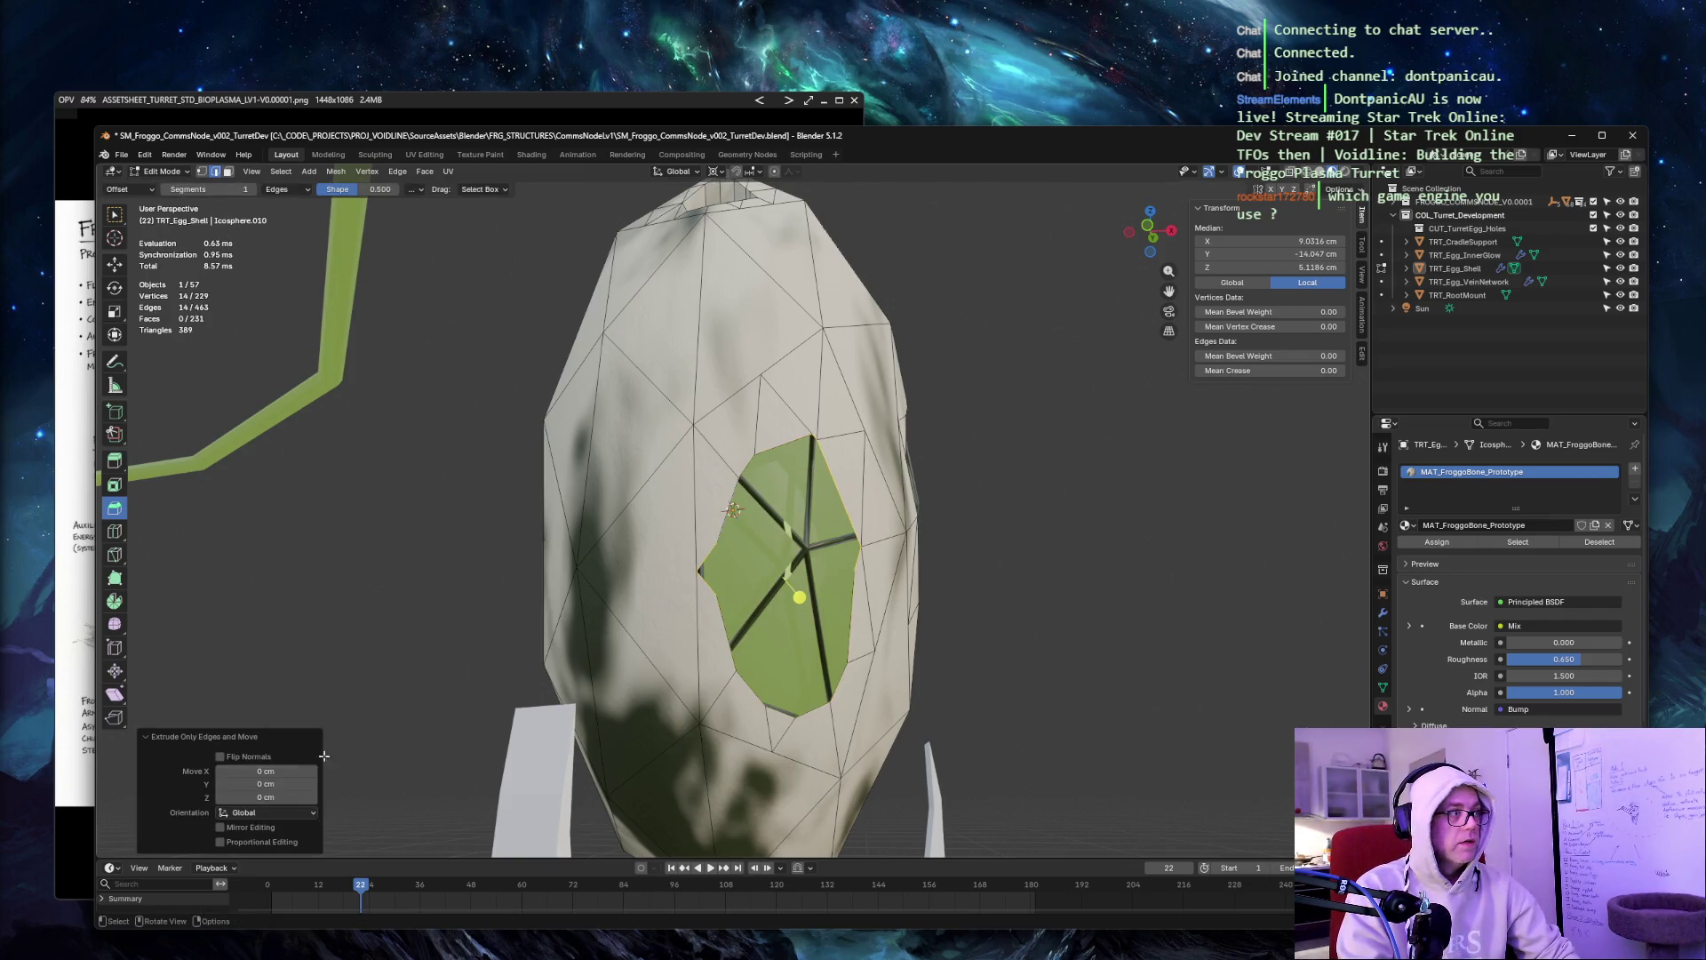
left_click(266, 812)
left_click(266, 844)
left_click(266, 797)
type("5")
key("Tab")
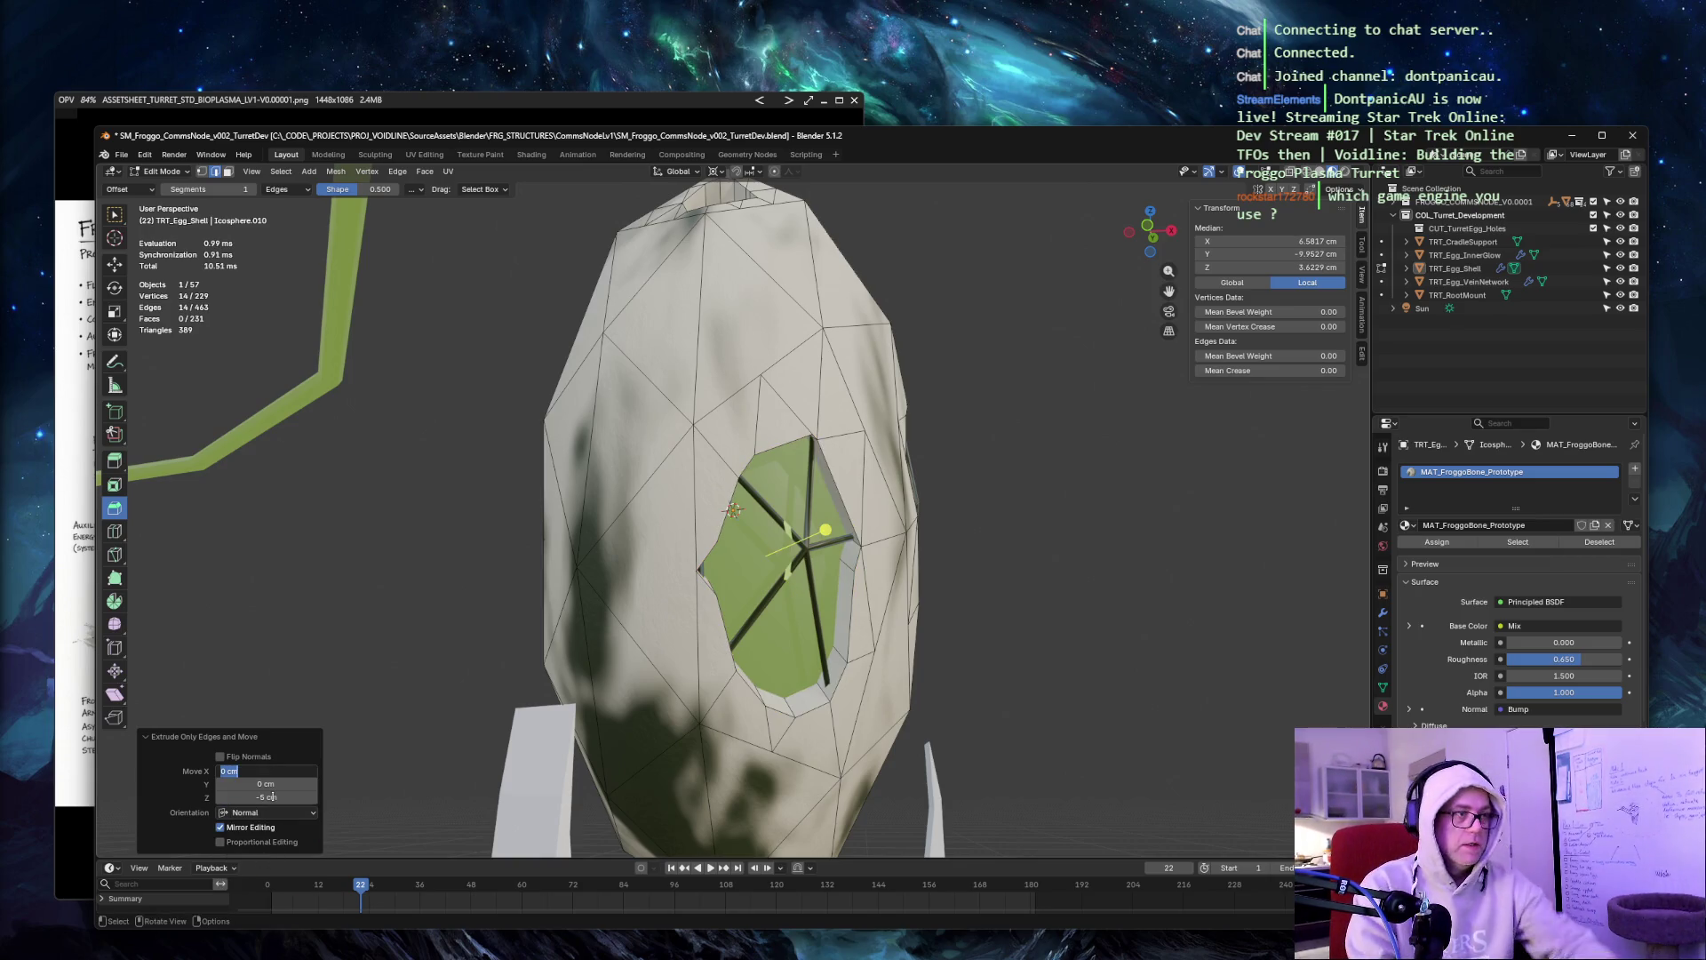
key("Return")
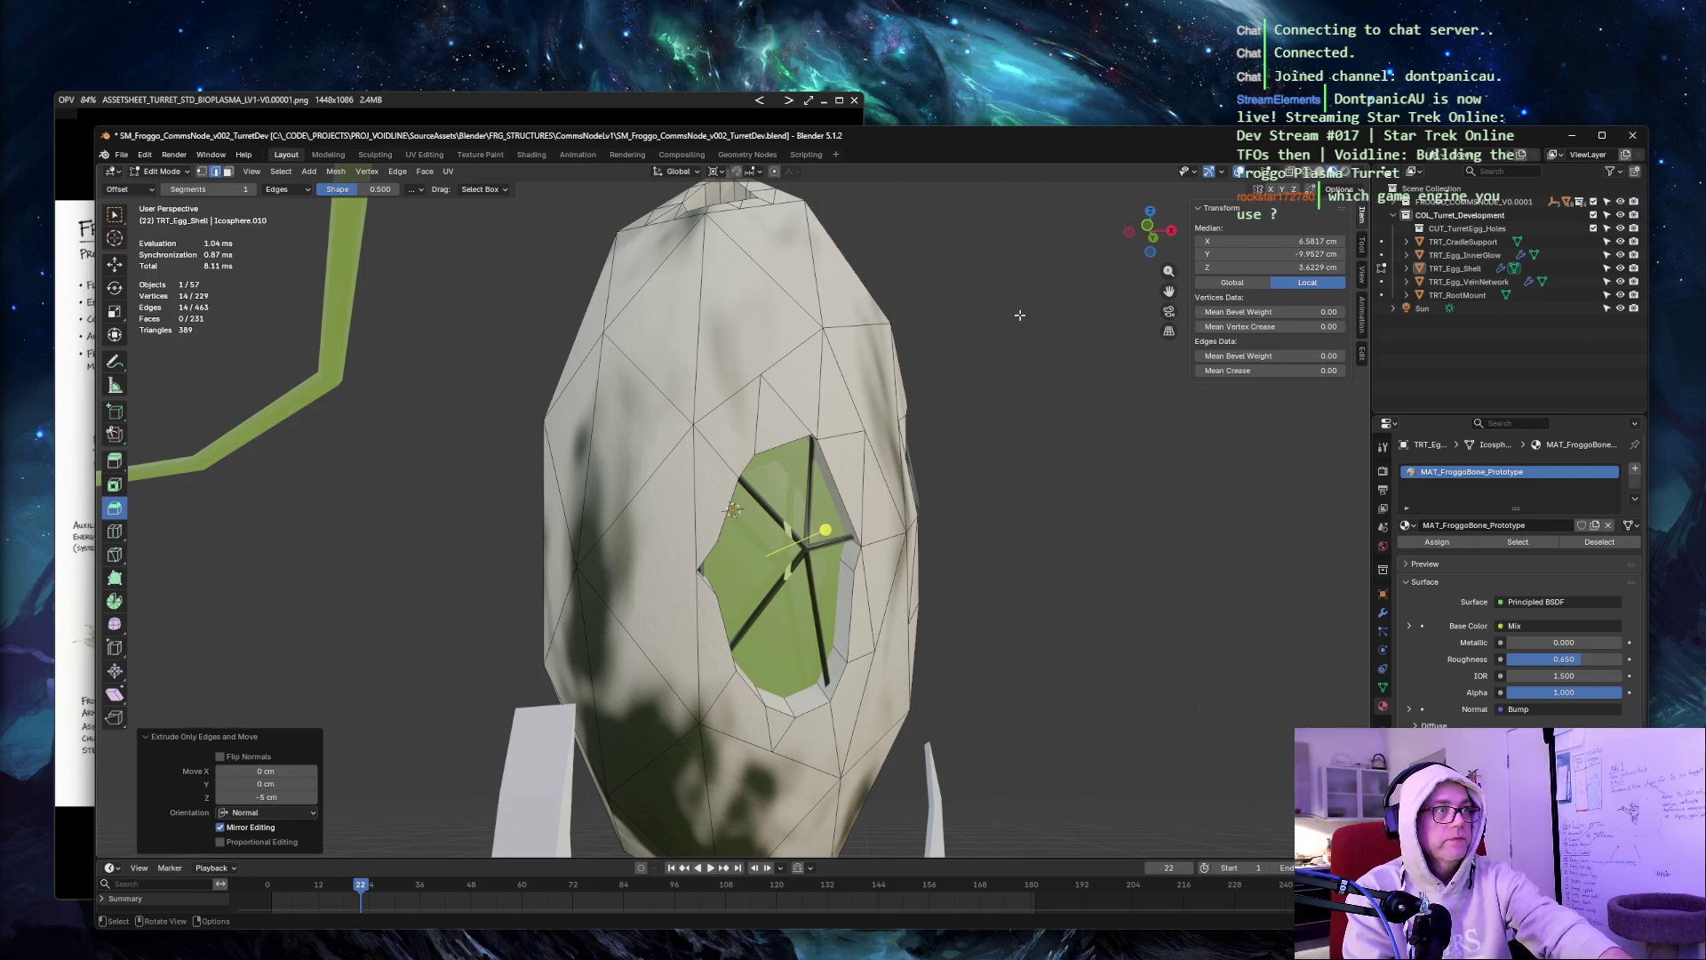
Return to Object Mode, view the whole turret, and place Blender beside the concept art.
key("Tab")
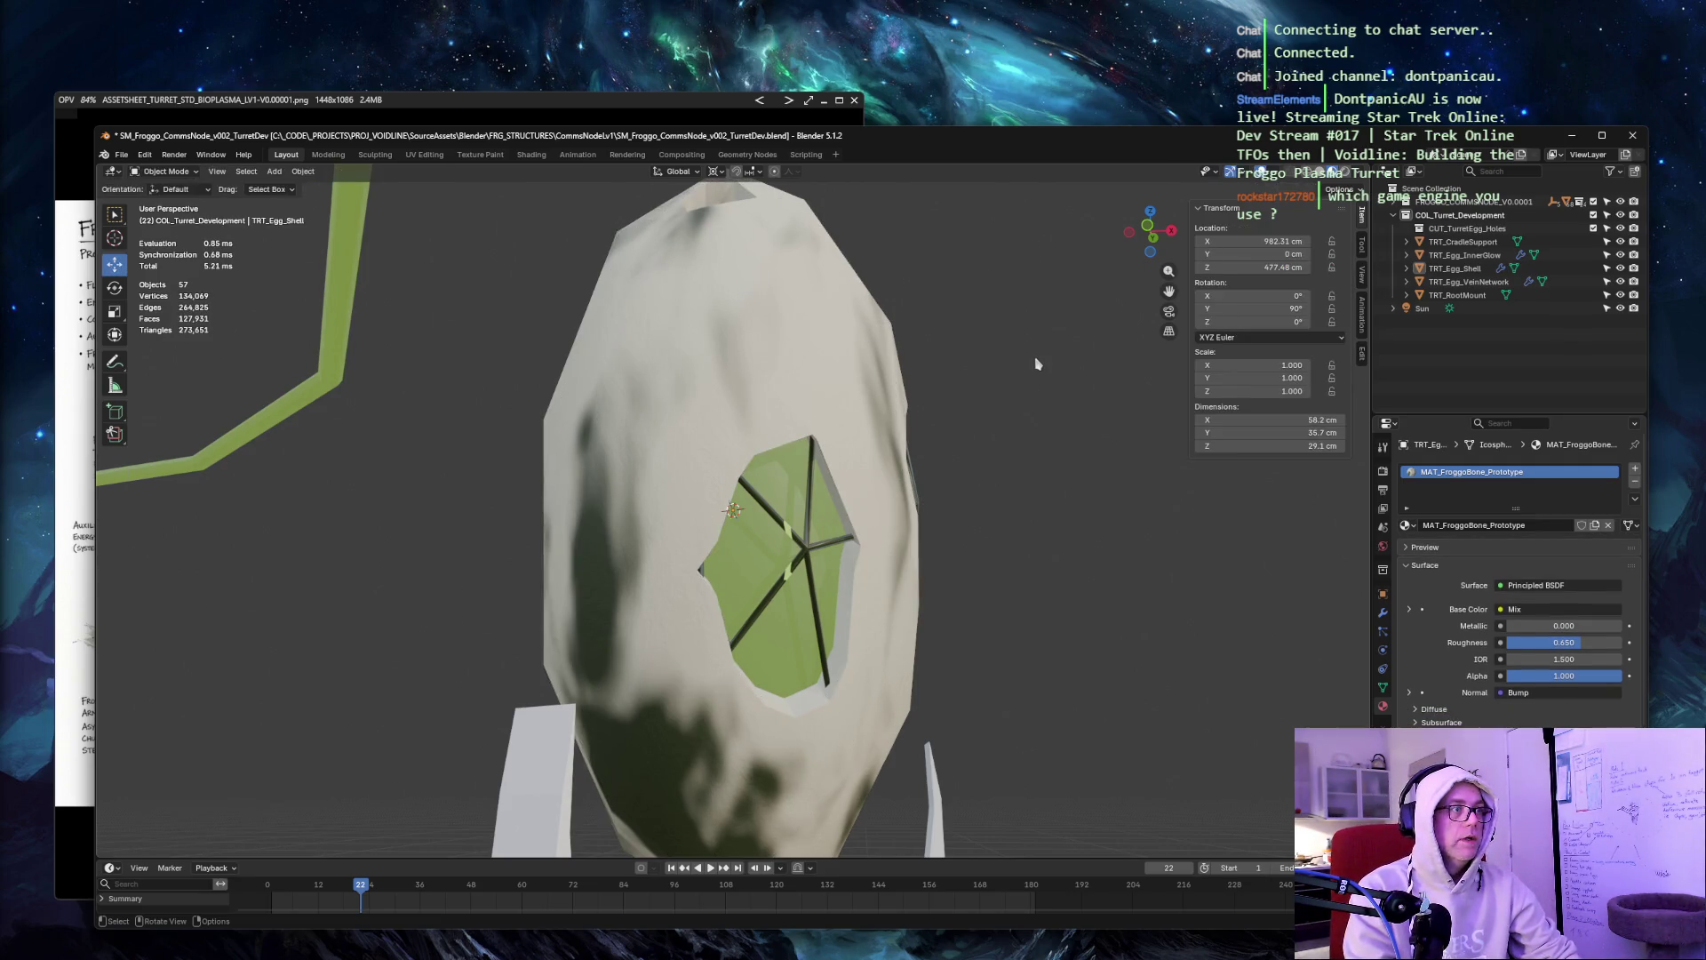
mouse_move(1049, 357)
middle_mouse_down()
mouse_move(628, 447)
mouse_move(472, 408)
mouse_move(1151, 408)
middle_mouse_up()
mouse_move(924, 145)
left_mouse_down()
mouse_move(1357, 164)
mouse_move(1457, 136)
mouse_move(1379, 147)
left_mouse_up()
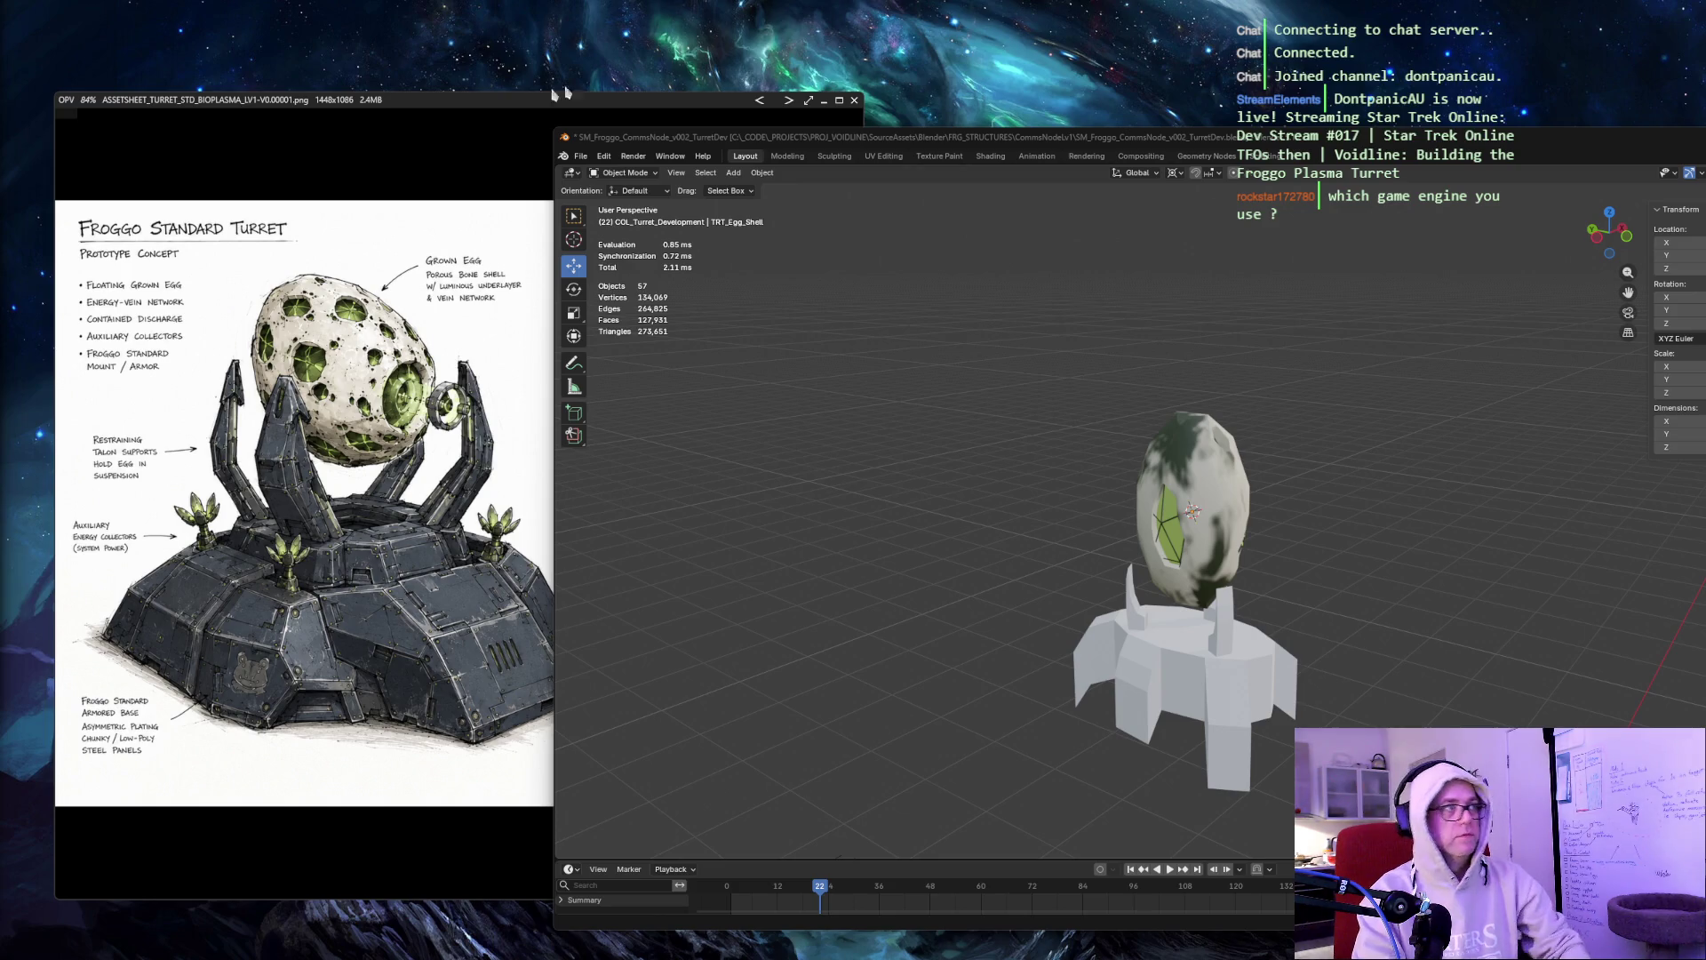
key("super+shift+s")
Snip the concept art with the turret, then play the animation while orbiting the view.
mouse_move(69, 189)
left_mouse_down()
mouse_move(522, 373)
mouse_move(1408, 840)
left_mouse_up()
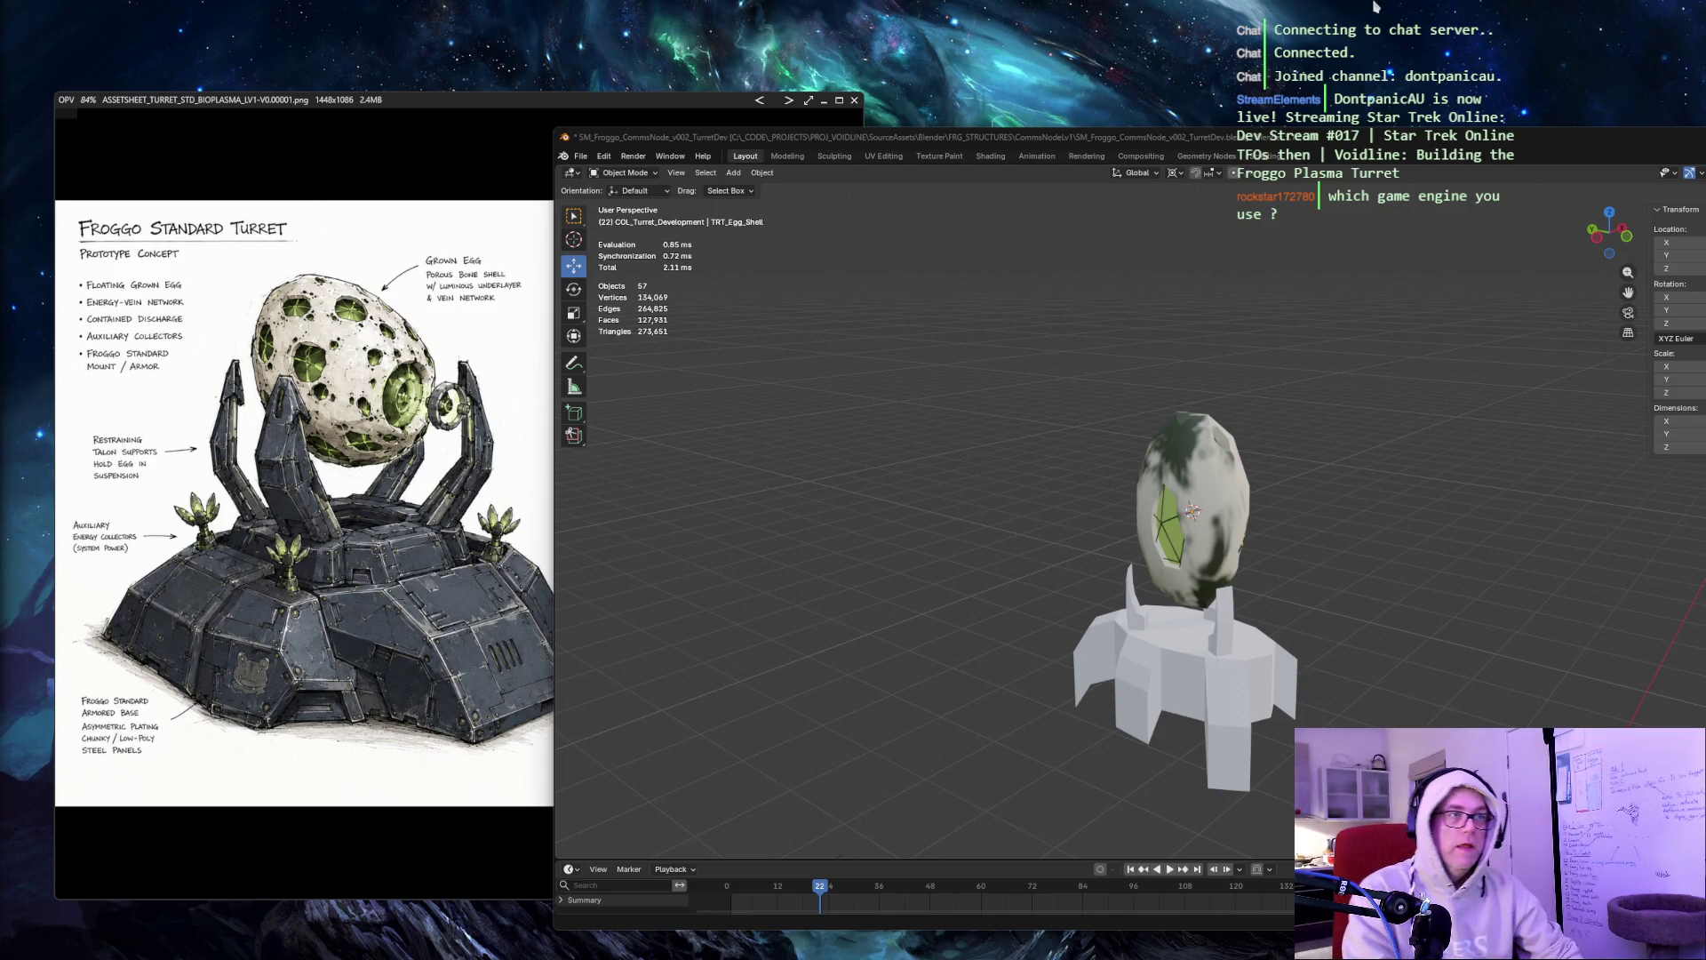
left_click(1374, 149)
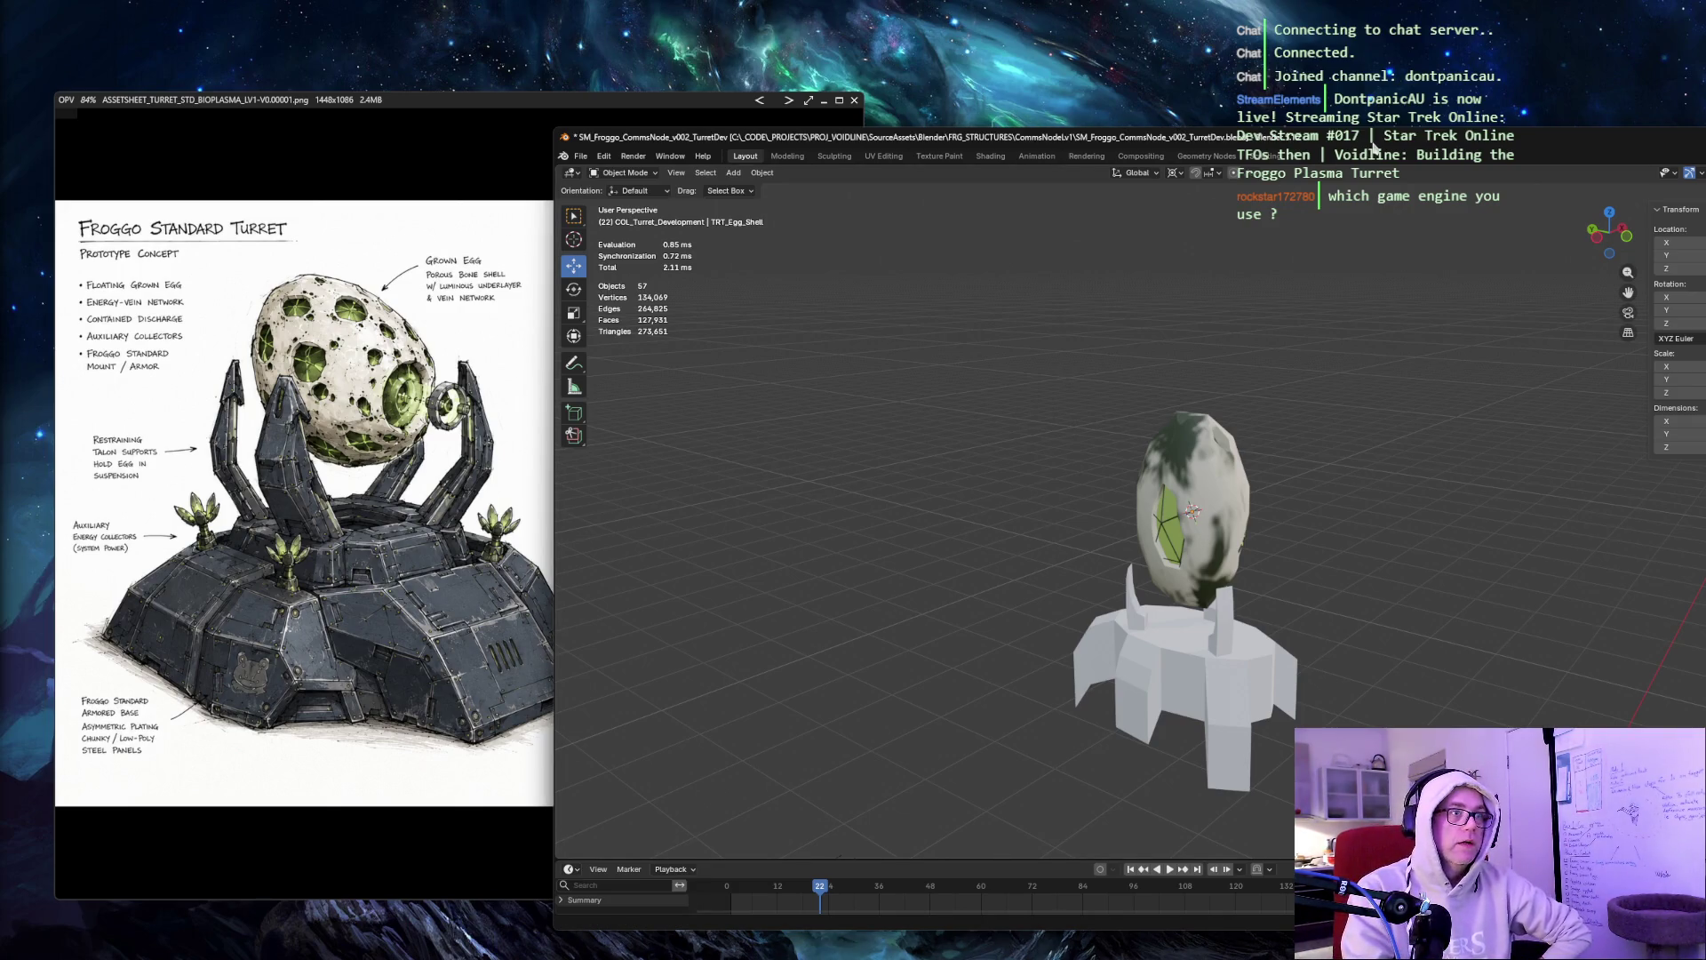
key("space")
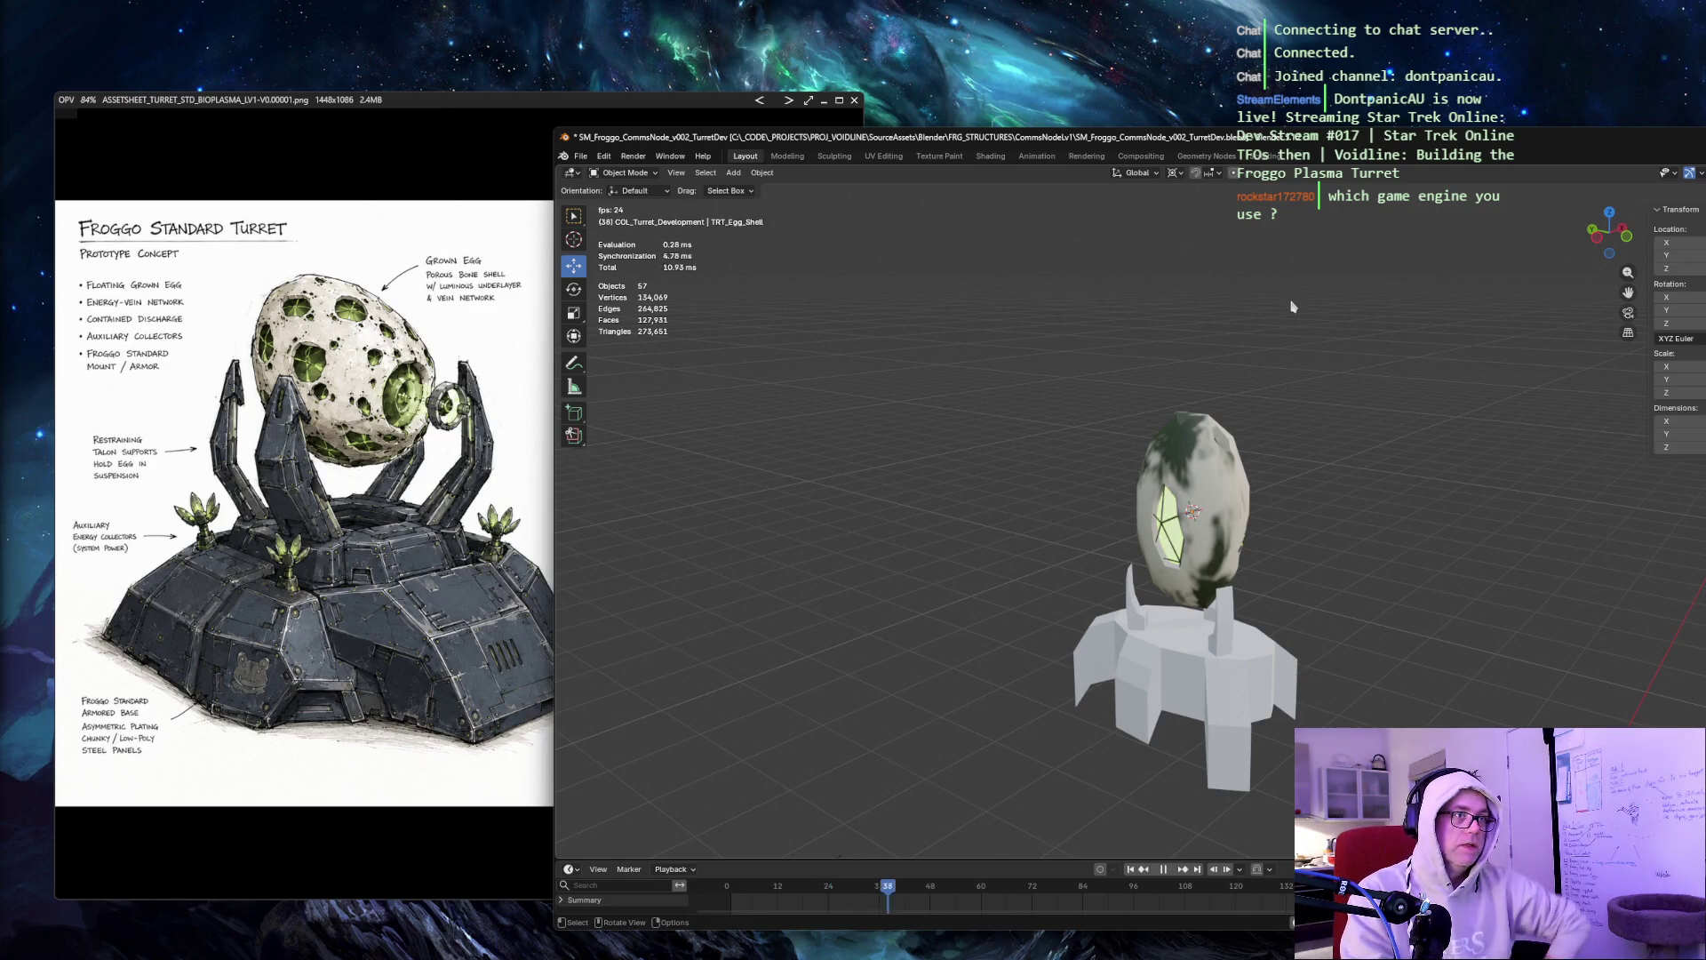
middle_click_drag(1353, 302, 1199, 287)
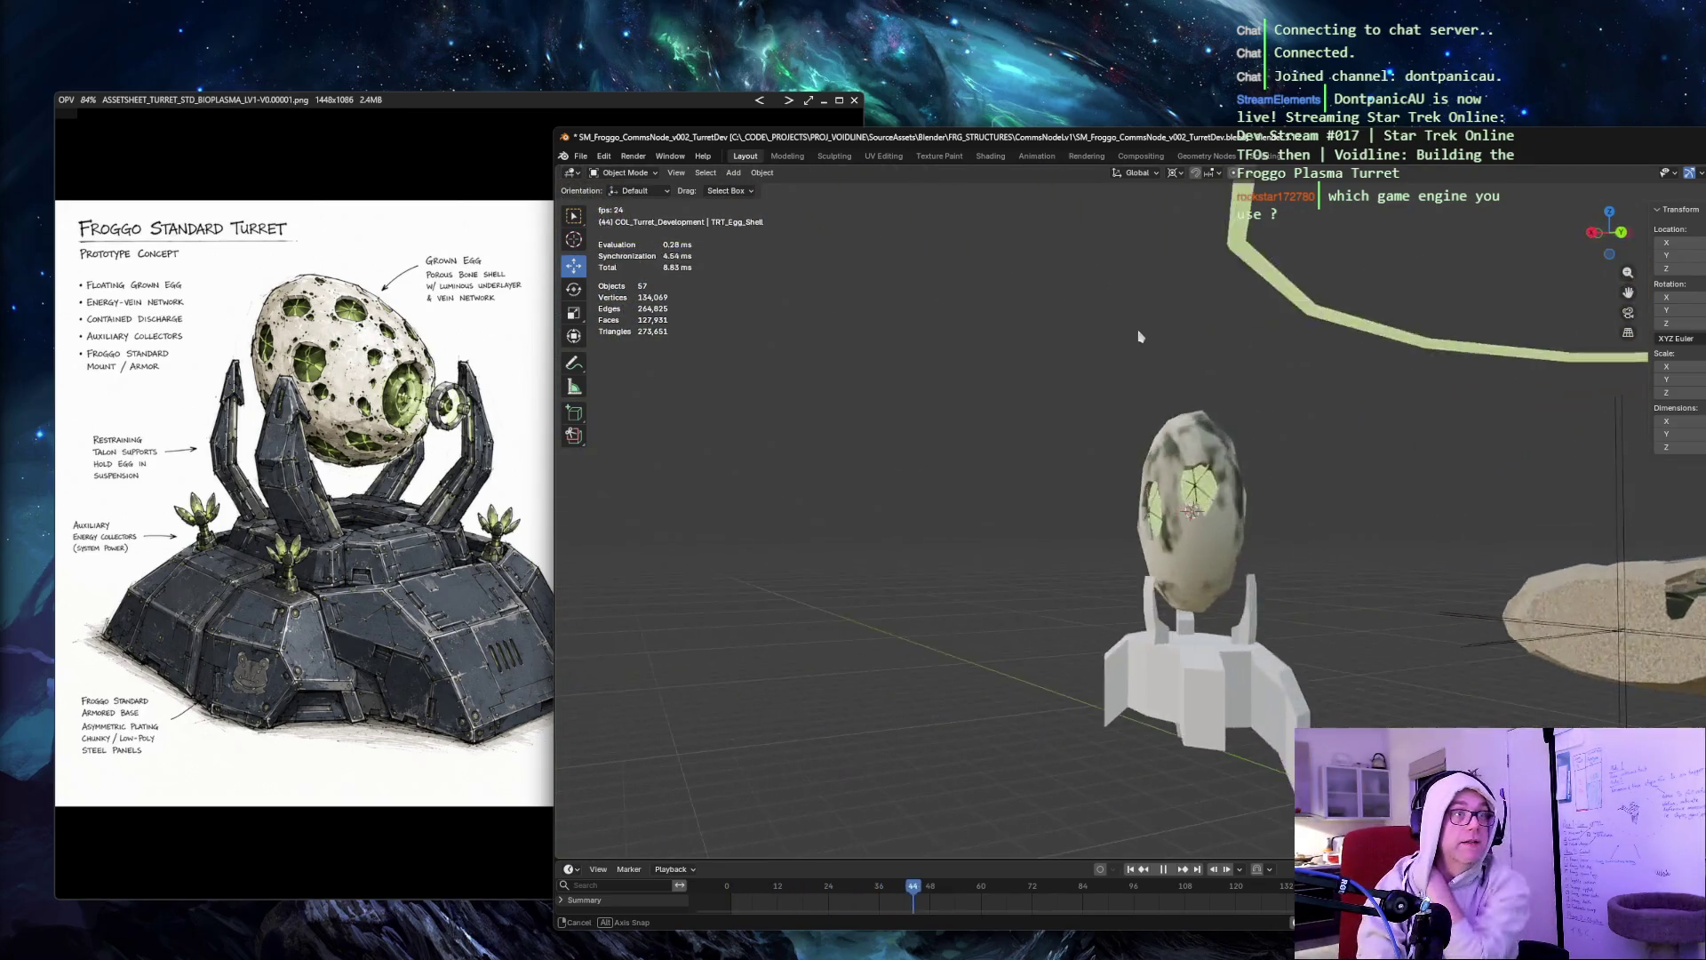
left_click_drag(1055, 408, 1341, 772)
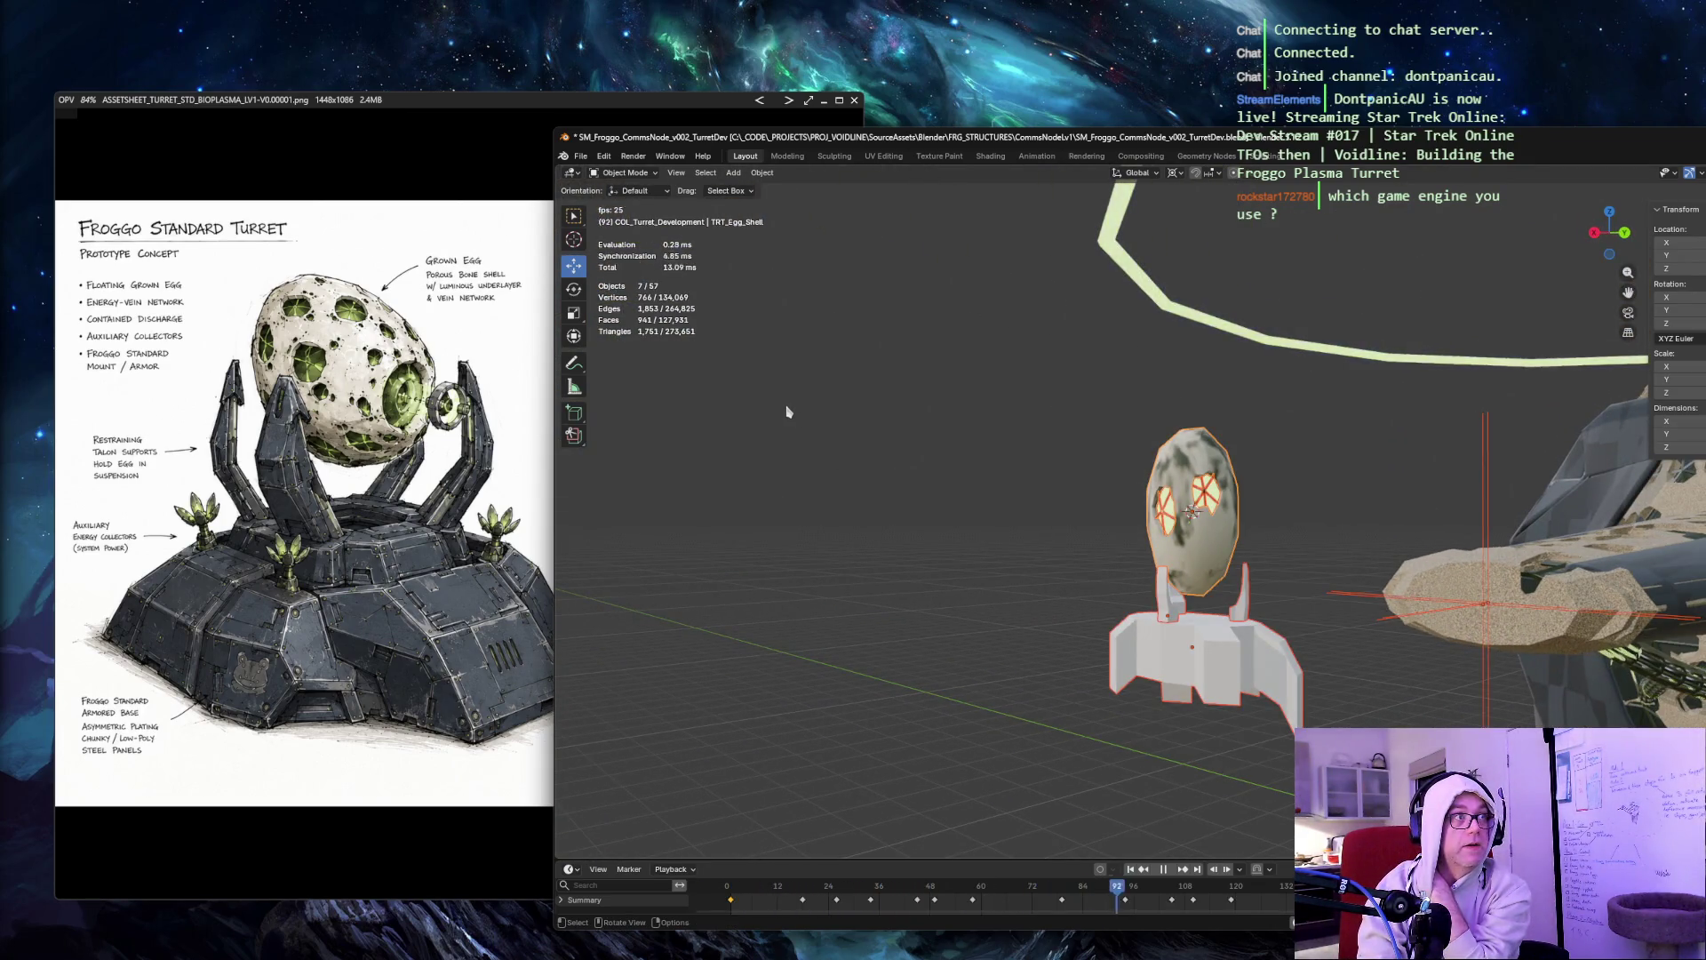
mouse_move(986, 382)
left_mouse_down()
mouse_move(1155, 563)
mouse_move(1308, 772)
left_mouse_up()
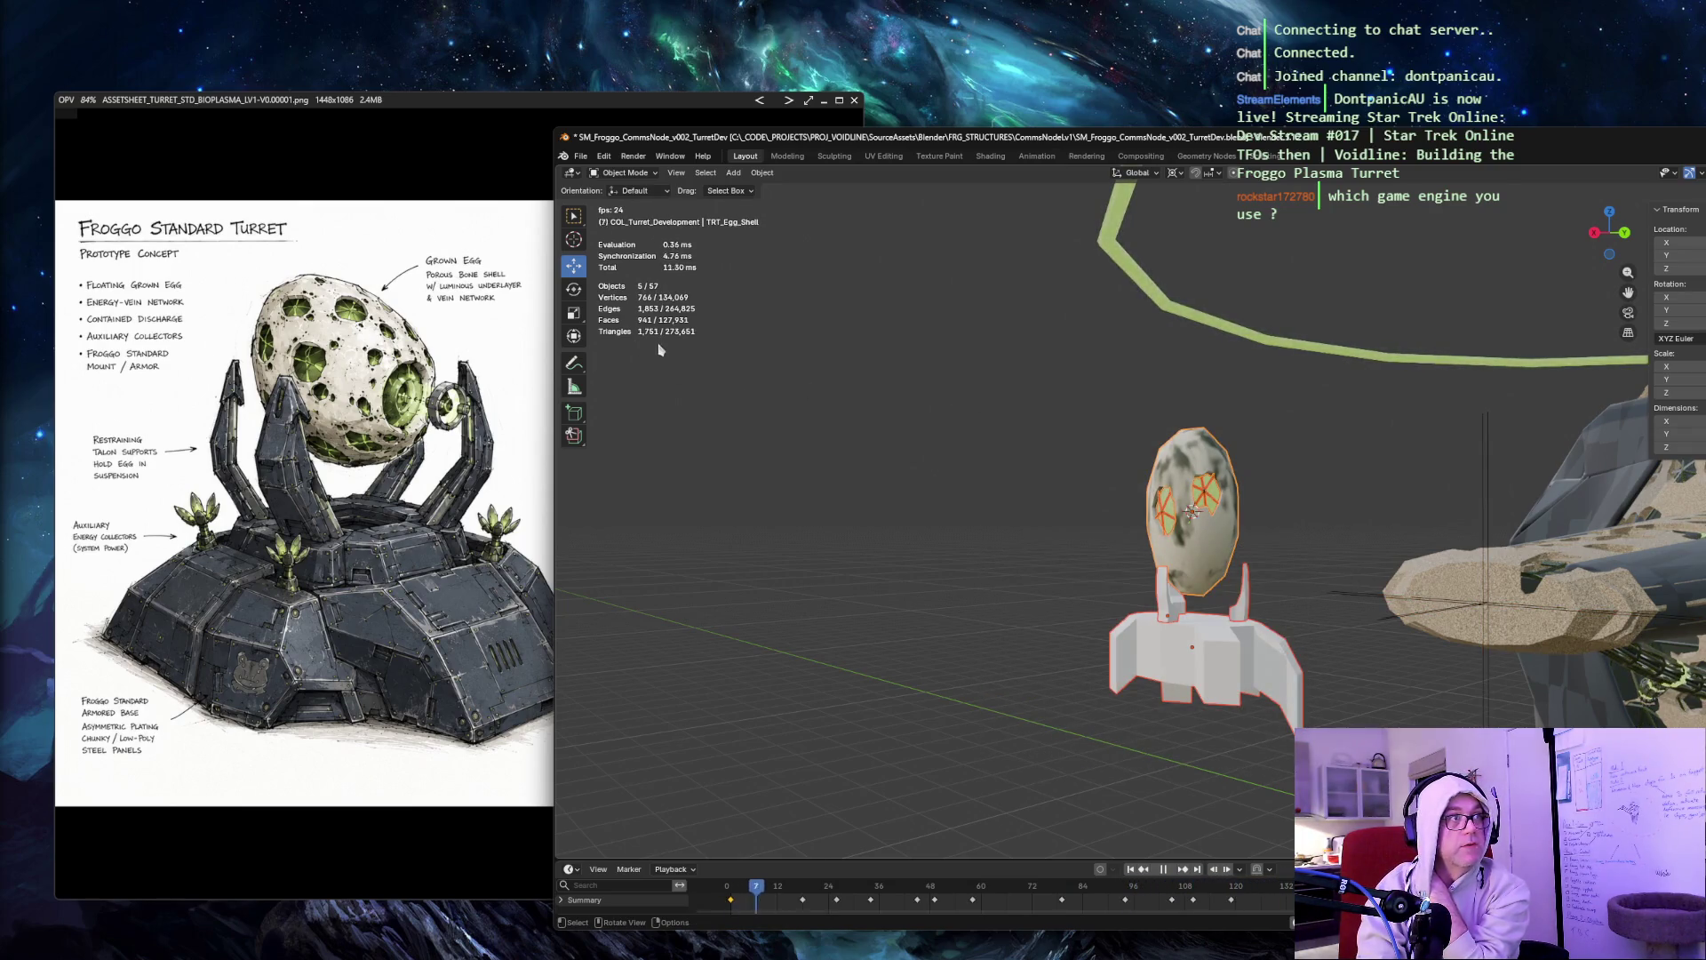
key("g")
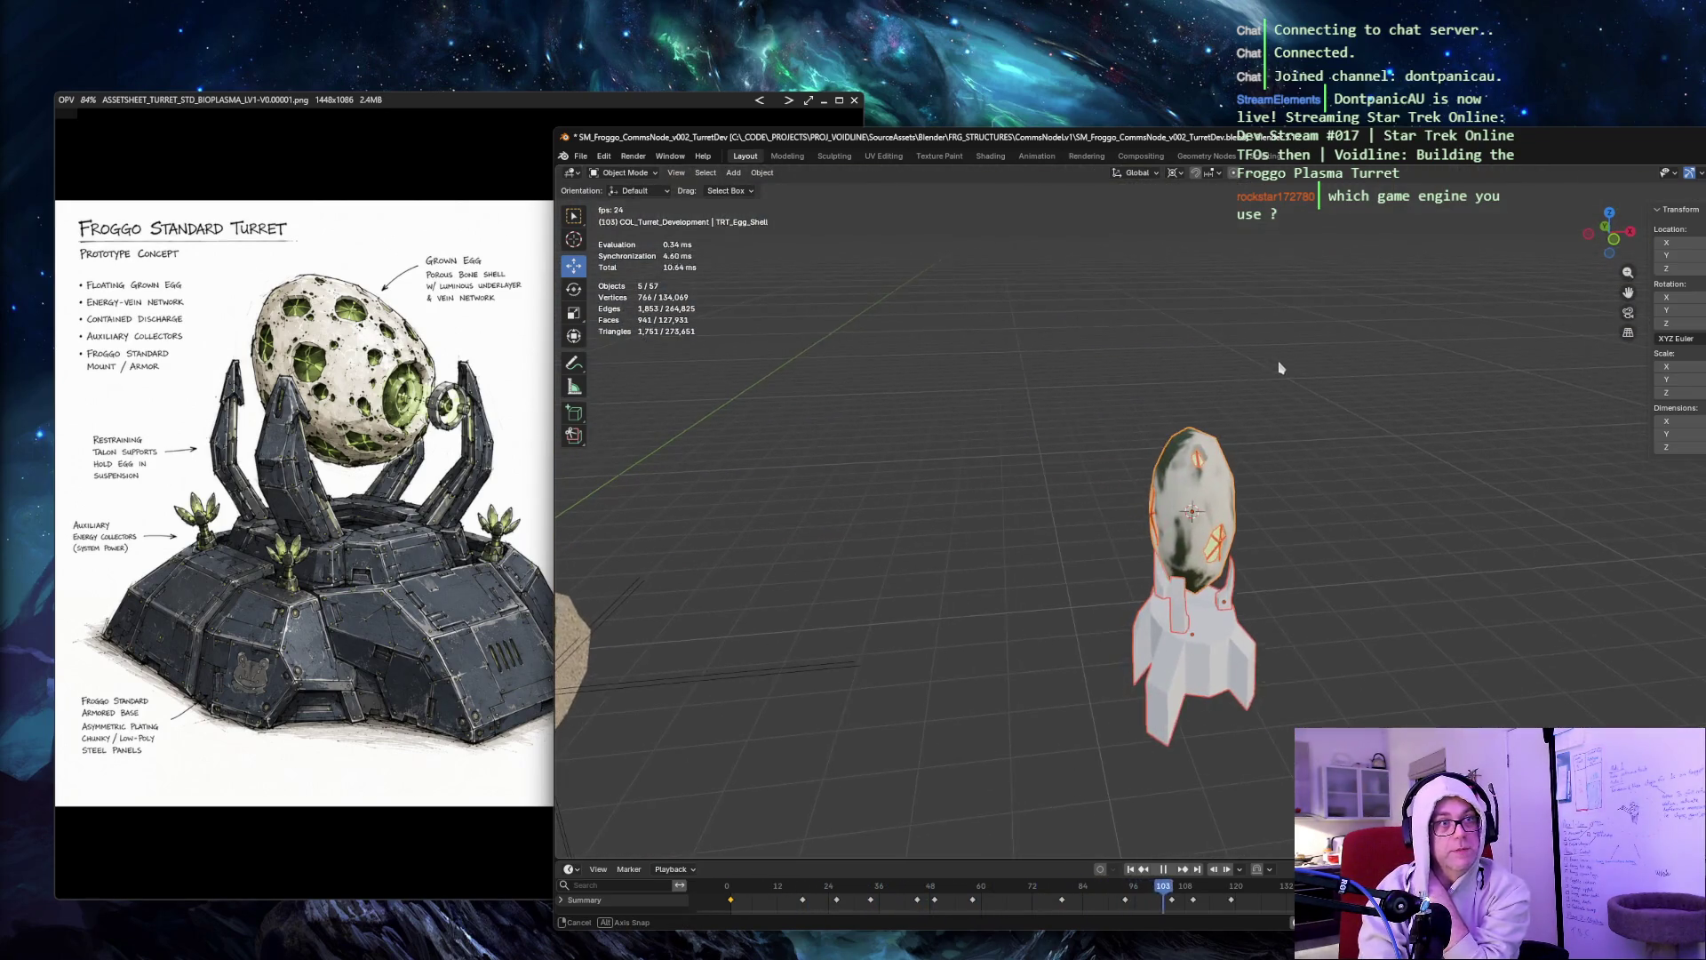
left_click(1206, 573)
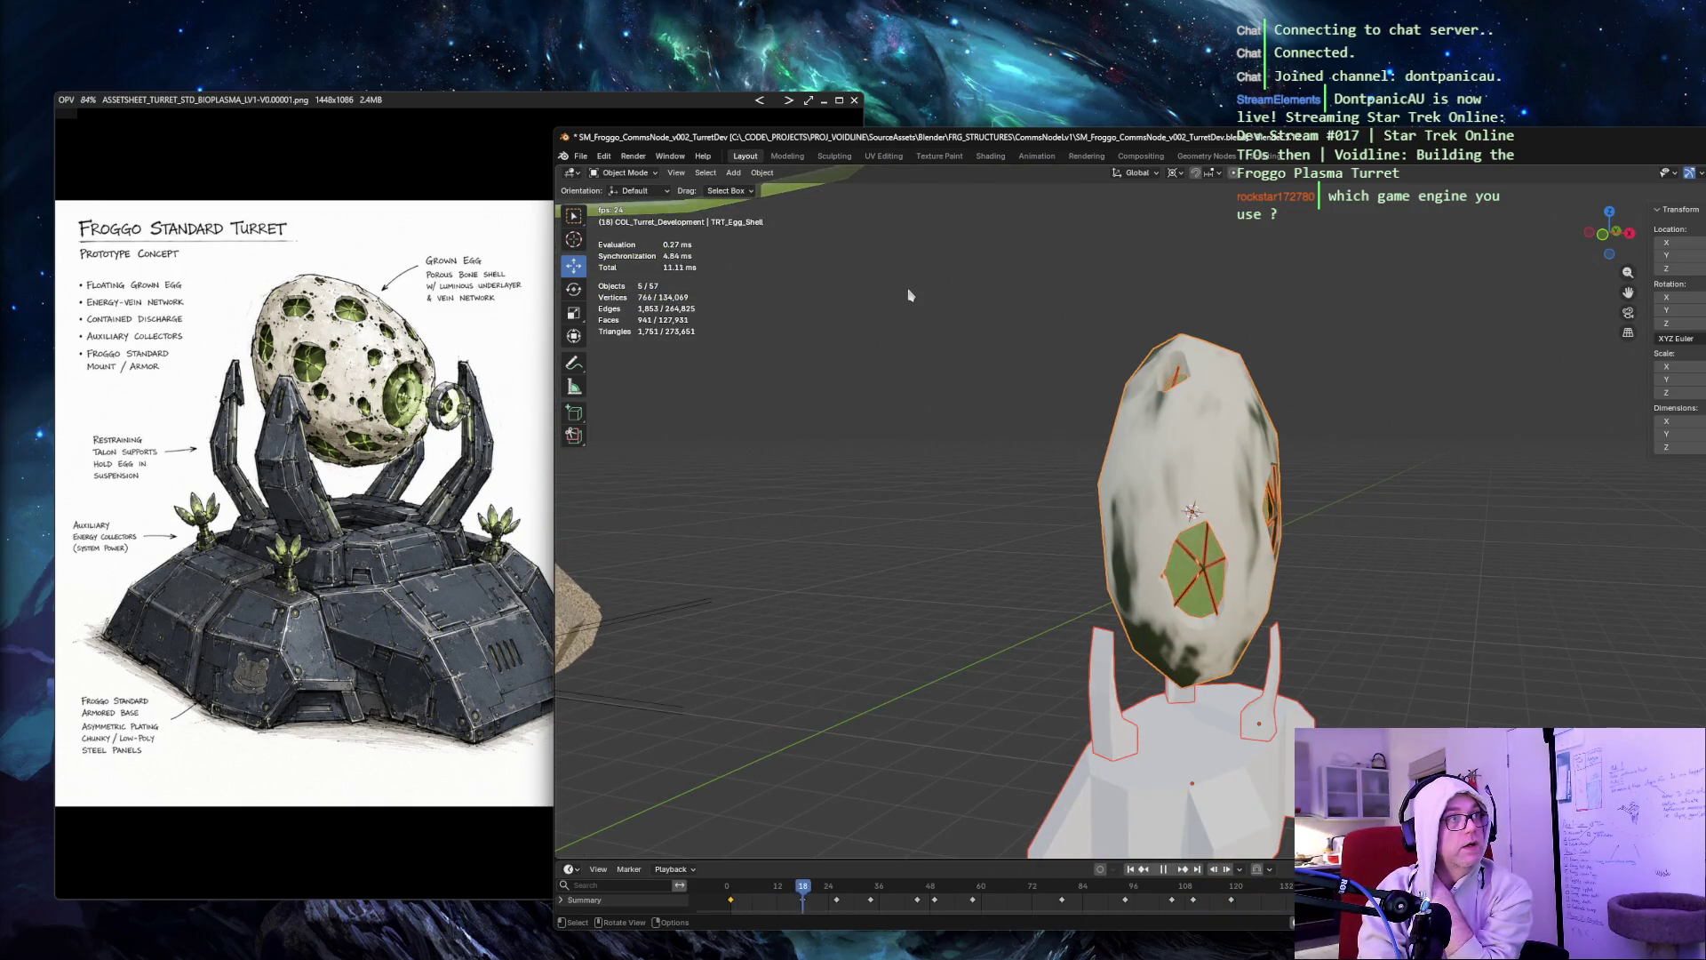
left_click(959, 269)
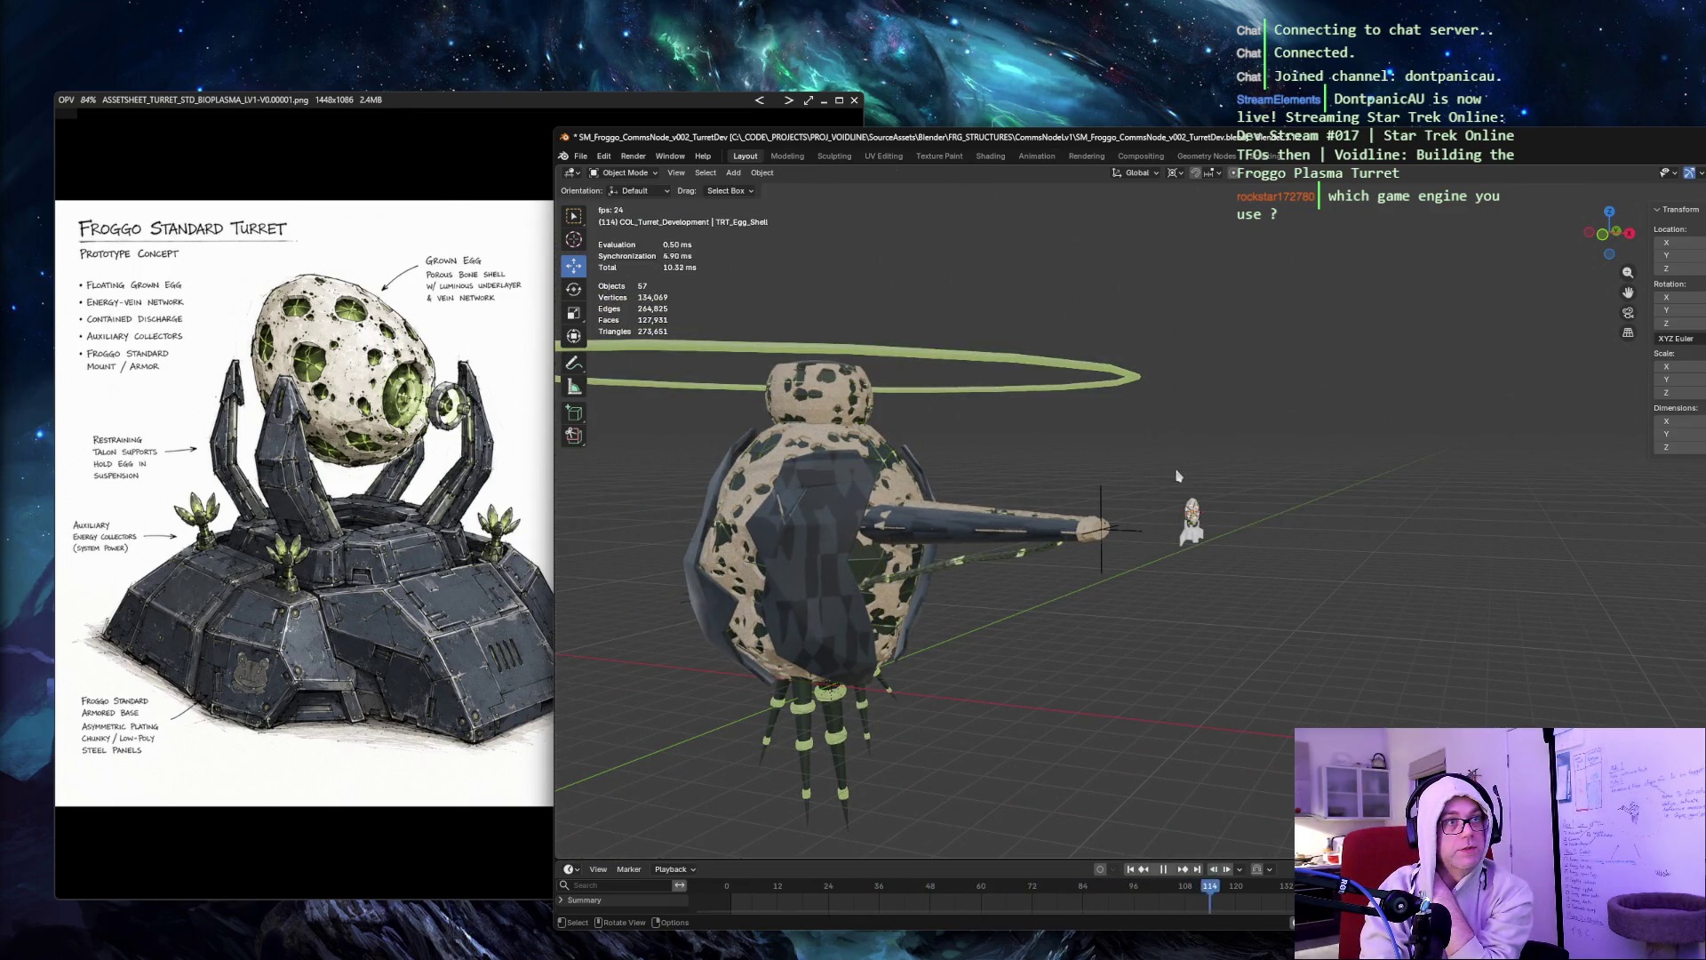
left_click_drag(1003, 730, 755, 782)
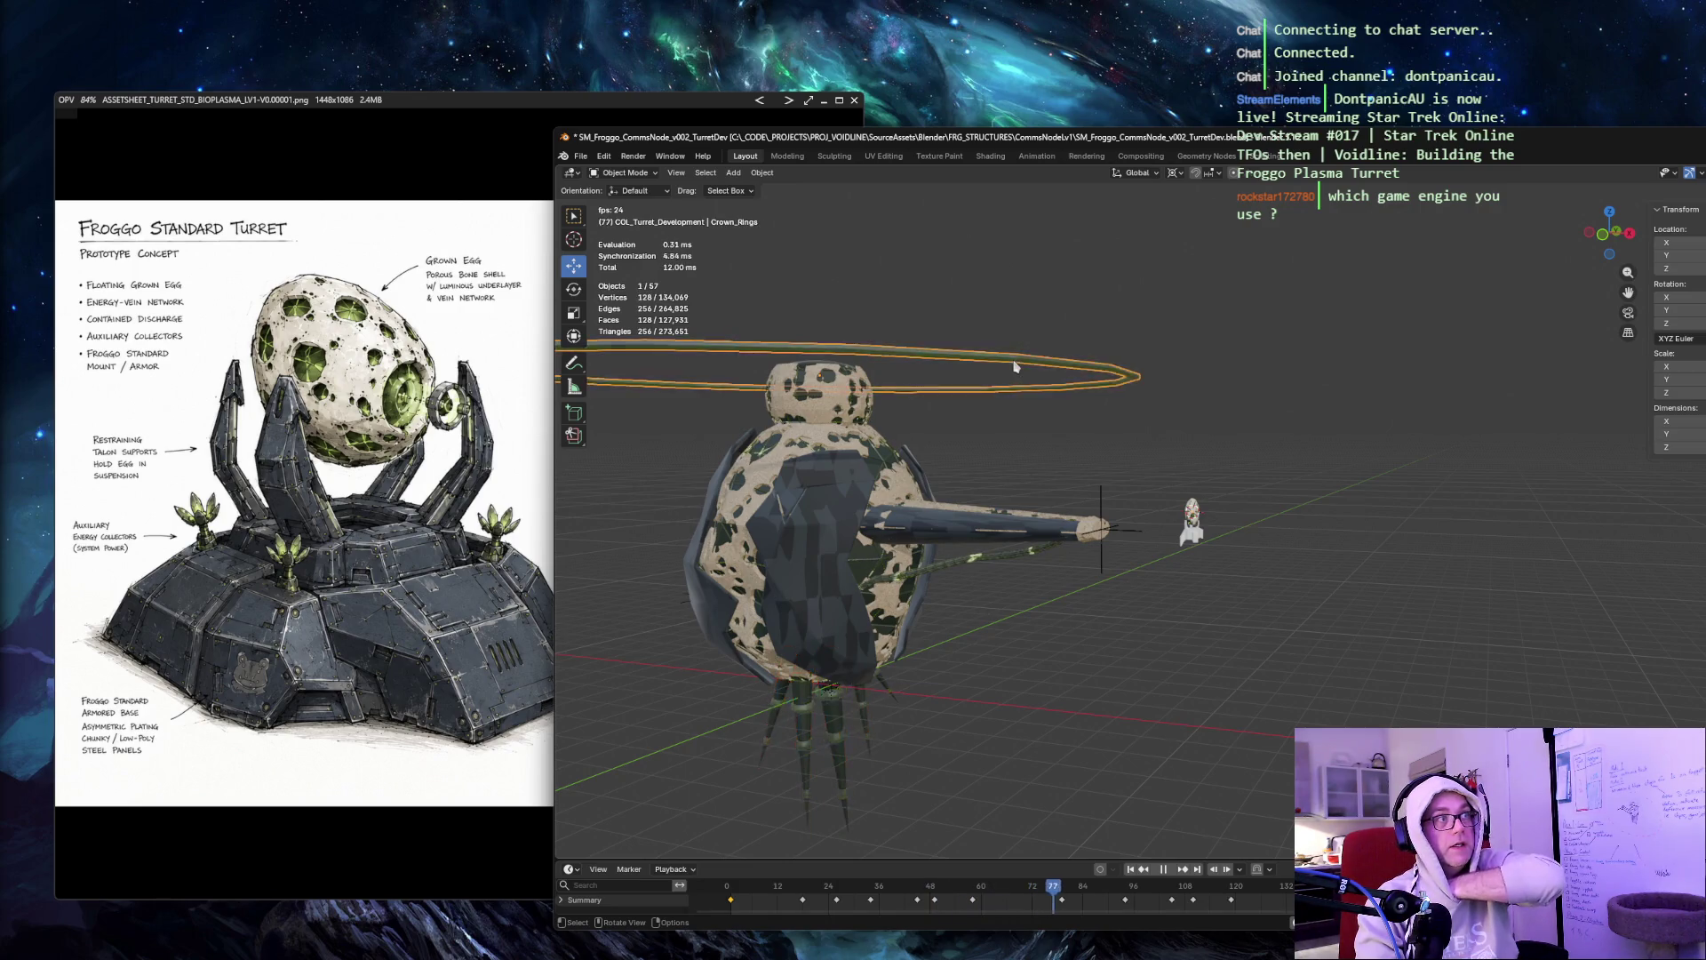
left_click(983, 559)
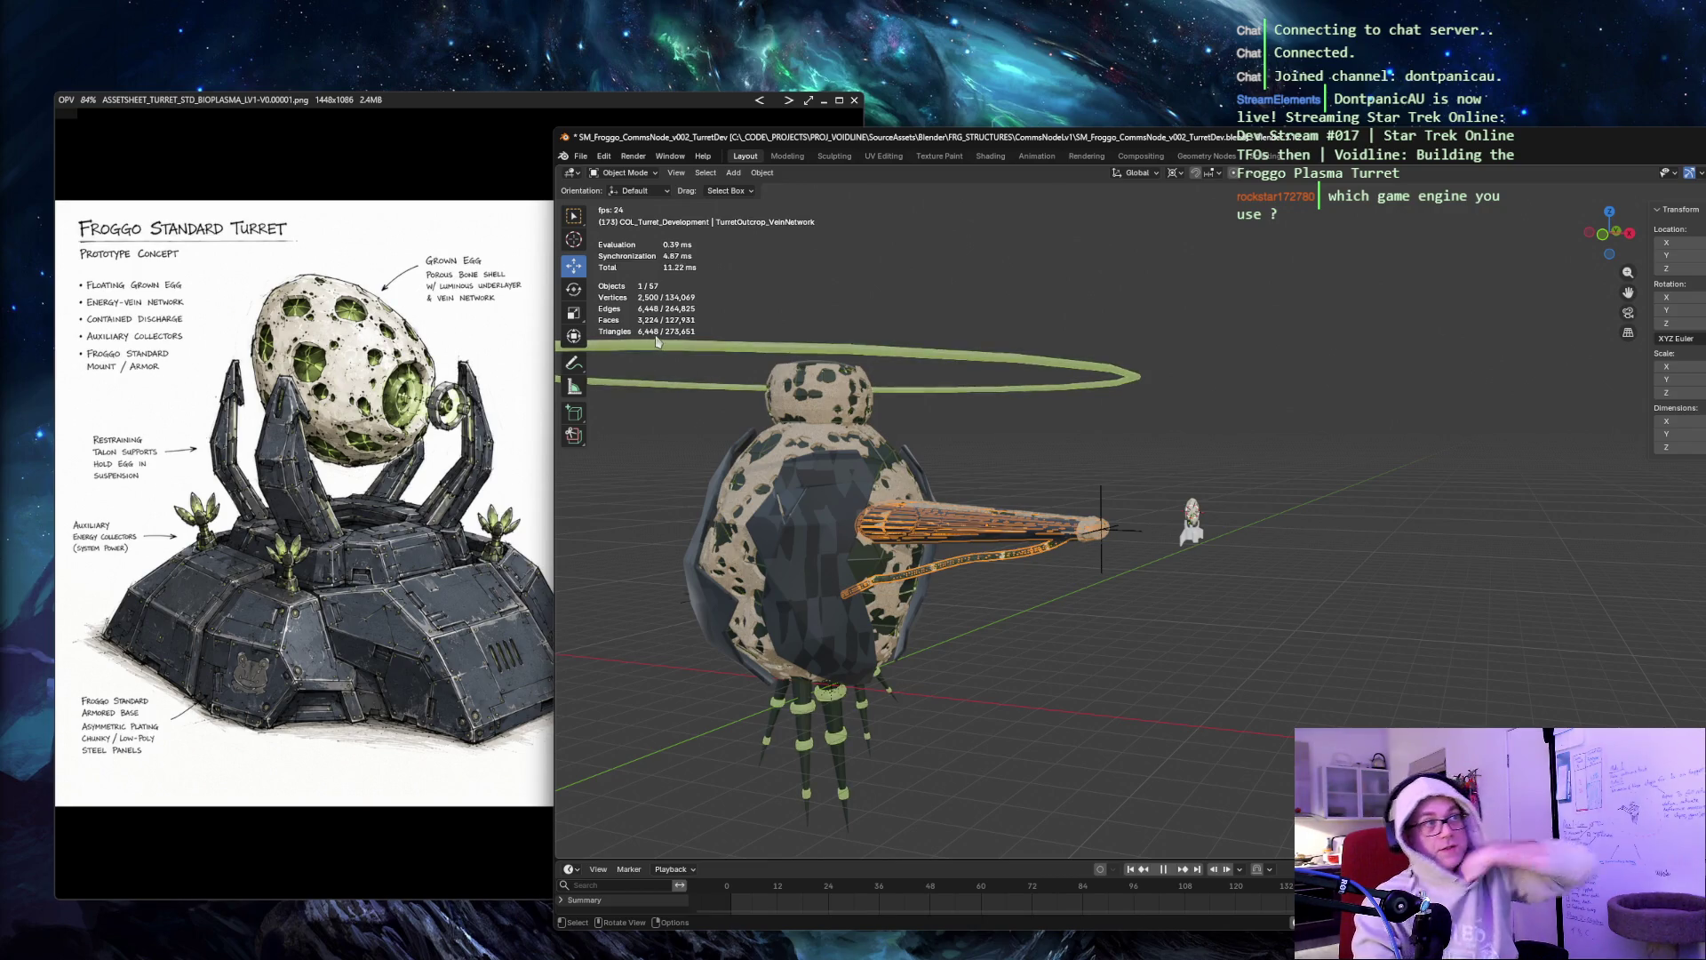
left_click(706, 551)
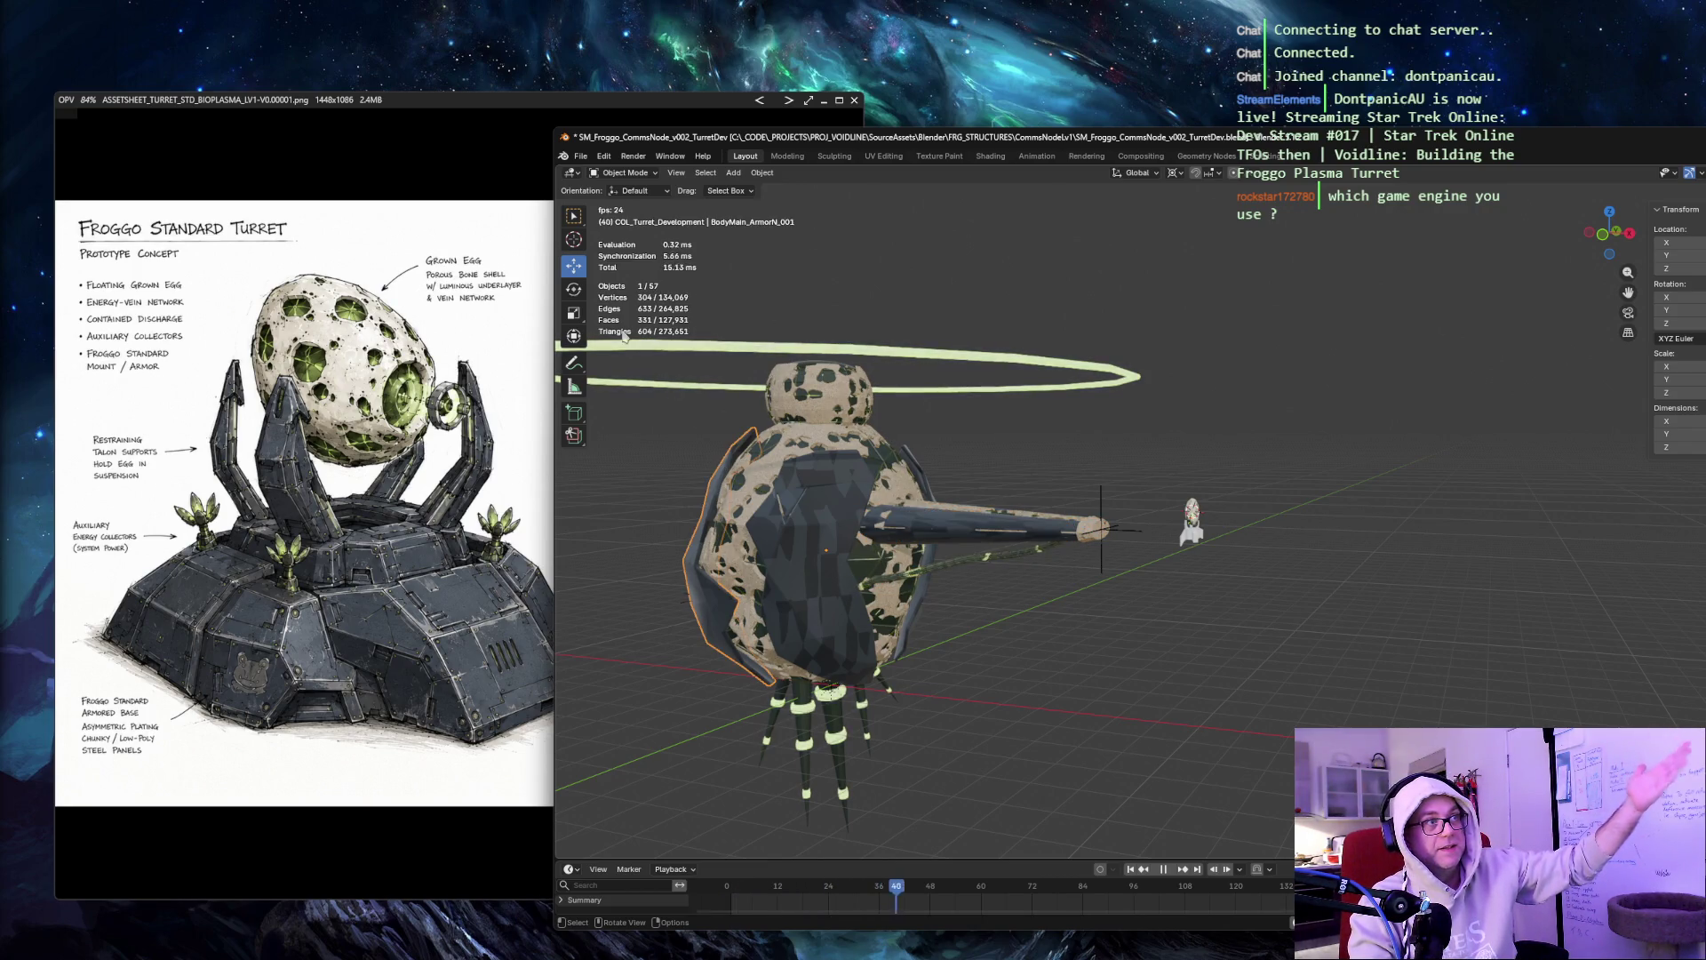
key("KP_Decimal")
mouse_move(625, 335)
middle_mouse_down()
mouse_move(855, 429)
mouse_move(646, 335)
middle_mouse_up()
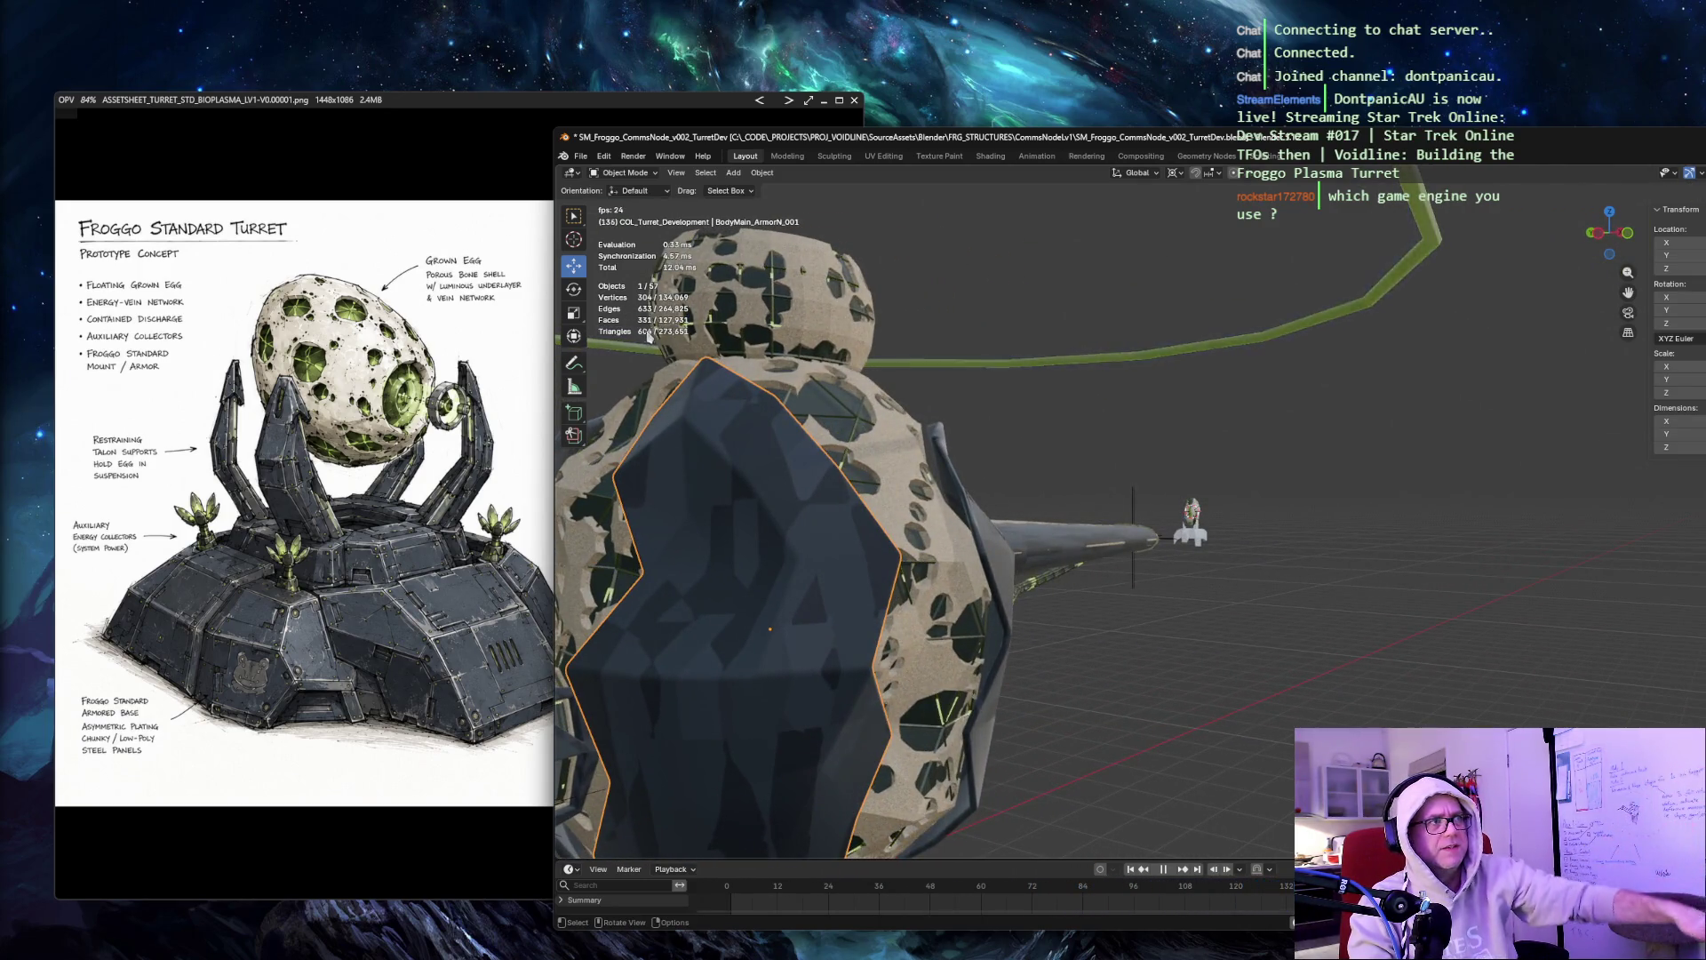
key("KP_1")
scroll(661, 587, "down", 4)
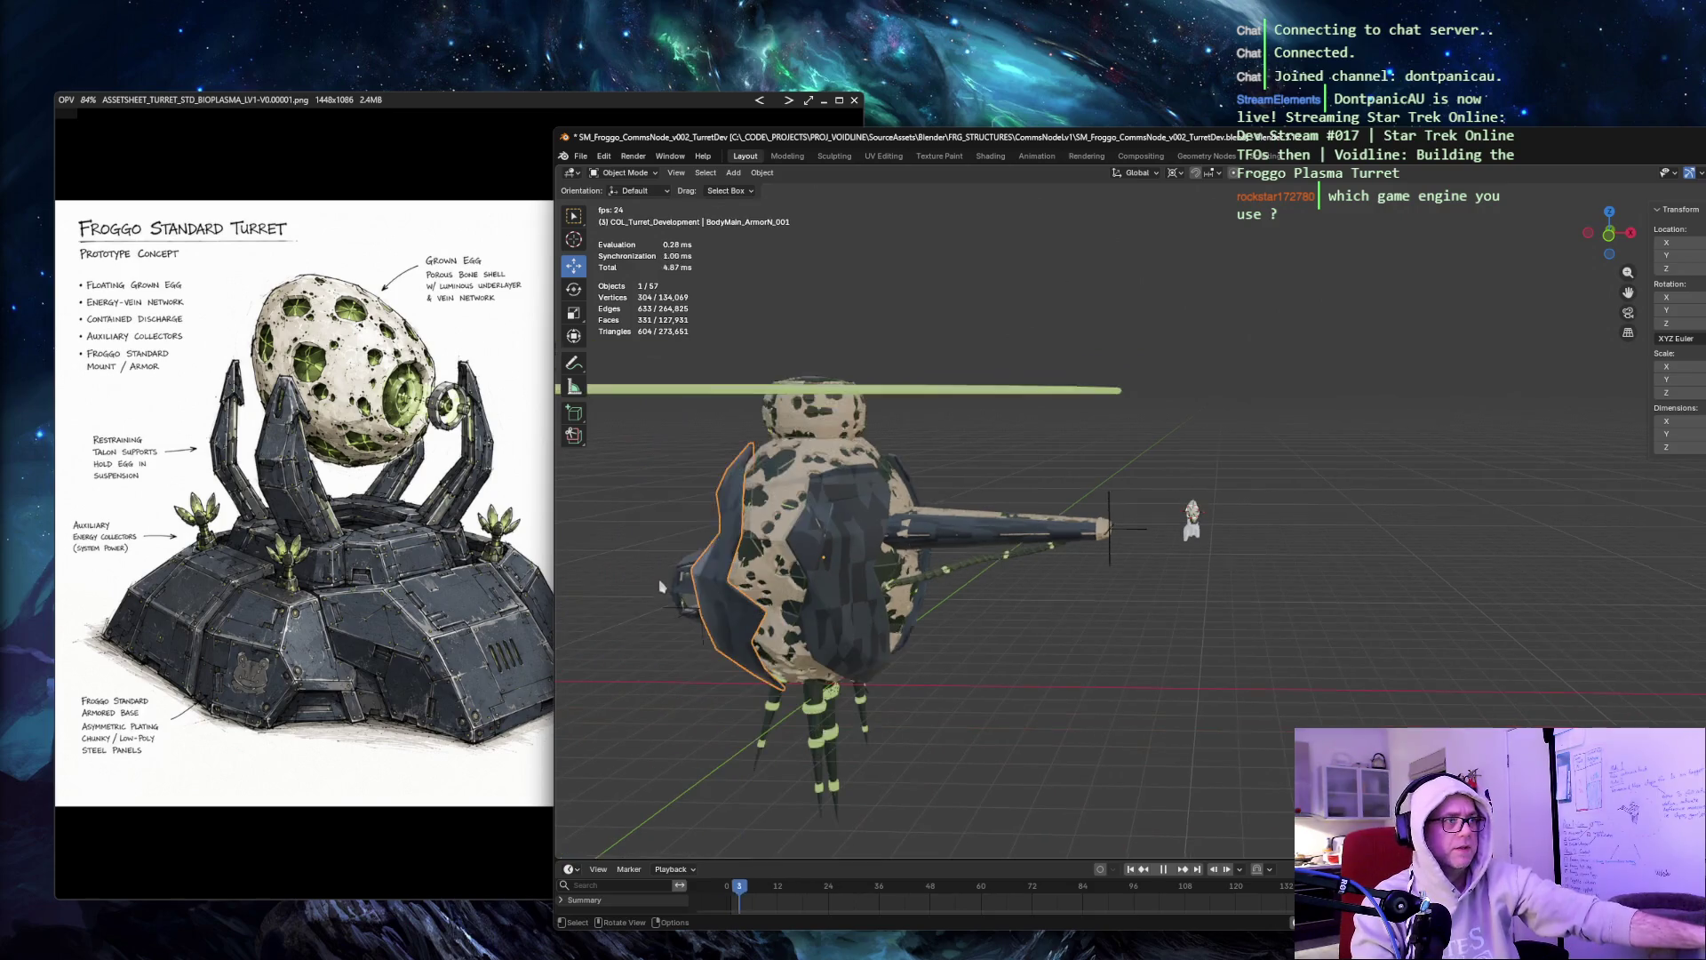
left_click(816, 454)
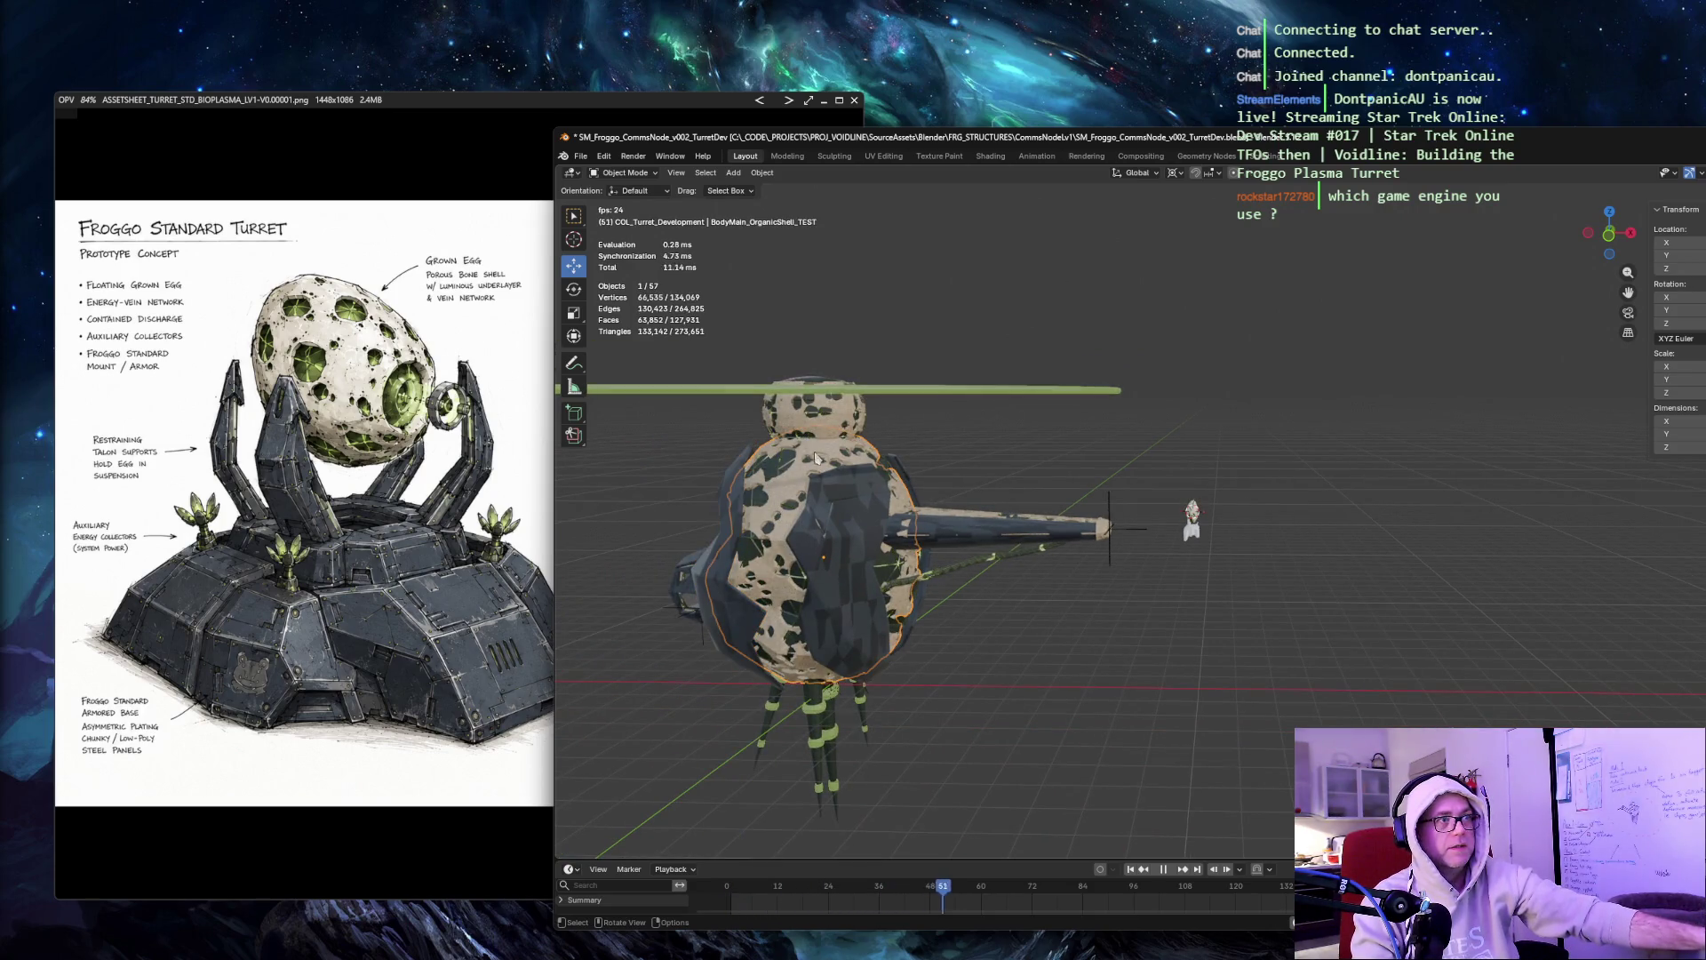
left_click(784, 471)
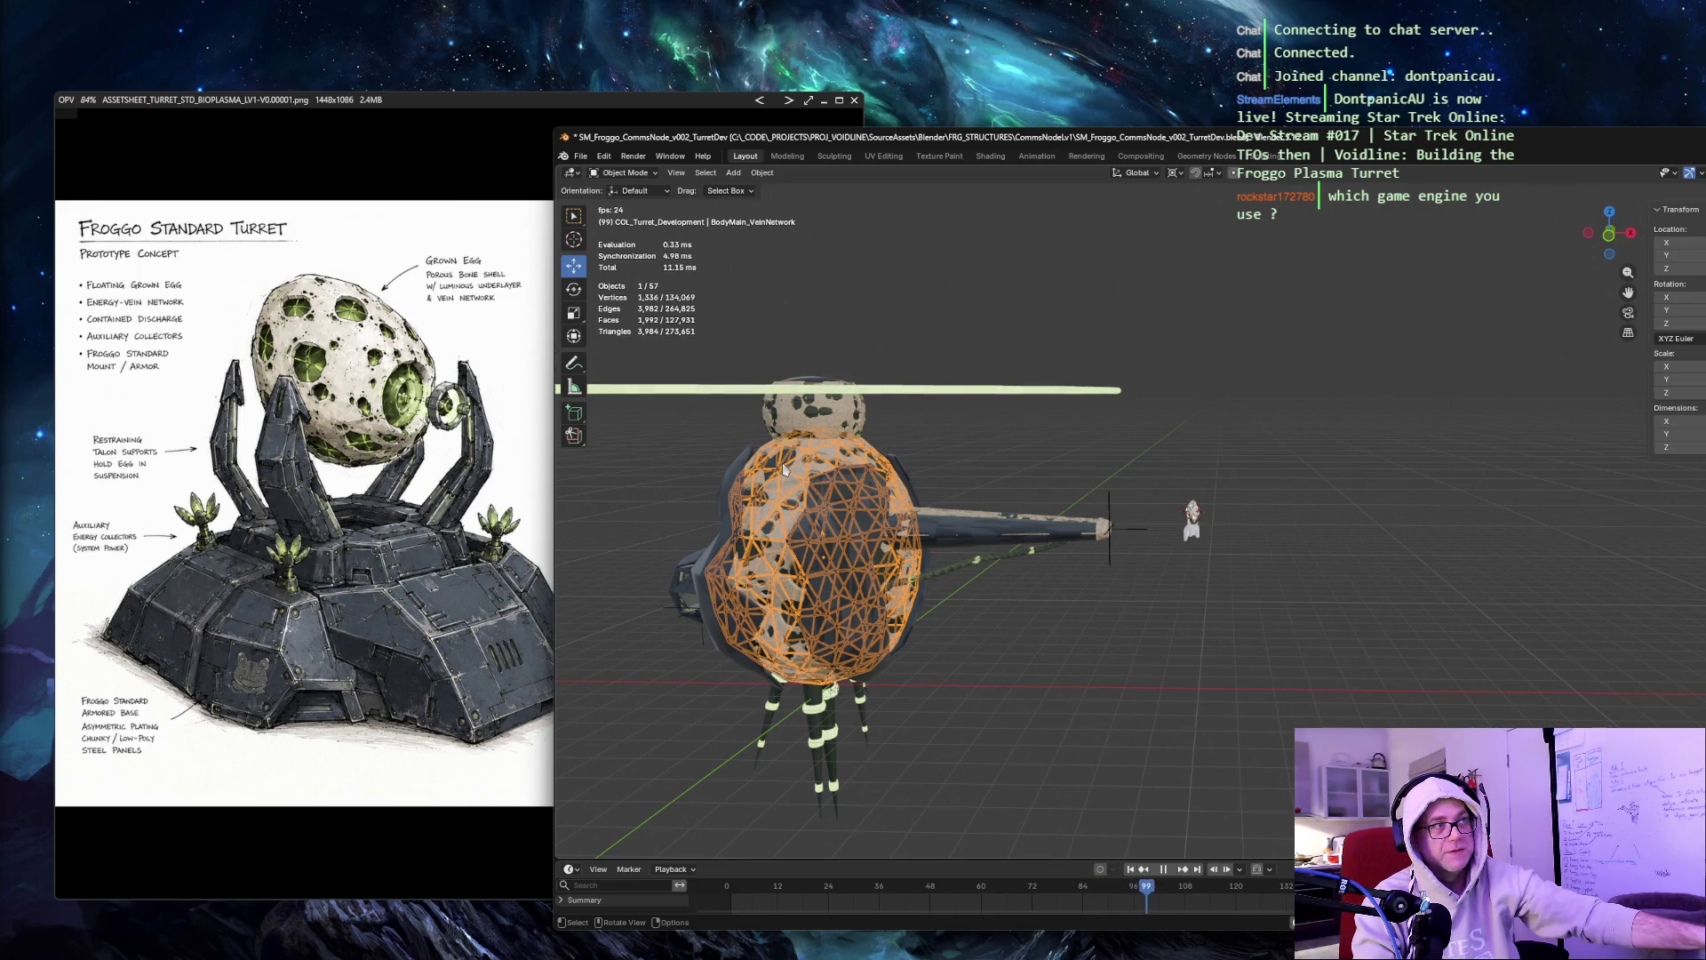
left_click(819, 431)
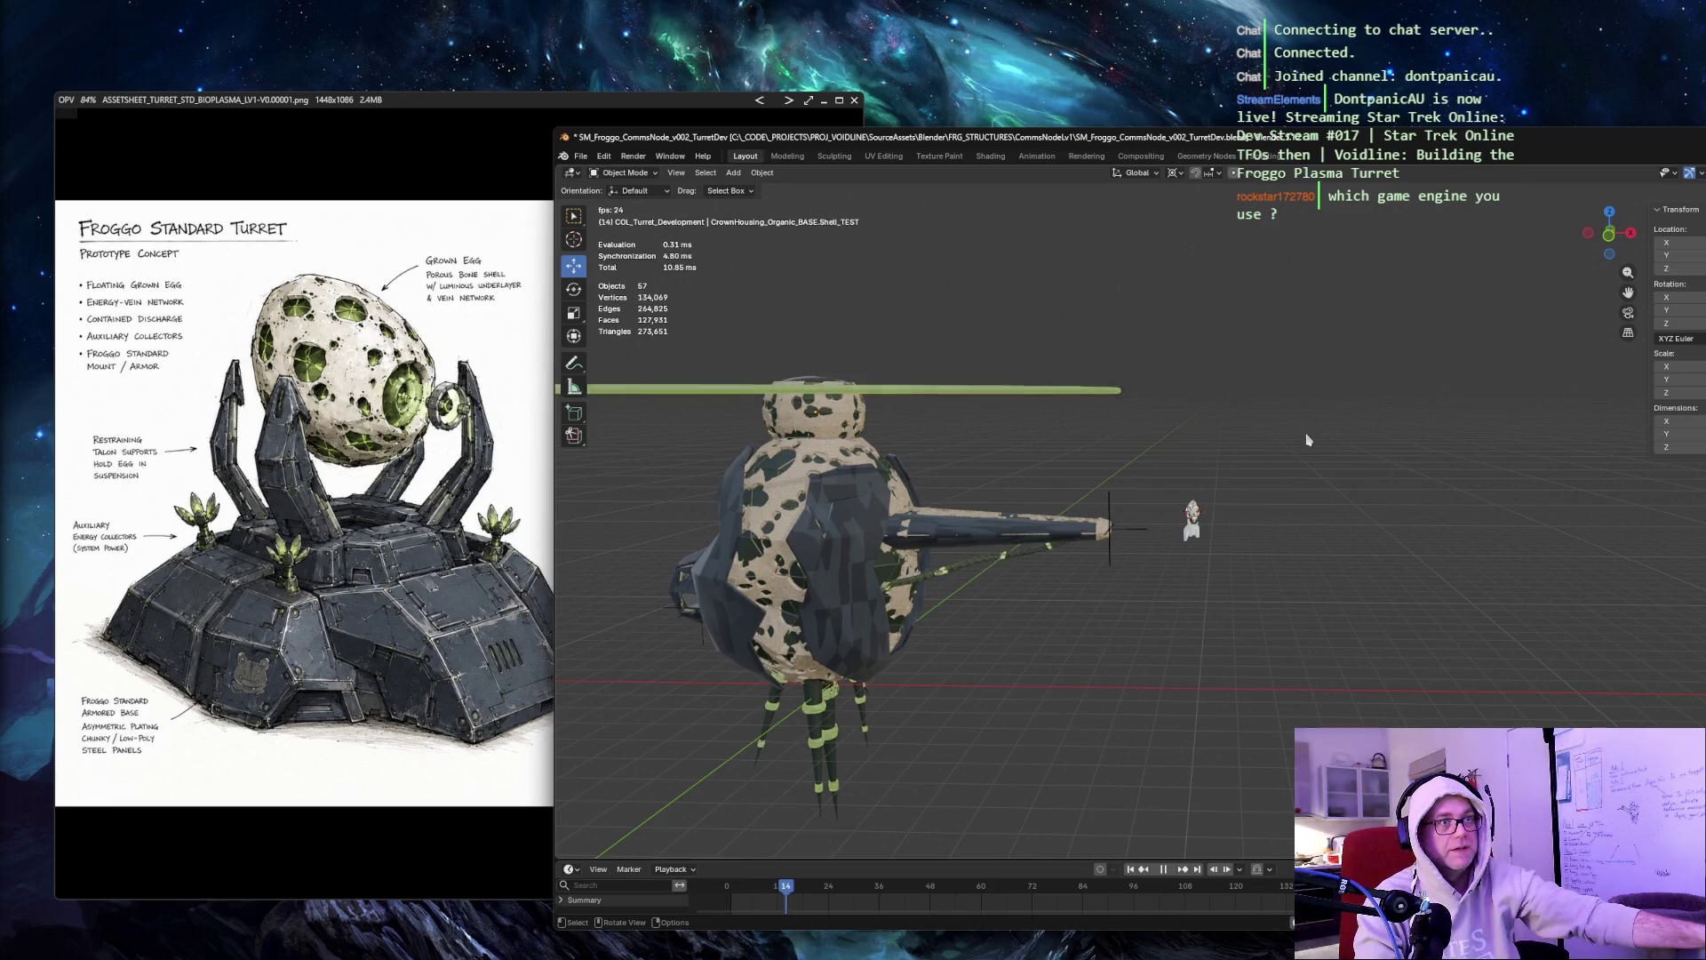
left_click(1336, 359)
middle_click_drag(1336, 360, 1231, 351)
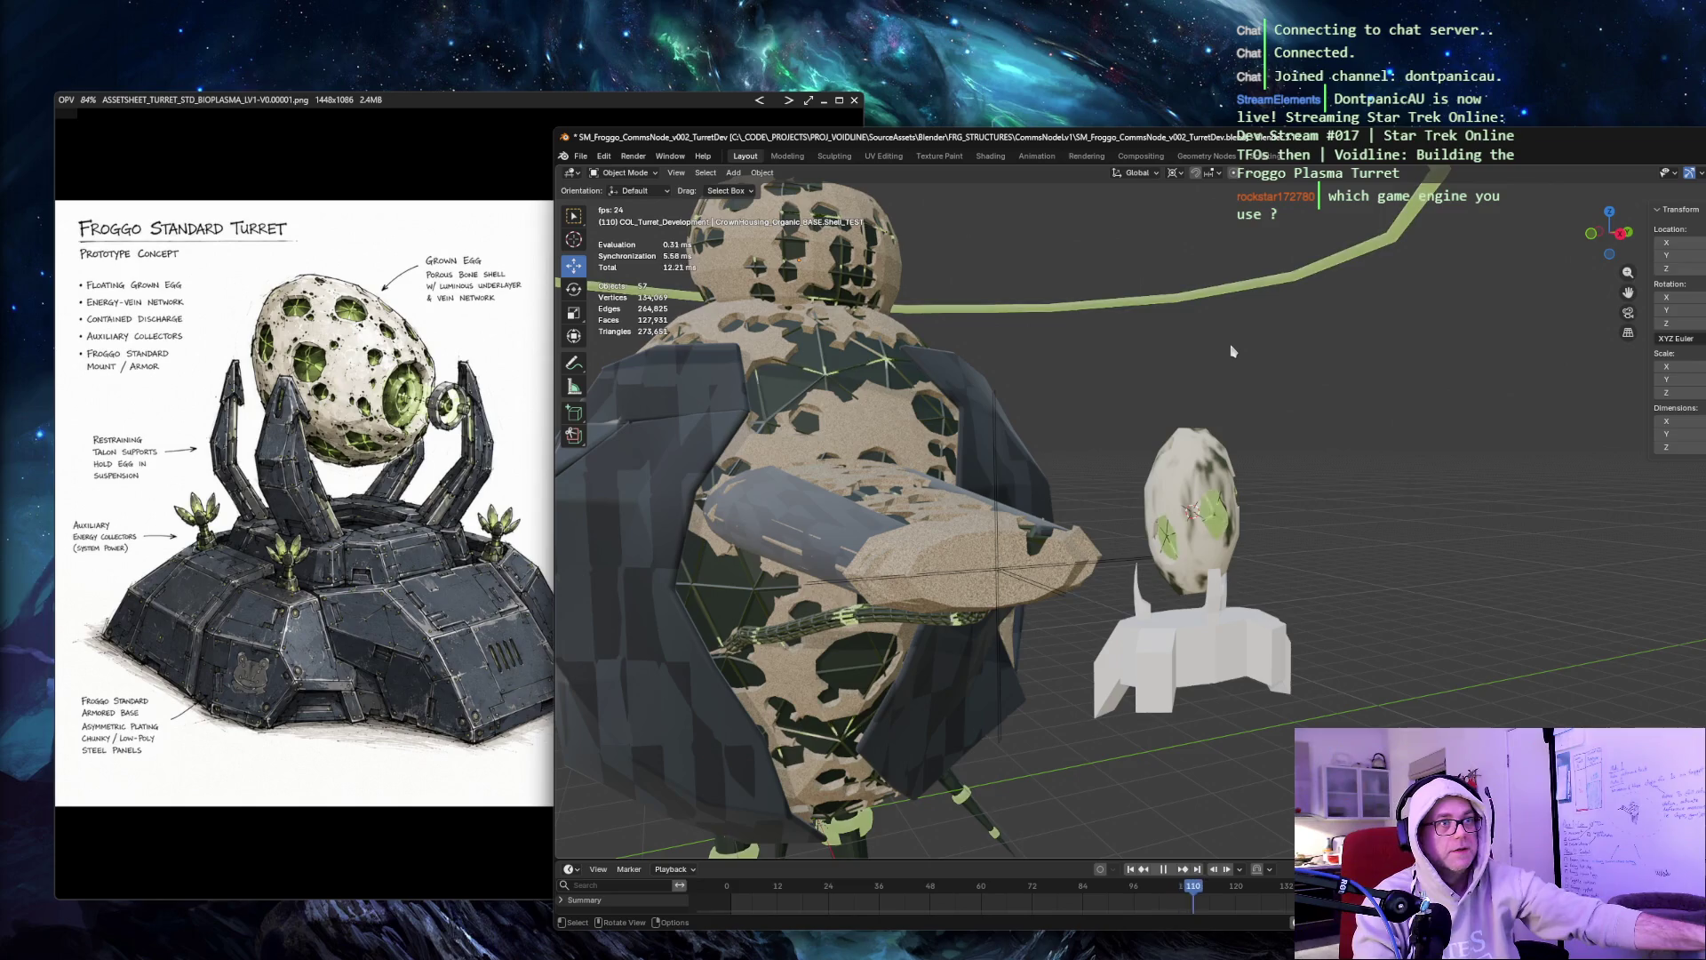
scroll(1141, 494, "up", 10)
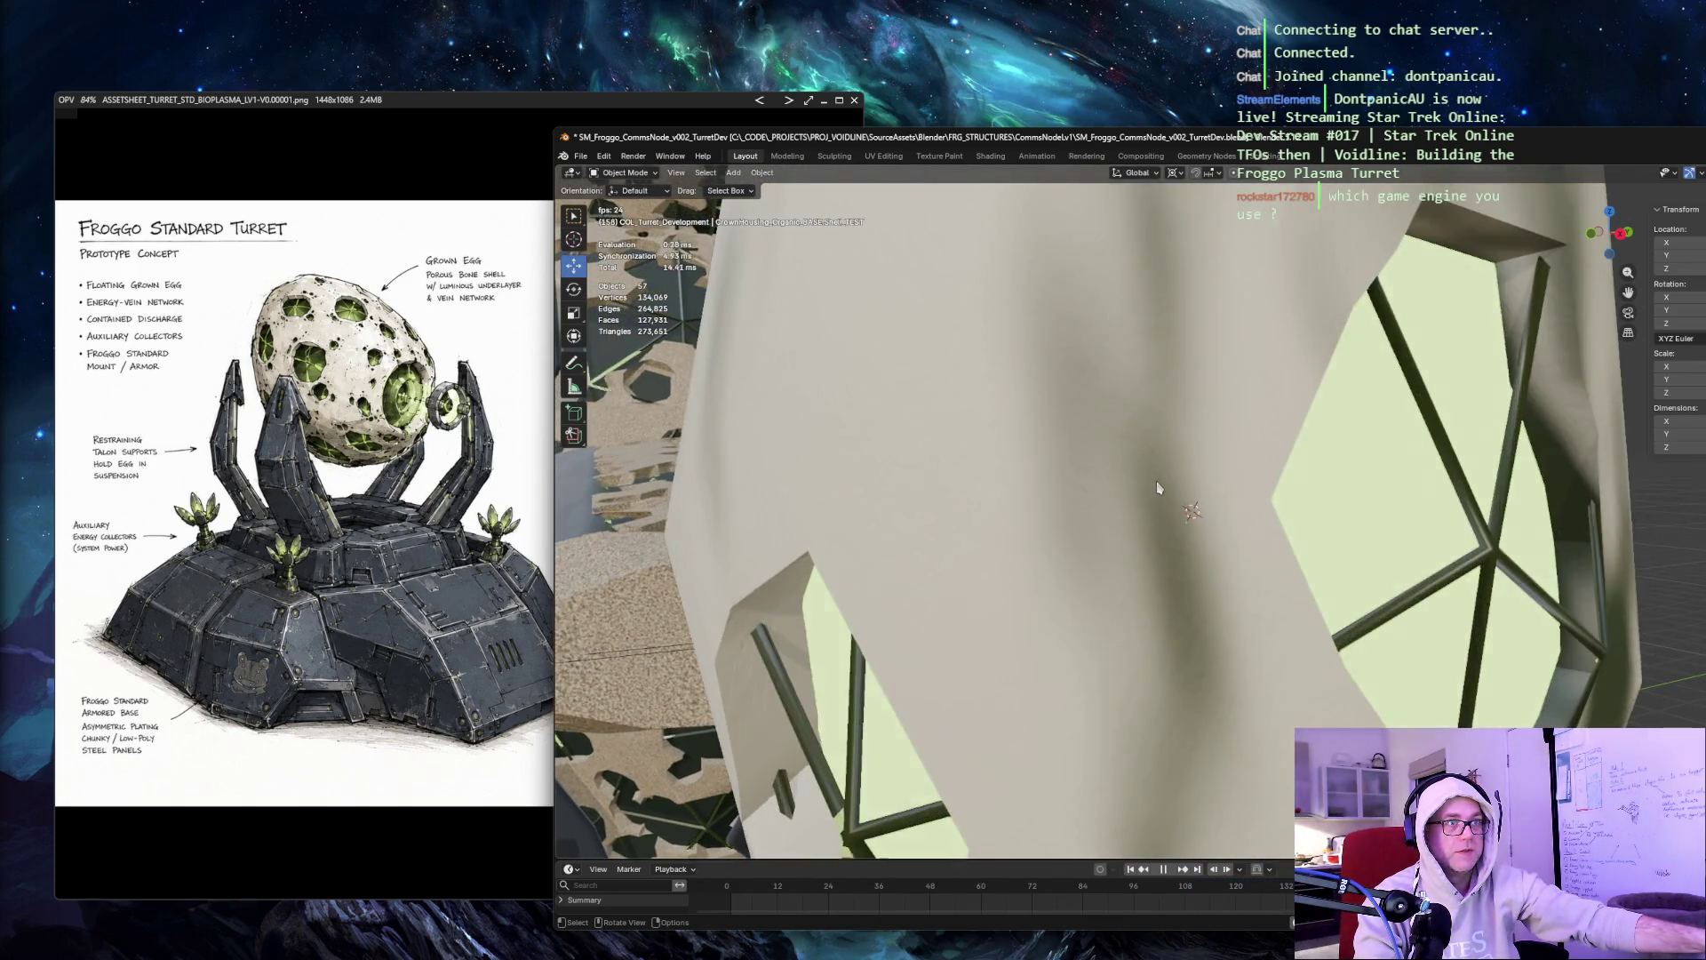
scroll(1057, 440, "down", 10)
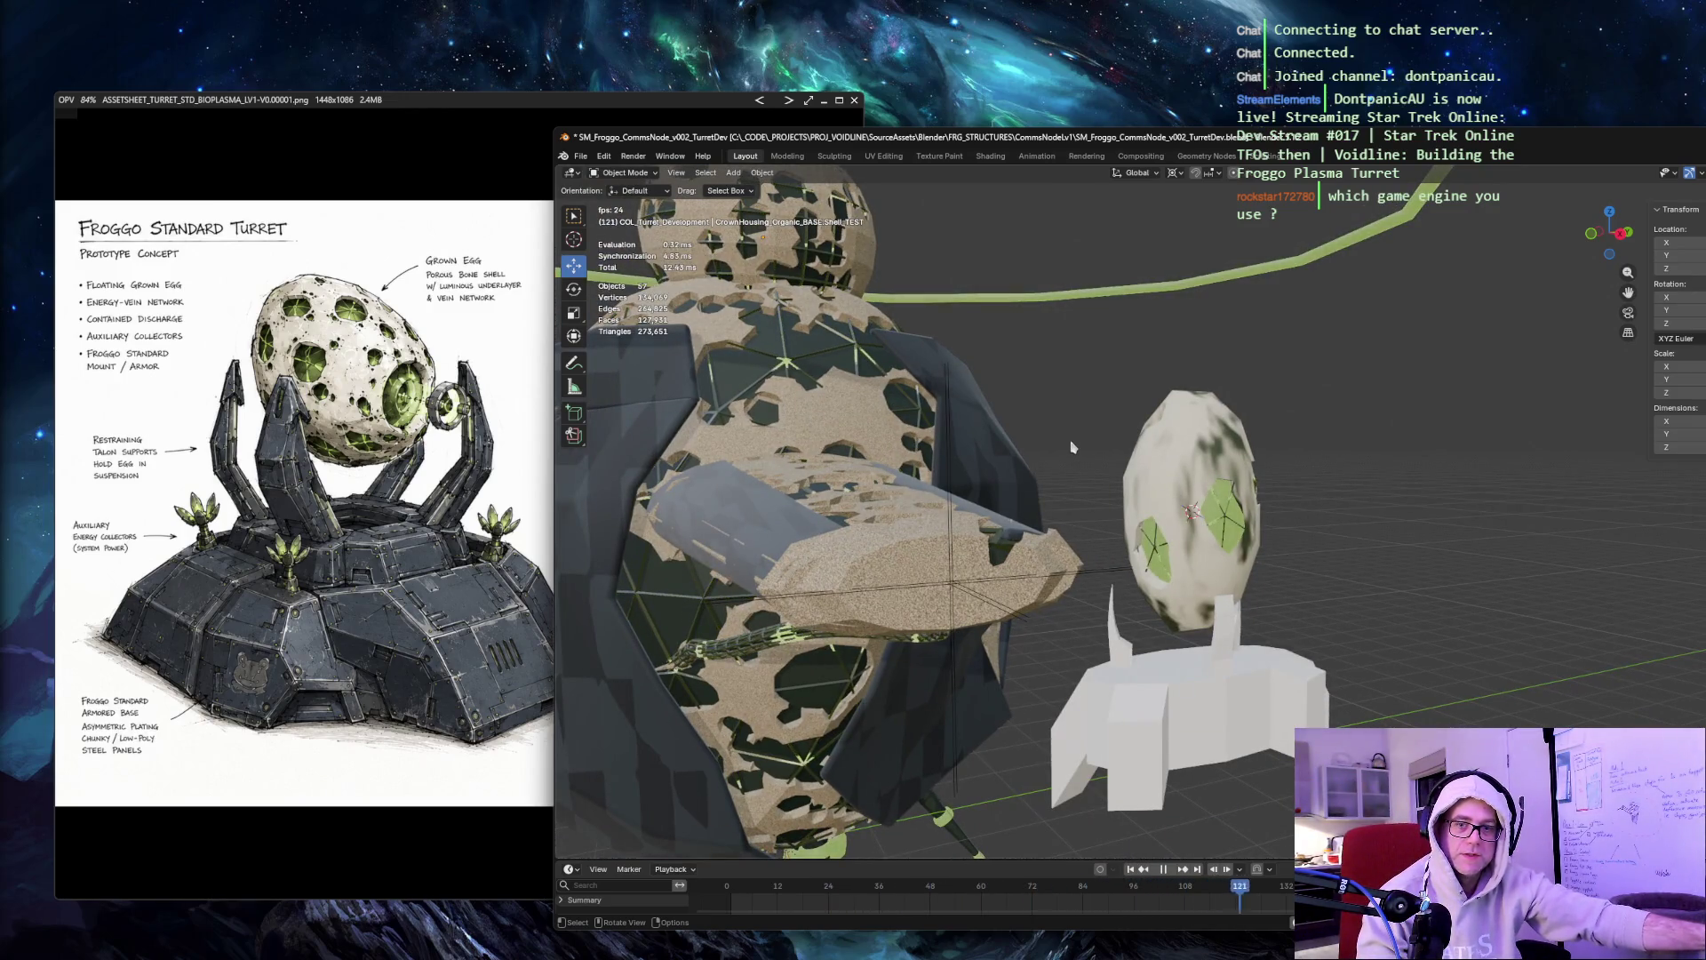
scroll(1073, 447, "down", 3)
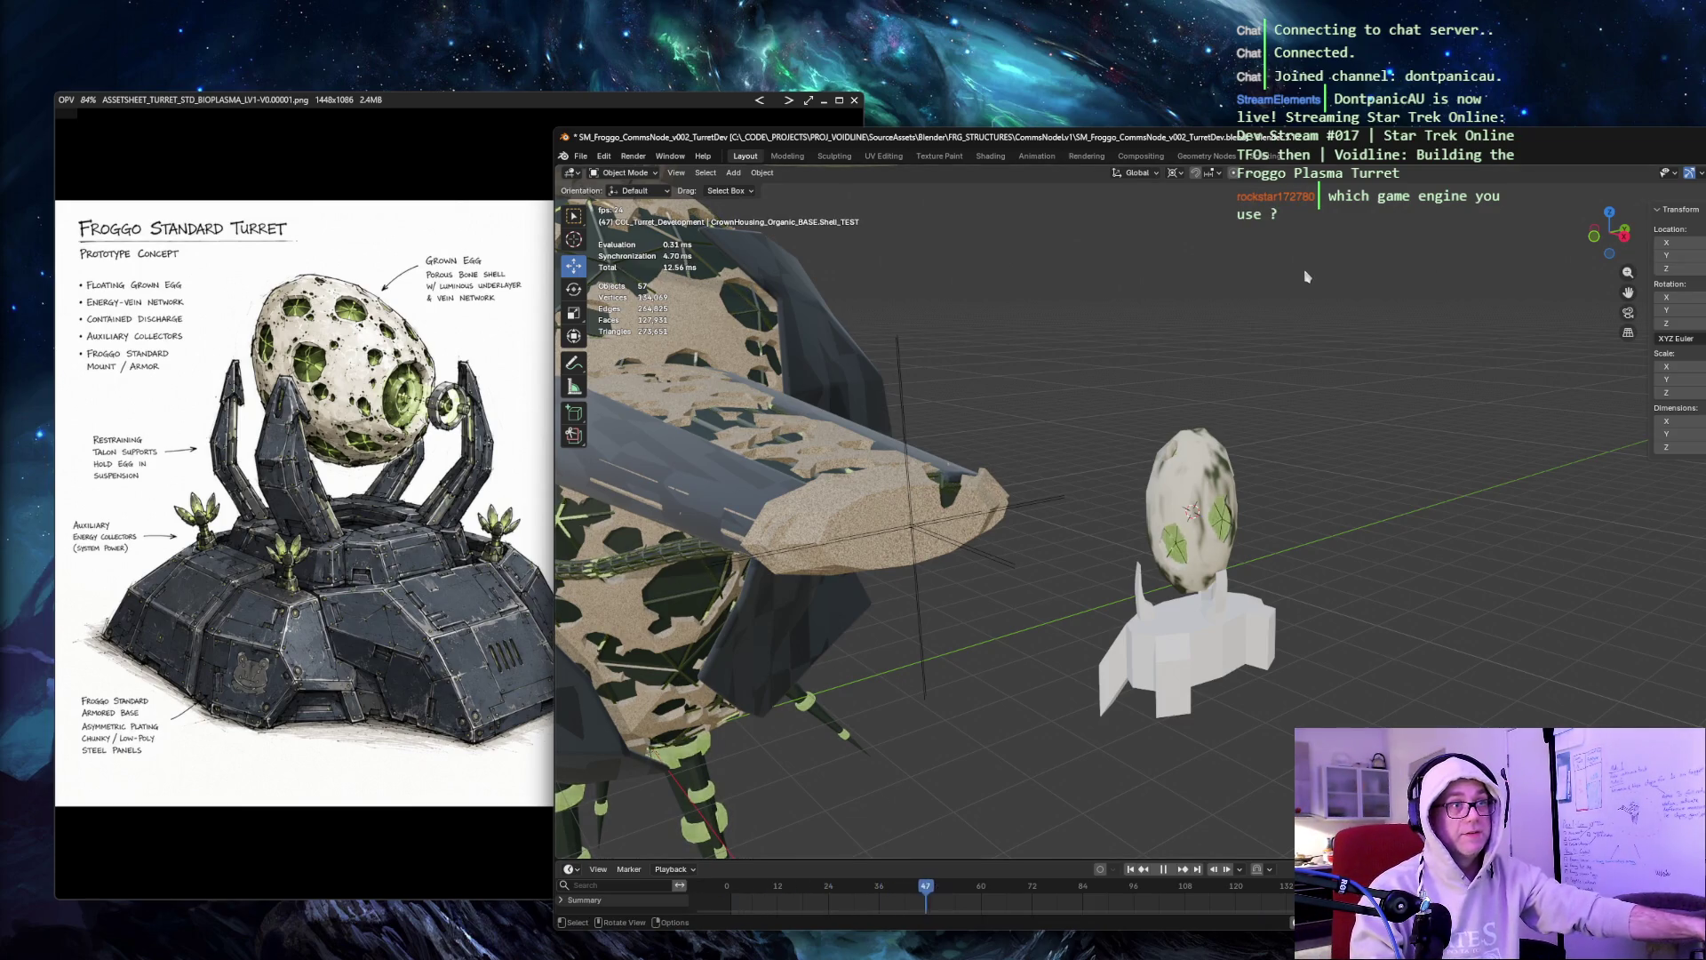
scroll(1339, 354, "up", 5)
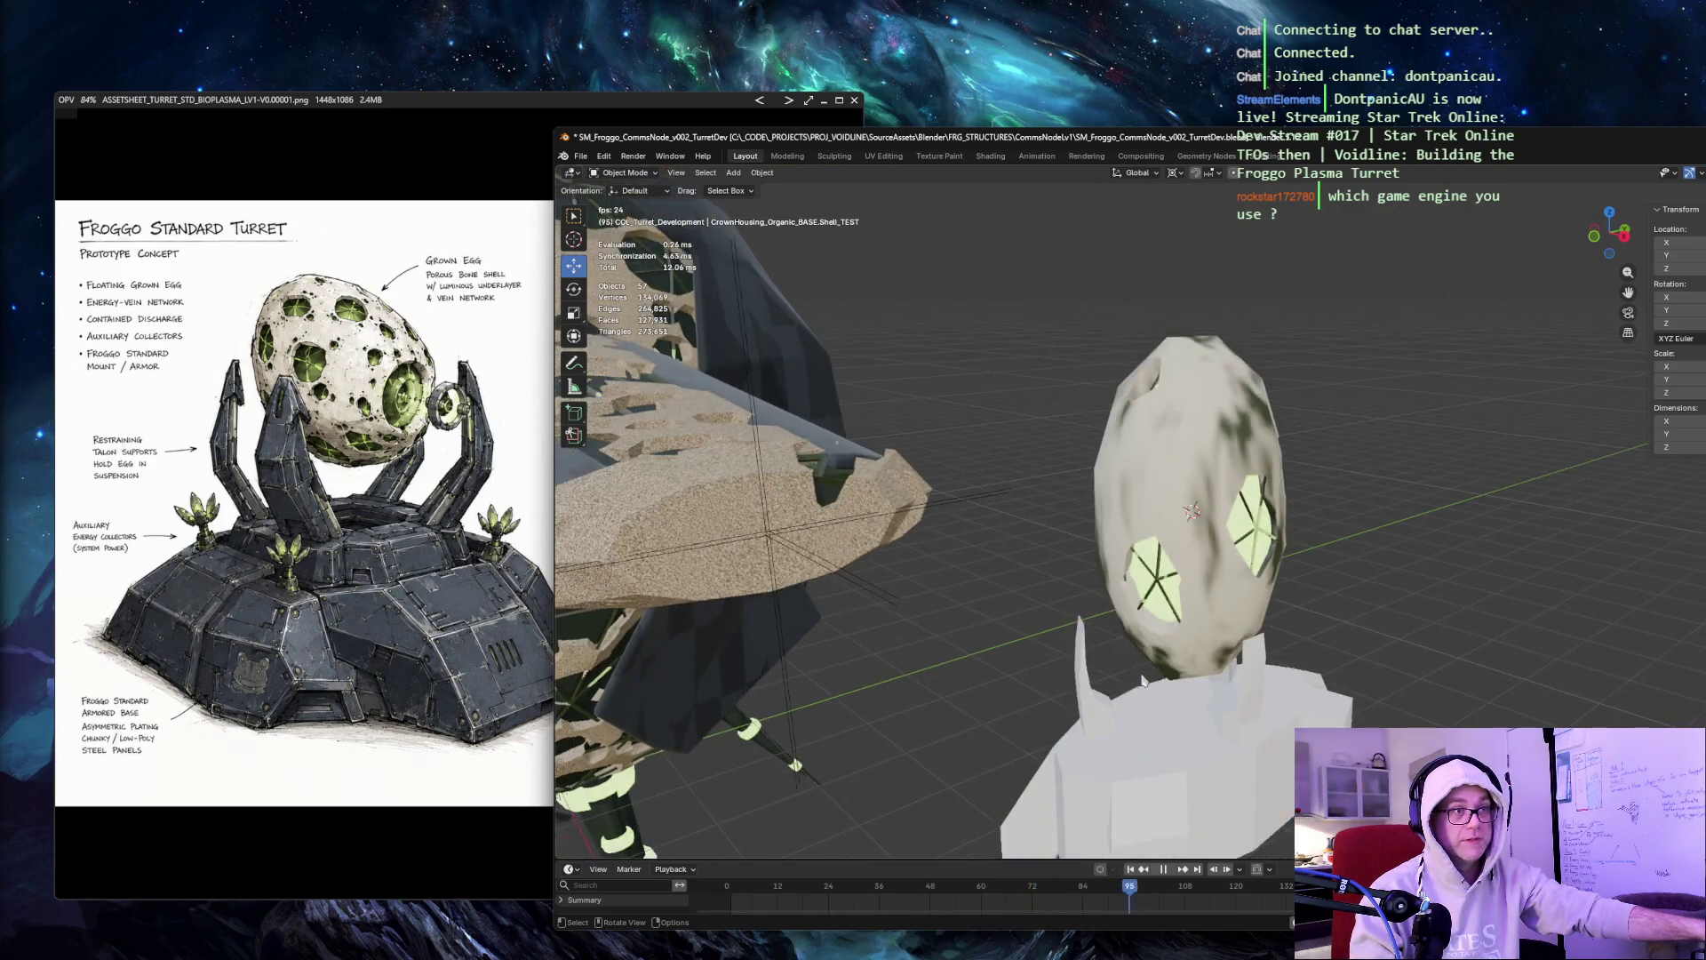
scroll(1339, 353, "down", 4)
left_click_drag(1000, 617, 1295, 764)
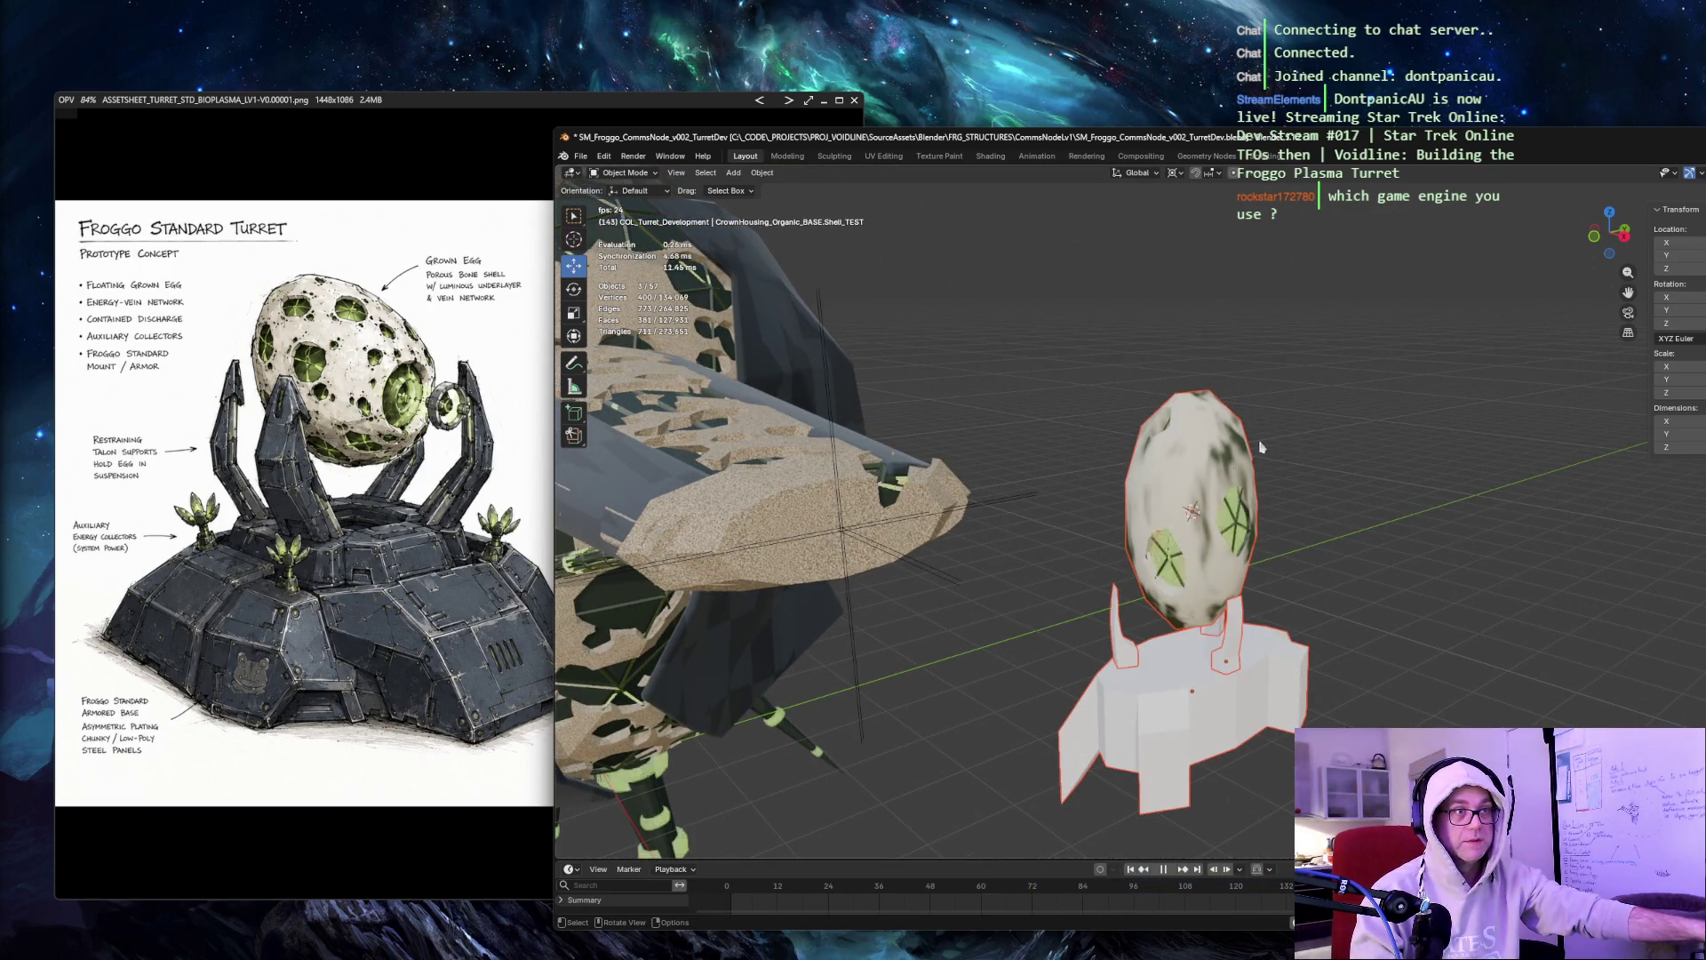
left_click(1118, 338)
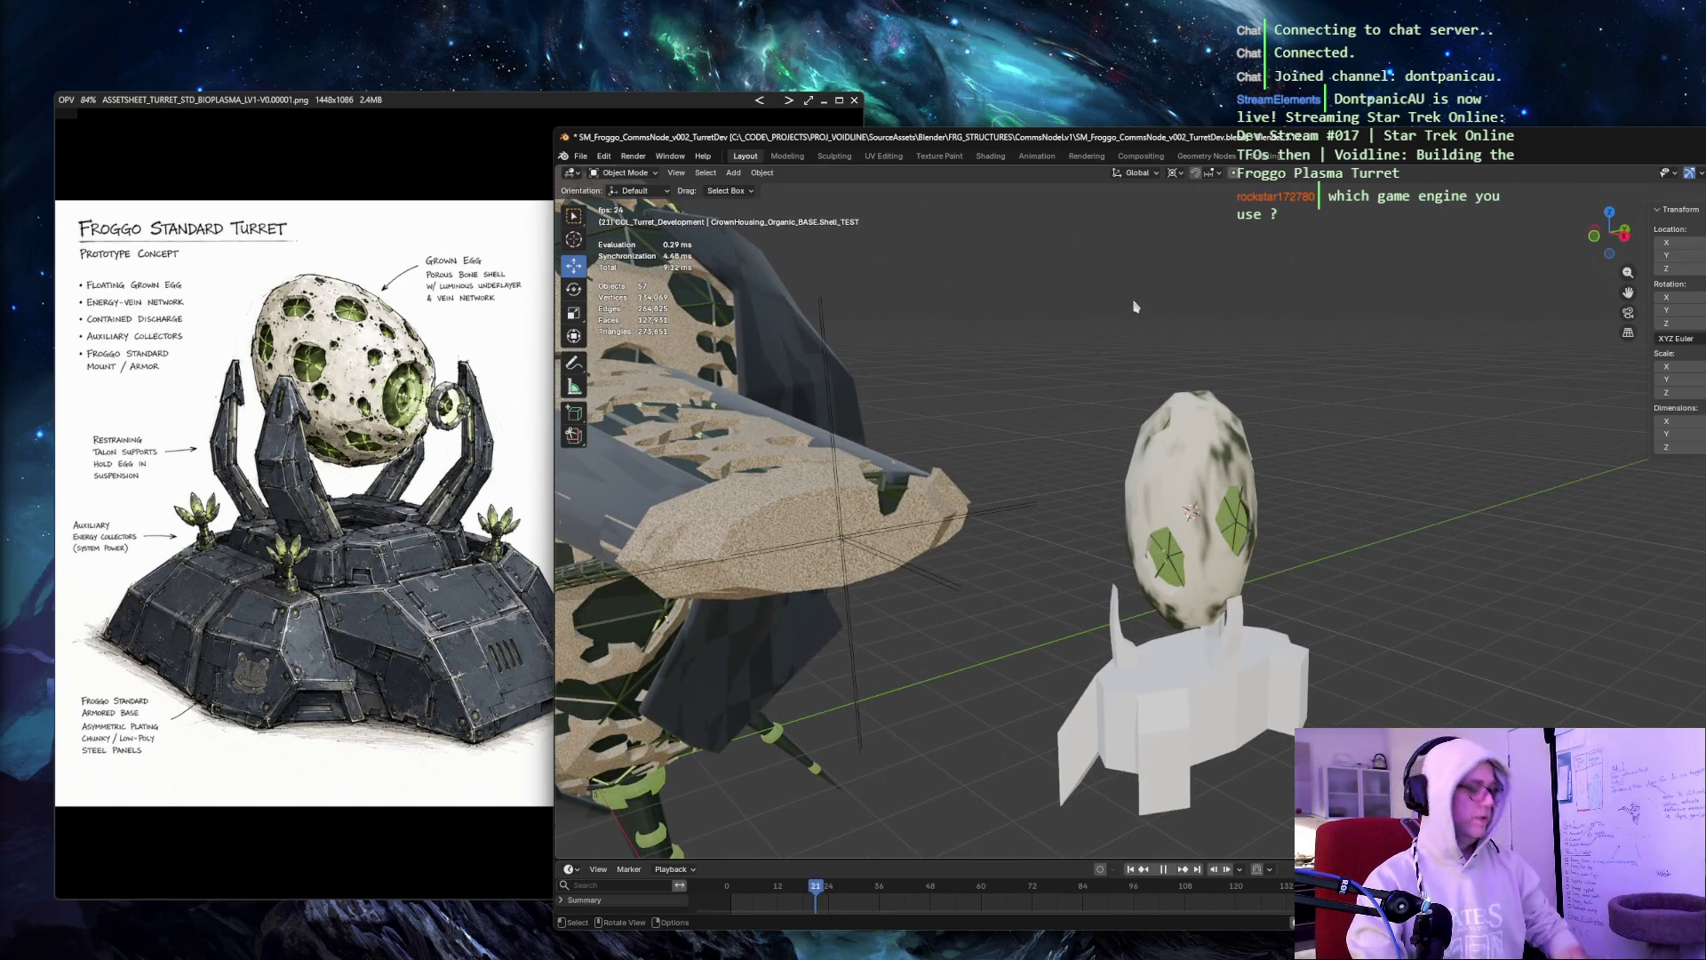
Save the turret scene .blend file with Ctrl+S.
key("ctrl+s")
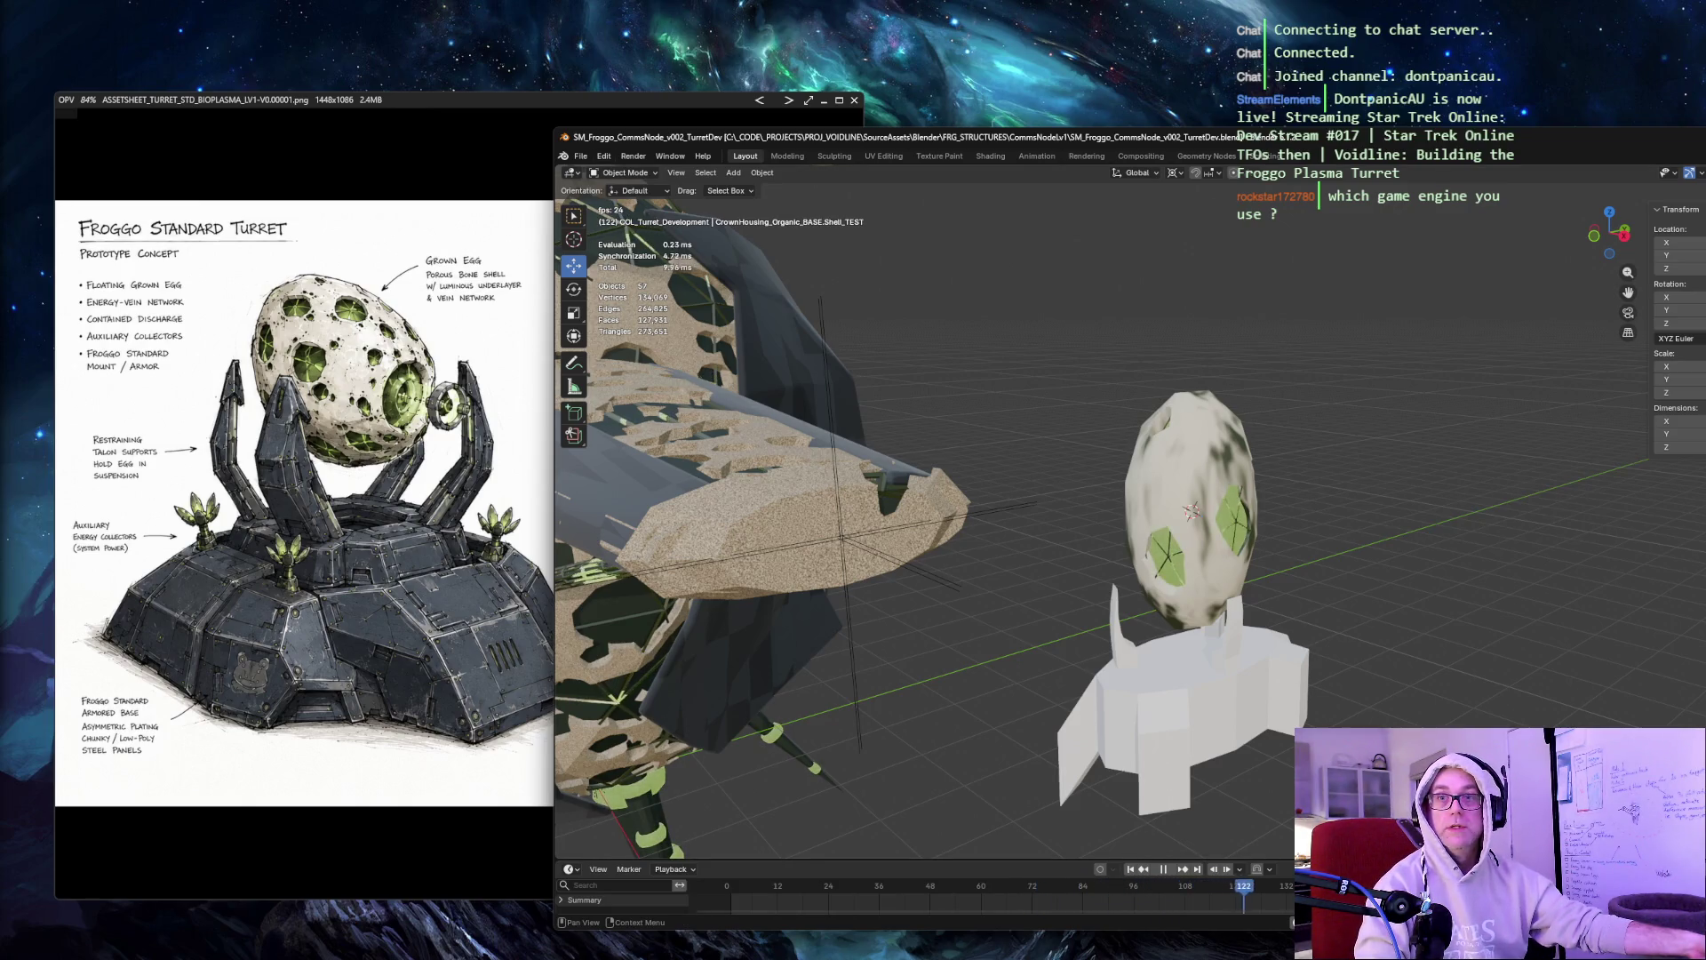
Hide all windows to show the desktop wallpaper.
key("super+d")
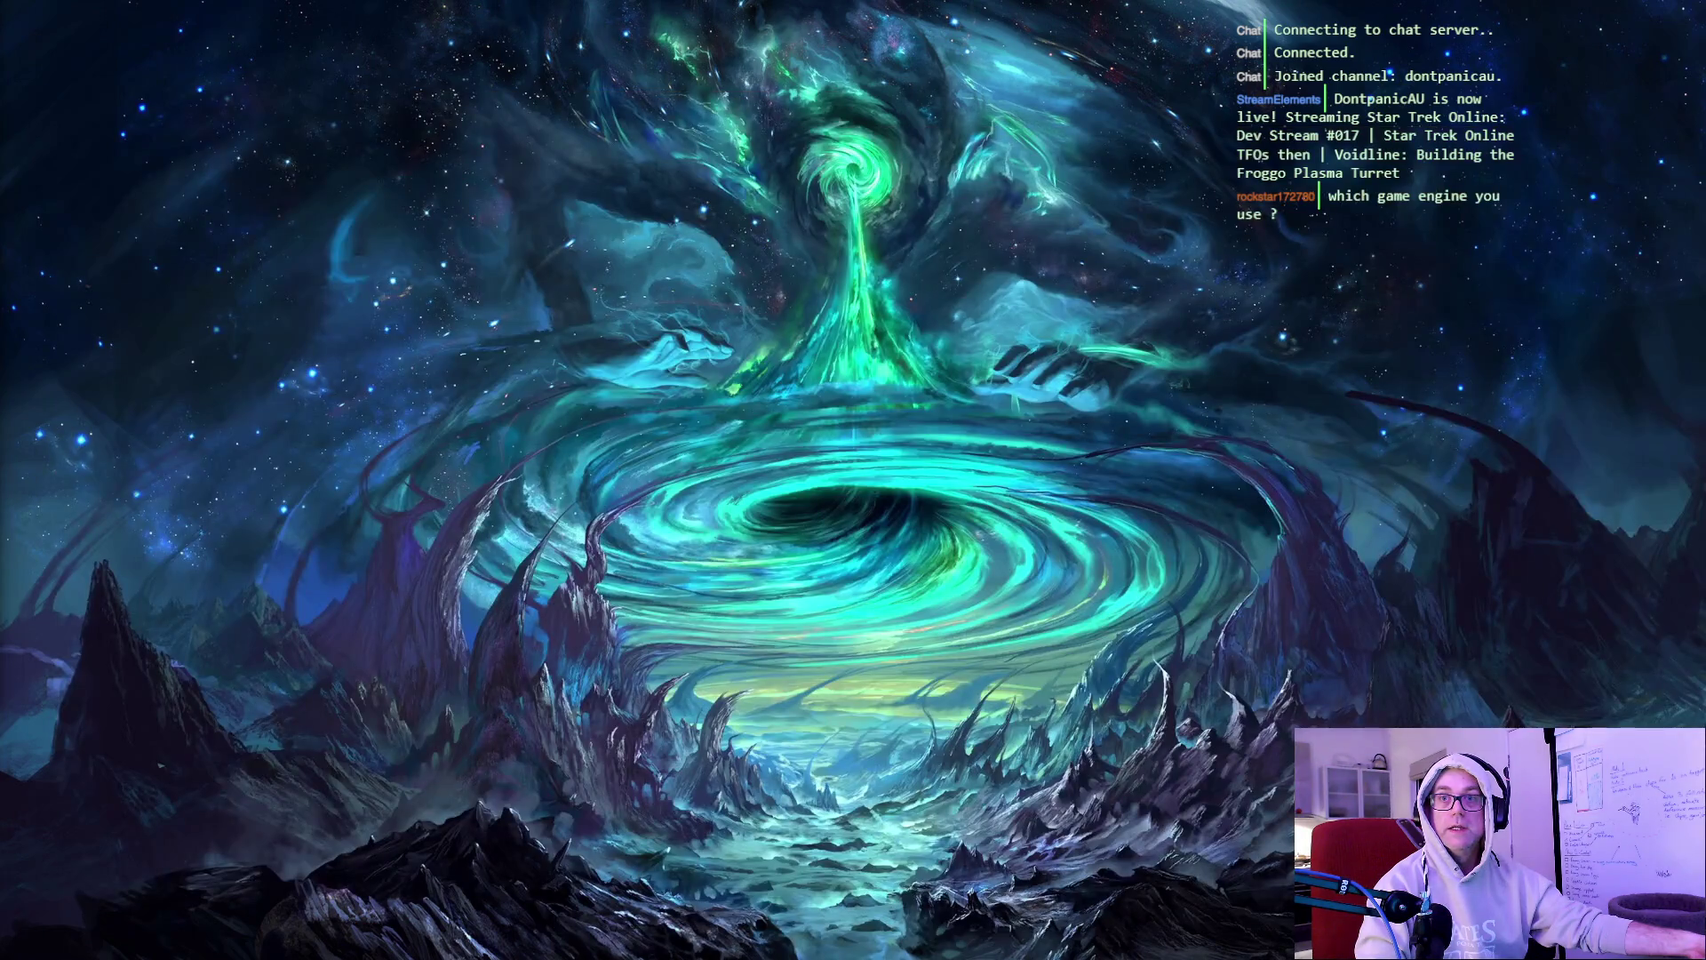
Restore the Blender and image viewer windows over the wallpaper.
key("super+d")
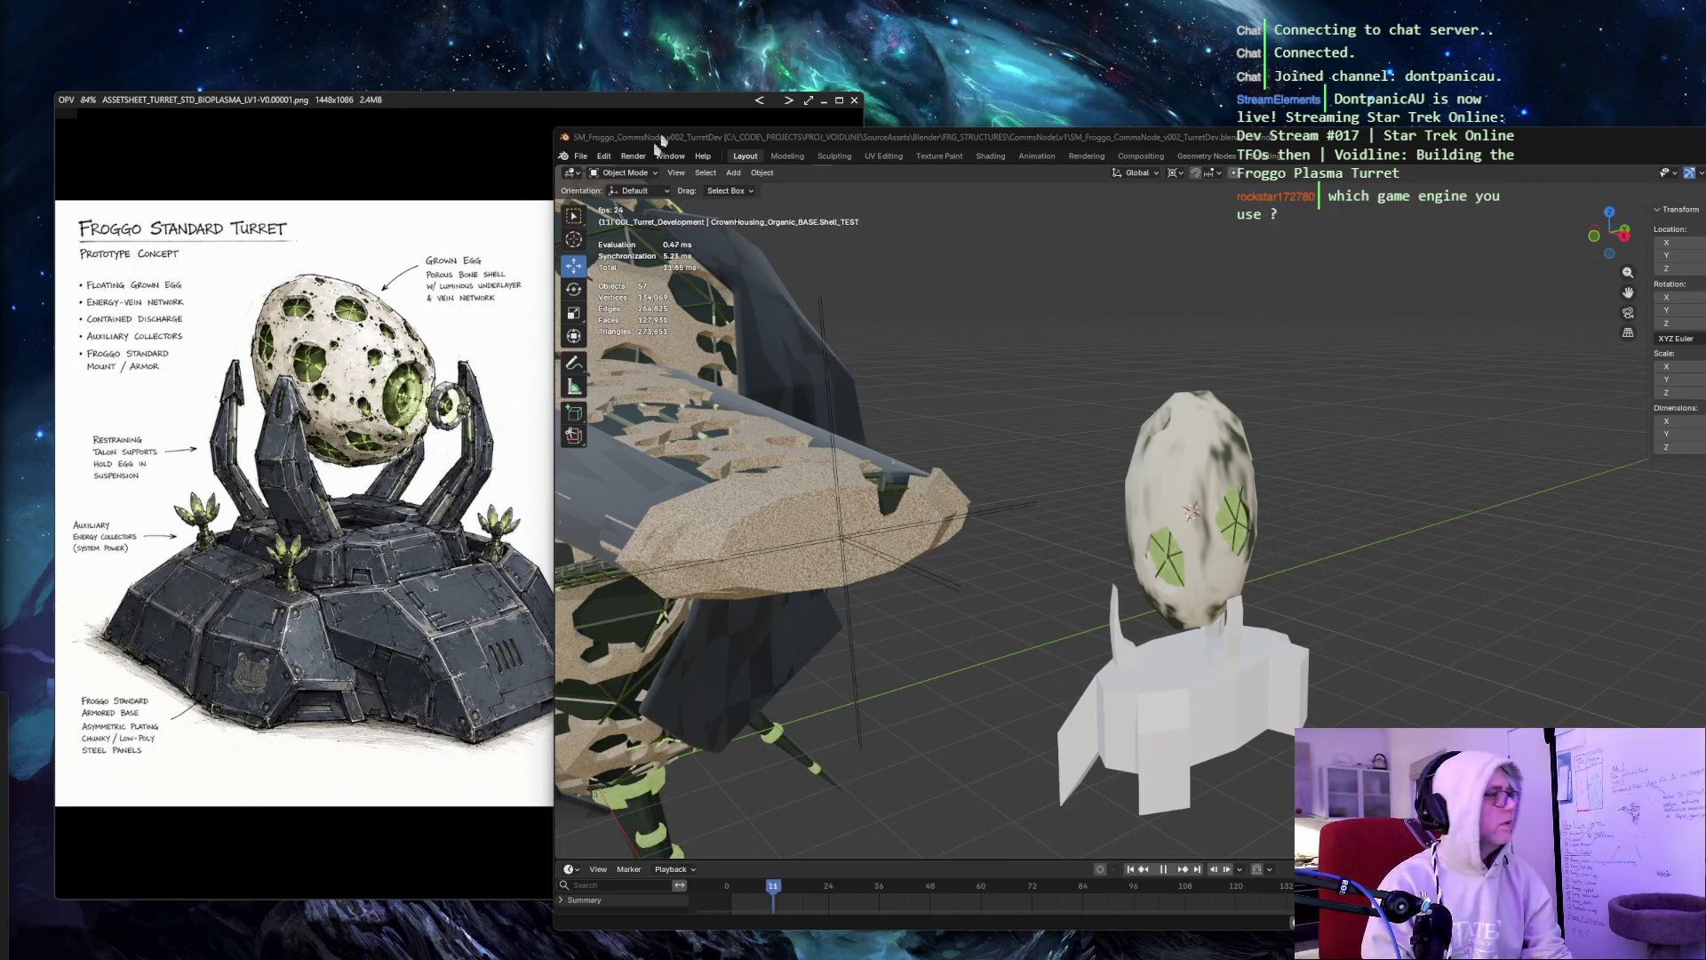
Launch a new Chrome window on the Google search page.
key("super+2")
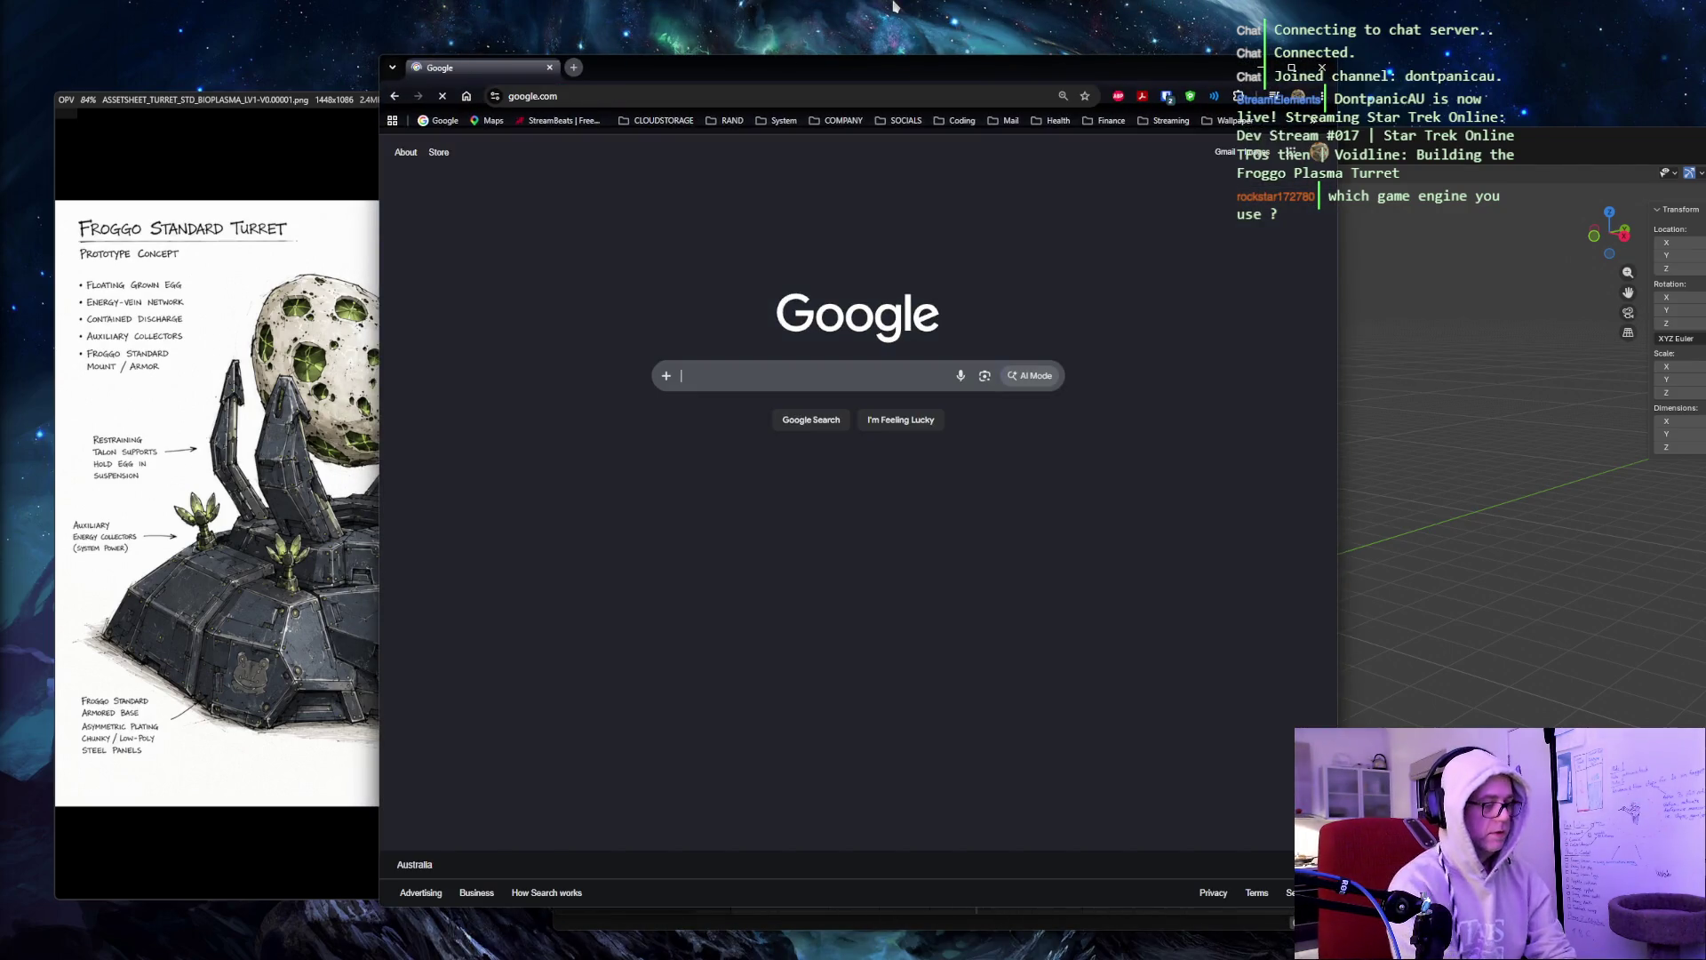
Search Google for 'little nightmares', then close the browser window.
type("litte nightmares")
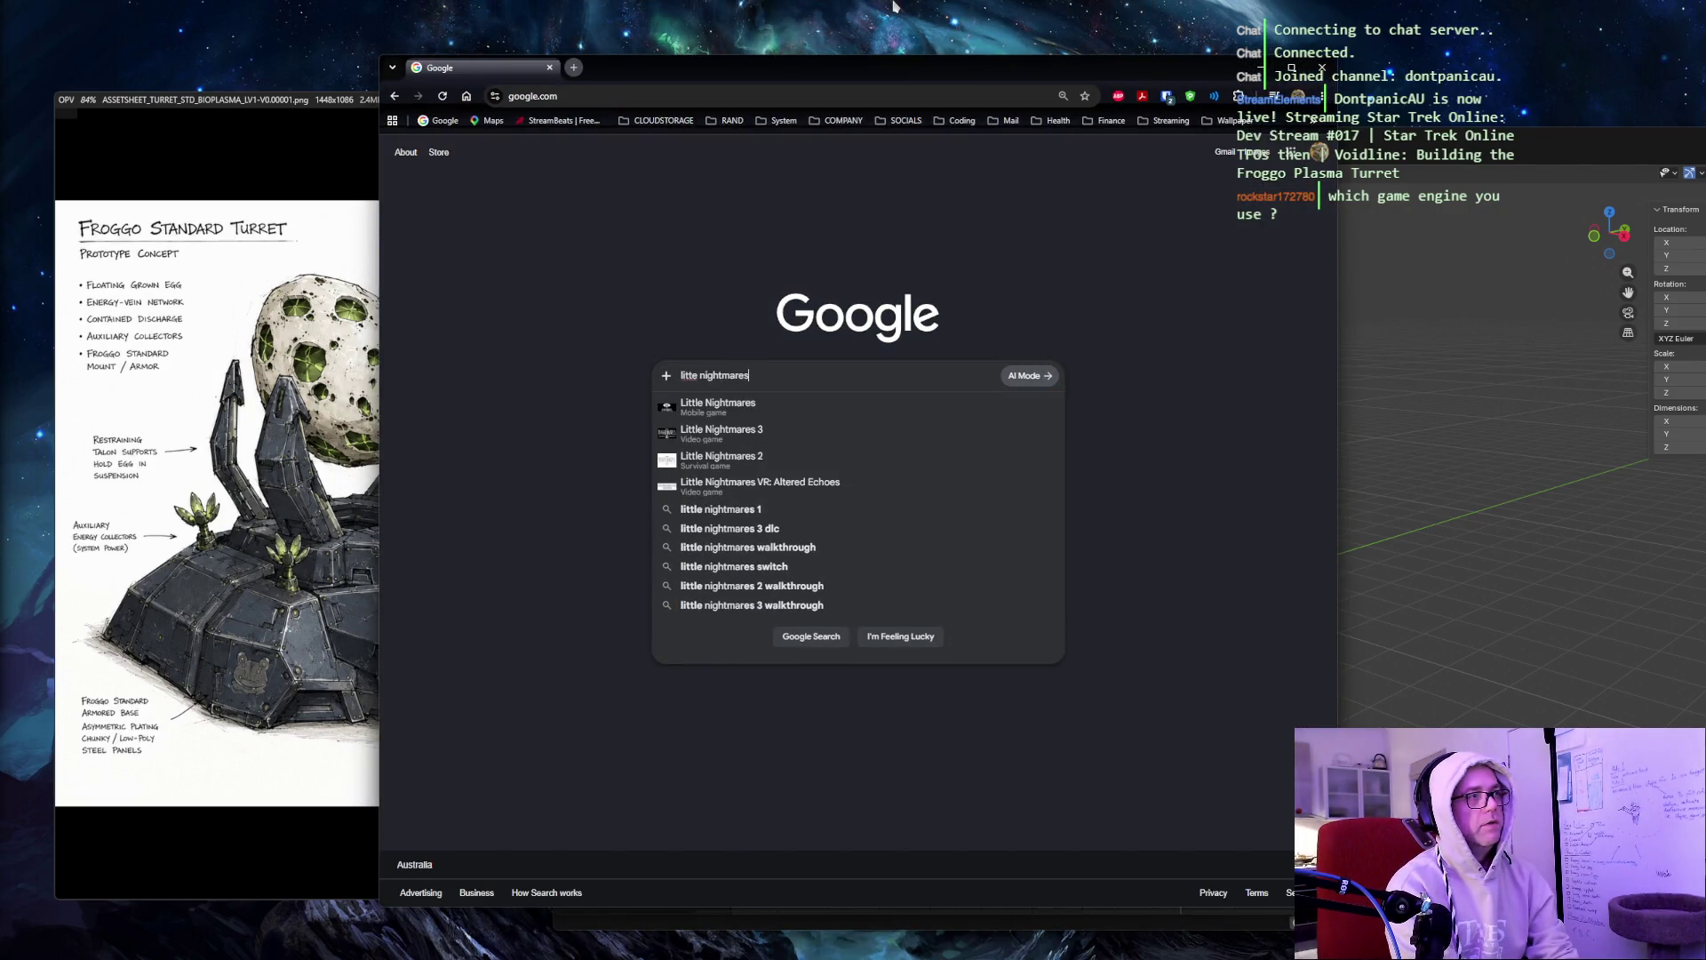
key("Return")
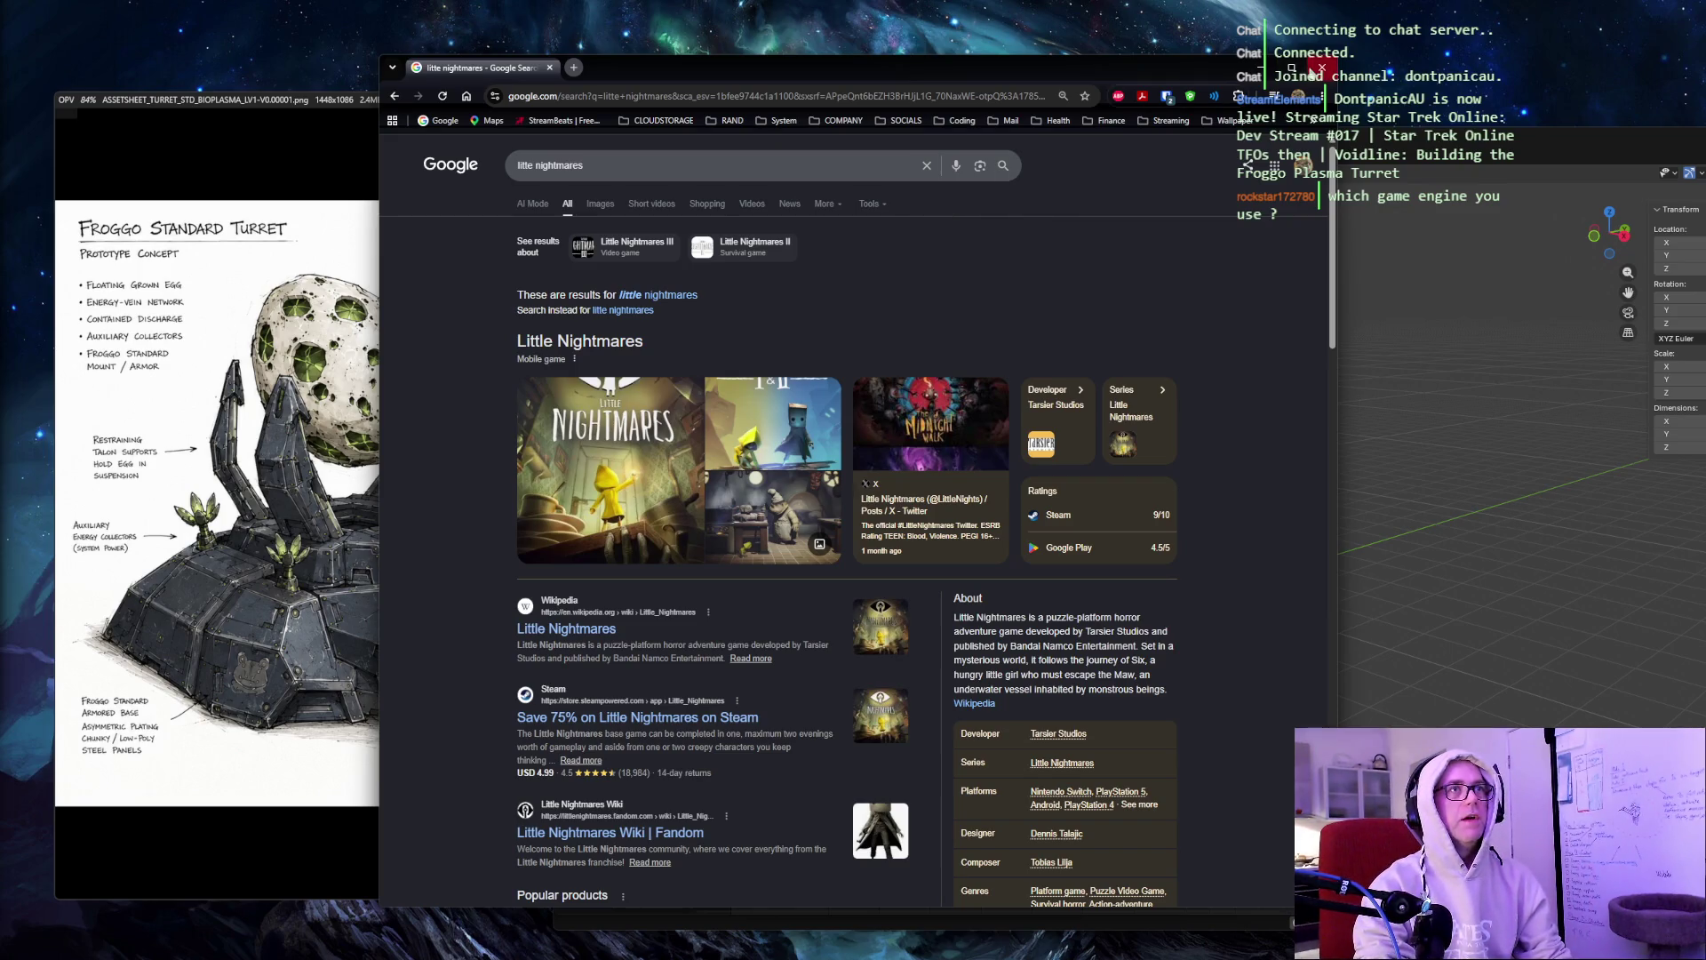
left_click(1322, 67)
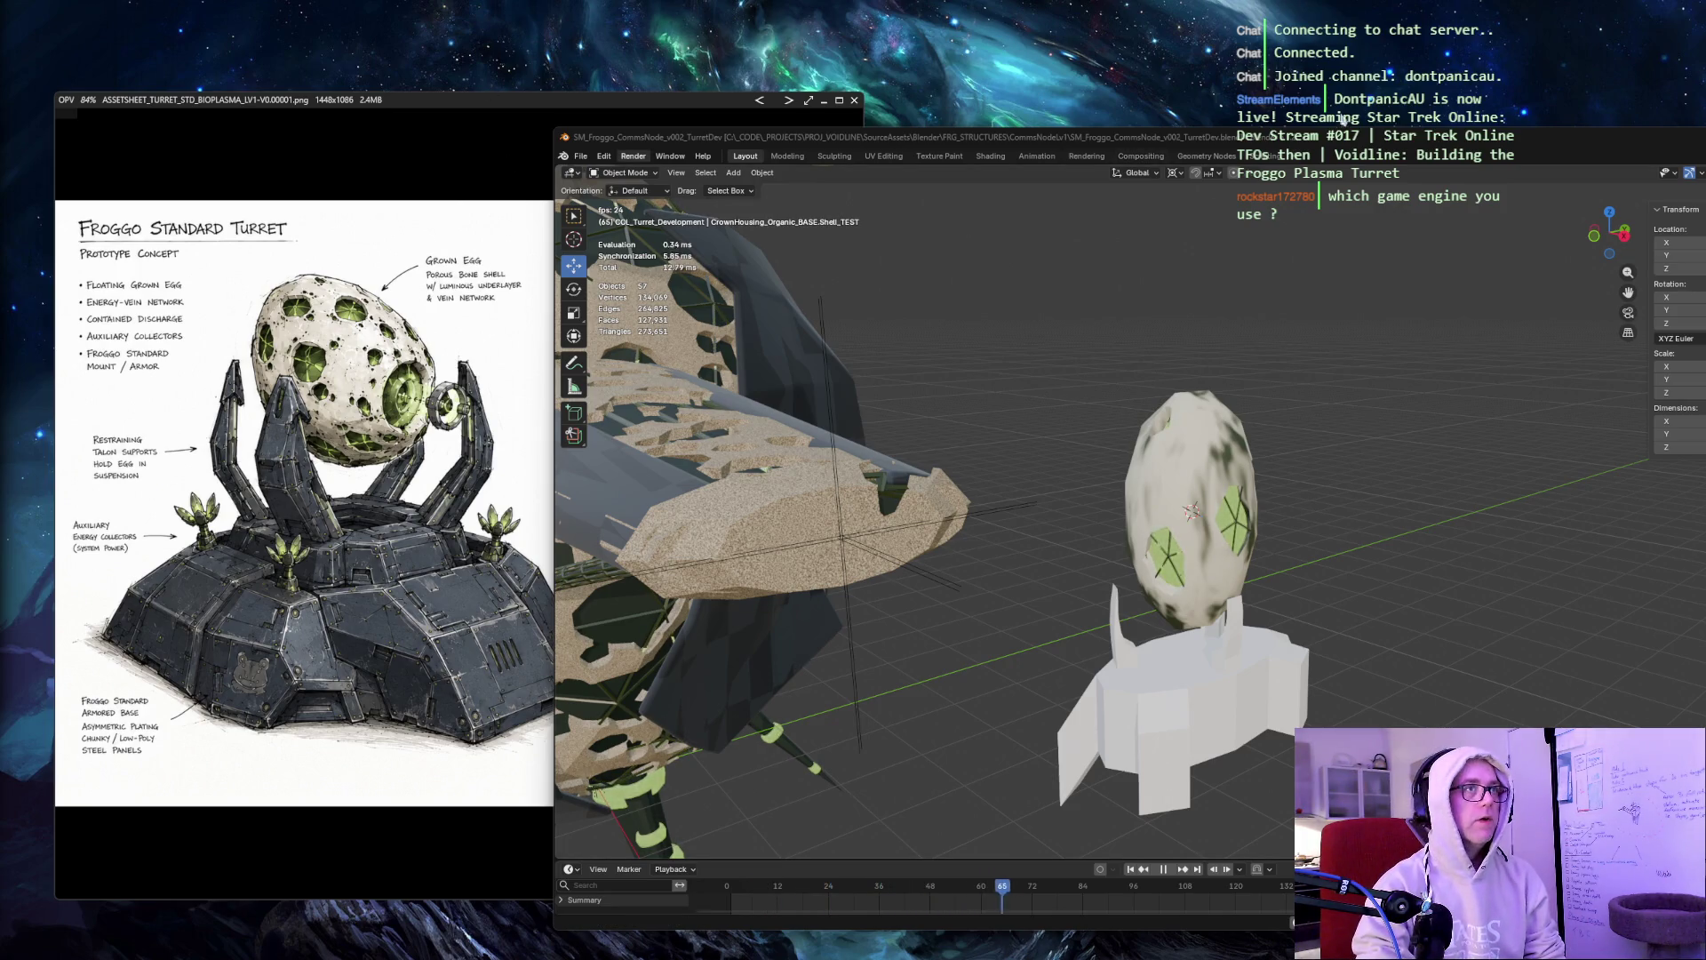
Maximise the Blender window to nearly full screen.
double_click(858, 137)
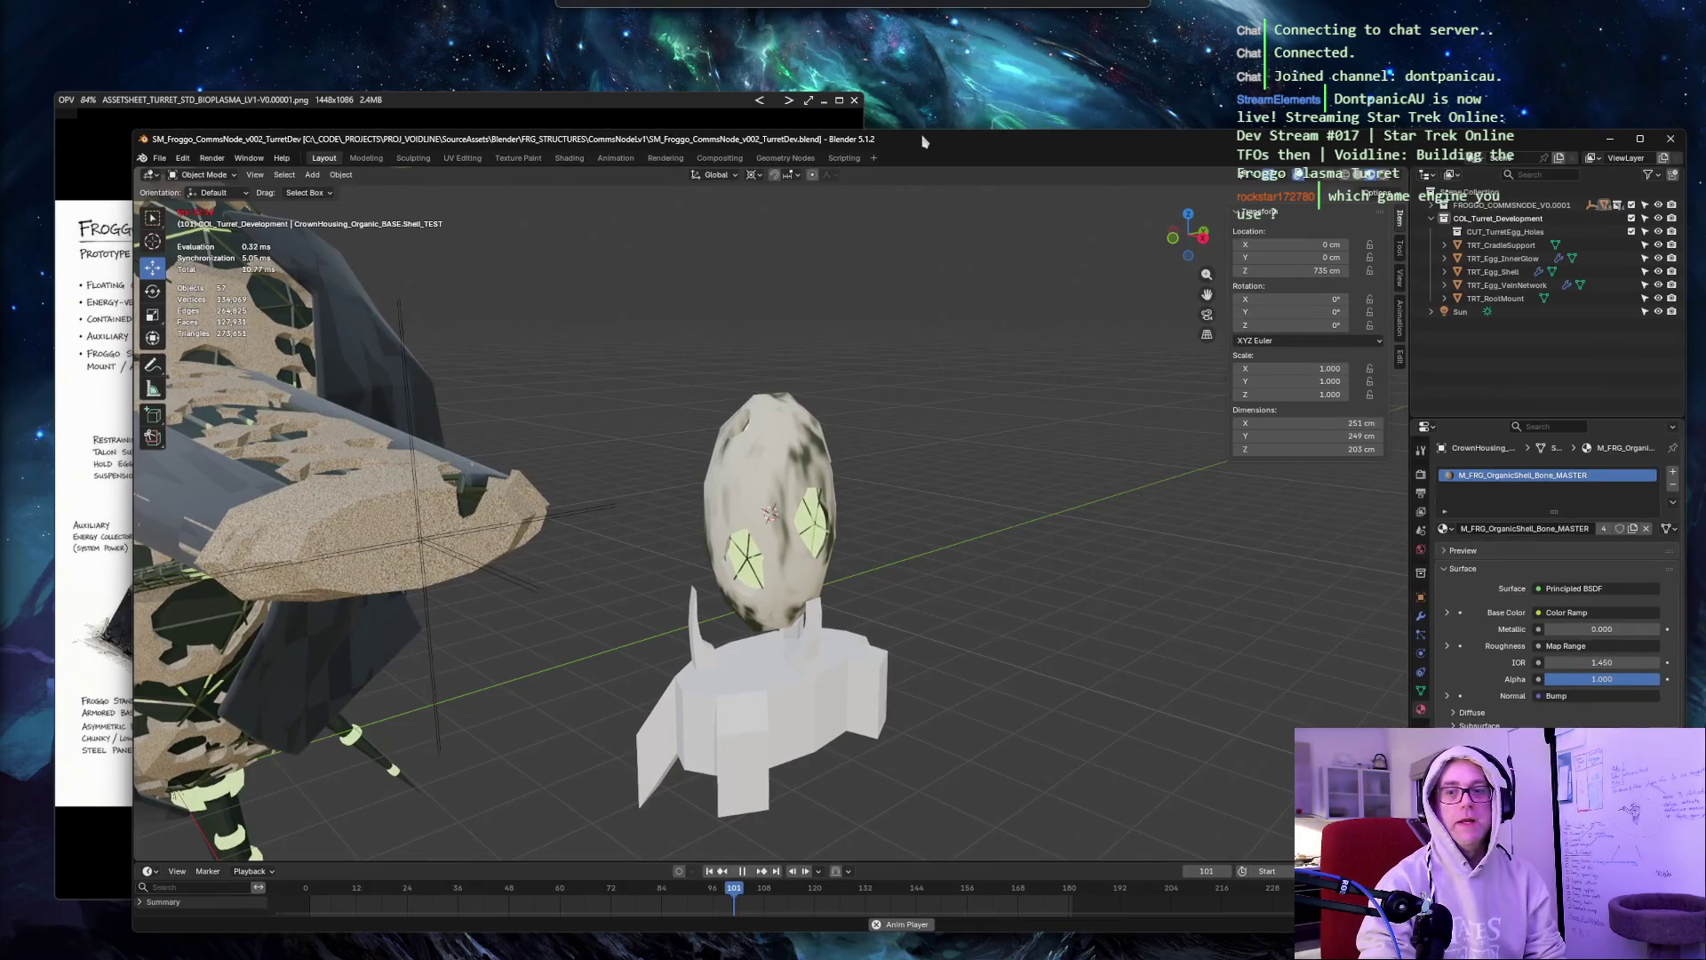
Bring the turret concept sheet image to the front.
left_click(478, 105)
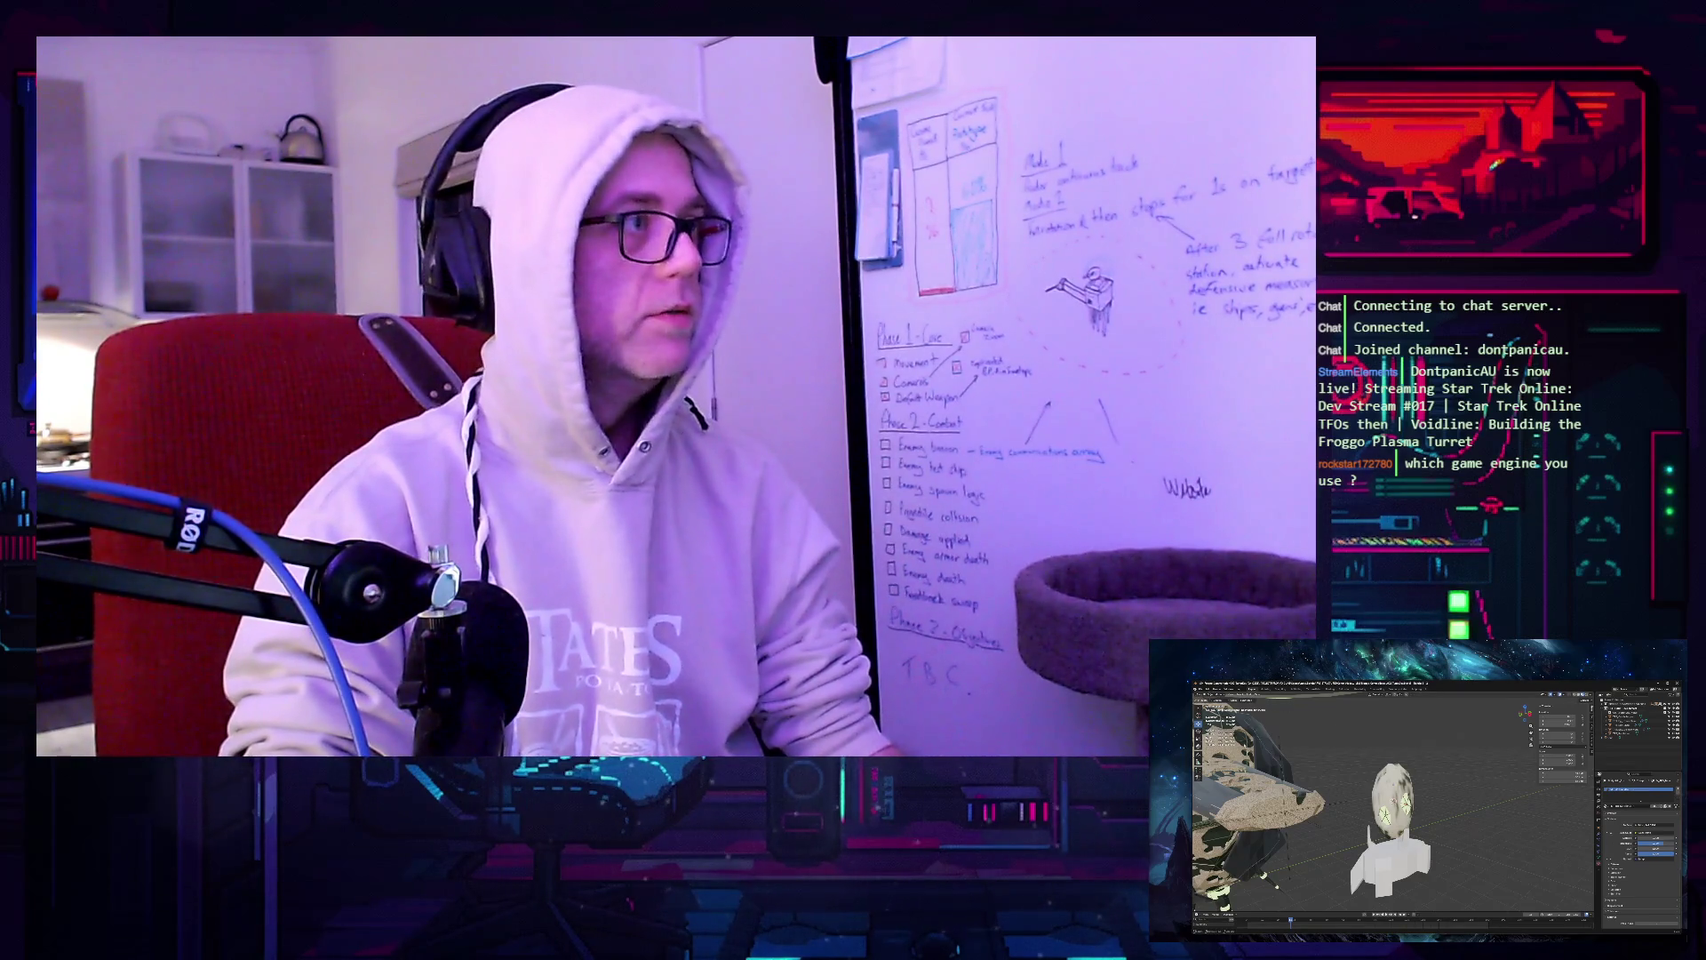
key("KP_Decimal")
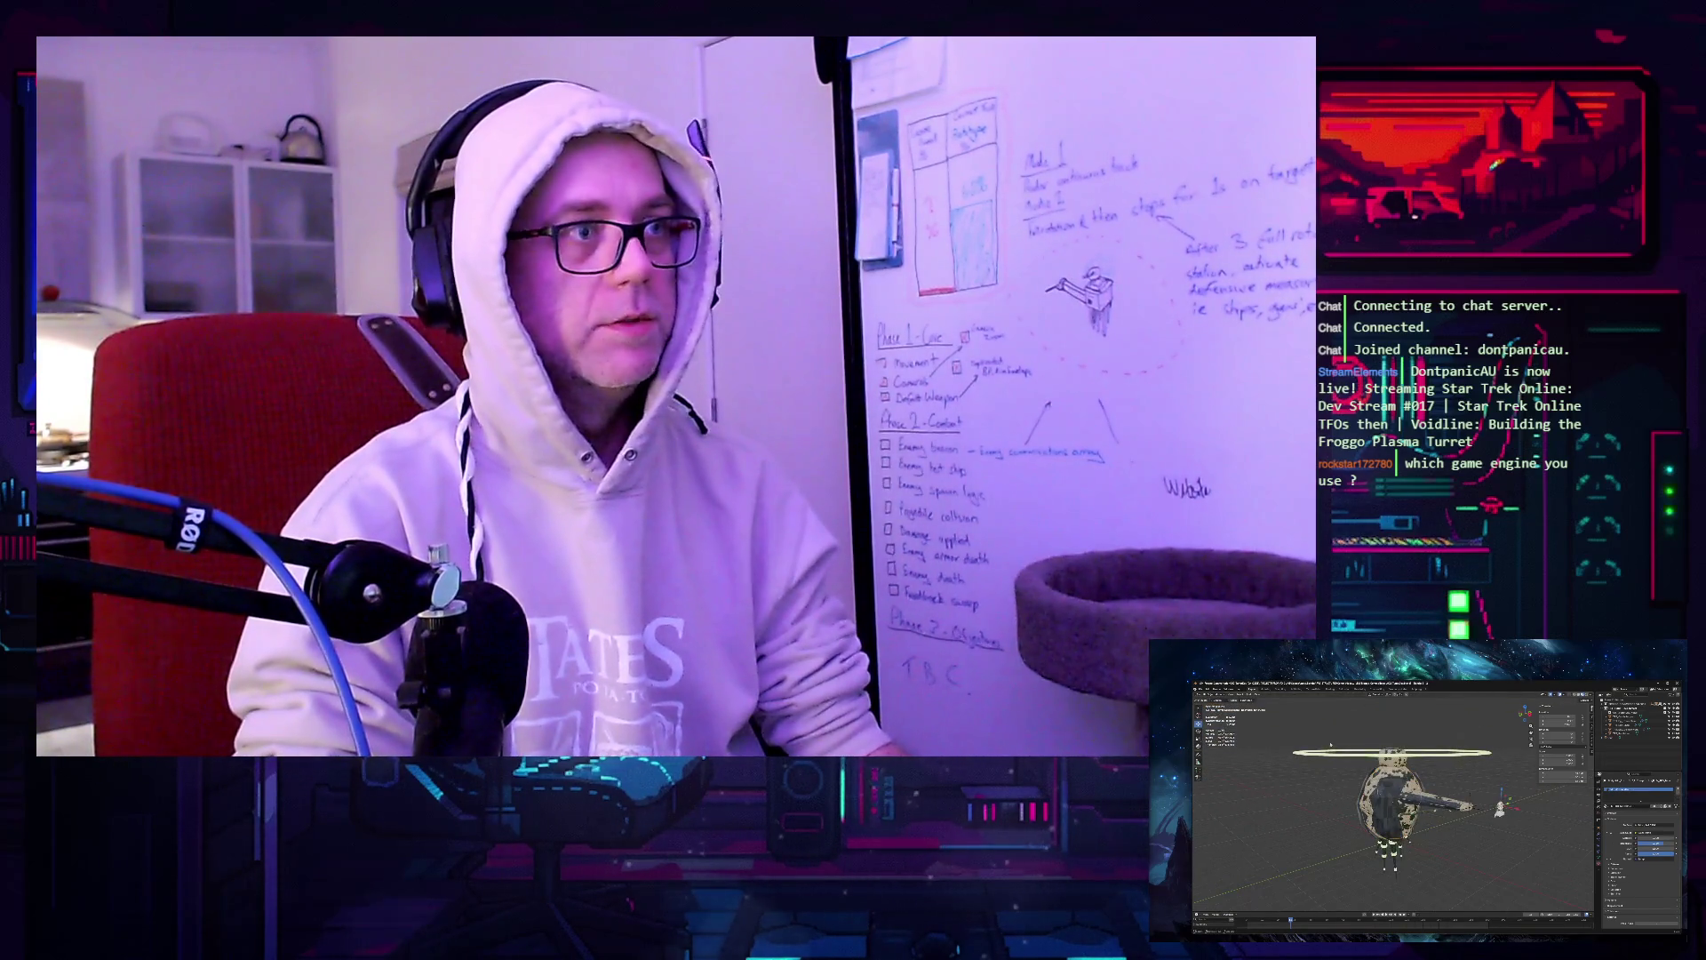
middle_click_drag(1330, 744, 1374, 735)
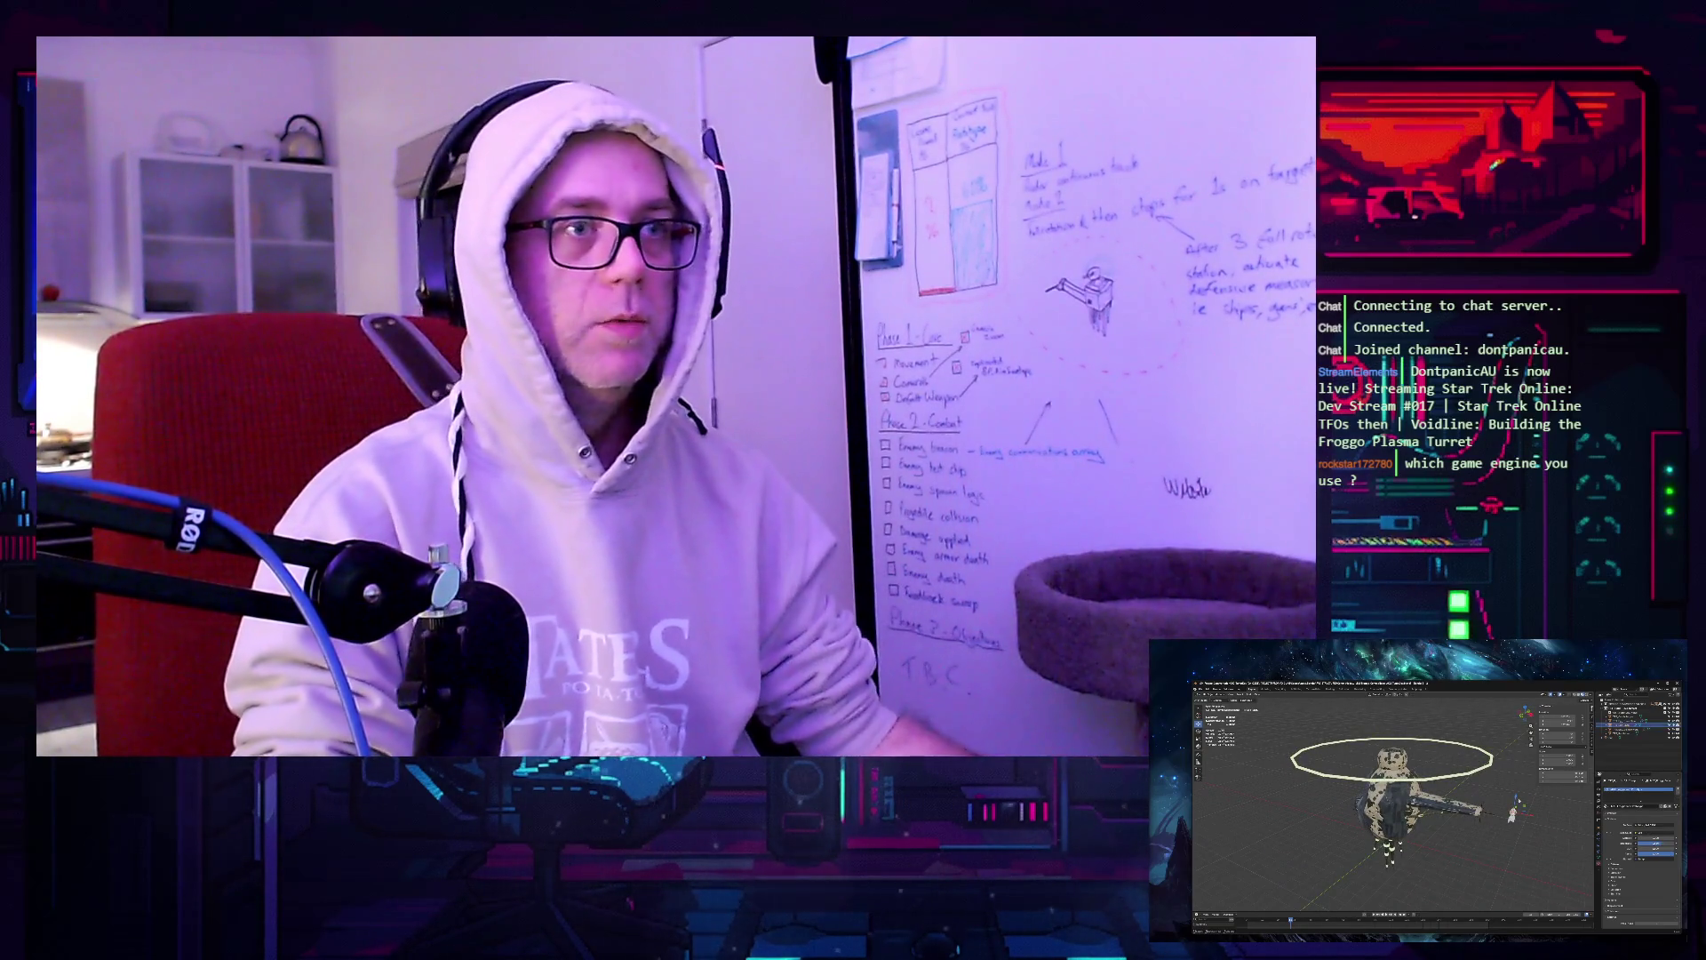
middle_click_drag(1510, 810, 1475, 781)
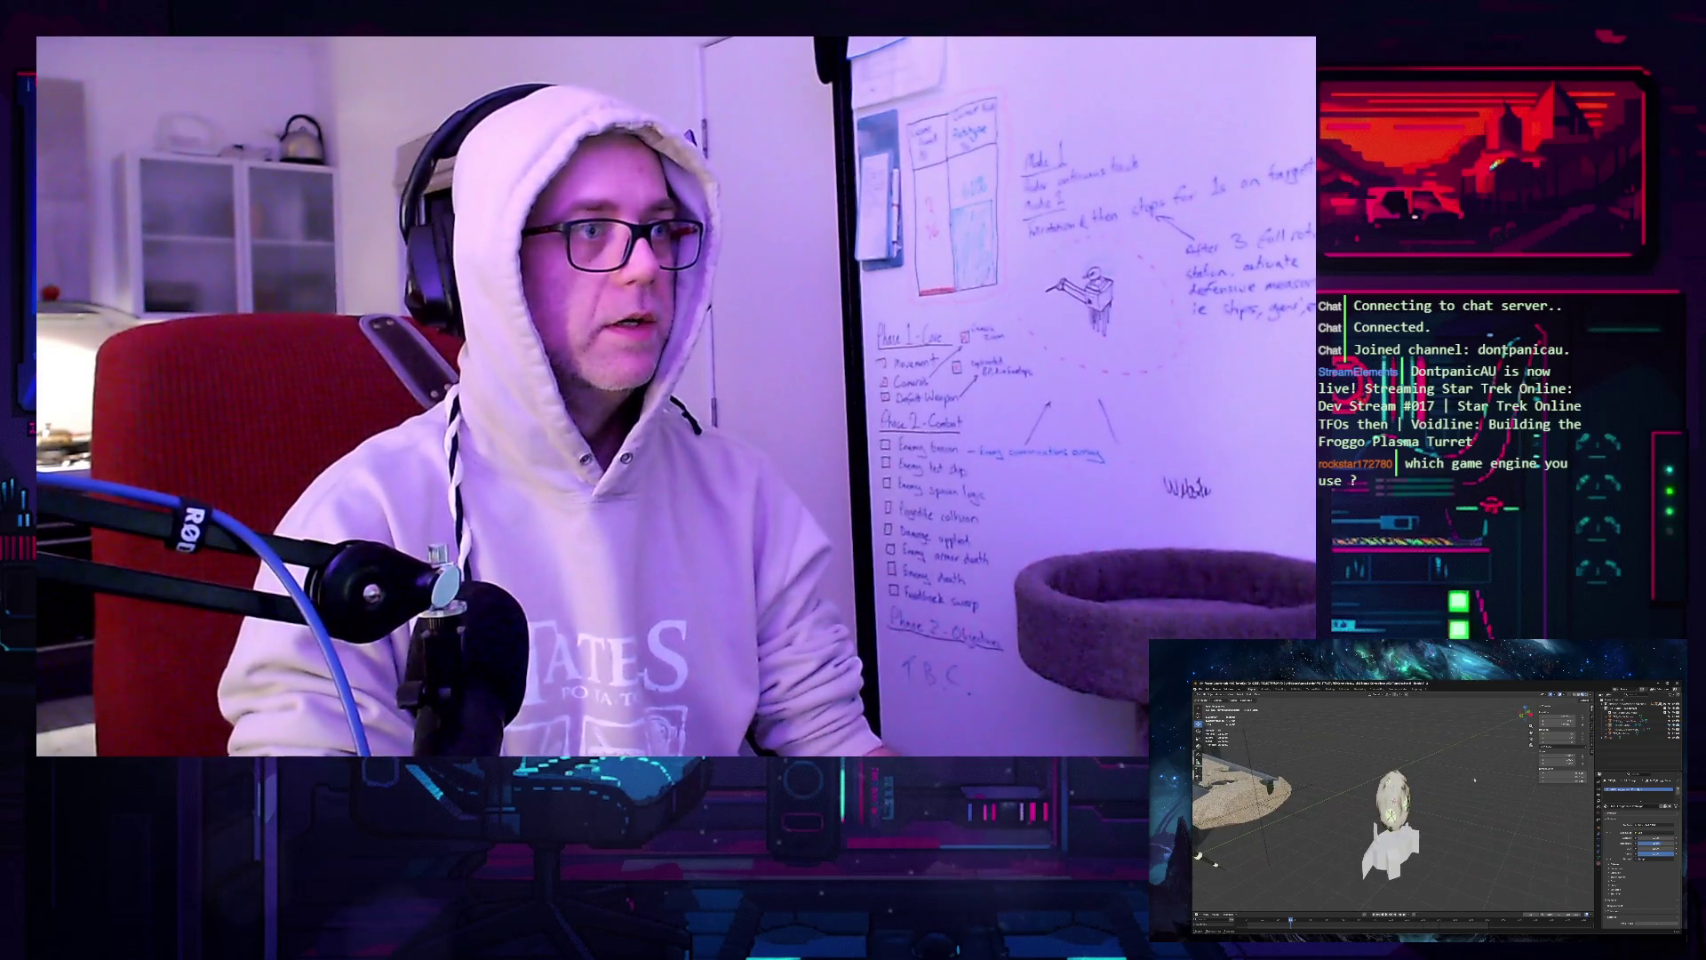
scroll(1474, 780, "up", 5)
scroll(1475, 780, "down", 5)
scroll(1475, 778, "up", 4)
scroll(1475, 777, "down", 4)
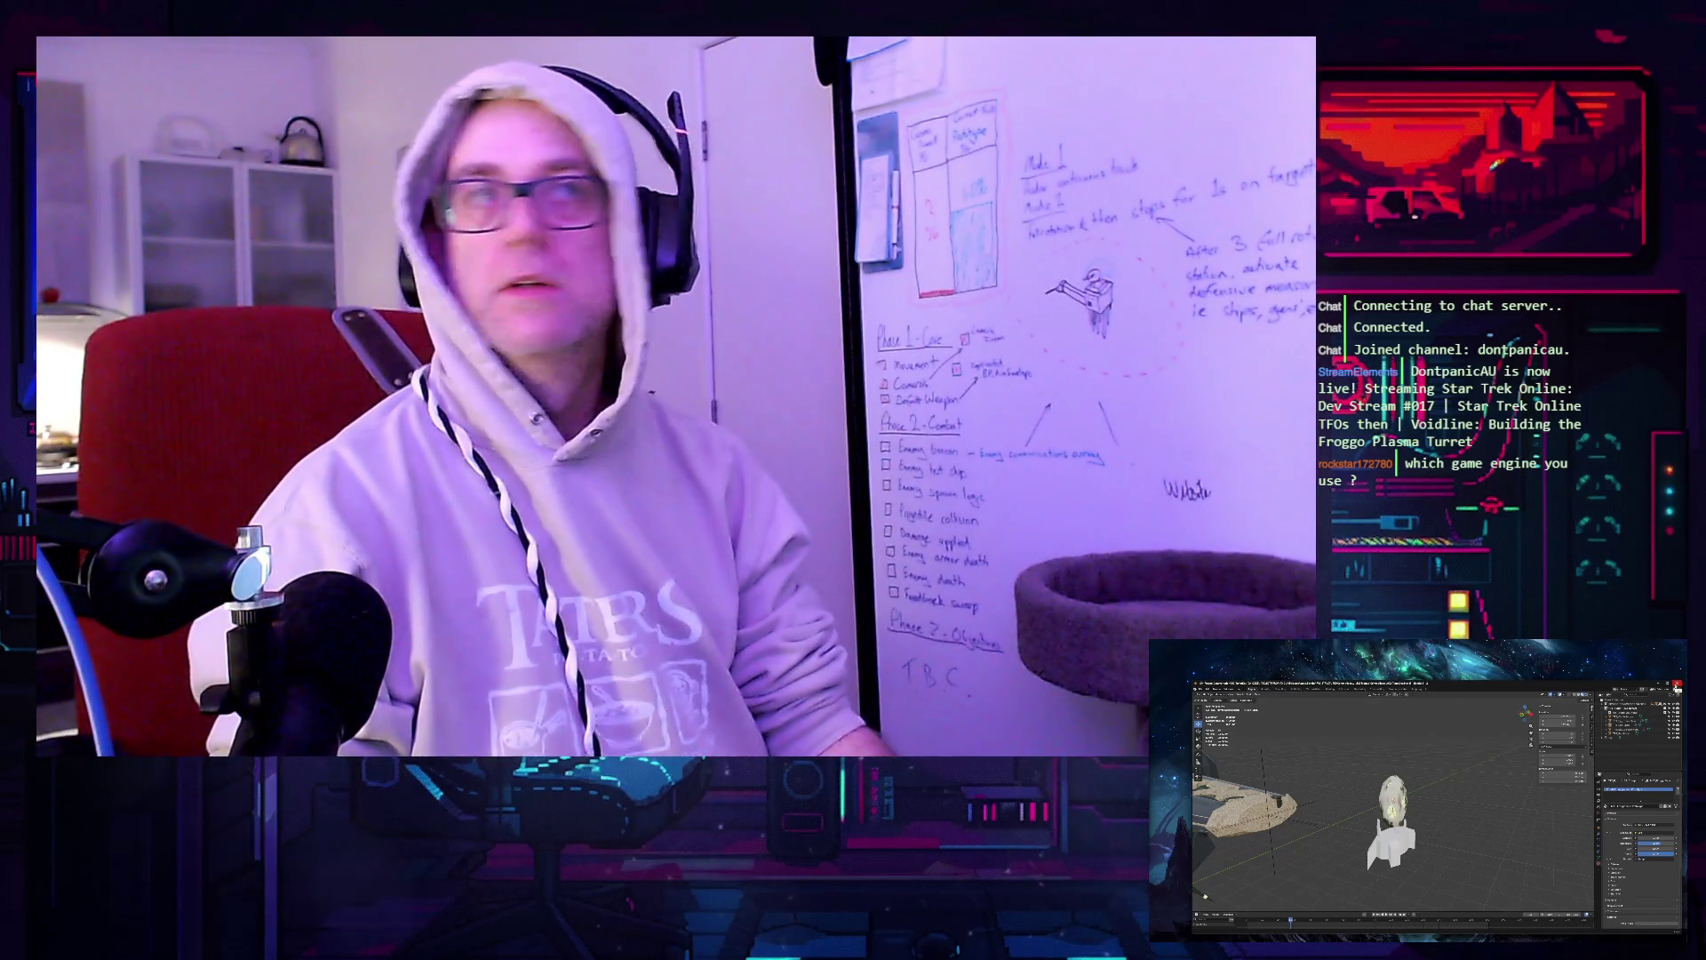
Quit Blender with Ctrl+Q and confirm the quit dialog.
key("ctrl+q")
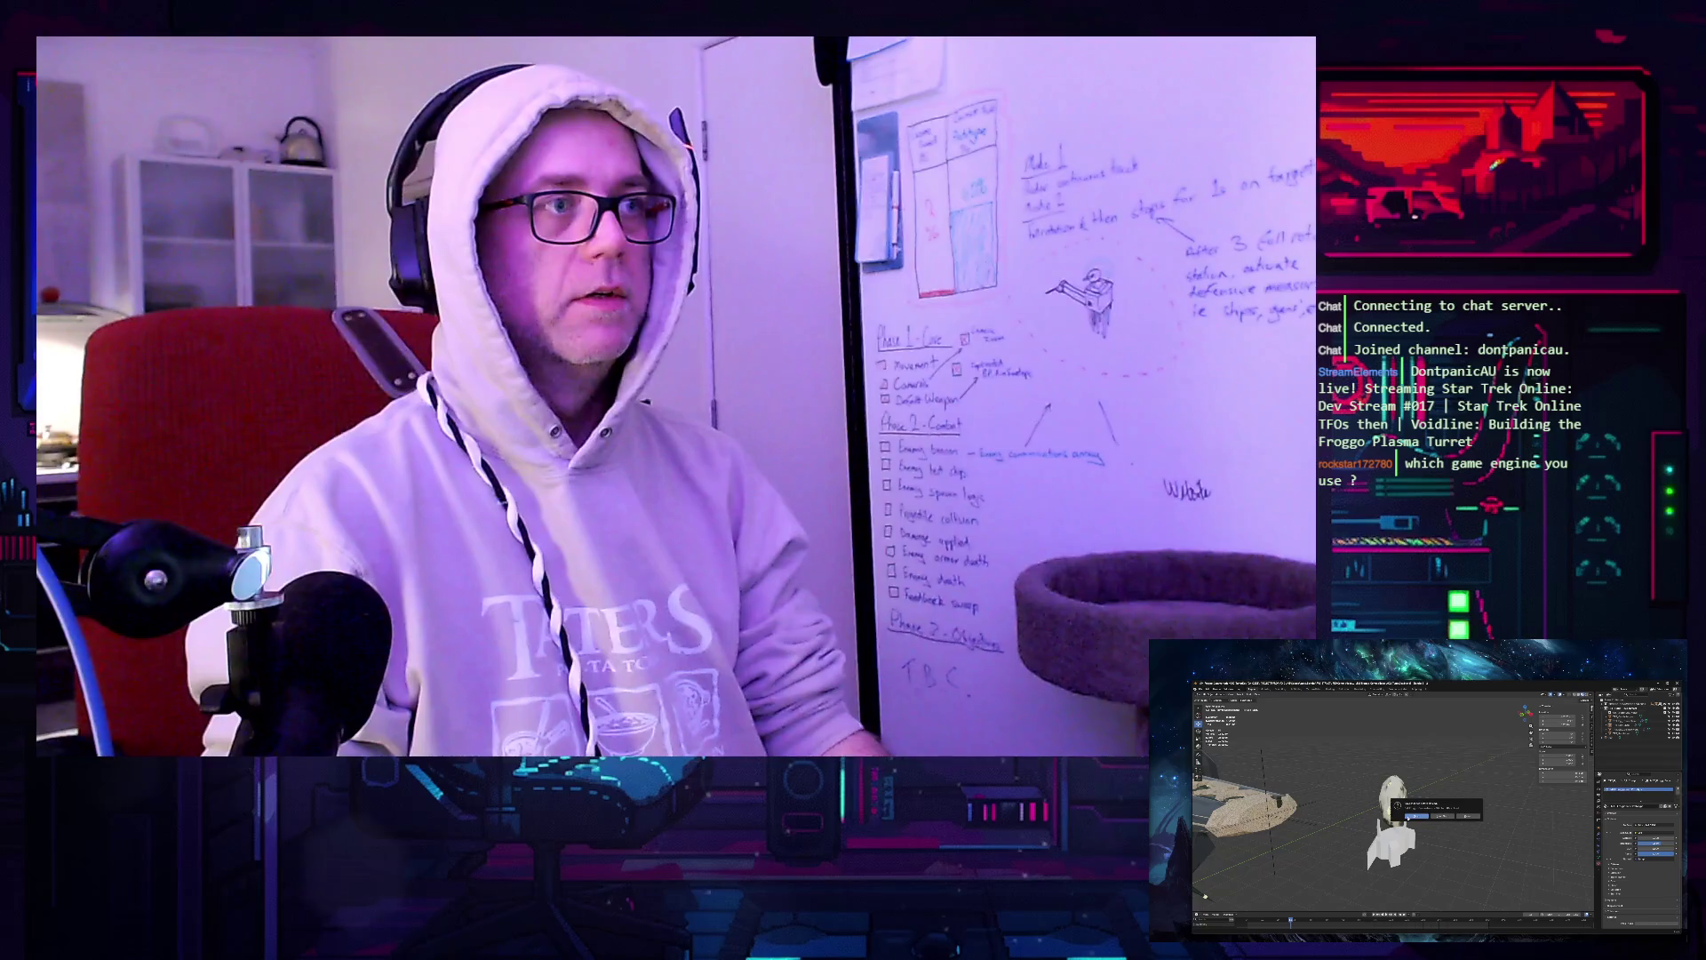
left_click(1413, 816)
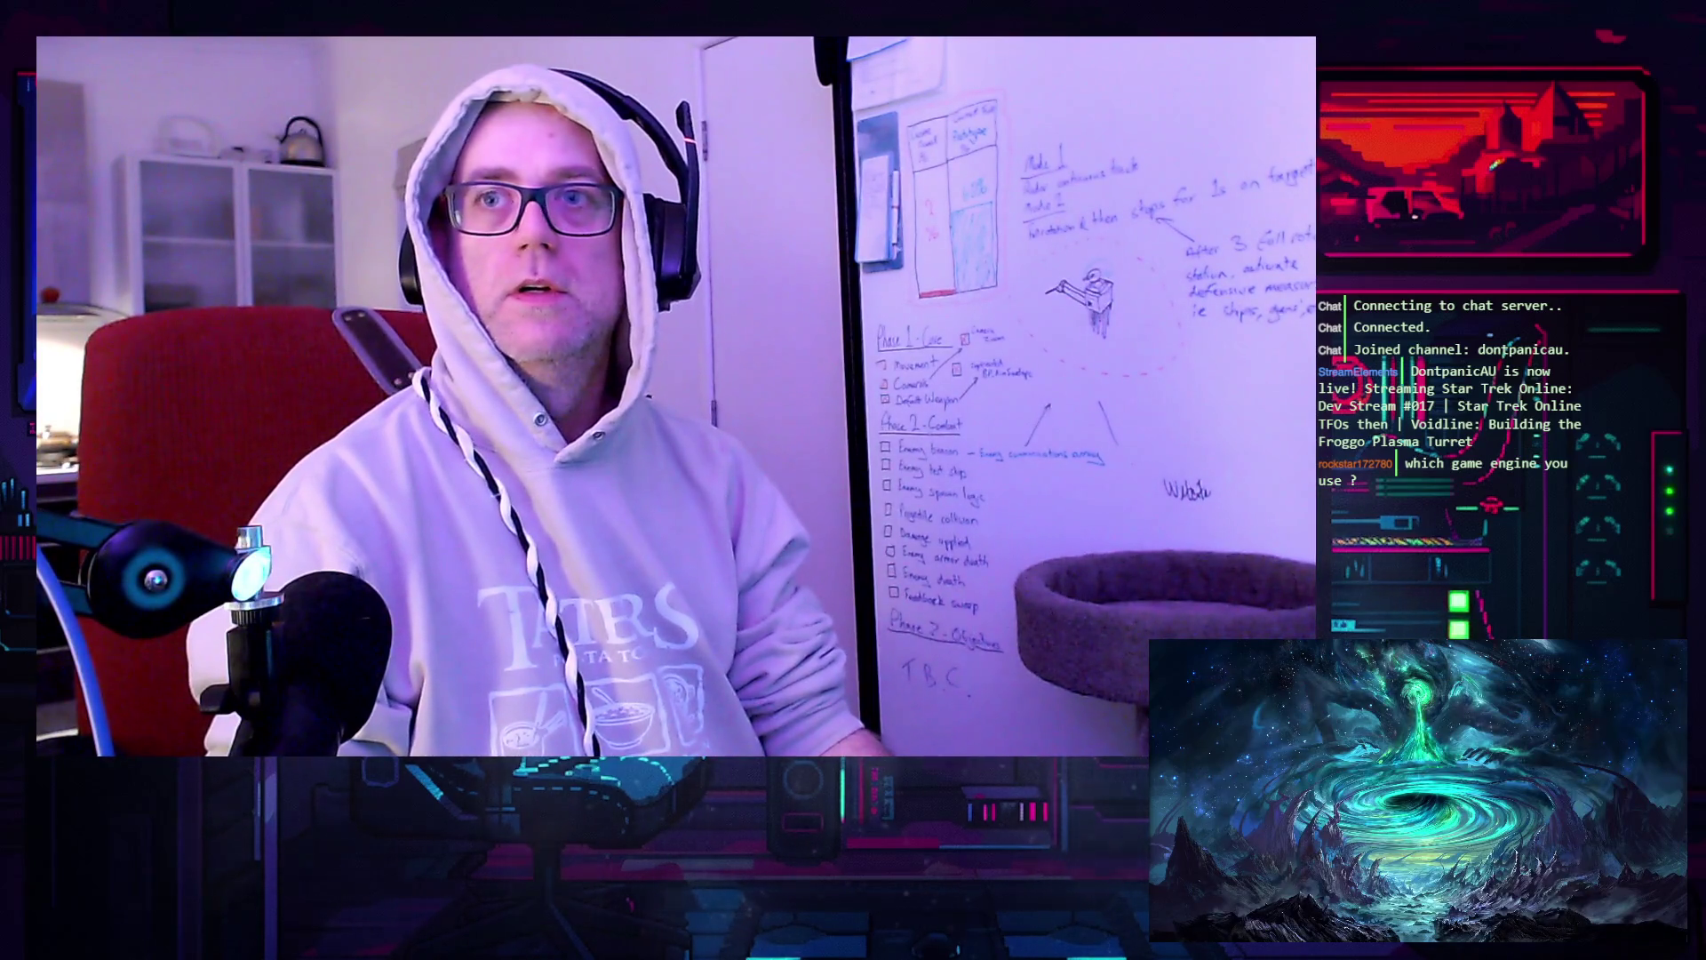